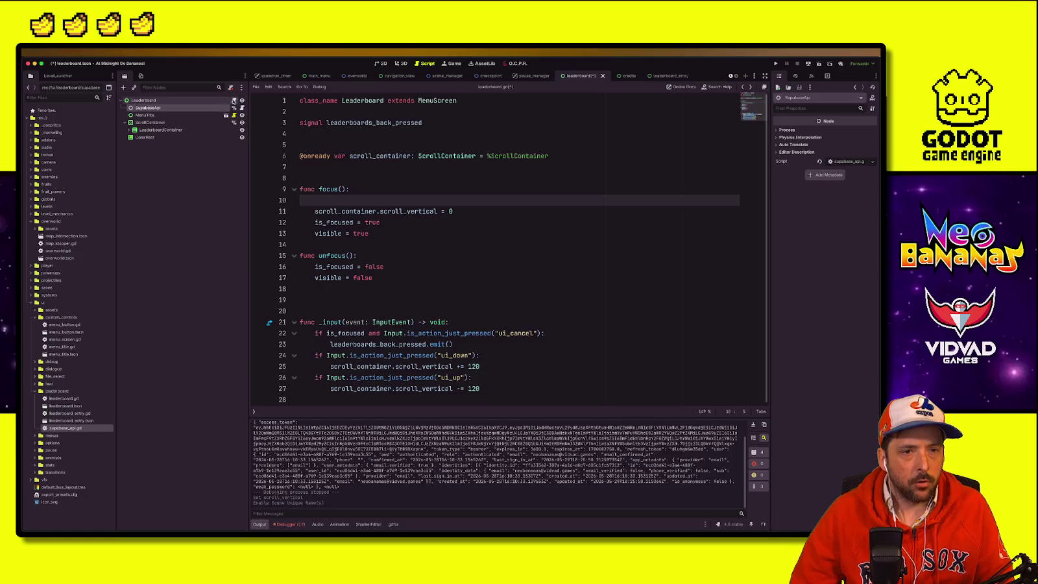
{"action": "mouse_move", "coordinate": [183, 111]}
{"action": "left_mouse_down"}
{"action": "mouse_move", "coordinate": [305, 123]}
{"action": "mouse_move", "coordinate": [301, 156]}
{"action": "mouse_move", "coordinate": [329, 157]}
{"action": "left_mouse_up"}
{"action": "double_click", "coordinate": [371, 156]}
{"action": "key", "text": "ctrl+c"}
{"action": "left_click", "coordinate": [361, 201]}
{"action": "left_click", "coordinate": [357, 212]}
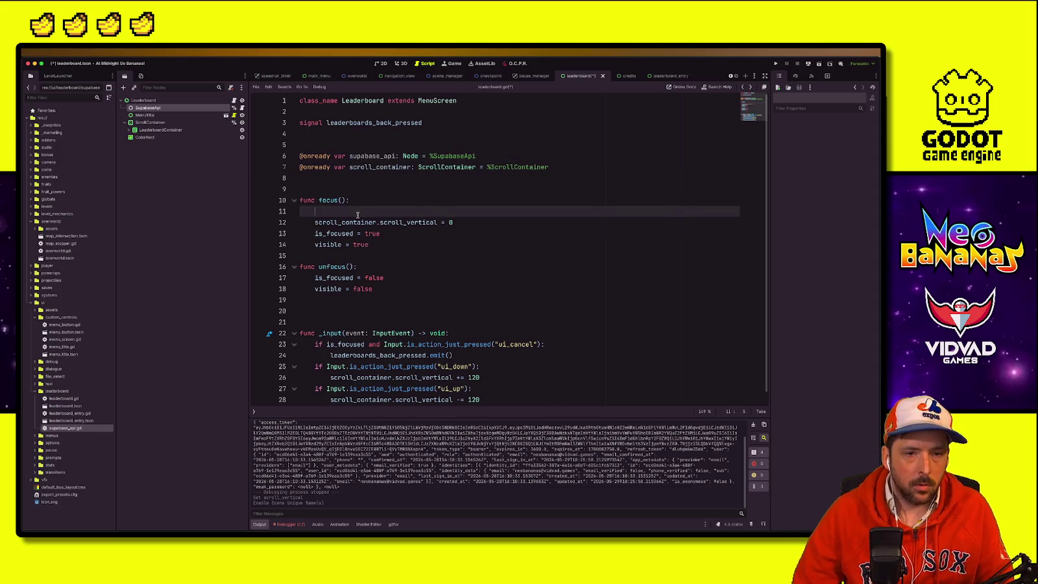
{"action": "key", "text": "ctrl+v"}
{"action": "type", "text": ".get_"}
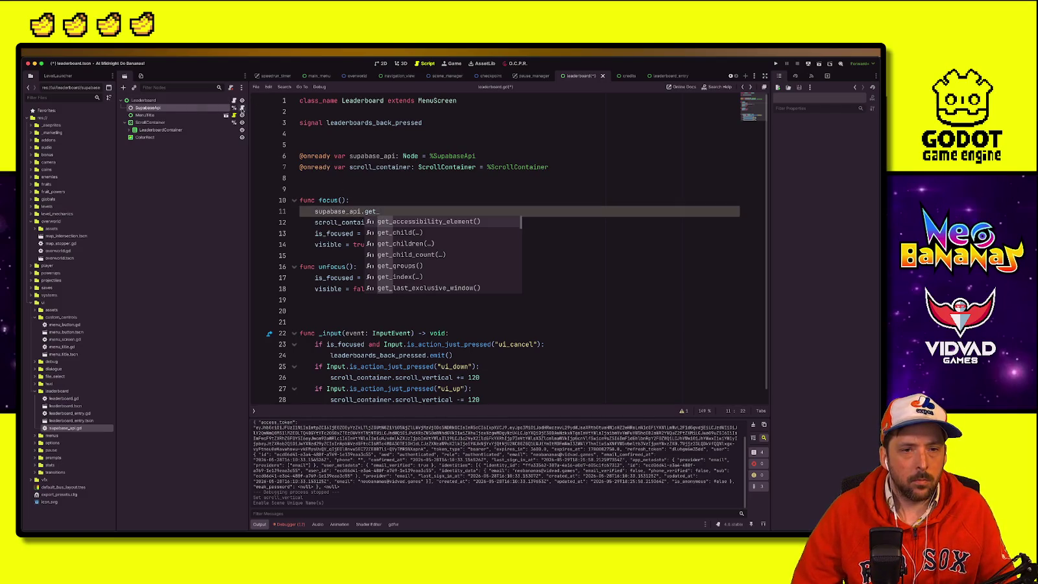
Step: Complete the call as supabase_api.get_leaderboard_top_times() using the name from the SupabaseApi script
{"action": "left_click", "coordinate": [234, 108]}
{"action": "left_click", "coordinate": [366, 176]}
{"action": "scroll", "coordinate": [366, 177], "scroll_direction": "down", "scroll_amount": 4}
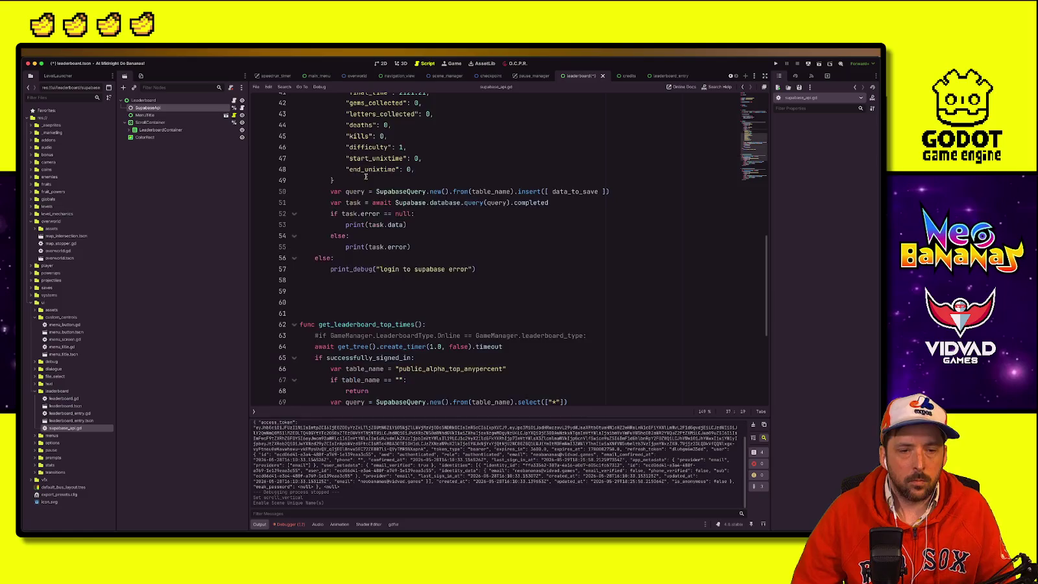
{"action": "double_click", "coordinate": [356, 325]}
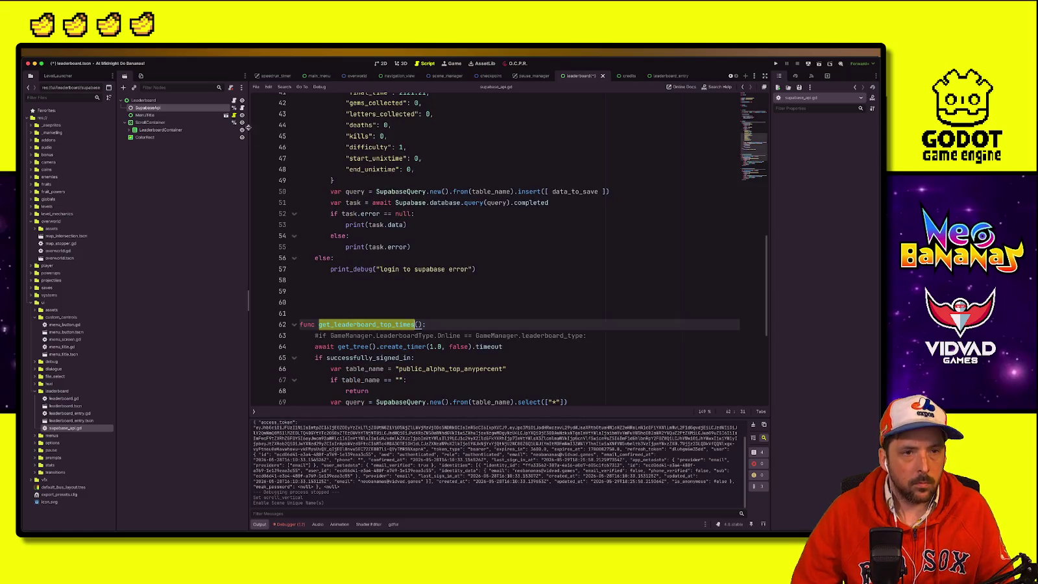
{"action": "left_click", "coordinate": [235, 100]}
{"action": "key", "text": "Escape"}
{"action": "key", "text": "ctrl+shift+Left"}
{"action": "key", "text": "ctrl+v"}
{"action": "type", "text": "()"}
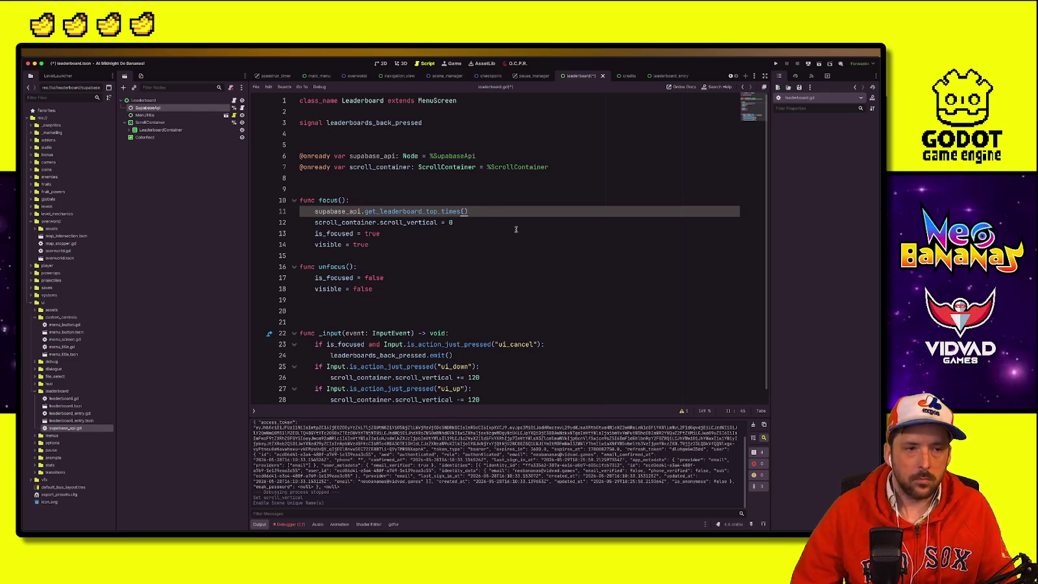
Step: Check what get_leaderboard_top_times returns, store the result in 'var data', and save
{"action": "left_click", "coordinate": [242, 109]}
{"action": "scroll", "coordinate": [344, 232], "scroll_direction": "down", "scroll_amount": 5}
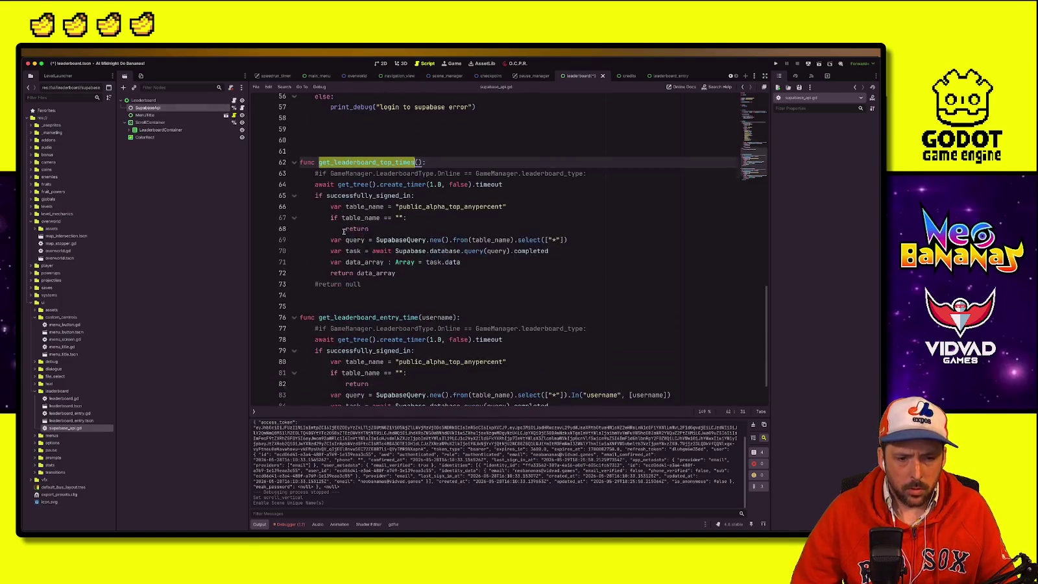
{"action": "double_click", "coordinate": [364, 271]}
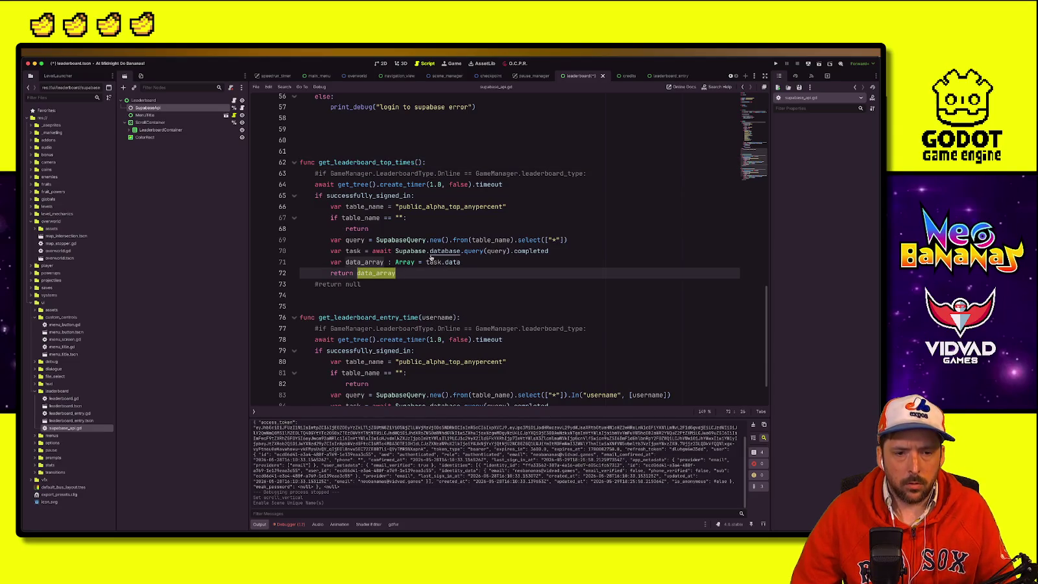
{"action": "key", "text": "alt+Left"}
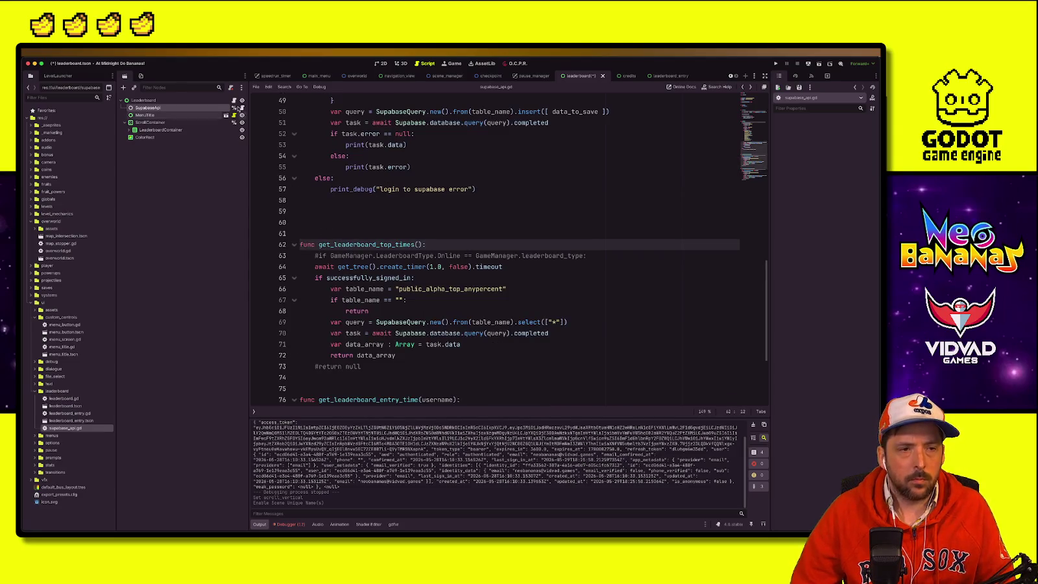
{"action": "left_click", "coordinate": [235, 100]}
{"action": "left_click", "coordinate": [331, 212]}
{"action": "key", "text": "Home"}
{"action": "type", "text": "var data ="}
{"action": "key", "text": "ctrl+s"}
Step: Move the data line to the end of focus() and add blank lines below it
{"action": "left_click", "coordinate": [405, 207]}
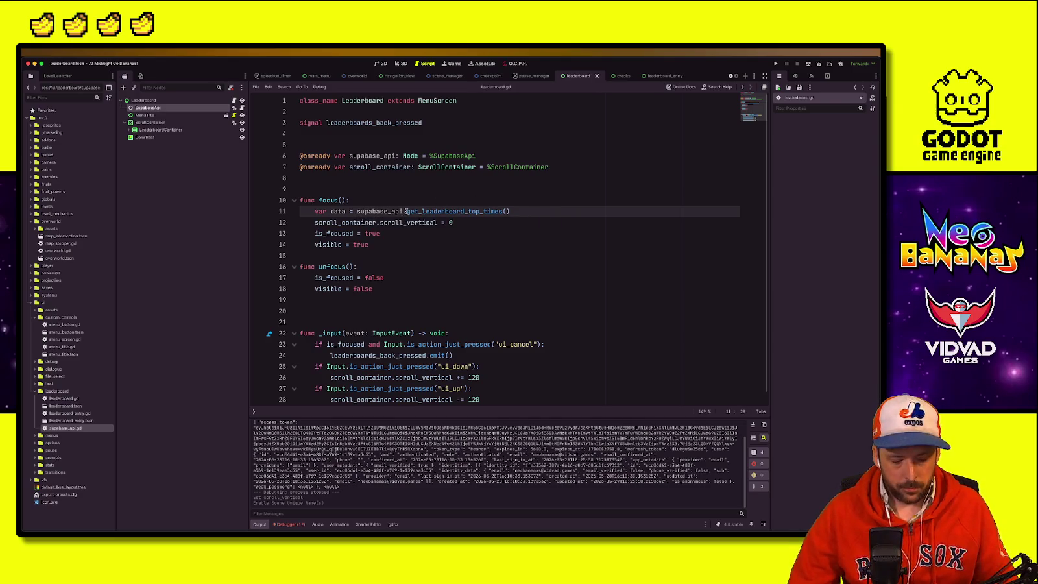
{"action": "key", "text": "alt+Down"}
{"action": "key", "text": "alt+Down"}
{"action": "key", "text": "alt+Down"}
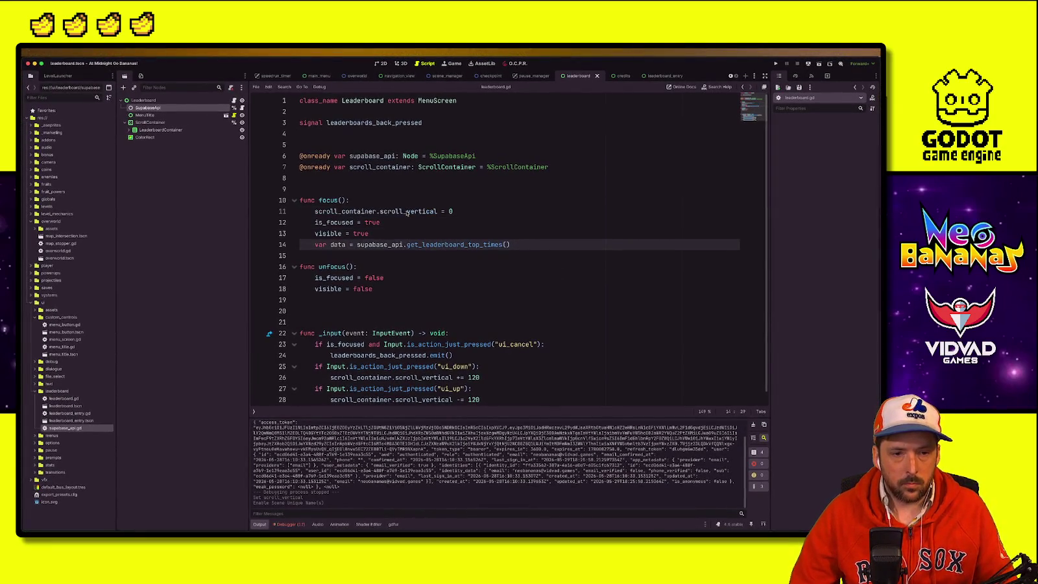
{"action": "left_click", "coordinate": [519, 242]}
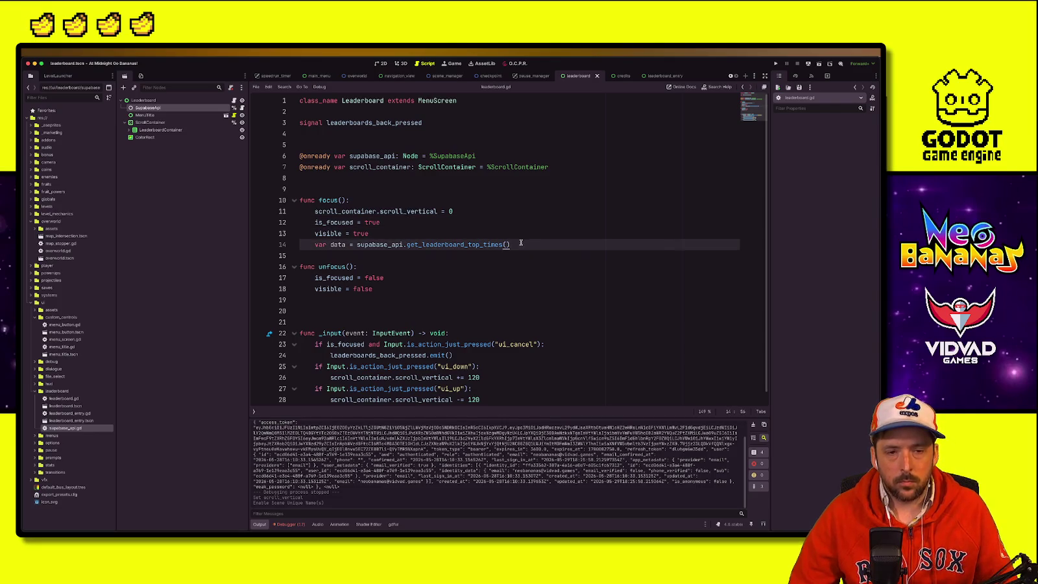
{"action": "key", "text": "Return"}
{"action": "key", "text": "Return"}
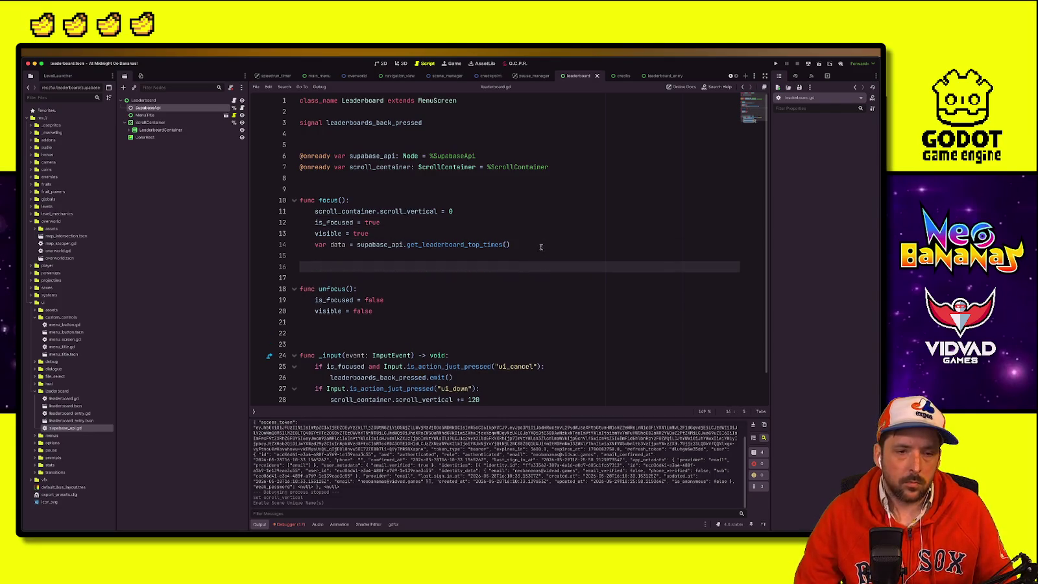
{"action": "key", "text": "Up"}
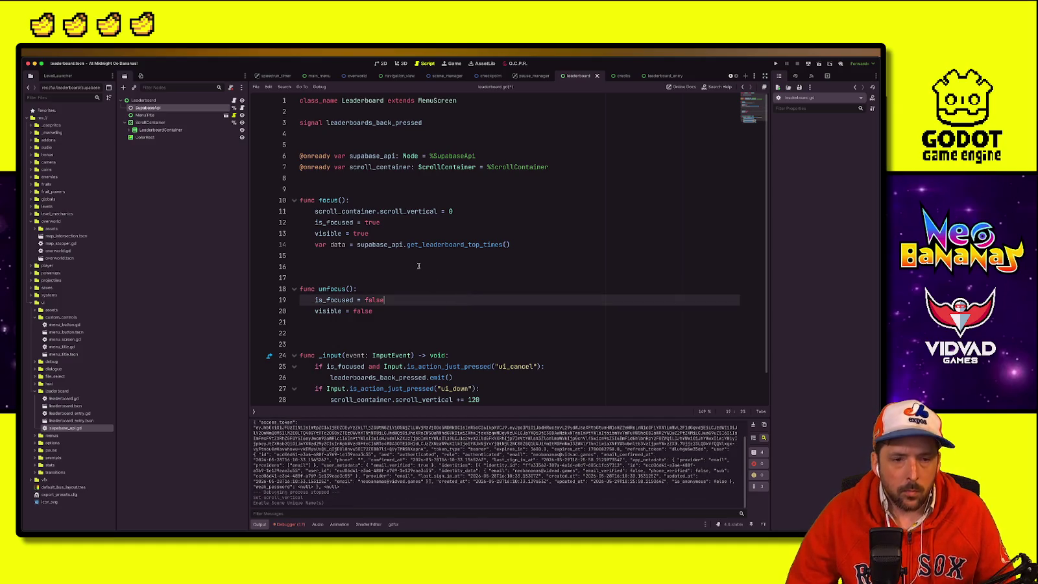
{"action": "left_click", "coordinate": [418, 245]}
{"action": "key", "text": "ctrl+Up"}
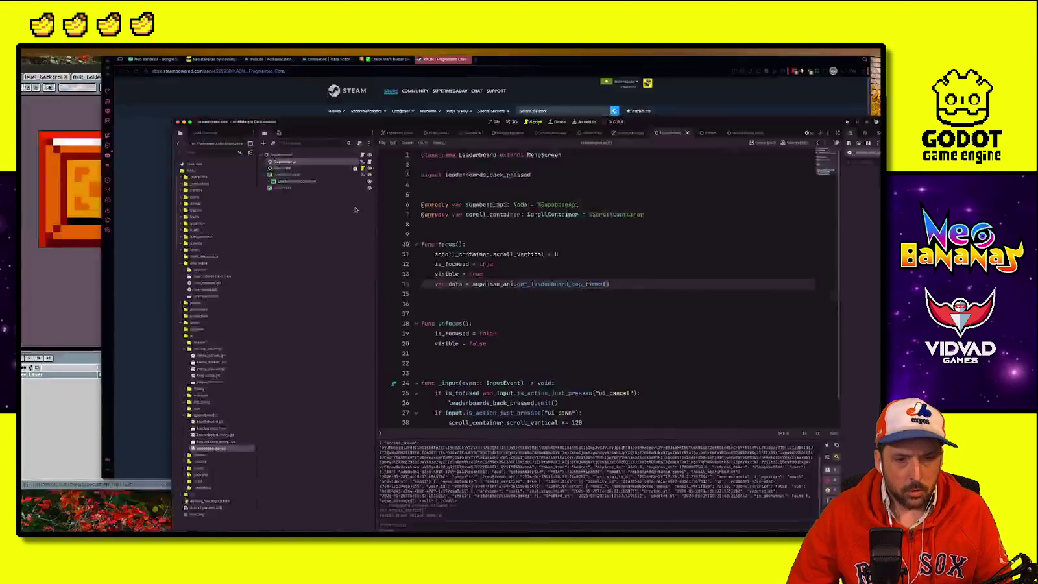
{"action": "left_click", "coordinate": [374, 144]}
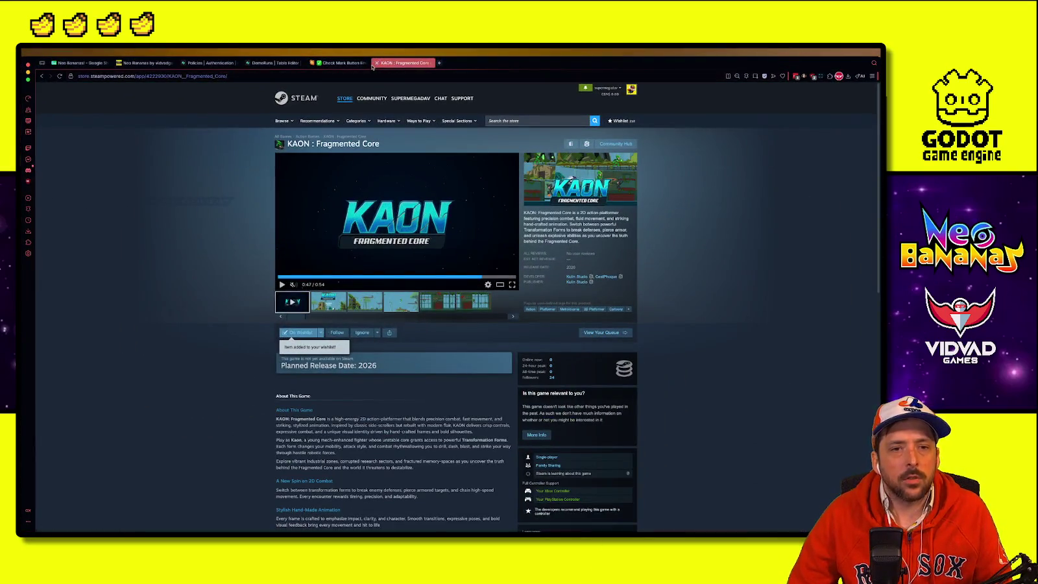
{"action": "left_click", "coordinate": [252, 66]}
{"action": "left_click", "coordinate": [252, 63]}
{"action": "left_click", "coordinate": [88, 174]}
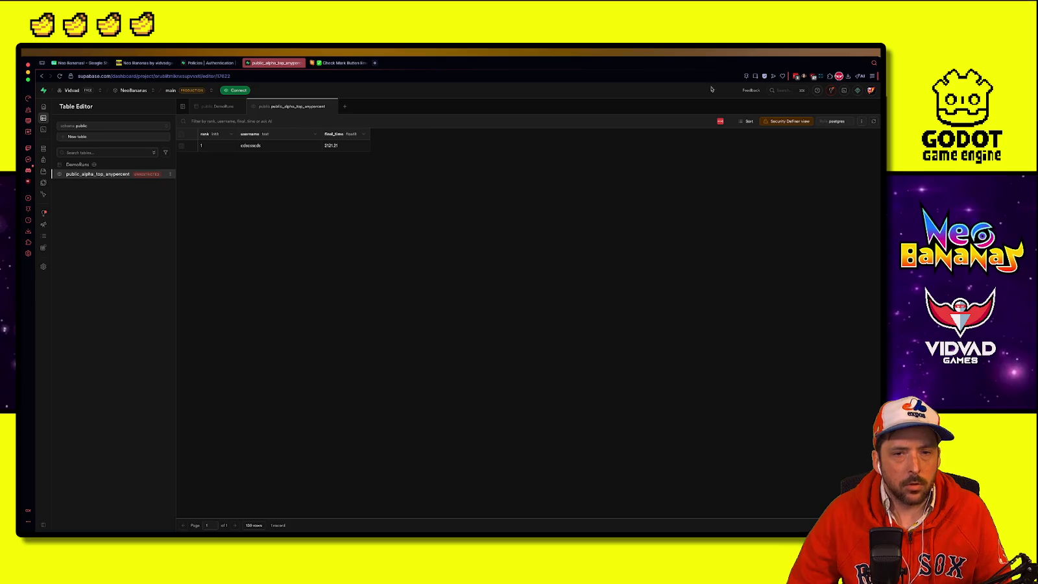
{"action": "key", "text": "ctrl+Left"}
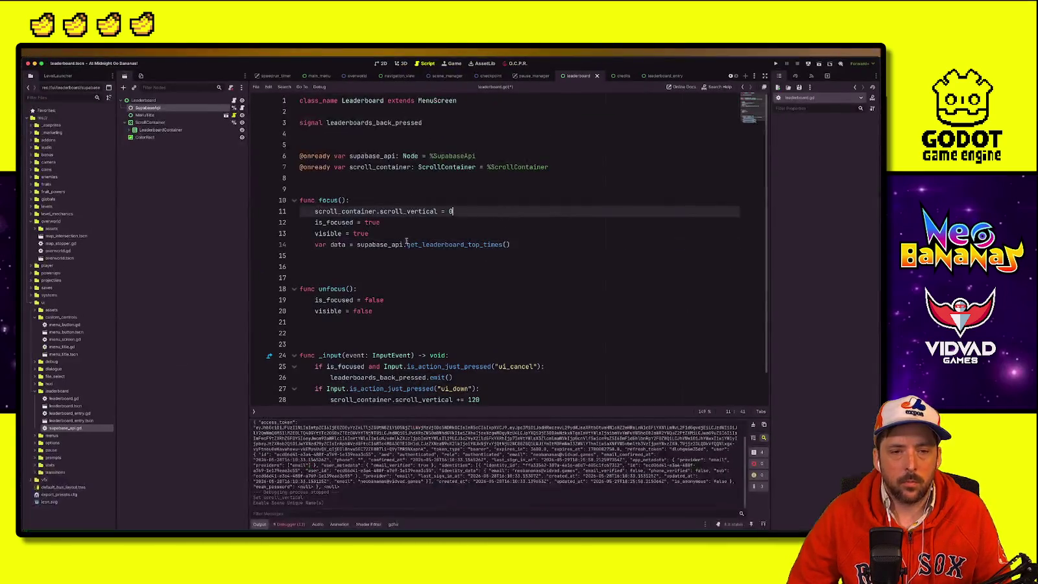
{"action": "left_click", "coordinate": [336, 253]}
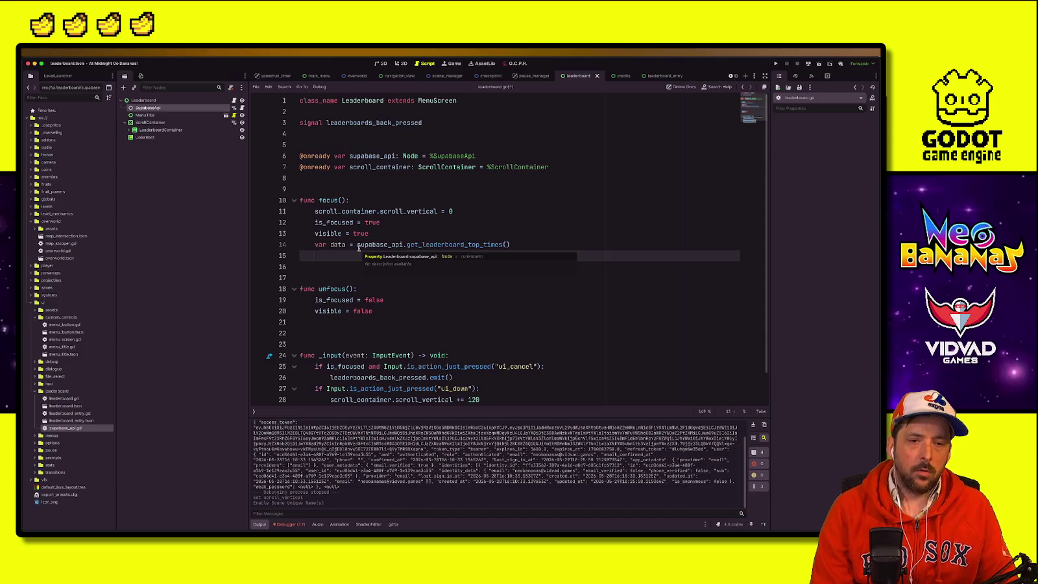
Step: Rename data to speedrun_data and write the loop header 'for entry in speedrun_data:'
{"action": "type", "text": "for"}
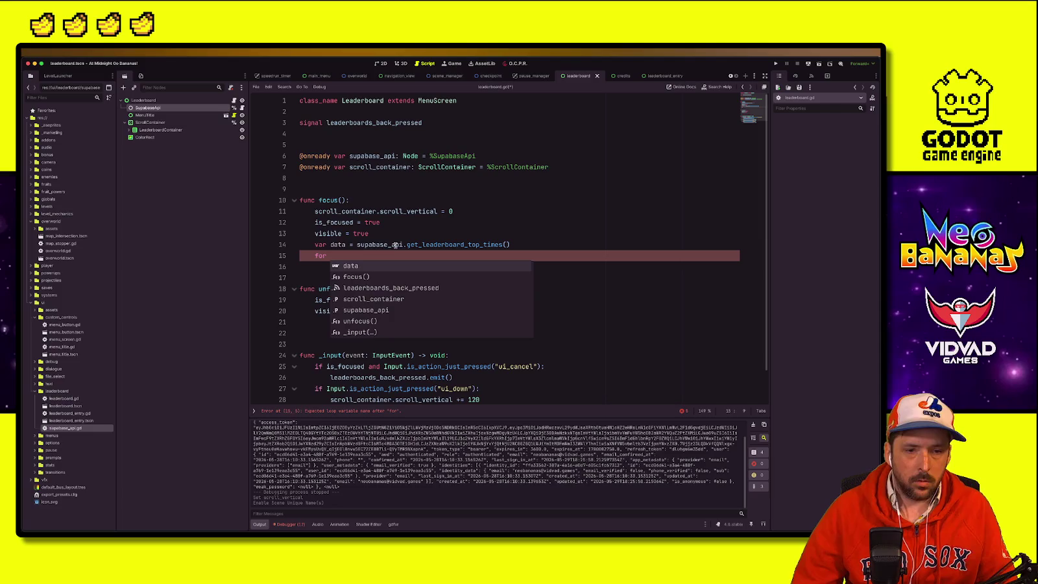
{"action": "left_click", "coordinate": [337, 244]}
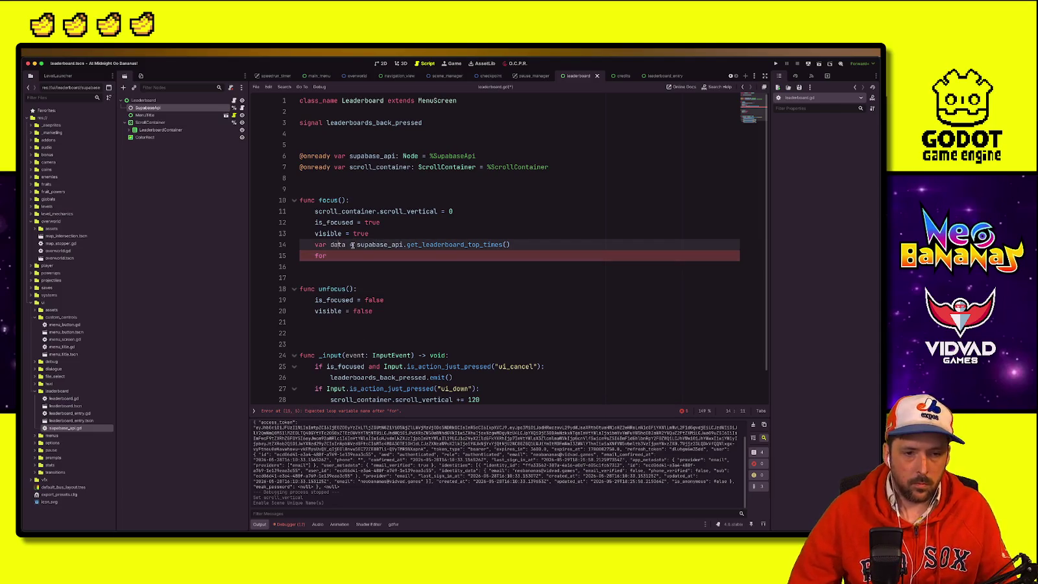
{"action": "type", "text": "speedrun_"}
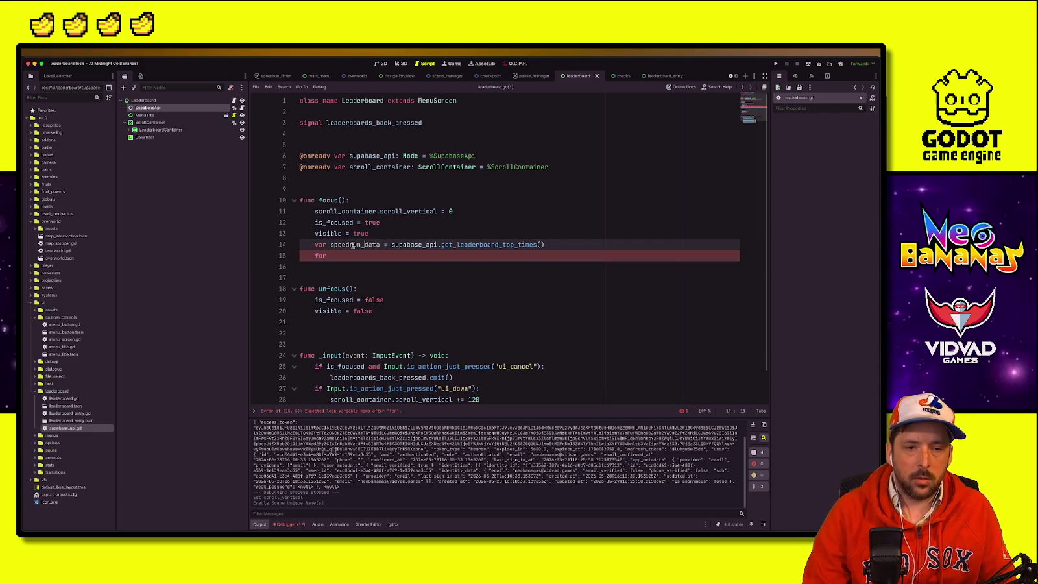
{"action": "key", "text": "Down"}
{"action": "type", "text": "data"}
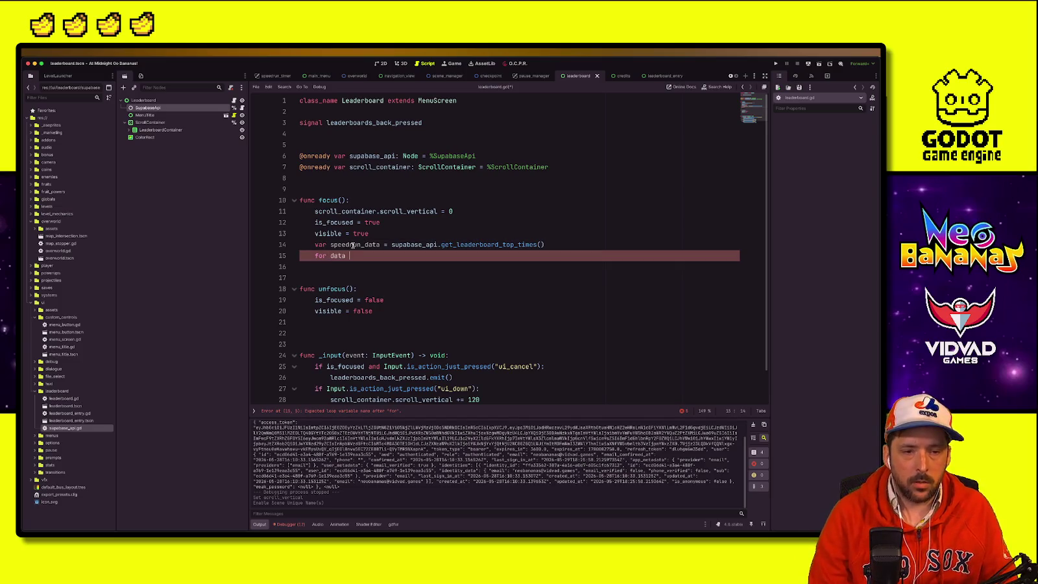
{"action": "type", "text": "ntry i"}
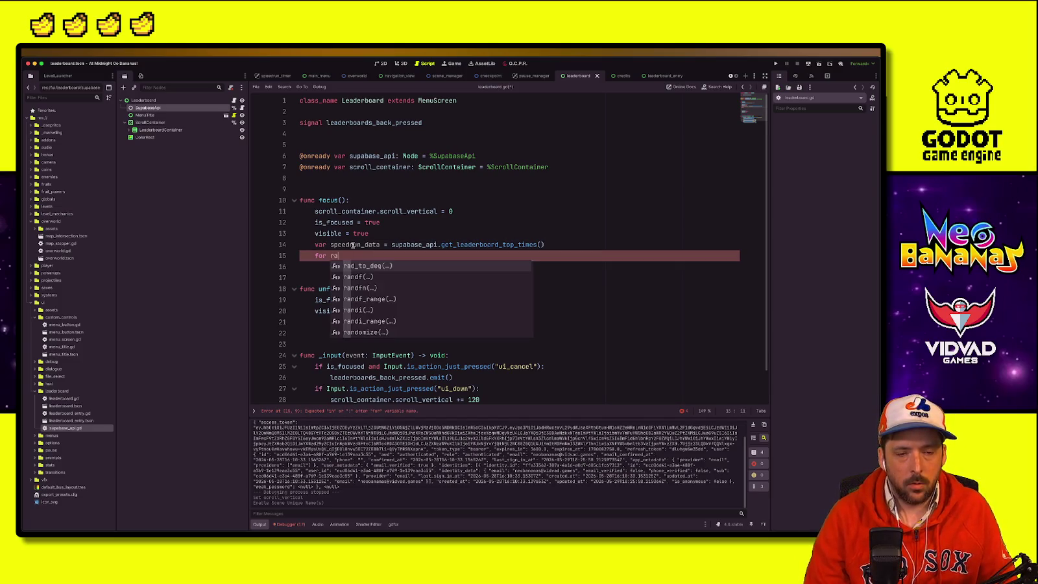
{"action": "type", "text": "n spe"}
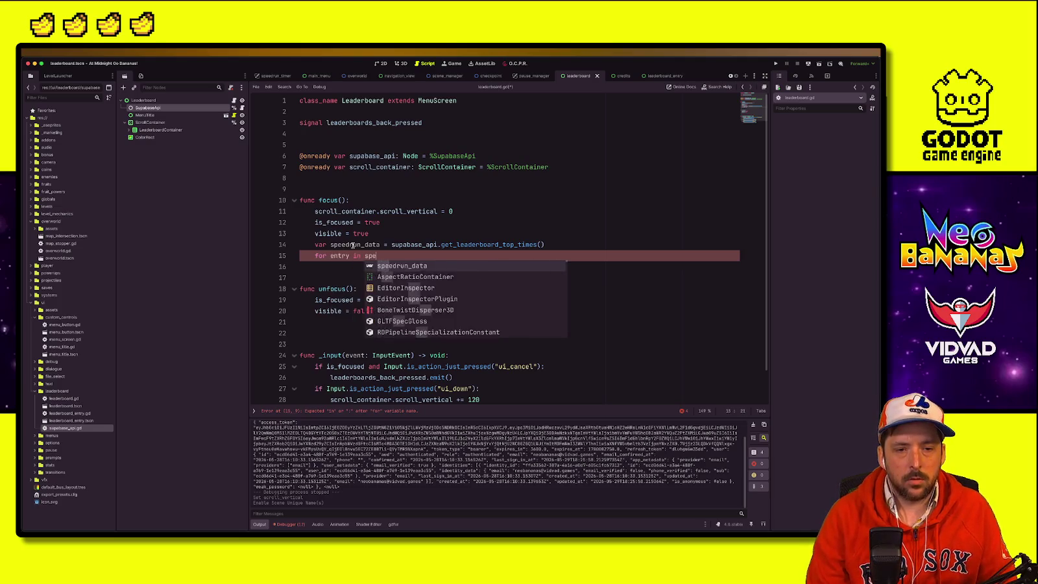
{"action": "type", "text": "edrun_data:"}
{"action": "key", "text": "Return"}
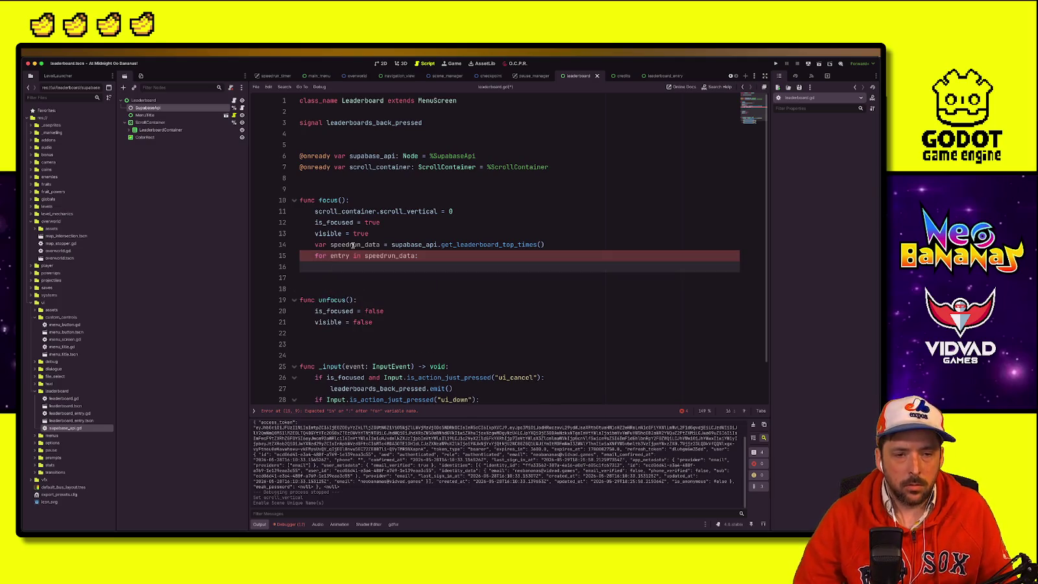
Step: Indent the loop body, set a breakpoint on the fetch line, and expand LeaderboardContainer
{"action": "double_click", "coordinate": [352, 245]}
{"action": "left_click", "coordinate": [387, 269]}
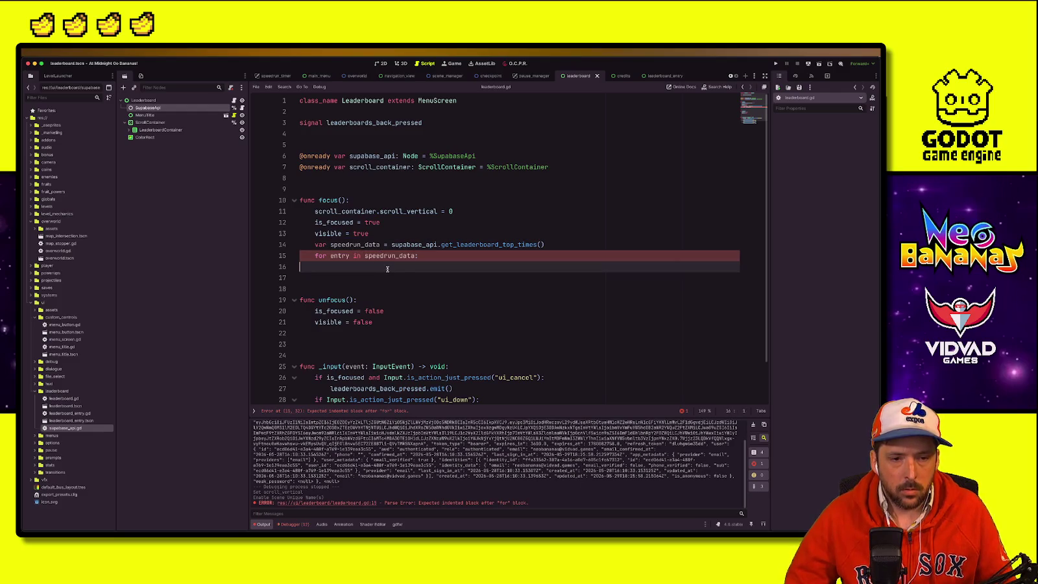
{"action": "key", "text": "Tab"}
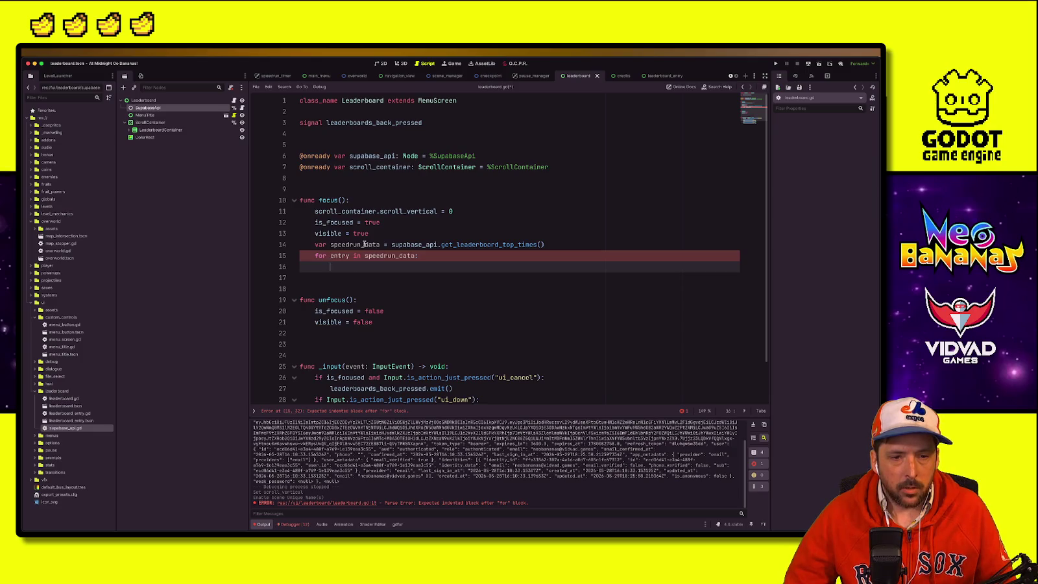
{"action": "left_click", "coordinate": [259, 245]}
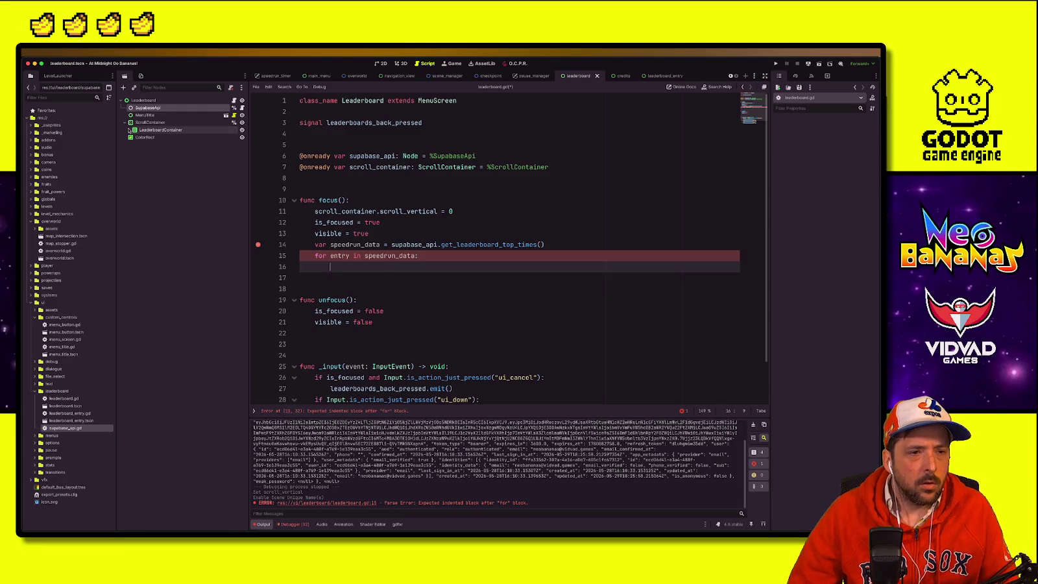
{"action": "left_click", "coordinate": [129, 130]}
{"action": "left_click", "coordinate": [392, 204]}
{"action": "key", "text": "Return"}
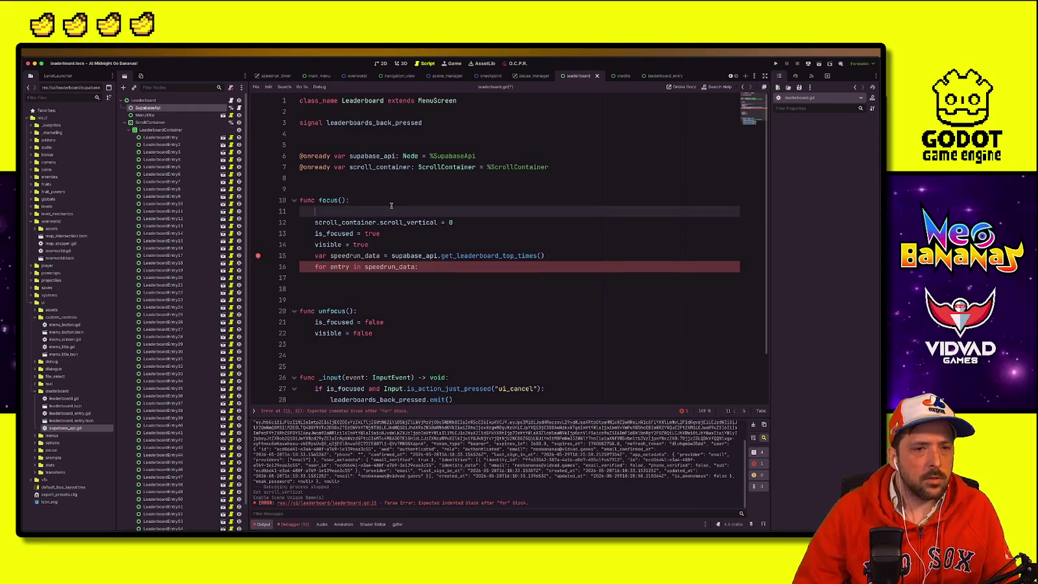
{"action": "right_click", "coordinate": [188, 131]}
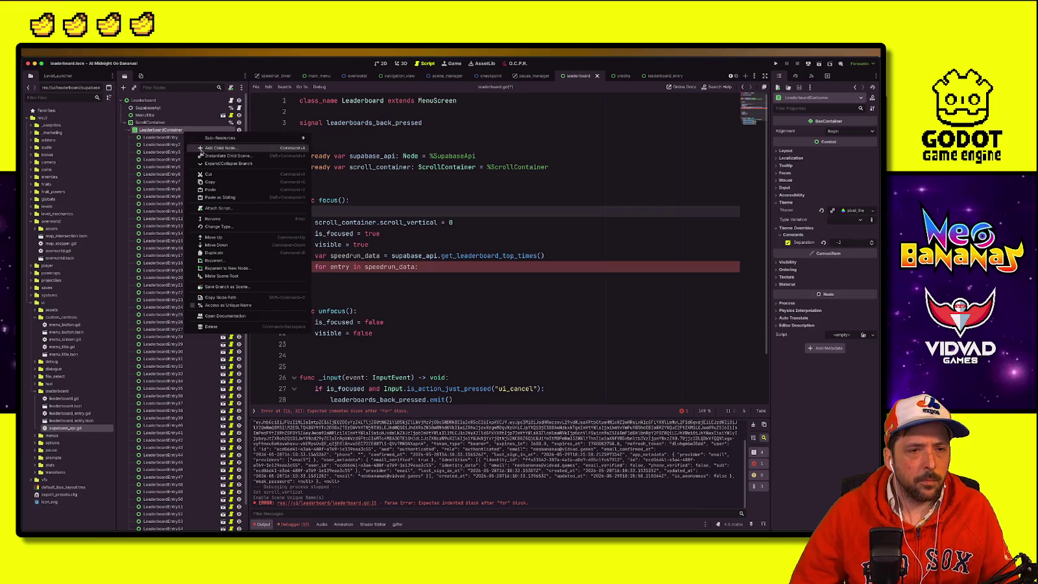
{"action": "key", "text": "Escape"}
{"action": "right_click", "coordinate": [176, 133]}
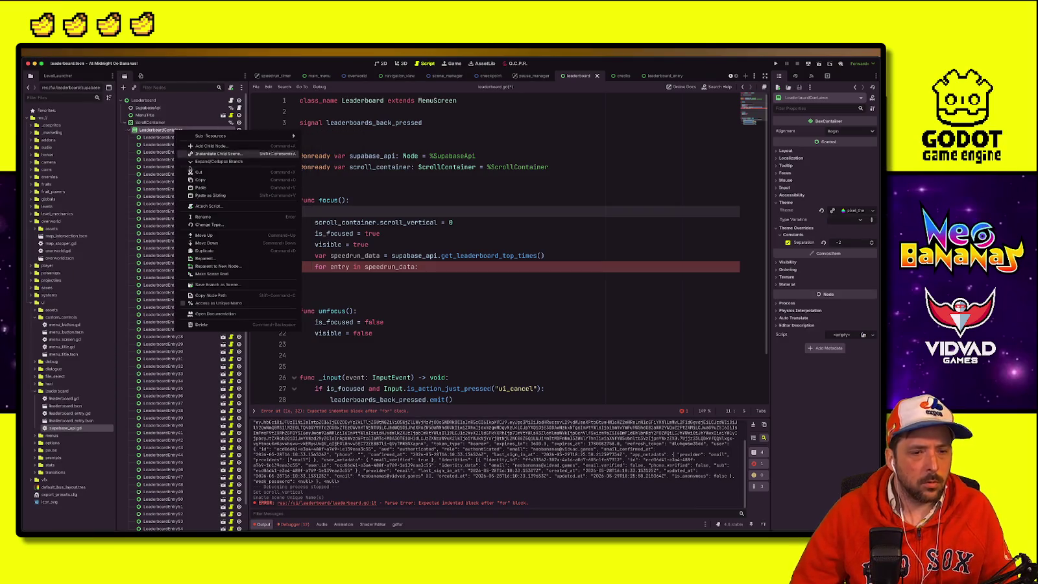
{"action": "left_click", "coordinate": [201, 302]}
{"action": "mouse_move", "coordinate": [160, 130]}
{"action": "left_mouse_down"}
{"action": "mouse_move", "coordinate": [350, 156]}
{"action": "mouse_move", "coordinate": [352, 174]}
{"action": "left_mouse_up"}
{"action": "double_click", "coordinate": [352, 174]}
Step: Start a loop over leaderboard_container.get_children() at the top of focus()
{"action": "left_click", "coordinate": [405, 231]}
{"action": "left_click", "coordinate": [405, 221]}
{"action": "type", "text": "for"}
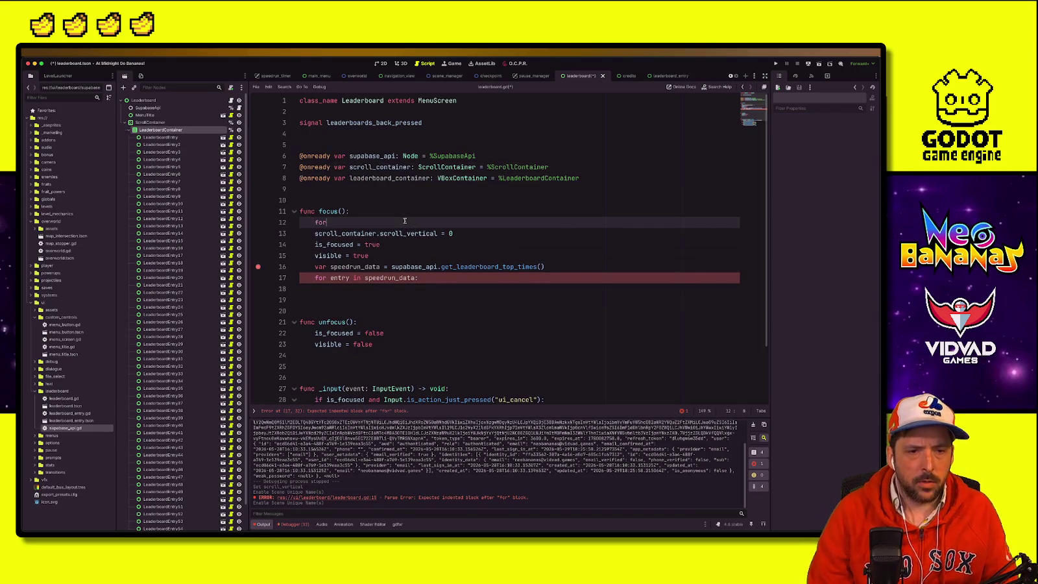
{"action": "type", "text": " leaderboard_entry i"}
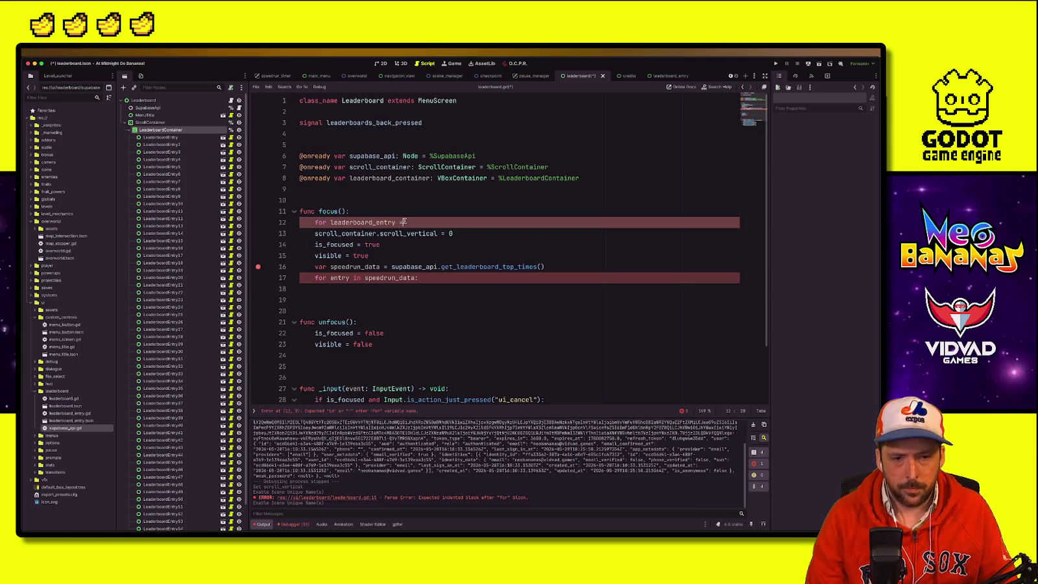
{"action": "type", "text": "="}
{"action": "key", "text": "BackSpace"}
{"action": "type", "text": "i"}
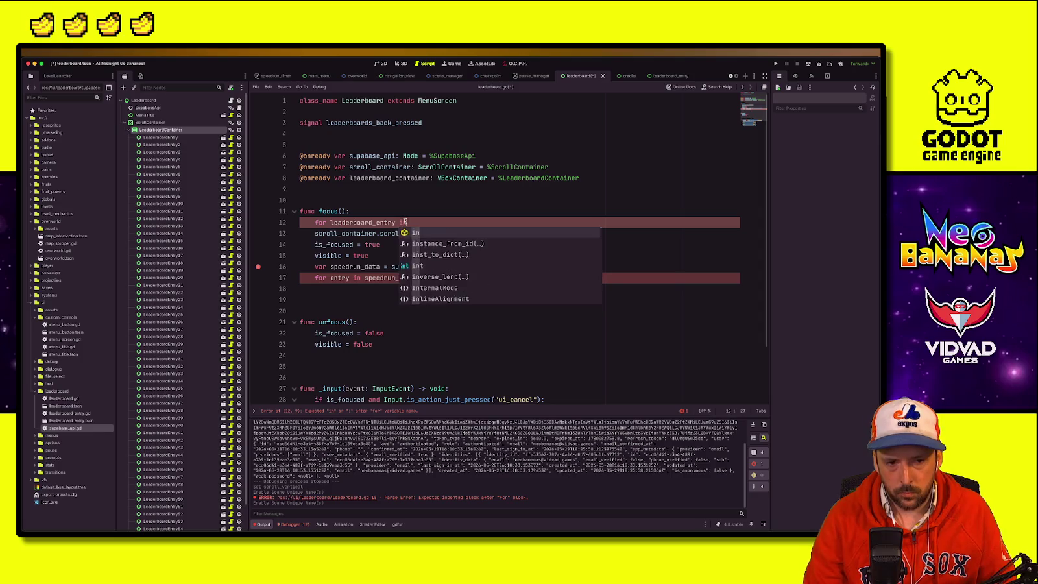
{"action": "type", "text": "n leaderboard_container"}
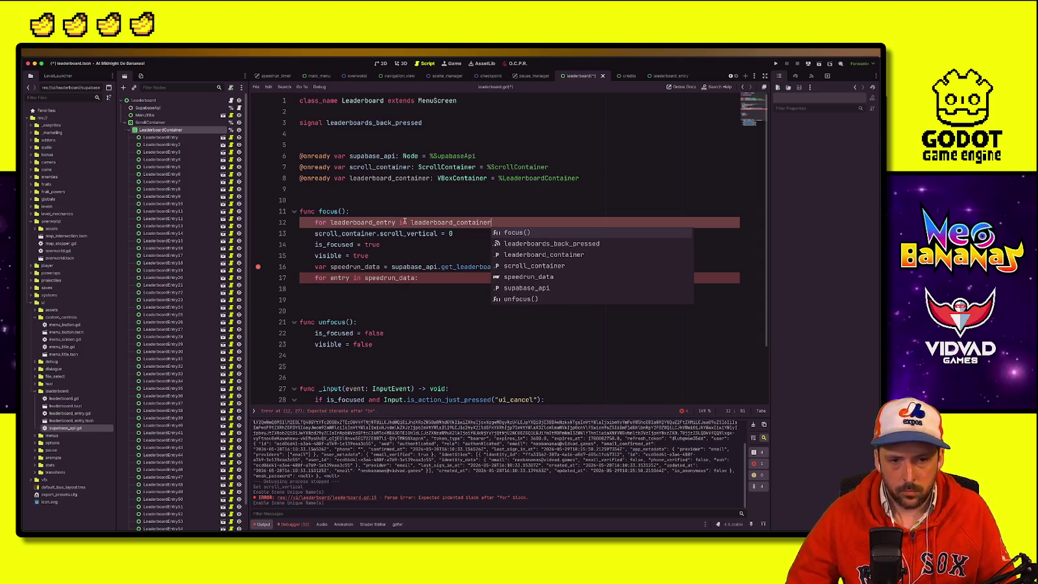
{"action": "type", "text": ".get_children"}
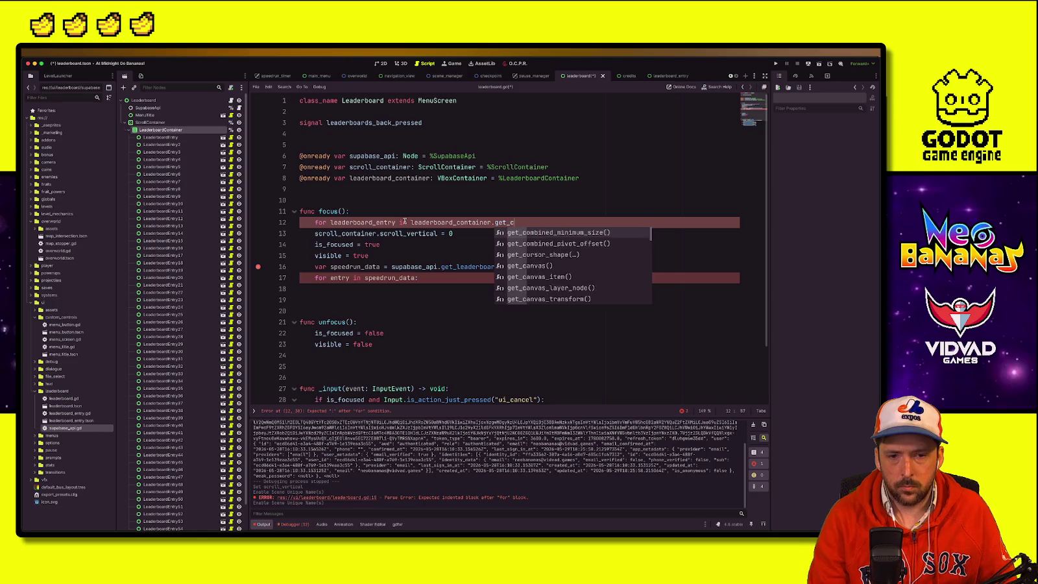
{"action": "key", "text": "Return"}
{"action": "type", "text": ":"}
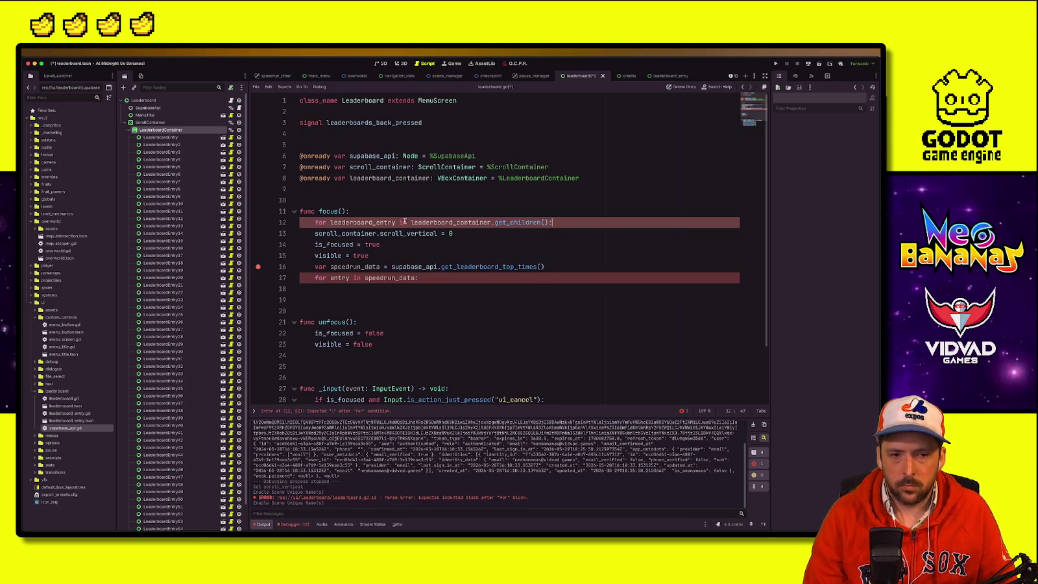
Step: Call leaderboard_entry.queue_free() inside the loop and save the script
{"action": "key", "text": "Return"}
{"action": "type", "text": "le"}
{"action": "key", "text": "Down"}
{"action": "key", "text": "Return"}
{"action": "type", "text": "."}
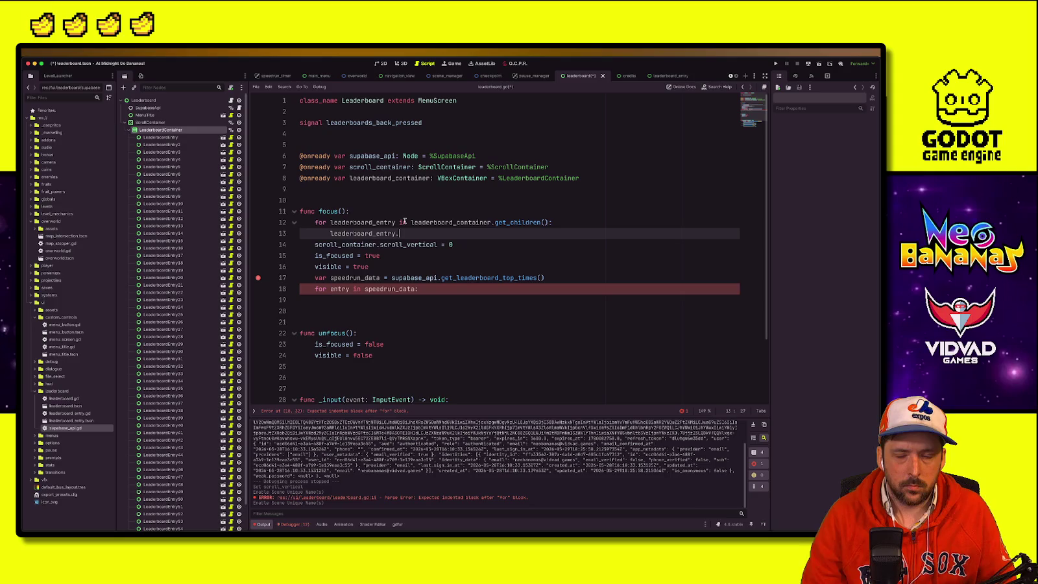
{"action": "type", "text": "queue_fre"}
{"action": "key", "text": "Return"}
{"action": "key", "text": "ctrl+s"}
{"action": "key", "text": "Return"}
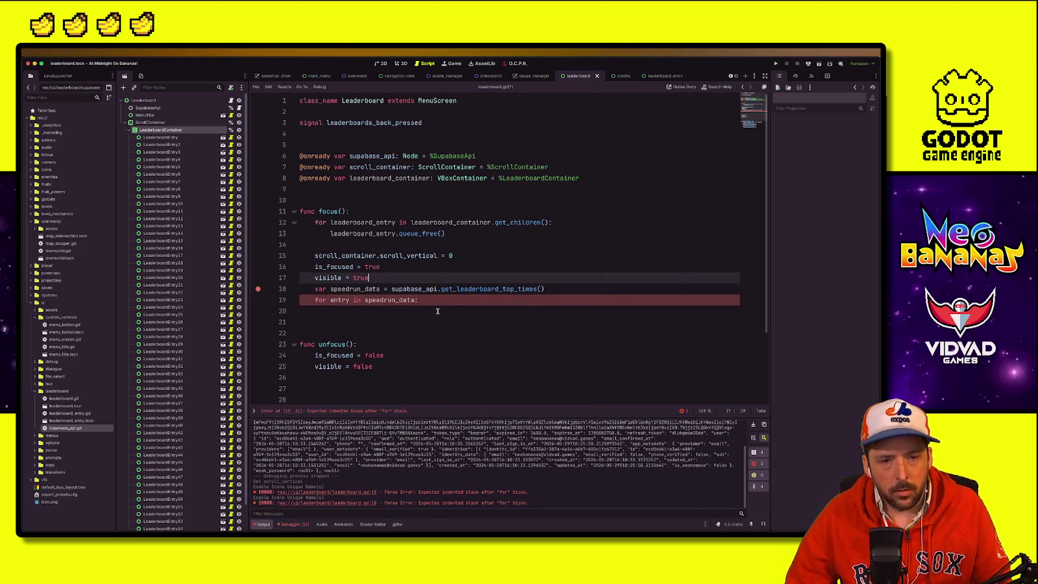
{"action": "key", "text": "ctrl+s"}
{"action": "left_click", "coordinate": [364, 289]}
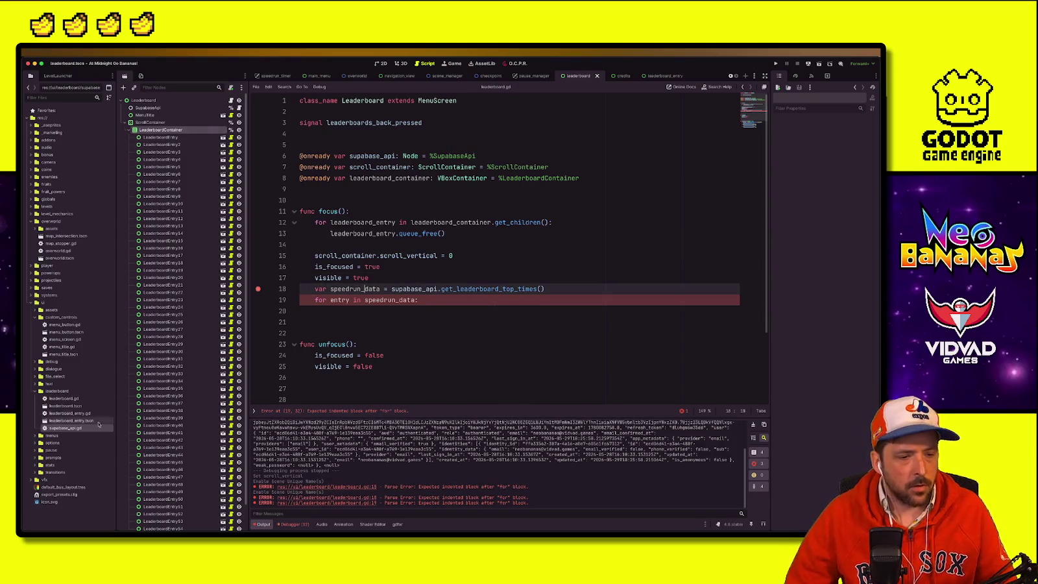
{"action": "left_click", "coordinate": [421, 123]}
{"action": "left_click", "coordinate": [436, 132]}
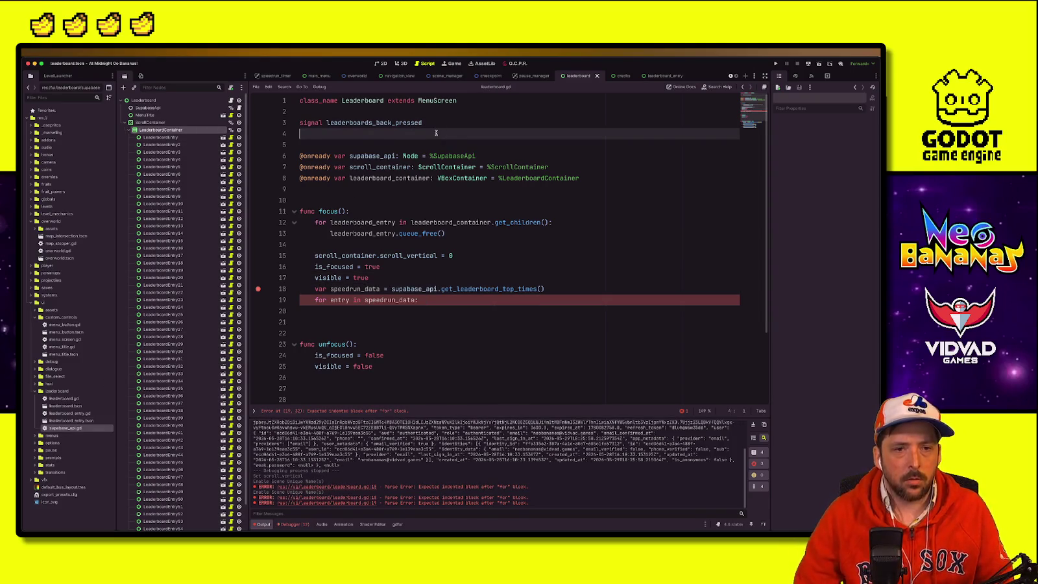
{"action": "key", "text": "Return"}
{"action": "type", "text": "@export var leaderboard_entry : P"}
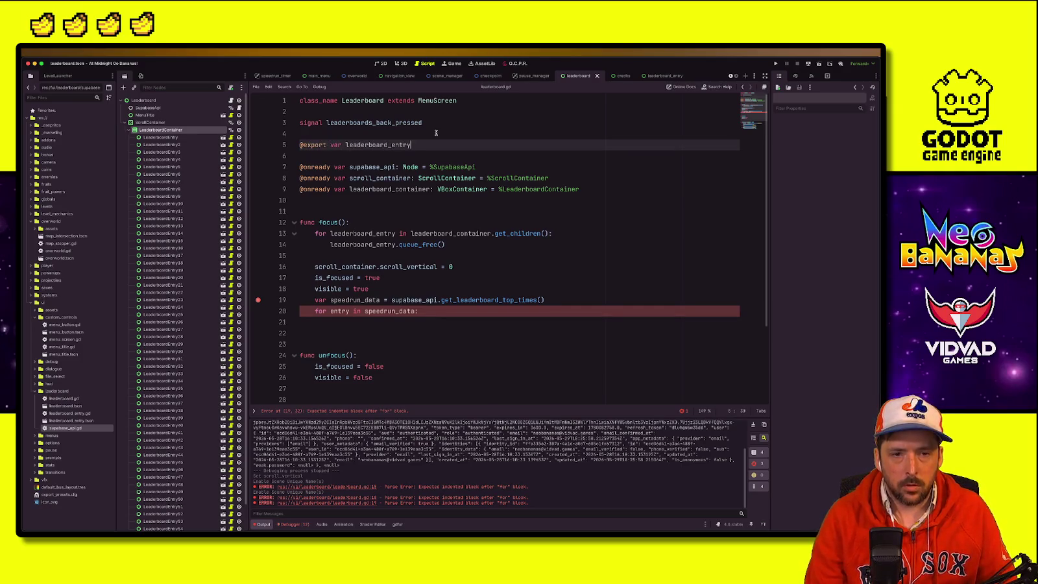
{"action": "type", "text": "ackedScene"}
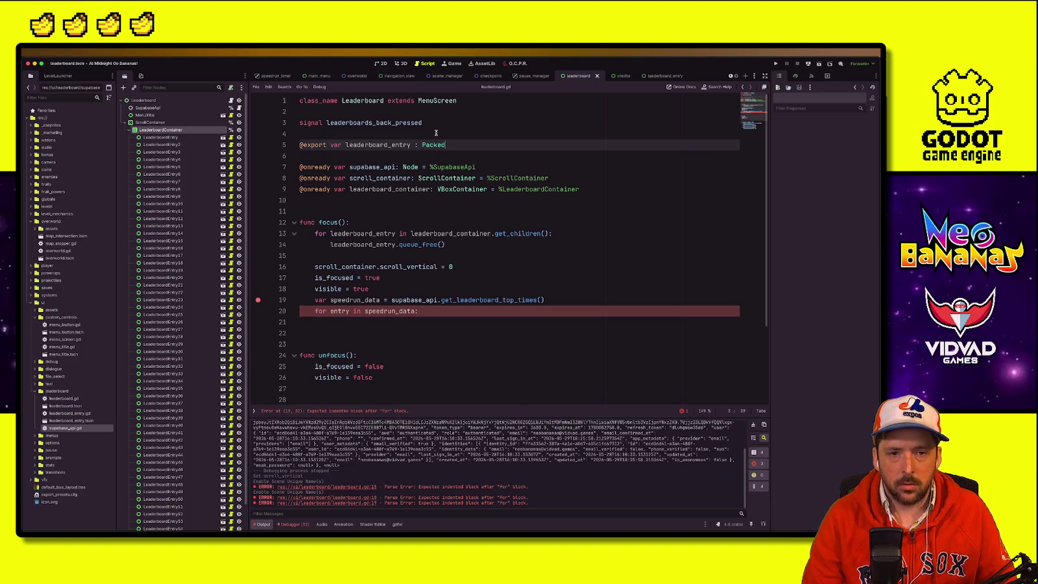
{"action": "left_click", "coordinate": [143, 99]}
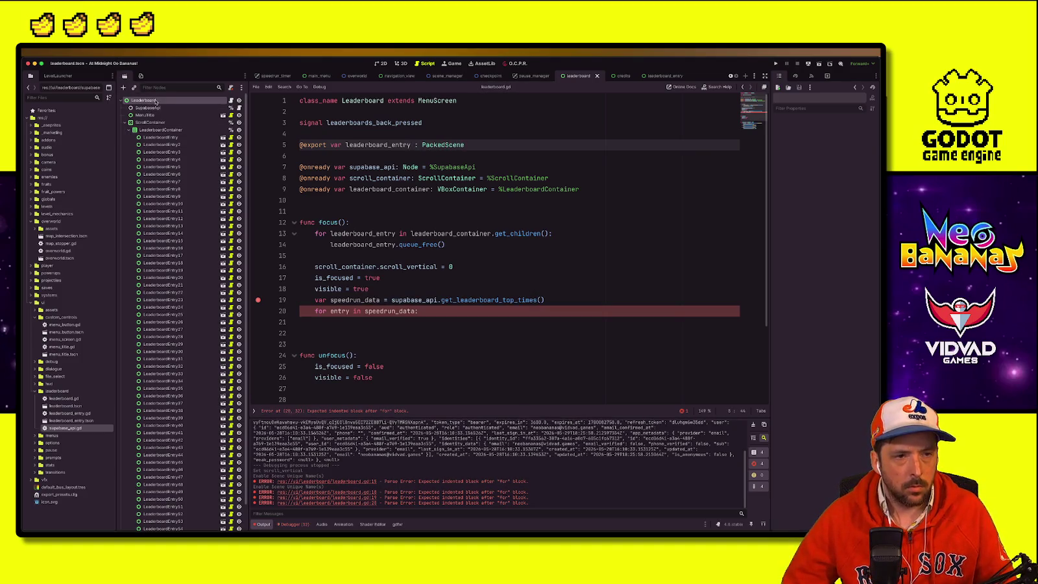
Step: Comment out the unfinished speedrun_data for loop
{"action": "left_click", "coordinate": [418, 178]}
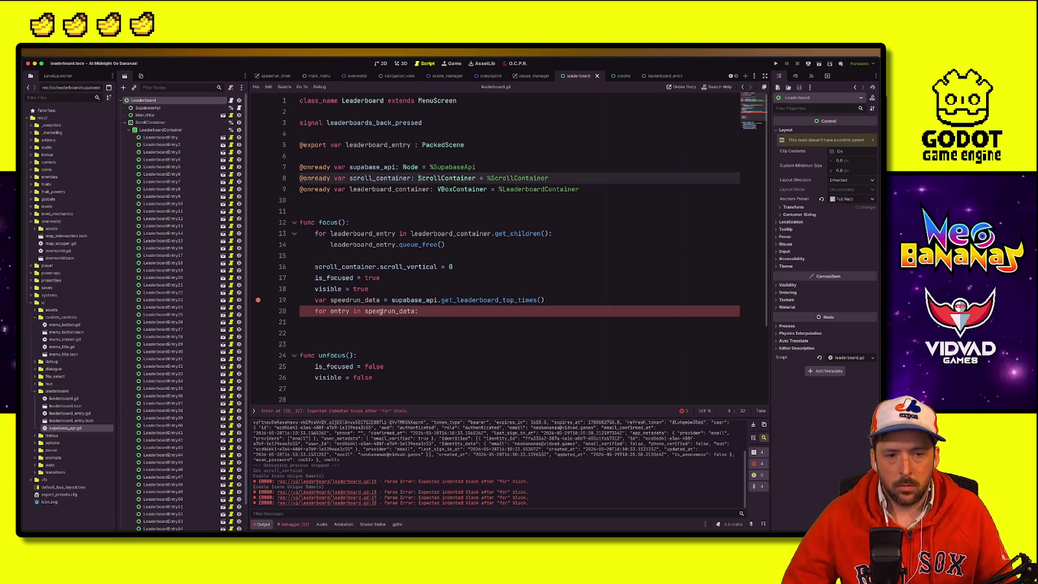
{"action": "left_click", "coordinate": [313, 311]}
{"action": "key", "text": "ctrl+k"}
{"action": "left_click", "coordinate": [493, 255]}
Step: Assign leaderboard_entry.tscn to the Leaderboard Entry property via Quick Load
{"action": "left_click", "coordinate": [873, 131]}
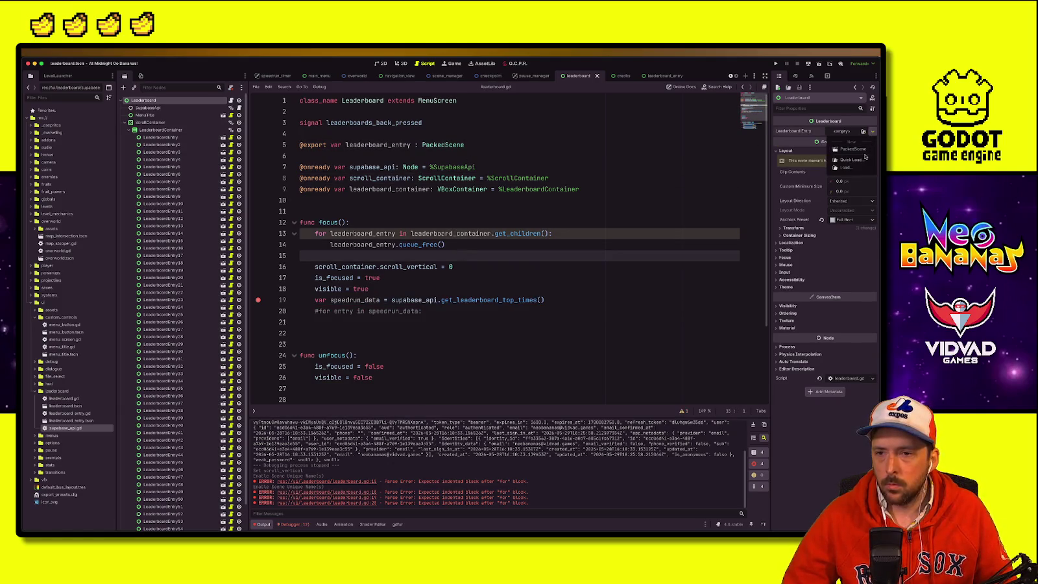
{"action": "left_click", "coordinate": [860, 160]}
{"action": "type", "text": "leaderb"}
{"action": "left_click", "coordinate": [410, 225]}
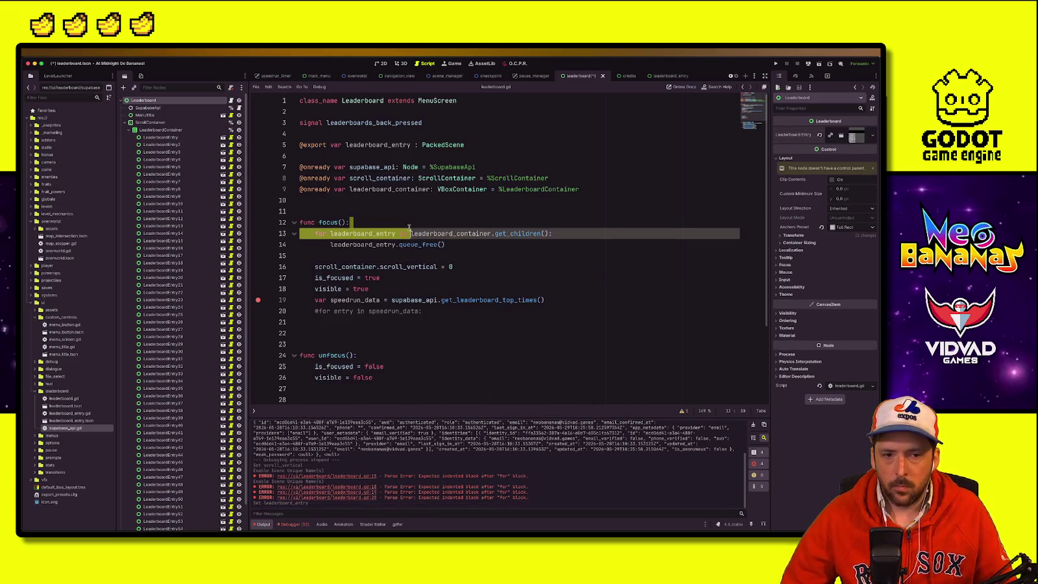
Step: Restore the speedrun_data loop and begin a leaderboard_entry line inside it
{"action": "left_click", "coordinate": [373, 244]}
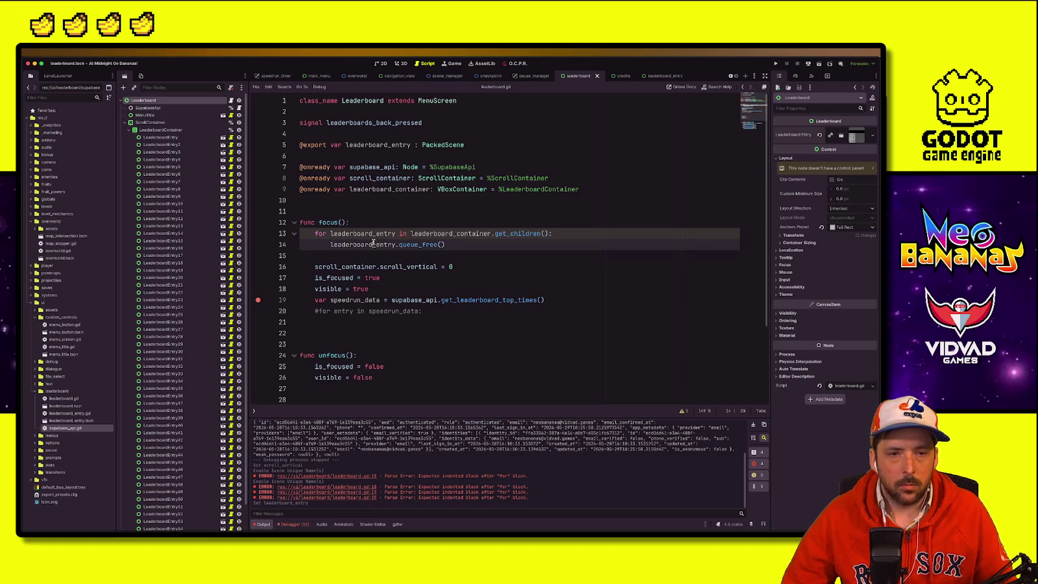
{"action": "left_click", "coordinate": [373, 147]}
{"action": "left_click", "coordinate": [570, 310]}
{"action": "key", "text": "Tab"}
{"action": "key", "text": "Return"}
{"action": "type", "text": "leaderboard_entry"}
{"action": "key", "text": "BackSpace"}
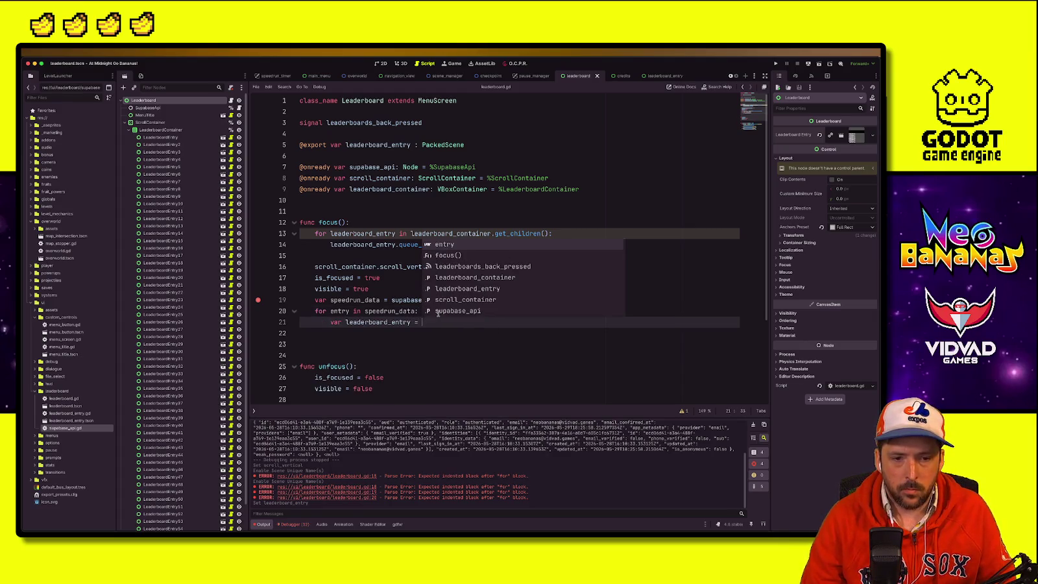
Step: Complete the loop line as 'var _entry = leaderboard_entry.instantiate()'
{"action": "left_click", "coordinate": [345, 322]}
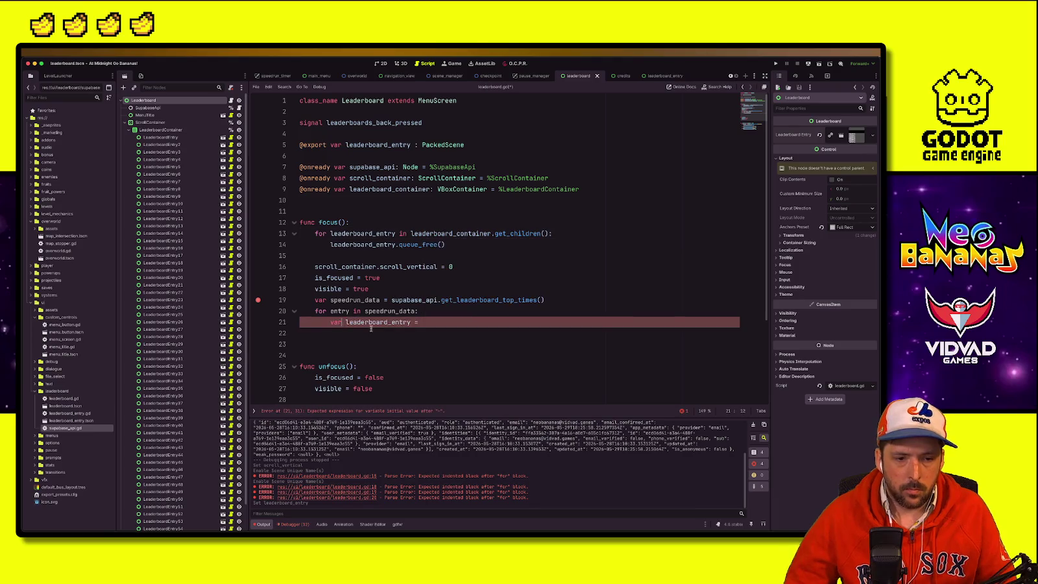
{"action": "type", "text": "_entry ="}
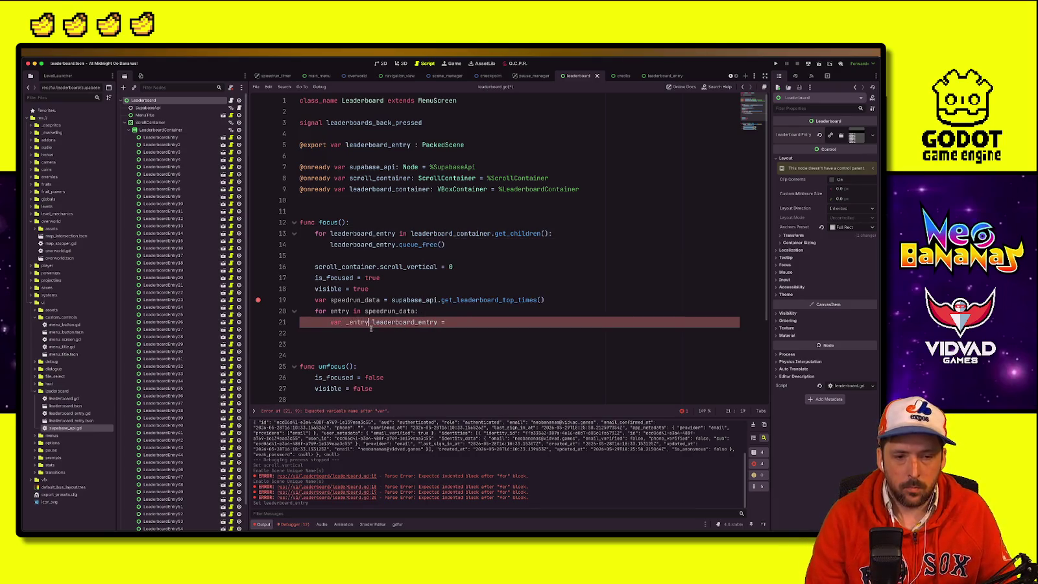
{"action": "left_click", "coordinate": [467, 322]}
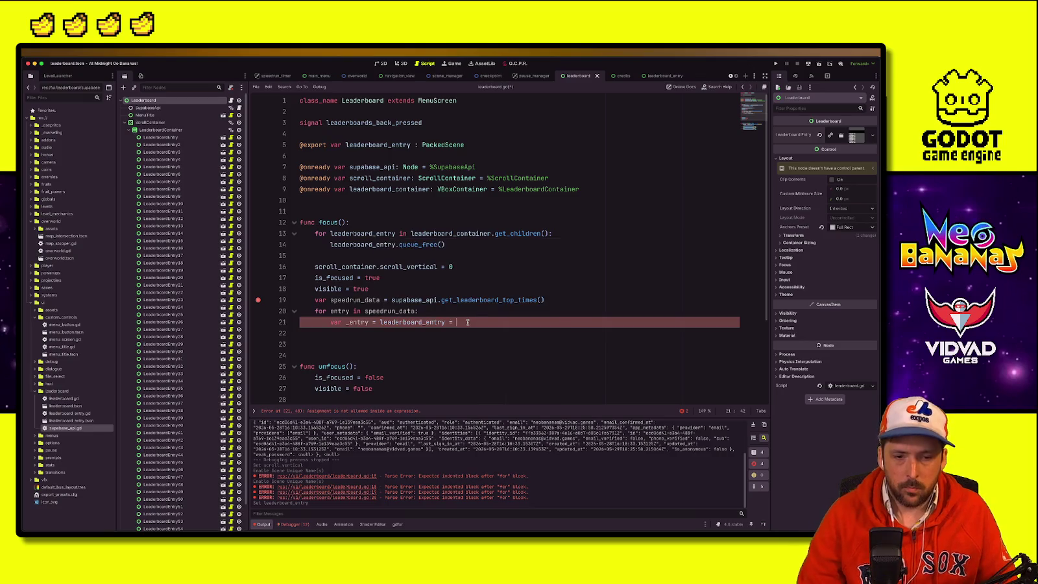
{"action": "type", "text": "y.insta"}
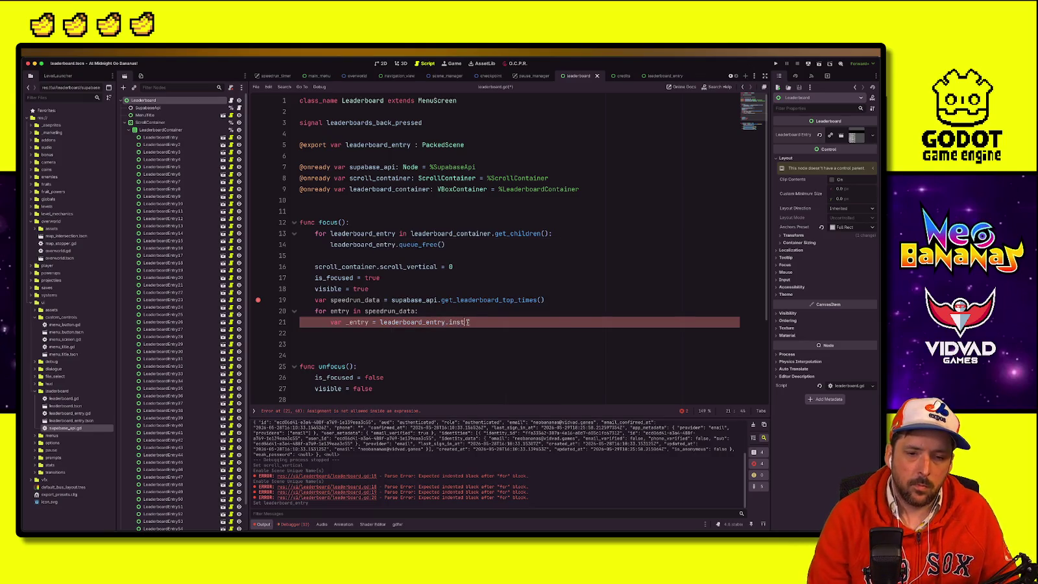
{"action": "key", "text": "Return"}
{"action": "type", "text": ")"}
{"action": "key", "text": "Return"}
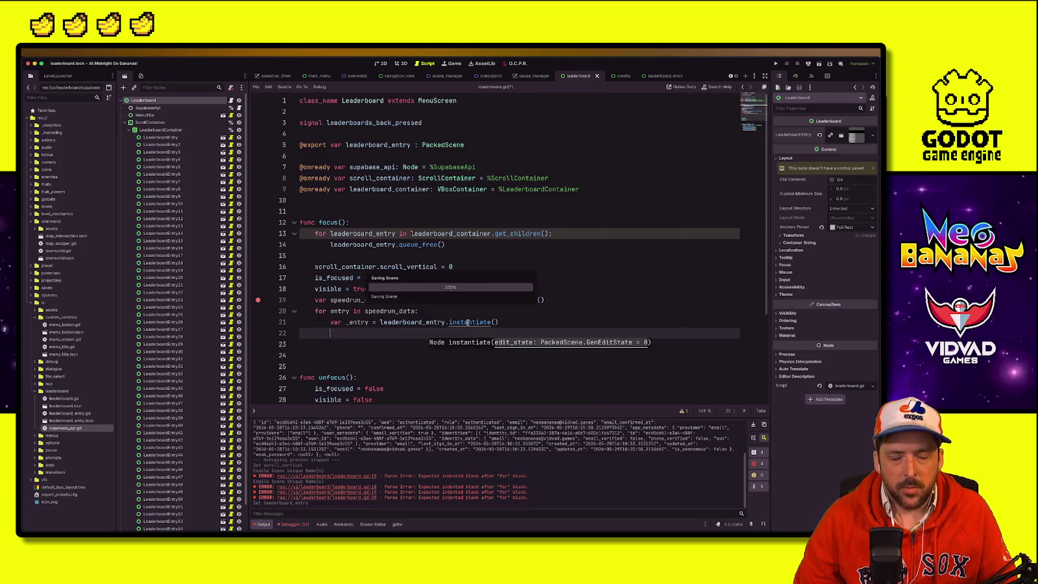
{"action": "left_click", "coordinate": [461, 321]}
{"action": "scroll", "coordinate": [222, 331], "scroll_direction": "down", "scroll_amount": 1}
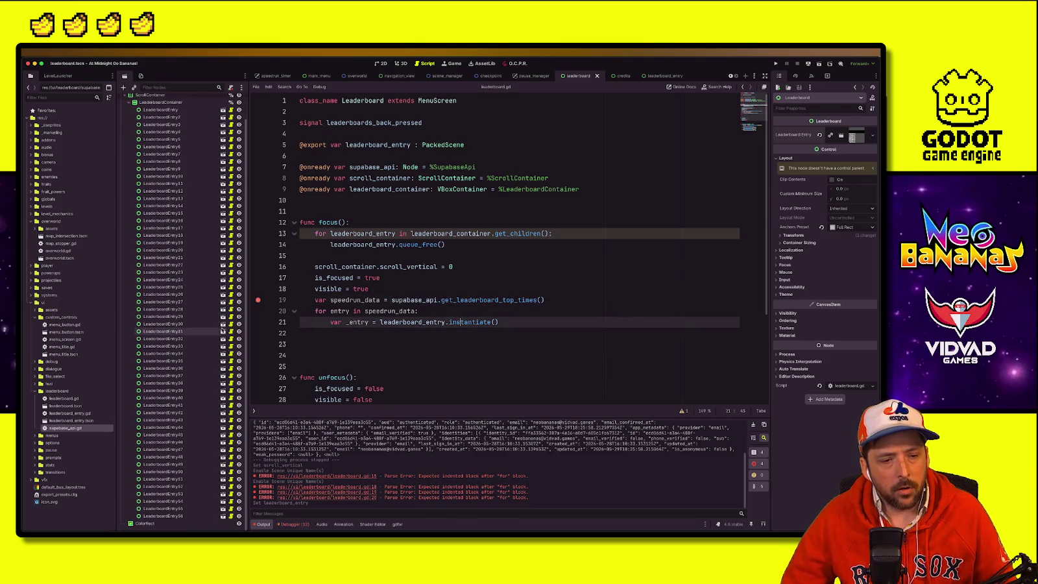
Step: Duplicate LeaderboardEntry56 three times in the scene tree
{"action": "left_click", "coordinate": [181, 517]}
{"action": "key", "text": "ctrl+d"}
{"action": "key", "text": "ctrl+d"}
{"action": "key", "text": "ctrl+d"}
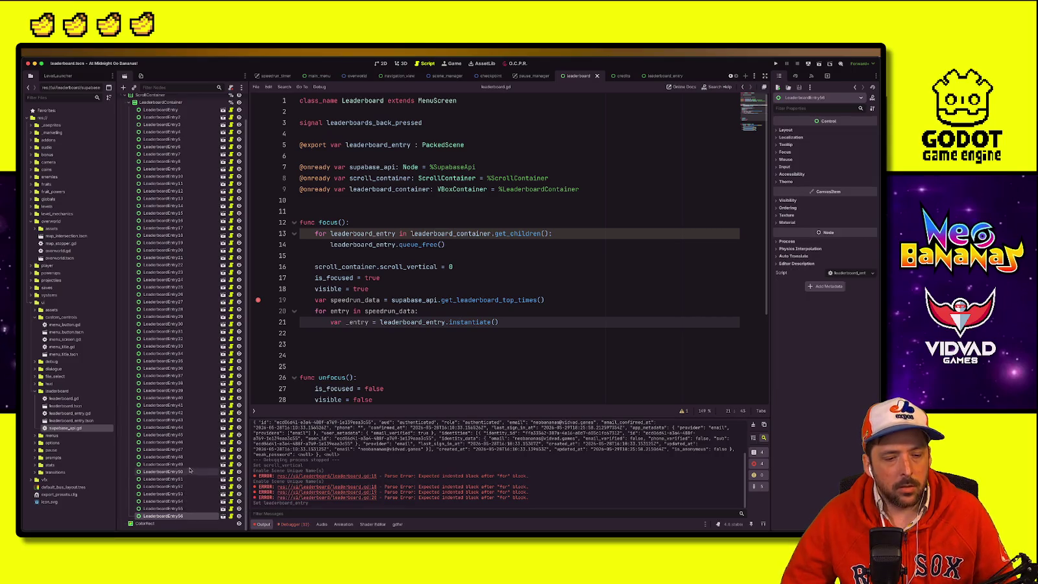
{"action": "key", "text": "ctrl+d"}
{"action": "key", "text": "ctrl+d"}
{"action": "key", "text": "ctrl+d"}
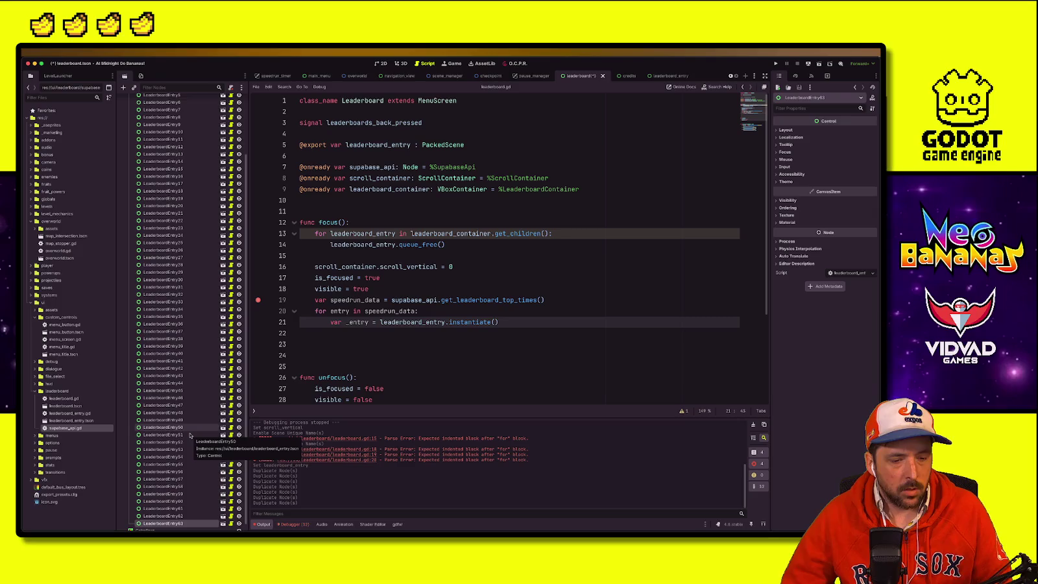
{"action": "key", "text": "ctrl+d"}
{"action": "key", "text": "ctrl+d"}
{"action": "key", "text": "ctrl+d"}
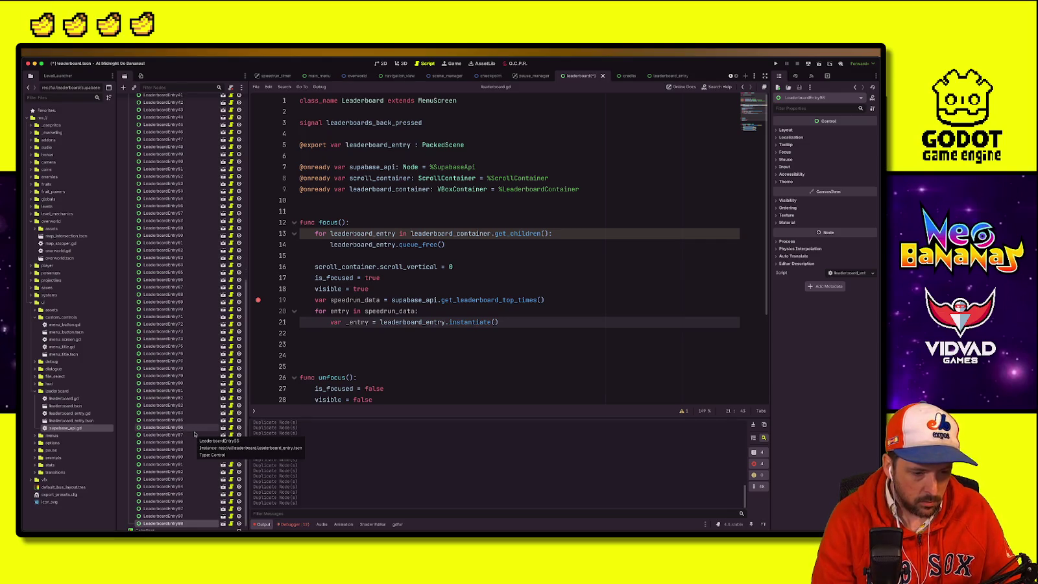
Step: Save leaderboard.gd and comment out the queue_free loop with Ctrl+K
{"action": "key", "text": "ctrl+s"}
{"action": "mouse_move", "coordinate": [421, 256]}
{"action": "left_mouse_down"}
{"action": "mouse_move", "coordinate": [263, 224]}
{"action": "mouse_move", "coordinate": [261, 233]}
{"action": "left_mouse_up"}
{"action": "key", "text": "ctrl+k"}
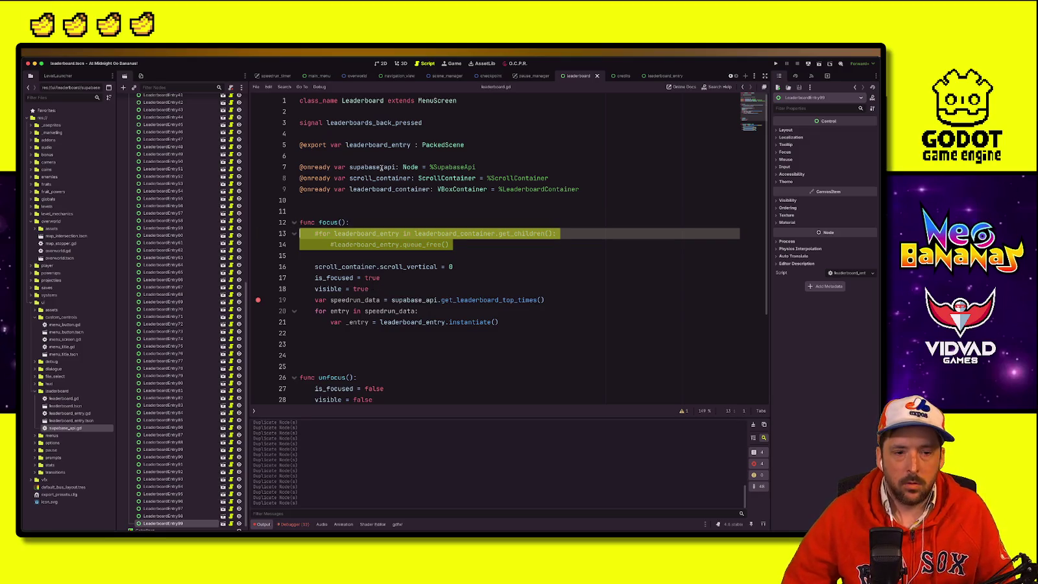
Step: In leaderboard_entry.gd, insert blank lines above _ready()
{"action": "left_click", "coordinate": [661, 76]}
{"action": "left_click", "coordinate": [315, 200]}
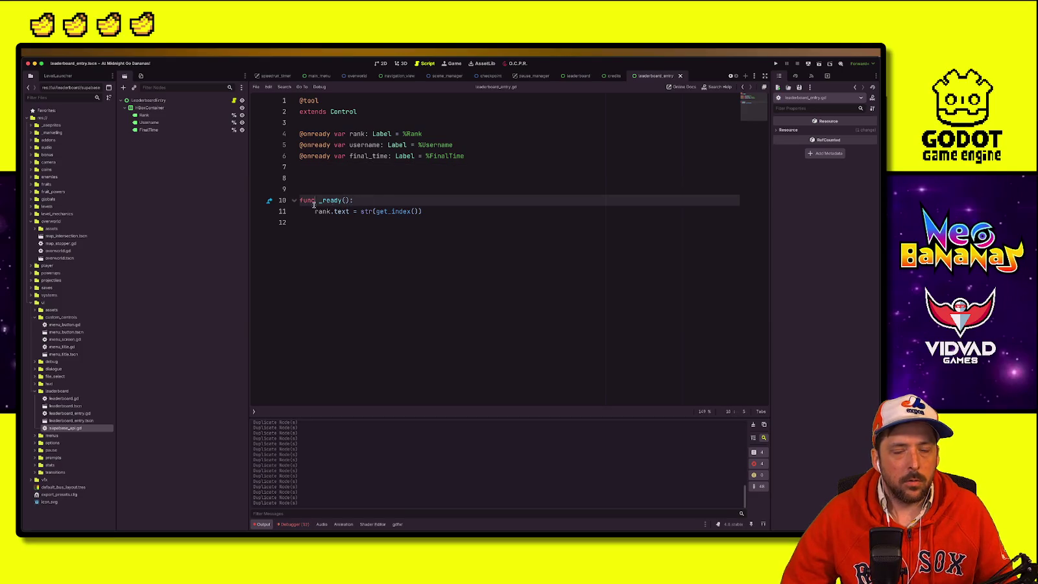
{"action": "left_click", "coordinate": [429, 211]}
{"action": "left_click", "coordinate": [393, 176]}
{"action": "key", "text": "Return"}
{"action": "key", "text": "Return"}
{"action": "key", "text": "Up"}
{"action": "type", "text": "var"}
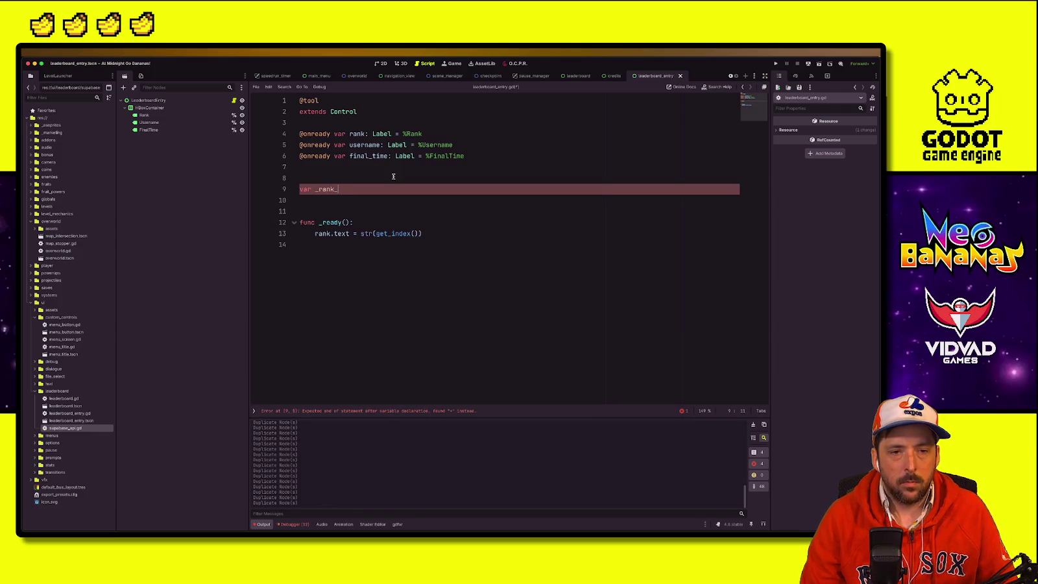
{"action": "key", "text": "BackSpace"}
{"action": "key", "text": "BackSpace"}
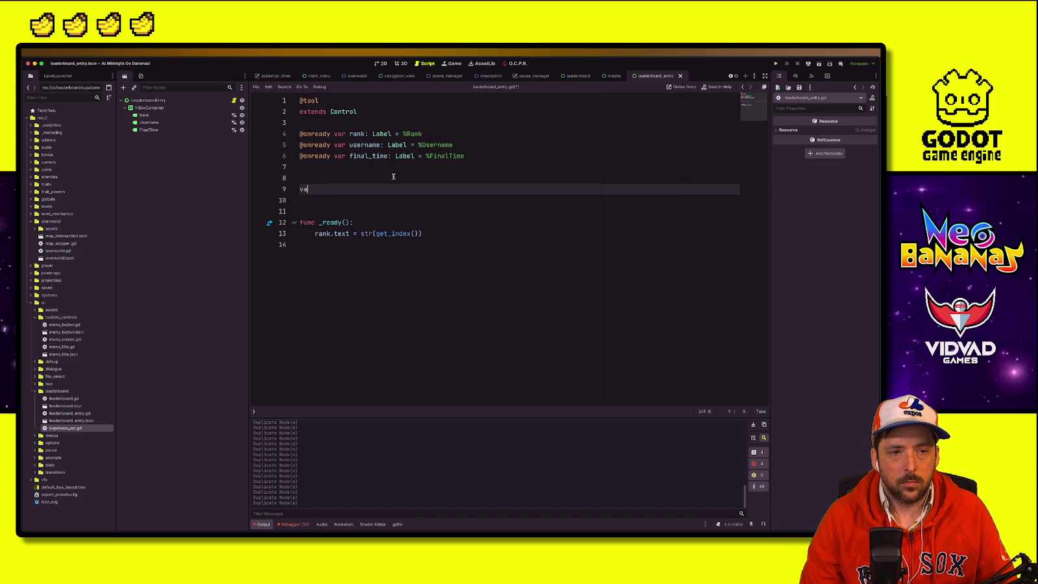
Step: Make the rank text str(get_index() + 1) and save the entry script
{"action": "left_click", "coordinate": [444, 232]}
{"action": "left_click", "coordinate": [439, 240]}
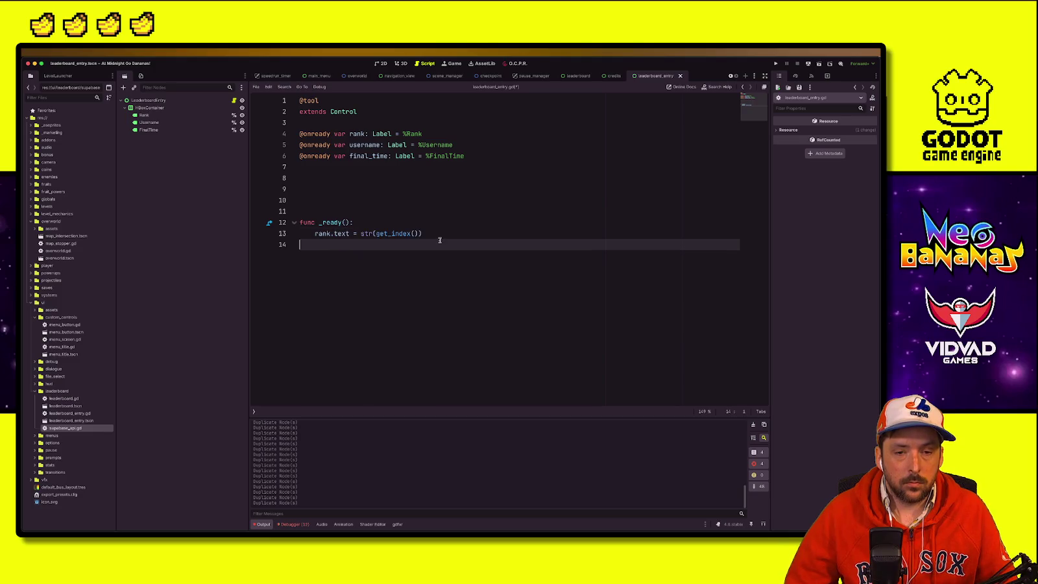
{"action": "left_click", "coordinate": [420, 233]}
{"action": "type", "text": "+ 1"}
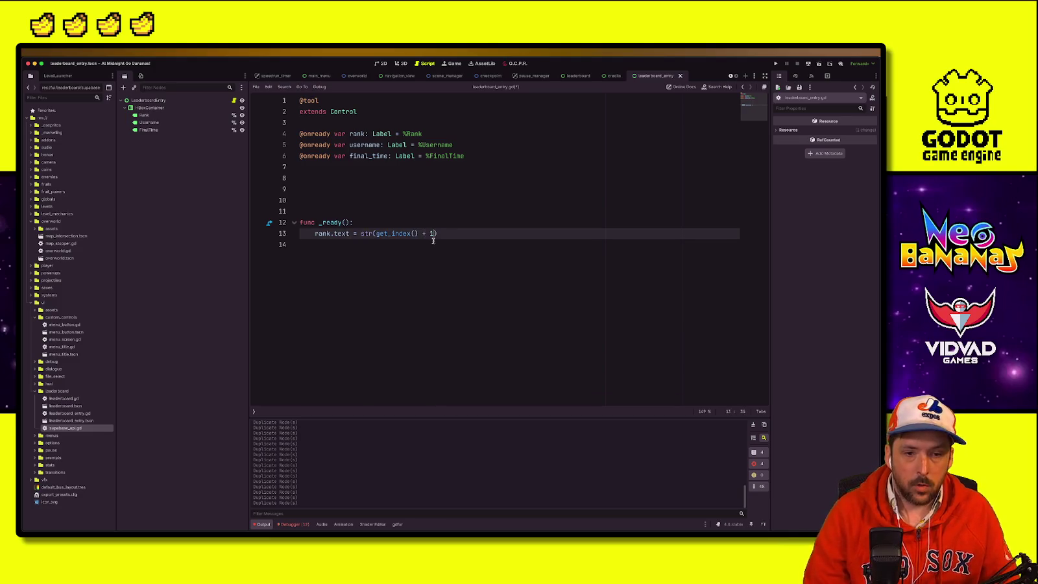
{"action": "key", "text": "Return"}
{"action": "key", "text": "ctrl+s"}
Step: Set username.text and final_time.text to empty strings in _ready()
{"action": "type", "text": "ernam"}
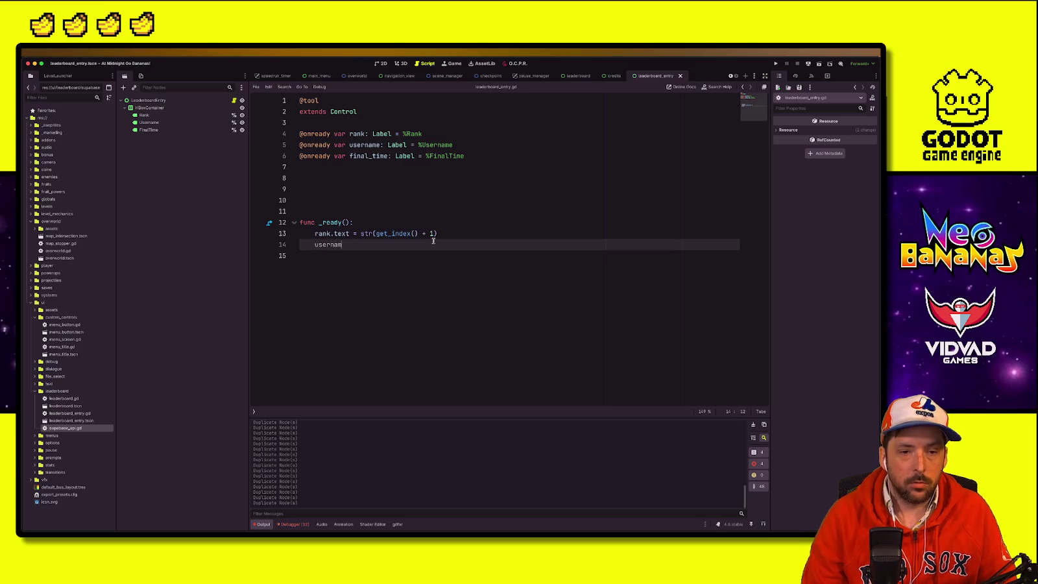
{"action": "type", "text": "e.text = :\"\""}
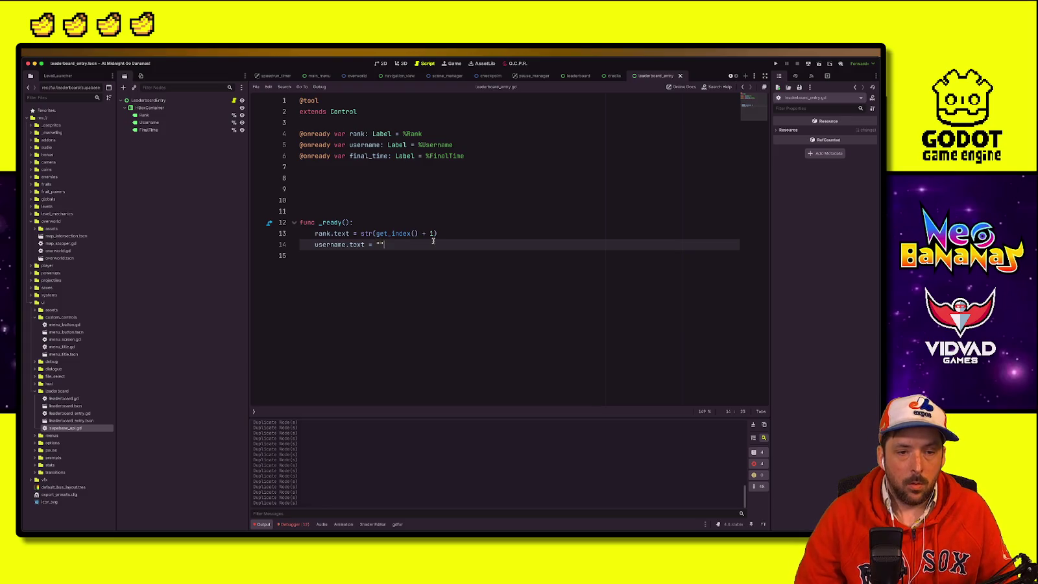
{"action": "key", "text": "Return"}
{"action": "type", "text": "l"}
{"action": "key", "text": "Return"}
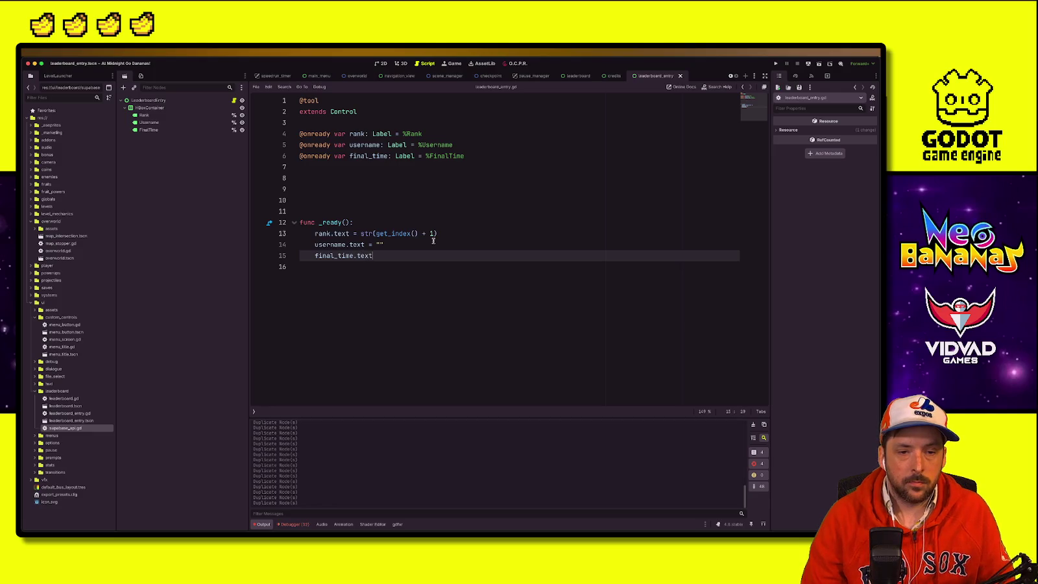
{"action": "type", "text": "\"\""}
{"action": "left_click", "coordinate": [571, 232]}
{"action": "left_click", "coordinate": [578, 189]}
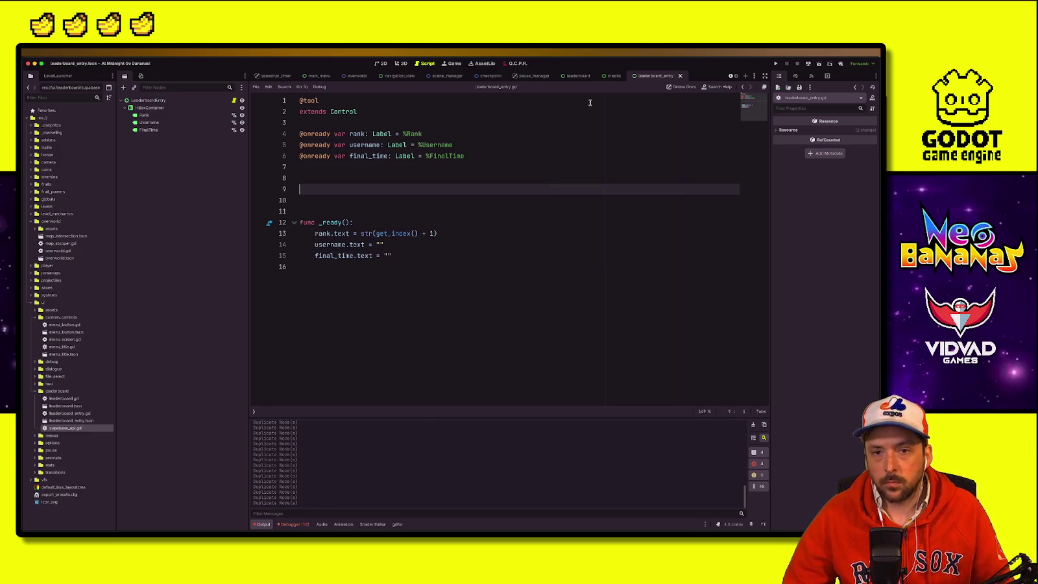
Step: In leaderboard.gd, delete the instantiate line and the exported leaderboard_entry variable
{"action": "left_click", "coordinate": [566, 78]}
{"action": "left_click", "coordinate": [381, 233]}
{"action": "left_click", "coordinate": [407, 344]}
{"action": "left_click", "coordinate": [402, 255]}
{"action": "left_click", "coordinate": [344, 322]}
{"action": "left_click_drag", "start_coordinate": [498, 323], "coordinate": [326, 323]}
{"action": "key", "text": "BackSpace"}
{"action": "triple_click", "coordinate": [352, 149]}
{"action": "key", "text": "BackSpace"}
{"action": "scroll", "coordinate": [181, 198], "scroll_direction": "up", "scroll_amount": 10}
{"action": "left_click", "coordinate": [433, 312]}
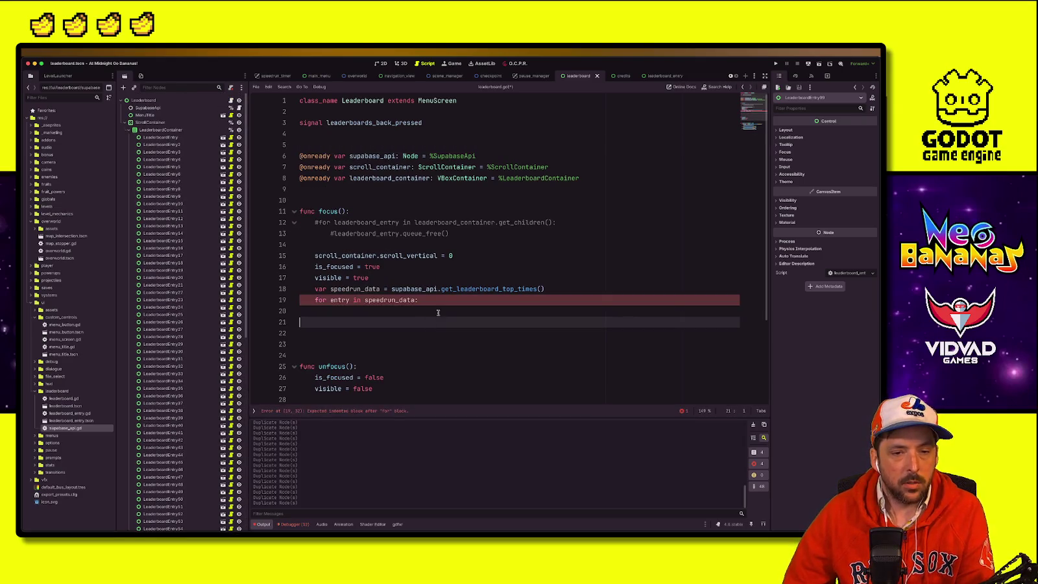
Step: Replace the speedrun_data loop header with the copied get_children loop header
{"action": "left_click_drag", "start_coordinate": [551, 223], "coordinate": [318, 222]}
{"action": "key", "text": "ctrl+c"}
{"action": "left_click_drag", "start_coordinate": [317, 302], "coordinate": [422, 300]}
{"action": "key", "text": "ctrl+v"}
Step: Add 'class_name LeaderboardEntry' above extends Control in leaderboard_entry.gd
{"action": "left_click", "coordinate": [659, 76]}
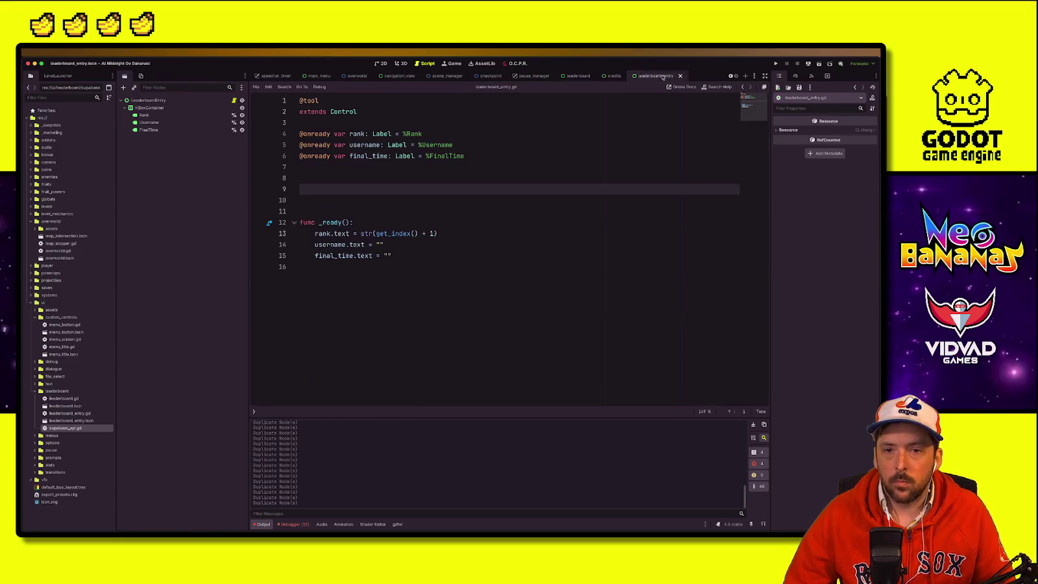
{"action": "left_click", "coordinate": [301, 112]}
{"action": "type", "text": "class_na"}
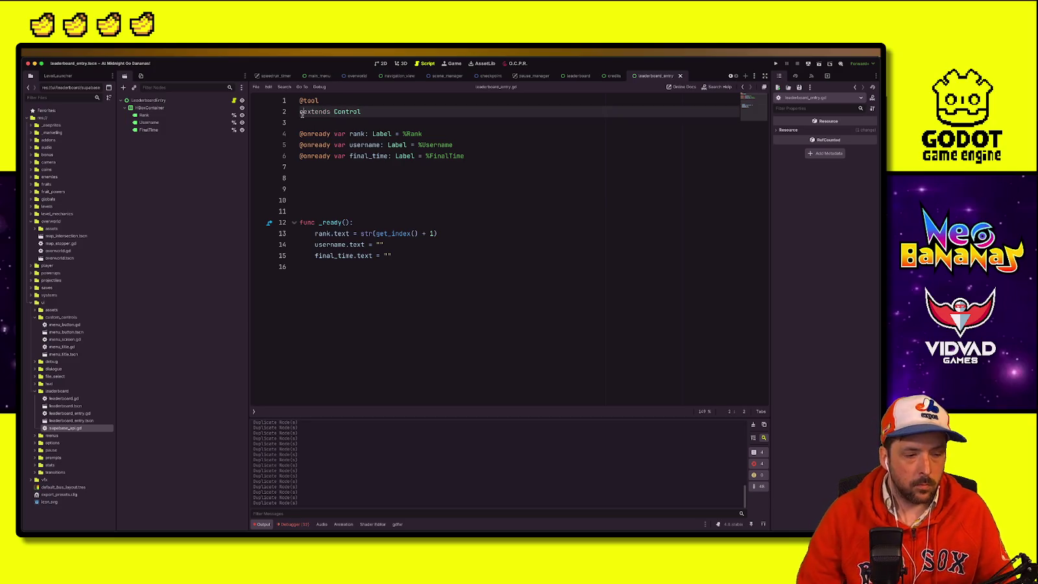
{"action": "type", "text": "me Leaderboar"}
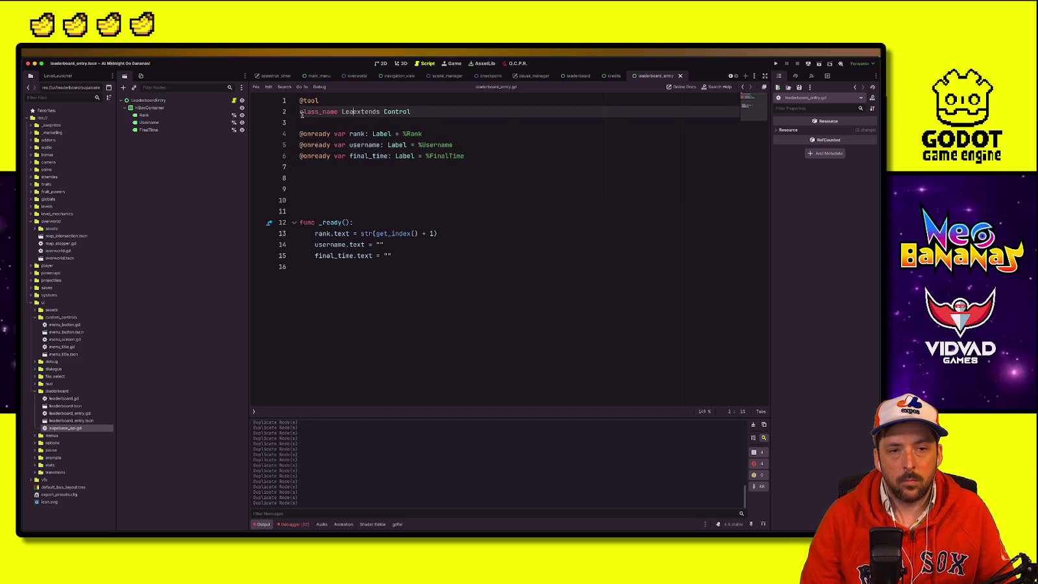
{"action": "type", "text": "dEntry"}
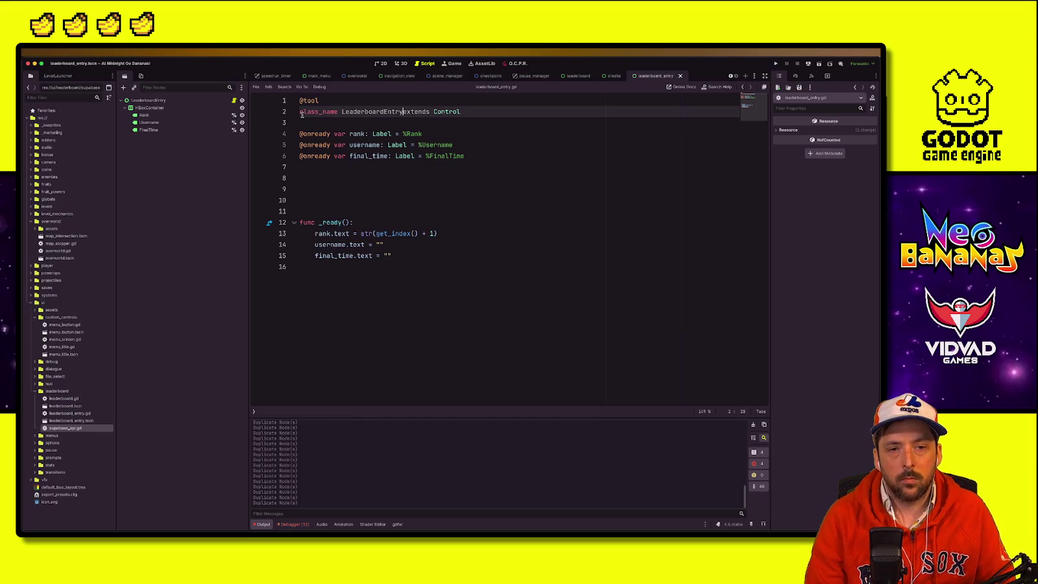
{"action": "double_click", "coordinate": [365, 112]}
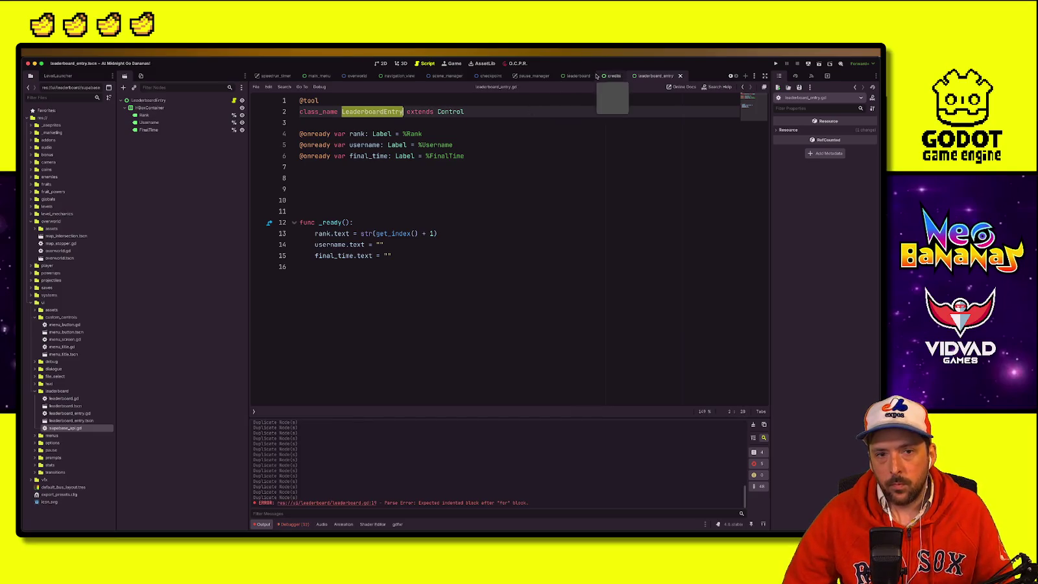
{"action": "left_click", "coordinate": [380, 111]}
{"action": "left_click", "coordinate": [545, 145]}
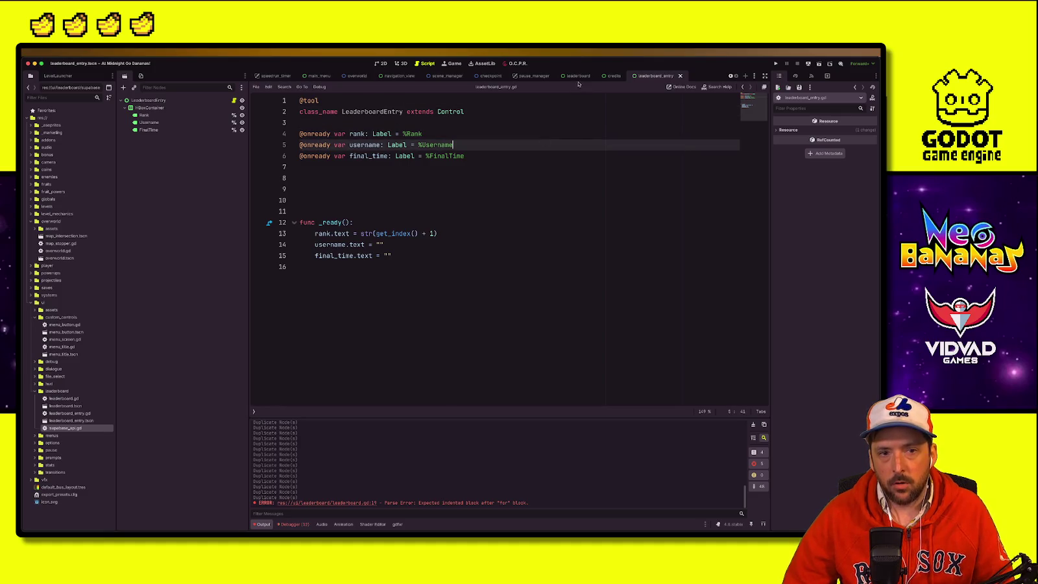
{"action": "left_click", "coordinate": [576, 76]}
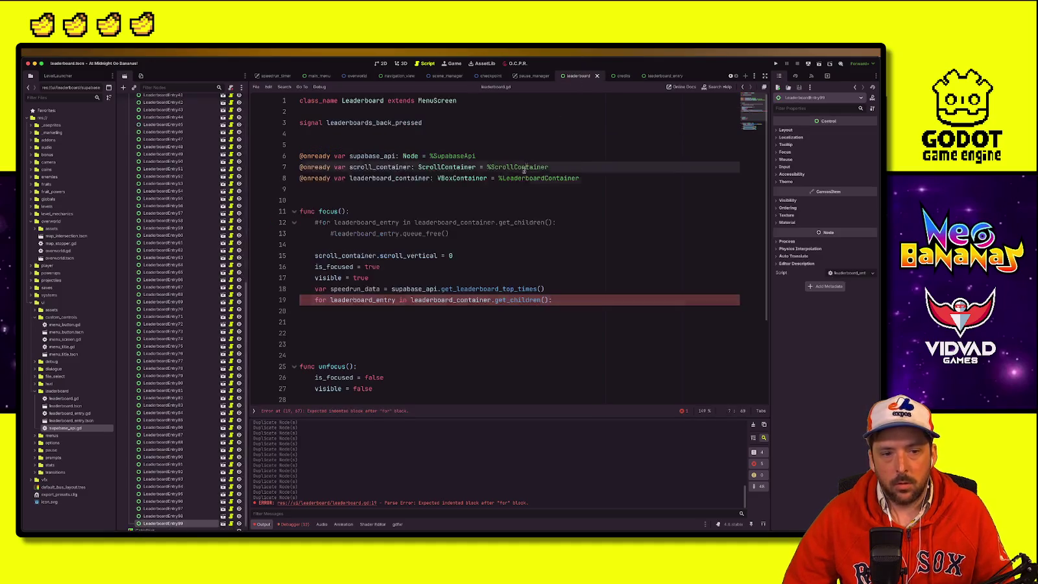
Step: Type the loop variable as LeaderboardEntry and add a leaderboard_entry body line
{"action": "left_click", "coordinate": [395, 300]}
{"action": "type", "text": ": LeaderboardEntry"}
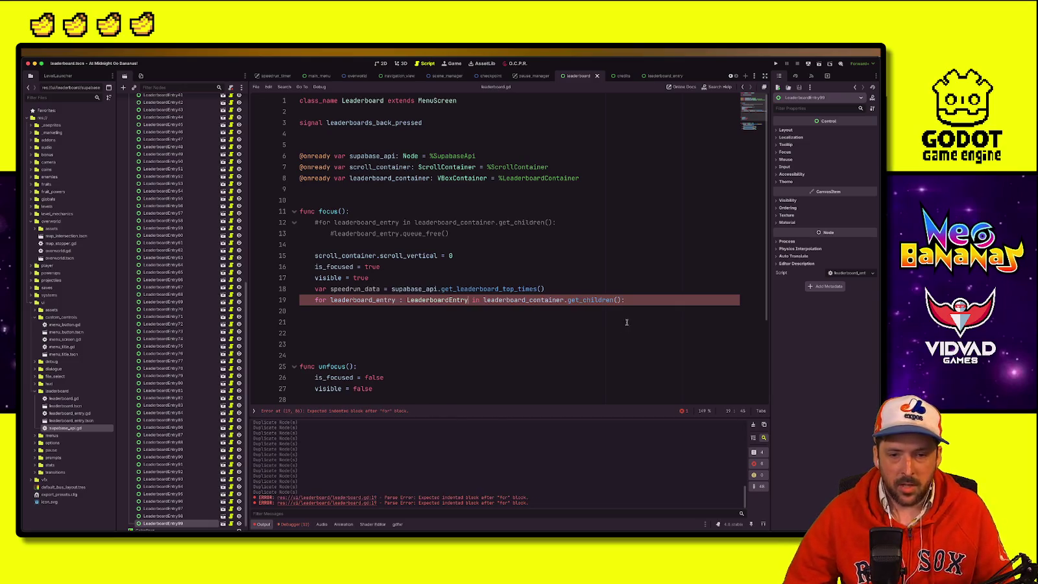
{"action": "left_click", "coordinate": [614, 312]}
{"action": "left_click", "coordinate": [654, 301]}
{"action": "key", "text": "Return"}
{"action": "type", "text": "l"}
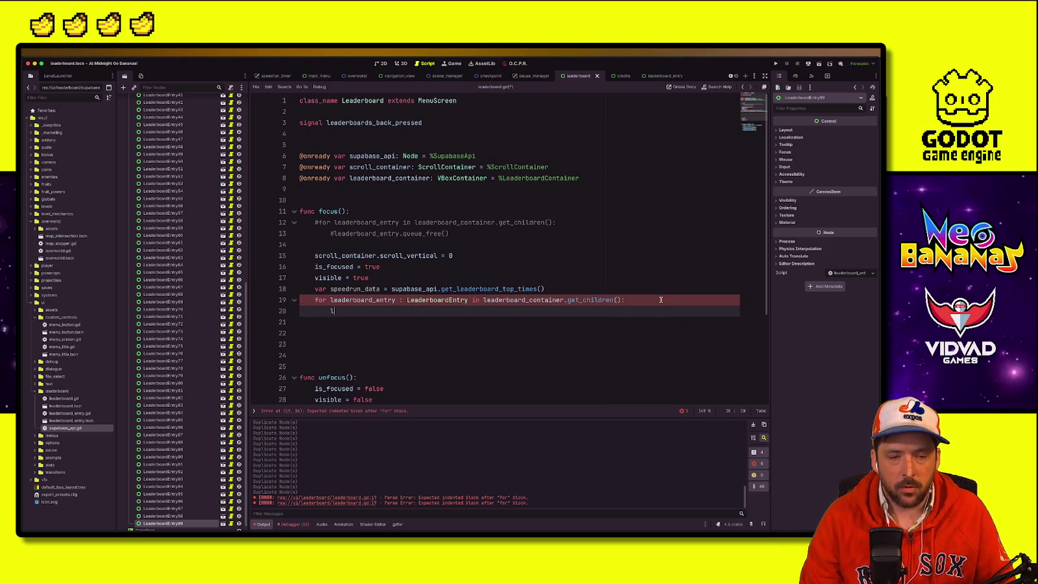
{"action": "type", "text": "e"}
{"action": "key", "text": "Return"}
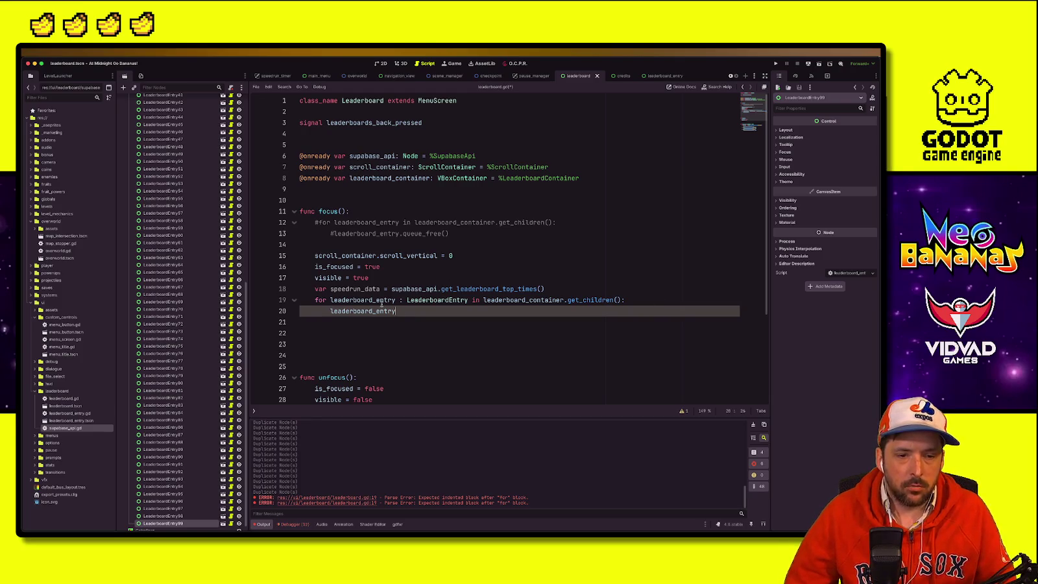
Step: Comment out the typed loop, save, and insert blank lines above it for a new loop
{"action": "left_click", "coordinate": [317, 299], "text": "shift"}
{"action": "key", "text": "ctrl+k"}
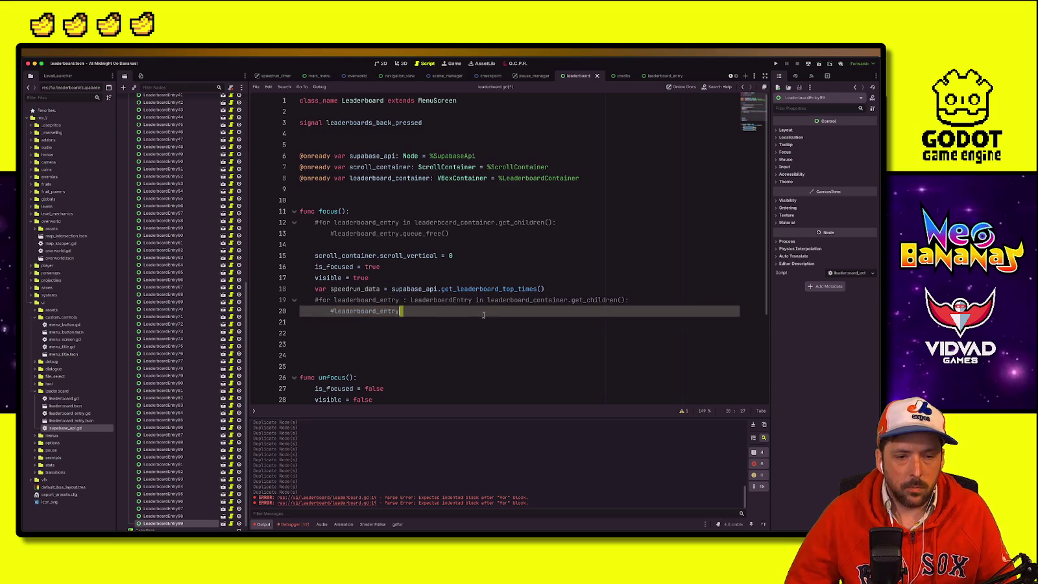
{"action": "key", "text": "ctrl+s"}
{"action": "left_click", "coordinate": [616, 288]}
{"action": "key", "text": "Return"}
{"action": "key", "text": "Return"}
{"action": "key", "text": "Return"}
{"action": "key", "text": "Up"}
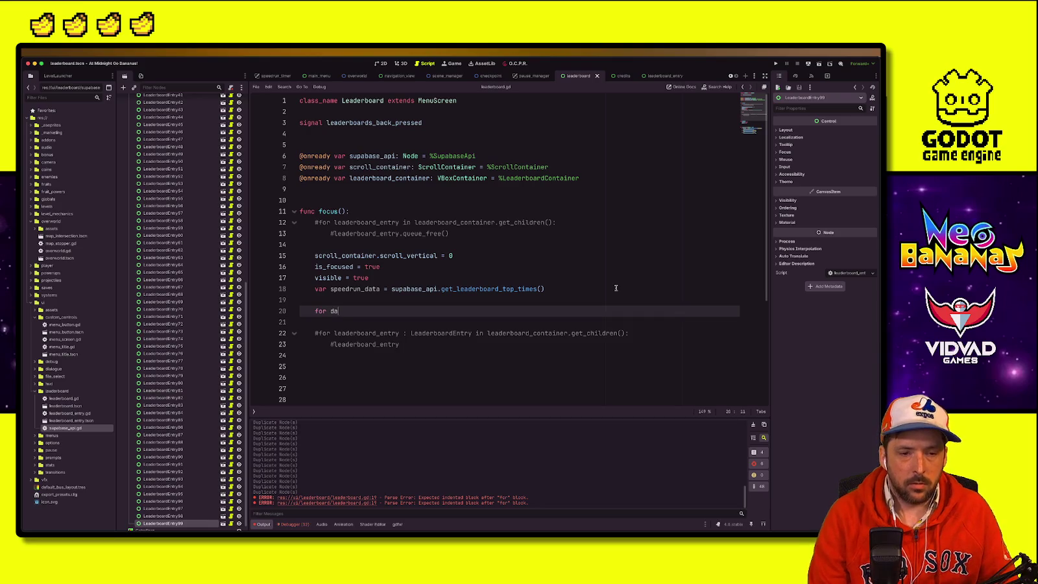
{"action": "key", "text": "BackSpace"}
{"action": "key", "text": "BackSpace"}
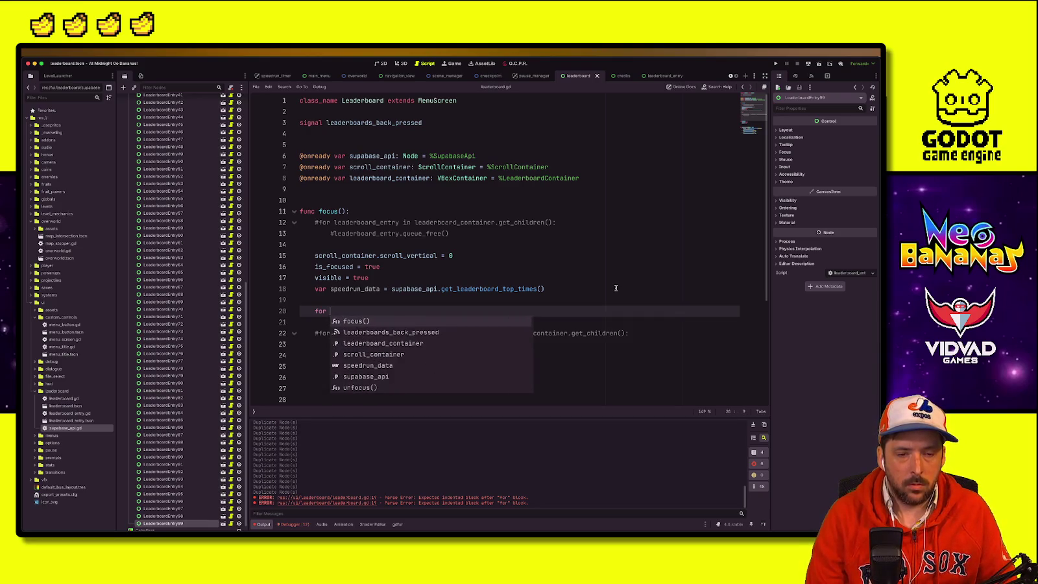
{"action": "type", "text": "data in spee"}
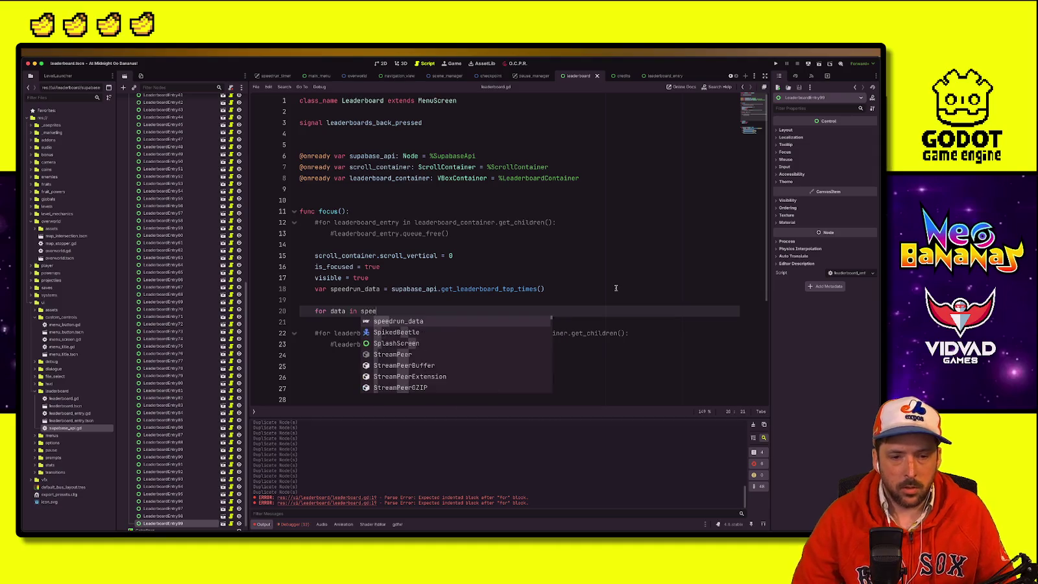
{"action": "key", "text": "Return"}
{"action": "type", "text": ":"}
{"action": "key", "text": "Return"}
{"action": "type", "text": "pass"}
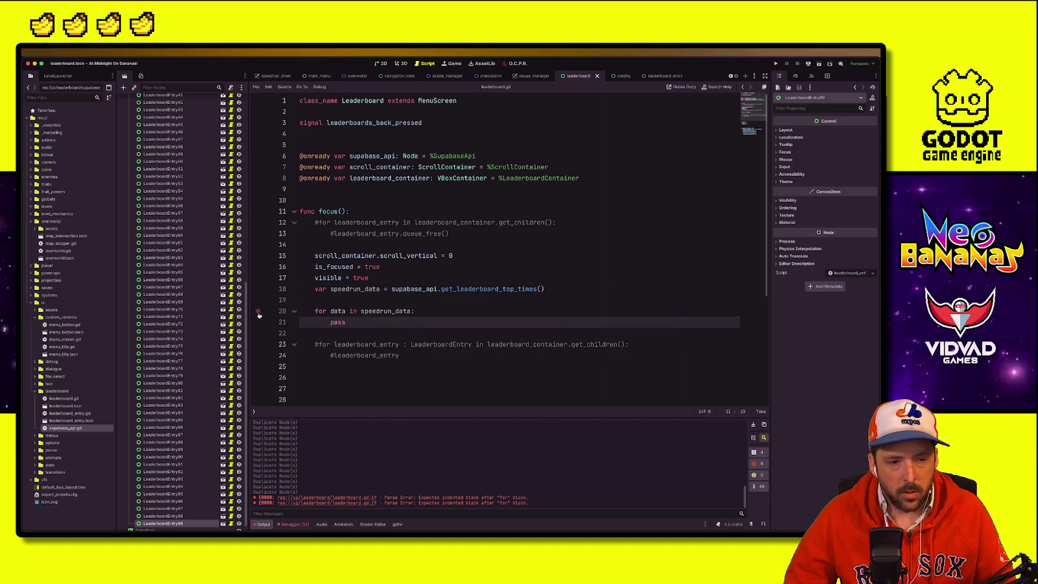
{"action": "left_click", "coordinate": [259, 312]}
{"action": "left_click_drag", "start_coordinate": [548, 289], "coordinate": [403, 289]}
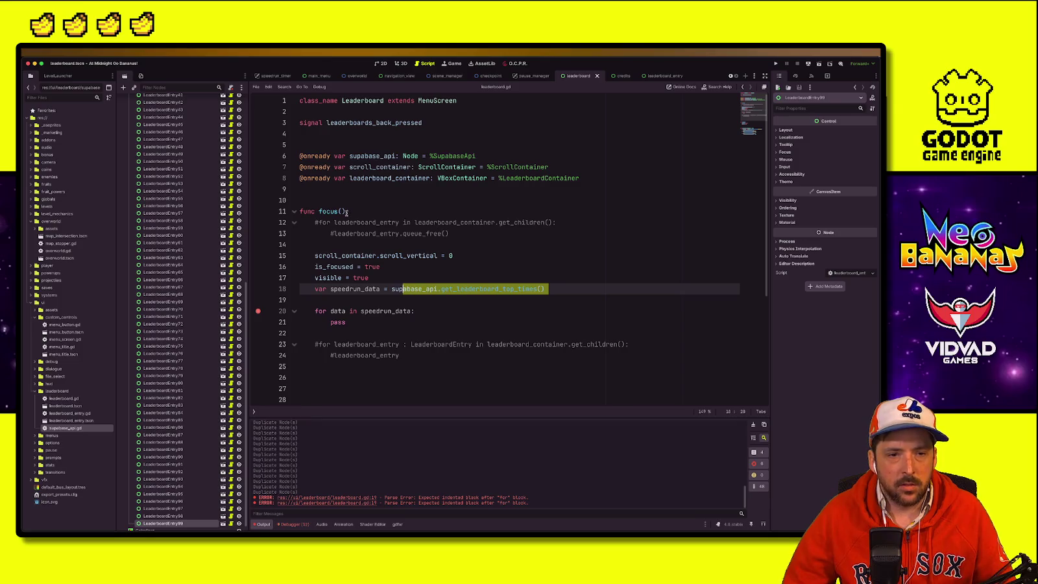
{"action": "left_click", "coordinate": [336, 187]}
{"action": "key", "text": "Return"}
{"action": "key", "text": "Return"}
{"action": "key", "text": "Return"}
{"action": "key", "text": "Up"}
{"action": "type", "text": "fu"}
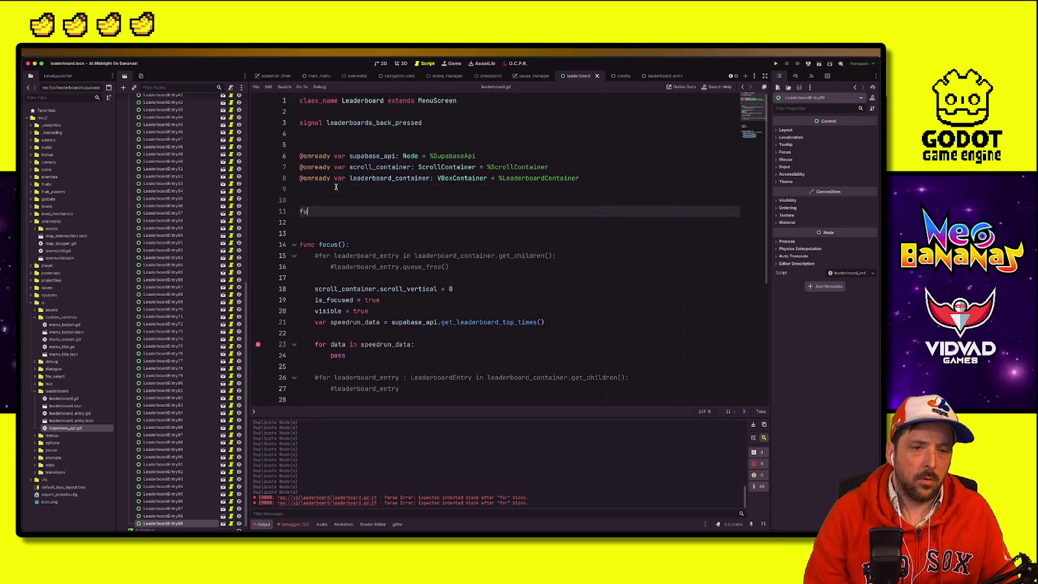
{"action": "type", "text": "nc _ready():"}
{"action": "key", "text": "Return"}
{"action": "type", "text": "focus()"}
{"action": "left_click", "coordinate": [337, 232]}
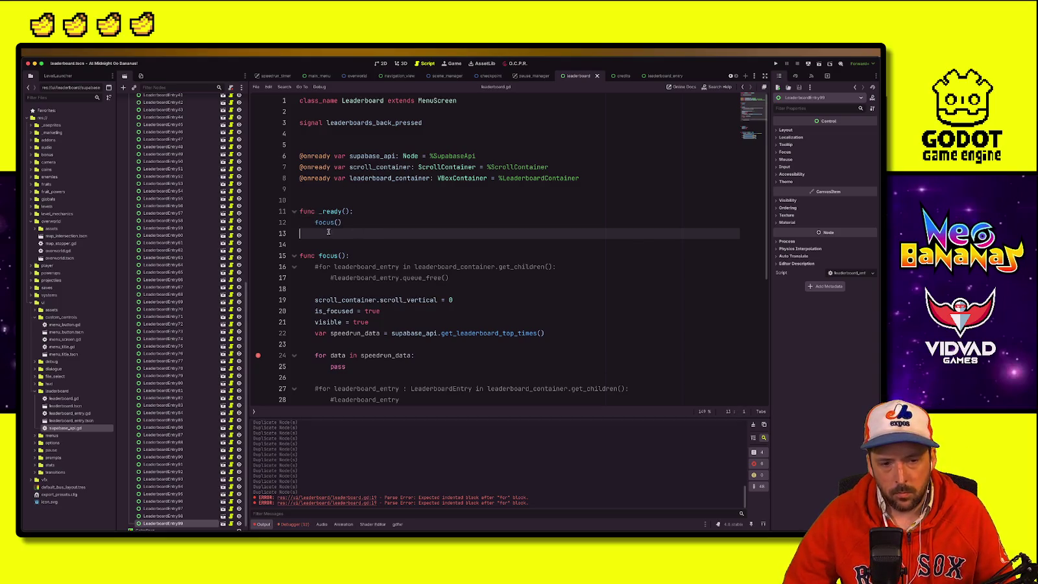
{"action": "left_click", "coordinate": [319, 222]}
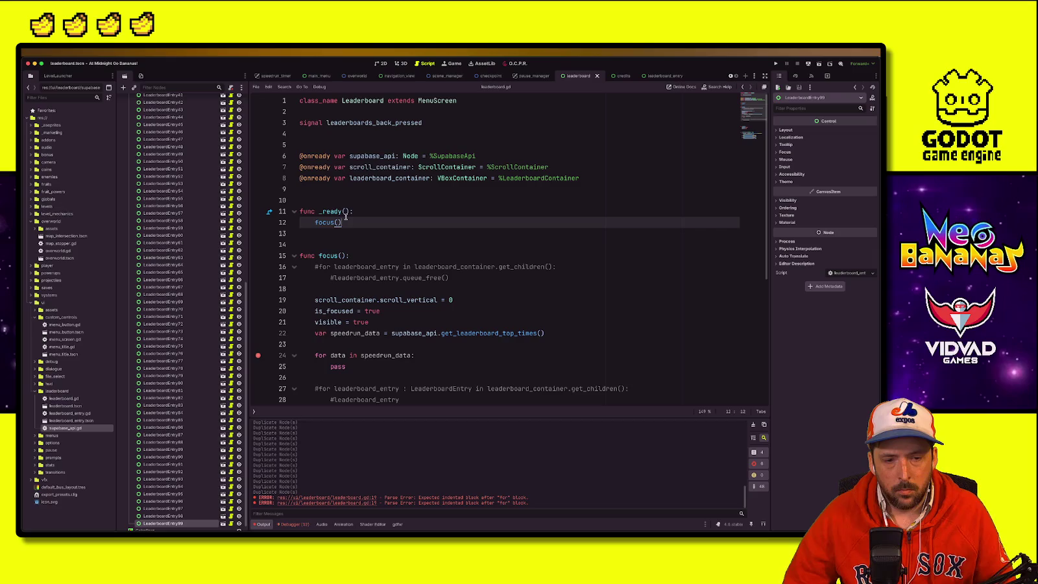
Step: Review the visible = true line and the get_leaderboard_top_times call in _ready()
{"action": "left_click", "coordinate": [335, 277]}
{"action": "left_click", "coordinate": [333, 322]}
{"action": "left_click", "coordinate": [329, 344]}
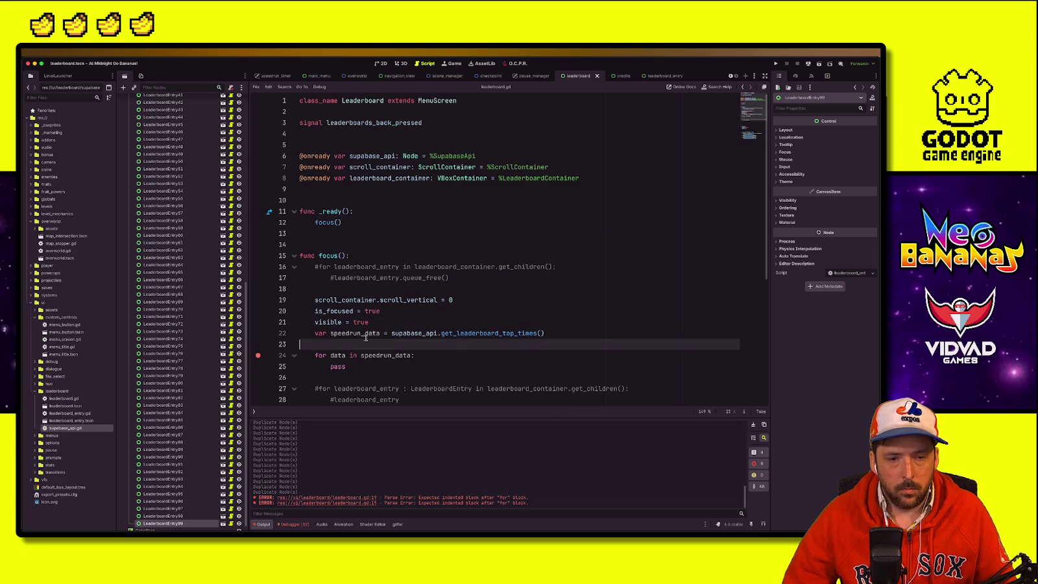
{"action": "left_click", "coordinate": [407, 333]}
Step: Add 'await get_tree().create_timer(1.0, false).timeout' atop _ready(), save, and switch to Supabase
{"action": "left_click", "coordinate": [369, 211]}
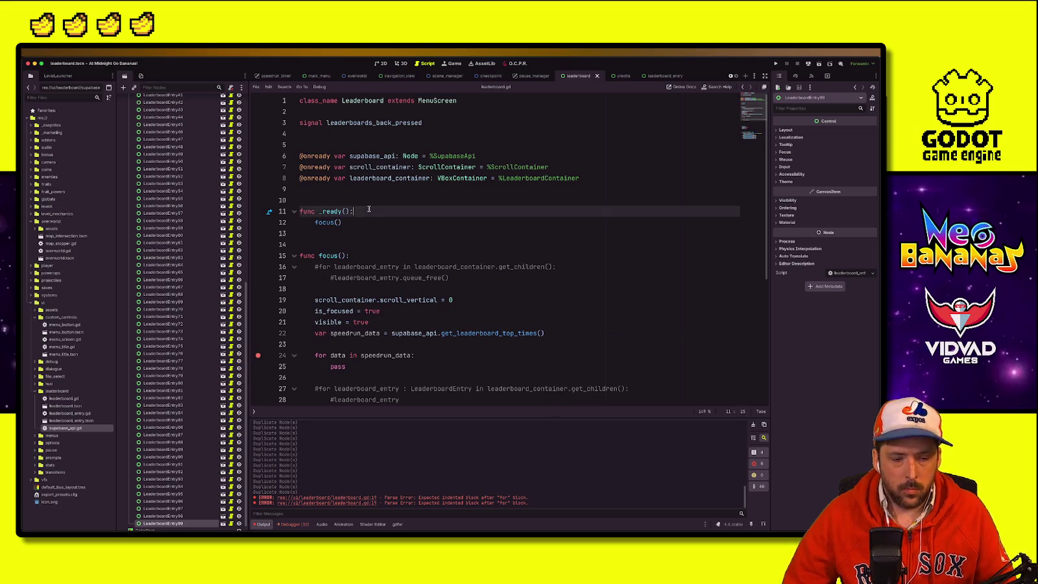
{"action": "key", "text": "Return"}
{"action": "type", "text": "await get_tre"}
{"action": "key", "text": "Return"}
{"action": "type", "text": ".create_timer("}
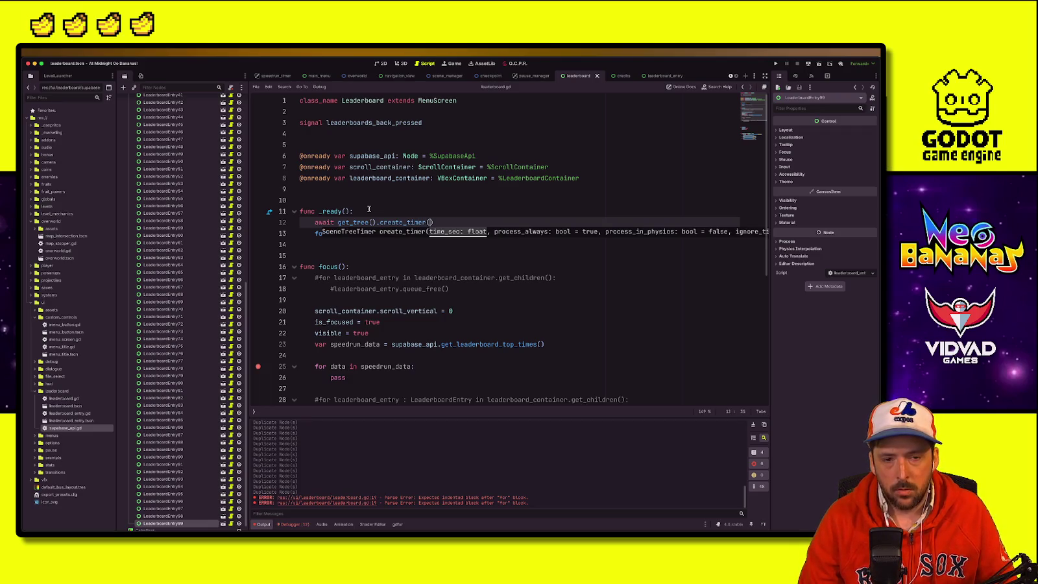
{"action": "type", "text": "1.0, false).tio"}
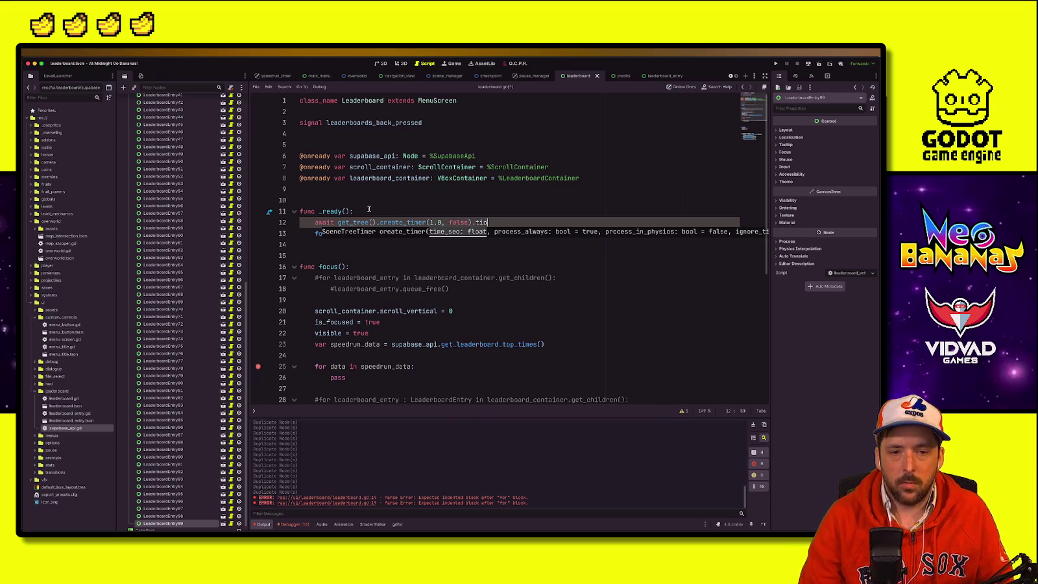
{"action": "key", "text": "Return"}
{"action": "key", "text": "ctrl+s"}
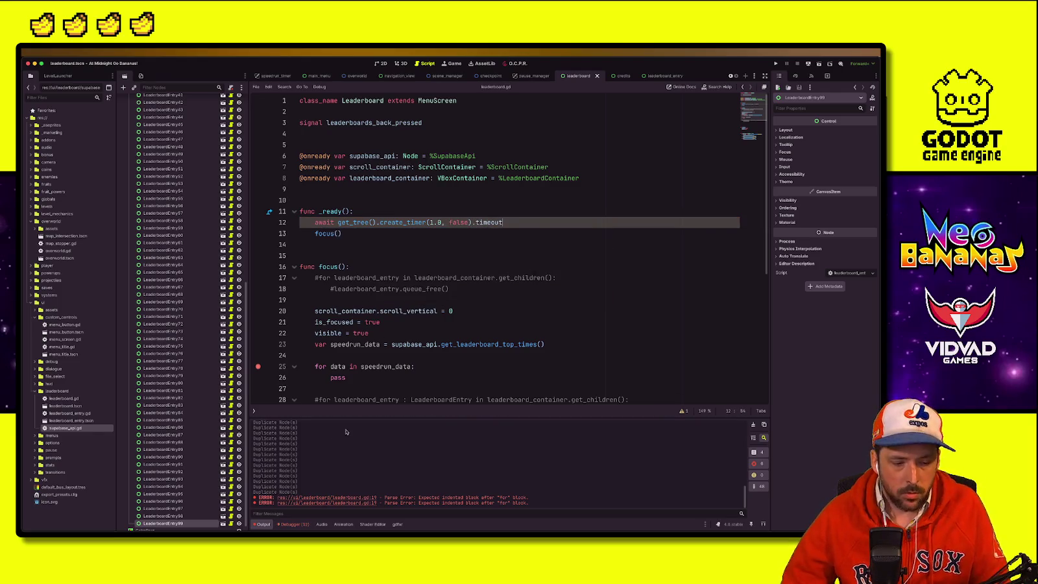
{"action": "key", "text": "super+Tab"}
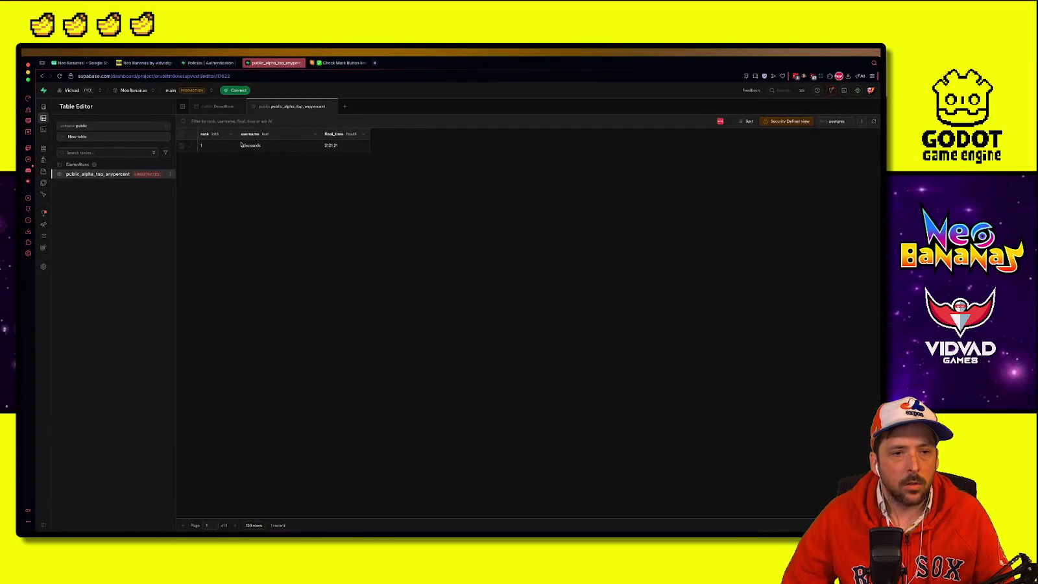
Step: Start a new DemoRuns row with a test username and game_version 0.1
{"action": "left_click", "coordinate": [219, 107]}
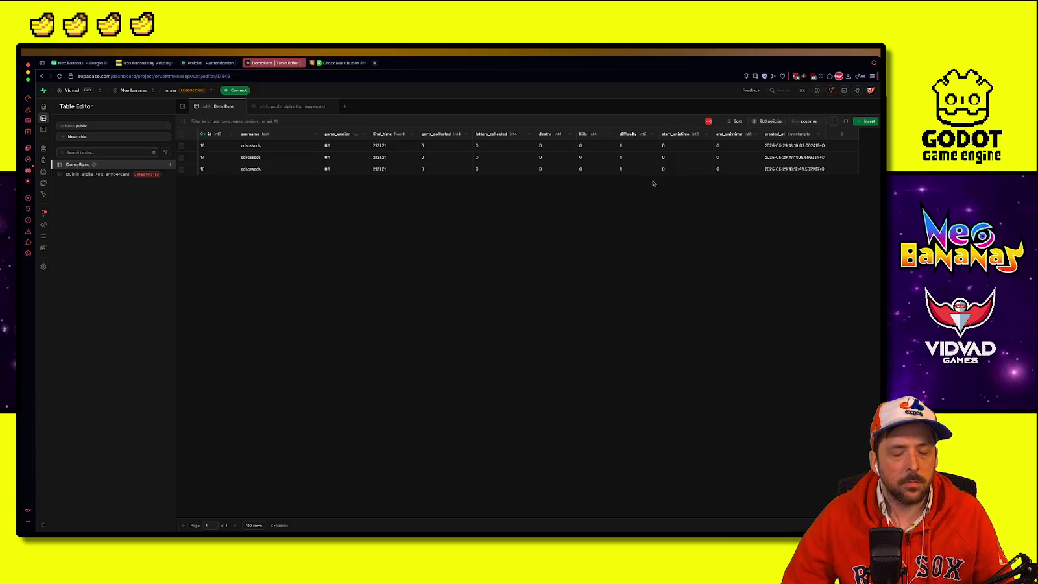
{"action": "left_click", "coordinate": [868, 120]}
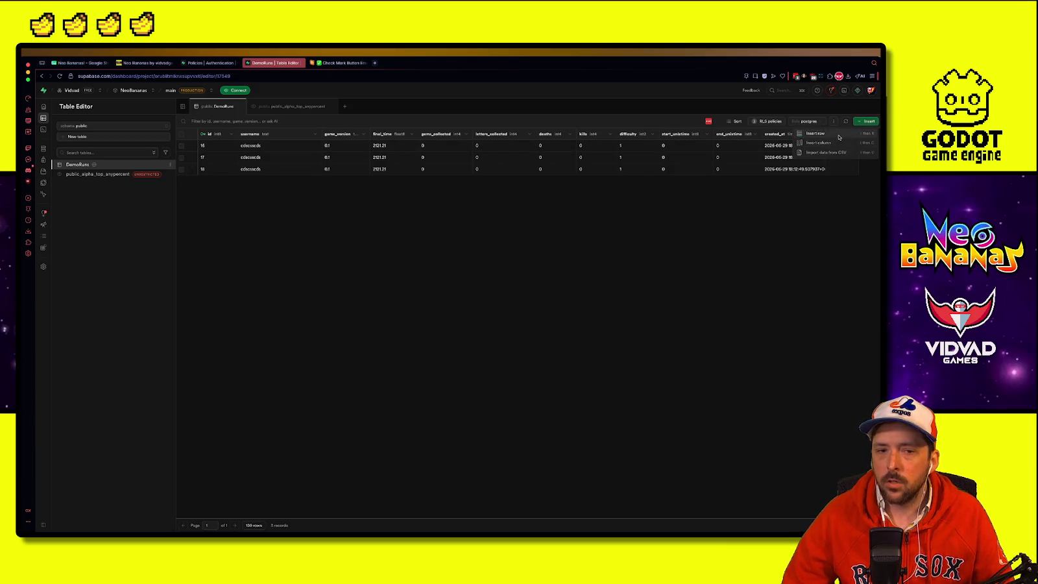
{"action": "left_click", "coordinate": [827, 138]}
{"action": "left_click", "coordinate": [783, 148]}
{"action": "type", "text": "super"}
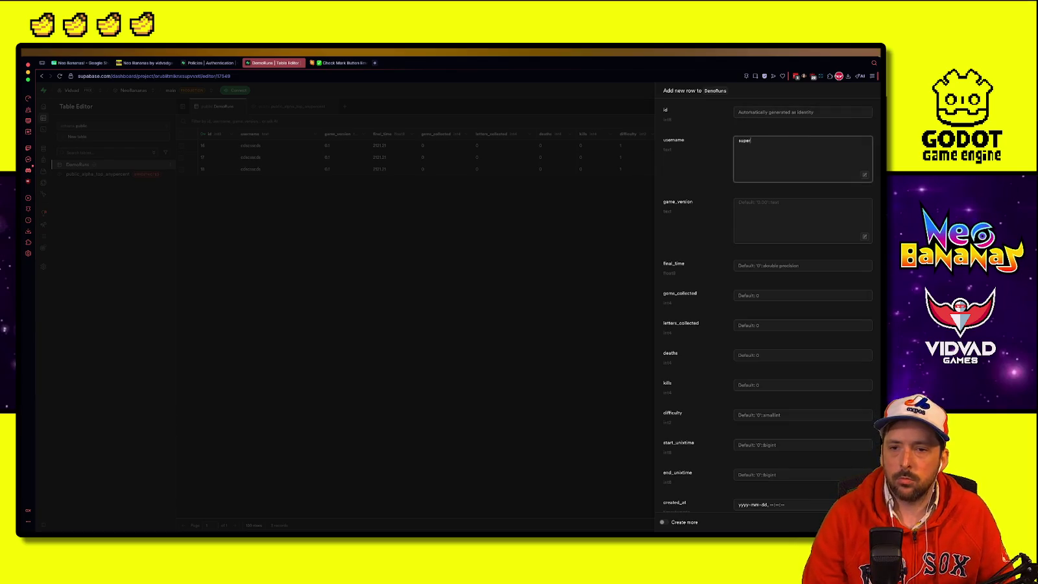
{"action": "type", "text": "megadav"}
{"action": "left_click", "coordinate": [803, 220]}
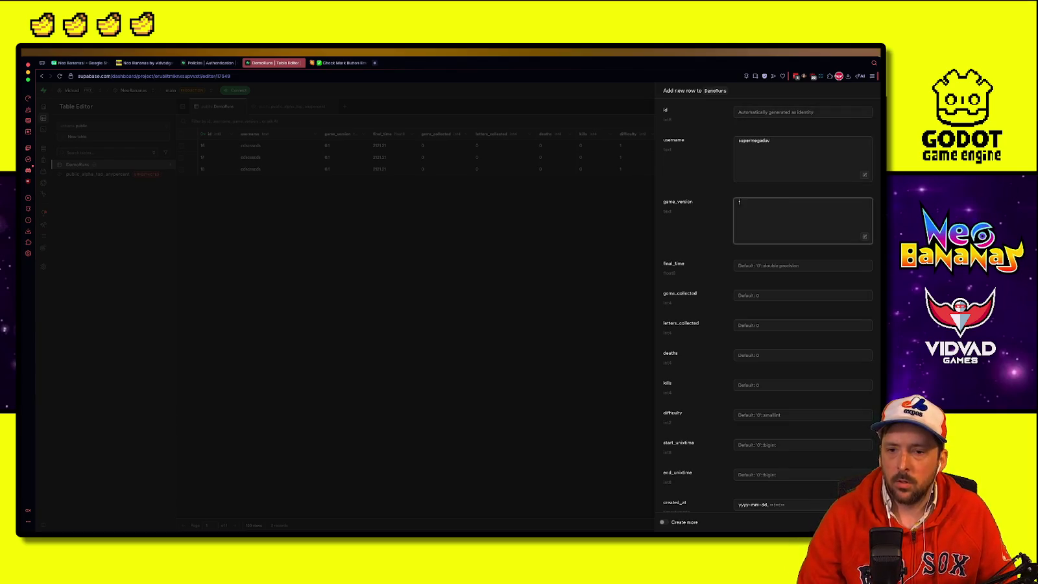
{"action": "key", "text": "BackSpace"}
{"action": "key", "text": "BackSpace"}
{"action": "key", "text": "BackSpace"}
{"action": "type", "text": "0.1"}
Step: Enter final_time 1231.42323, save the row, and return to Godot
{"action": "left_click", "coordinate": [782, 265]}
{"action": "type", "text": "1231.4"}
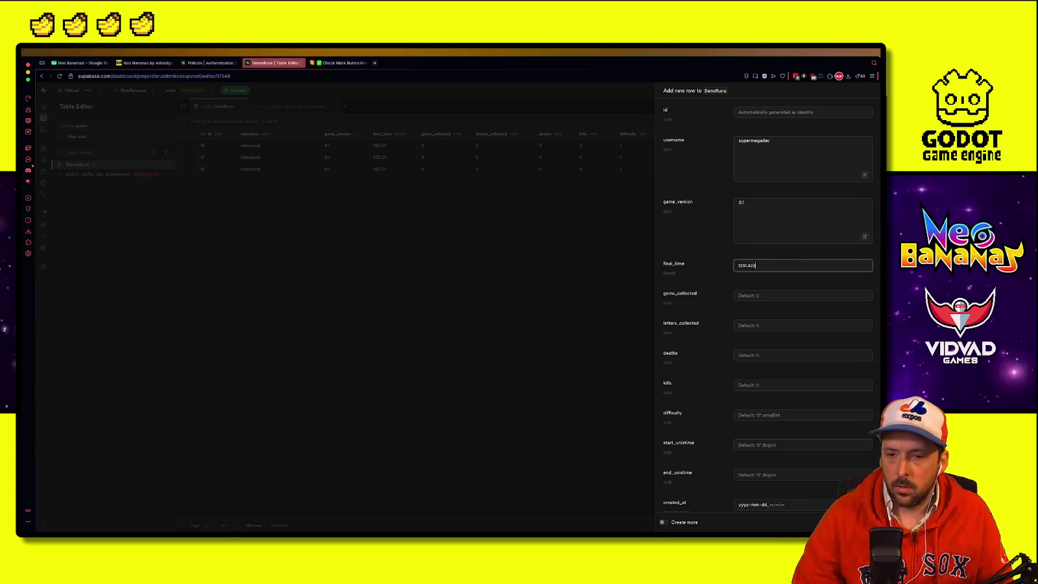
{"action": "type", "text": "23"}
{"action": "left_click", "coordinate": [752, 297]}
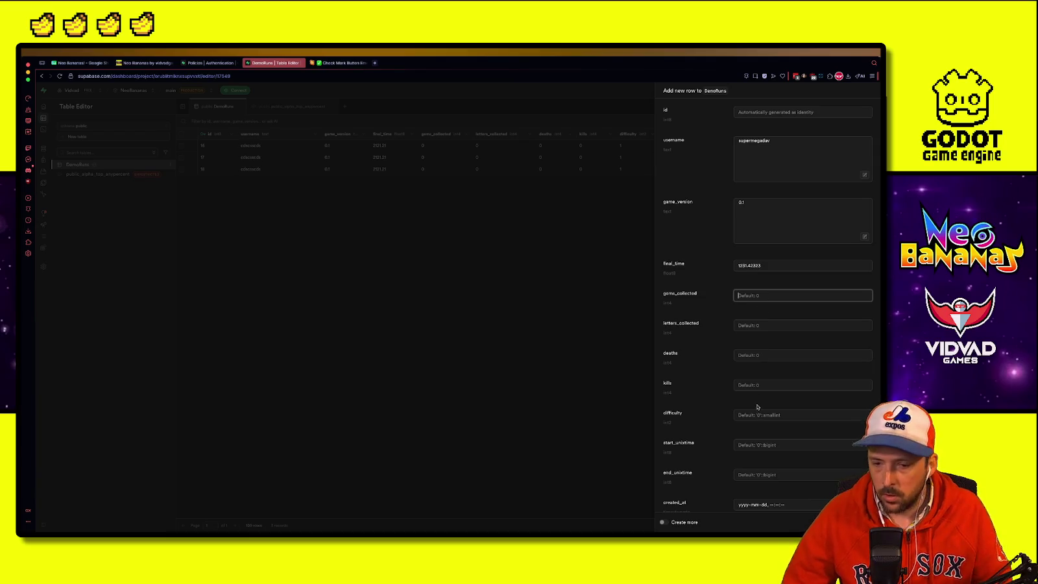
{"action": "scroll", "coordinate": [757, 407], "scroll_direction": "down", "scroll_amount": 1}
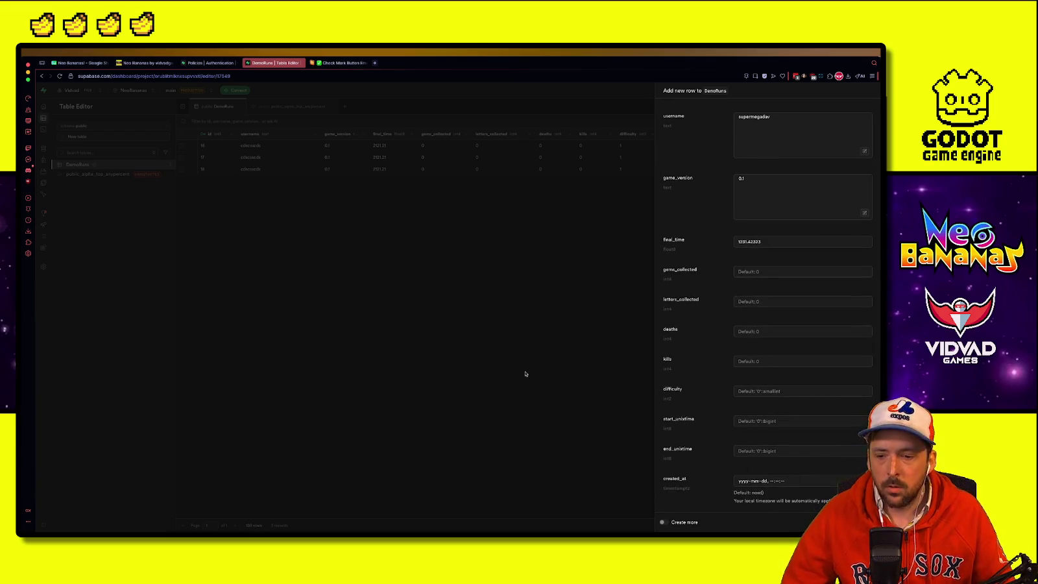
{"action": "left_click", "coordinate": [295, 107]}
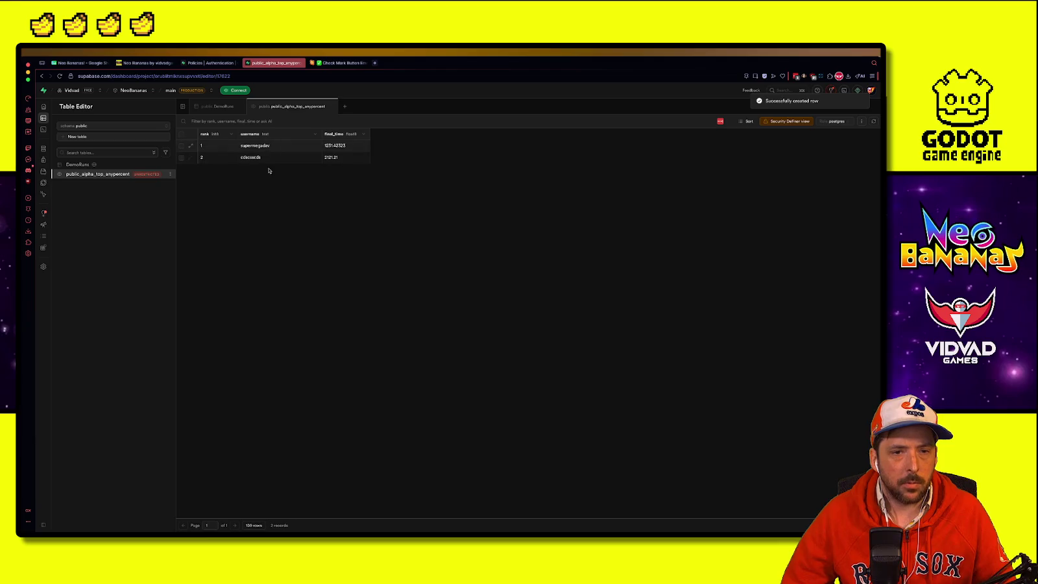
{"action": "left_click", "coordinate": [341, 63]}
{"action": "left_click", "coordinate": [265, 62]}
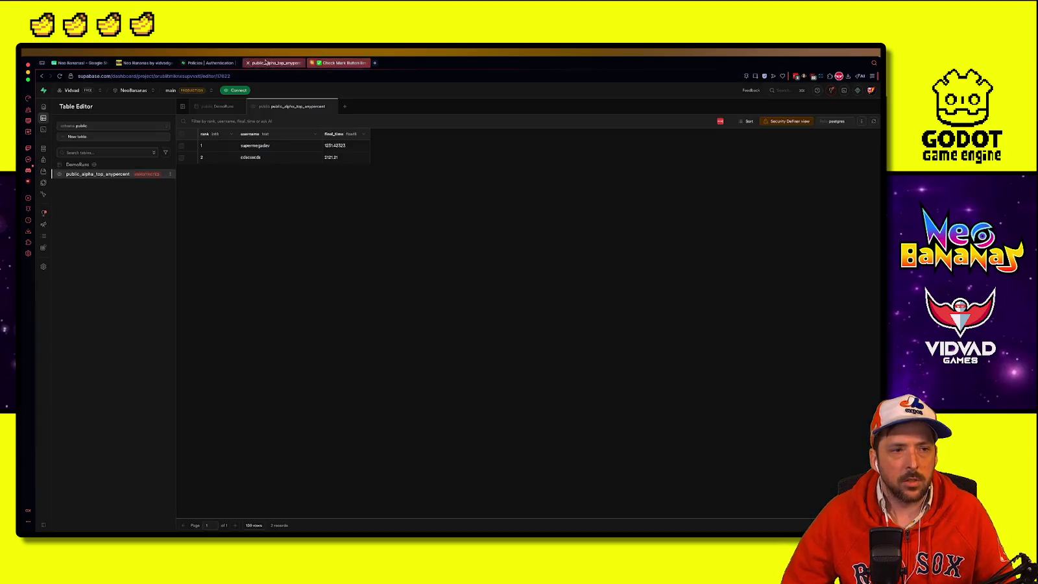
{"action": "key", "text": "super+Tab"}
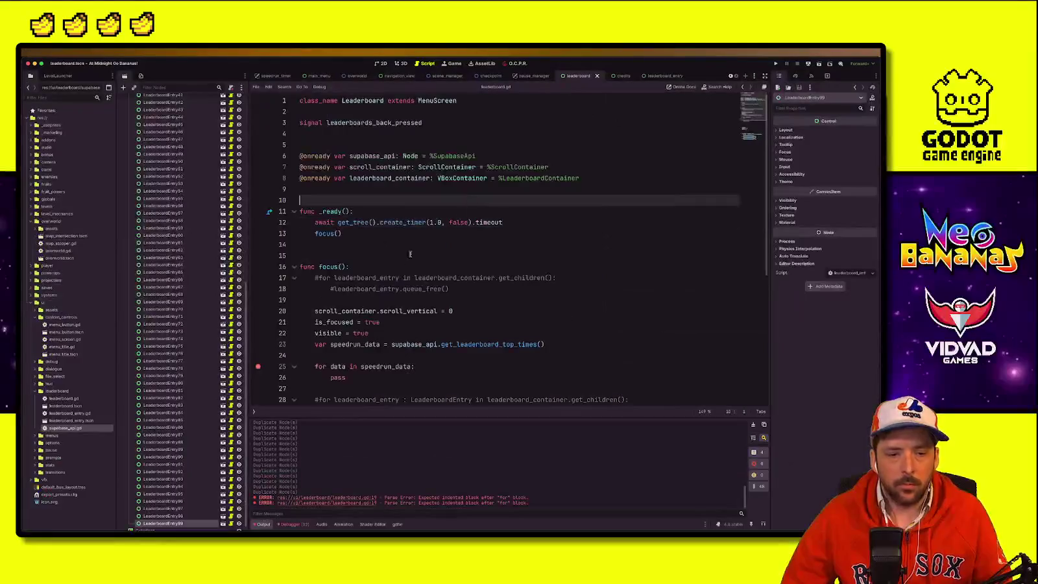
Step: Test-run the scene, then add 'await' before supabase_api.get_leaderboard_top_times() on line 23
{"action": "left_click", "coordinate": [819, 64]}
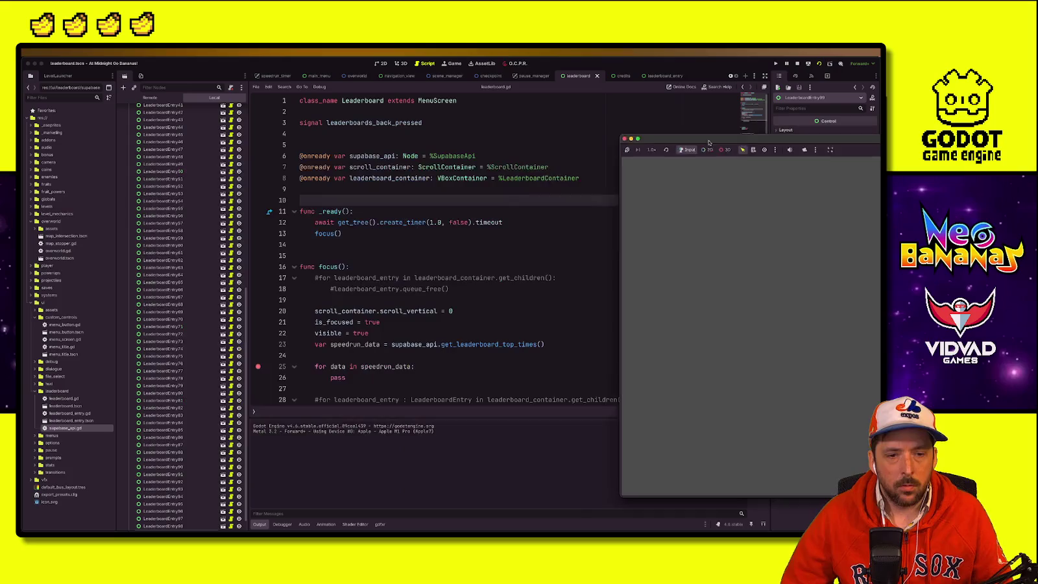
{"action": "left_click", "coordinate": [336, 277]}
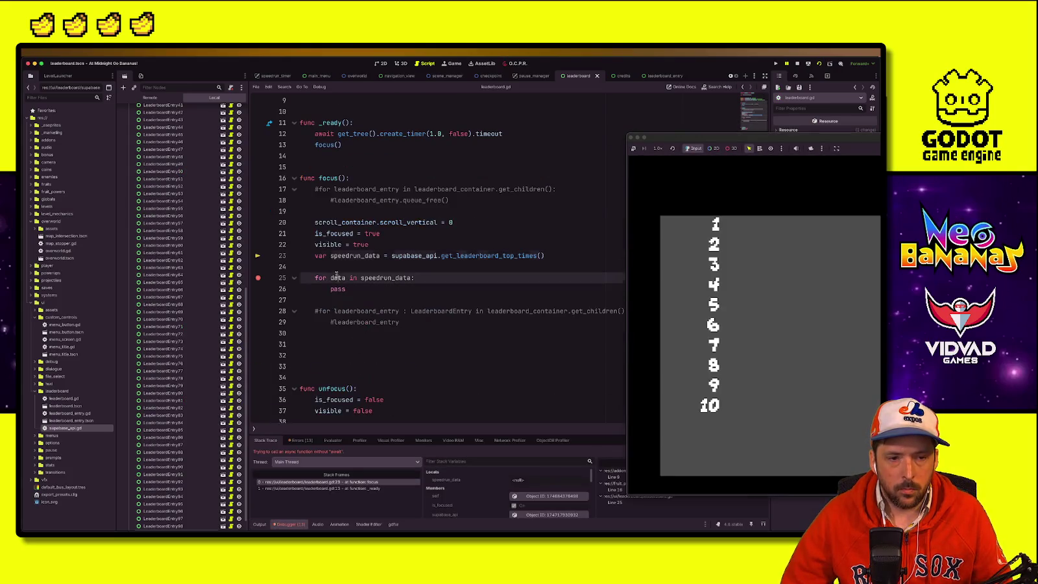
{"action": "key", "text": "Up"}
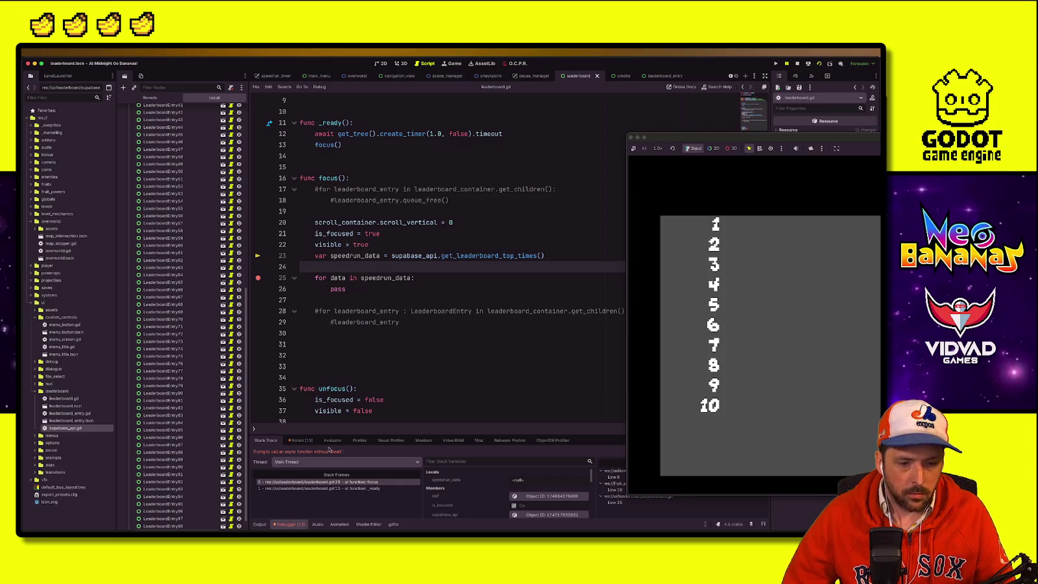
{"action": "left_click", "coordinate": [368, 311]}
{"action": "key", "text": "ctrl+k"}
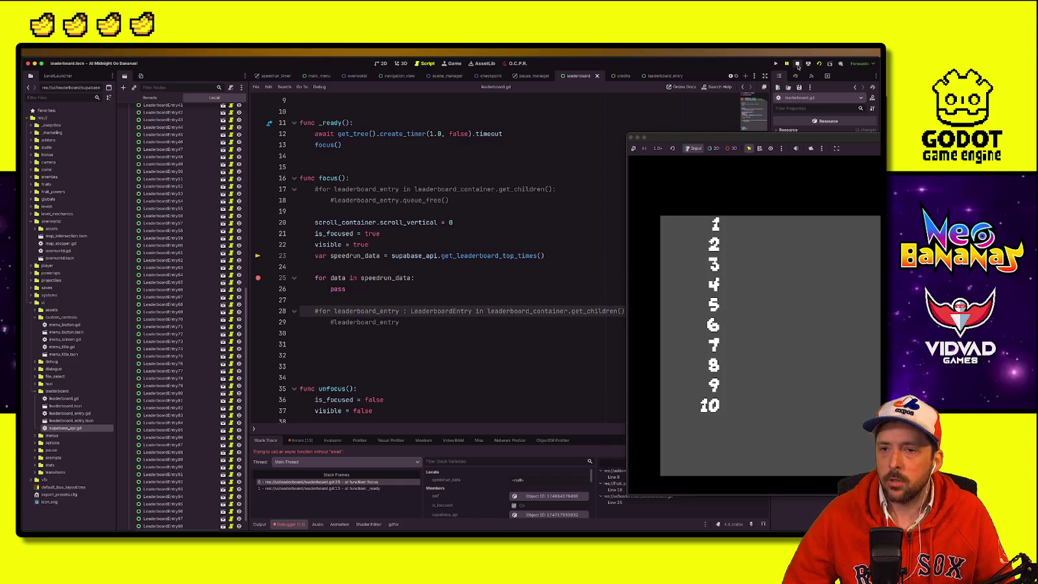
{"action": "left_click", "coordinate": [798, 63]}
{"action": "left_click", "coordinate": [505, 256]}
{"action": "type", "text": "await"}
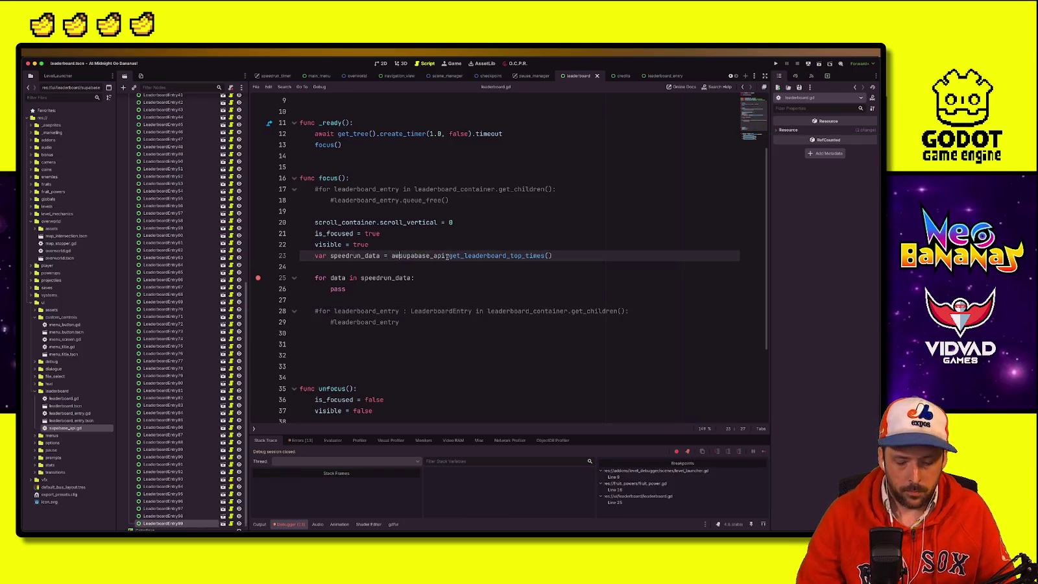
{"action": "left_click", "coordinate": [478, 212]}
Step: Rerun the scene and expand speedrun_data in Locals to confirm a two-entry array
{"action": "left_click", "coordinate": [818, 63]}
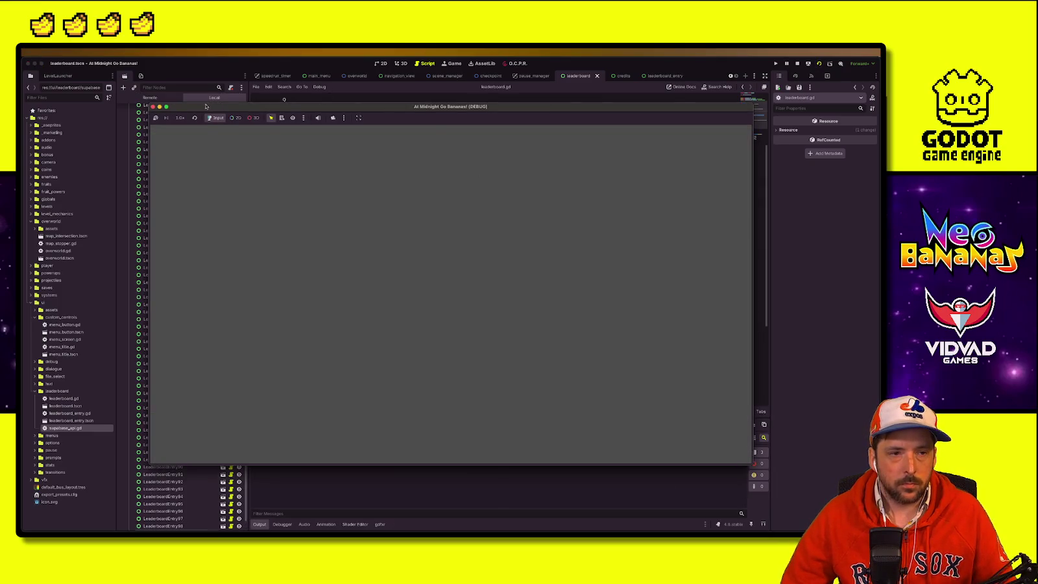
{"action": "left_click_drag", "start_coordinate": [206, 106], "coordinate": [728, 106]}
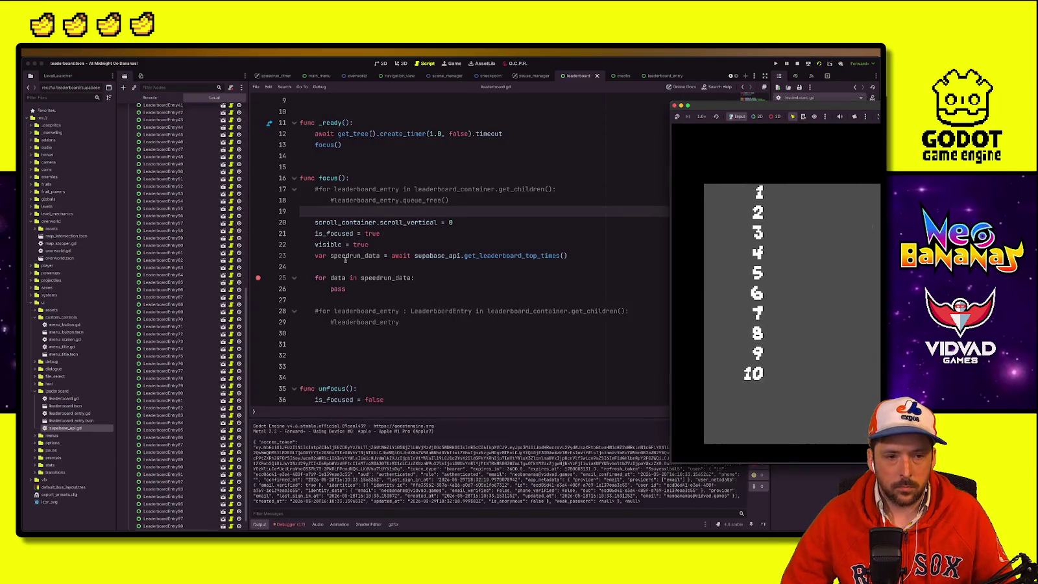
{"action": "left_click", "coordinate": [346, 263]}
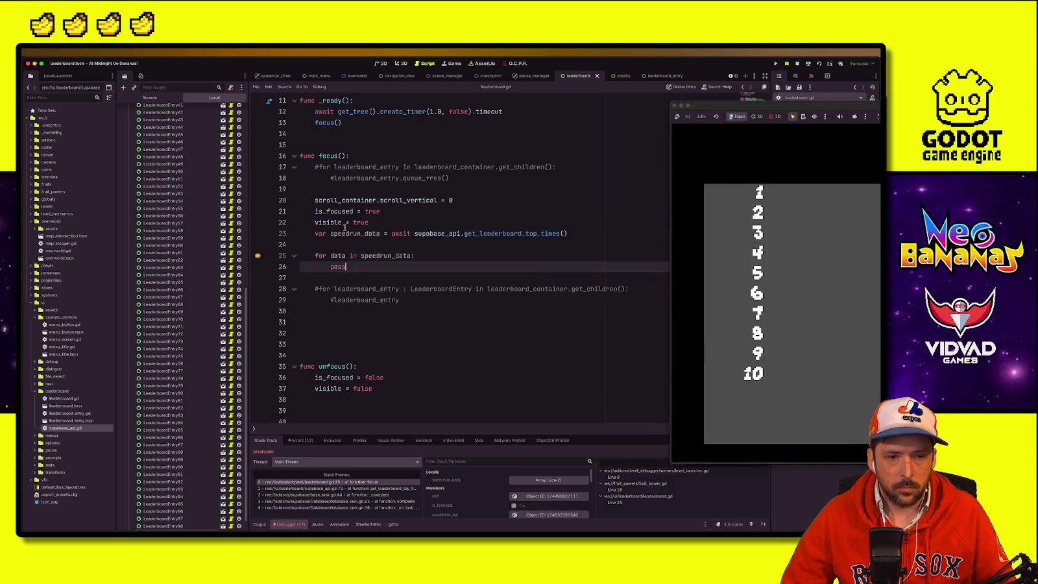
{"action": "left_click", "coordinate": [548, 481]}
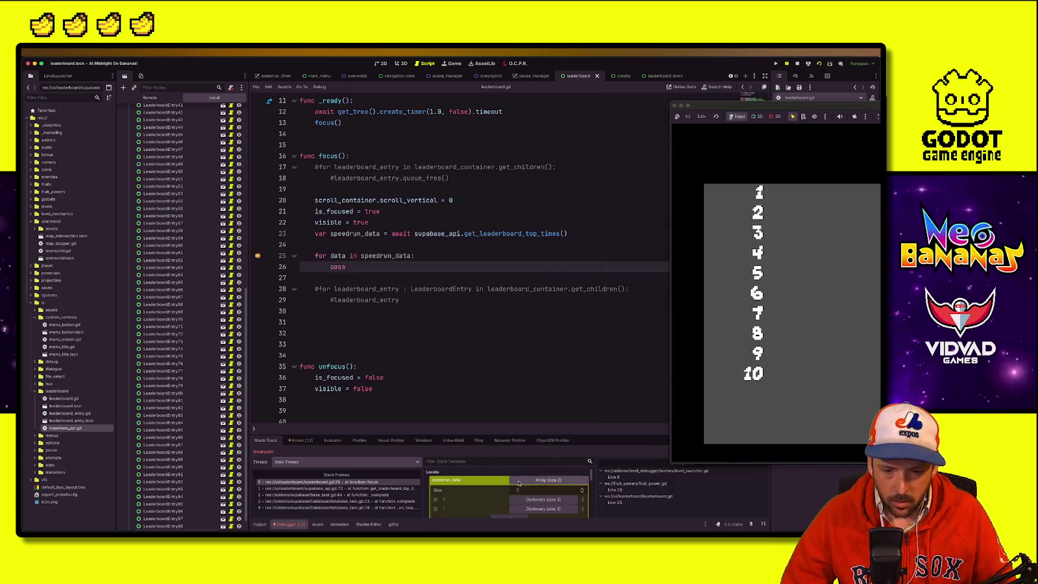
{"action": "left_click", "coordinate": [535, 499]}
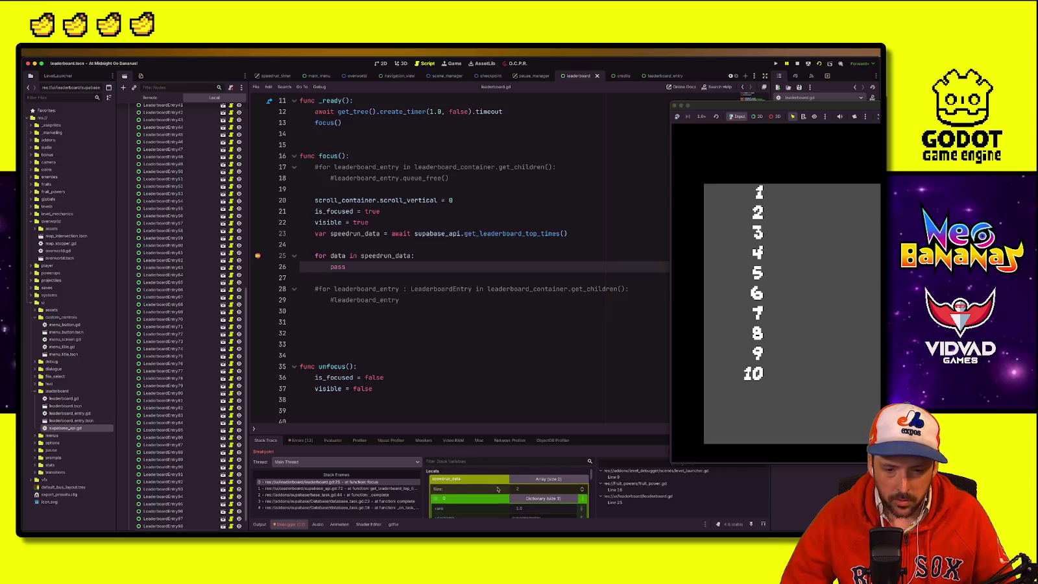
{"action": "left_click", "coordinate": [453, 289]}
{"action": "left_click", "coordinate": [797, 62]}
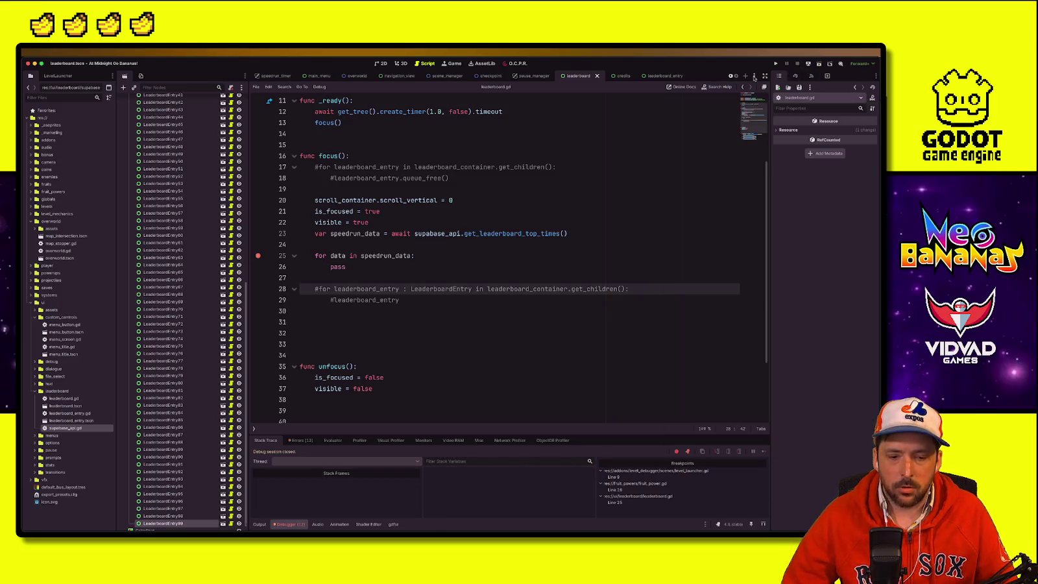
Step: Replace the loop's placeholder pass with leaderboard_container.get_children()[data.rank - 1]
{"action": "double_click", "coordinate": [385, 255]}
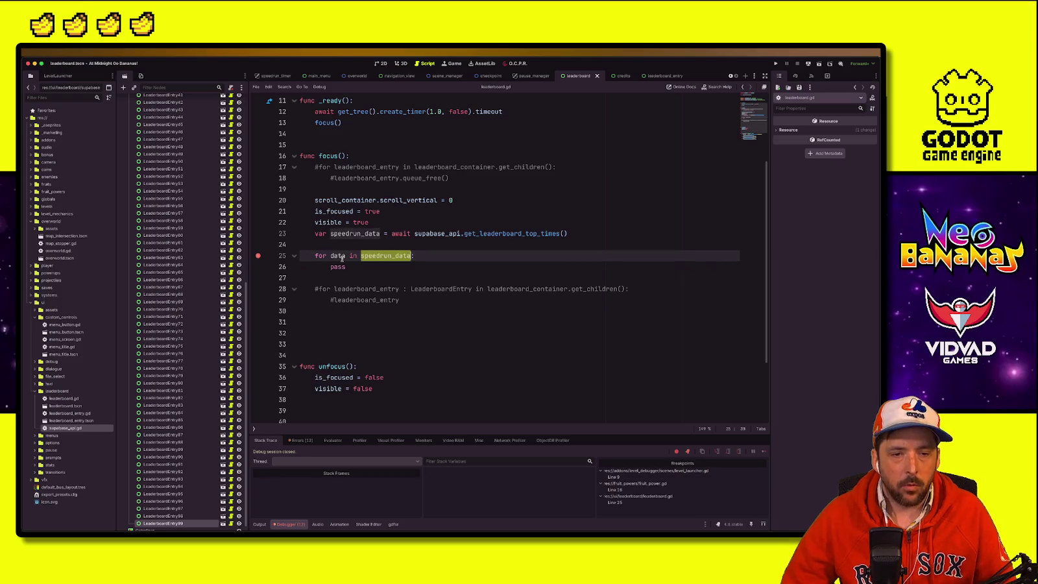
{"action": "left_click", "coordinate": [339, 266]}
{"action": "double_click", "coordinate": [338, 255]}
{"action": "double_click", "coordinate": [338, 267]}
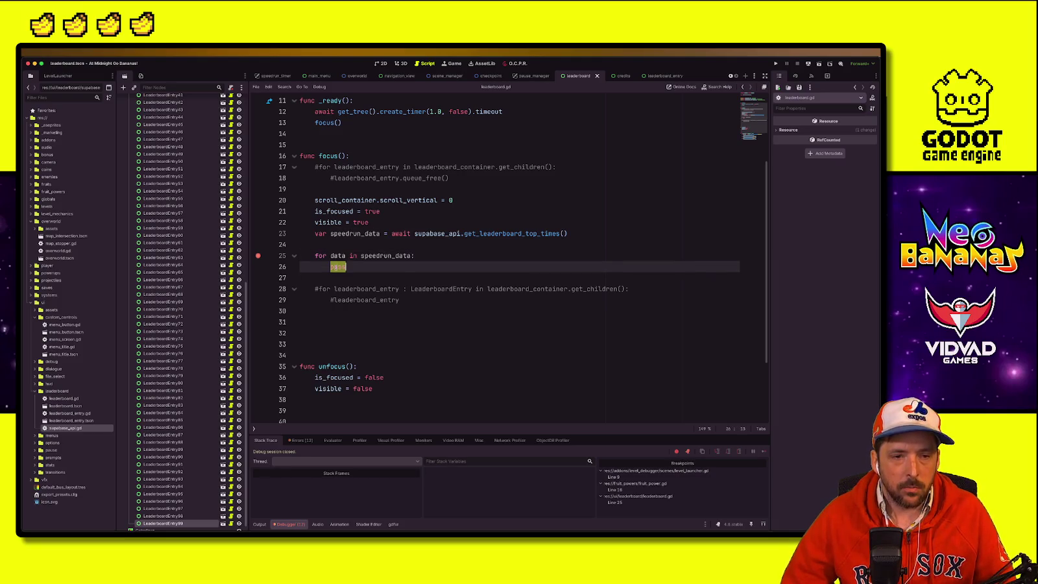
{"action": "scroll", "coordinate": [401, 272], "scroll_direction": "up", "scroll_amount": 1}
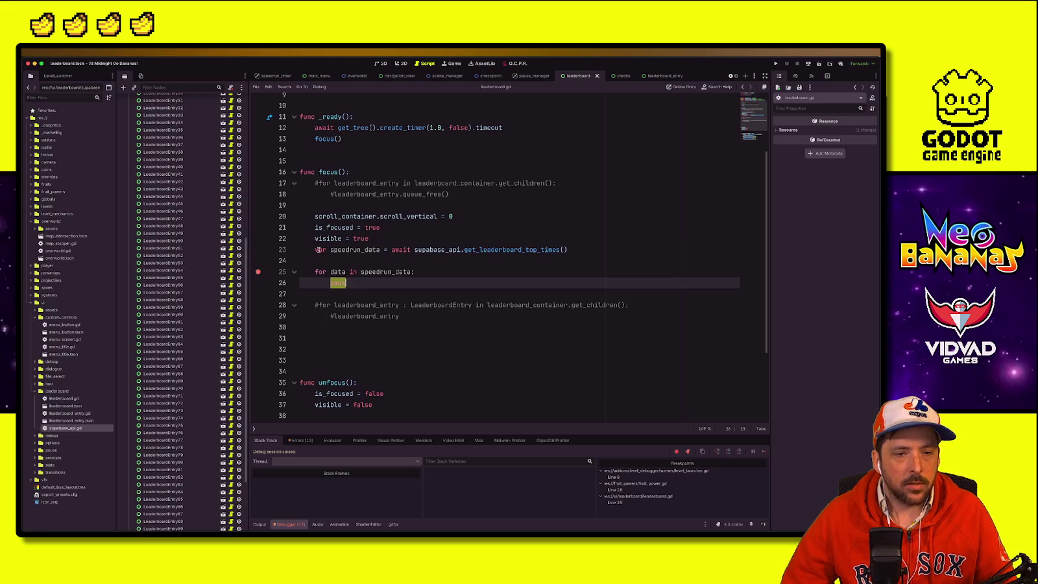
{"action": "scroll", "coordinate": [344, 297], "scroll_direction": "up", "scroll_amount": 1}
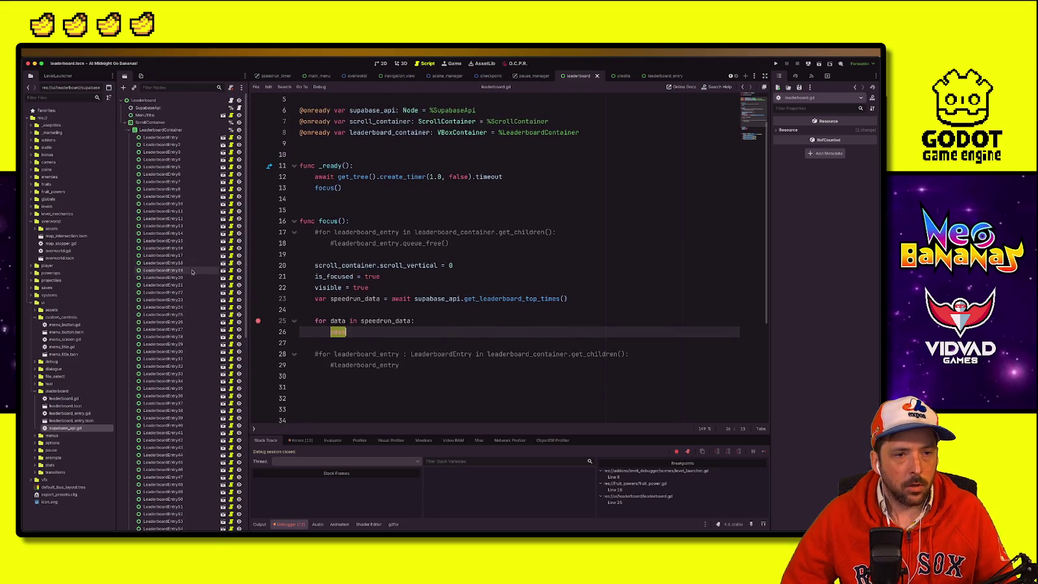
{"action": "key", "text": "BackSpace"}
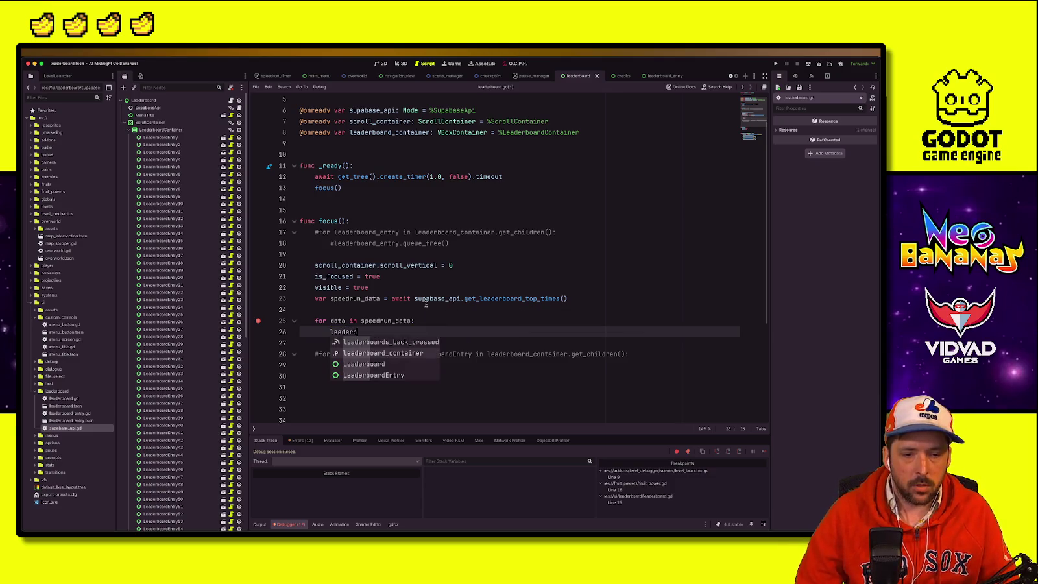
{"action": "key", "text": "Return"}
{"action": "type", "text": "."}
{"action": "key", "text": "BackSpace"}
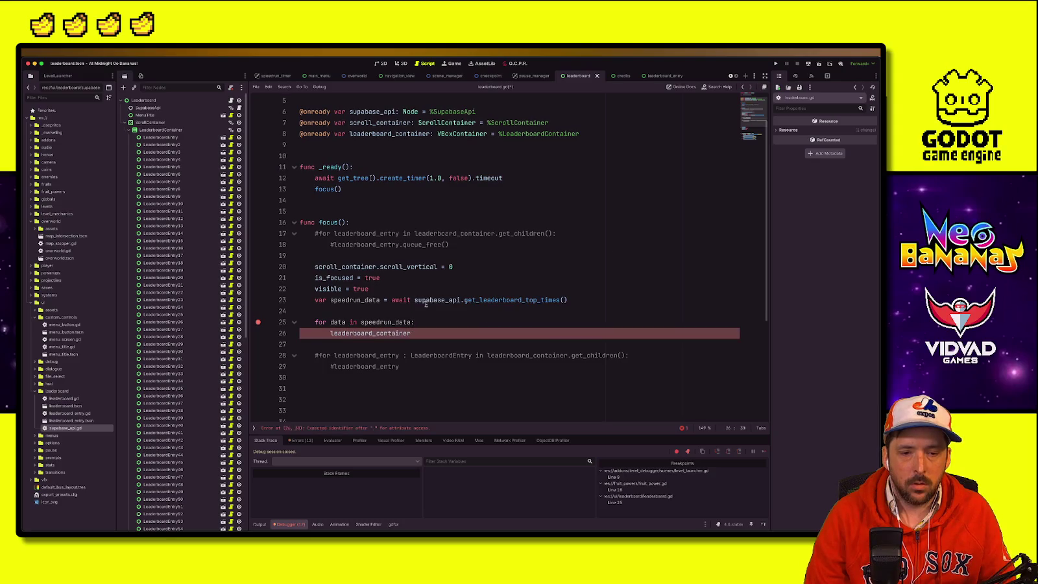
{"action": "type", "text": "get_children"}
{"action": "type", "text": "()"}
{"action": "type", "text": "[d"}
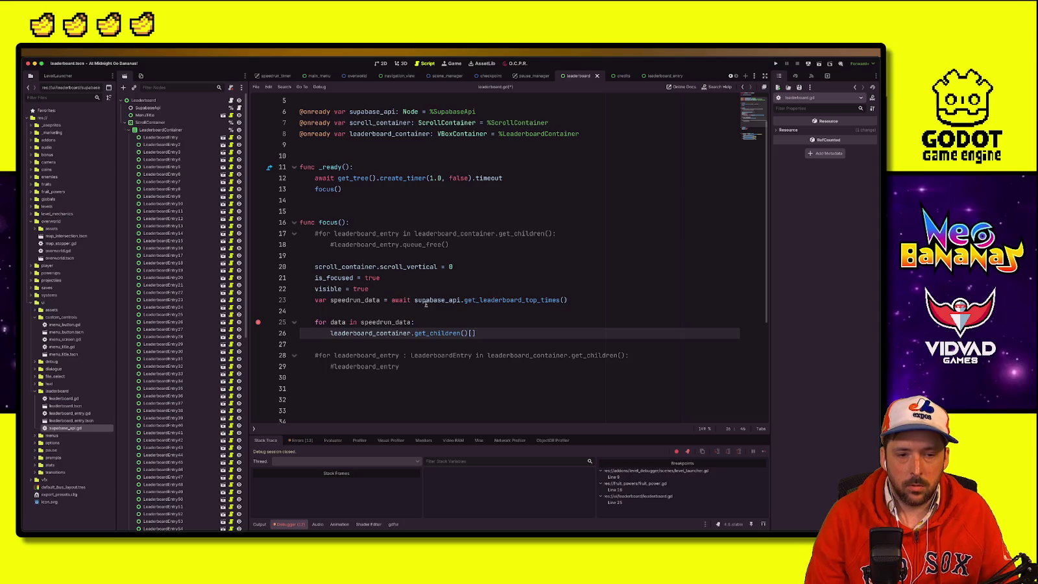
{"action": "type", "text": "ata.rank"}
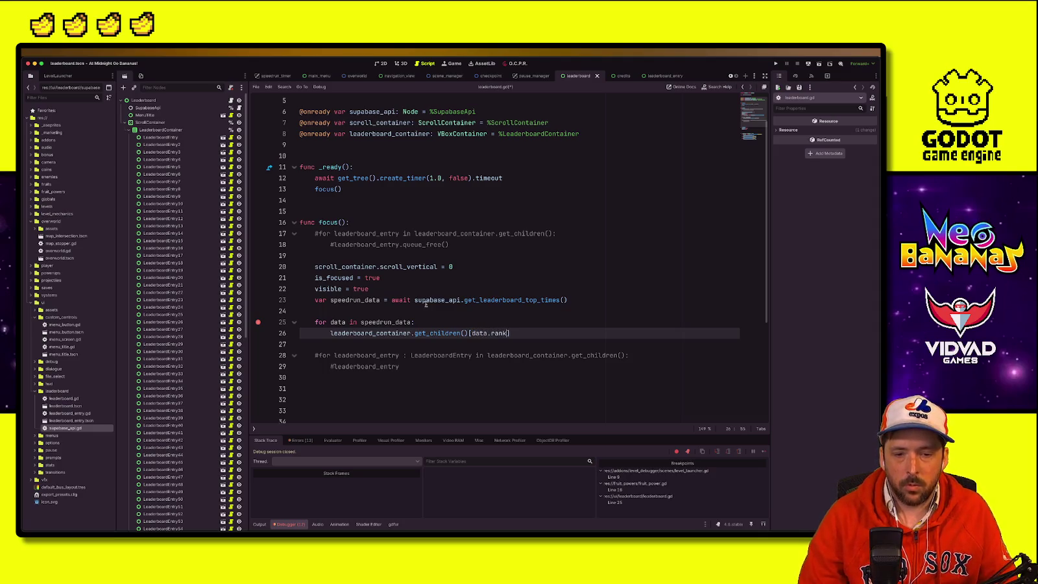
{"action": "type", "text": " - 1"}
Step: Wrap data.rank in int() and store the lookup in 'var entry'
{"action": "key", "text": "Left"}
{"action": "key", "text": "Left"}
{"action": "key", "text": "Left"}
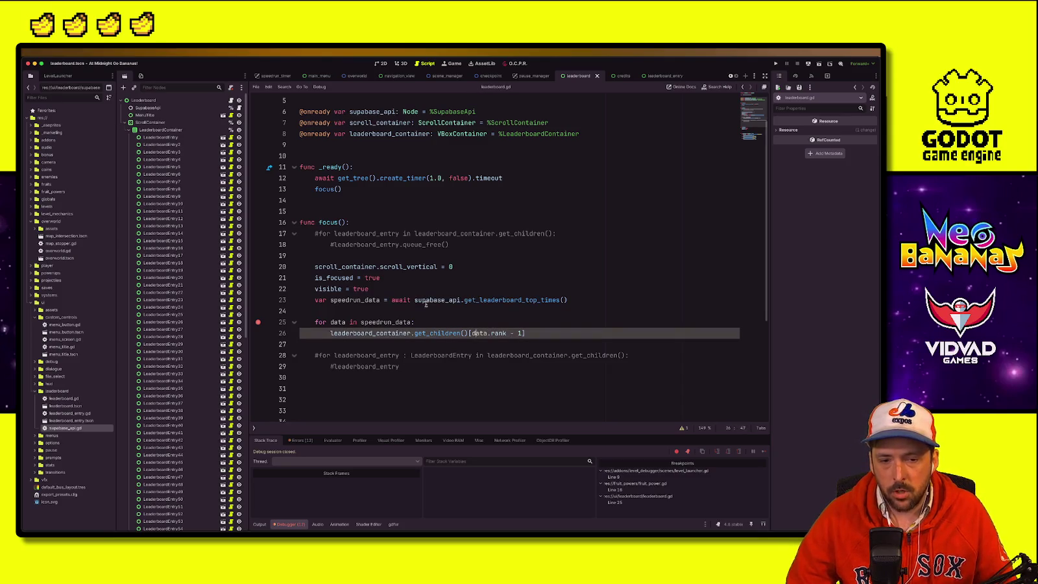
{"action": "type", "text": "int("}
{"action": "key", "text": "Right"}
{"action": "key", "text": "Right"}
{"action": "key", "text": "Right"}
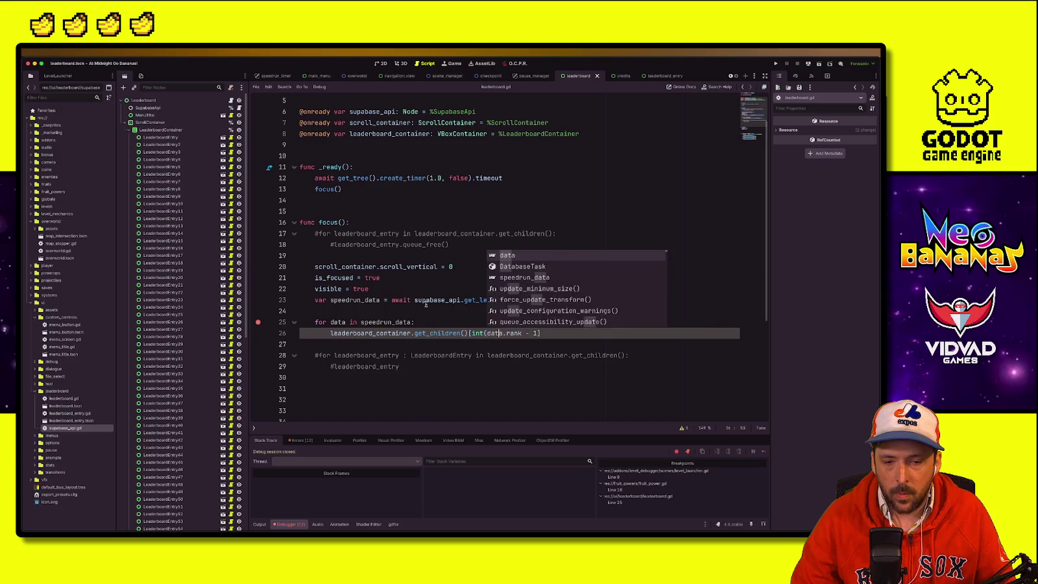
{"action": "key", "text": "Right"}
{"action": "type", "text": ")"}
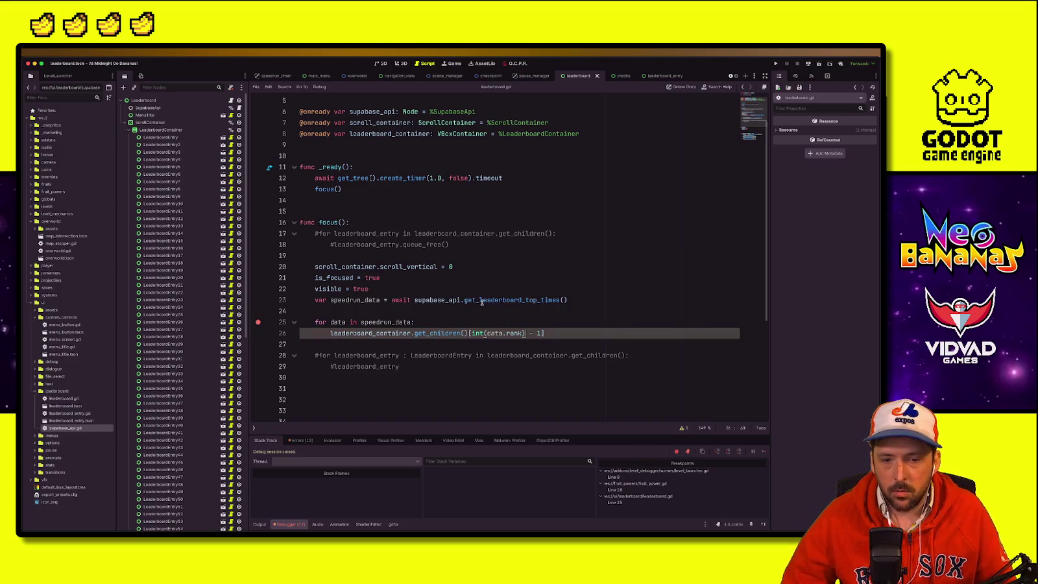
{"action": "left_click", "coordinate": [592, 337]}
{"action": "type", "text": "rank"}
{"action": "key", "text": "BackSpace"}
{"action": "key", "text": "BackSpace"}
{"action": "key", "text": "BackSpace"}
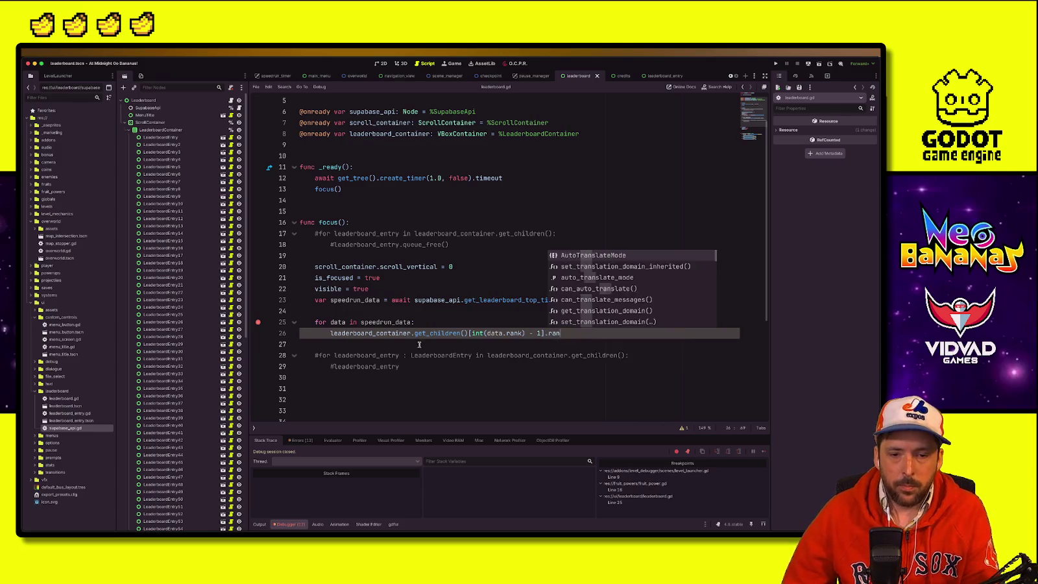
{"action": "type", "text": "var "}
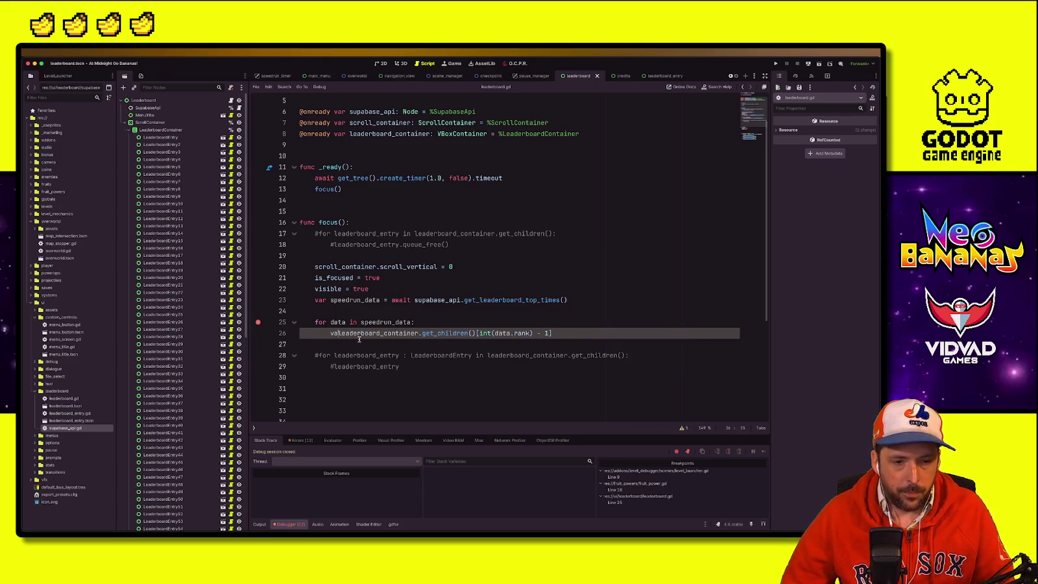
{"action": "type", "text": "entry ="}
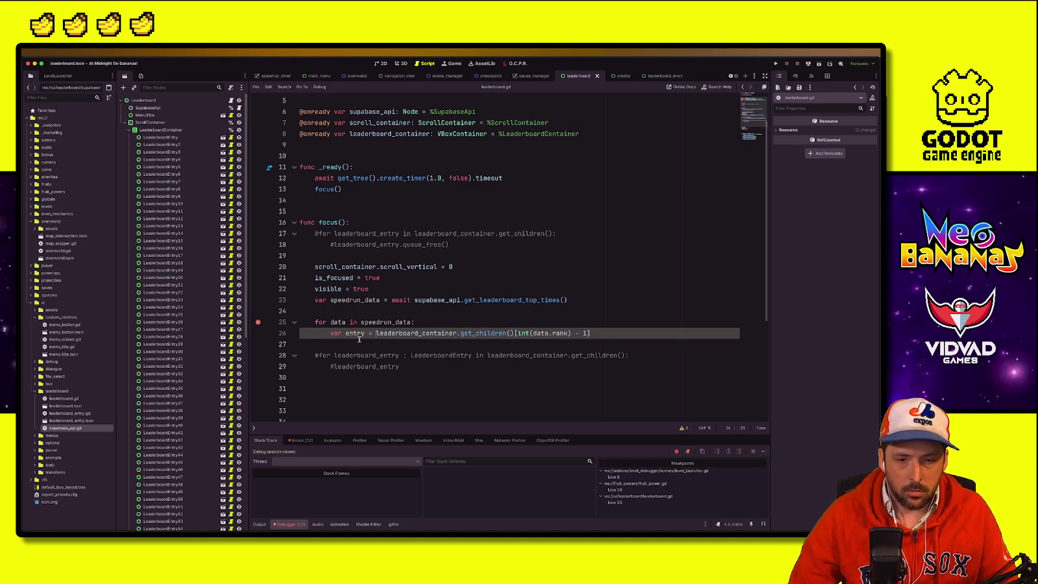
Step: Add 'entry.username.text = data.username' below the entry lookup
{"action": "left_click", "coordinate": [646, 336]}
{"action": "key", "text": "Return"}
{"action": "type", "text": "entre"}
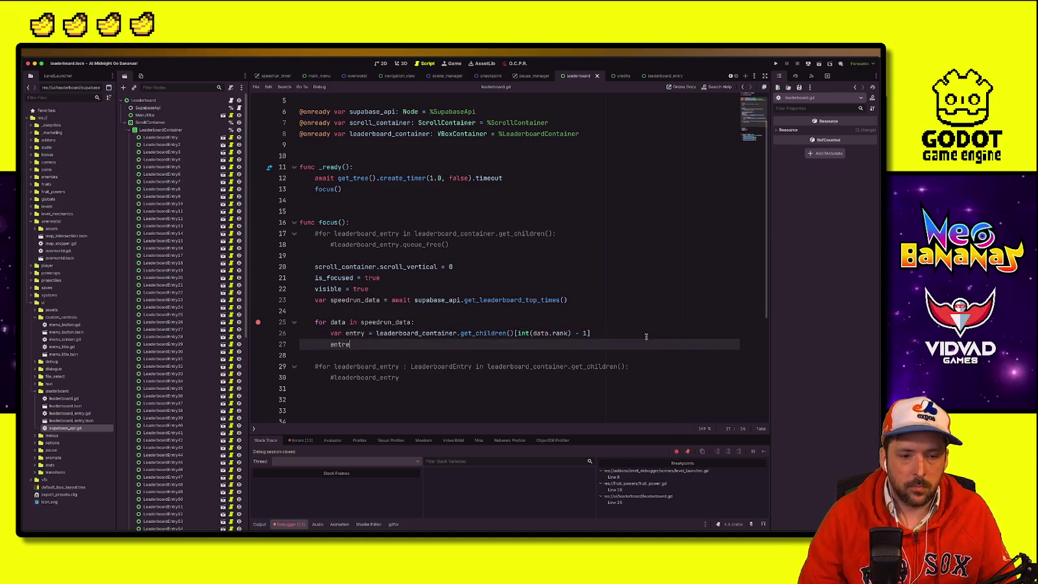
{"action": "key", "text": "BackSpace"}
{"action": "type", "text": "y.u"}
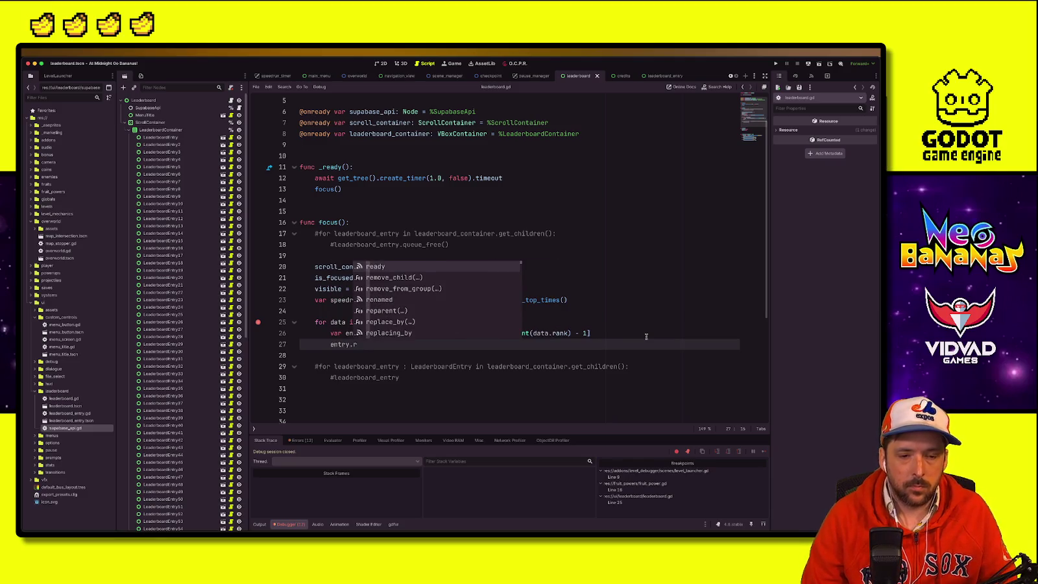
{"action": "type", "text": "sername = data"}
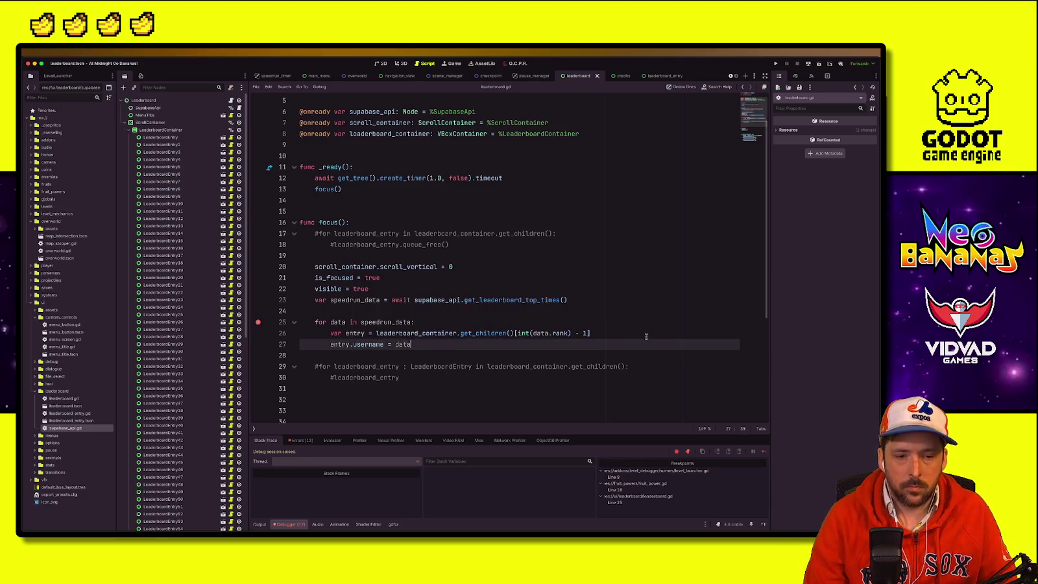
{"action": "key", "text": "BackSpace"}
{"action": "key", "text": "BackSpace"}
{"action": "key", "text": "BackSpace"}
{"action": "key", "text": "BackSpace"}
{"action": "key", "text": "BackSpace"}
{"action": "key", "text": "BackSpace"}
{"action": "key", "text": "BackSpace"}
{"action": "type", "text": ".text "}
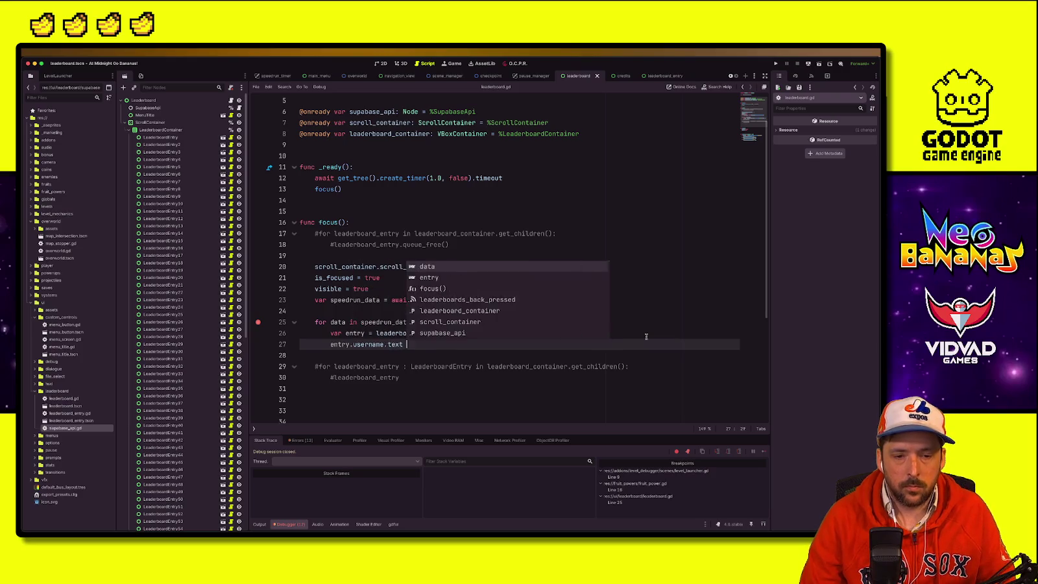
{"action": "type", "text": "= data"}
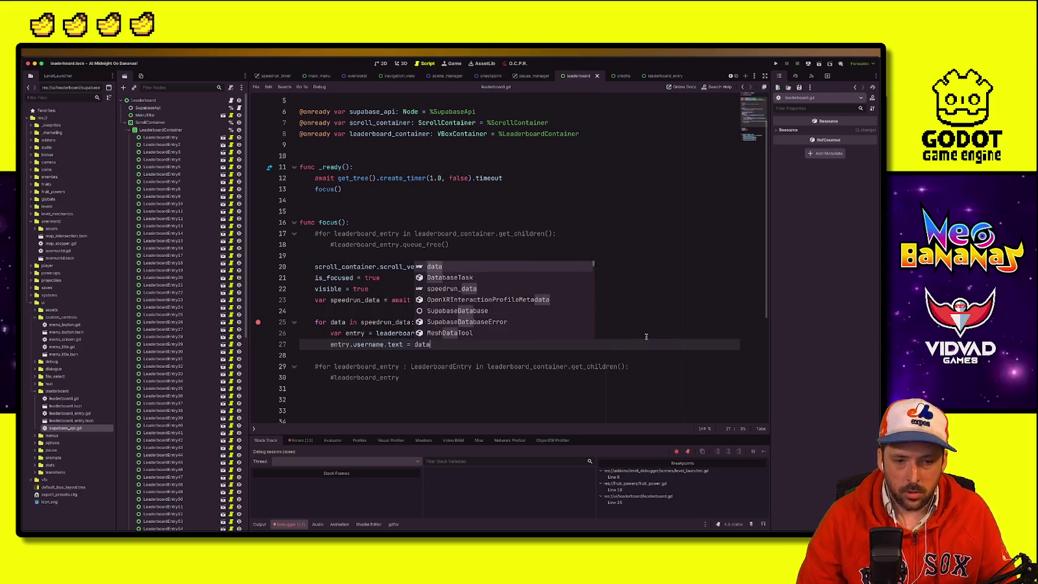
{"action": "type", "text": ".username"}
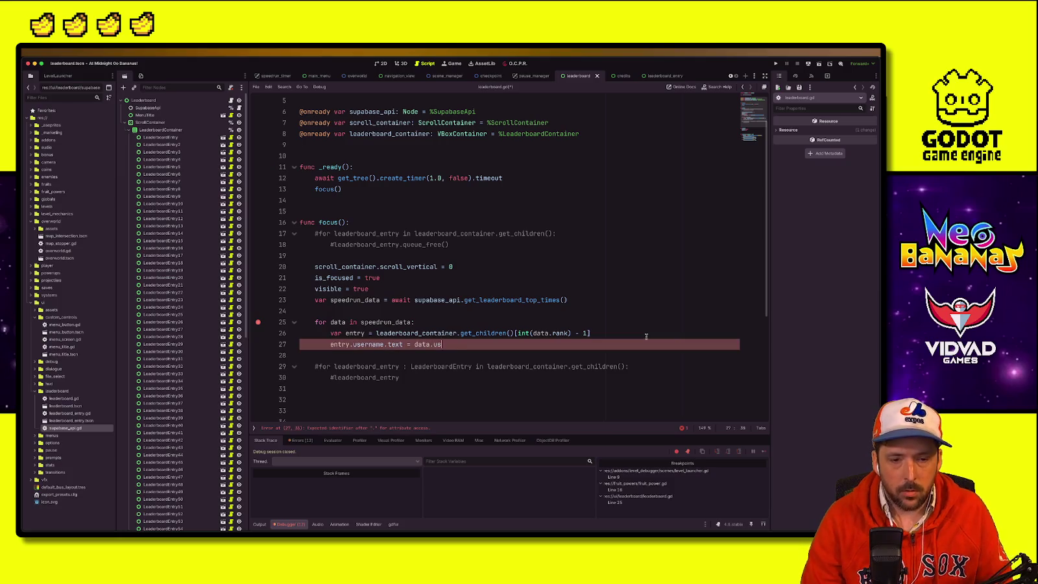
{"action": "key", "text": "Return"}
{"action": "type", "text": "entry."}
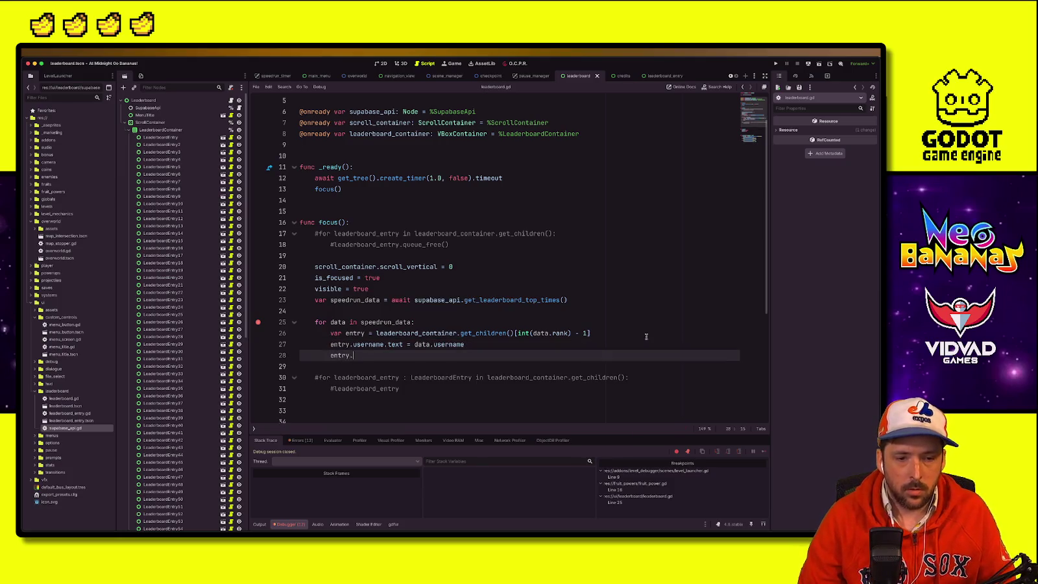
Step: Check leaderboard_entry.gd for the final_time name and begin 'entry.final_time.text ='
{"action": "type", "text": "final"}
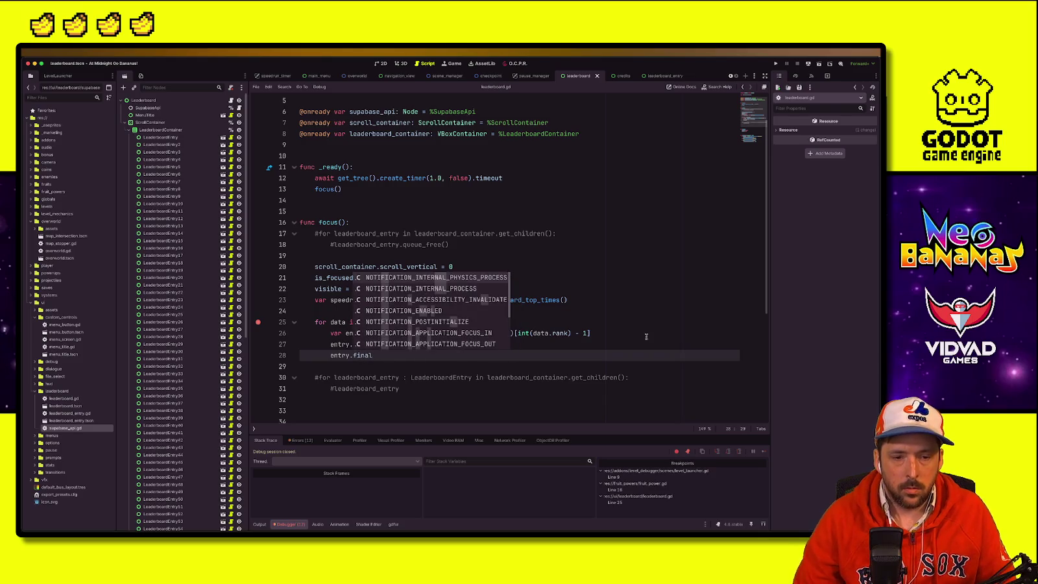
{"action": "left_click", "coordinate": [656, 76]}
{"action": "left_click", "coordinate": [532, 200]}
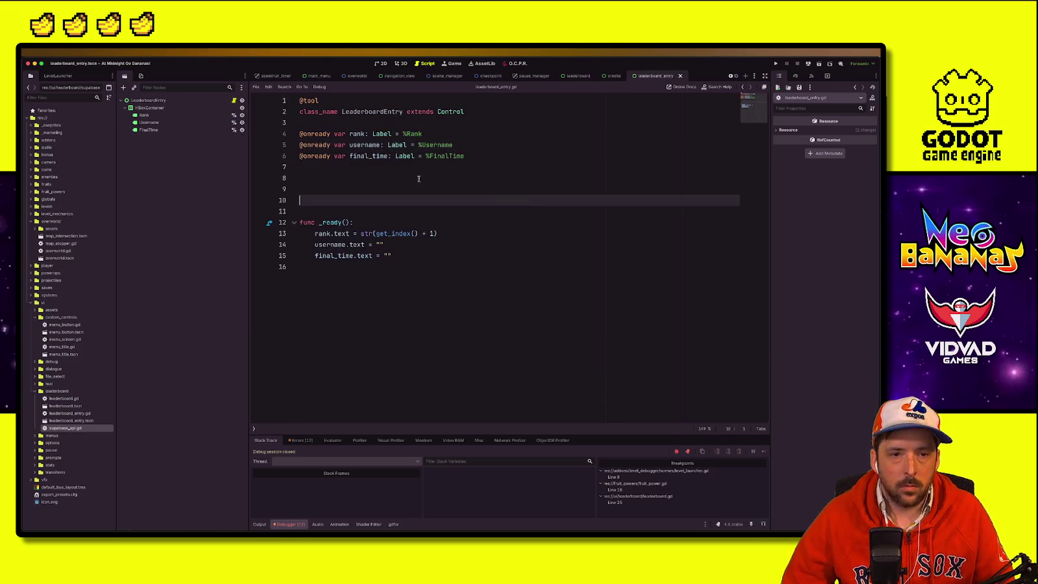
{"action": "double_click", "coordinate": [371, 156]}
{"action": "left_click", "coordinate": [576, 144]}
{"action": "left_click", "coordinate": [578, 76]}
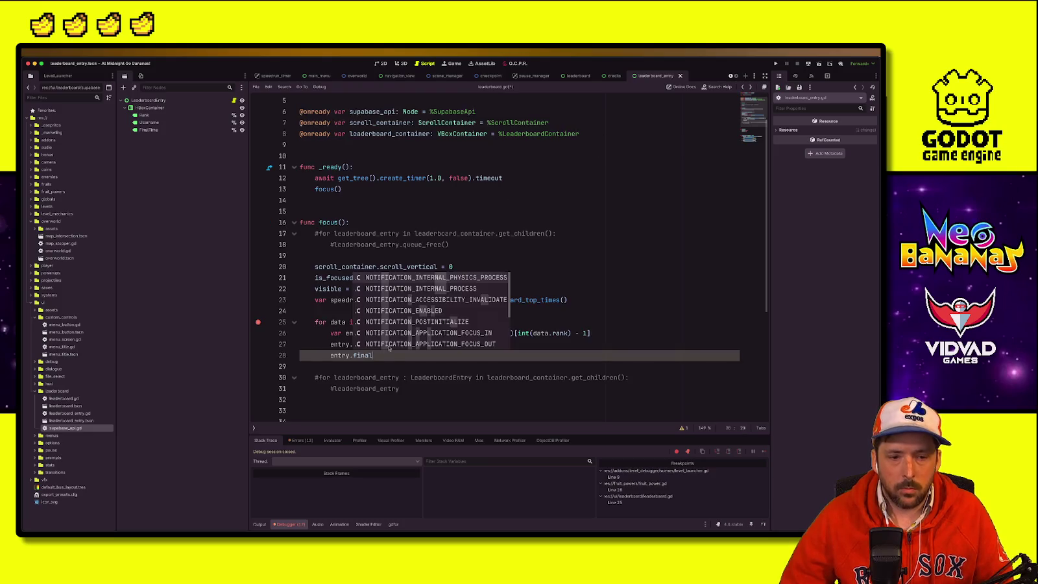
{"action": "type", "text": "_time.t"}
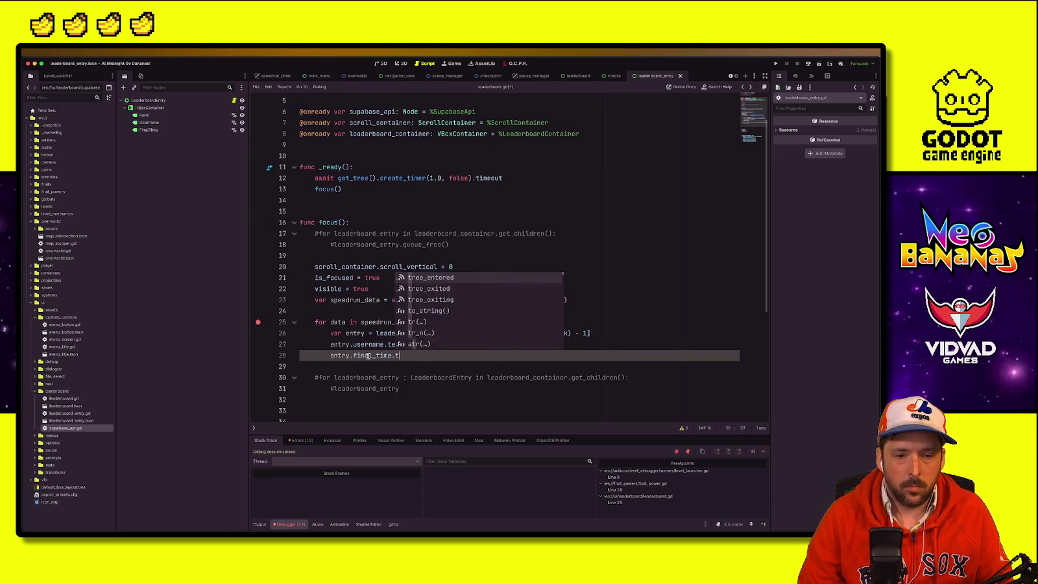
{"action": "type", "text": "ext = Utils."}
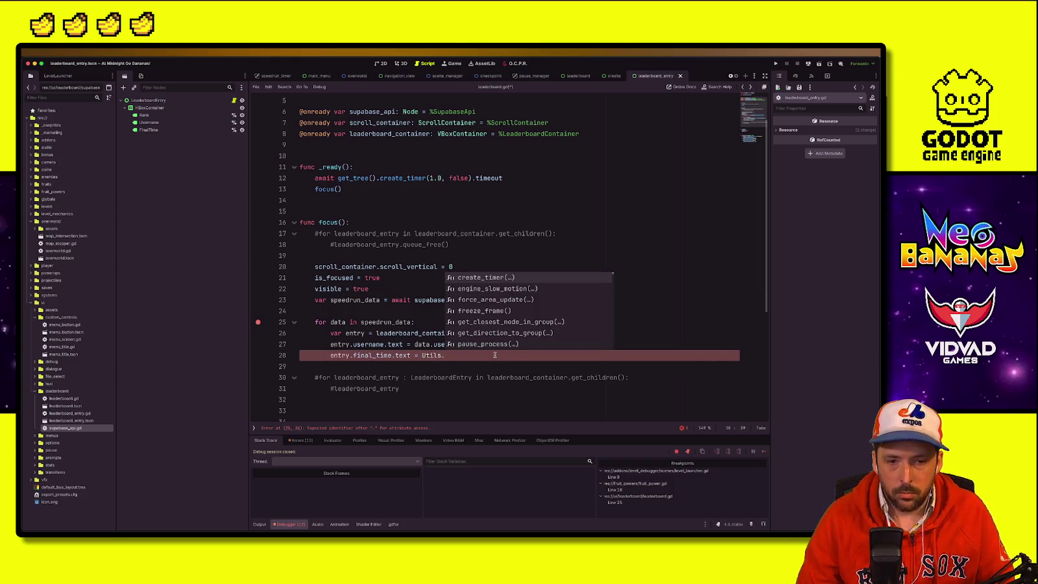
Step: Finish the line with Utils.seconds_to_speedrun_time(float(data.final_time)) and launch a test run
{"action": "key", "text": "BackSpace"}
{"action": "key", "text": "BackSpace"}
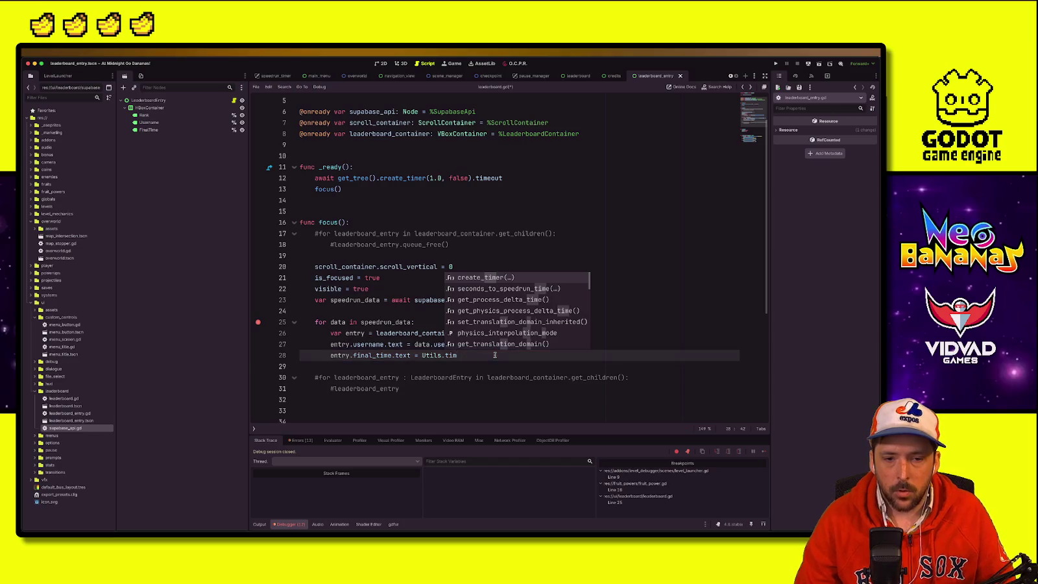
{"action": "type", "text": "o"}
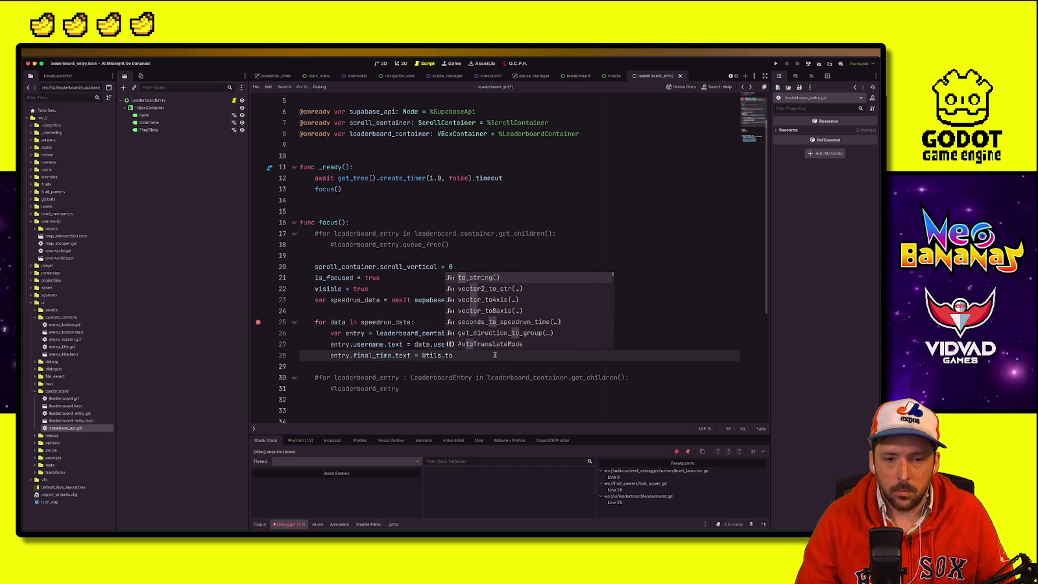
{"action": "key", "text": "Down"}
{"action": "key", "text": "Down"}
{"action": "key", "text": "Down"}
{"action": "key", "text": "Return"}
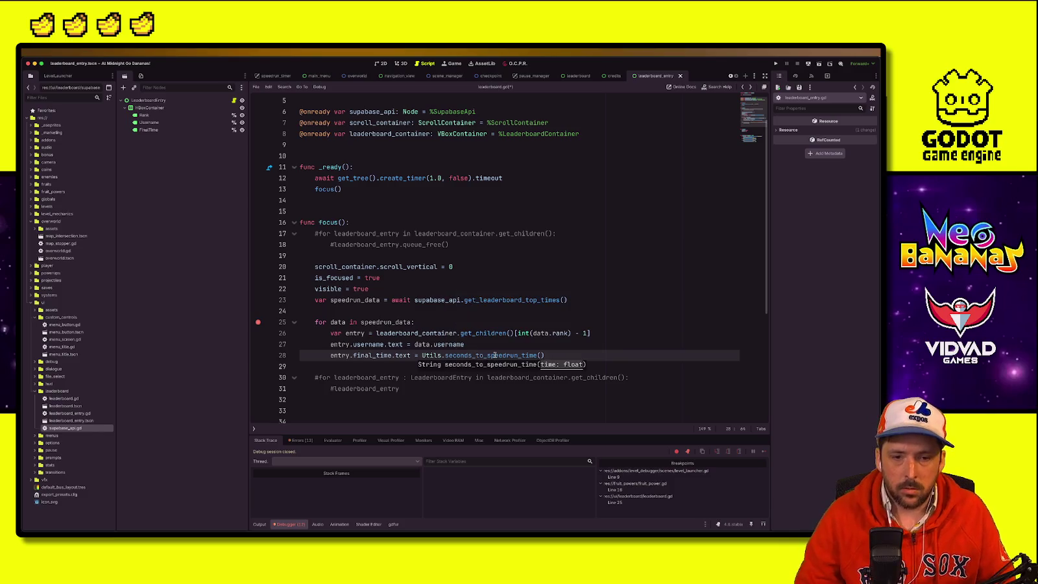
{"action": "type", "text": "oat(data.final_time"}
{"action": "left_click", "coordinate": [656, 308]}
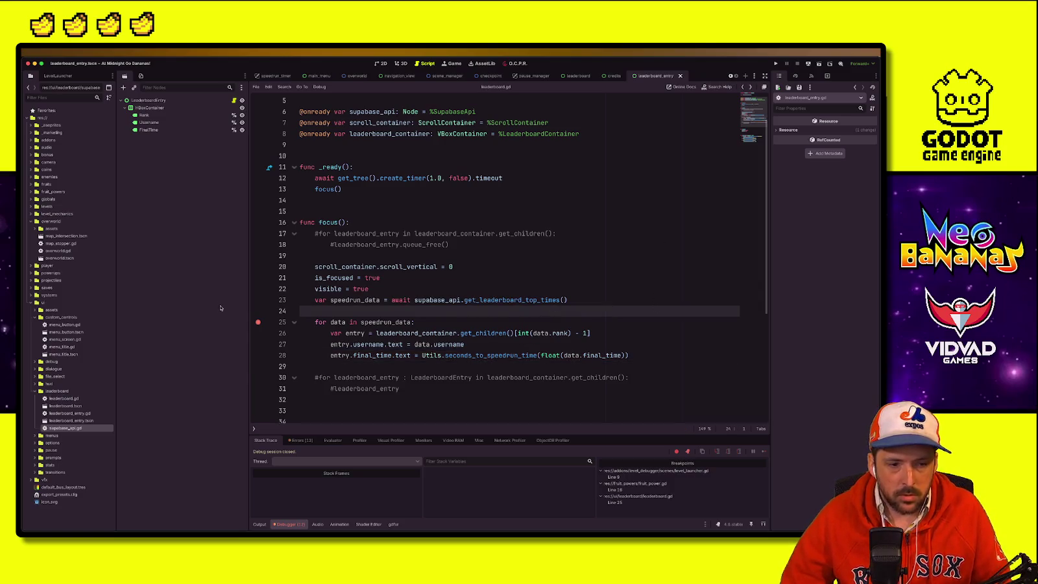
{"action": "key", "text": "super+r"}
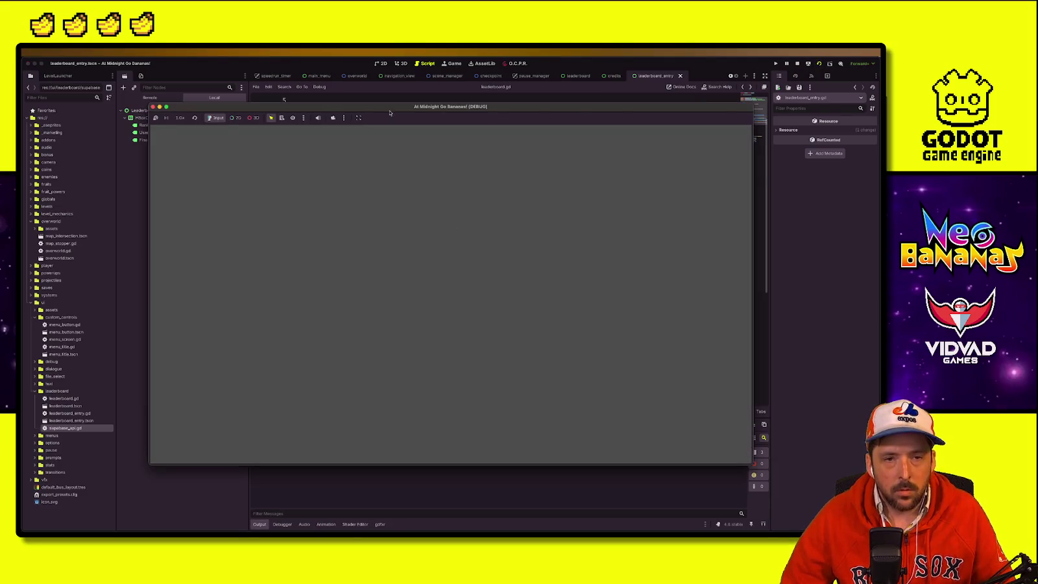
Step: Stop the game and run the leaderboard scene on its own
{"action": "left_click_drag", "start_coordinate": [419, 107], "coordinate": [539, 104]}
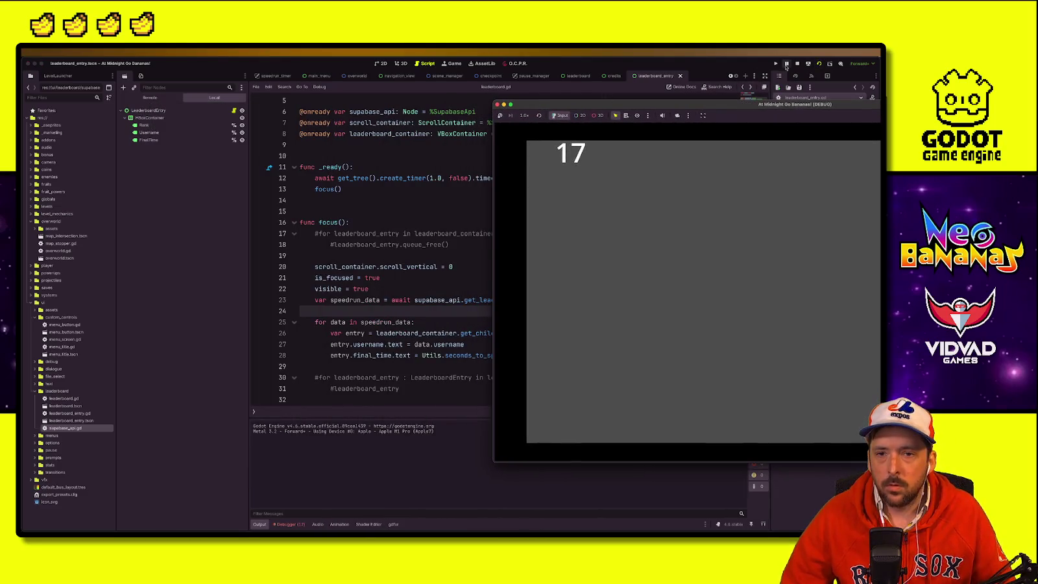
{"action": "left_click", "coordinate": [797, 63]}
{"action": "left_click", "coordinate": [572, 74]}
{"action": "key", "text": "super+r"}
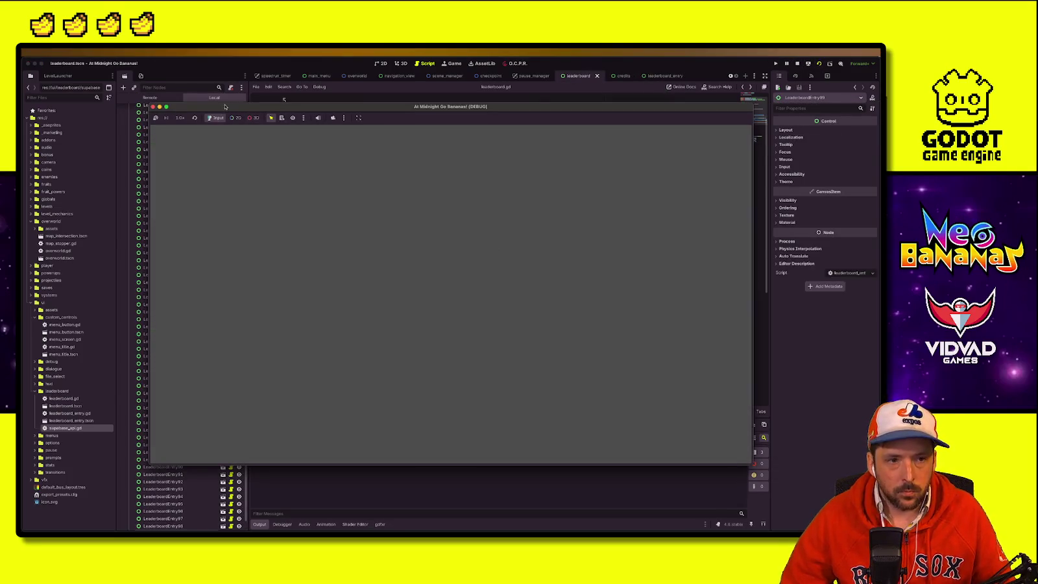
Step: Scroll the leaderboard to confirm ranks 1 and 2 show database usernames, then stop
{"action": "left_click_drag", "start_coordinate": [225, 106], "coordinate": [625, 102]}
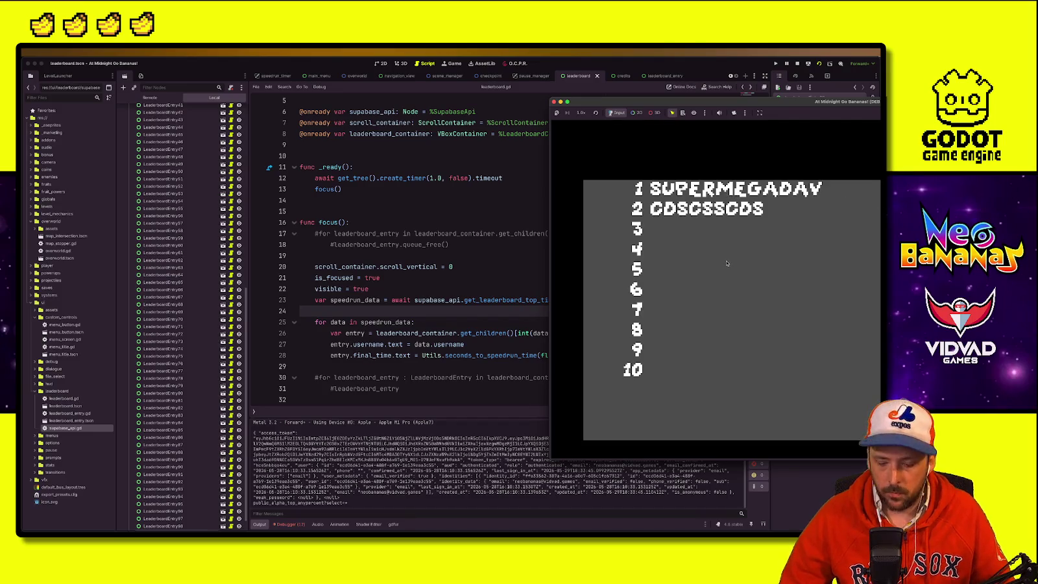
{"action": "scroll", "coordinate": [734, 256], "scroll_direction": "down", "scroll_amount": 10}
{"action": "scroll", "coordinate": [727, 263], "scroll_direction": "down", "scroll_amount": 8}
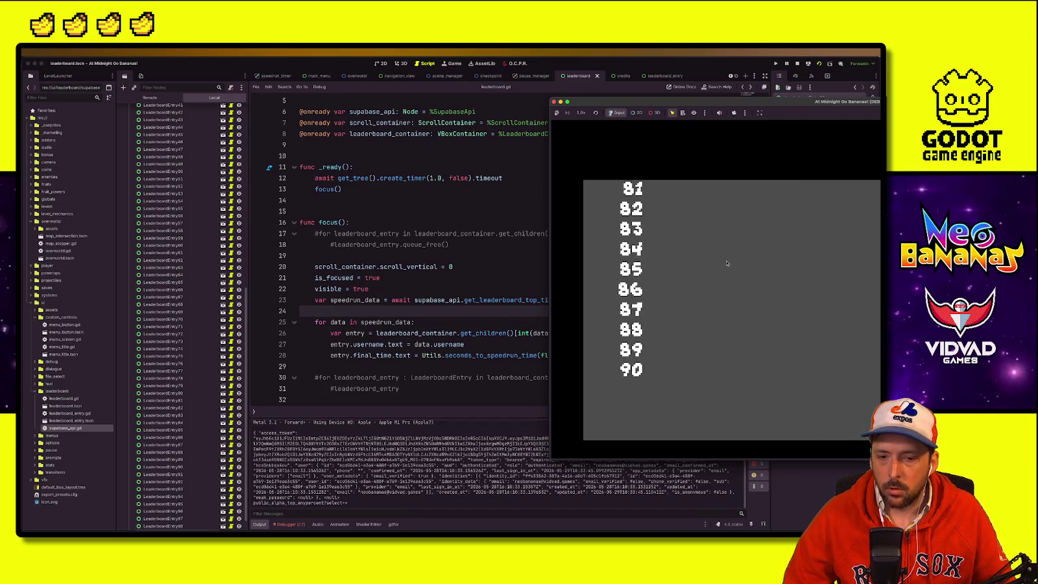
{"action": "scroll", "coordinate": [726, 263], "scroll_direction": "up", "scroll_amount": 18}
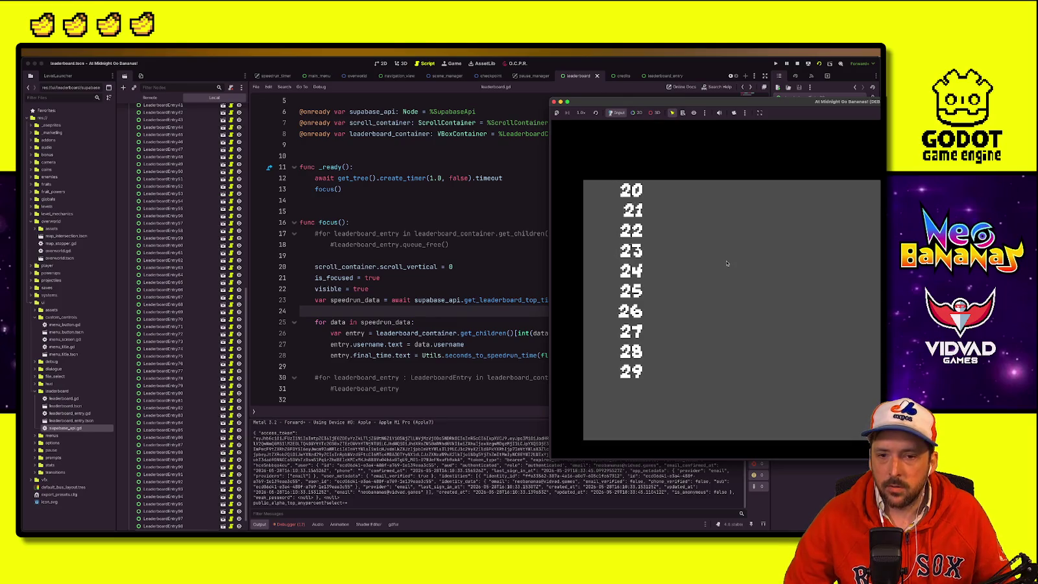
{"action": "scroll", "coordinate": [726, 262], "scroll_direction": "down", "scroll_amount": 4}
{"action": "scroll", "coordinate": [727, 263], "scroll_direction": "down", "scroll_amount": 14}
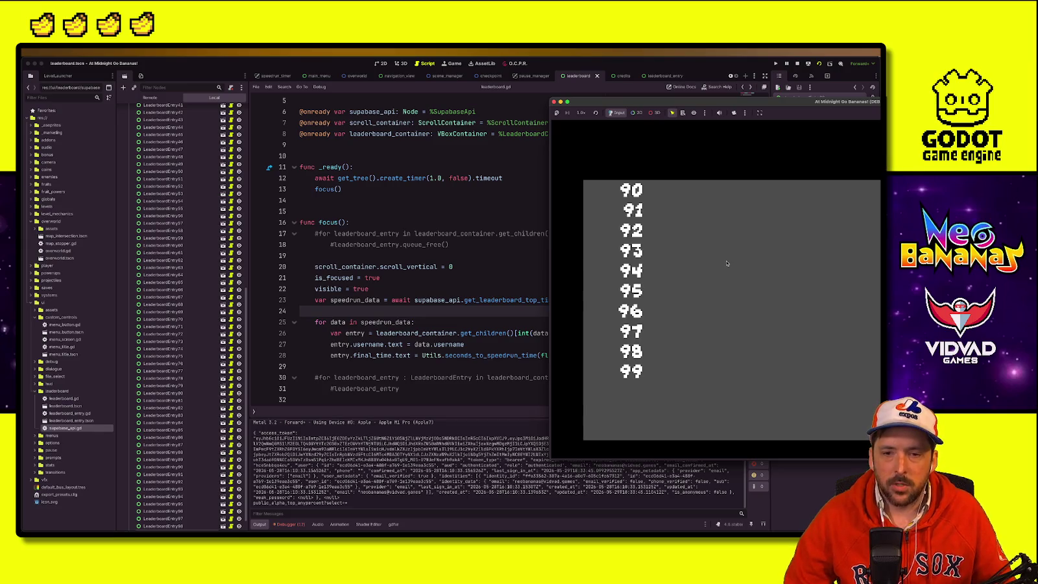
{"action": "scroll", "coordinate": [727, 263], "scroll_direction": "up", "scroll_amount": 18}
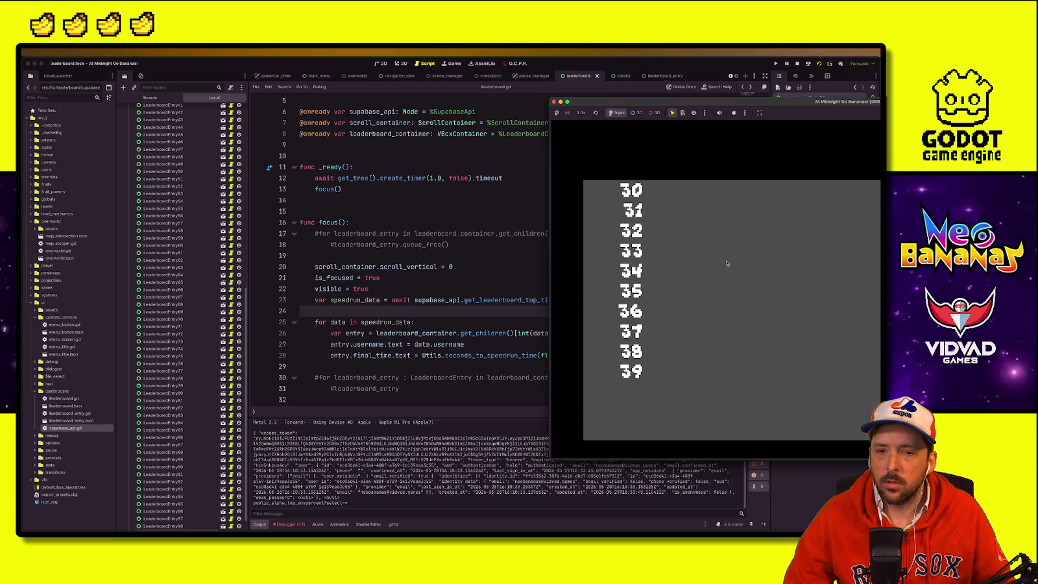
{"action": "scroll", "coordinate": [727, 263], "scroll_direction": "down", "scroll_amount": 18}
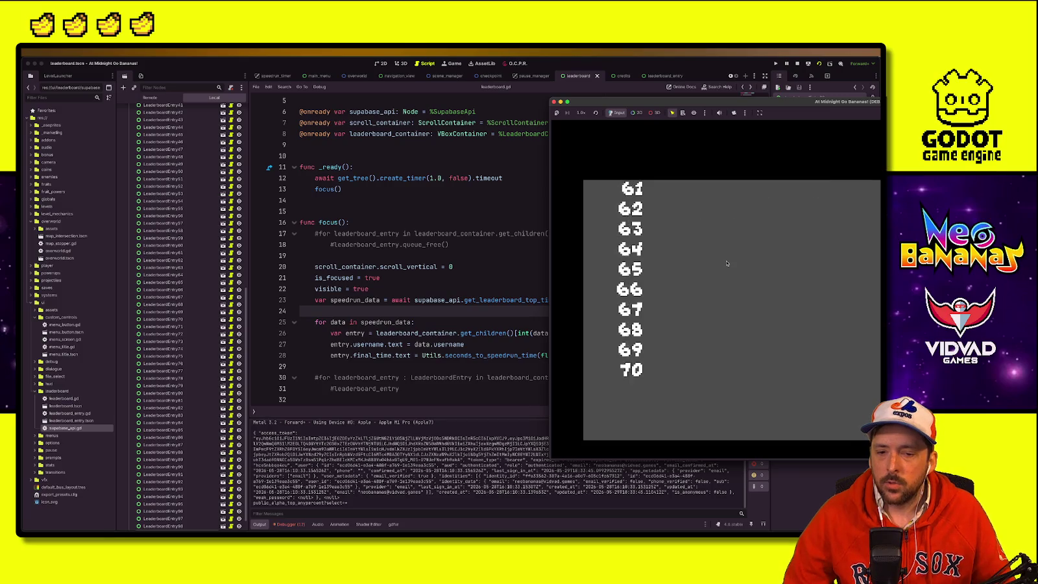
{"action": "scroll", "coordinate": [727, 263], "scroll_direction": "up", "scroll_amount": 18}
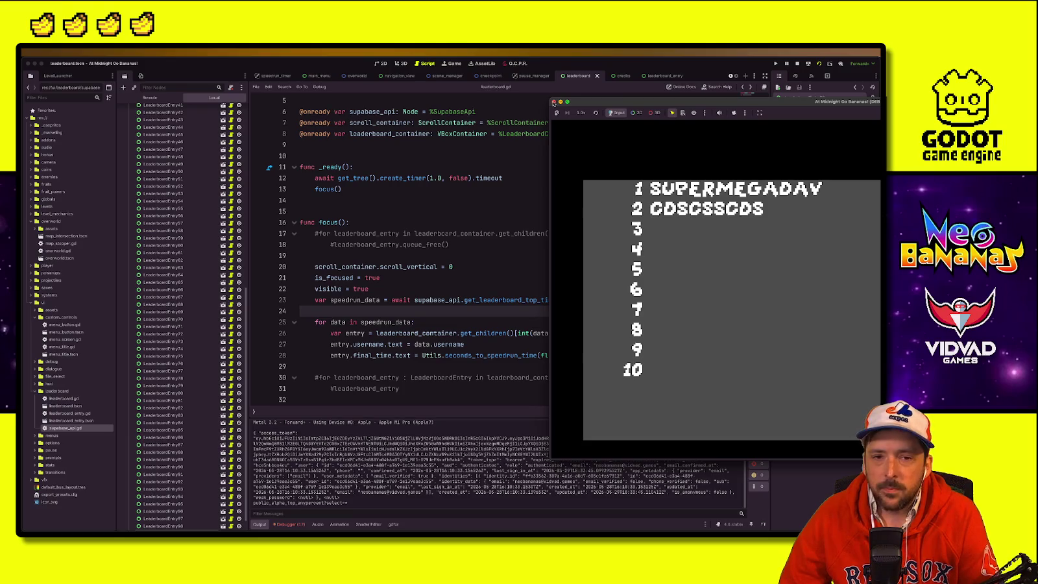
{"action": "left_click", "coordinate": [553, 102]}
Step: Stop the game and nest ColorRect under MenuTitle in the Scene dock
{"action": "left_click", "coordinate": [380, 63]}
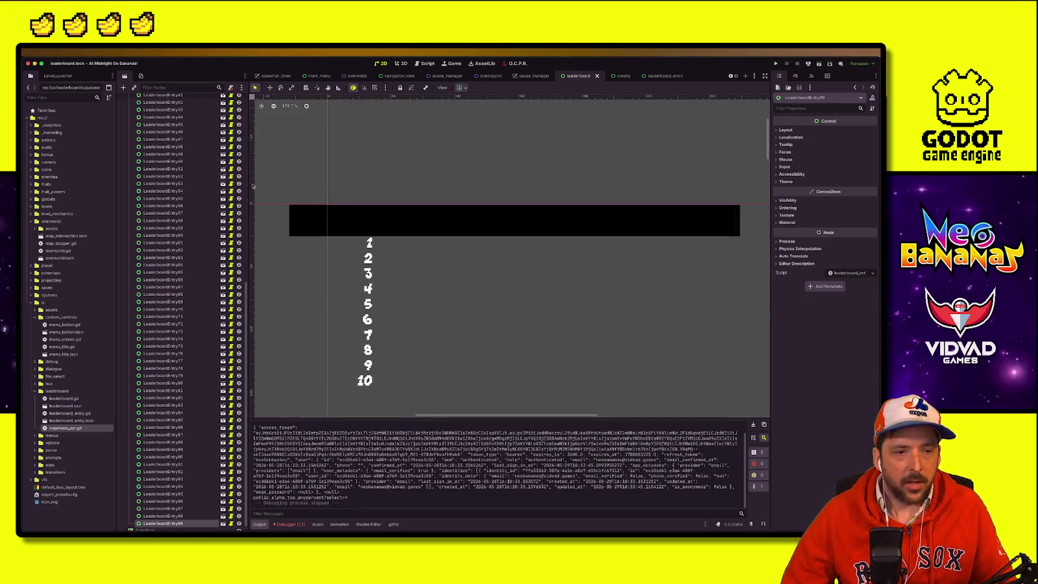
{"action": "scroll", "coordinate": [182, 162], "scroll_direction": "up", "scroll_amount": 15}
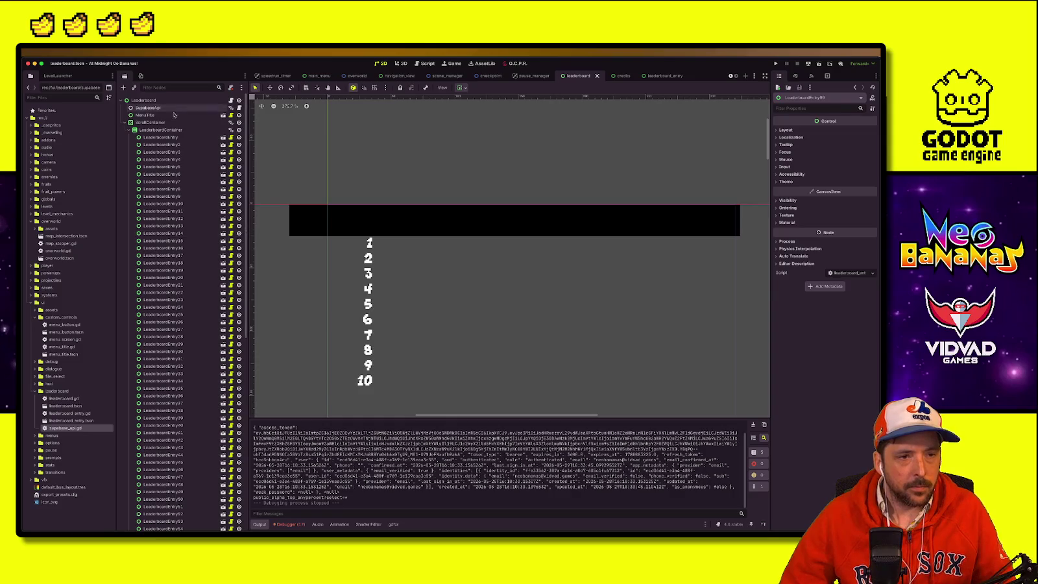
{"action": "left_click", "coordinate": [128, 130]}
{"action": "left_click", "coordinate": [146, 136]}
{"action": "left_click_drag", "start_coordinate": [184, 115], "coordinate": [145, 114]}
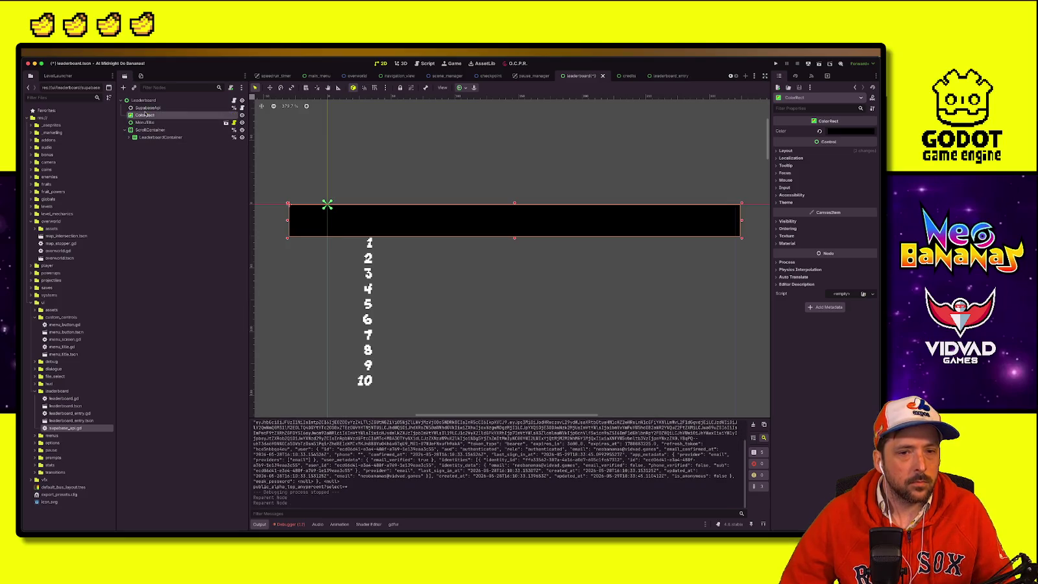
Step: Set ColorRect's Z Index to -1 and MenuTitle's Z Index to 1, then save
{"action": "left_click", "coordinate": [145, 122]}
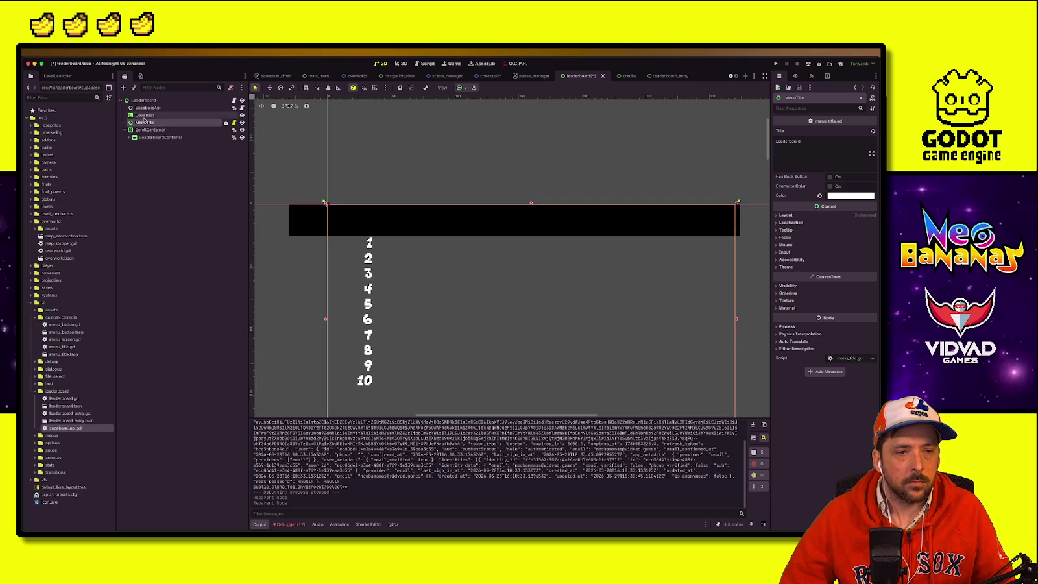
{"action": "left_click", "coordinate": [144, 115]}
{"action": "left_click", "coordinate": [793, 230]}
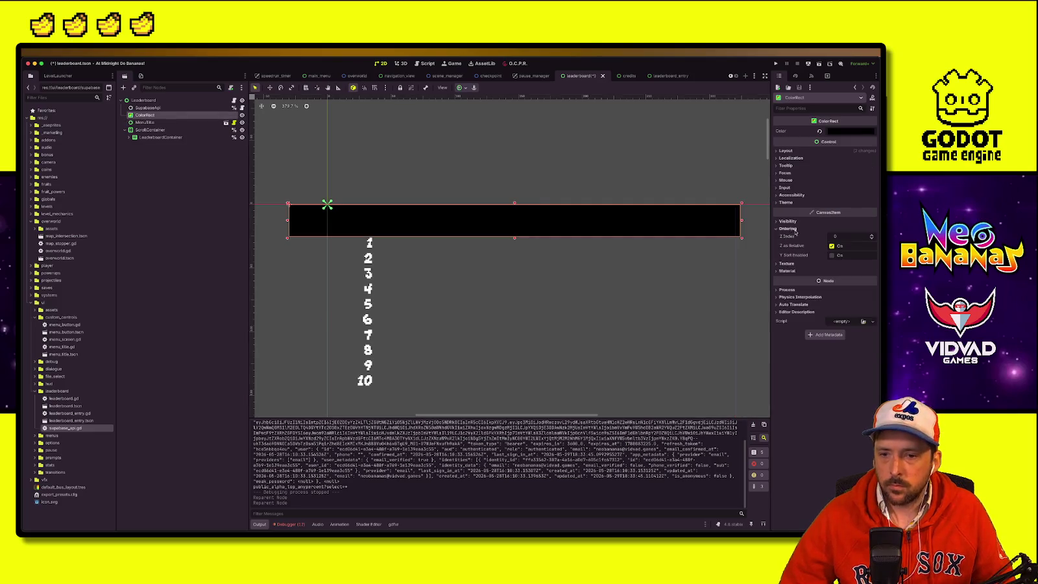
{"action": "left_click", "coordinate": [871, 239]}
{"action": "left_click", "coordinate": [146, 122]}
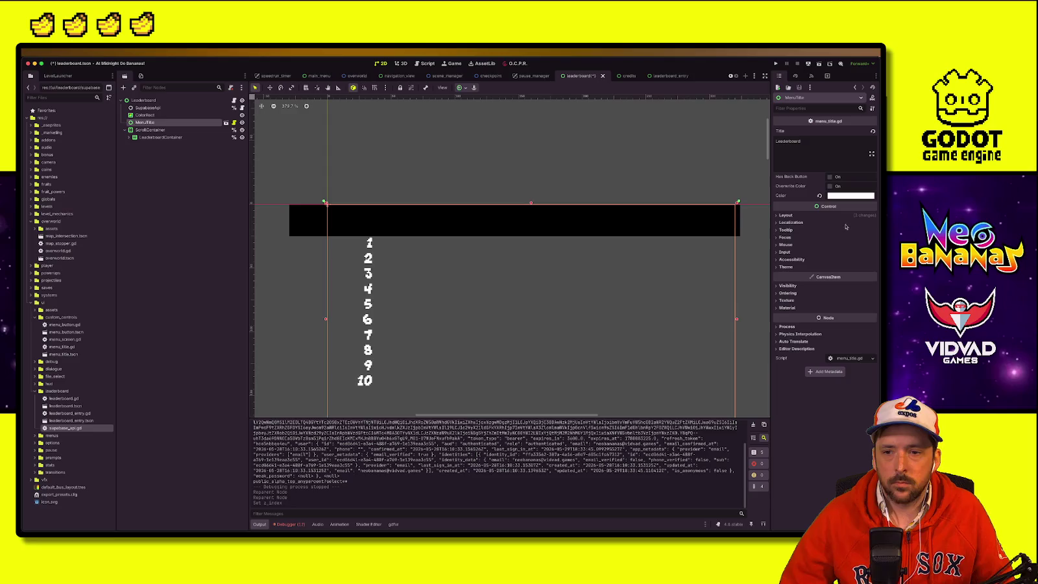
{"action": "left_click", "coordinate": [145, 115]}
{"action": "left_click", "coordinate": [146, 122]}
{"action": "left_click", "coordinate": [802, 293]}
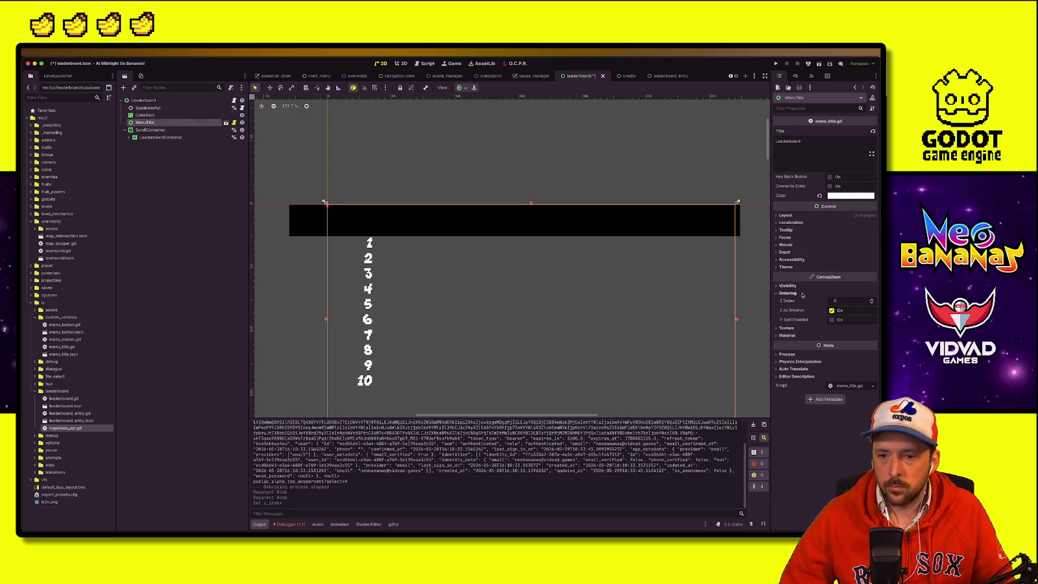
{"action": "left_click", "coordinate": [871, 300]}
{"action": "key", "text": "ctrl+s"}
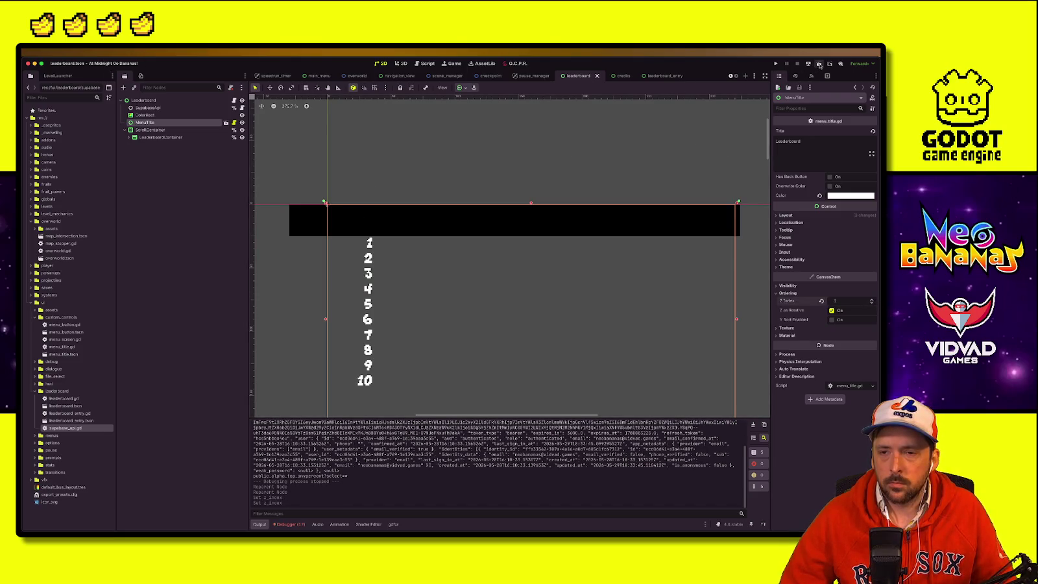
Step: Test-run the scene, then lower ColorRect's Z Index to -10
{"action": "key", "text": "super+r"}
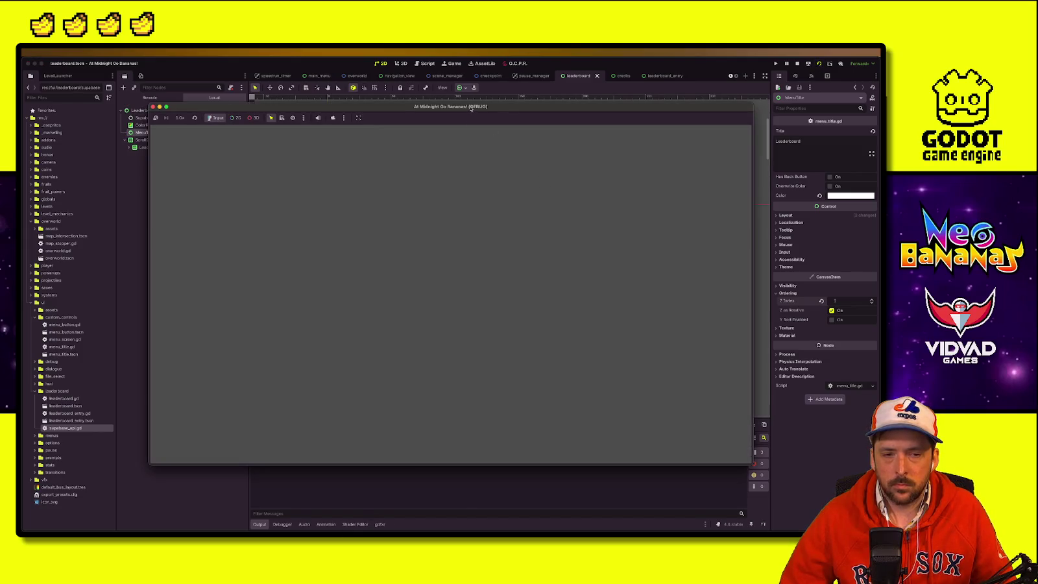
{"action": "left_click", "coordinate": [797, 63]}
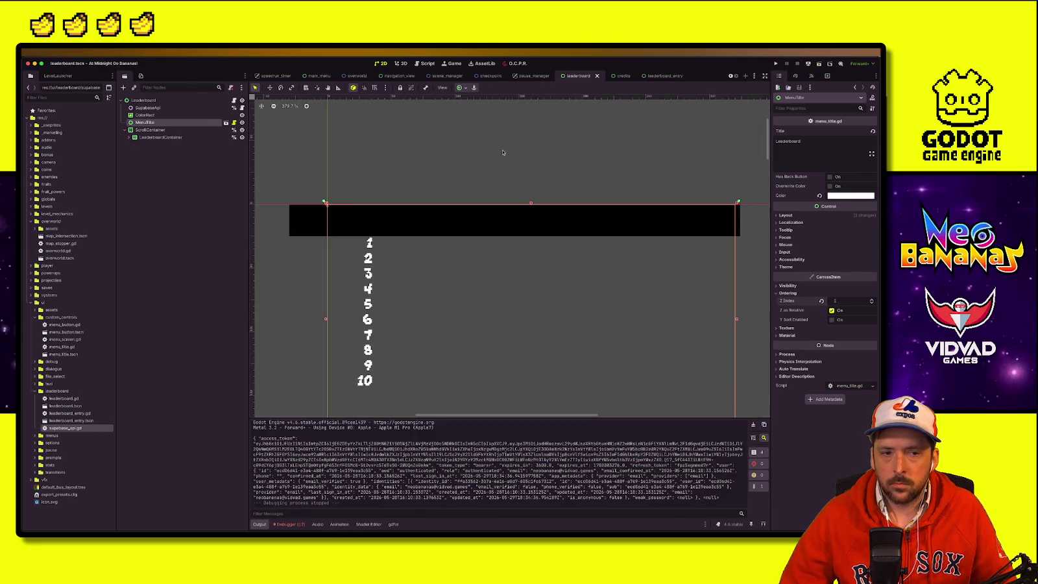
{"action": "left_click", "coordinate": [530, 145]}
{"action": "left_click", "coordinate": [184, 122]}
{"action": "left_click", "coordinate": [188, 115]}
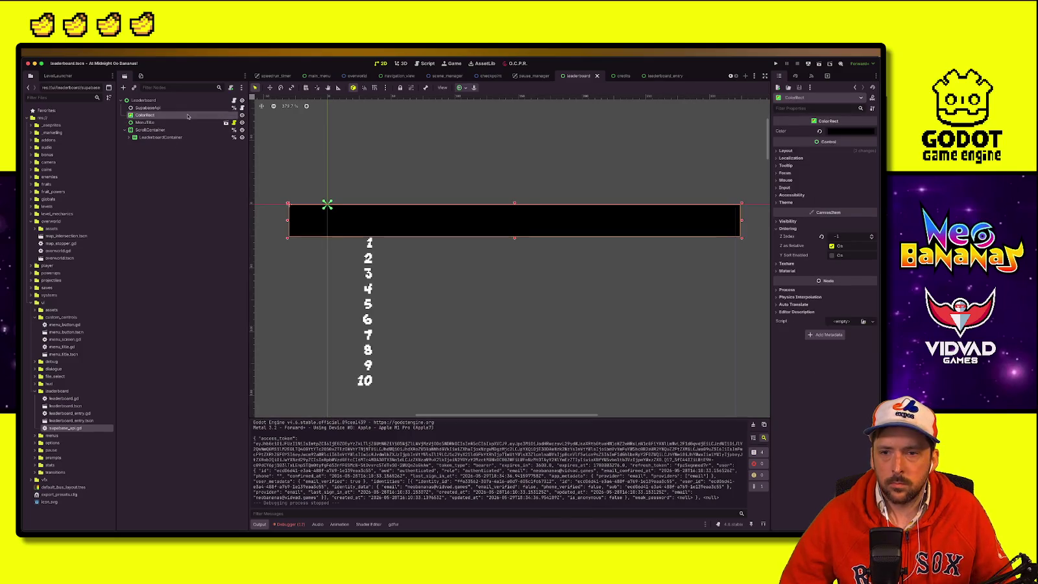
{"action": "left_click", "coordinate": [872, 239]}
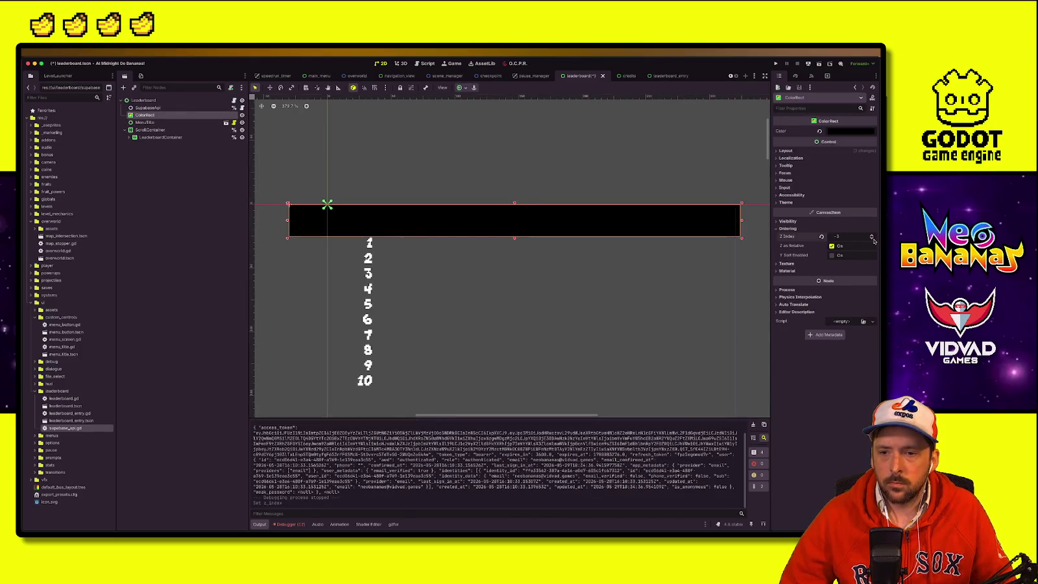
{"action": "left_click", "coordinate": [872, 239]}
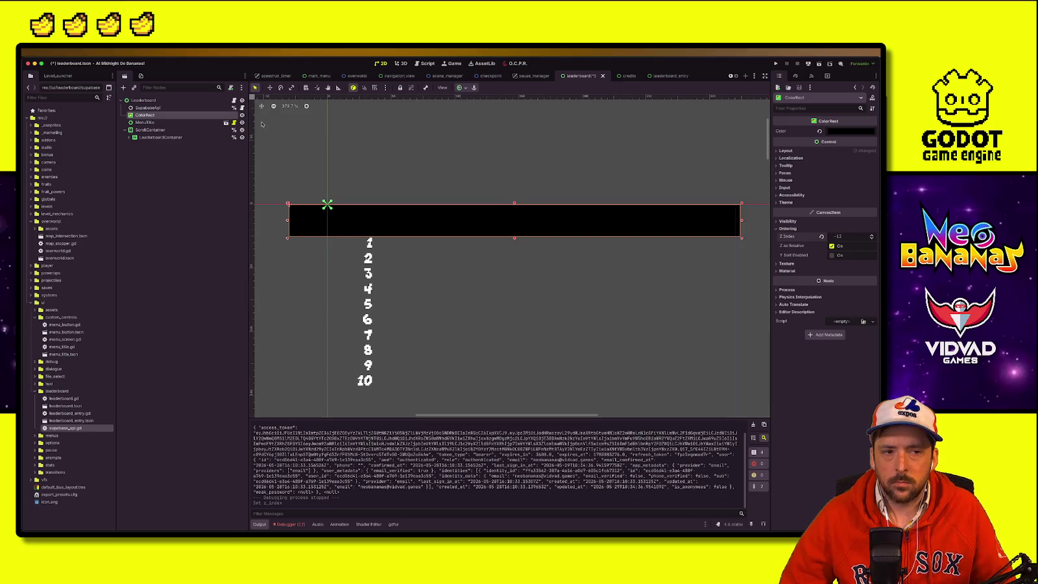
Step: Hide ColorRect so the Leaderboard title shows, and save the scene
{"action": "left_click", "coordinate": [242, 115]}
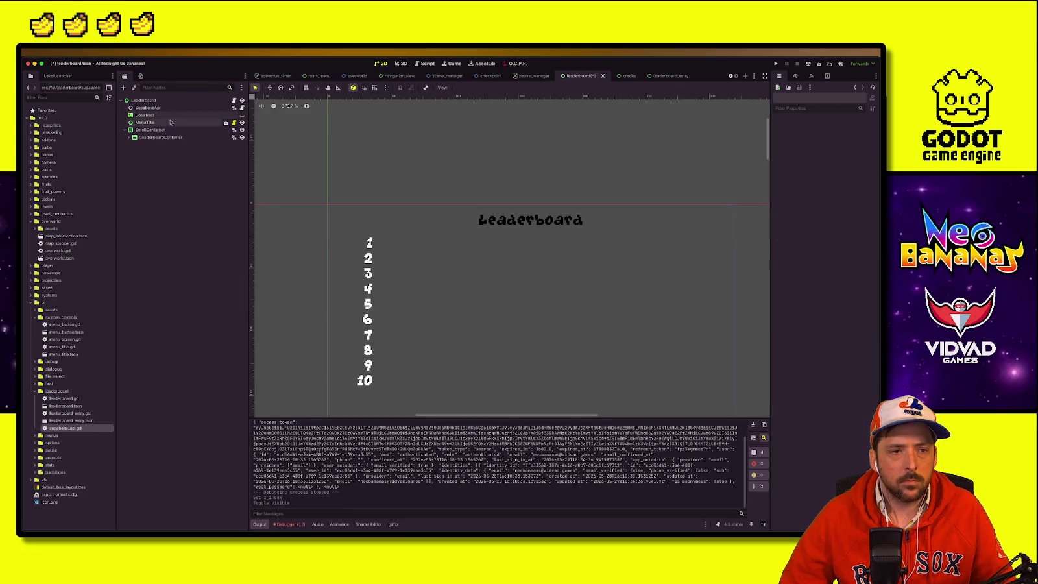
{"action": "left_click", "coordinate": [227, 182]}
{"action": "key", "text": "ctrl+s"}
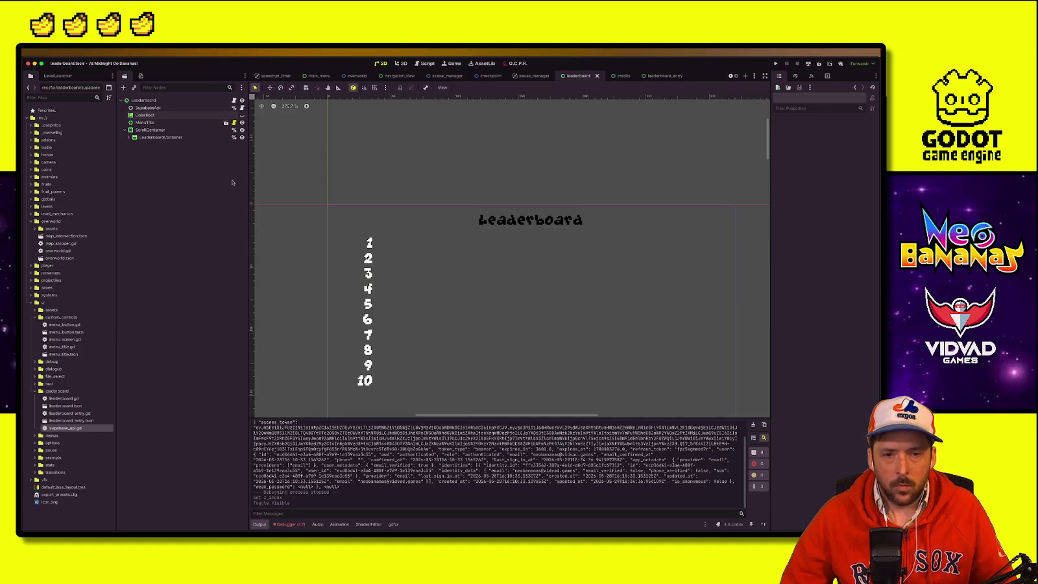
{"action": "scroll", "coordinate": [466, 293], "scroll_direction": "down", "scroll_amount": 3}
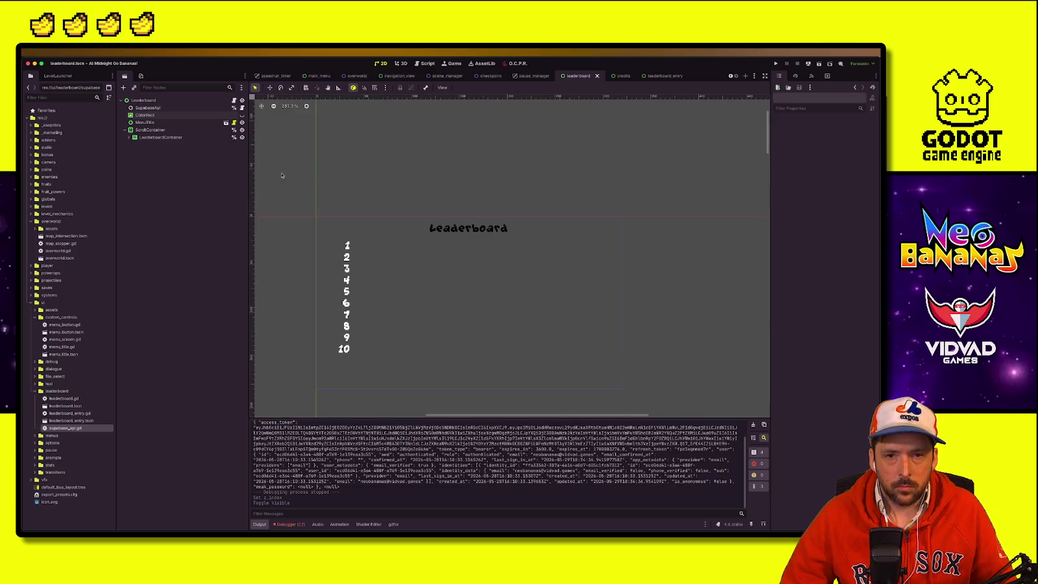
Step: Open leaderboard.gd and delete the _ready function
{"action": "left_click", "coordinate": [233, 101]}
{"action": "left_click", "coordinate": [343, 189]}
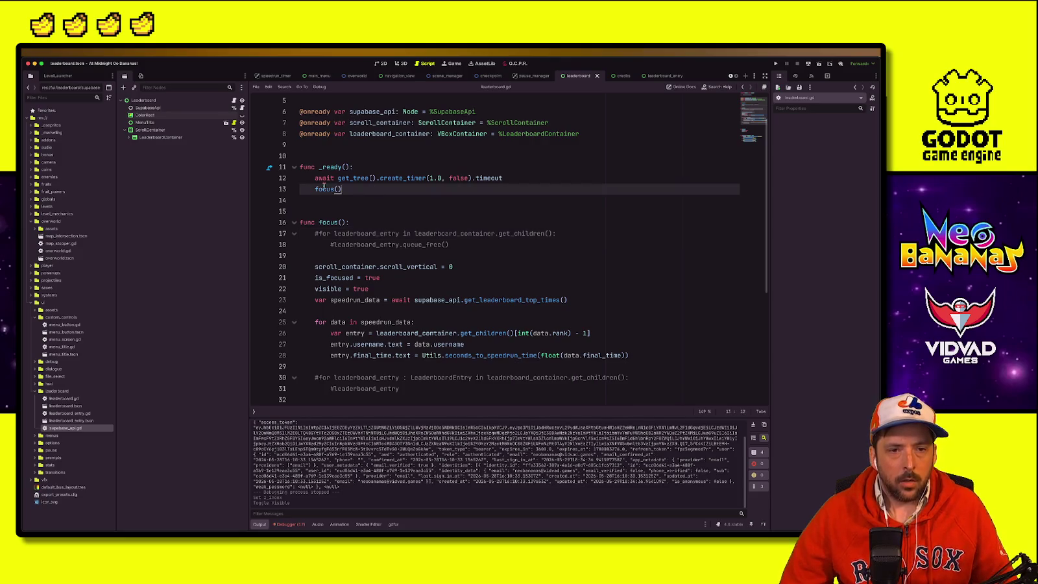
{"action": "left_click_drag", "start_coordinate": [343, 189], "coordinate": [253, 179]}
{"action": "mouse_move", "coordinate": [344, 189]}
{"action": "left_mouse_down"}
{"action": "mouse_move", "coordinate": [305, 190]}
{"action": "mouse_move", "coordinate": [273, 168]}
{"action": "left_mouse_up"}
{"action": "key", "text": "BackSpace"}
{"action": "key", "text": "BackSpace"}
{"action": "key", "text": "BackSpace"}
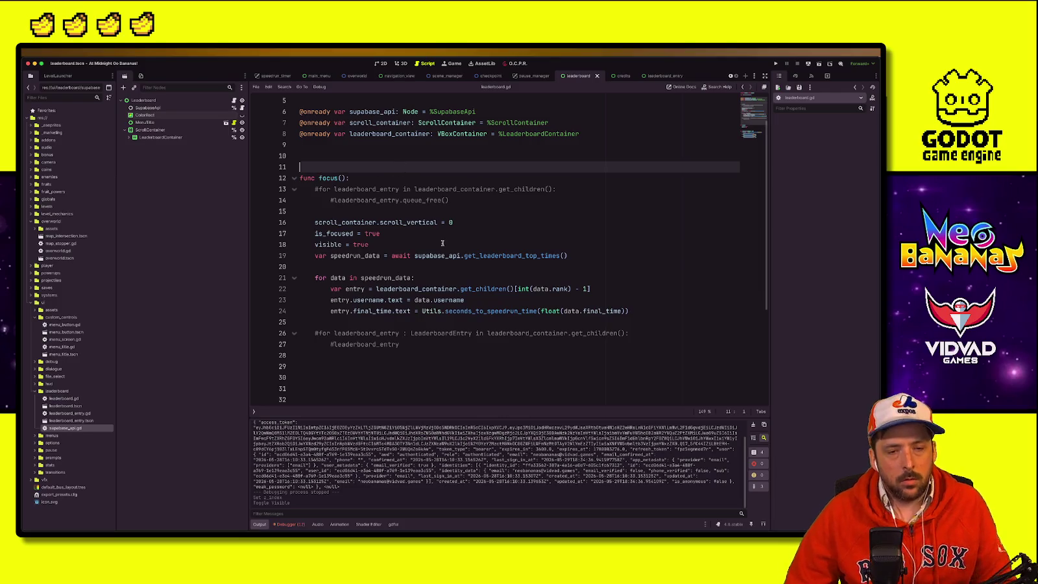
Step: Uncomment the for loop in focus() and replace queue_free() with reset(), then save
{"action": "left_click", "coordinate": [448, 281]}
{"action": "left_click", "coordinate": [448, 286]}
{"action": "left_click", "coordinate": [325, 222]}
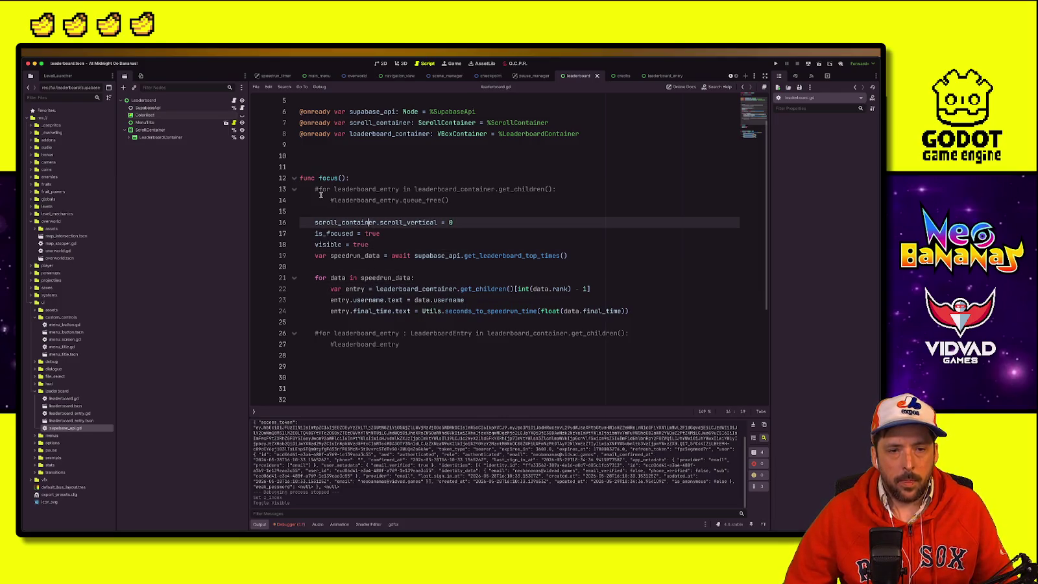
{"action": "left_click", "coordinate": [318, 188]}
{"action": "key", "text": "BackSpace"}
{"action": "left_click", "coordinate": [376, 200]}
{"action": "mouse_move", "coordinate": [455, 200]}
{"action": "left_mouse_down"}
{"action": "mouse_move", "coordinate": [357, 201]}
{"action": "mouse_move", "coordinate": [558, 210]}
{"action": "left_mouse_up"}
{"action": "left_click", "coordinate": [333, 200]}
{"action": "key", "text": "BackSpace"}
{"action": "type", "text": "r"}
{"action": "type", "text": "()"}
{"action": "key", "text": "ctrl+s"}
{"action": "key", "text": "Return"}
Step: Open leaderboard_entry.gd and jump to its last line
{"action": "double_click", "coordinate": [406, 200]}
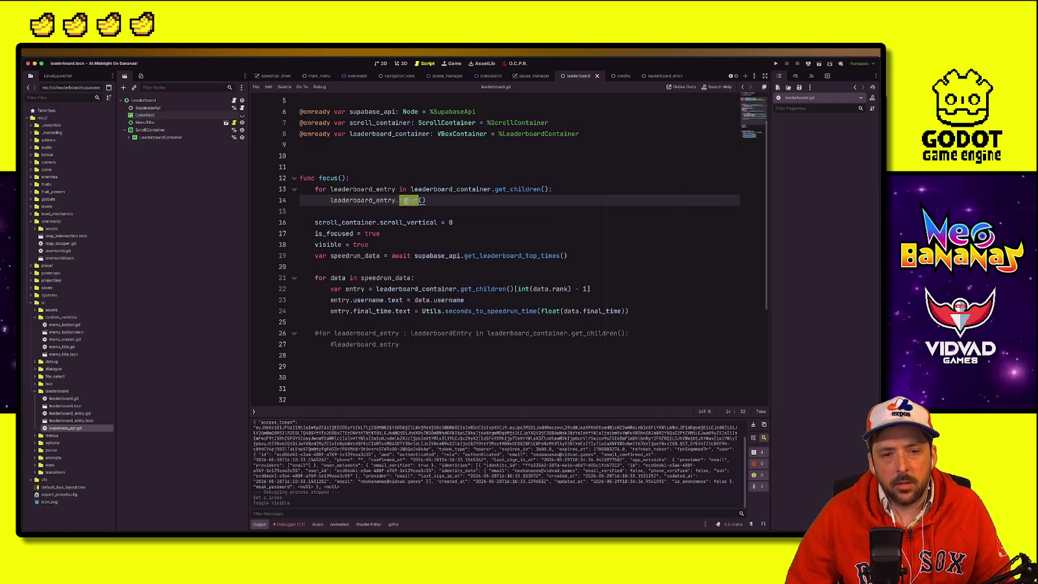
{"action": "left_click", "coordinate": [662, 76]}
{"action": "key", "text": "Down"}
{"action": "key", "text": "Down"}
{"action": "key", "text": "Down"}
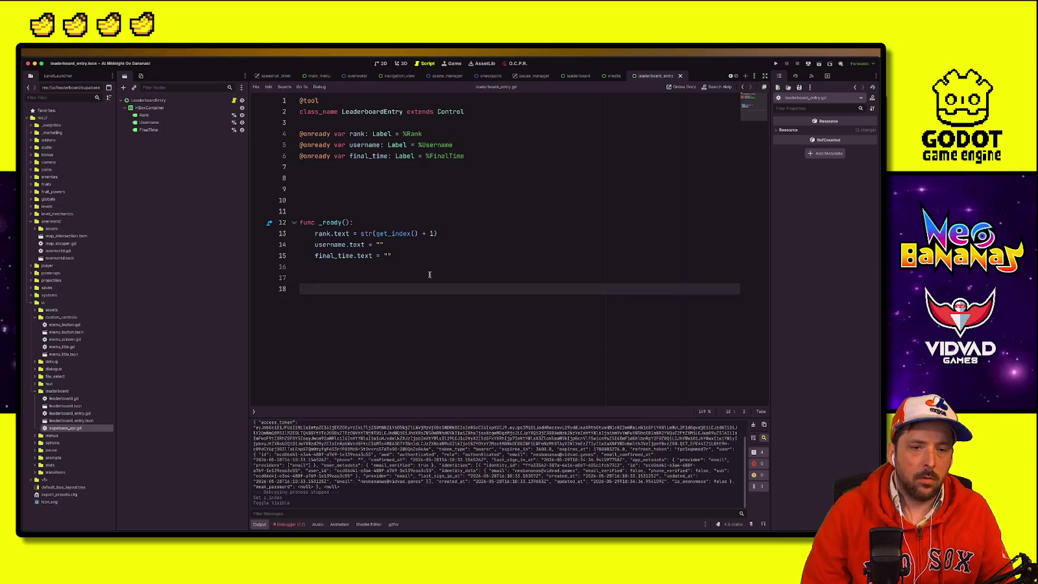
Step: Write reset() setting username.text and final_time.text to "", then launch the game
{"action": "type", "text": "reset():"}
{"action": "key", "text": "Return"}
{"action": "type", "text": "r"}
{"action": "key", "text": "BackSpace"}
{"action": "type", "text": "username.text = \""}
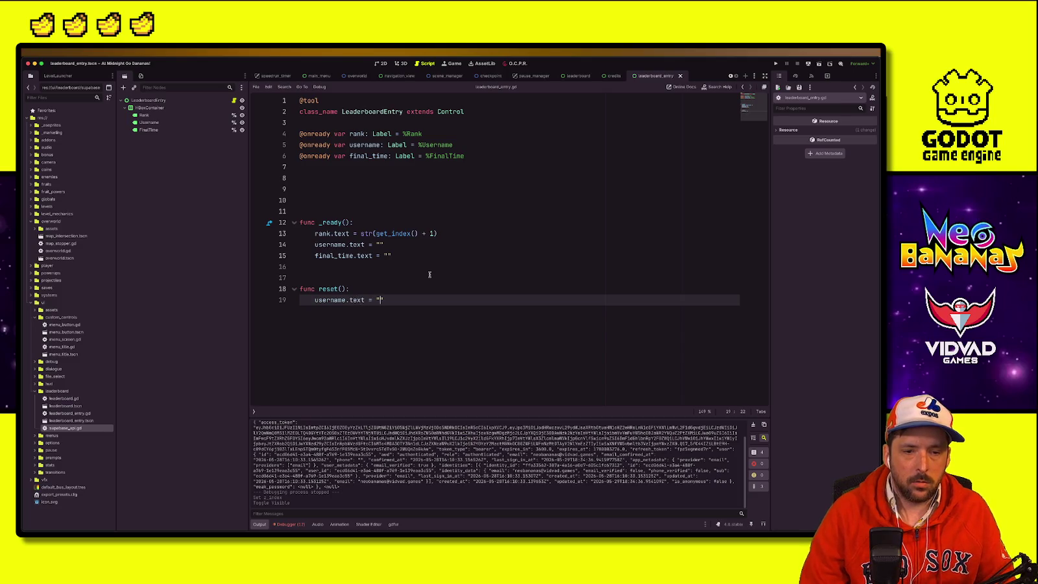
{"action": "type", "text": "\""}
{"action": "key", "text": "Return"}
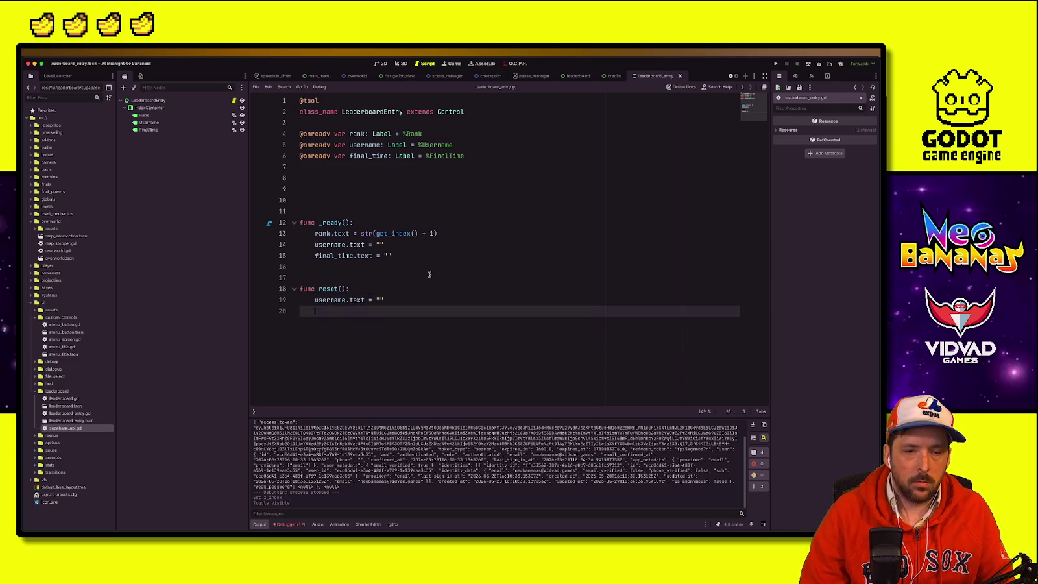
{"action": "type", "text": "finale"}
{"action": "key", "text": "BackSpace"}
{"action": "type", "text": "_time.text = "}
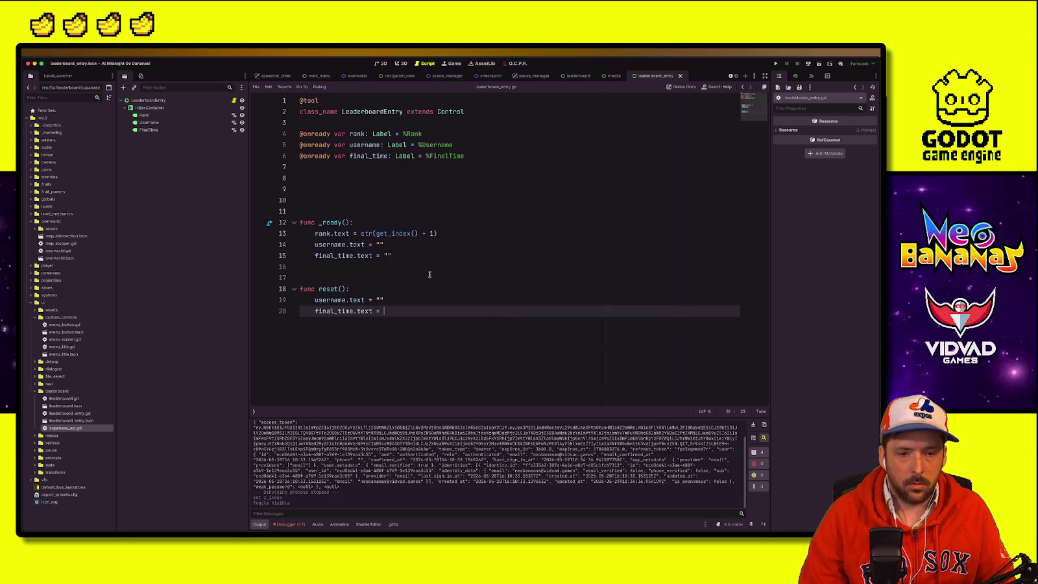
{"action": "type", "text": "\""}
{"action": "left_click", "coordinate": [519, 234]}
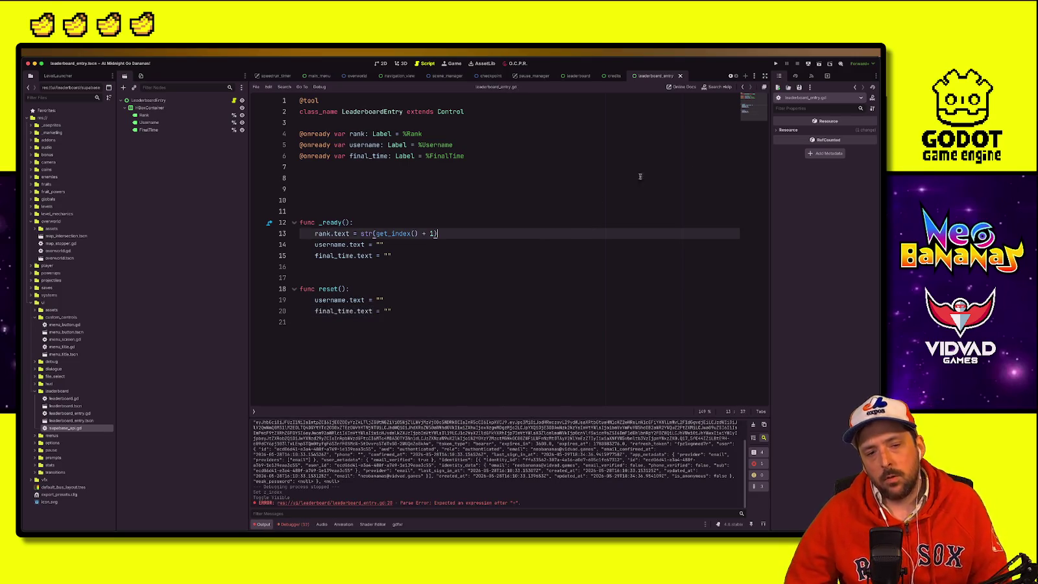
{"action": "left_click", "coordinate": [776, 64]}
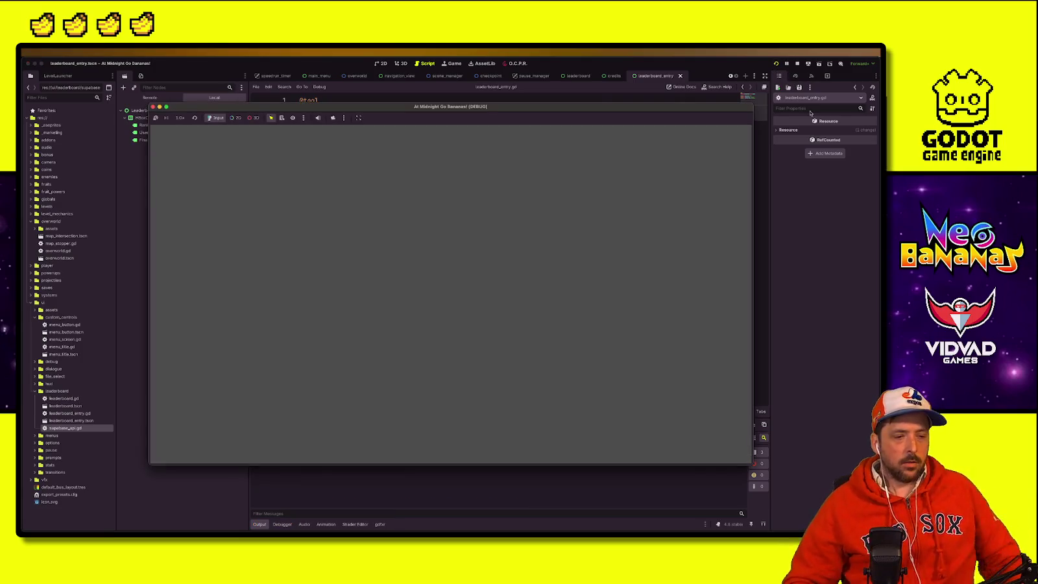
{"action": "key", "text": "Down"}
{"action": "key", "text": "Up"}
{"action": "key", "text": "Down"}
{"action": "key", "text": "Down"}
{"action": "key", "text": "Down"}
{"action": "key", "text": "Down"}
{"action": "key", "text": "Return"}
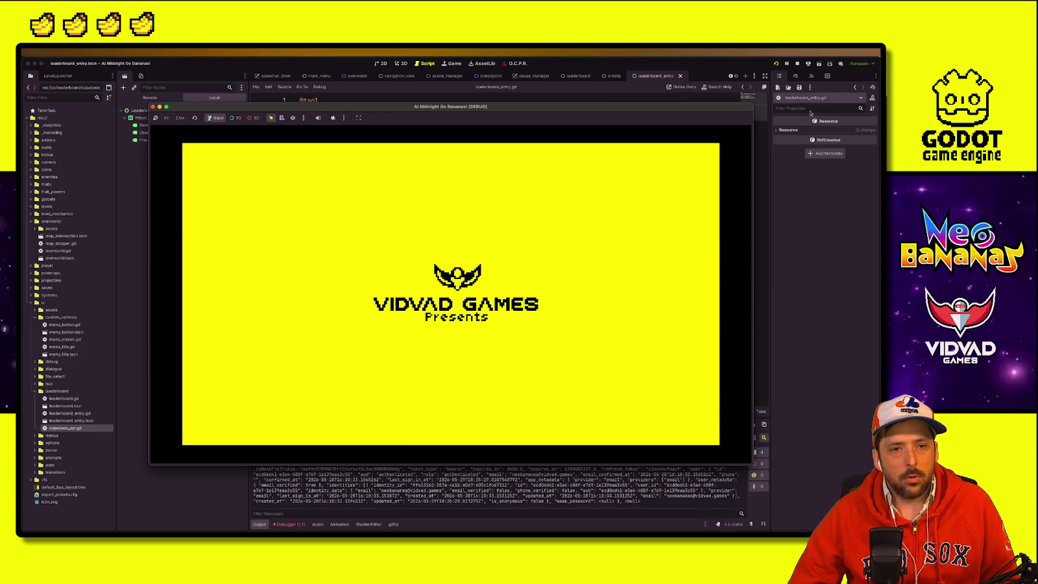
{"action": "key", "text": "Return"}
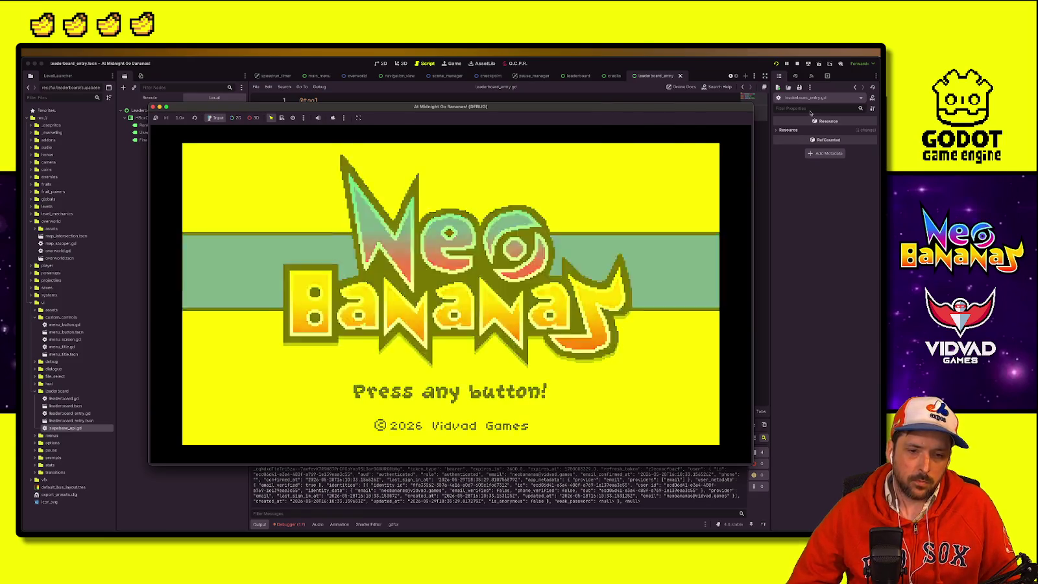
{"action": "key", "text": "Down"}
{"action": "key", "text": "Return"}
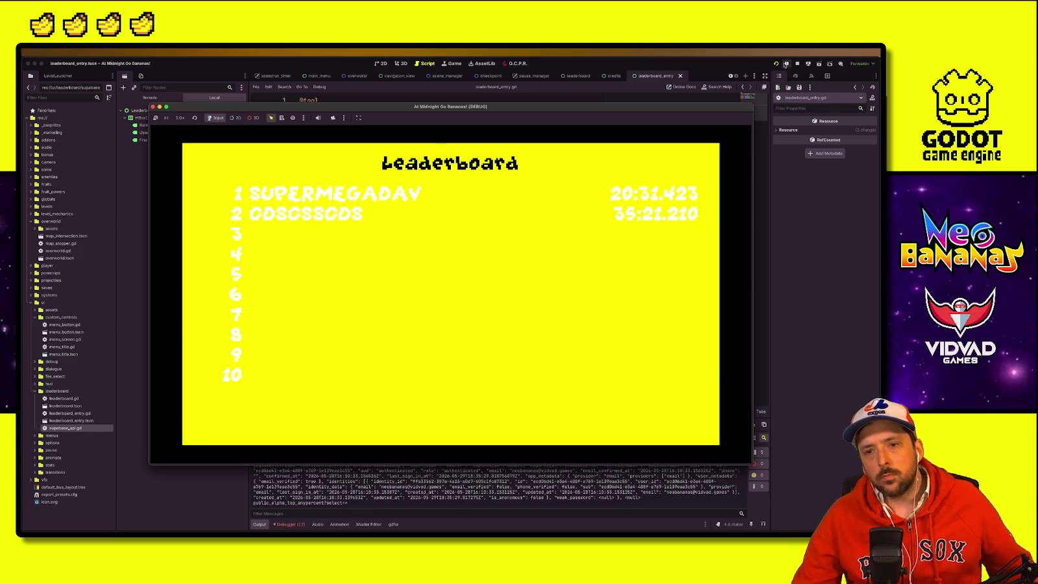
{"action": "left_click_drag", "start_coordinate": [219, 106], "coordinate": [637, 147]}
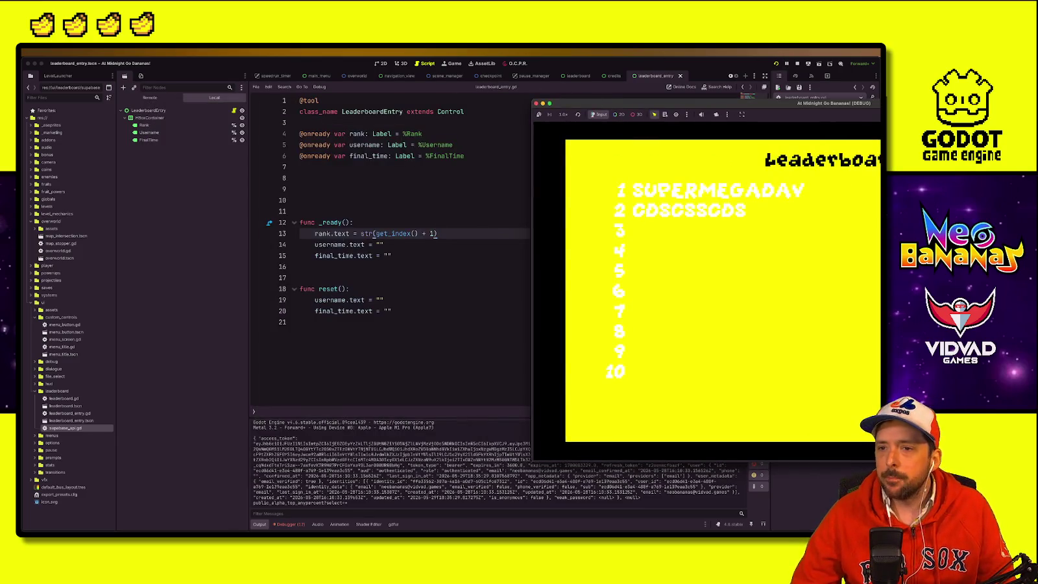
{"action": "left_click", "coordinate": [798, 64]}
{"action": "left_click", "coordinate": [519, 189]}
{"action": "left_click", "coordinate": [471, 211]}
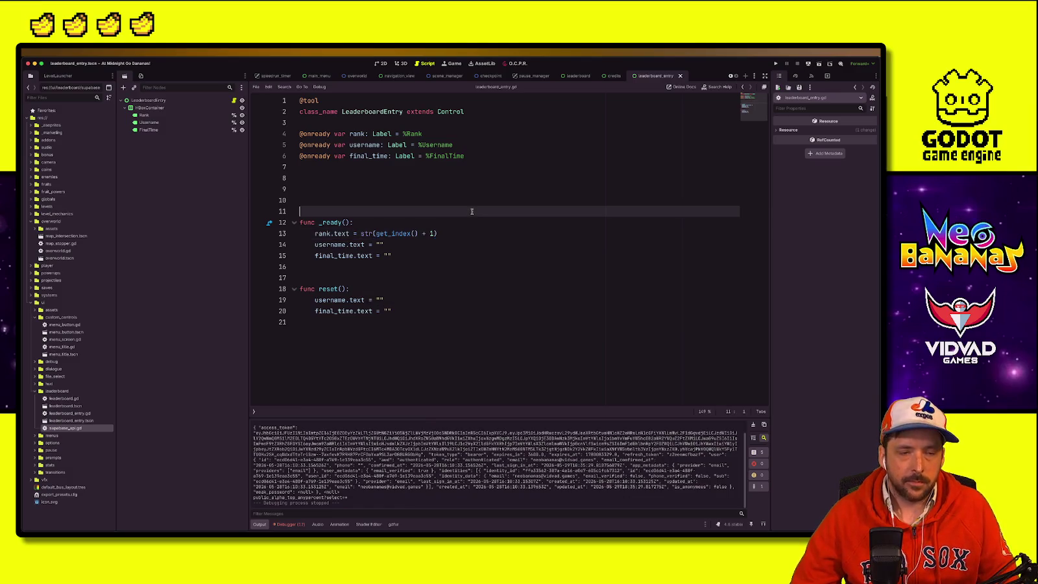
Step: Enable a Font Color override on Rank, Username and FinalTime together, and save the entry scene
{"action": "left_click", "coordinate": [171, 123]}
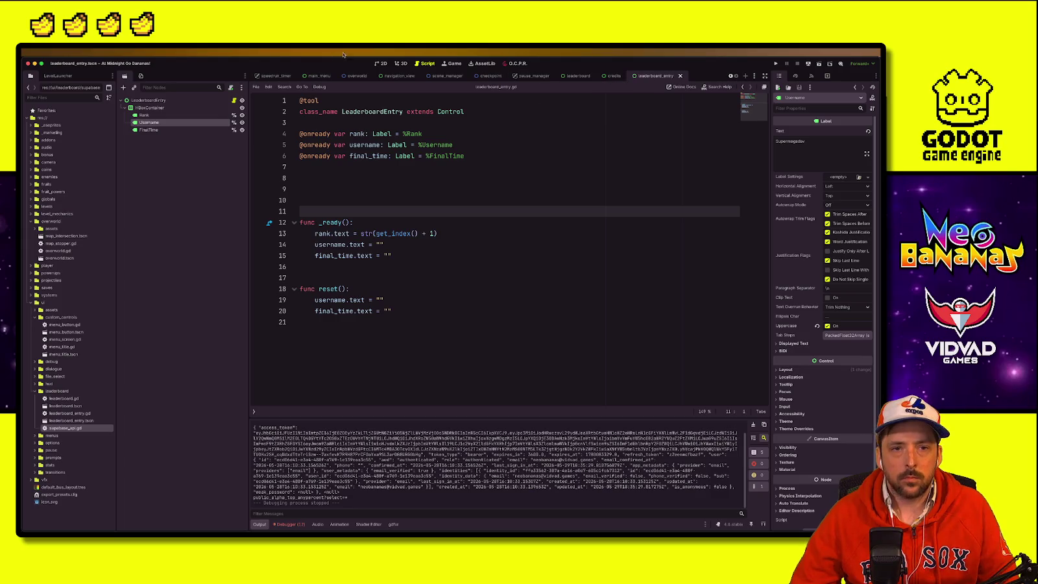
{"action": "left_click", "coordinate": [380, 63]}
{"action": "left_click", "coordinate": [143, 115]}
{"action": "left_click", "coordinate": [148, 130], "text": "shift"}
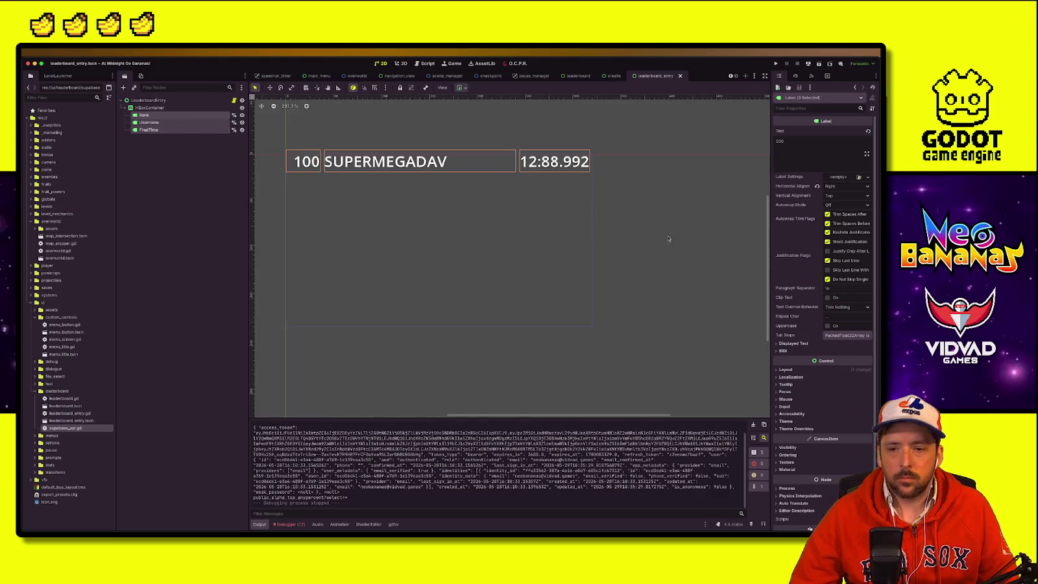
{"action": "scroll", "coordinate": [810, 527], "scroll_direction": "down", "scroll_amount": 1}
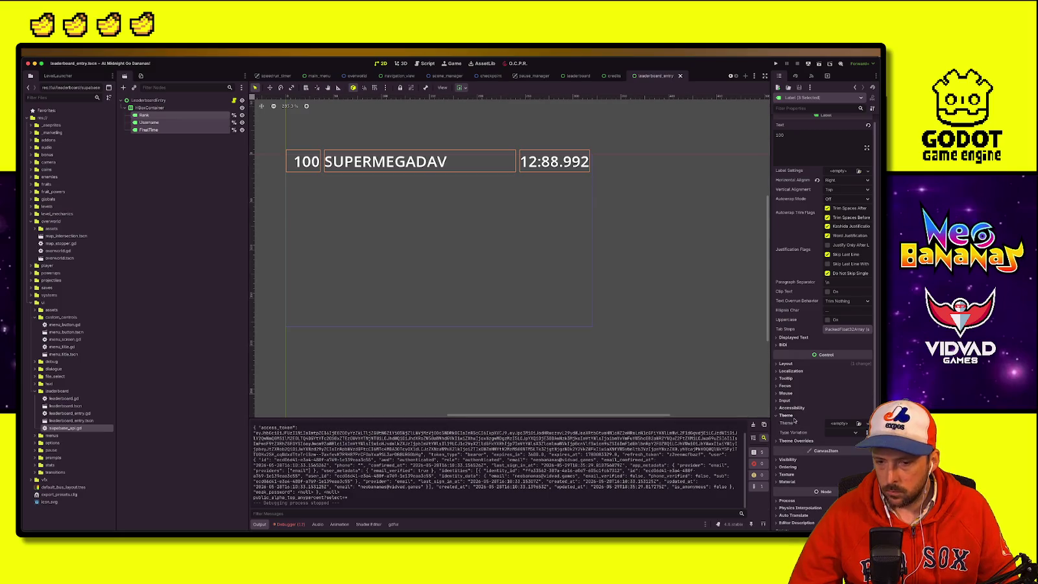
{"action": "left_click", "coordinate": [797, 424]}
{"action": "left_click", "coordinate": [789, 429]}
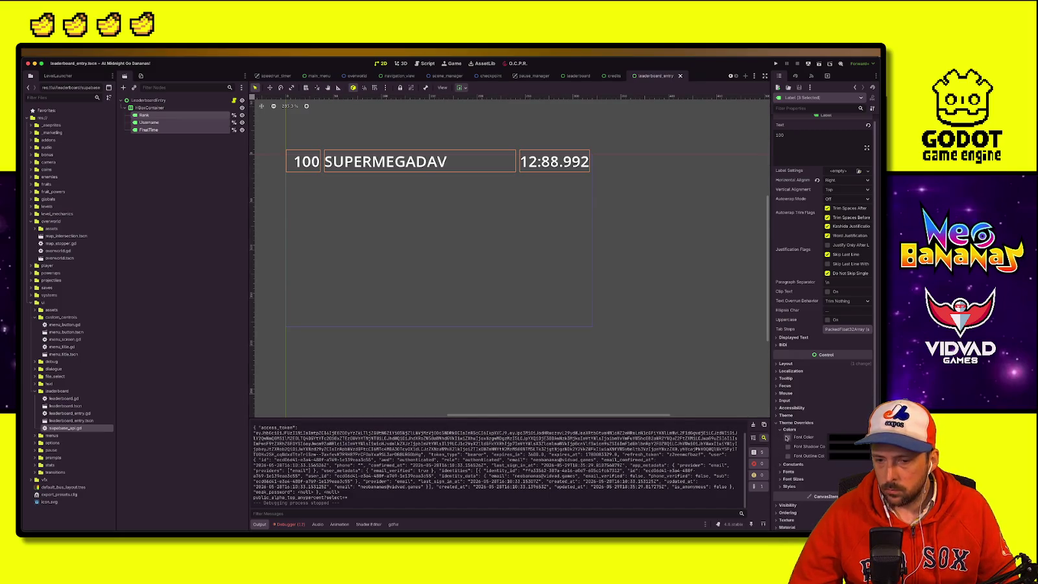
{"action": "left_click", "coordinate": [788, 438]}
{"action": "left_click", "coordinate": [430, 349]}
{"action": "key", "text": "ctrl+s"}
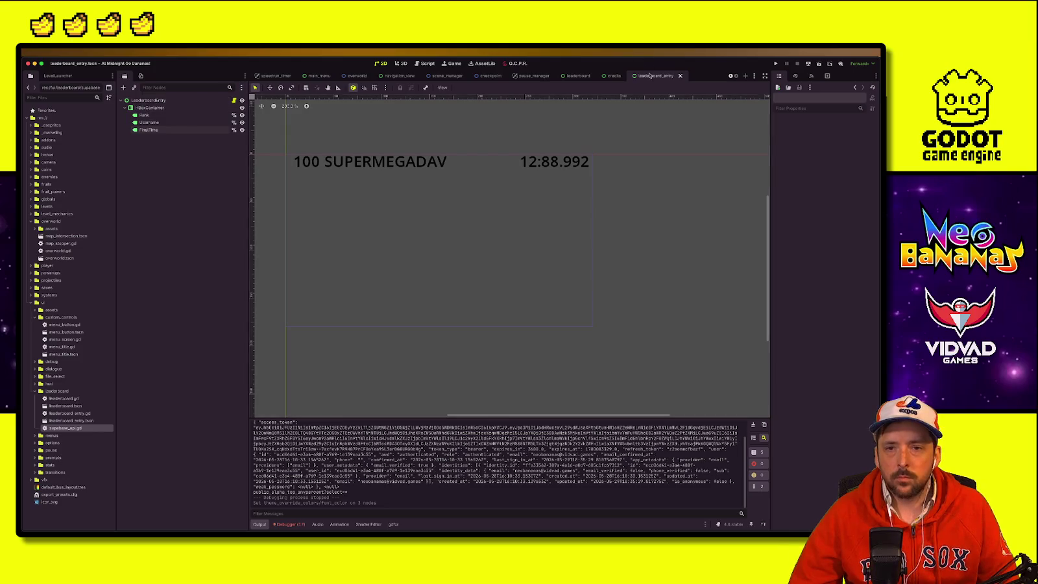
{"action": "left_click", "coordinate": [578, 76]}
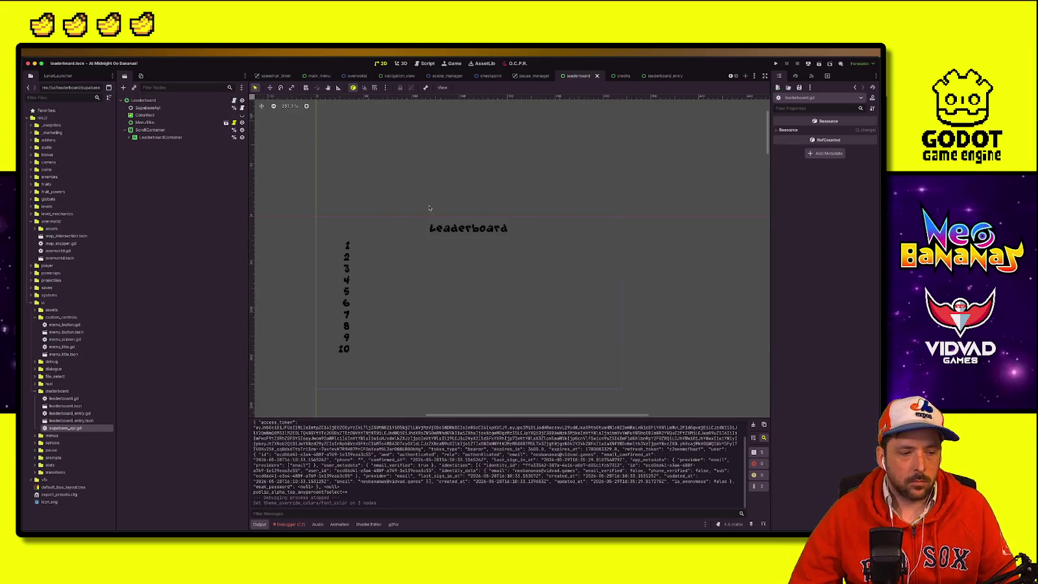
{"action": "key", "text": "super+b"}
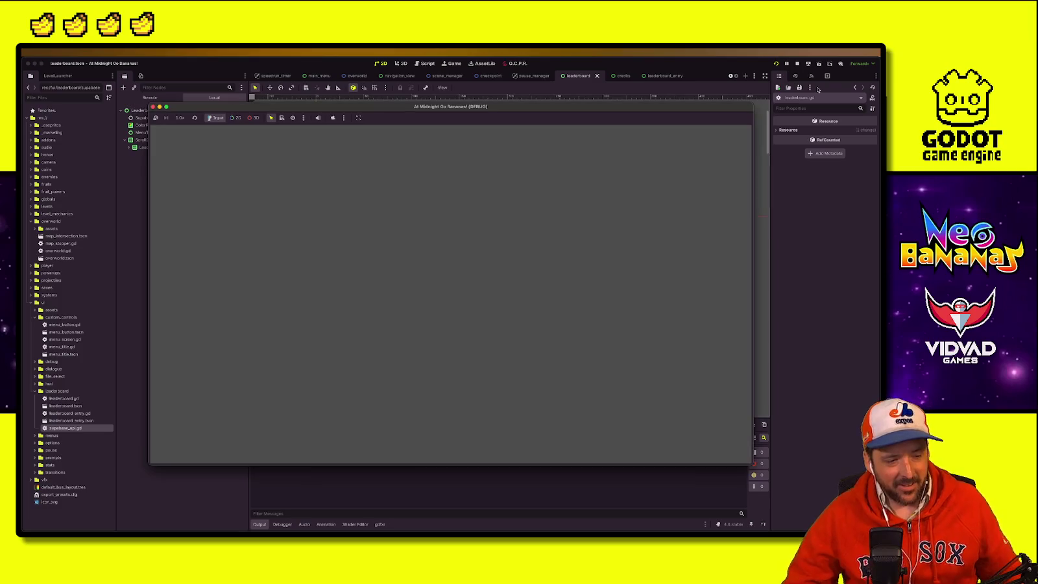
{"action": "key", "text": "Down"}
{"action": "key", "text": "Down"}
{"action": "key", "text": "Down"}
{"action": "key", "text": "Down"}
{"action": "key", "text": "Return"}
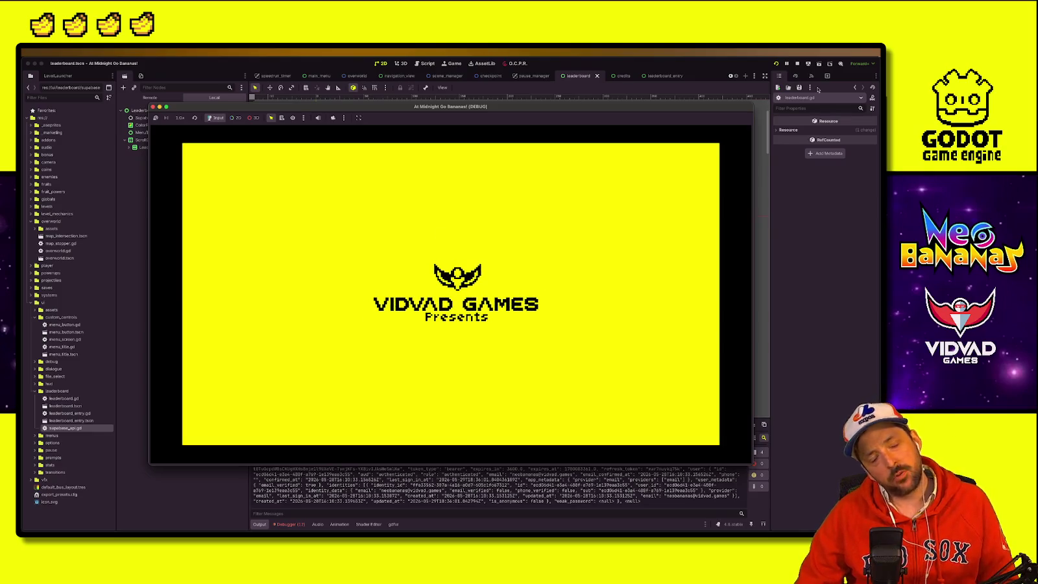
{"action": "key", "text": "Return"}
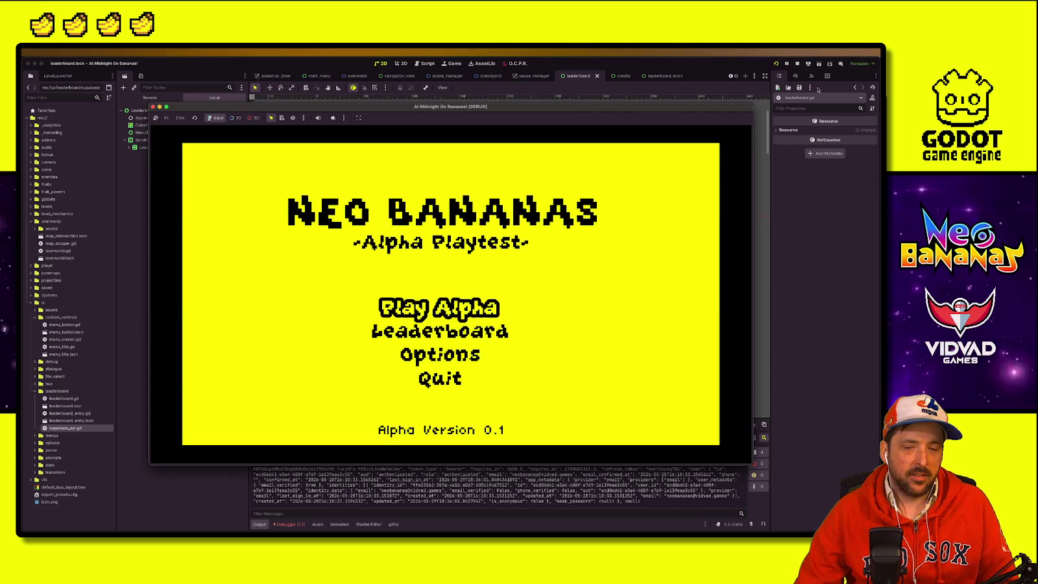
{"action": "key", "text": "Down"}
{"action": "key", "text": "Return"}
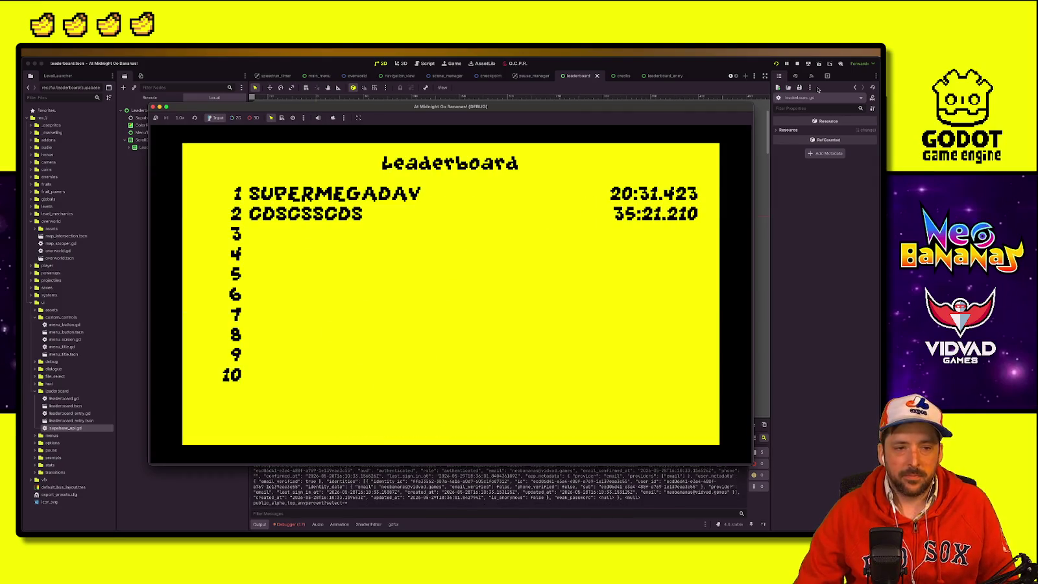
{"action": "key", "text": "Down"}
{"action": "key", "text": "Up"}
{"action": "key", "text": "Down"}
{"action": "key", "text": "Up"}
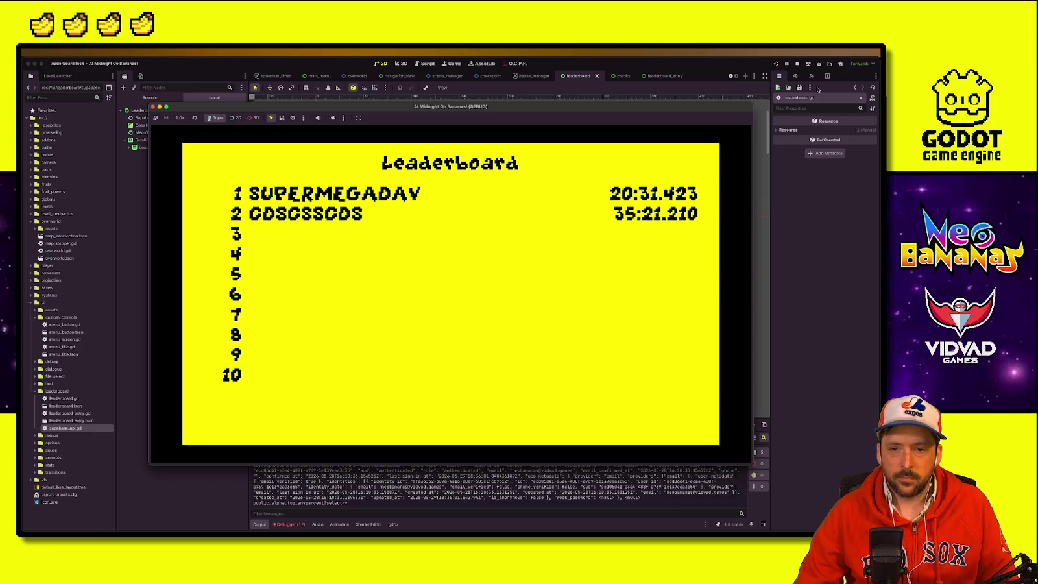
{"action": "key", "text": "Down"}
{"action": "key", "text": "Up"}
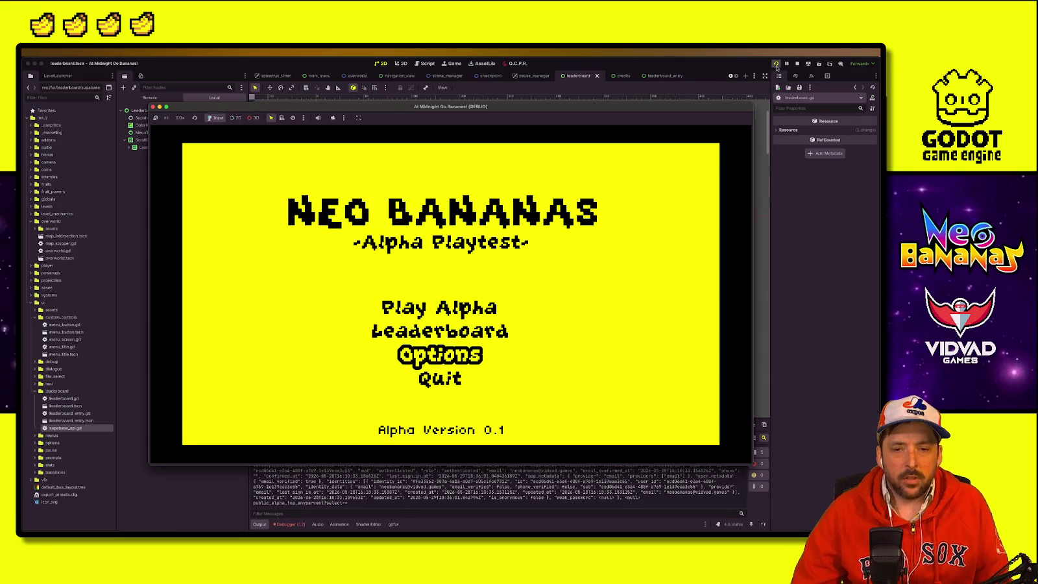
{"action": "left_click", "coordinate": [797, 64]}
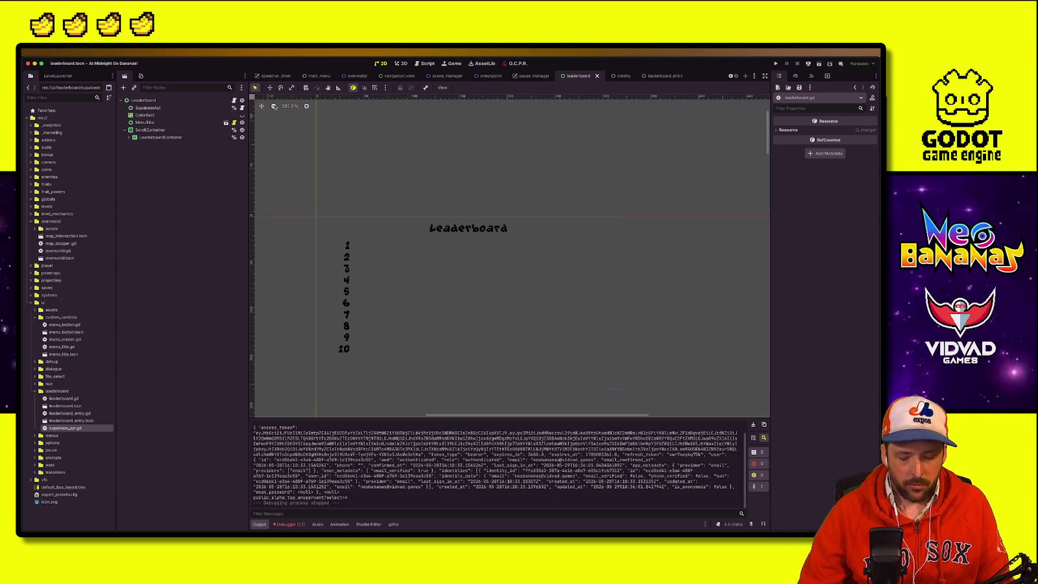
Step: Open the level_completed scene via quick search and browse the project folders
{"action": "key", "text": "alt+shift+o"}
{"action": "type", "text": "complete"}
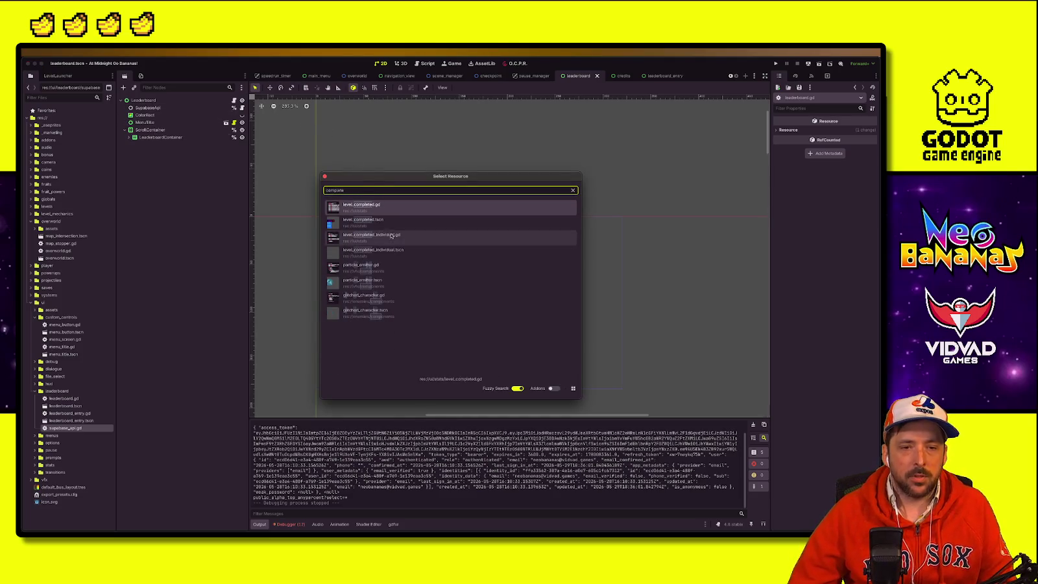
{"action": "double_click", "coordinate": [394, 222]}
{"action": "left_click", "coordinate": [180, 101]}
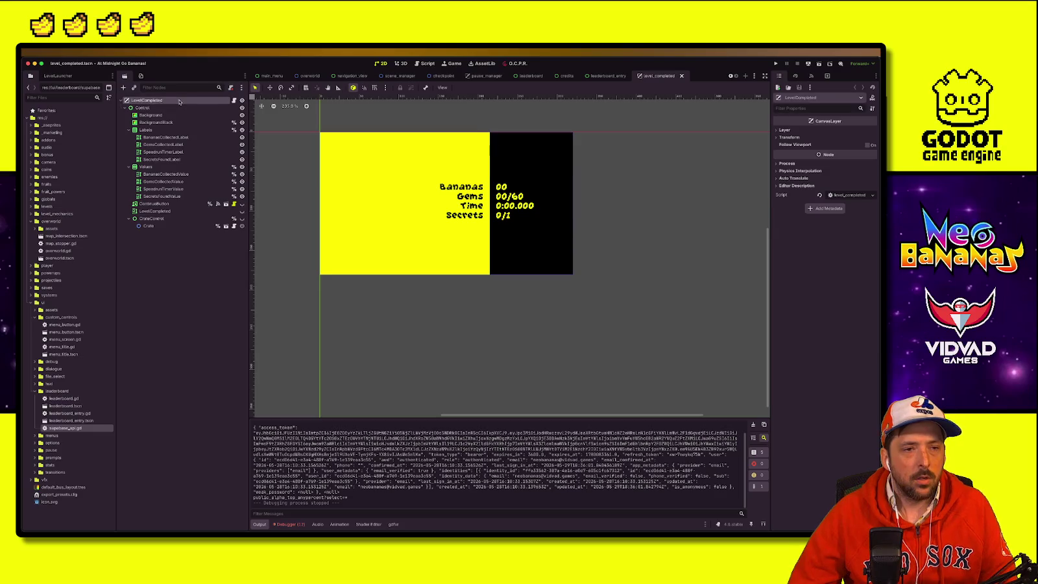
{"action": "left_click", "coordinate": [187, 275]}
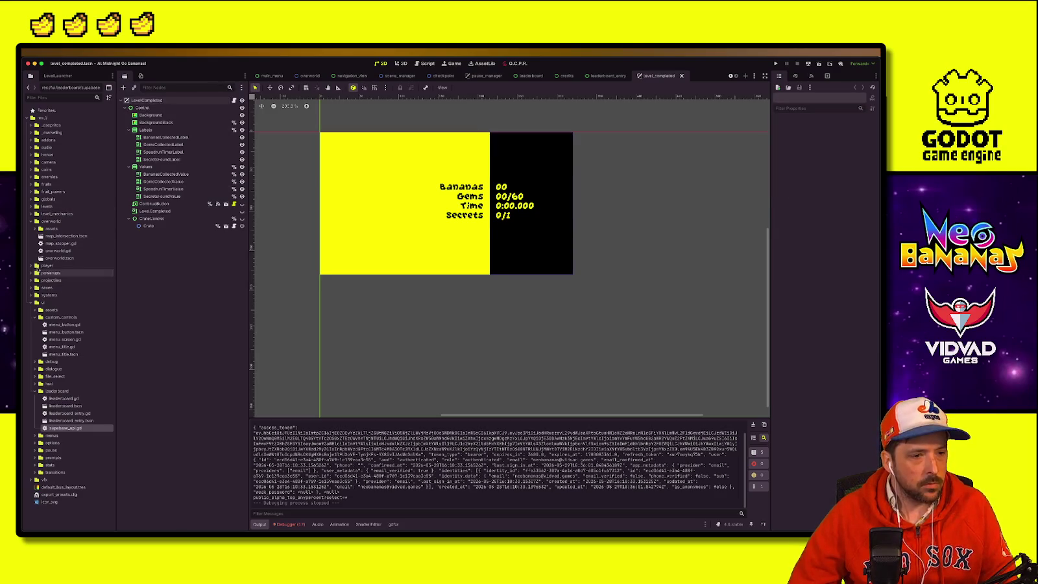
{"action": "left_click", "coordinate": [29, 221]}
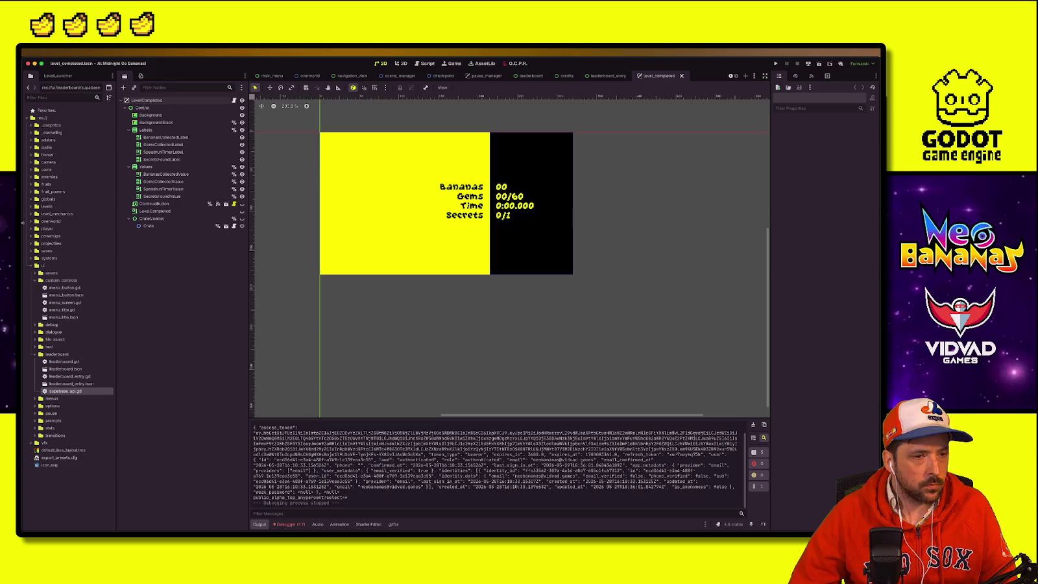
{"action": "left_click", "coordinate": [29, 200]}
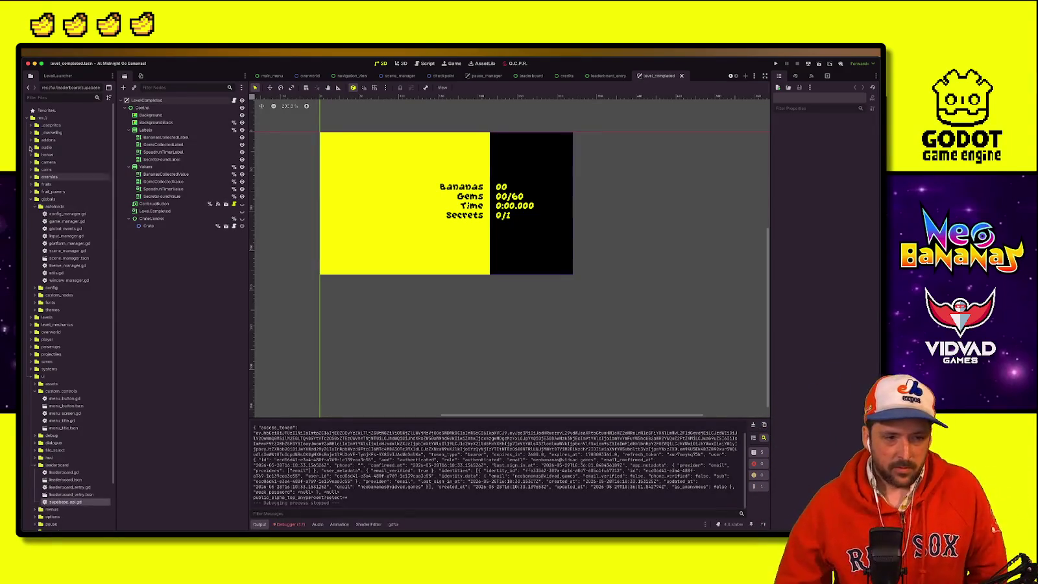
Step: Add a Label child to LevelCompleted with the text 'Username'
{"action": "left_click", "coordinate": [185, 101]}
{"action": "right_click", "coordinate": [185, 101]}
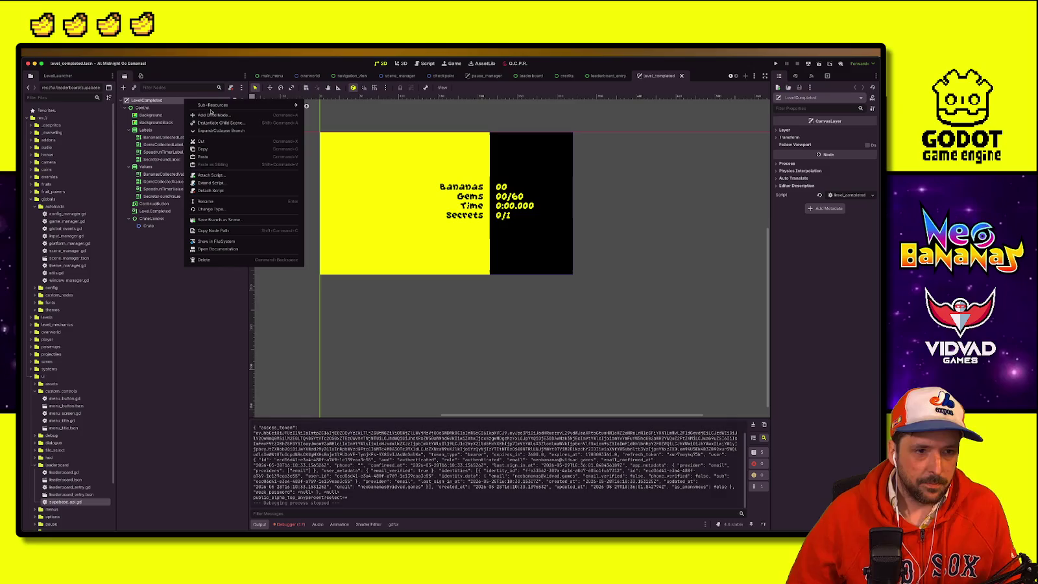
{"action": "left_click", "coordinate": [210, 114]}
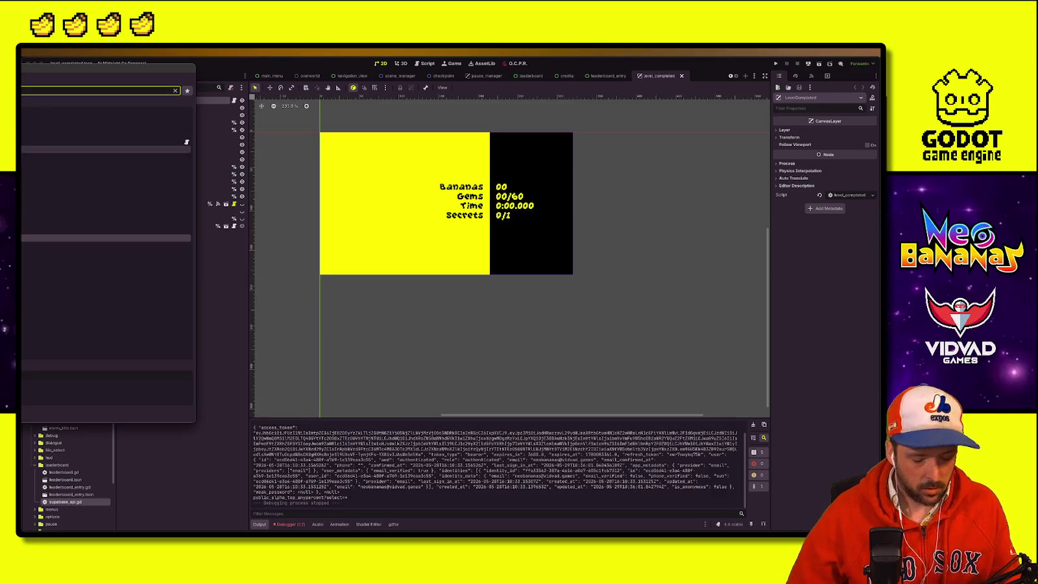
{"action": "double_click", "coordinate": [63, 207]}
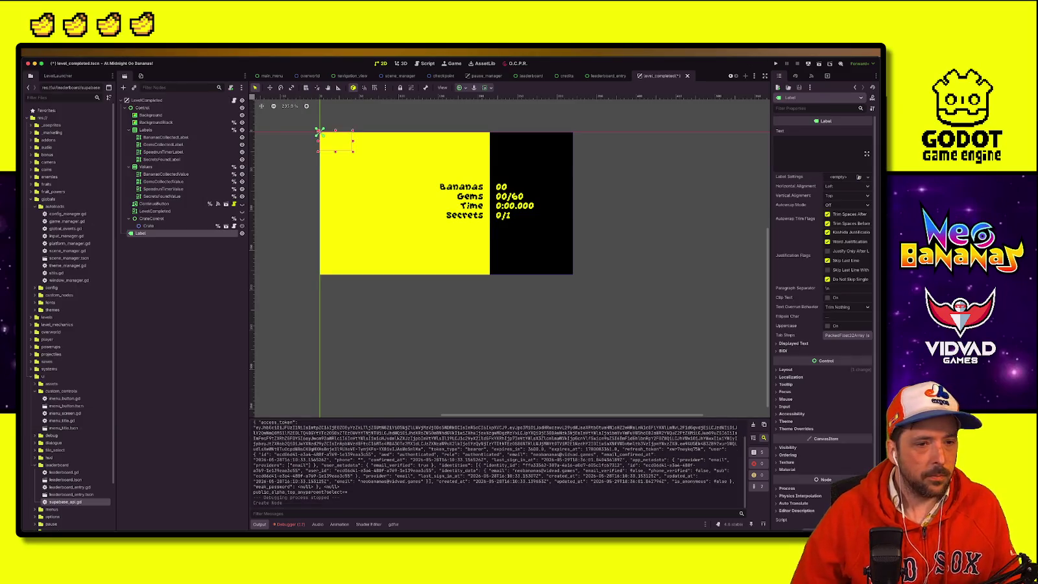
{"action": "left_click", "coordinate": [808, 155]}
{"action": "type", "text": "Us"}
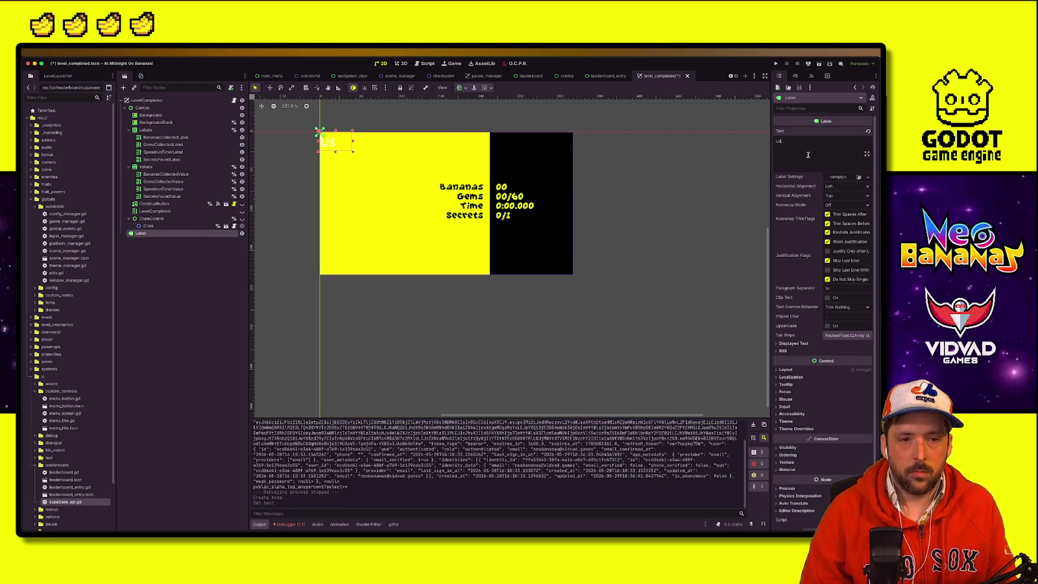
{"action": "type", "text": "ername"}
{"action": "left_click", "coordinate": [142, 107]}
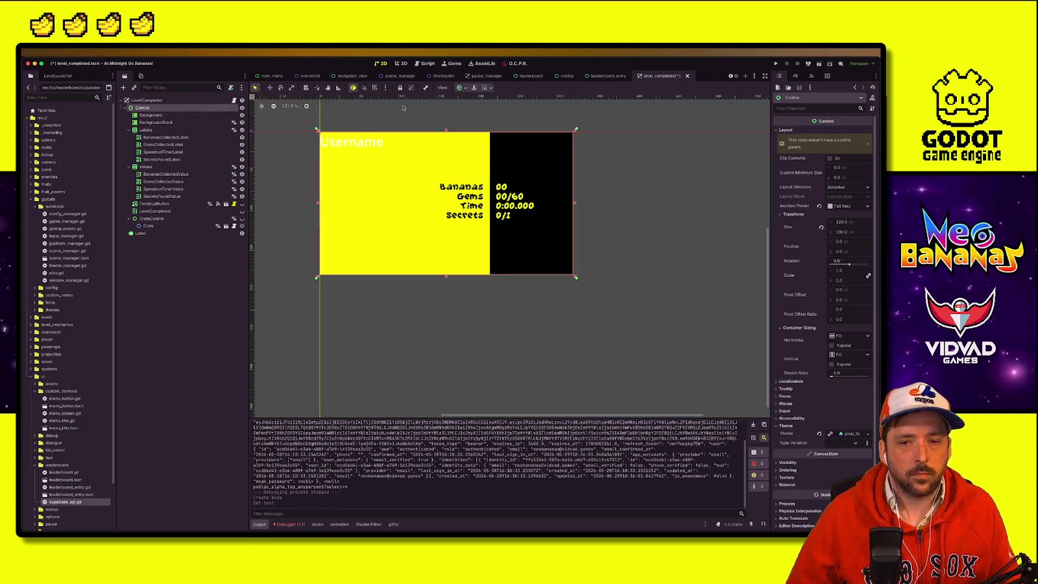
Step: Reparent the label under Control and override its font colour to black
{"action": "left_click", "coordinate": [147, 235]}
{"action": "left_click_drag", "start_coordinate": [147, 235], "coordinate": [162, 109]}
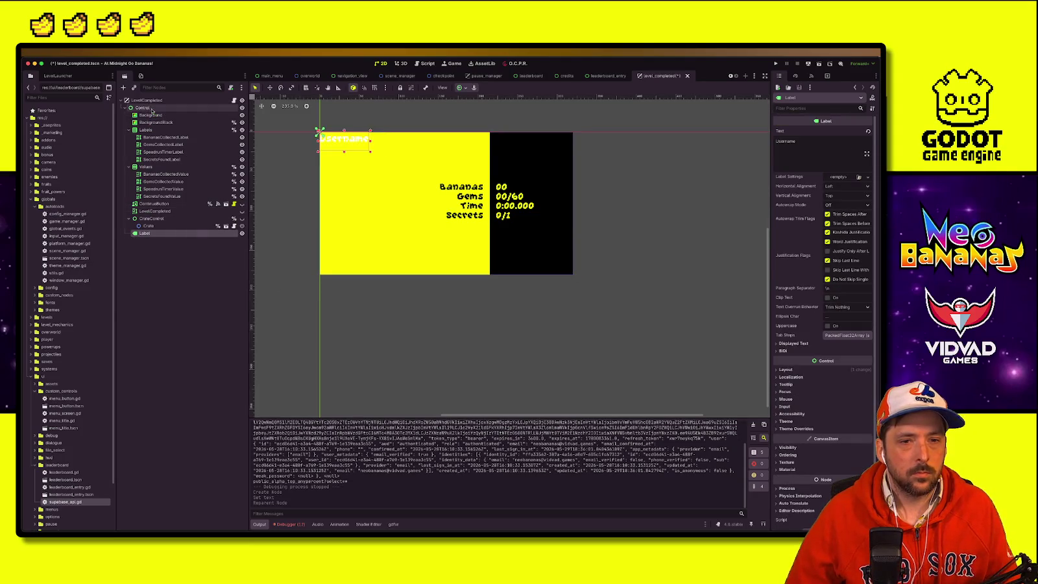
{"action": "scroll", "coordinate": [804, 359], "scroll_direction": "down", "scroll_amount": 1}
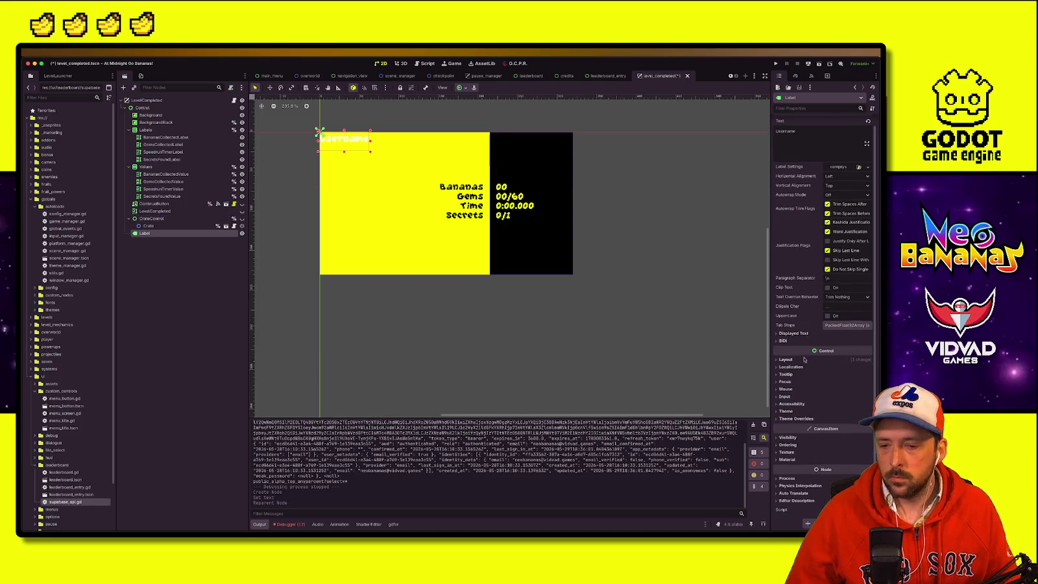
{"action": "left_click", "coordinate": [787, 419]}
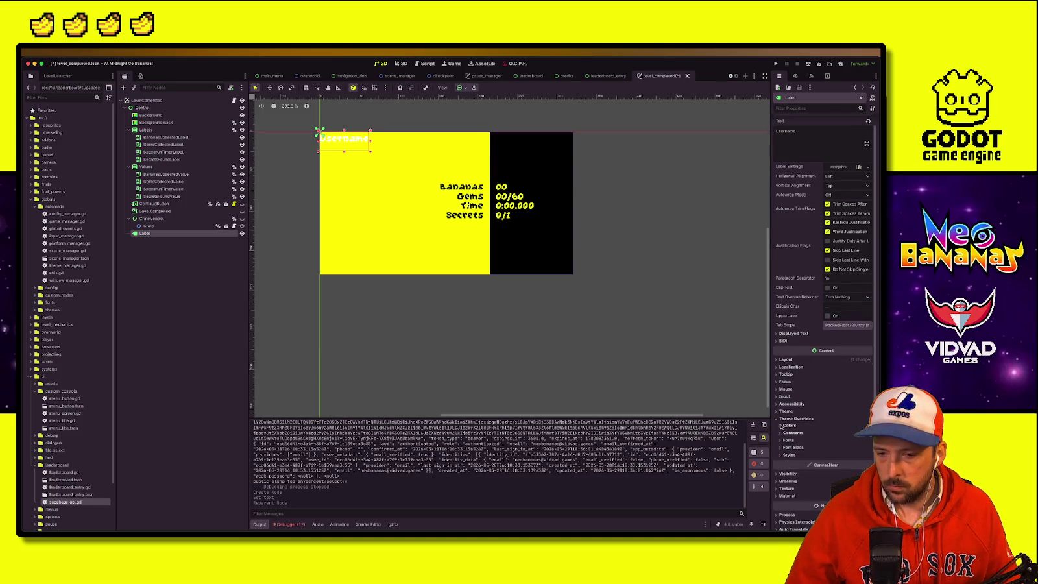
{"action": "left_click", "coordinate": [783, 426]}
{"action": "left_click", "coordinate": [788, 433]}
{"action": "left_click", "coordinate": [849, 434]}
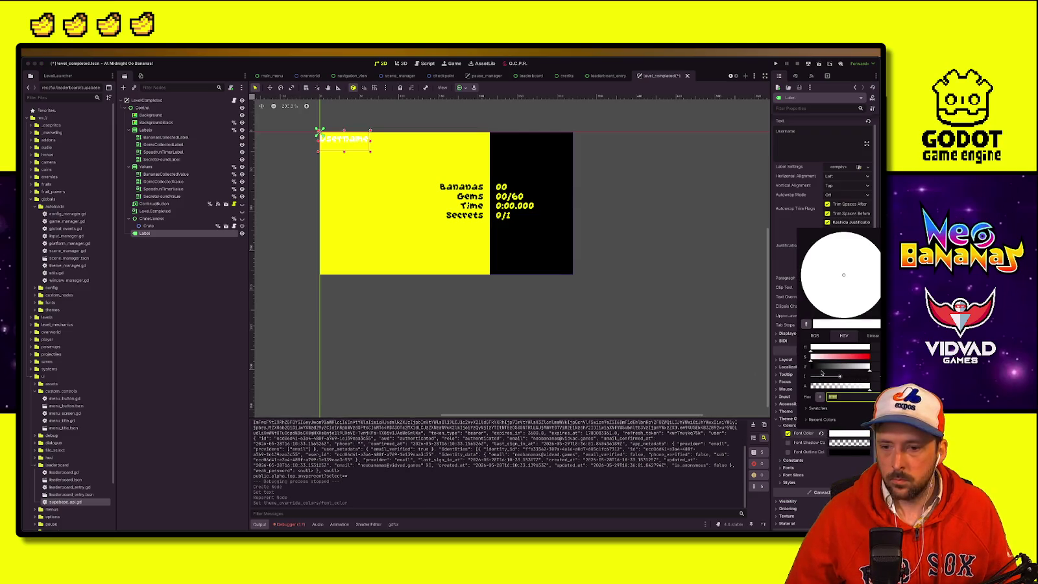
{"action": "left_click_drag", "start_coordinate": [822, 373], "coordinate": [721, 367]}
{"action": "left_click", "coordinate": [116, 287]}
Step: Move the Username label to the lower-left of the yellow panel
{"action": "key", "text": "w"}
{"action": "mouse_move", "coordinate": [319, 133]}
{"action": "left_mouse_down"}
{"action": "mouse_move", "coordinate": [339, 239]}
{"action": "mouse_move", "coordinate": [328, 250]}
{"action": "mouse_move", "coordinate": [329, 166]}
{"action": "mouse_move", "coordinate": [360, 252]}
{"action": "left_mouse_up"}
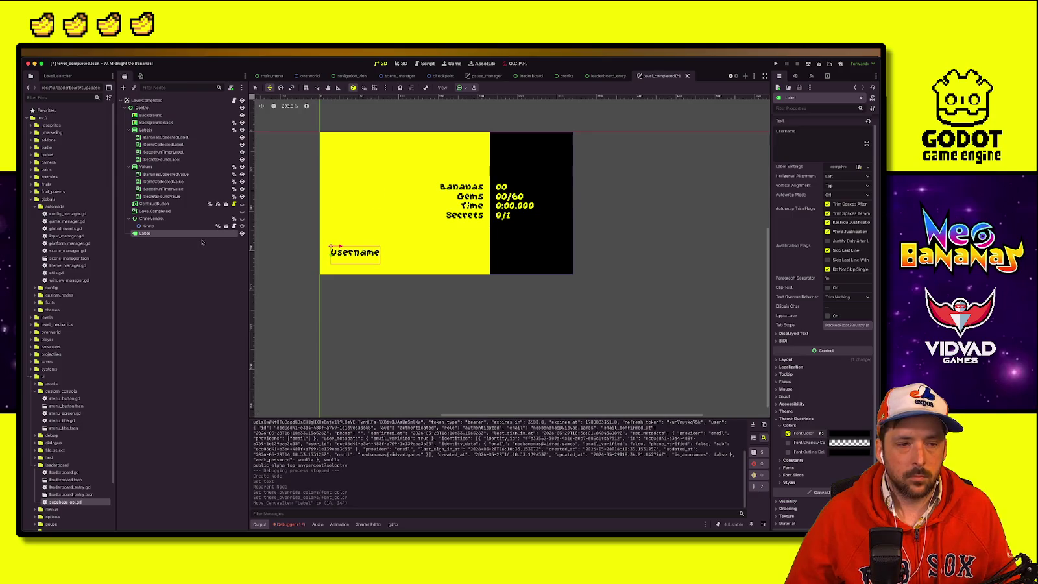
{"action": "left_click", "coordinate": [356, 266]}
{"action": "scroll", "coordinate": [356, 266], "scroll_direction": "up", "scroll_amount": 2}
{"action": "scroll", "coordinate": [355, 266], "scroll_direction": "up", "scroll_amount": 1}
Step: Append a colon so the label reads 'Username:'
{"action": "left_click", "coordinate": [182, 235]}
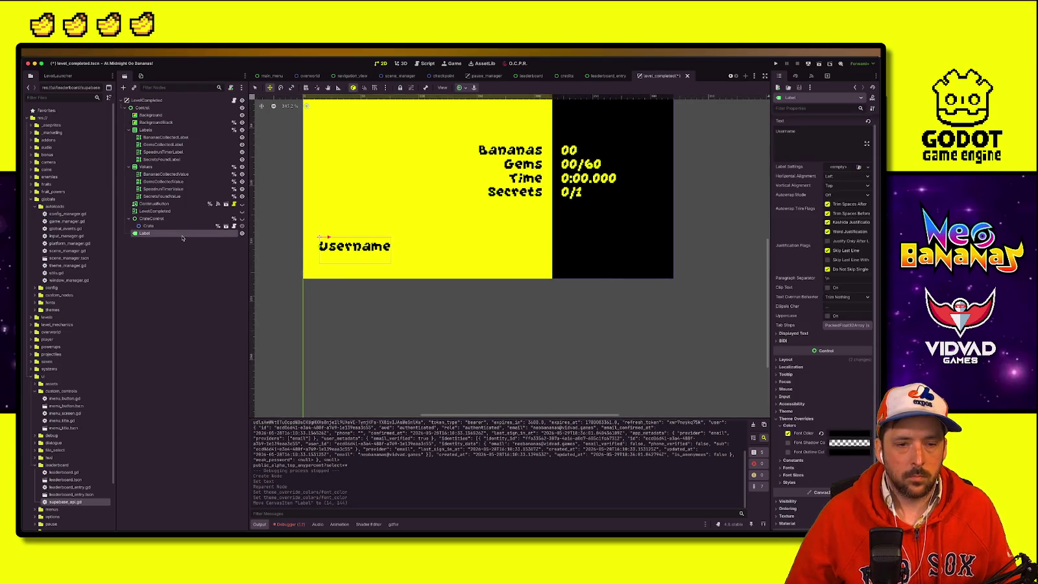
{"action": "left_click", "coordinate": [805, 132]}
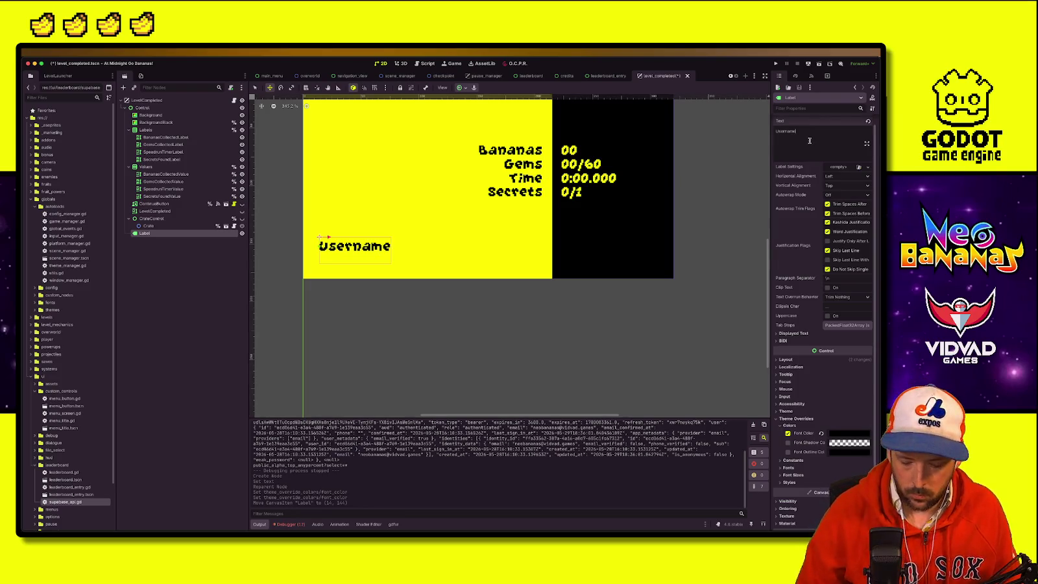
{"action": "type", "text": ":"}
{"action": "left_click", "coordinate": [167, 101]}
{"action": "right_click", "coordinate": [168, 101]}
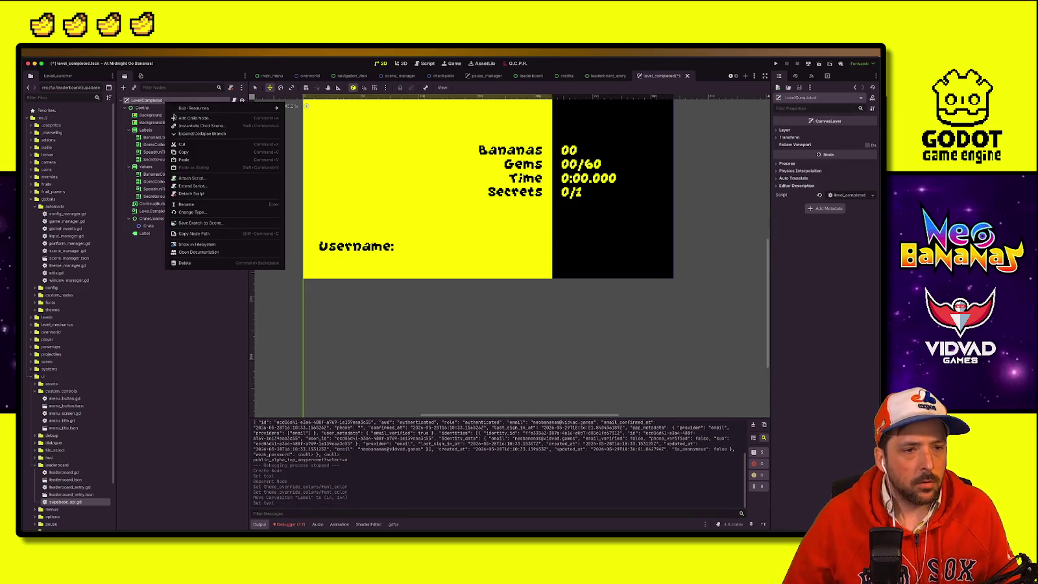
Step: Add a TextEdit node, place and reparent it beside 'Username:', and widen it
{"action": "left_click", "coordinate": [175, 119]}
{"action": "type", "text": "TextEdit"}
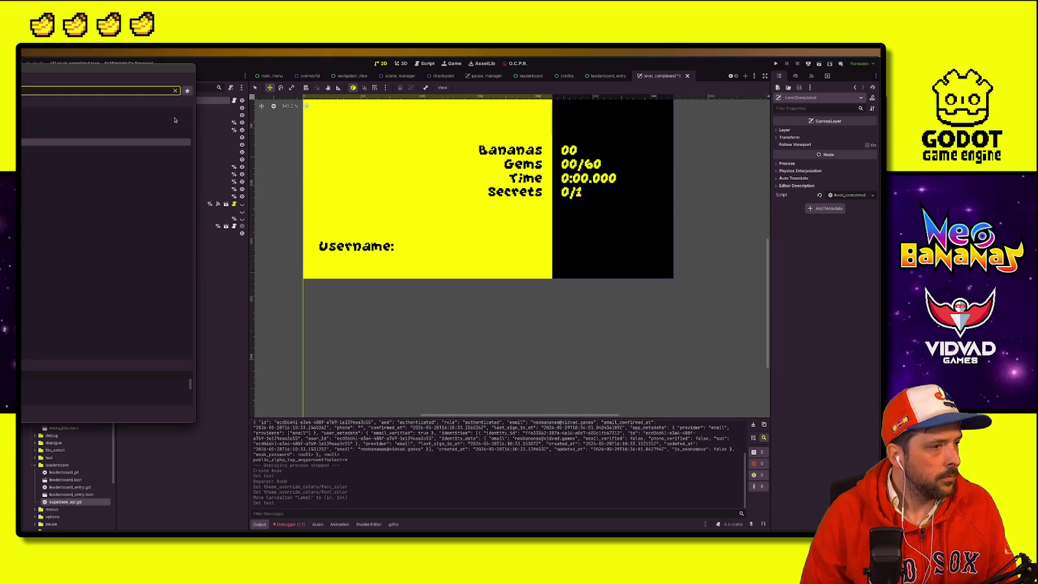
{"action": "key", "text": "Return"}
{"action": "mouse_move", "coordinate": [317, 132]}
{"action": "left_mouse_down"}
{"action": "mouse_move", "coordinate": [379, 156]}
{"action": "mouse_move", "coordinate": [410, 246]}
{"action": "left_mouse_up"}
{"action": "left_click", "coordinate": [256, 88]}
{"action": "left_click_drag", "start_coordinate": [143, 240], "coordinate": [152, 219]}
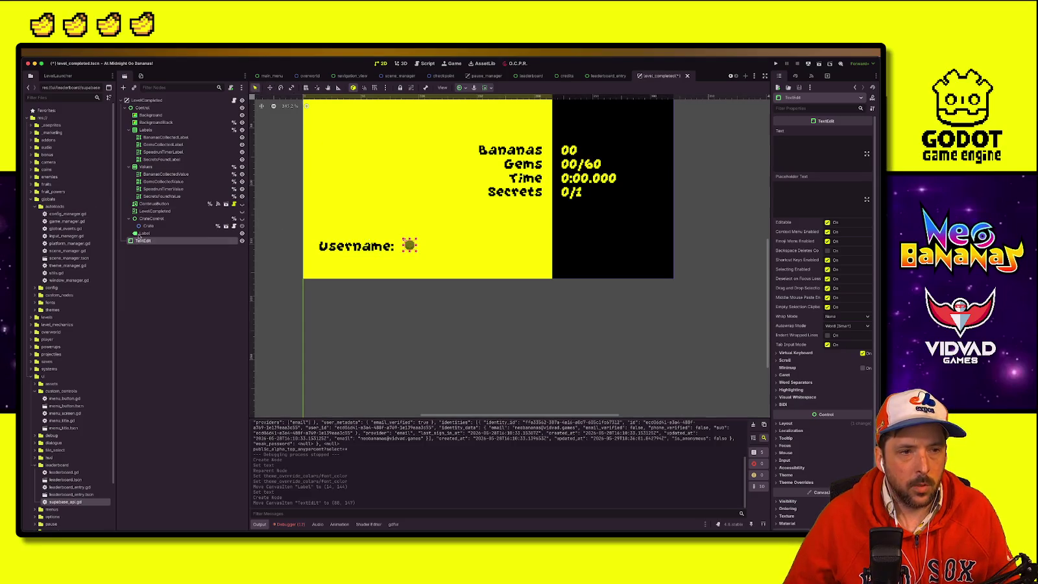
{"action": "mouse_move", "coordinate": [419, 250]}
{"action": "left_mouse_down"}
{"action": "mouse_move", "coordinate": [491, 253]}
{"action": "mouse_move", "coordinate": [450, 250]}
{"action": "left_mouse_up"}
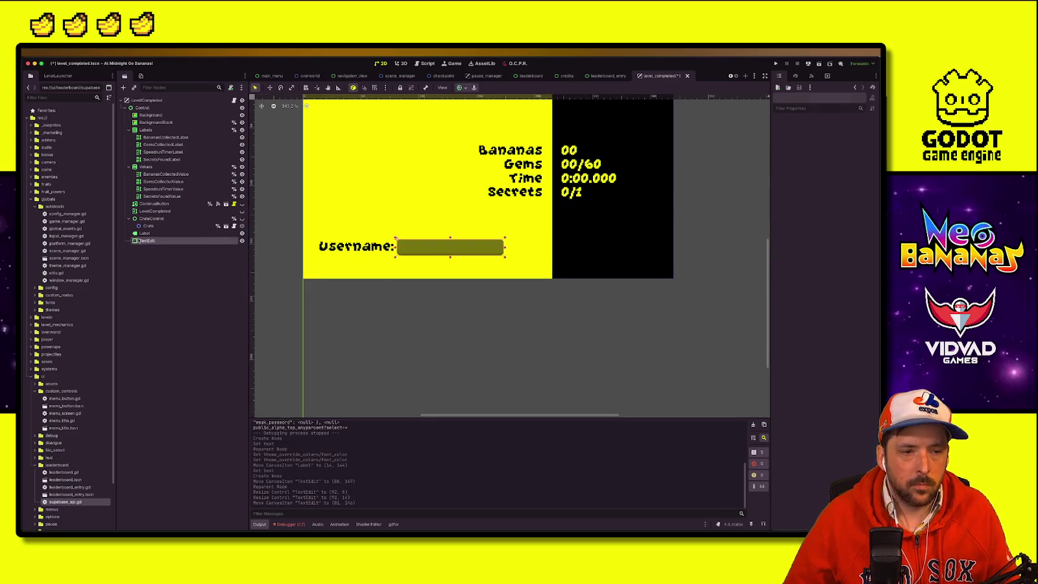
Step: Rename the TextEdit to UsernameText and the Label to UsernameLabel
{"action": "left_click", "coordinate": [159, 234], "text": "shift"}
{"action": "left_click", "coordinate": [156, 241]}
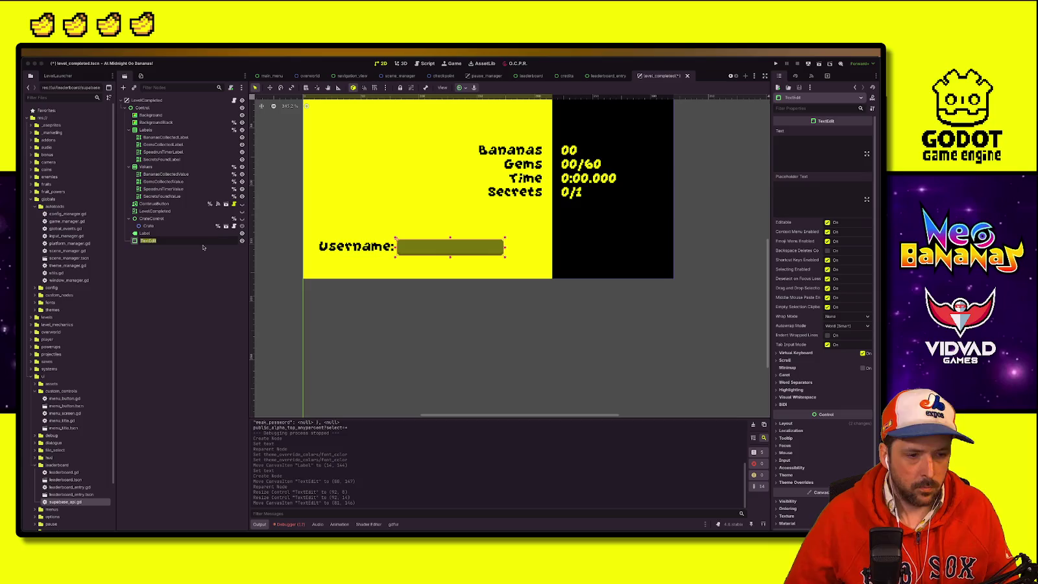
{"action": "double_click", "coordinate": [157, 241]}
{"action": "type", "text": "UsernameText"}
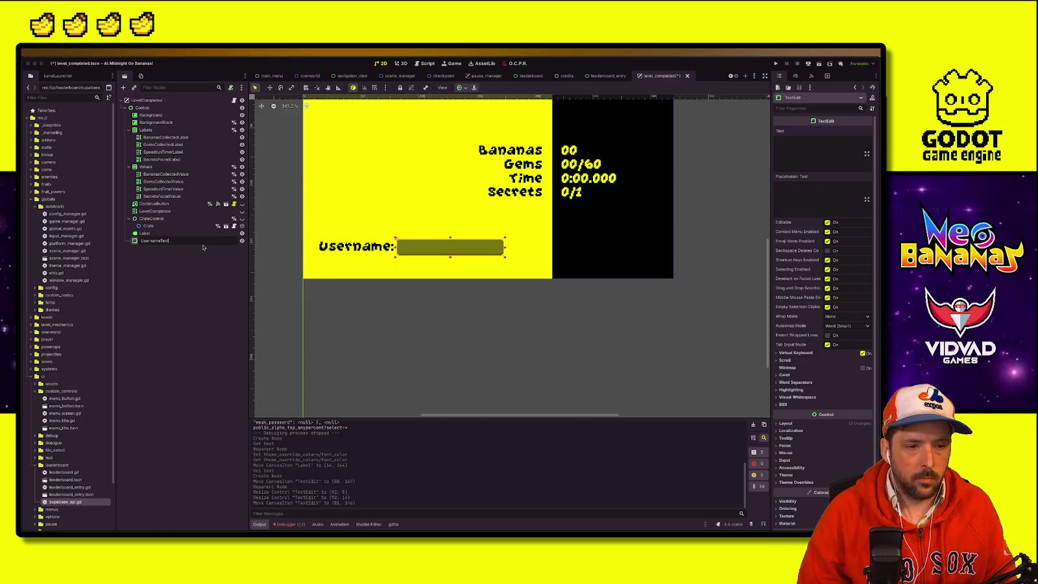
{"action": "key", "text": "Return"}
{"action": "left_click", "coordinate": [181, 234]}
{"action": "double_click", "coordinate": [182, 235]}
{"action": "type", "text": "Username"}
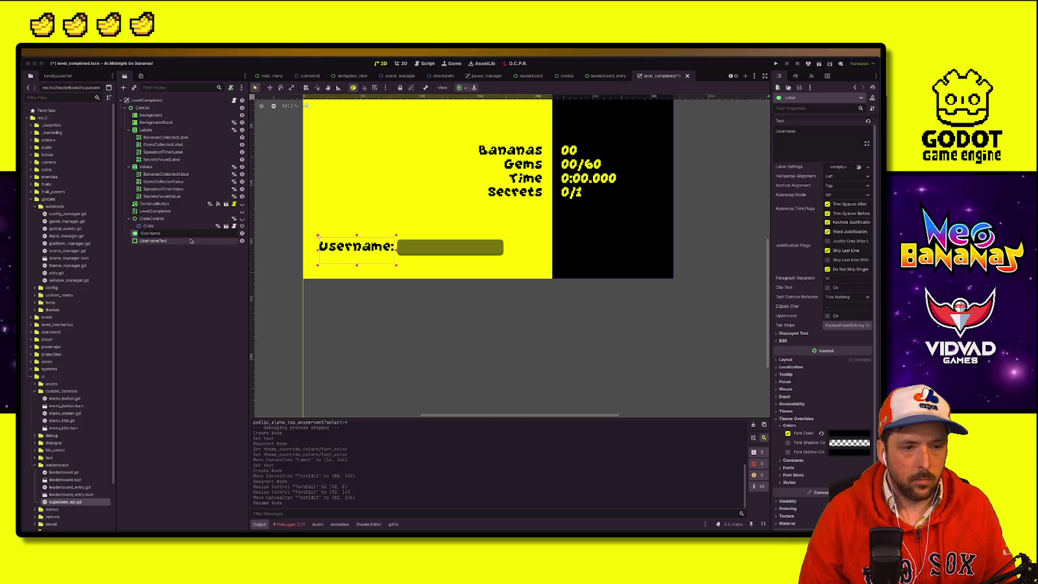
{"action": "key", "text": "Return"}
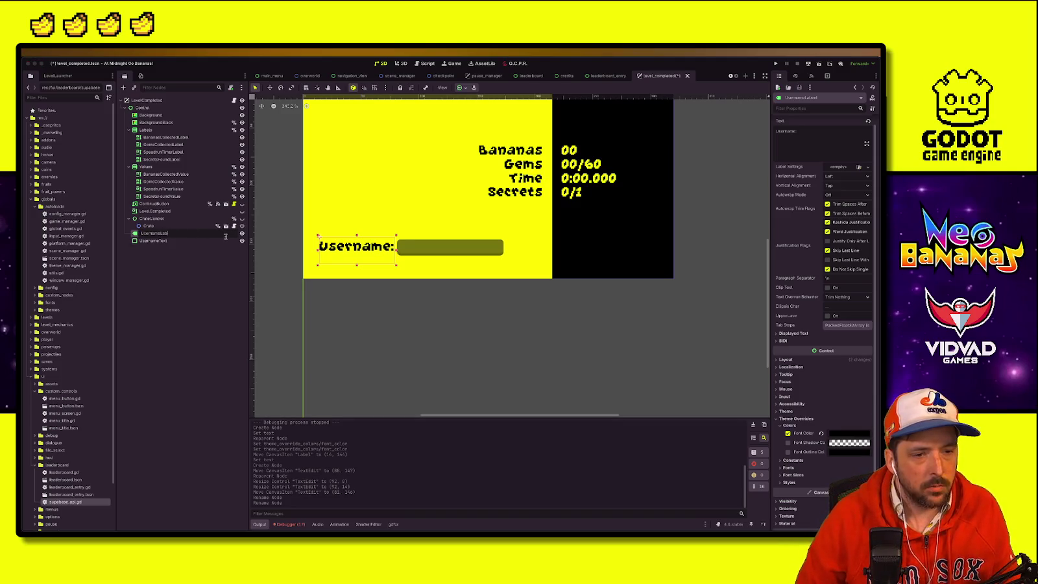
{"action": "key", "text": "Return"}
Step: Select both nodes and shift them slightly right and down together
{"action": "left_click", "coordinate": [153, 240]}
{"action": "left_click", "coordinate": [155, 233], "text": "shift"}
{"action": "key", "text": "w"}
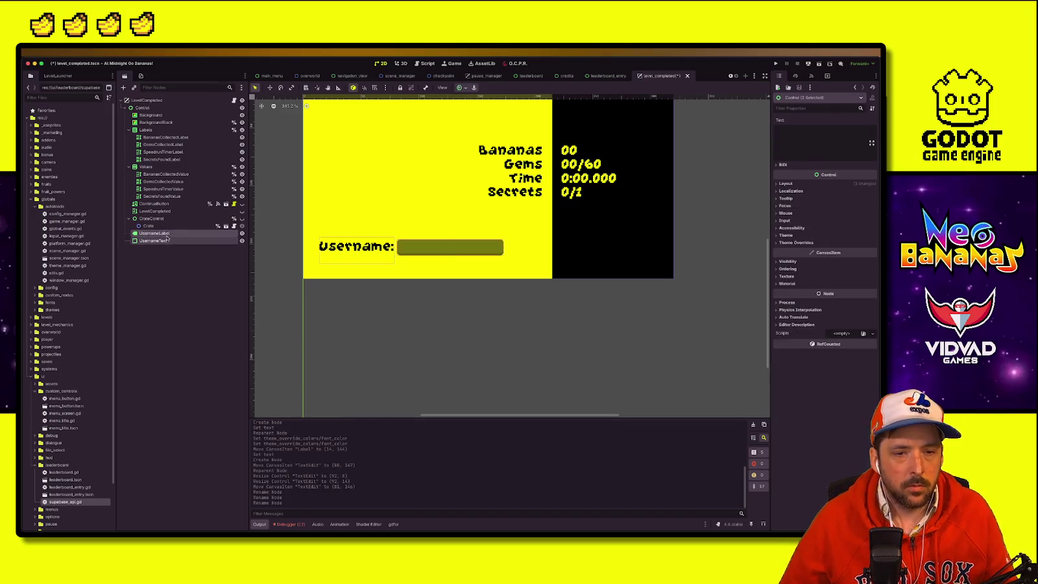
{"action": "left_click_drag", "start_coordinate": [330, 248], "coordinate": [355, 256]}
{"action": "left_click", "coordinate": [363, 253]}
{"action": "left_click", "coordinate": [287, 286]}
{"action": "scroll", "coordinate": [324, 279], "scroll_direction": "up", "scroll_amount": 3}
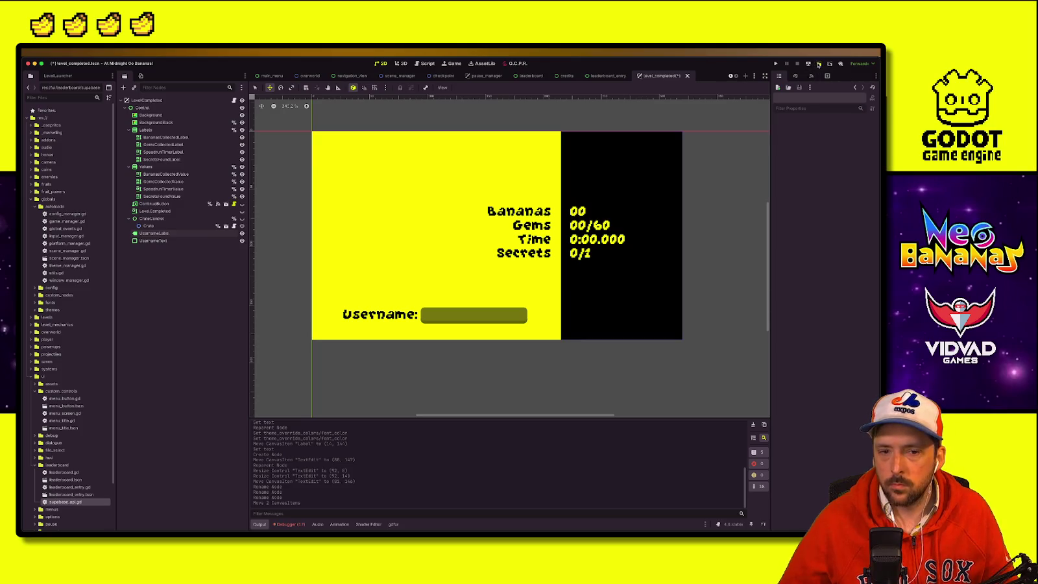
Step: Save and briefly run the level_completed scene, then open level_completed.gd
{"action": "left_click", "coordinate": [819, 64]}
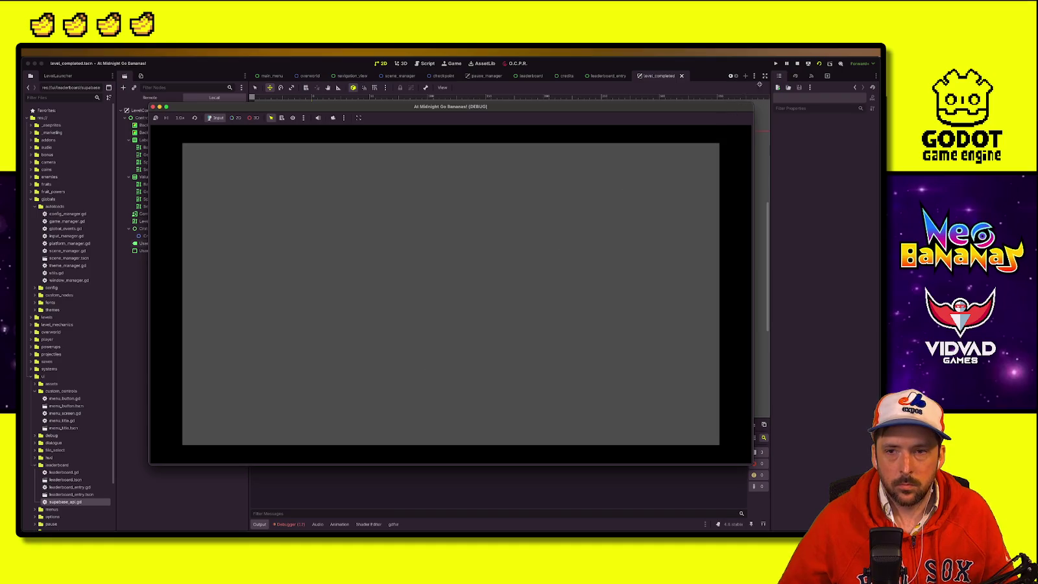
{"action": "left_click", "coordinate": [797, 63]}
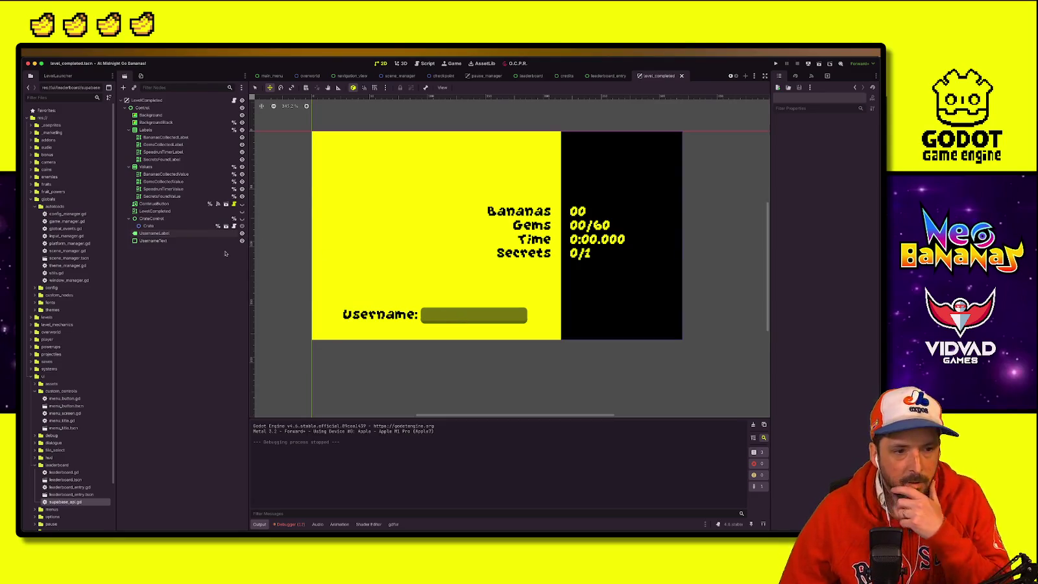
{"action": "left_click", "coordinate": [156, 241]}
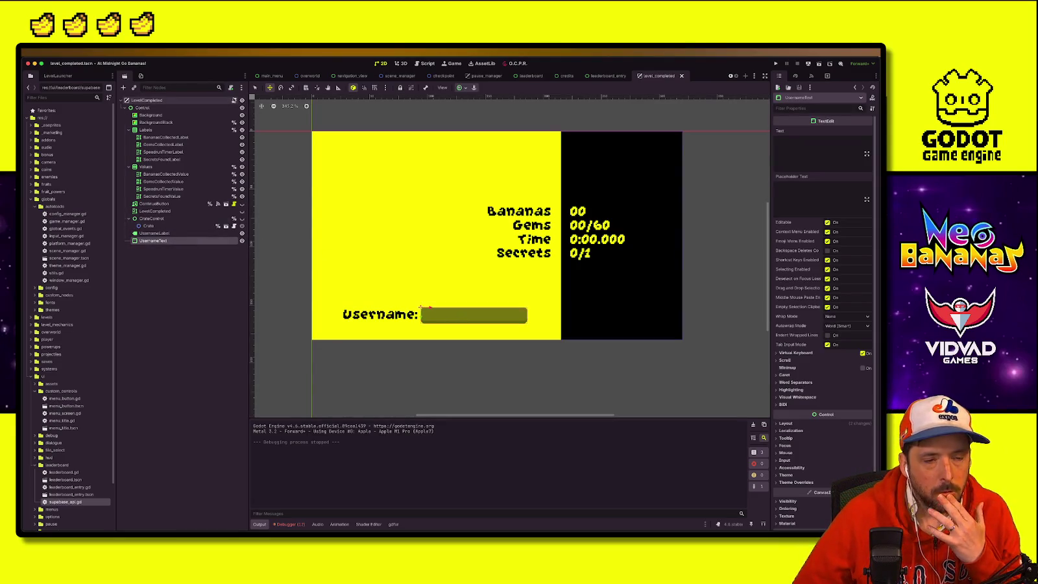
{"action": "left_click", "coordinate": [234, 101]}
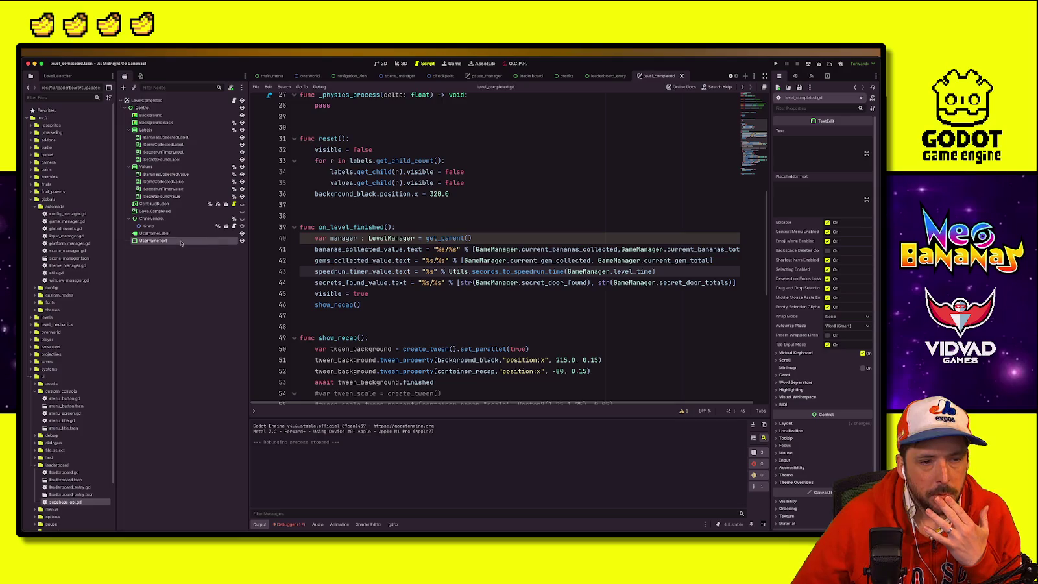
{"action": "left_click", "coordinate": [491, 271]}
{"action": "scroll", "coordinate": [377, 317], "scroll_direction": "up", "scroll_amount": 1}
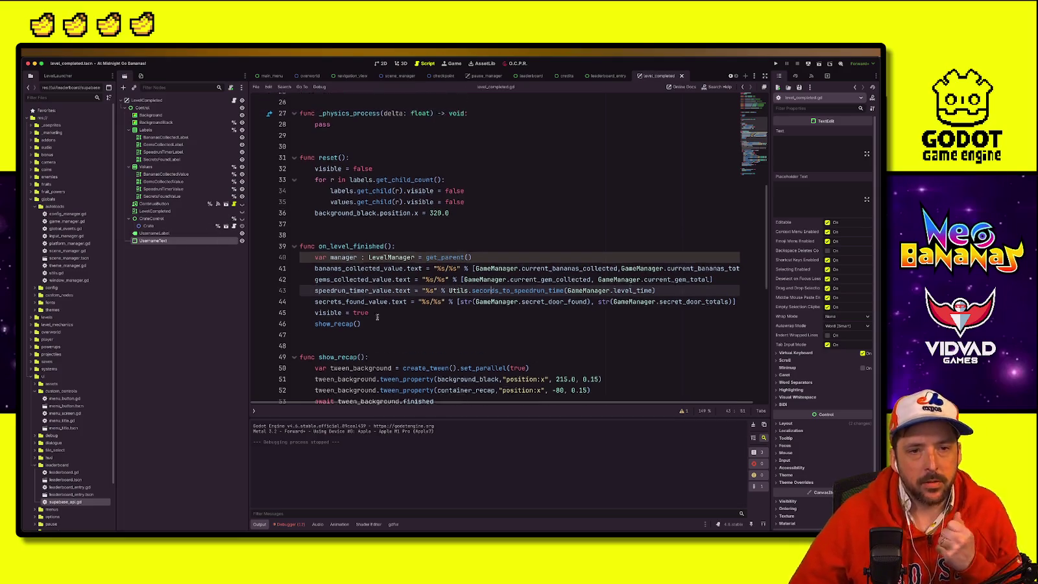
{"action": "scroll", "coordinate": [377, 316], "scroll_direction": "up", "scroll_amount": 10}
{"action": "left_click", "coordinate": [382, 200]}
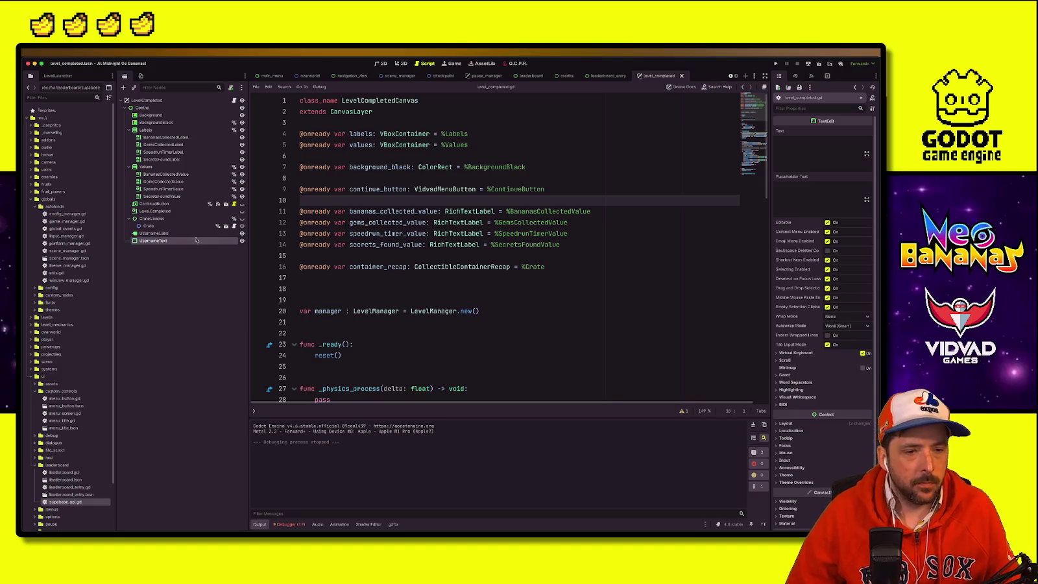
{"action": "right_click", "coordinate": [196, 239]}
{"action": "left_click", "coordinate": [221, 406]}
{"action": "left_click_drag", "start_coordinate": [182, 243], "coordinate": [429, 279]}
{"action": "left_click", "coordinate": [491, 306]}
{"action": "key", "text": "ctrl+s"}
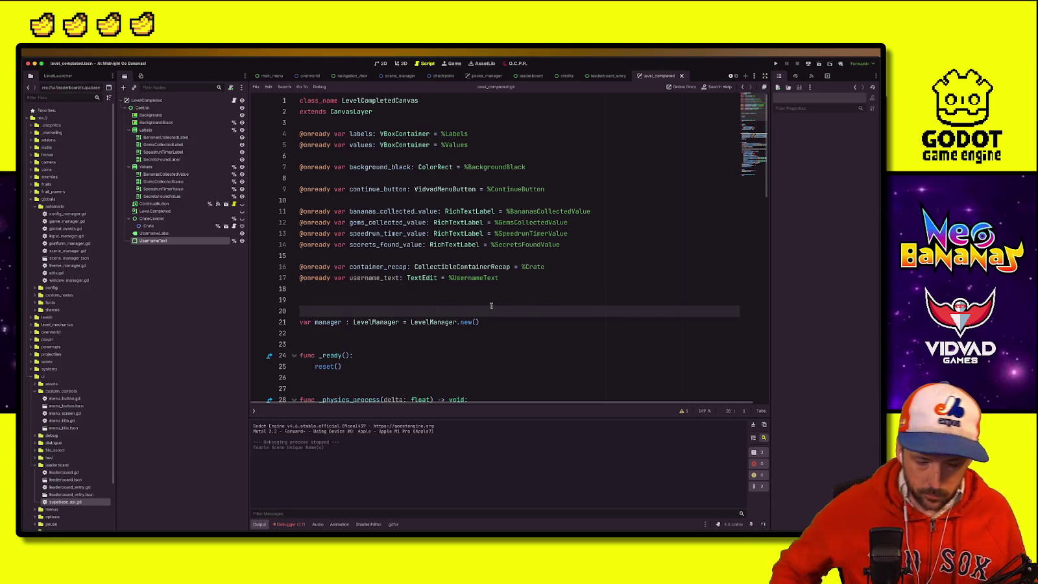
Step: Insert a blank line above the username_text declaration and review the done() function
{"action": "left_click", "coordinate": [485, 301]}
{"action": "double_click", "coordinate": [377, 279]}
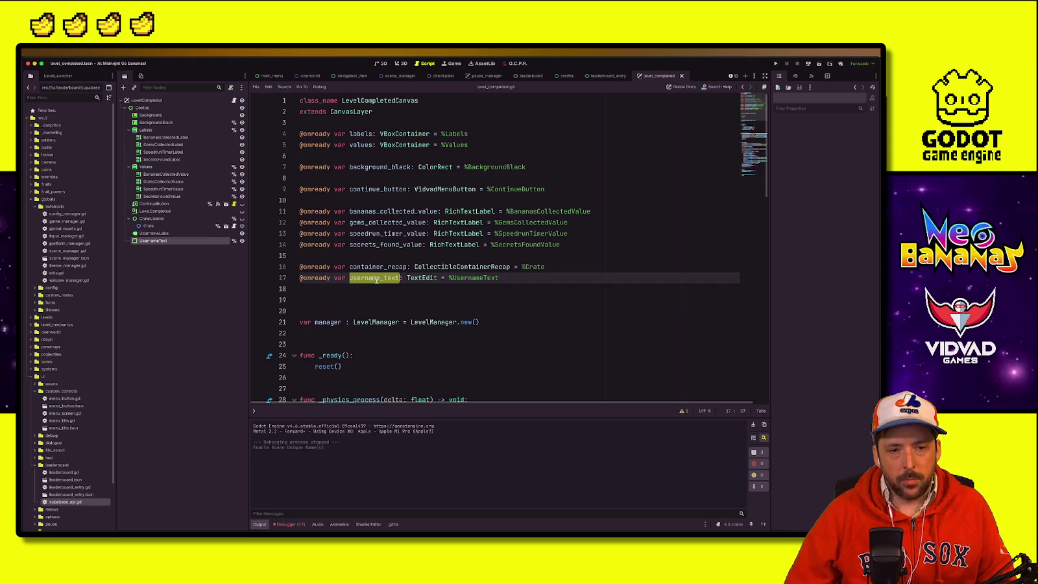
{"action": "key", "text": "ctrl+shift+Return"}
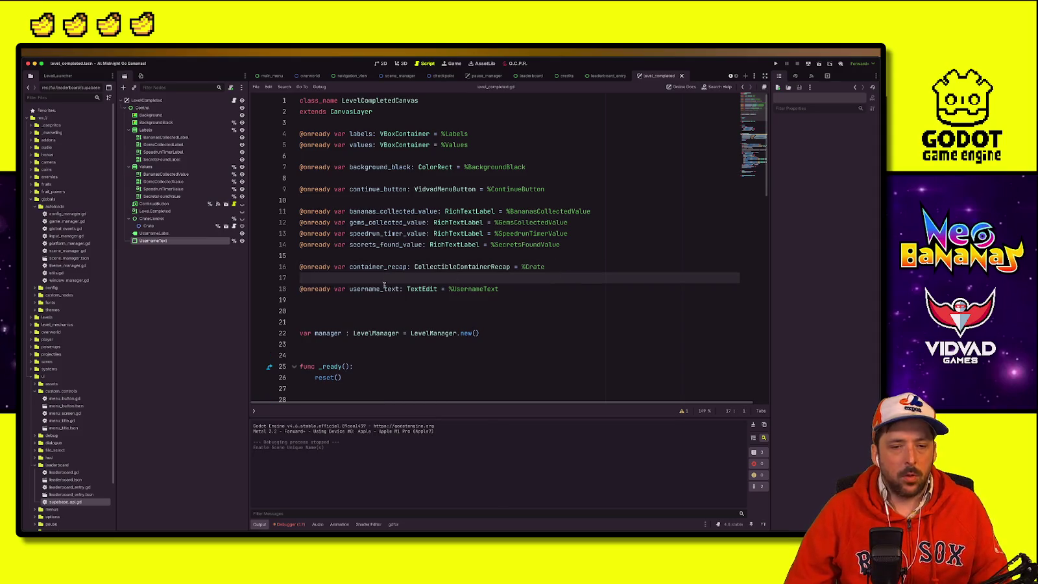
{"action": "double_click", "coordinate": [384, 286]}
{"action": "scroll", "coordinate": [389, 298], "scroll_direction": "down", "scroll_amount": 8}
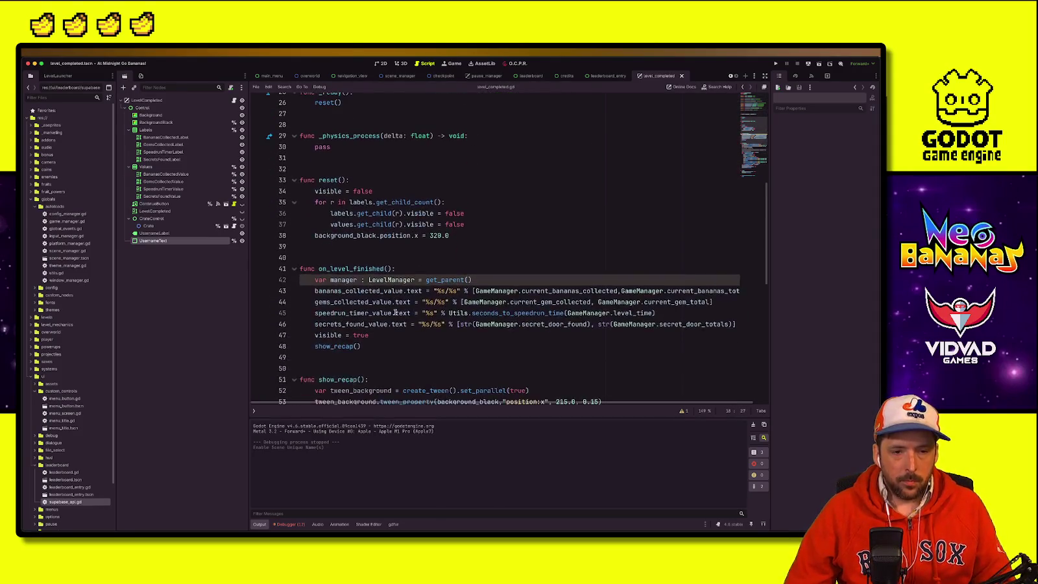
{"action": "scroll", "coordinate": [395, 312], "scroll_direction": "down", "scroll_amount": 10}
{"action": "left_click", "coordinate": [444, 337]}
{"action": "left_click", "coordinate": [499, 326]}
{"action": "left_click", "coordinate": [372, 338]}
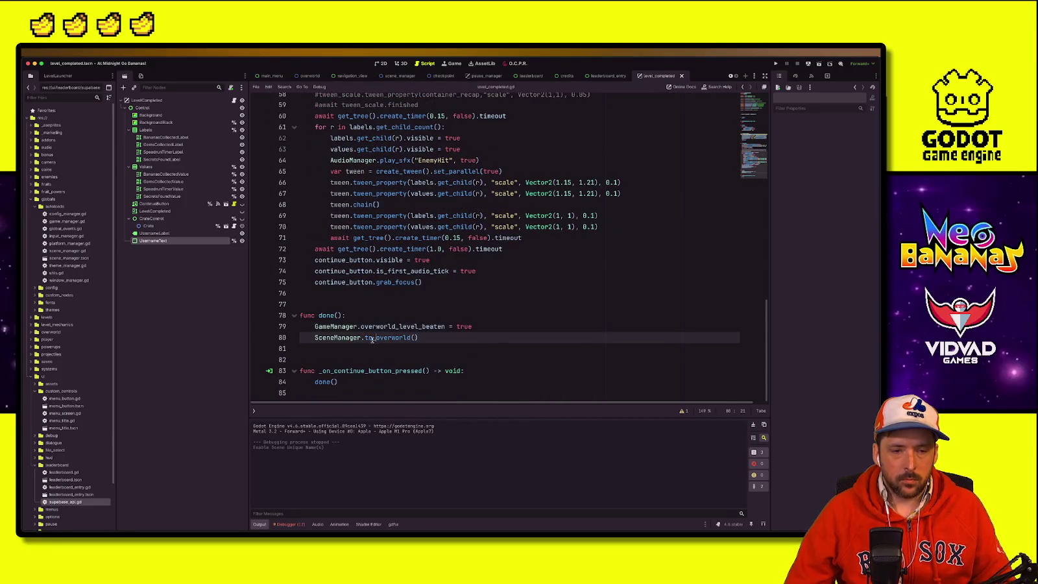
Step: Open game_manager.gd from the GameManager reference to view its variables
{"action": "left_click", "coordinate": [334, 326], "text": "ctrl"}
{"action": "left_click", "coordinate": [388, 267]}
{"action": "scroll", "coordinate": [388, 273], "scroll_direction": "down", "scroll_amount": 3}
{"action": "scroll", "coordinate": [388, 273], "scroll_direction": "up", "scroll_amount": 3}
Step: Declare var username = "" below portal_power in game_manager.gd
{"action": "left_click", "coordinate": [389, 162]}
{"action": "key", "text": "Up"}
{"action": "key", "text": "Up"}
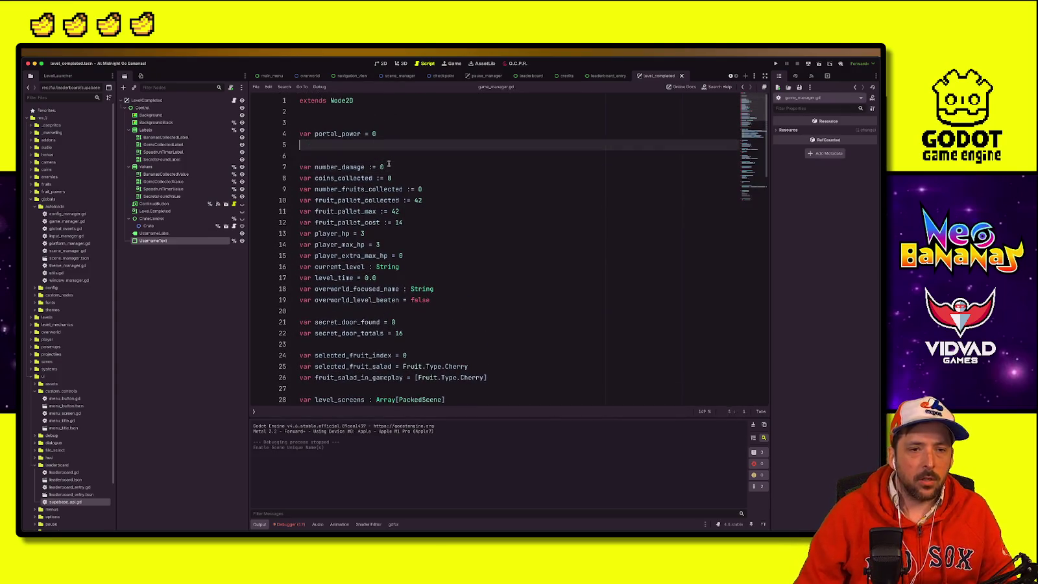
{"action": "key", "text": "Return"}
{"action": "type", "text": "var username = \""}
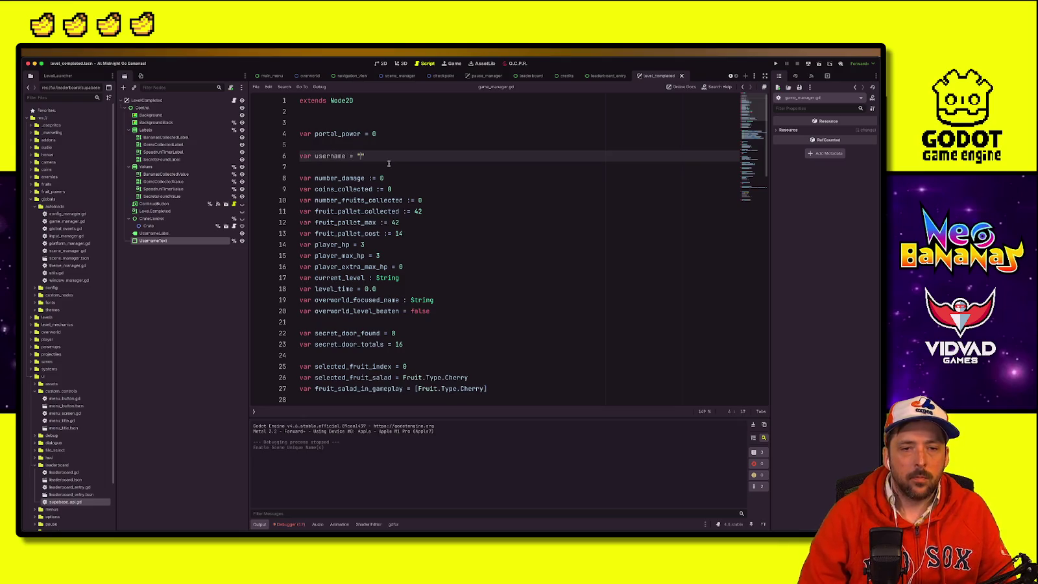
{"action": "left_click", "coordinate": [342, 156]}
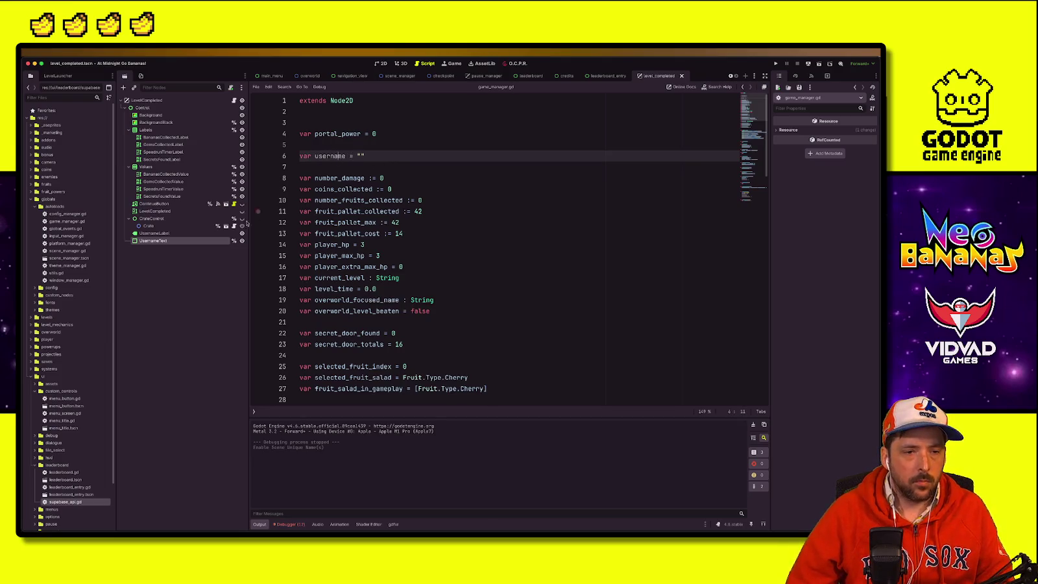
Step: In level_completed.gd's done(), add GameManager.username = username_text.text before marking the level beaten
{"action": "left_click", "coordinate": [233, 100]}
{"action": "left_click", "coordinate": [518, 327]}
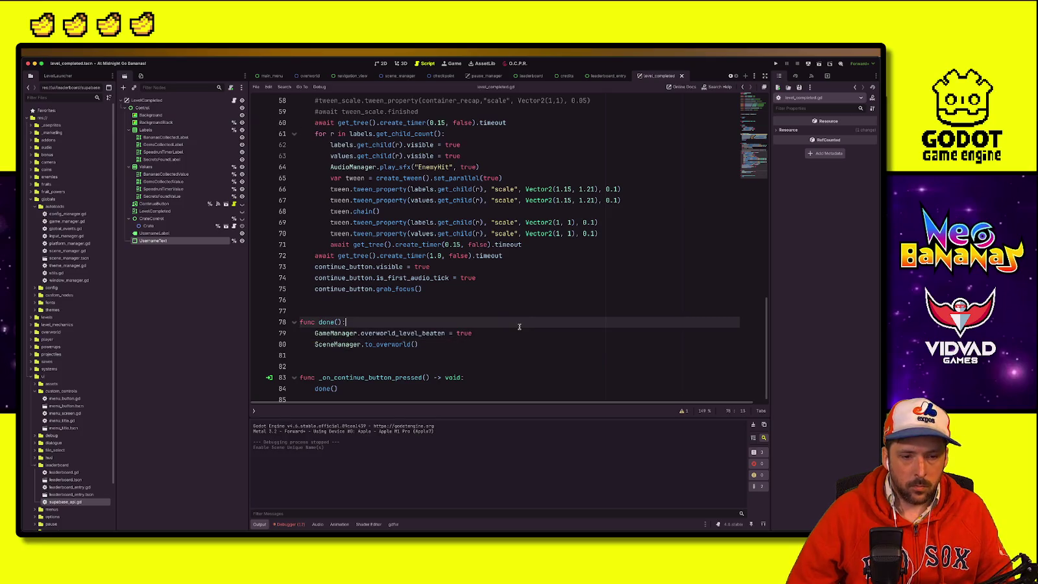
{"action": "key", "text": "Return"}
{"action": "type", "text": "GameManager."}
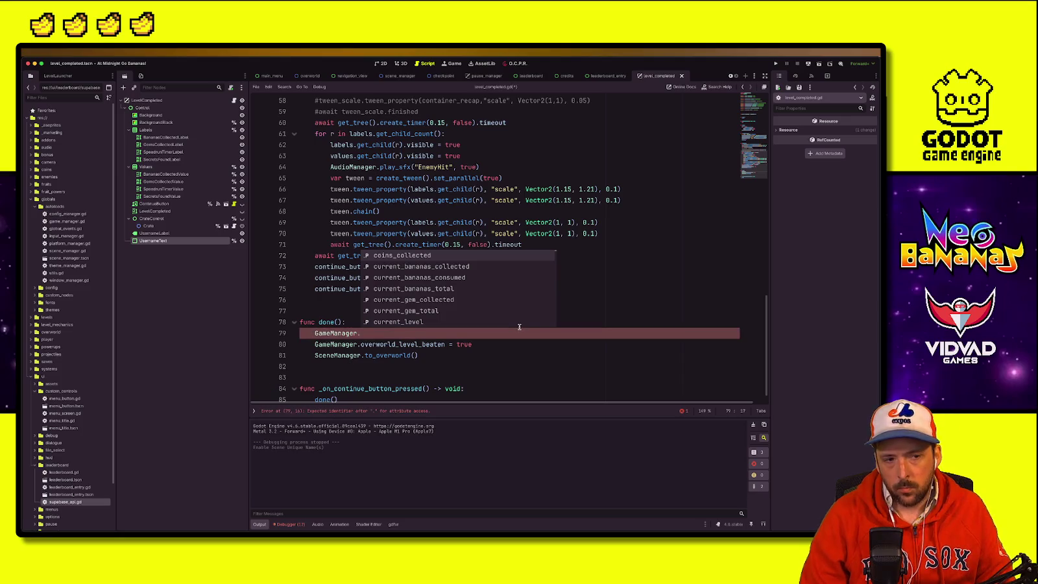
{"action": "type", "text": "us"}
{"action": "key", "text": "Return"}
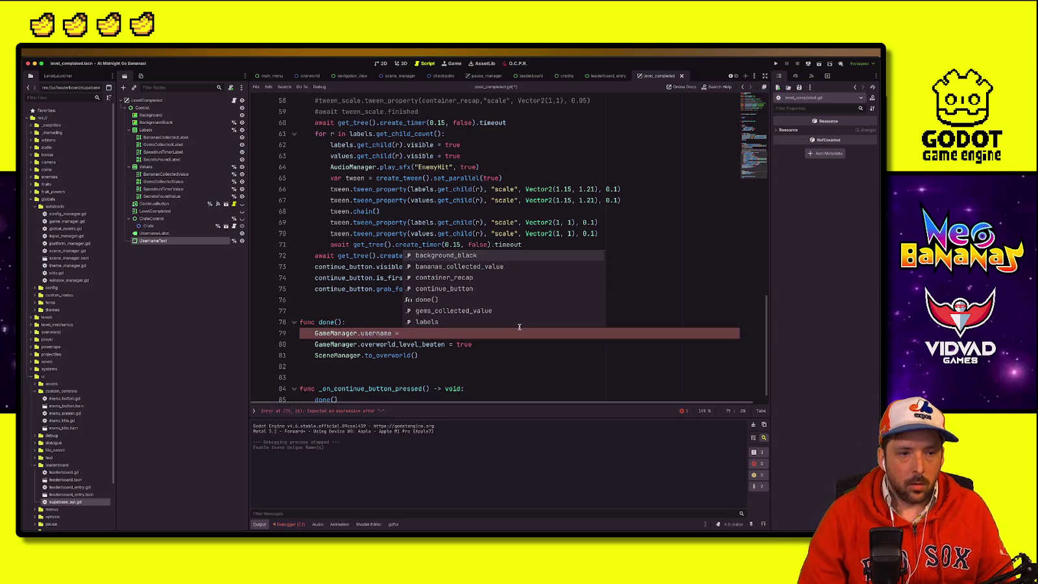
{"action": "type", "text": "user"}
{"action": "key", "text": "Return"}
{"action": "type", "text": "."}
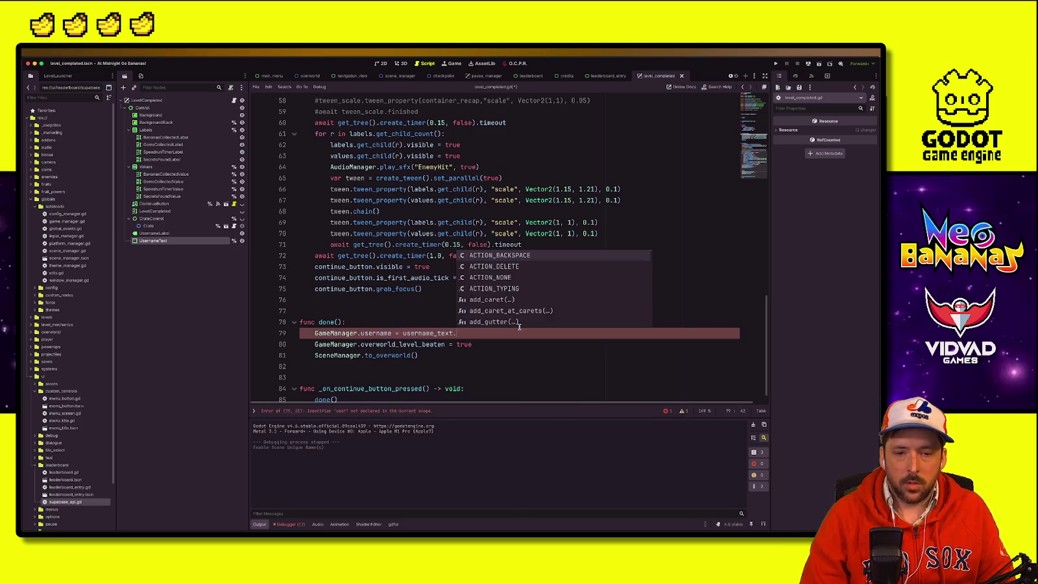
{"action": "type", "text": "text"}
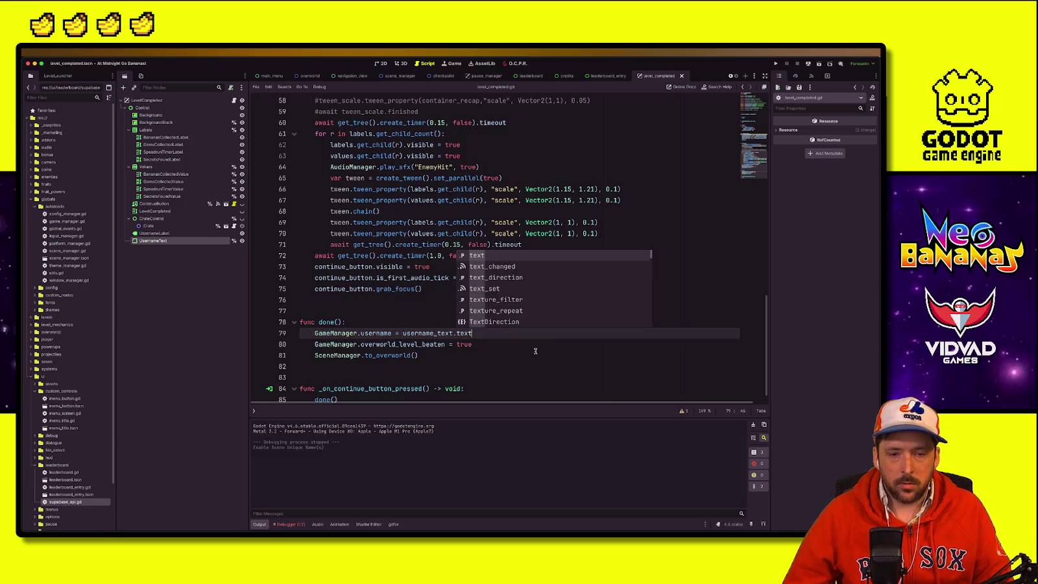
{"action": "key", "text": "Return"}
{"action": "key", "text": "ctrl+shift+Return"}
{"action": "type", "text": "i"}
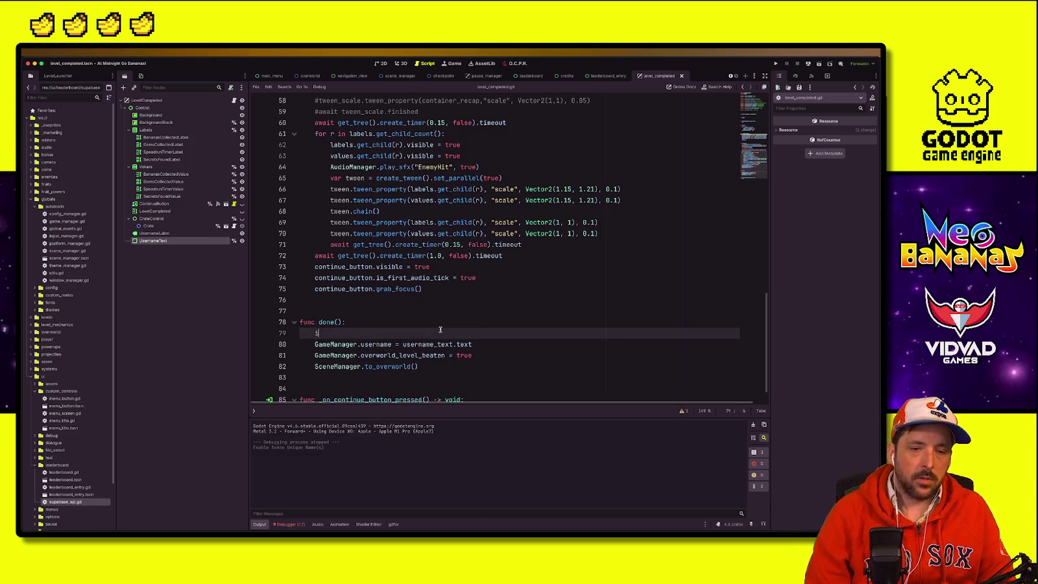
{"action": "key", "text": "BackSpace"}
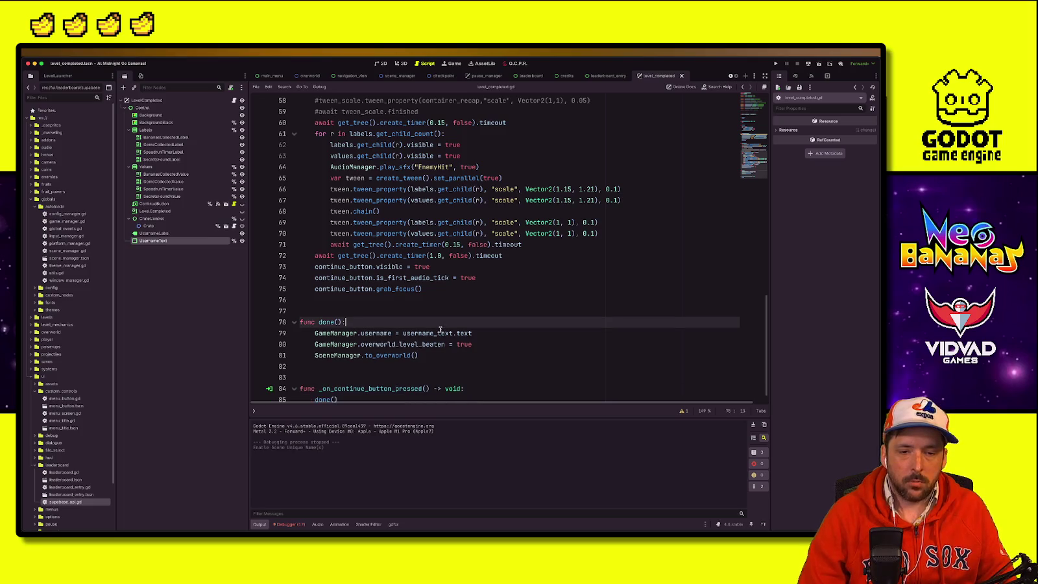
Step: Review the username assignment and level-beaten lines at the top of done()
{"action": "left_click", "coordinate": [514, 336]}
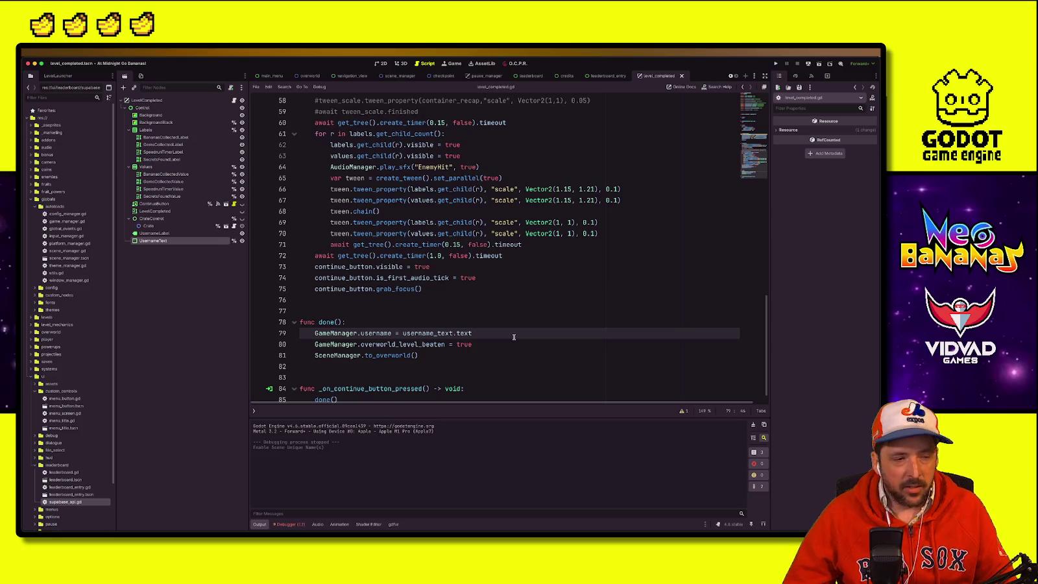
{"action": "left_click", "coordinate": [515, 313]}
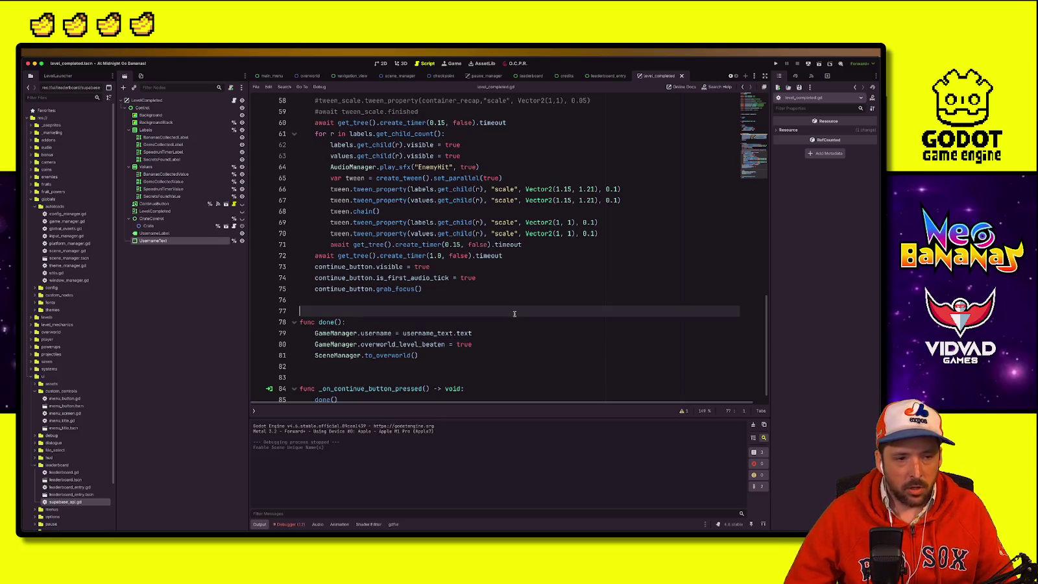
{"action": "left_click", "coordinate": [470, 346]}
{"action": "left_click_drag", "start_coordinate": [479, 348], "coordinate": [505, 339]}
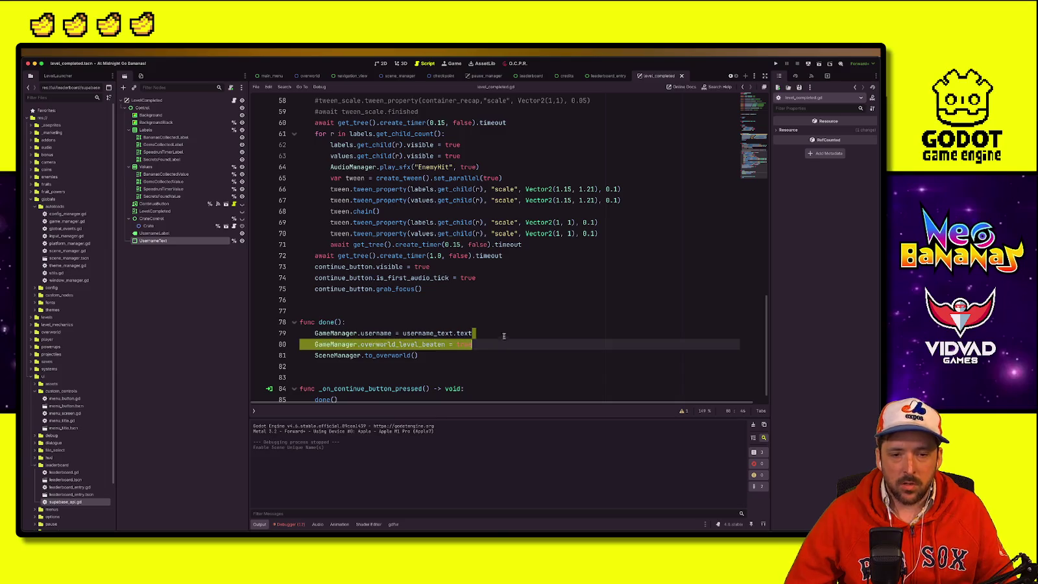
{"action": "left_click", "coordinate": [398, 321]}
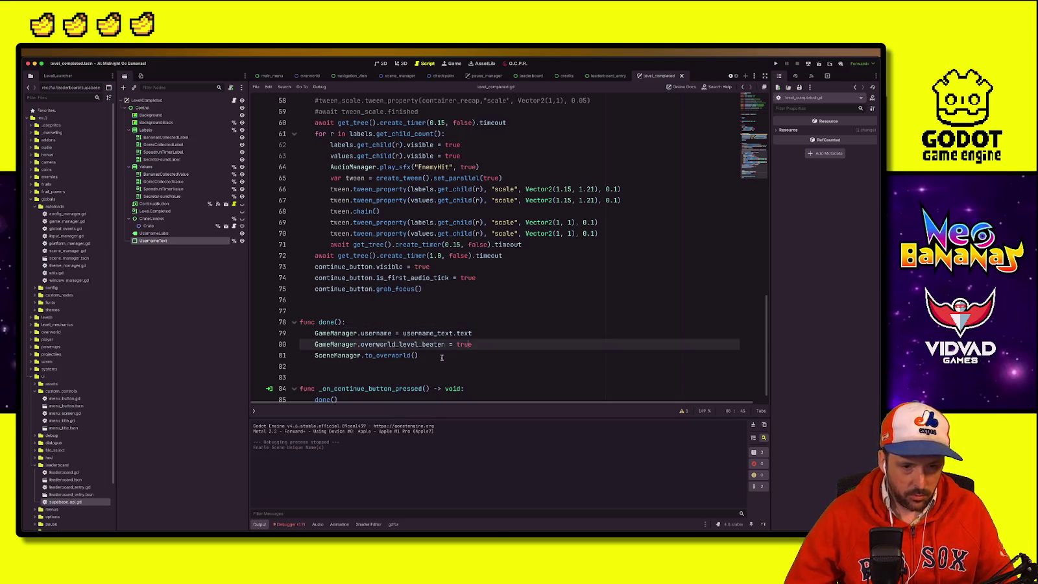
{"action": "double_click", "coordinate": [424, 332]}
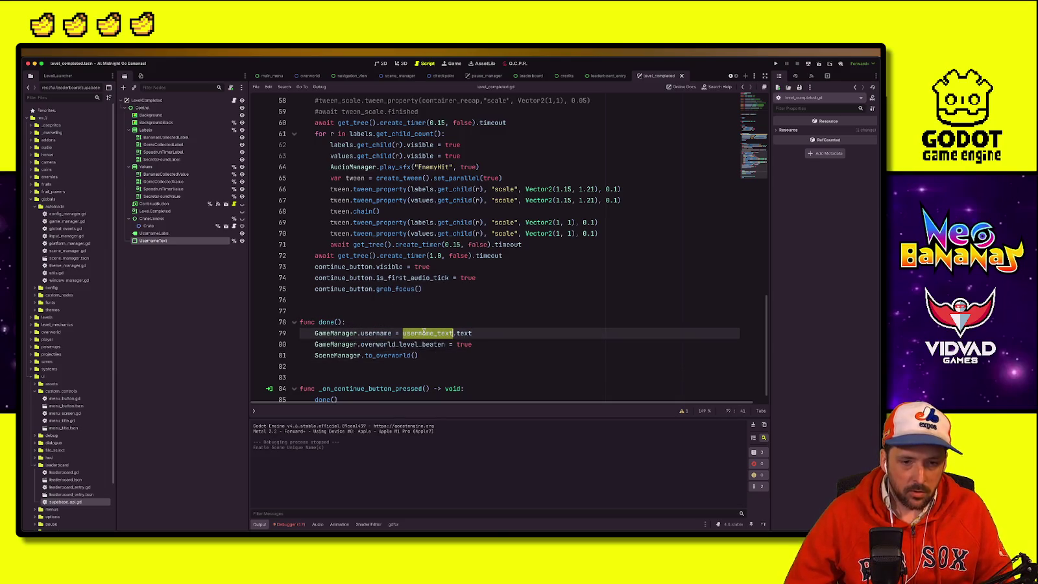
{"action": "left_click", "coordinate": [373, 333]}
{"action": "left_click", "coordinate": [476, 333]}
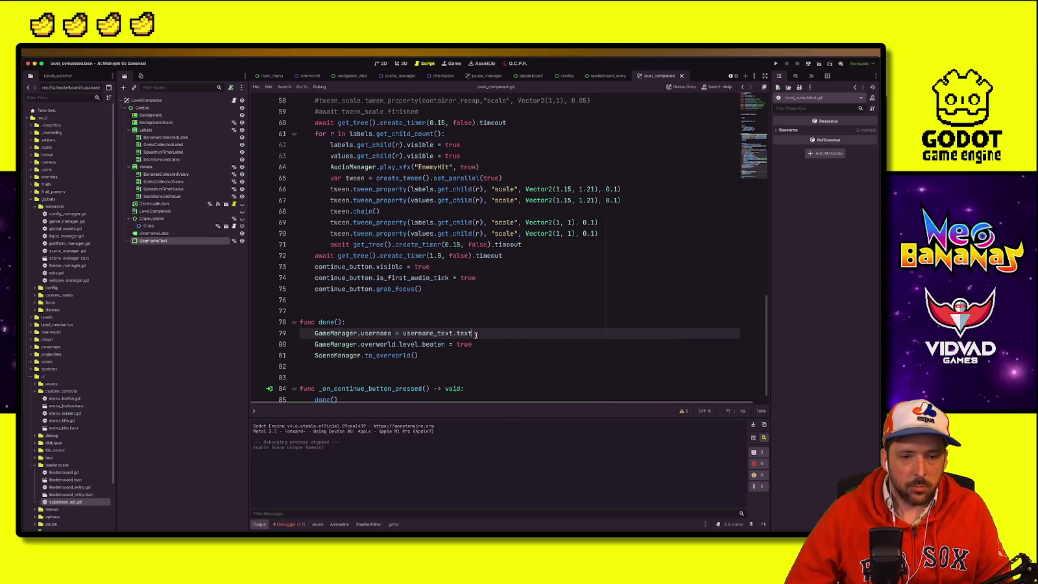
Step: Move through done() to the SceneManager.to_overworld() call on line 81
{"action": "left_click", "coordinate": [517, 342]}
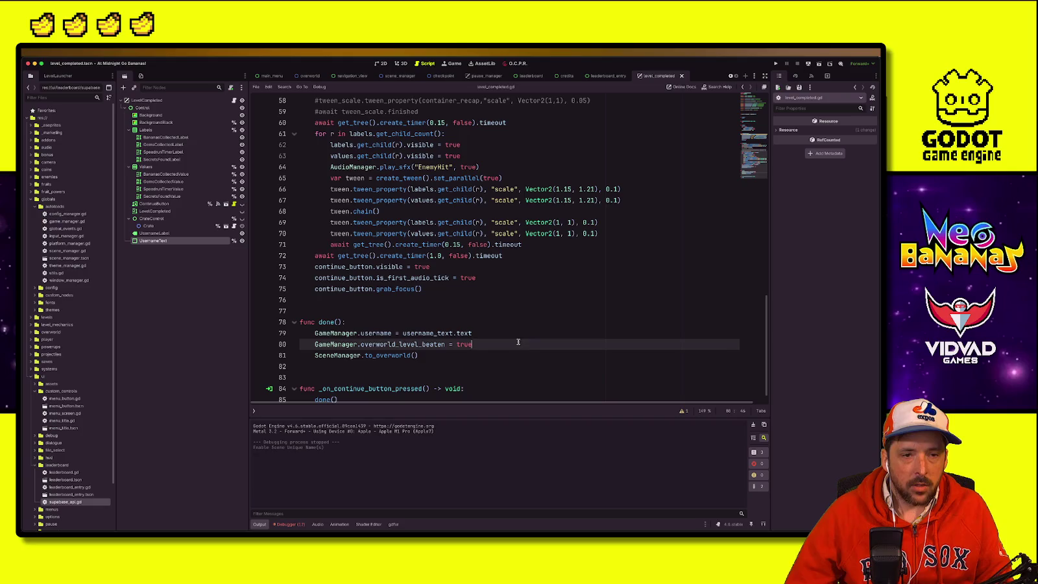
{"action": "left_click", "coordinate": [479, 309]}
{"action": "left_click", "coordinate": [551, 222]}
{"action": "left_click", "coordinate": [394, 333]}
{"action": "left_click", "coordinate": [467, 344]}
{"action": "left_click", "coordinate": [372, 354]}
{"action": "left_click", "coordinate": [422, 354]}
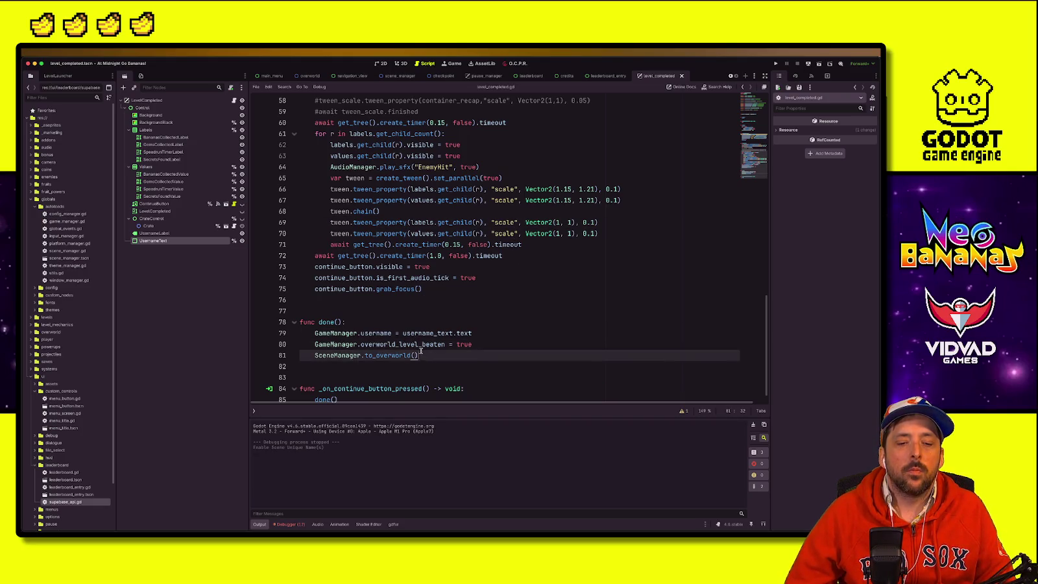
Step: Replace SceneManager.to_overworld() with SceneManager.to_start_menu() at the end of done()
{"action": "double_click", "coordinate": [392, 355]}
{"action": "type", "text": "to"}
{"action": "type", "text": "_"}
{"action": "type", "text": "s"}
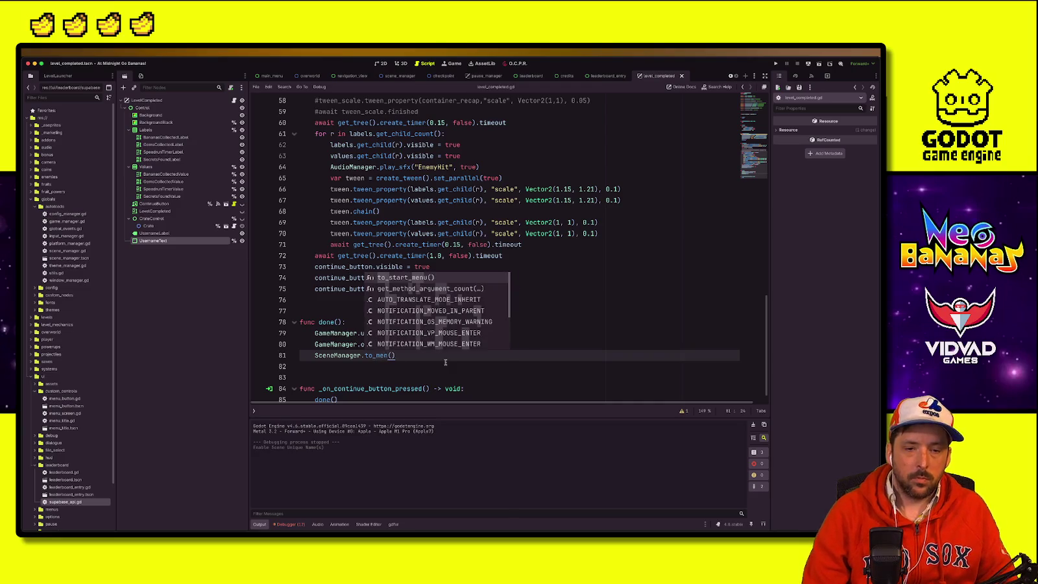
{"action": "key", "text": "Return"}
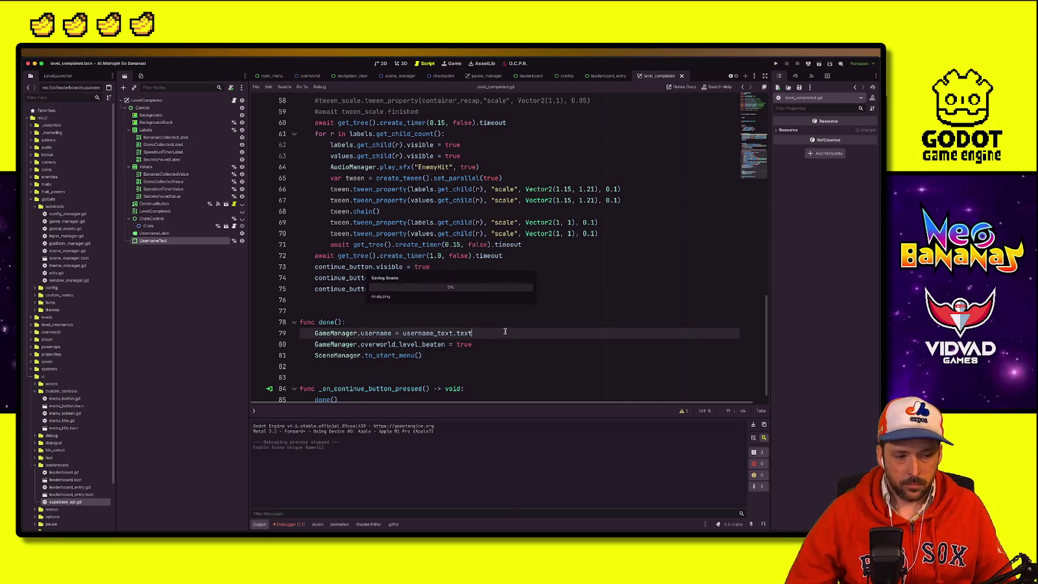
{"action": "left_click", "coordinate": [570, 347]}
{"action": "key", "text": "Down"}
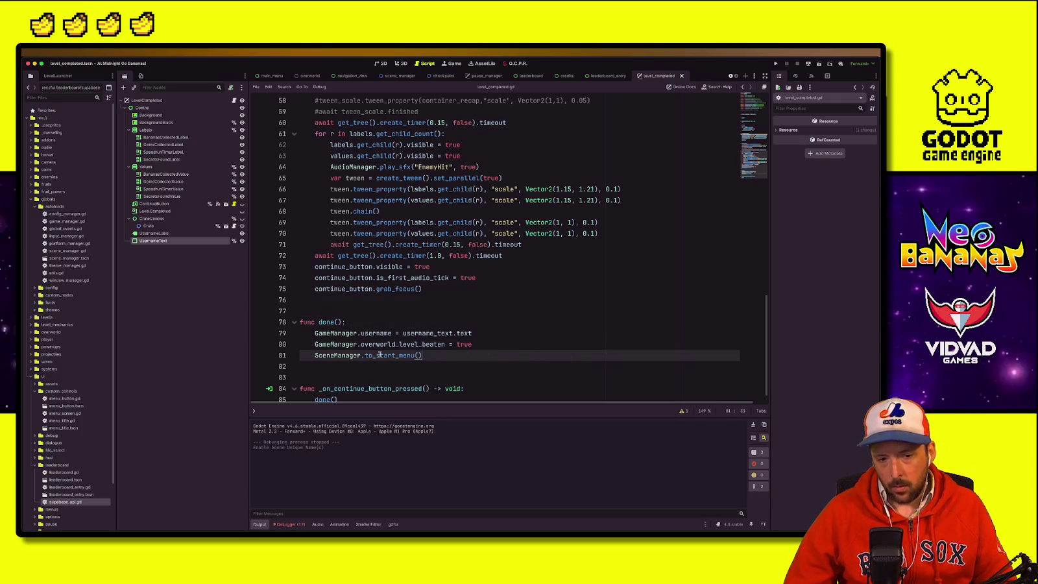
{"action": "left_click", "coordinate": [500, 342]}
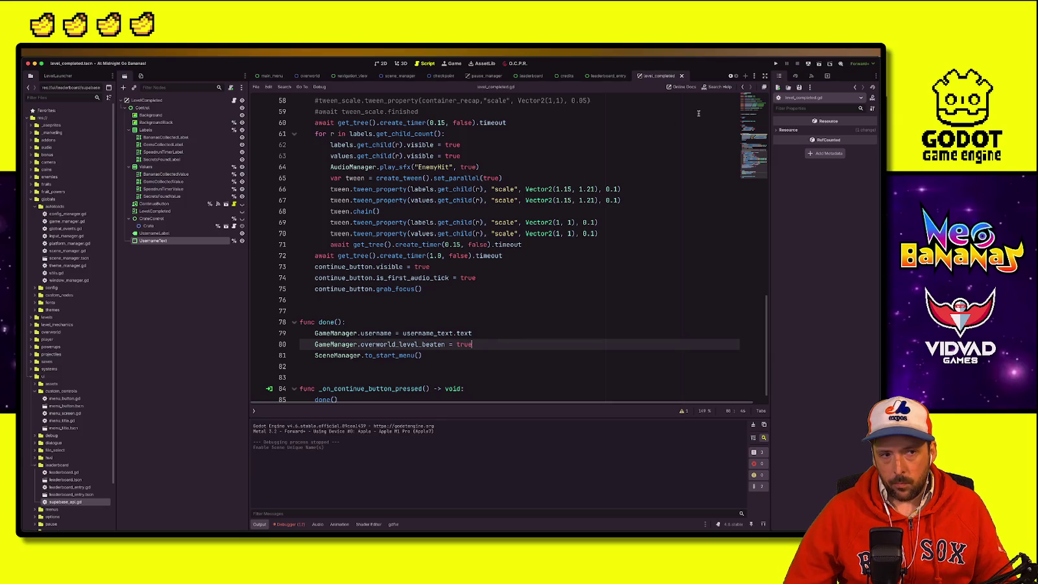
{"action": "left_click", "coordinate": [512, 315]}
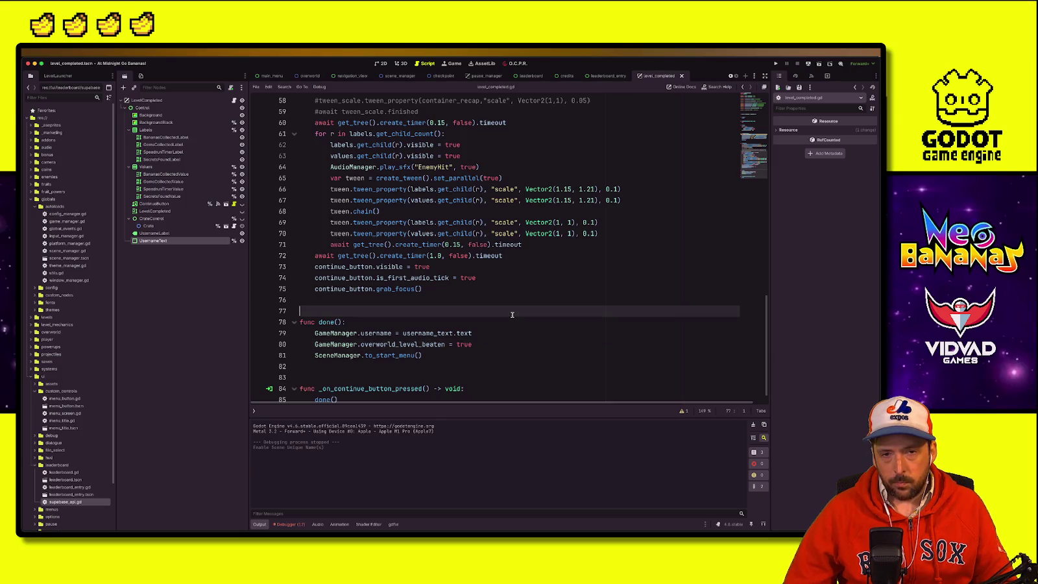
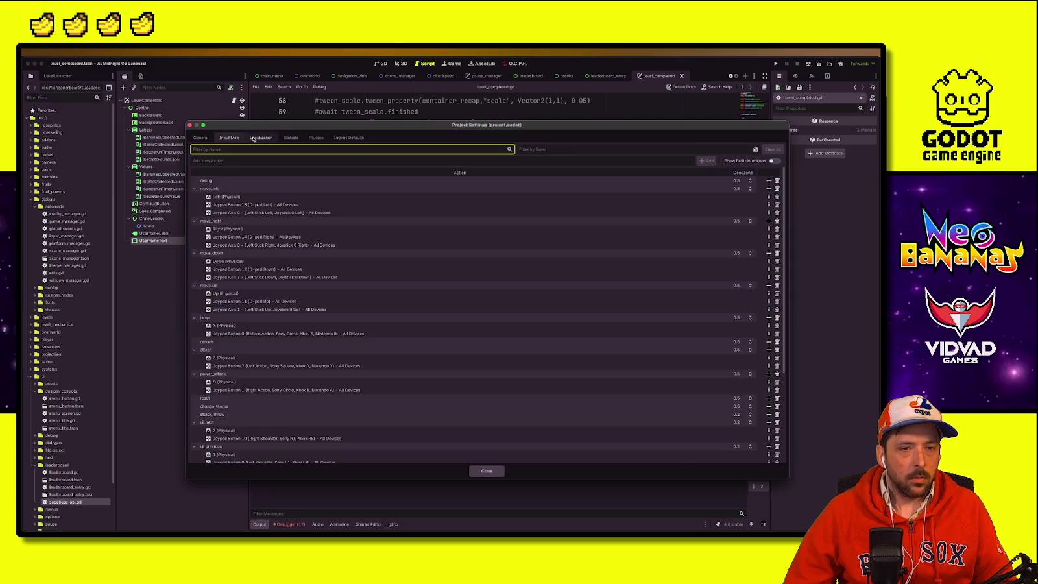
Step: Add res://ui/leaderboard/supabase_api.gd as a global autoload named SupabaseApi
{"action": "left_click", "coordinate": [289, 137]}
{"action": "left_click", "coordinate": [469, 163]}
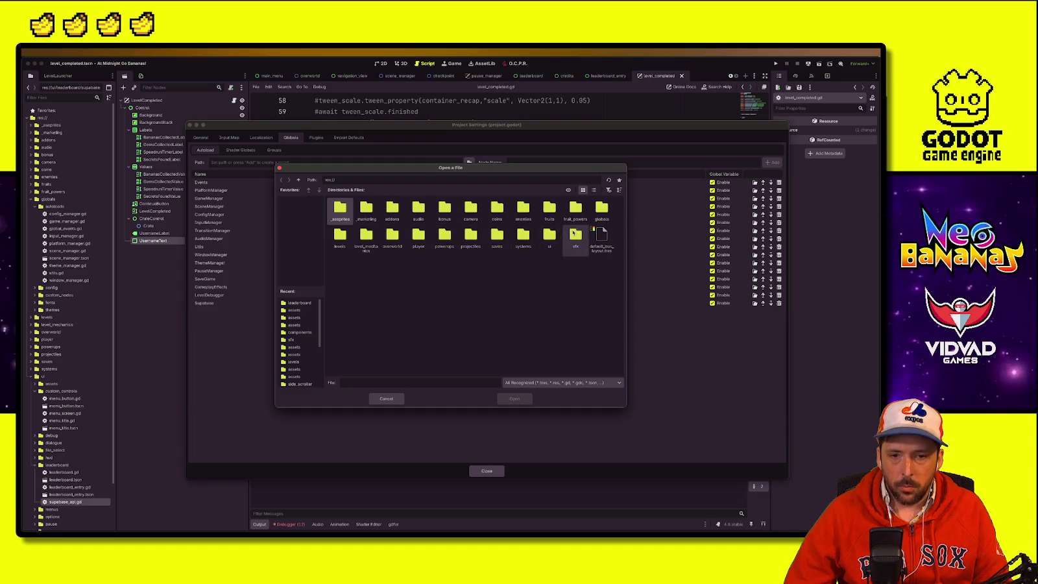
{"action": "double_click", "coordinate": [549, 235]}
{"action": "left_click", "coordinate": [506, 211]}
{"action": "double_click", "coordinate": [506, 211]}
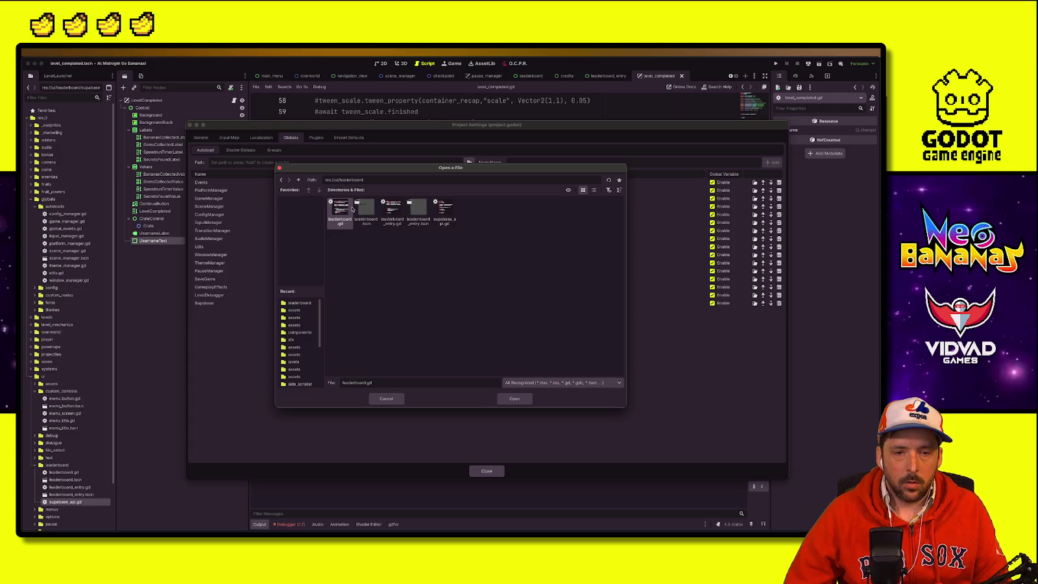
{"action": "double_click", "coordinate": [444, 208]}
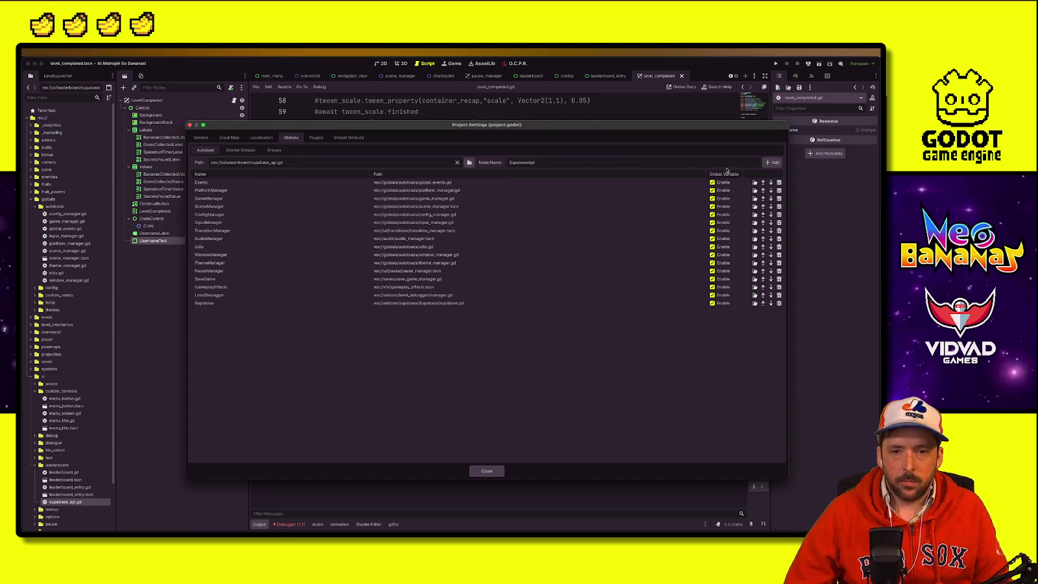
{"action": "left_click", "coordinate": [772, 163]}
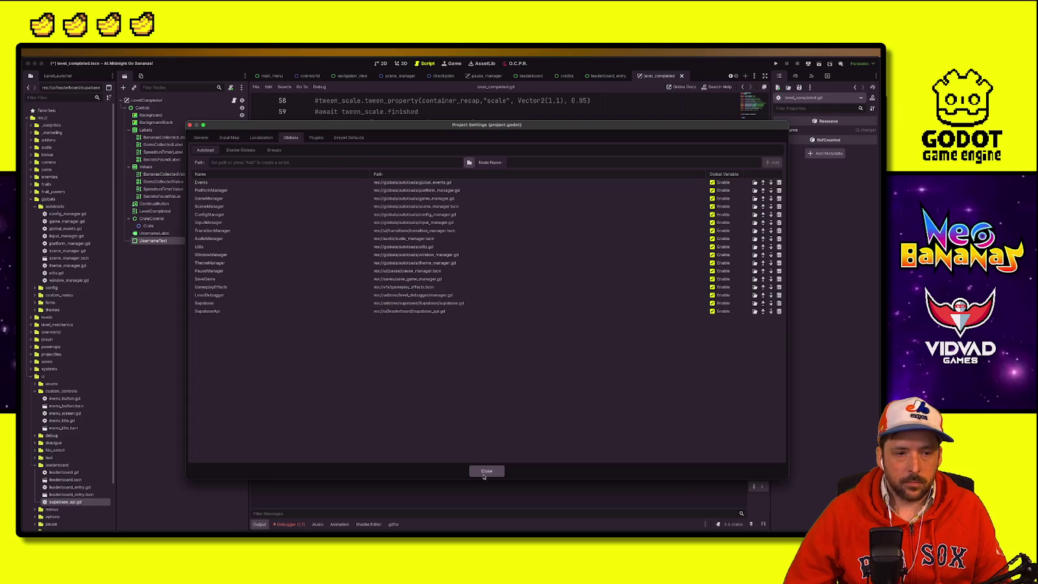
Step: Close Project Settings, reopening them once to confirm the SupabaseApi autoload, and return to line 76
{"action": "left_click", "coordinate": [486, 472]}
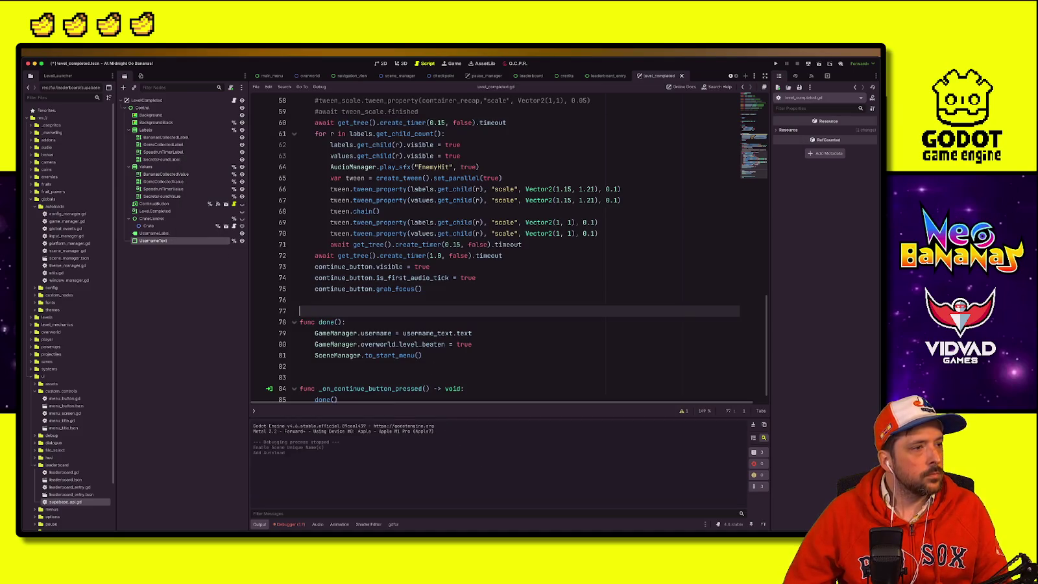
{"action": "key", "text": "super+comma"}
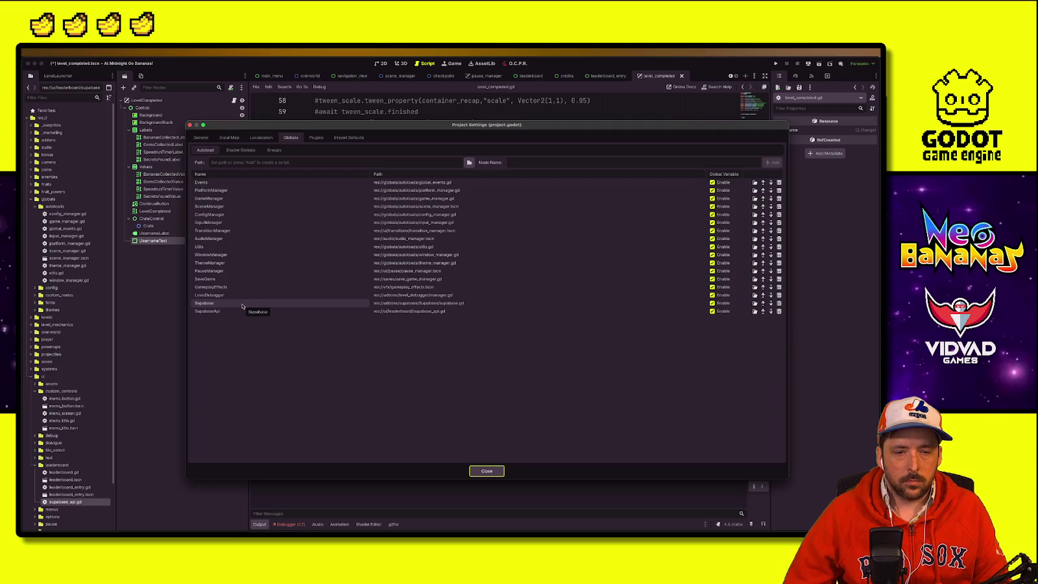
{"action": "left_click", "coordinate": [486, 471]}
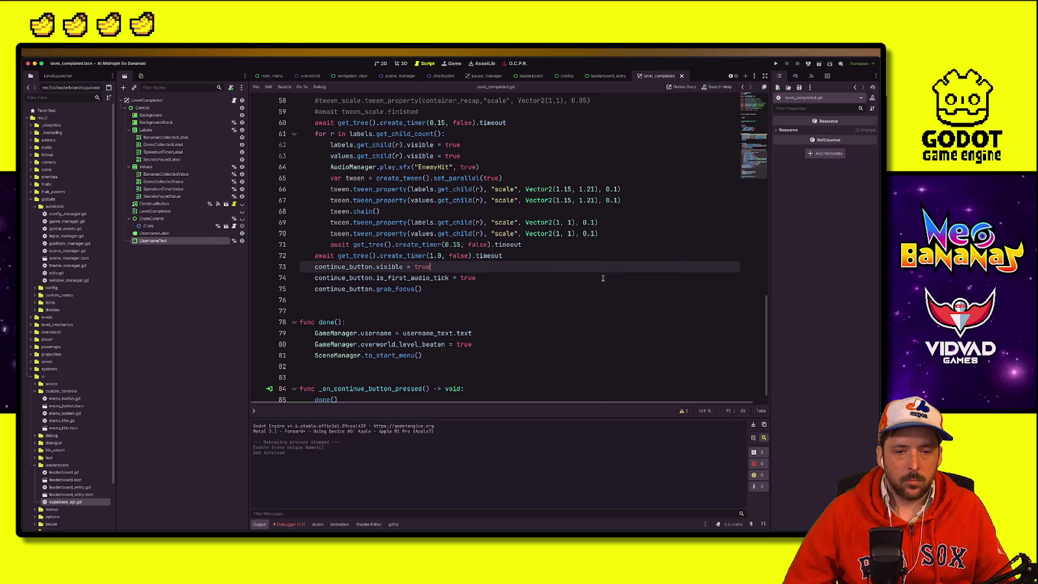
{"action": "left_click", "coordinate": [484, 301]}
Step: Delete the SupabaseApi node from the leaderboard scene
{"action": "left_click", "coordinate": [480, 346]}
{"action": "left_click", "coordinate": [587, 101]}
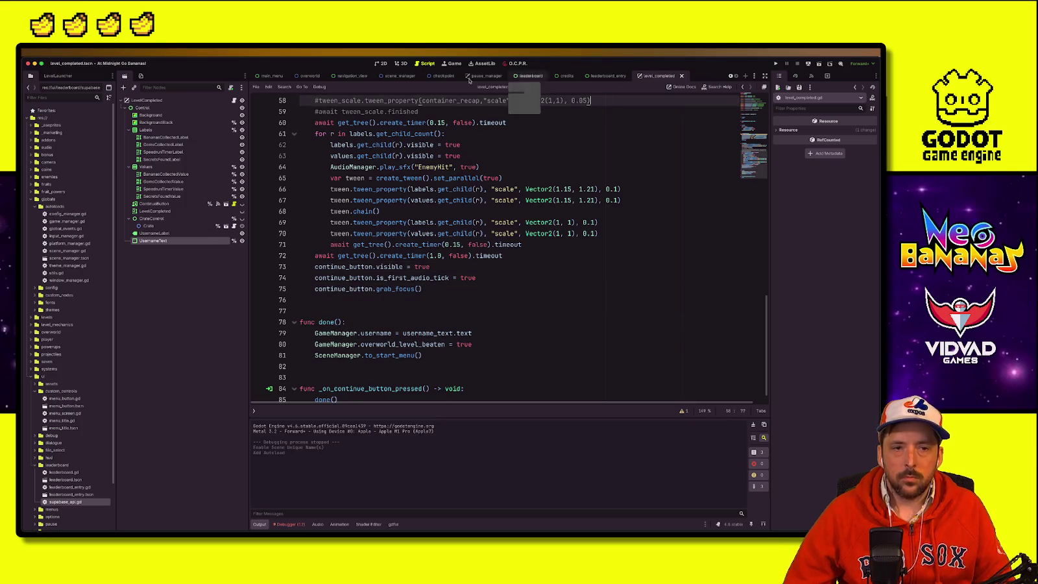
{"action": "left_click", "coordinate": [531, 76]}
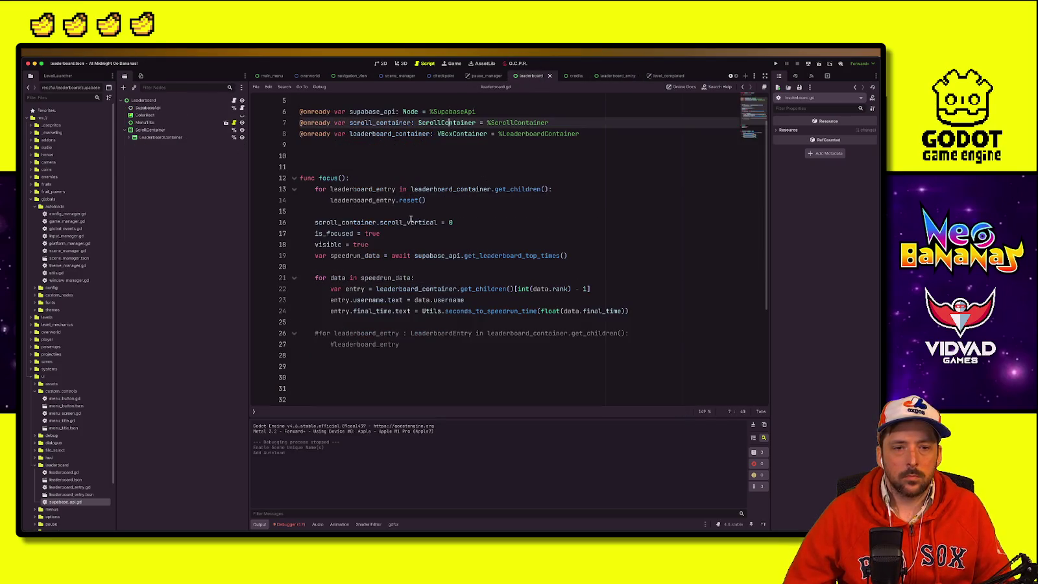
{"action": "left_click", "coordinate": [227, 108]}
{"action": "right_click", "coordinate": [225, 108]}
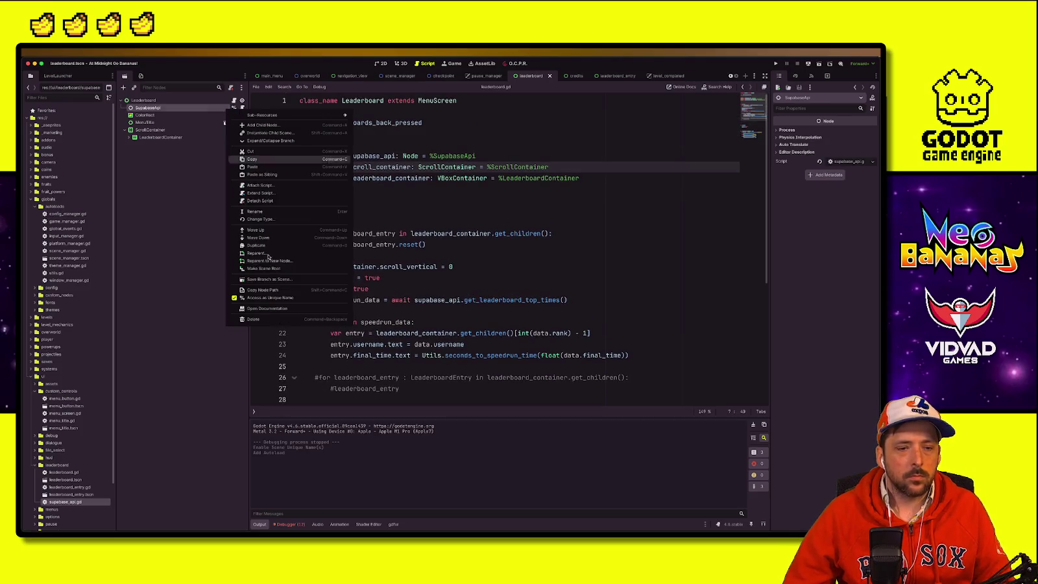
{"action": "left_click", "coordinate": [279, 322]}
{"action": "left_click", "coordinate": [469, 295]}
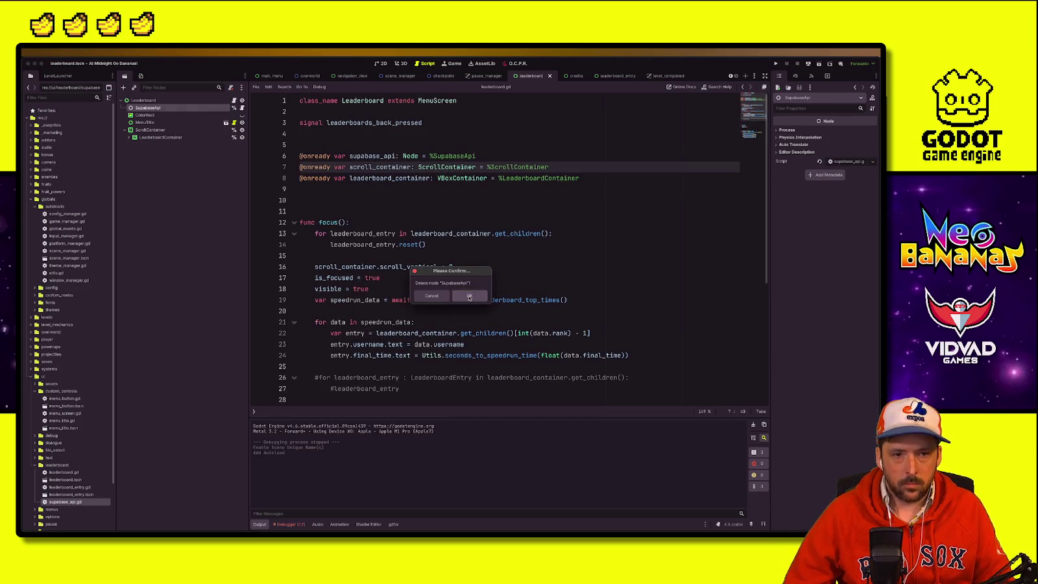
{"action": "left_click", "coordinate": [324, 189]}
{"action": "left_click", "coordinate": [301, 156]}
{"action": "key", "text": "super+k"}
{"action": "left_click", "coordinate": [412, 234]}
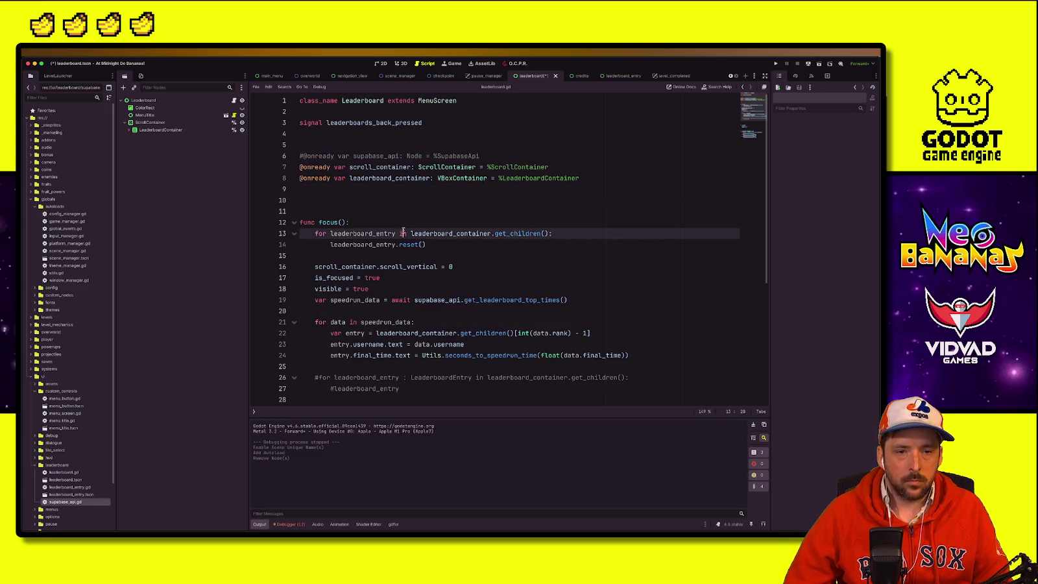
{"action": "key", "text": "super+s"}
Step: Change supabase_api to SupabaseApi on line 19 of leaderboard.gd and save
{"action": "scroll", "coordinate": [408, 275], "scroll_direction": "down", "scroll_amount": 2}
{"action": "left_click", "coordinate": [436, 231]}
{"action": "double_click", "coordinate": [436, 231]}
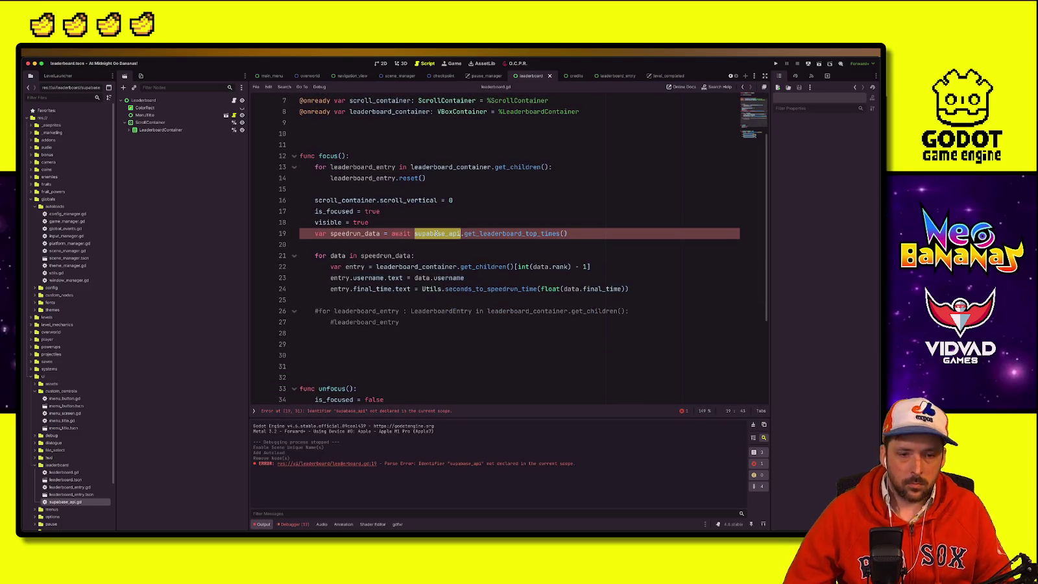
{"action": "type", "text": "SupabaseApi"}
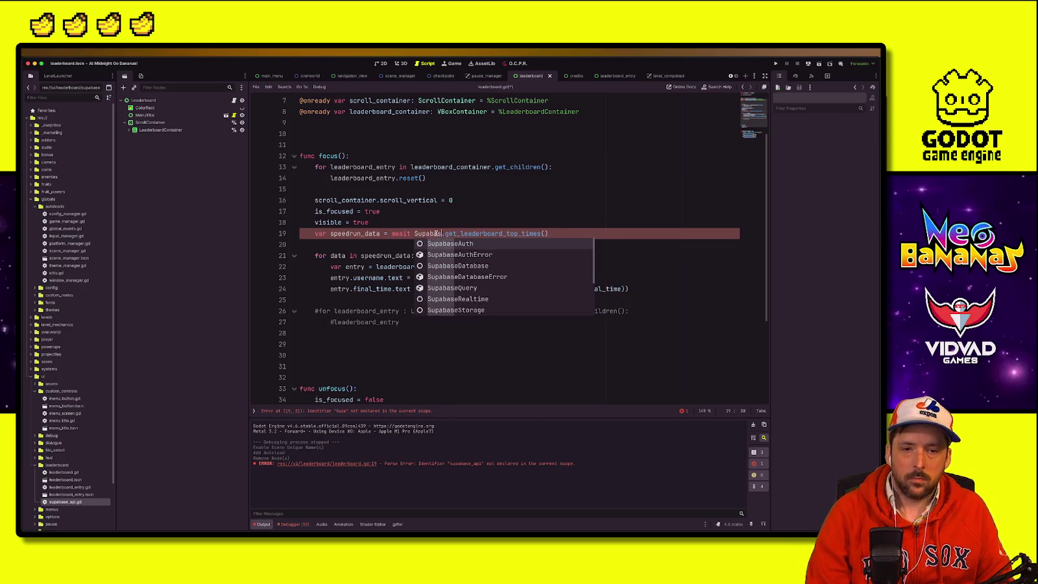
{"action": "key", "text": "super+s"}
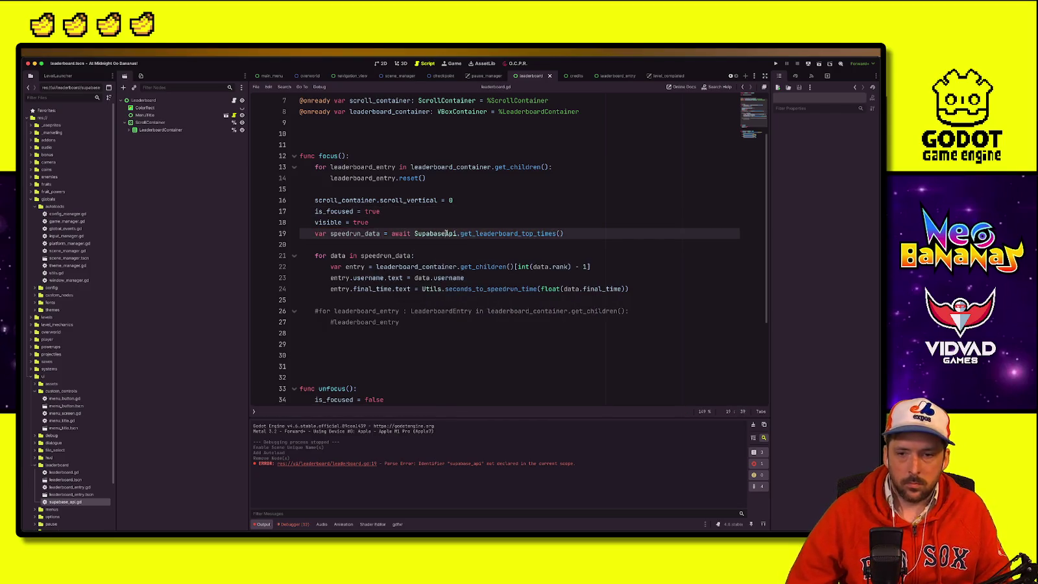
{"action": "scroll", "coordinate": [480, 323], "scroll_direction": "down", "scroll_amount": 4}
{"action": "scroll", "coordinate": [480, 323], "scroll_direction": "up", "scroll_amount": 6}
{"action": "left_click", "coordinate": [493, 262]}
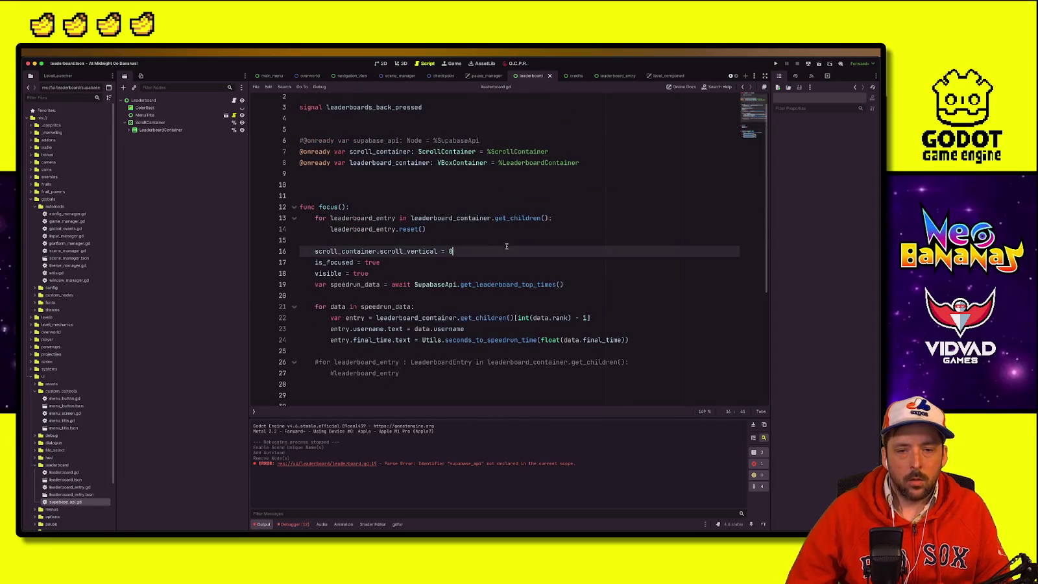
{"action": "left_click", "coordinate": [665, 76]}
Step: Add a SupabaseApi.upload() call on a new line after line 80 in done()
{"action": "left_click", "coordinate": [480, 351]}
{"action": "key", "text": "Return"}
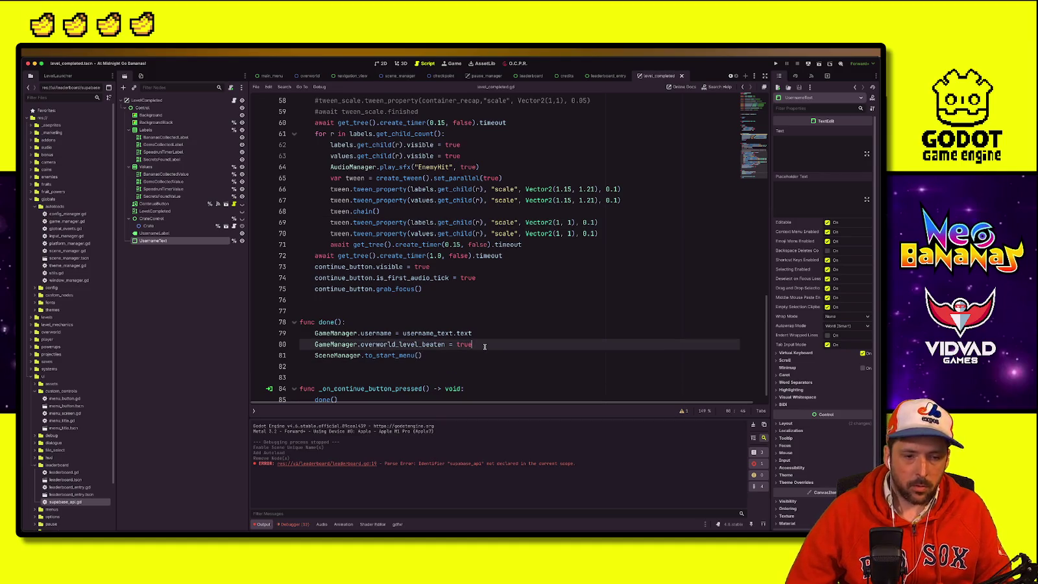
{"action": "type", "text": "Supa"}
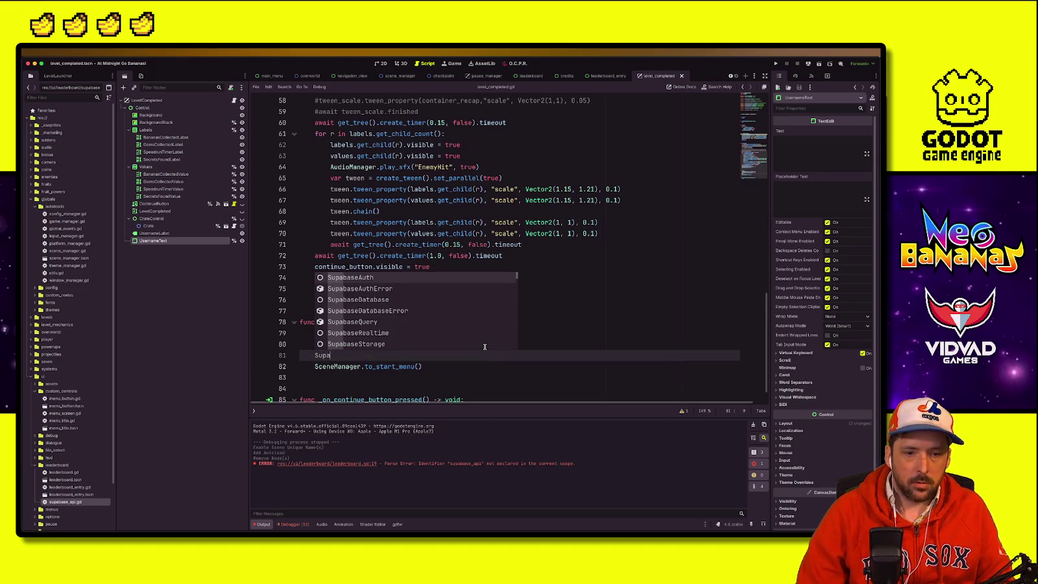
{"action": "type", "text": "baseApi"}
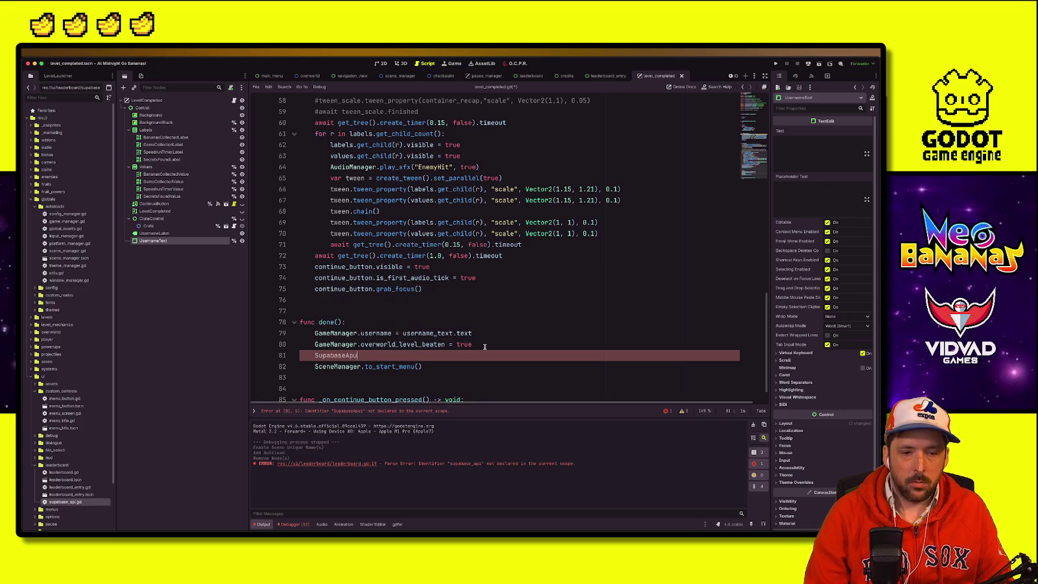
{"action": "type", "text": ".upload()"}
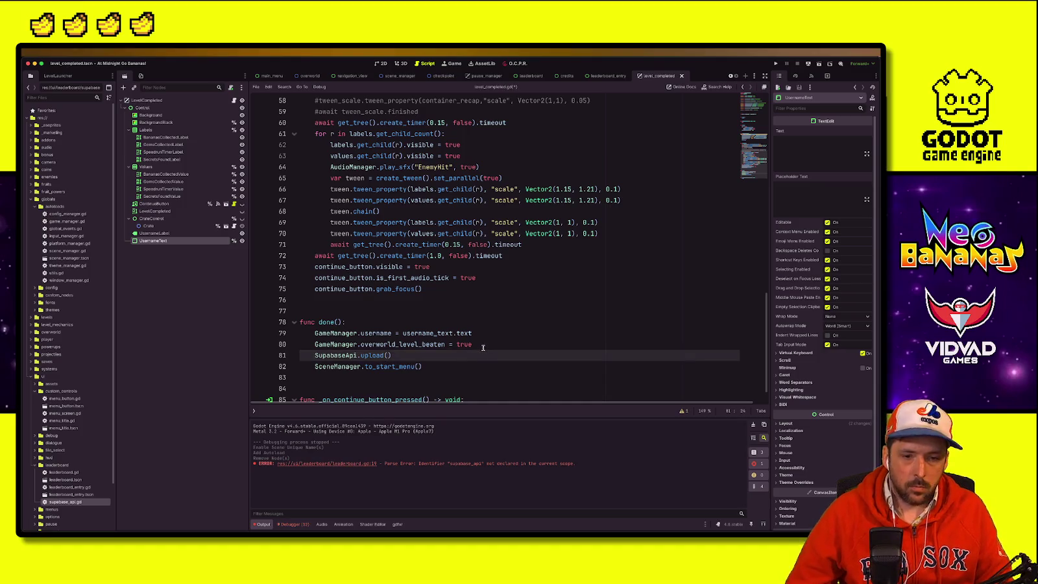
Step: Jump to the upload() definition in supabase_api.gd
{"action": "left_click", "coordinate": [373, 355], "text": "ctrl"}
{"action": "left_click", "coordinate": [445, 308]}
{"action": "scroll", "coordinate": [445, 308], "scroll_direction": "down", "scroll_amount": 4}
{"action": "left_click", "coordinate": [437, 297]}
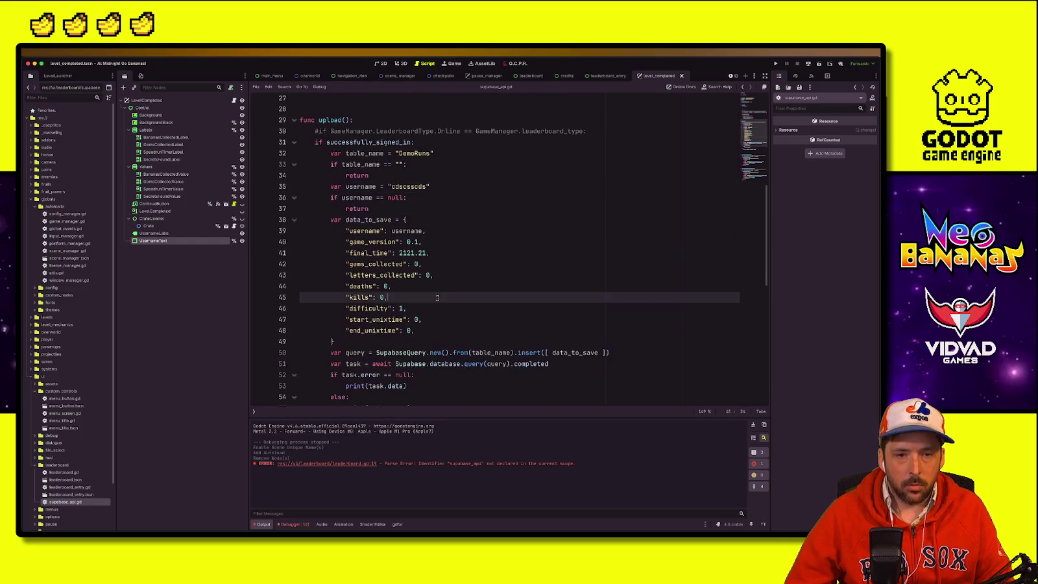
Step: Review the upload() code, trying and undoing a replacement of the username value on line 39
{"action": "double_click", "coordinate": [415, 232]}
{"action": "type", "text": "GameM"}
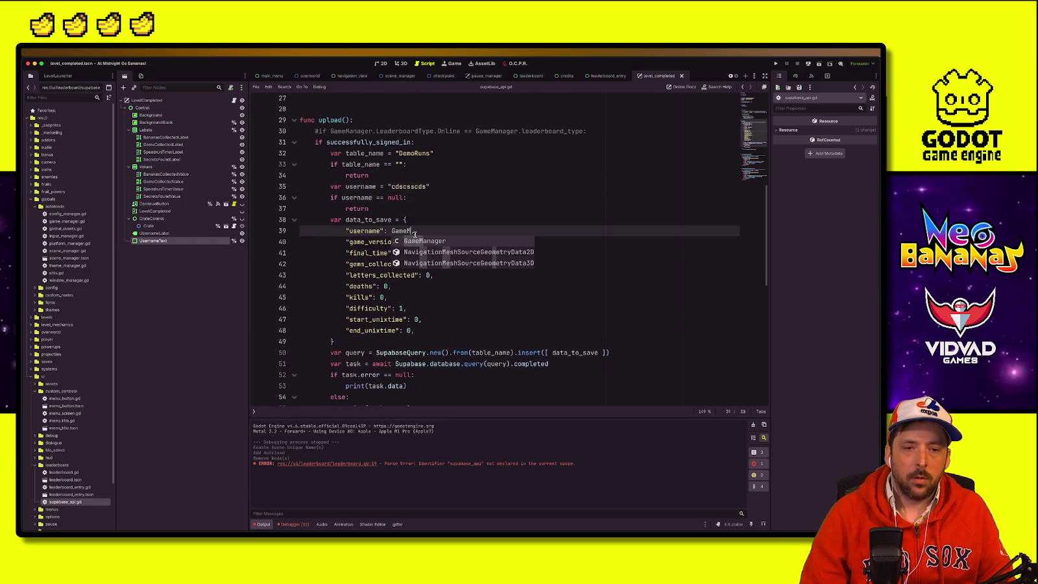
{"action": "key", "text": "ctrl+z"}
{"action": "key", "text": "ctrl+z"}
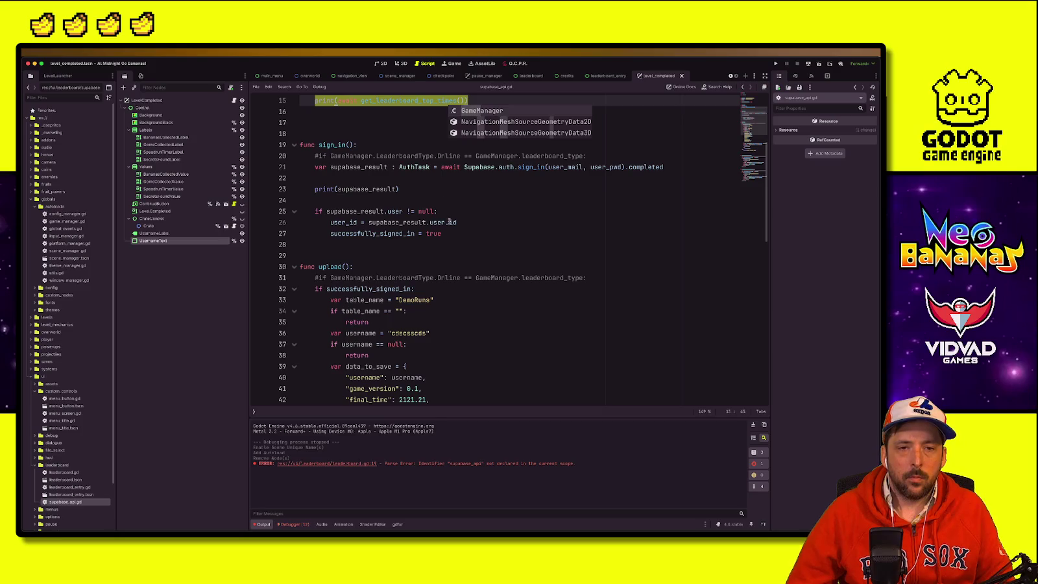
{"action": "left_click", "coordinate": [449, 222]}
{"action": "scroll", "coordinate": [448, 221], "scroll_direction": "up", "scroll_amount": 5}
{"action": "scroll", "coordinate": [421, 259], "scroll_direction": "down", "scroll_amount": 3}
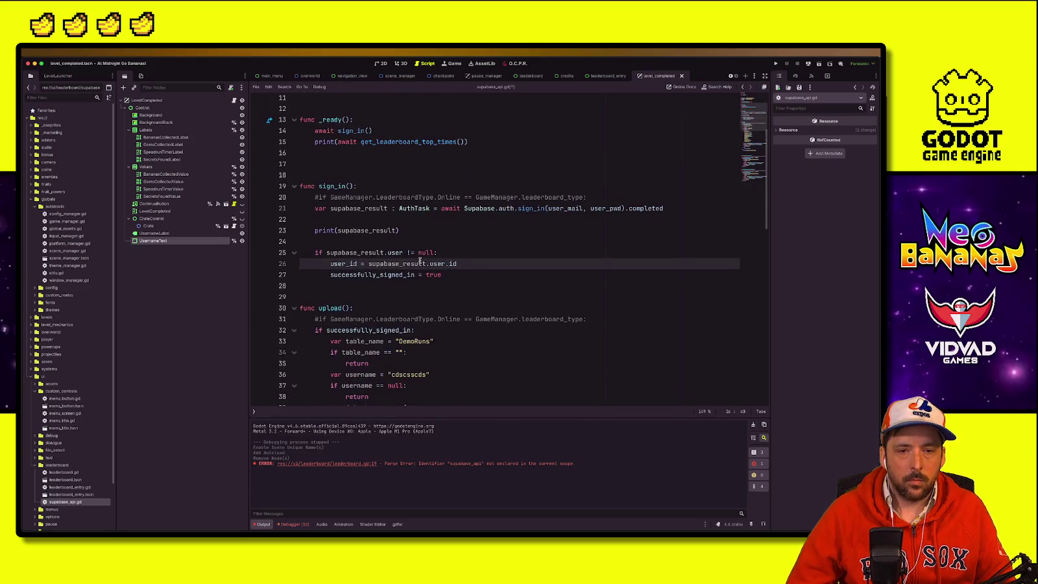
{"action": "scroll", "coordinate": [532, 252], "scroll_direction": "down", "scroll_amount": 3}
{"action": "left_click", "coordinate": [532, 252]}
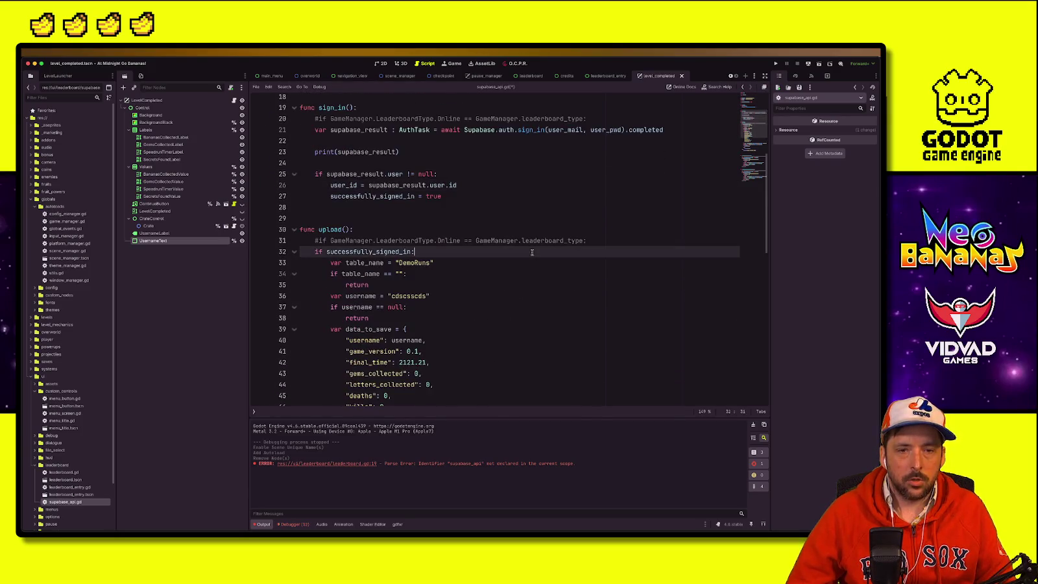
{"action": "left_click", "coordinate": [368, 196]}
{"action": "scroll", "coordinate": [421, 247], "scroll_direction": "down", "scroll_amount": 2}
{"action": "left_click", "coordinate": [421, 266]}
{"action": "left_click", "coordinate": [421, 209]}
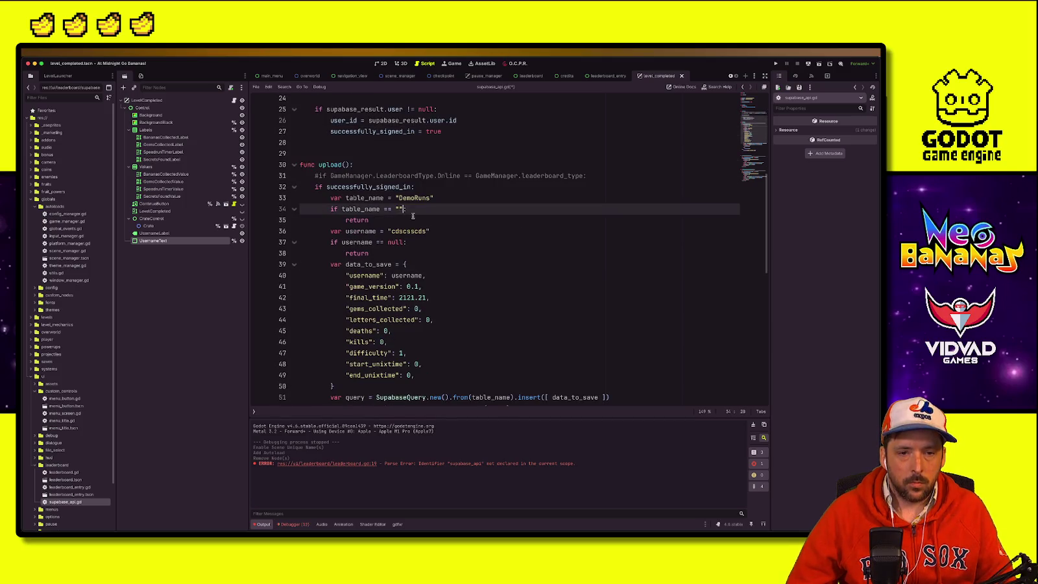
{"action": "left_click", "coordinate": [459, 231]}
Step: Use GameManager.username for the username and add an empty-string test to its null check
{"action": "double_click", "coordinate": [409, 231]}
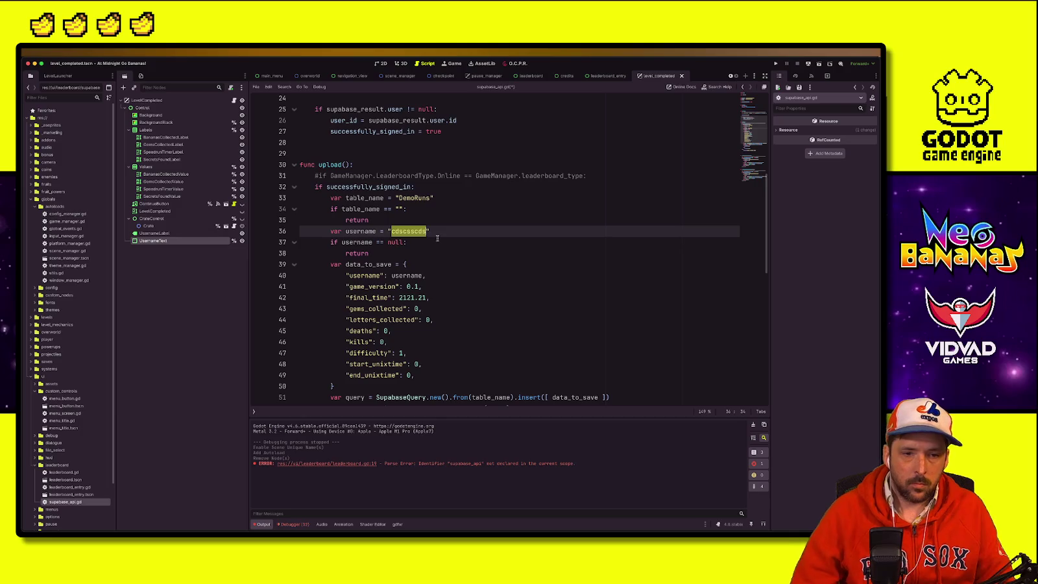
{"action": "type", "text": "GameManager.username"}
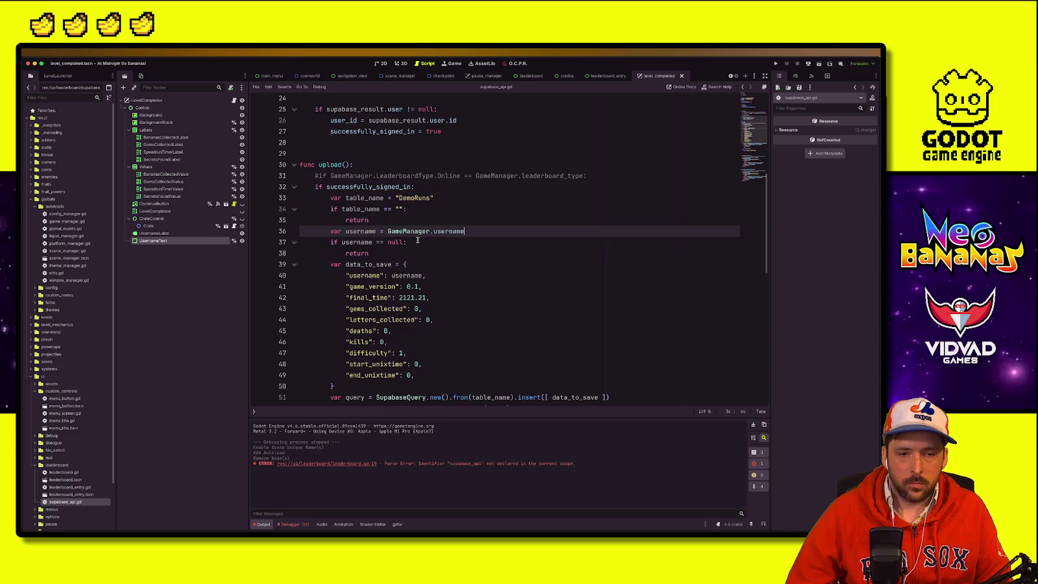
{"action": "left_click", "coordinate": [407, 242]}
{"action": "type", "text": "or username "}
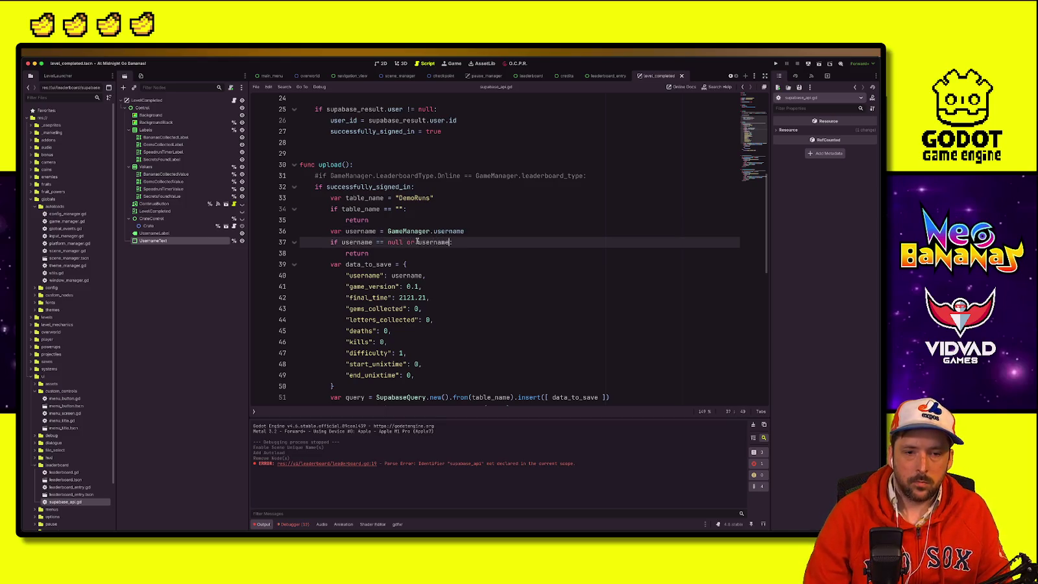
{"action": "type", "text": "== \""}
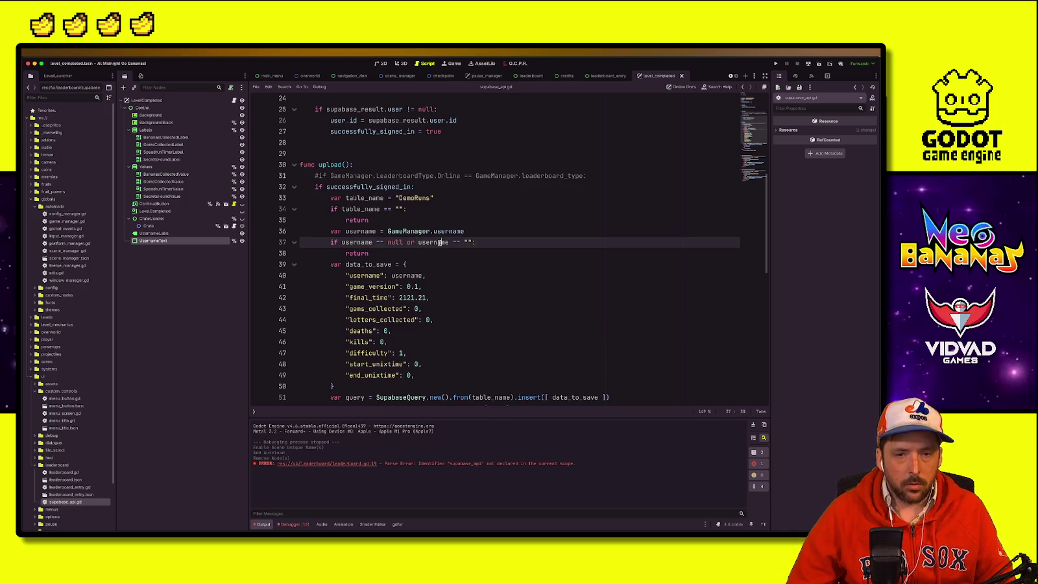
{"action": "left_click", "coordinate": [464, 251]}
{"action": "left_click", "coordinate": [401, 214]}
{"action": "double_click", "coordinate": [415, 198]}
{"action": "left_click", "coordinate": [407, 231]}
{"action": "left_click", "coordinate": [484, 327]}
{"action": "left_click", "coordinate": [449, 288]}
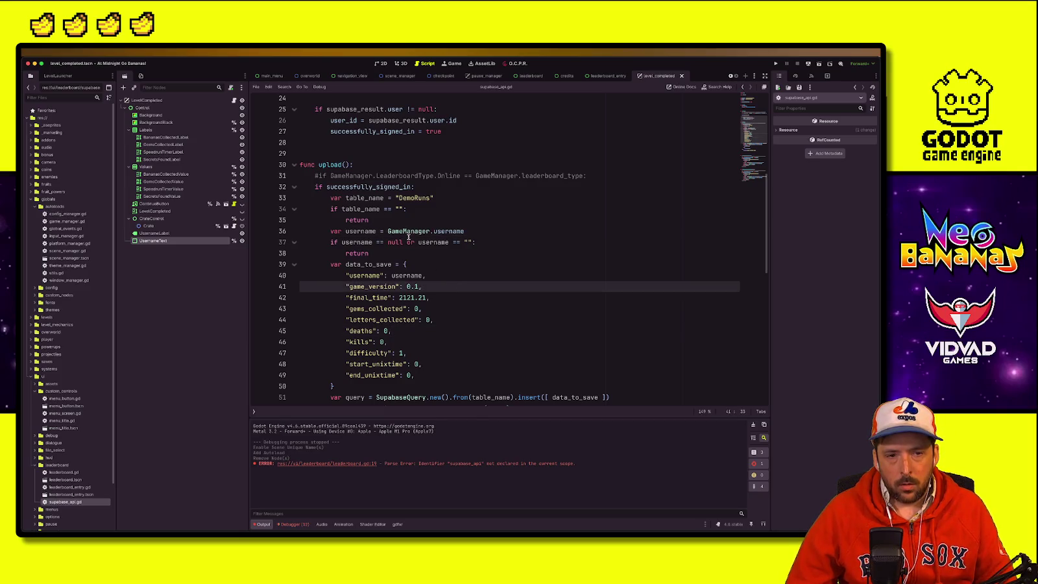
{"action": "left_click", "coordinate": [437, 268]}
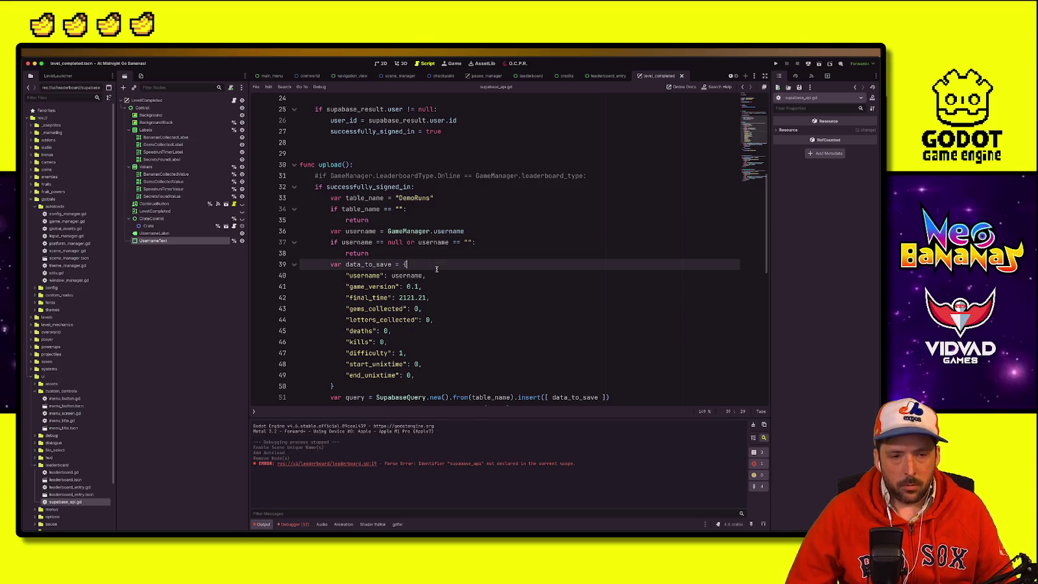
{"action": "left_click", "coordinate": [429, 281]}
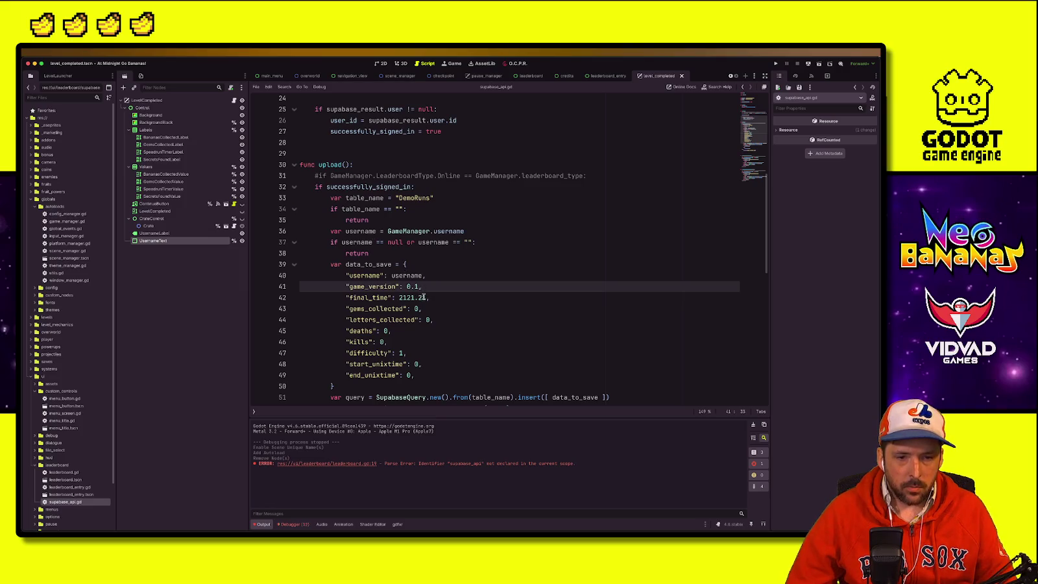
Step: Replace the hard-coded final_time value with GameManager.final and open its definition in game_manager.gd
{"action": "double_click", "coordinate": [422, 296]}
{"action": "key", "text": "BackSpace"}
{"action": "key", "text": "BackSpace"}
{"action": "type", "text": "GameManager.fi"}
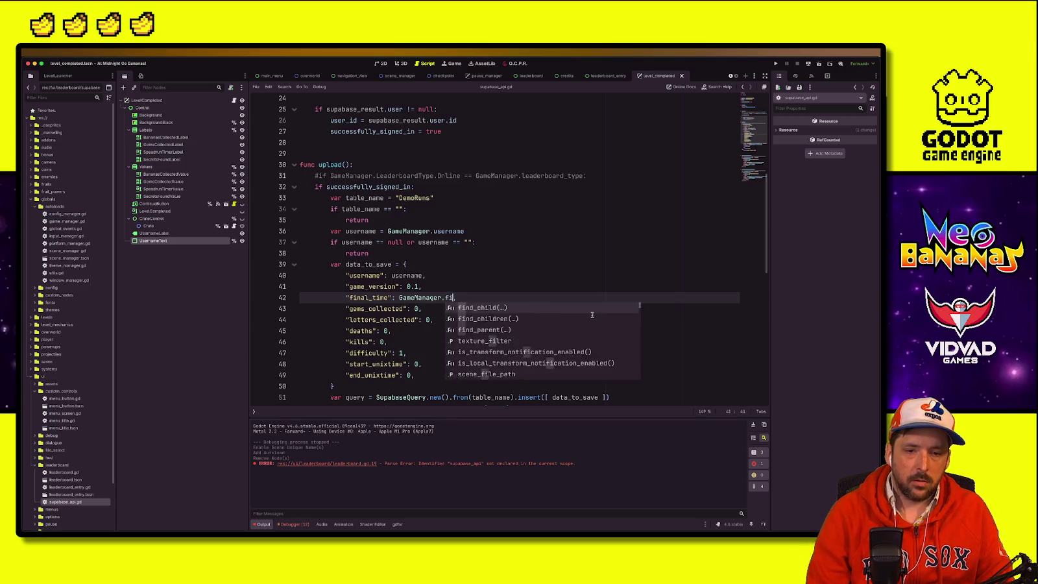
{"action": "type", "text": "nal,"}
{"action": "key", "text": "Up"}
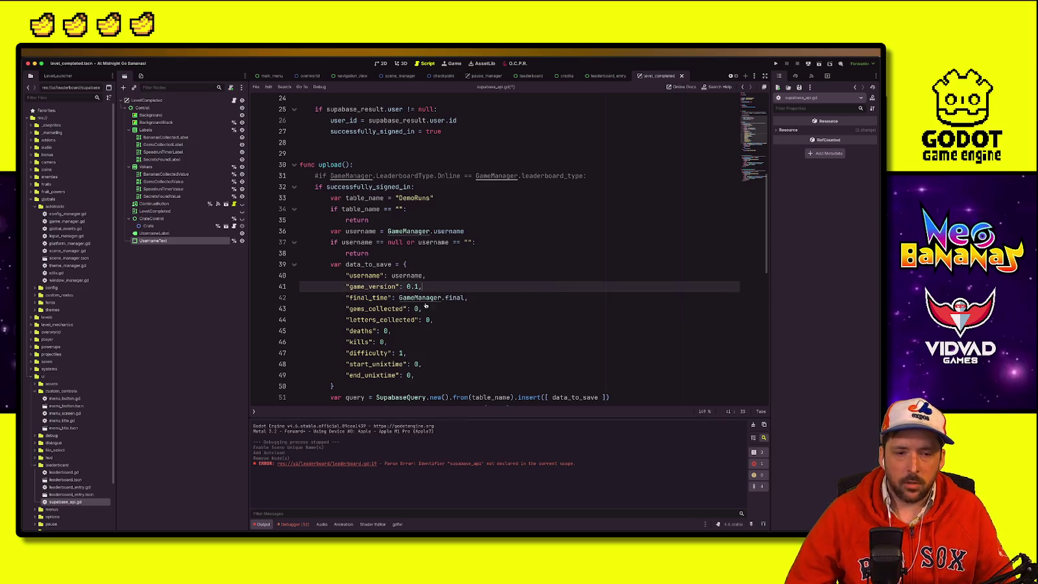
{"action": "left_click", "coordinate": [420, 299], "text": "ctrl"}
{"action": "double_click", "coordinate": [331, 287]}
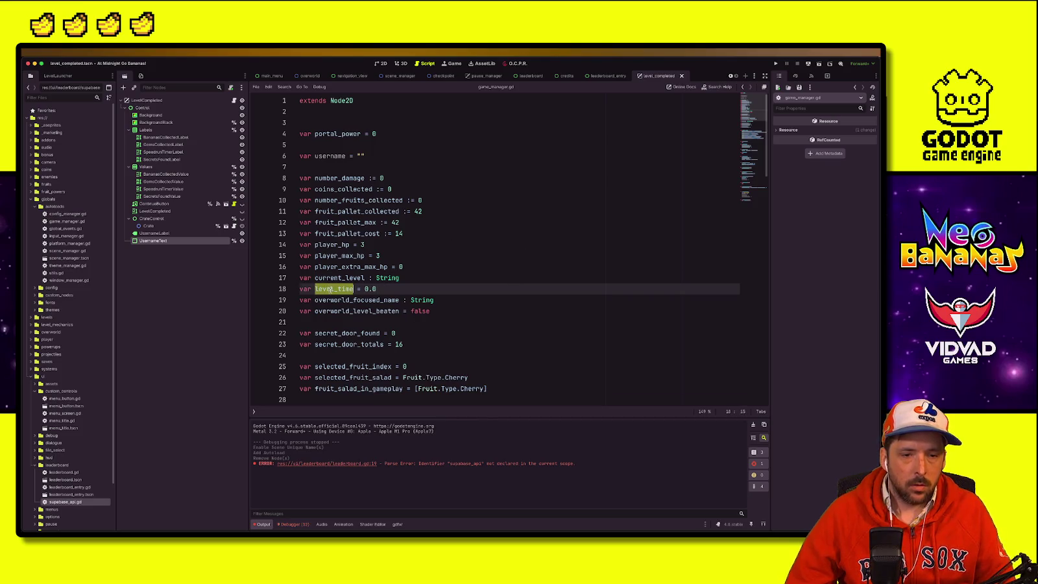
Step: Search game_manager.gd for level_time and step through its matches
{"action": "left_click", "coordinate": [480, 296]}
{"action": "key", "text": "ctrl+f"}
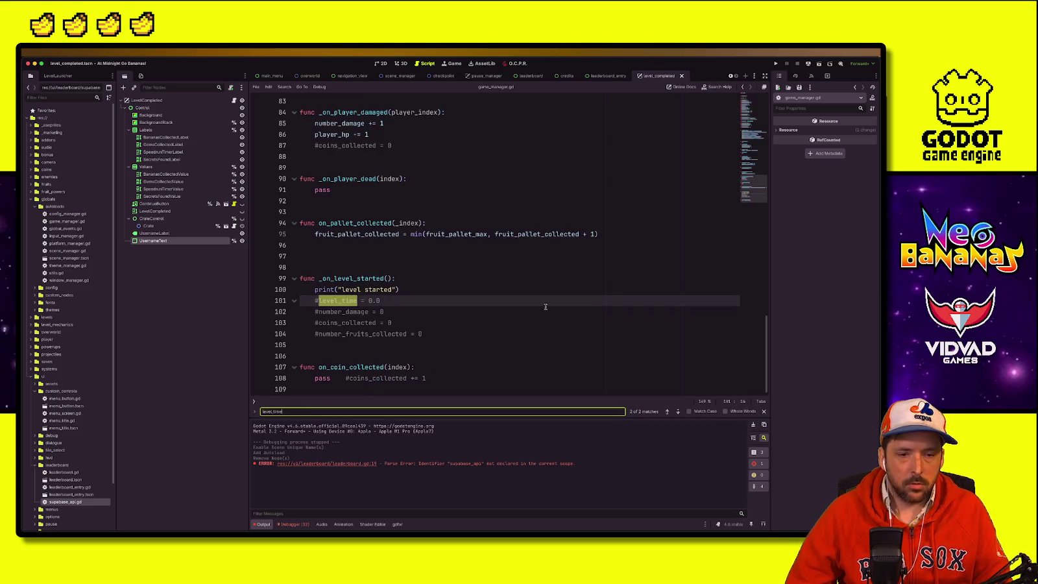
{"action": "left_click", "coordinate": [678, 412]}
{"action": "left_click", "coordinate": [678, 411]}
{"action": "left_click", "coordinate": [678, 411]}
{"action": "left_click", "coordinate": [406, 310]}
{"action": "scroll", "coordinate": [396, 295], "scroll_direction": "down", "scroll_amount": 2}
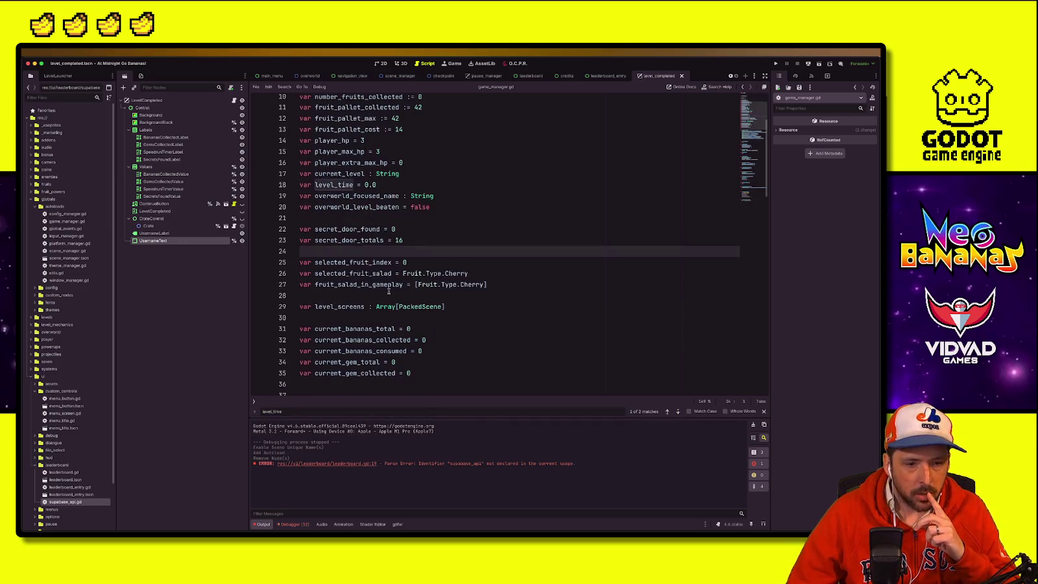
{"action": "scroll", "coordinate": [389, 291], "scroll_direction": "down", "scroll_amount": 2}
{"action": "scroll", "coordinate": [388, 297], "scroll_direction": "up", "scroll_amount": 4}
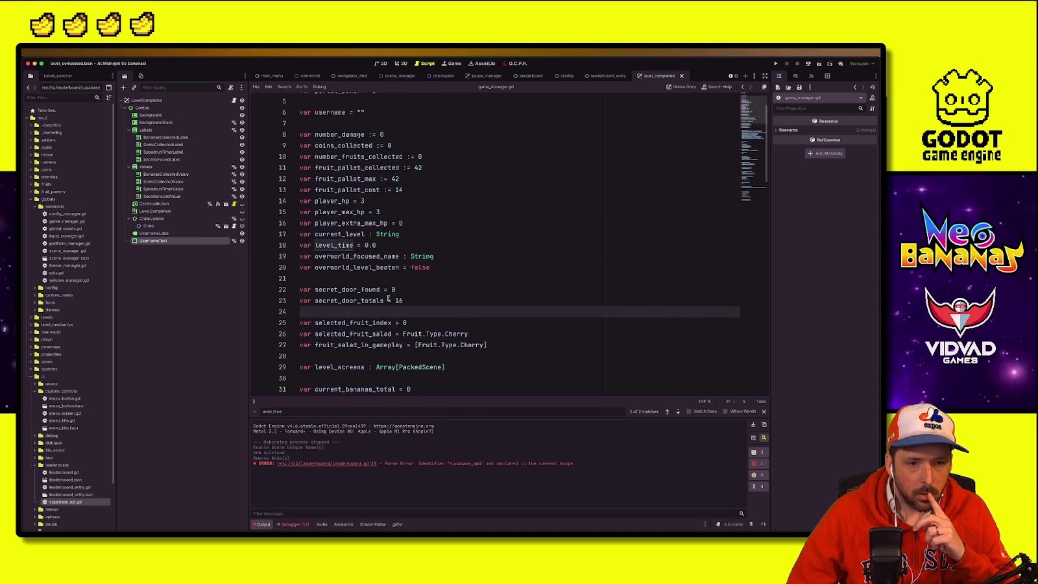
{"action": "scroll", "coordinate": [388, 298], "scroll_direction": "up", "scroll_amount": 2}
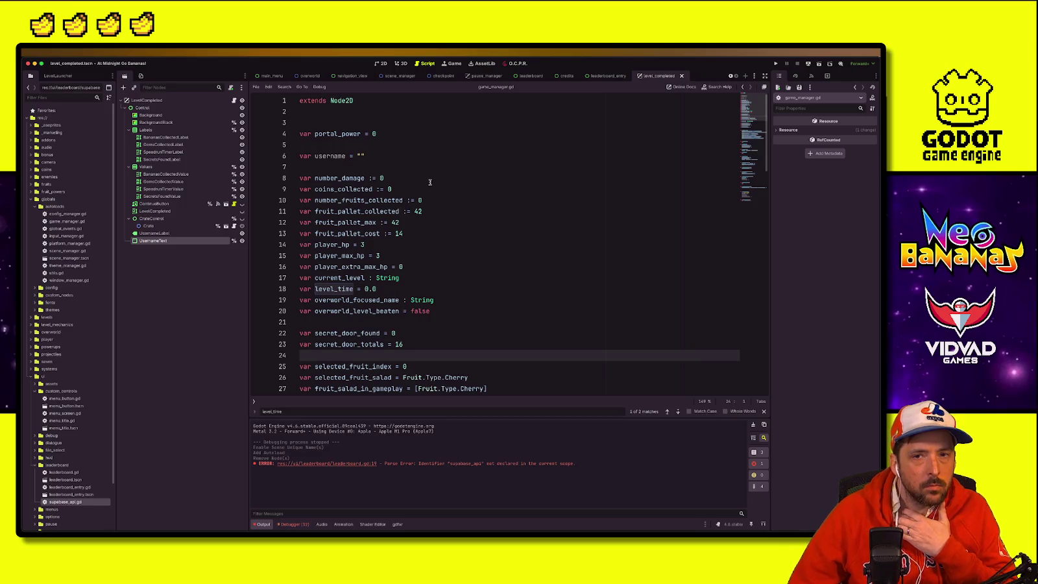
{"action": "left_click", "coordinate": [496, 174]}
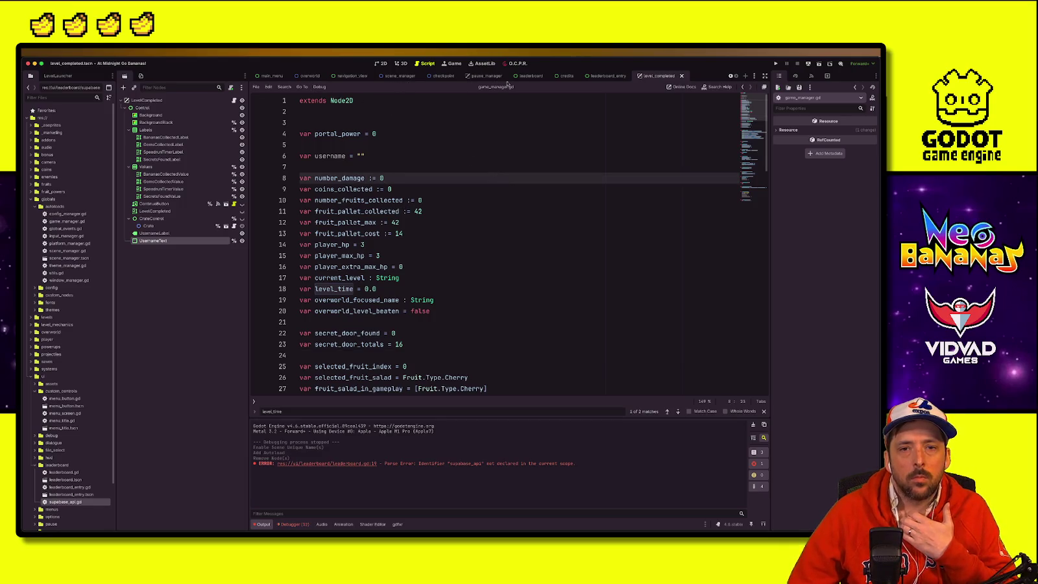
{"action": "left_click", "coordinate": [456, 137]}
Step: Open level_manager.gd via Quick Open
{"action": "key", "text": "shift+alt+o"}
{"action": "type", "text": "level_manager"}
{"action": "key", "text": "Return"}
{"action": "left_click", "coordinate": [494, 155]}
{"action": "scroll", "coordinate": [759, 188], "scroll_direction": "up", "scroll_amount": 12}
{"action": "scroll", "coordinate": [753, 112], "scroll_direction": "up", "scroll_amount": 8}
Step: Look over level_manager.gd's declarations and start a file search for 'level'
{"action": "left_click", "coordinate": [597, 187]}
{"action": "left_click", "coordinate": [362, 289]}
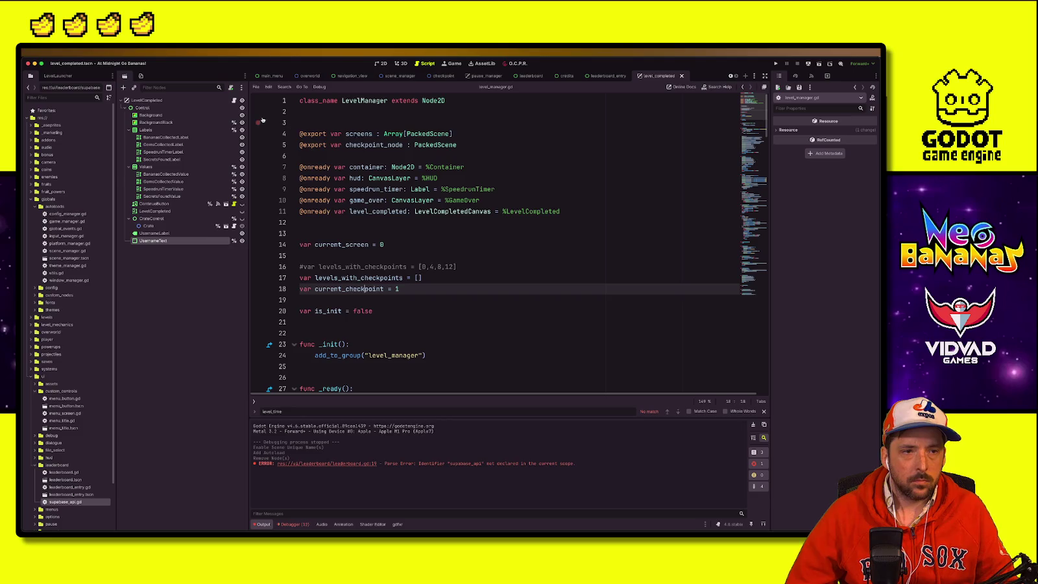
{"action": "left_click", "coordinate": [475, 103]}
{"action": "left_click", "coordinate": [517, 167]}
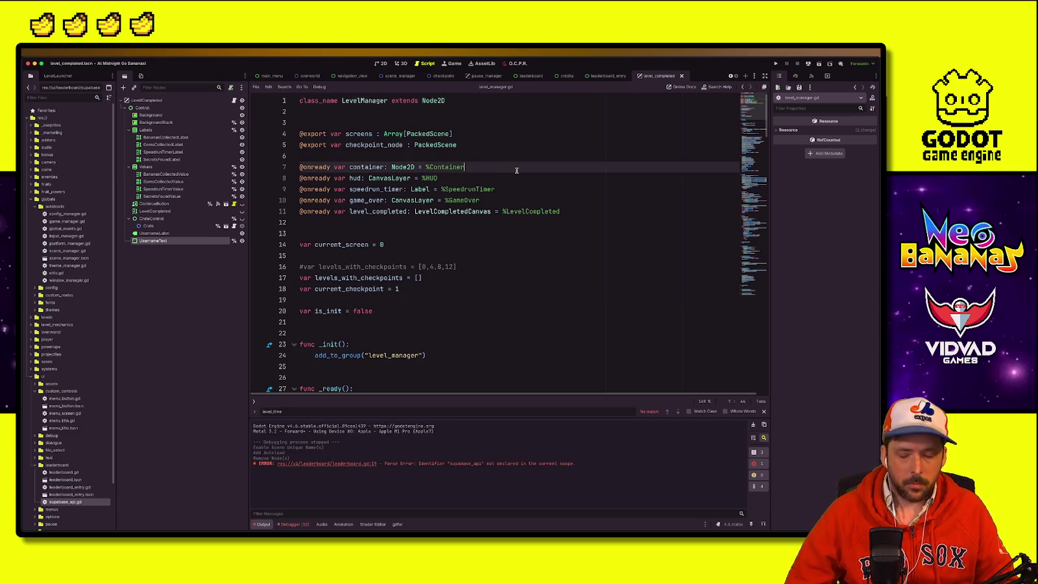
{"action": "key", "text": "shift+alt+o"}
{"action": "type", "text": "level"}
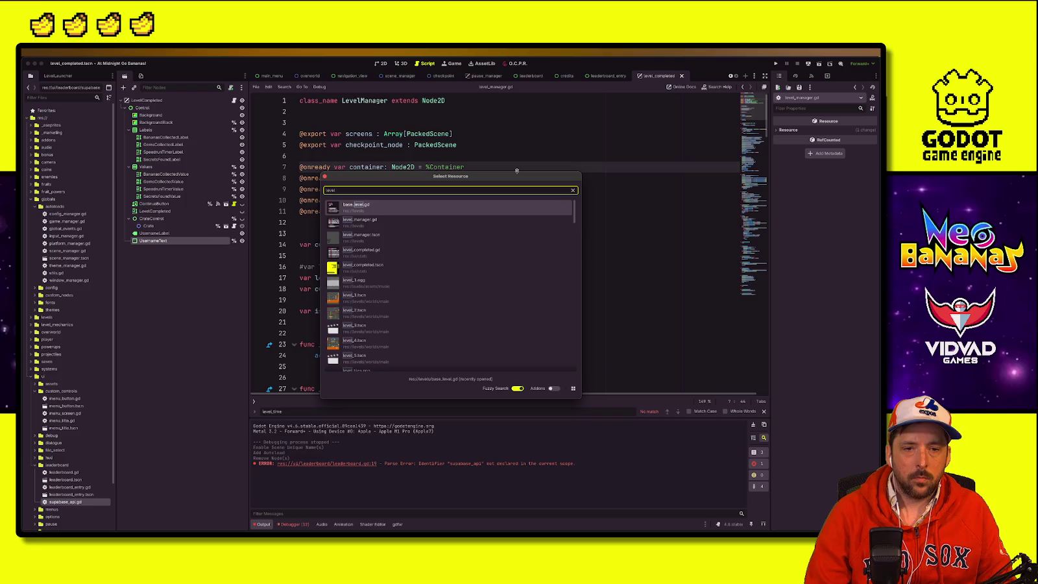
Step: Open level_manager.tscn, then the HUD's speedrun timer script, and find GameManager.level_time on line 150
{"action": "left_click", "coordinate": [361, 236]}
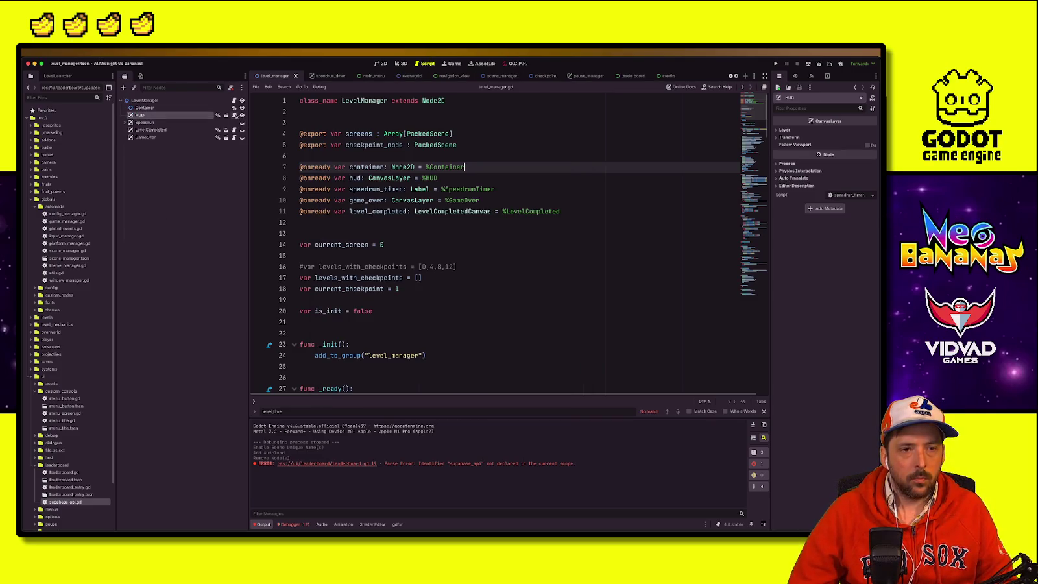
{"action": "left_click", "coordinate": [235, 115]}
{"action": "scroll", "coordinate": [298, 130], "scroll_direction": "down", "scroll_amount": 3}
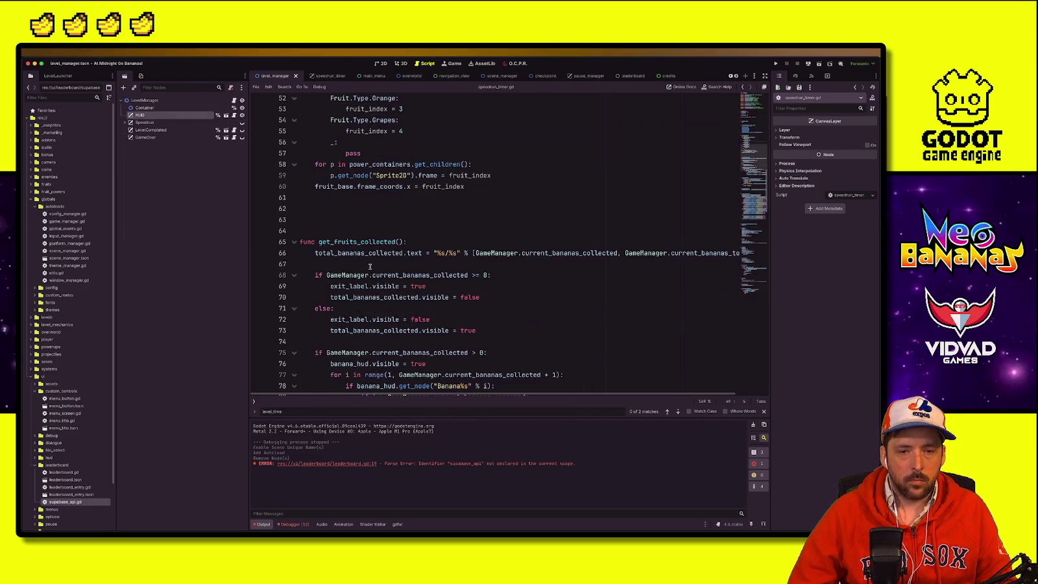
{"action": "key", "text": "ctrl+f"}
{"action": "type", "text": "level_t"}
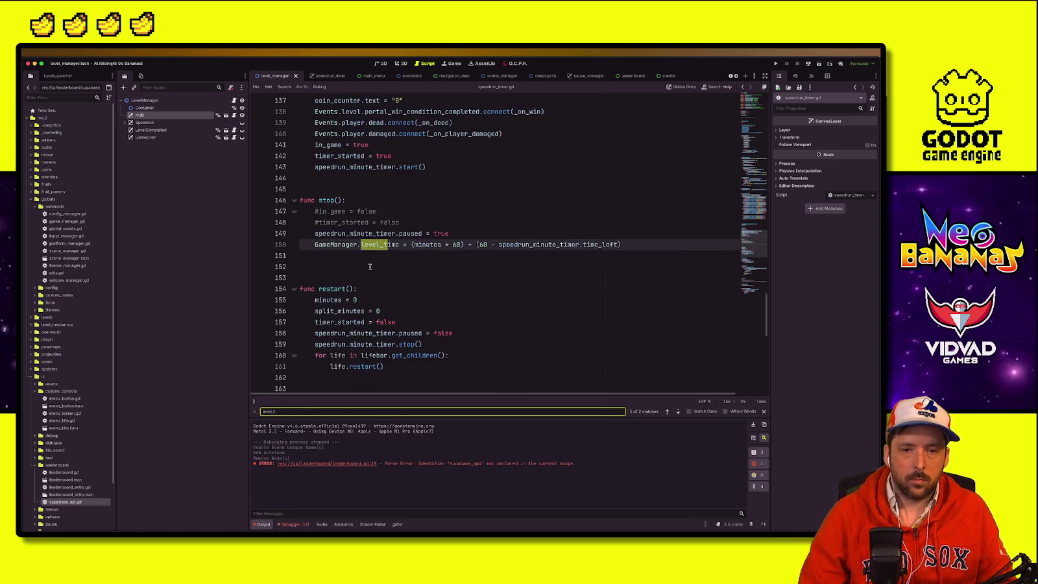
{"action": "type", "text": "i"}
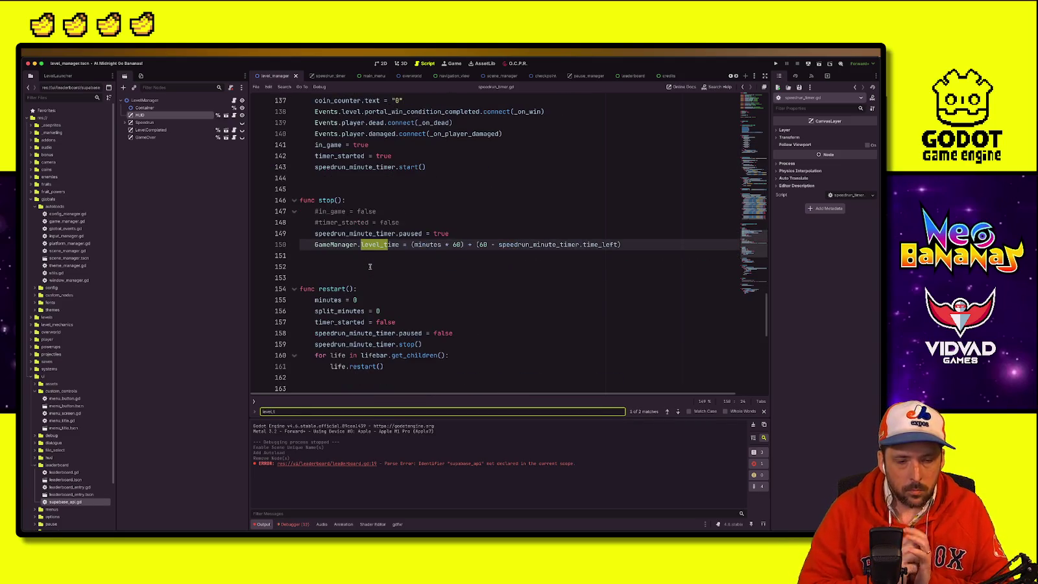
{"action": "left_click", "coordinate": [370, 266]}
{"action": "left_click", "coordinate": [337, 244]}
{"action": "left_click_drag", "start_coordinate": [316, 244], "coordinate": [398, 242]}
Step: Review the speedrun timer code around get_pallet_collected
{"action": "scroll", "coordinate": [405, 318], "scroll_direction": "down", "scroll_amount": 10}
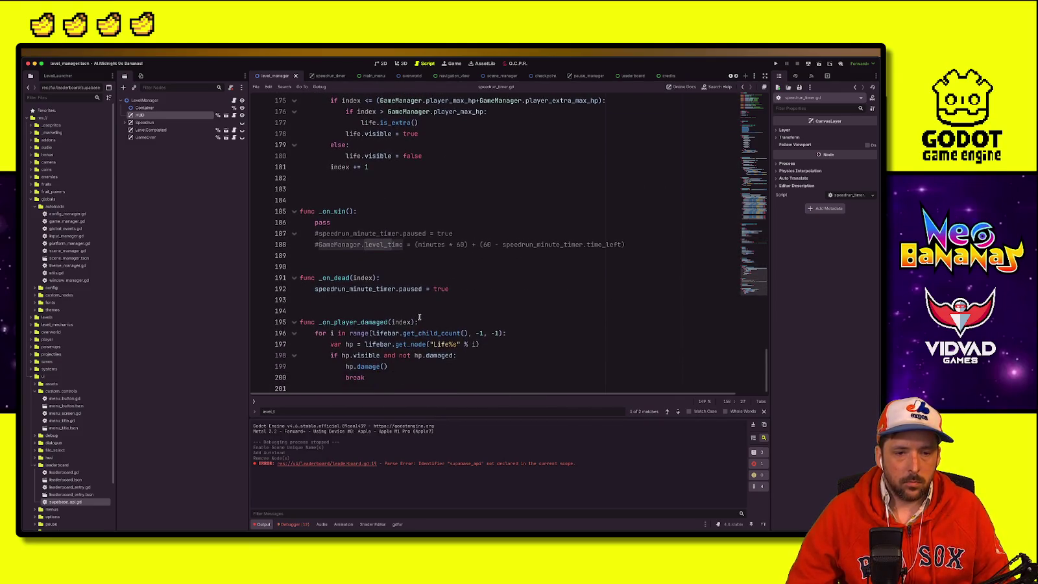
{"action": "scroll", "coordinate": [419, 318], "scroll_direction": "up", "scroll_amount": 10}
{"action": "scroll", "coordinate": [419, 320], "scroll_direction": "up", "scroll_amount": 6}
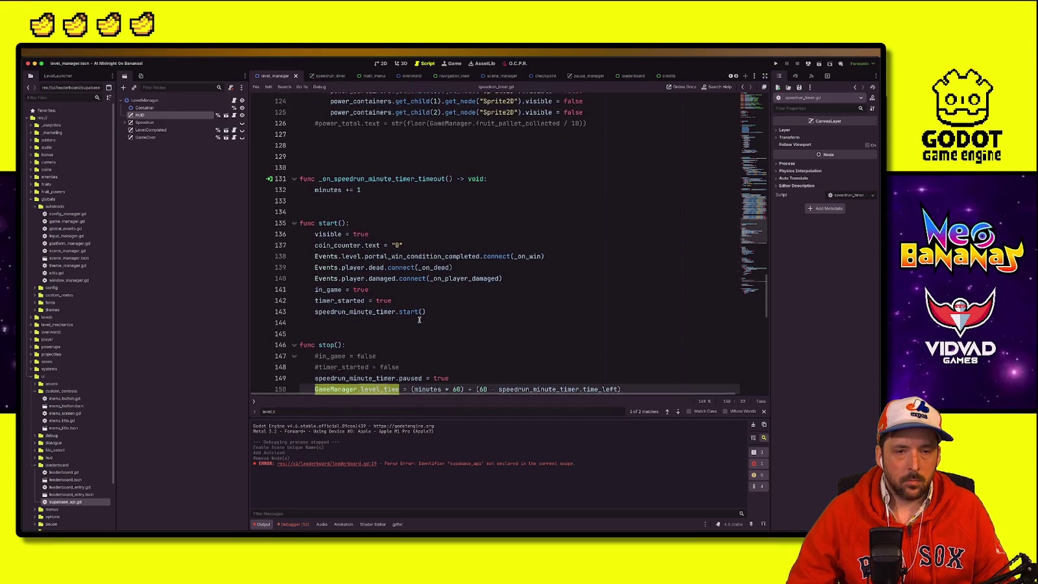
{"action": "scroll", "coordinate": [420, 320], "scroll_direction": "up", "scroll_amount": 15}
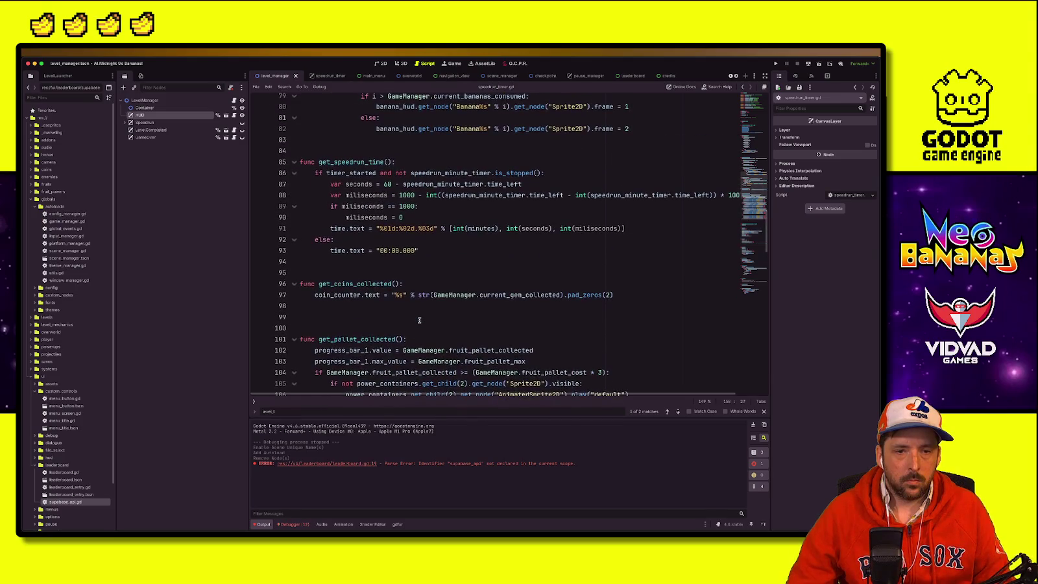
{"action": "scroll", "coordinate": [406, 294], "scroll_direction": "down", "scroll_amount": 5}
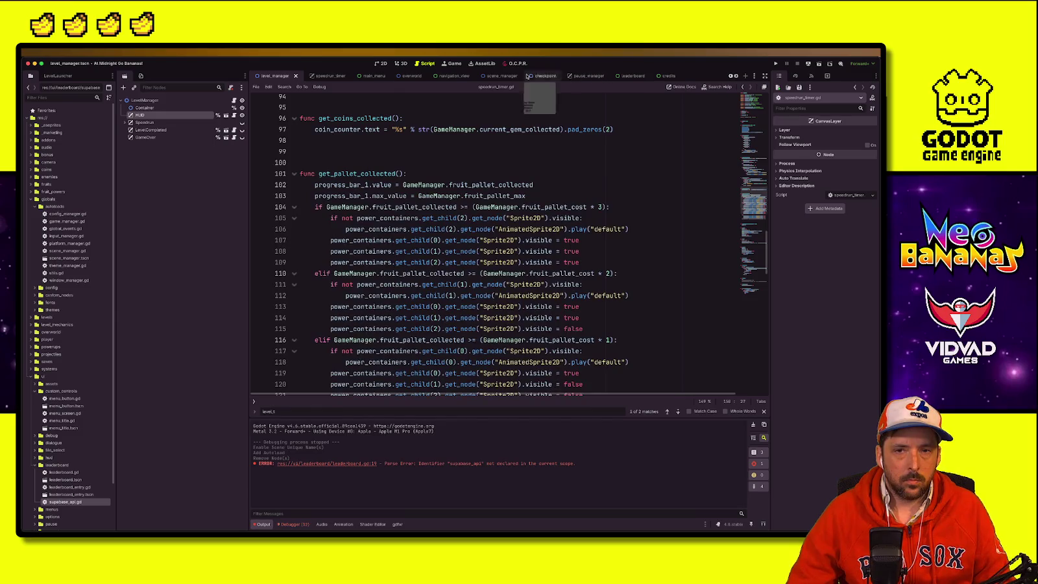
{"action": "left_click", "coordinate": [323, 76]}
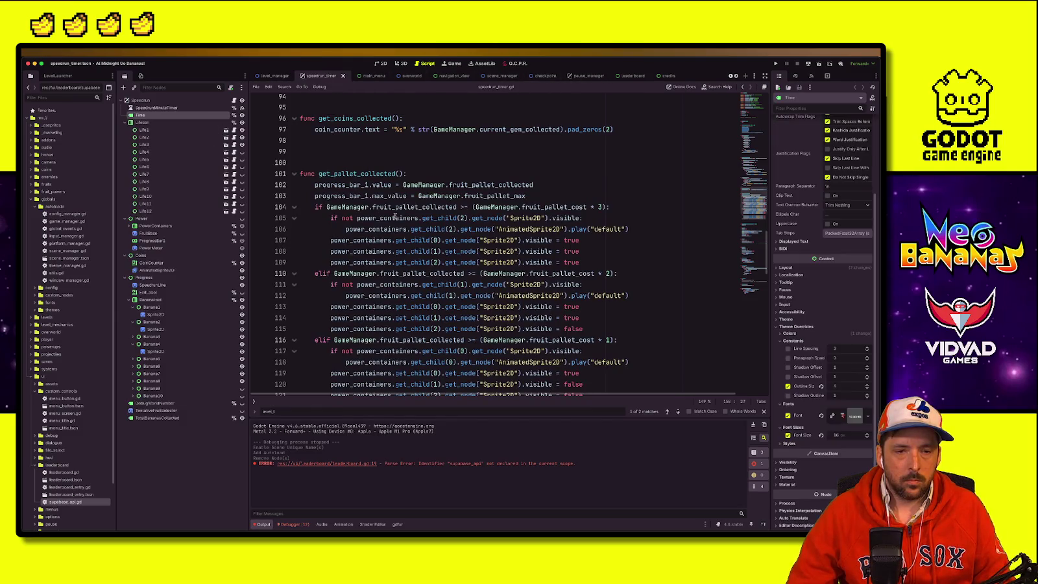
{"action": "left_click", "coordinate": [633, 139]}
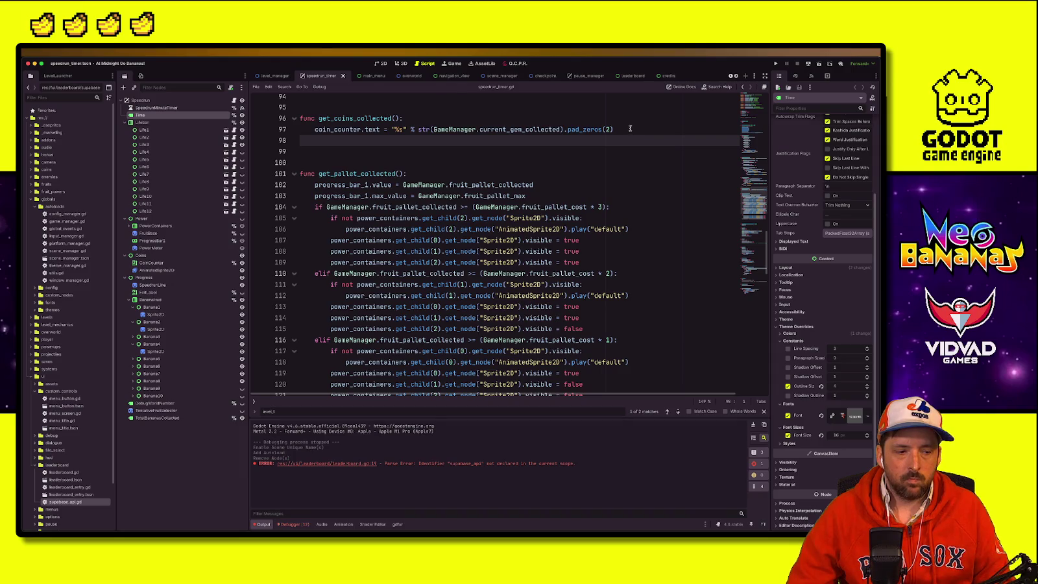
{"action": "left_click", "coordinate": [626, 128]}
{"action": "left_click", "coordinate": [604, 152]}
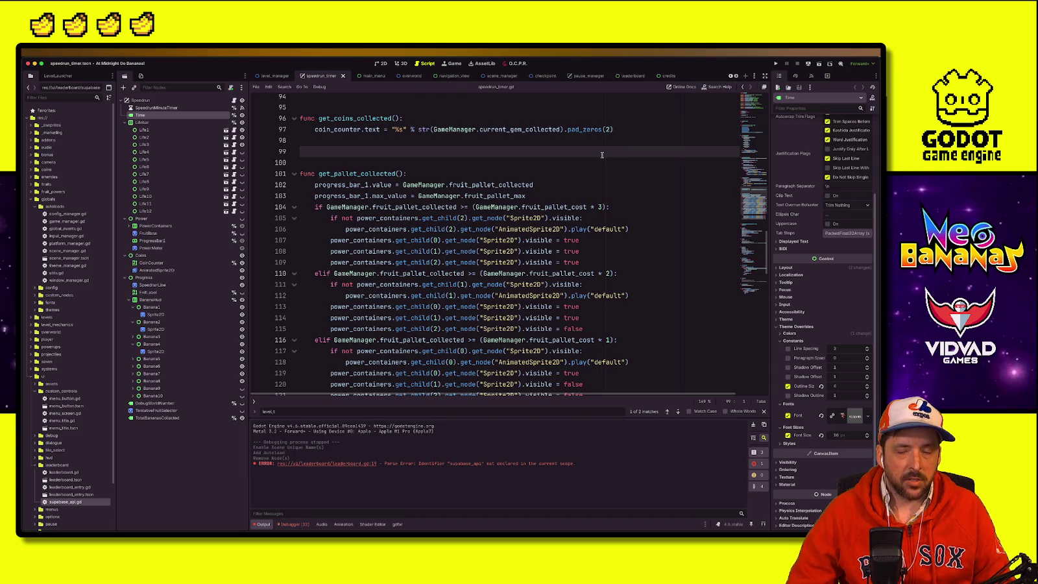
{"action": "left_click", "coordinate": [599, 160]}
{"action": "left_click", "coordinate": [521, 185]}
{"action": "scroll", "coordinate": [521, 185], "scroll_direction": "down", "scroll_amount": 3}
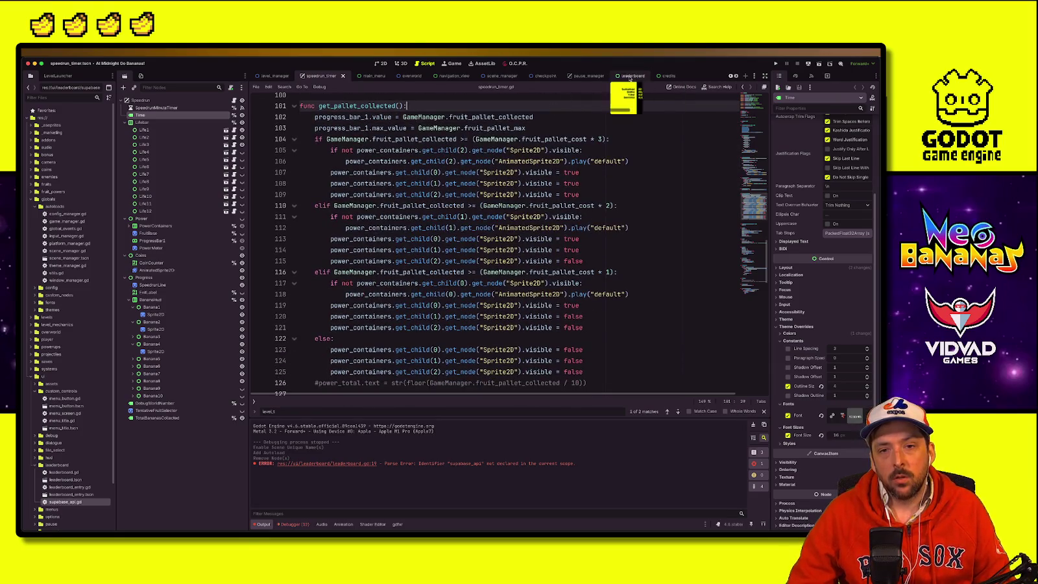
Step: Switch through the leaderboard script to the pause_manager script
{"action": "left_click", "coordinate": [629, 77]}
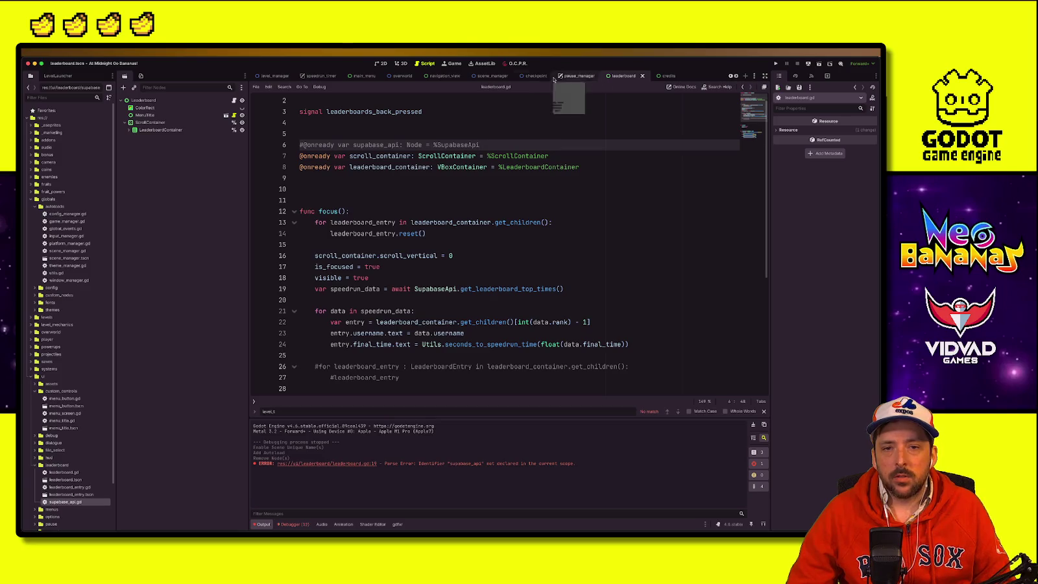
{"action": "left_click", "coordinate": [579, 76]}
{"action": "left_click", "coordinate": [446, 322]}
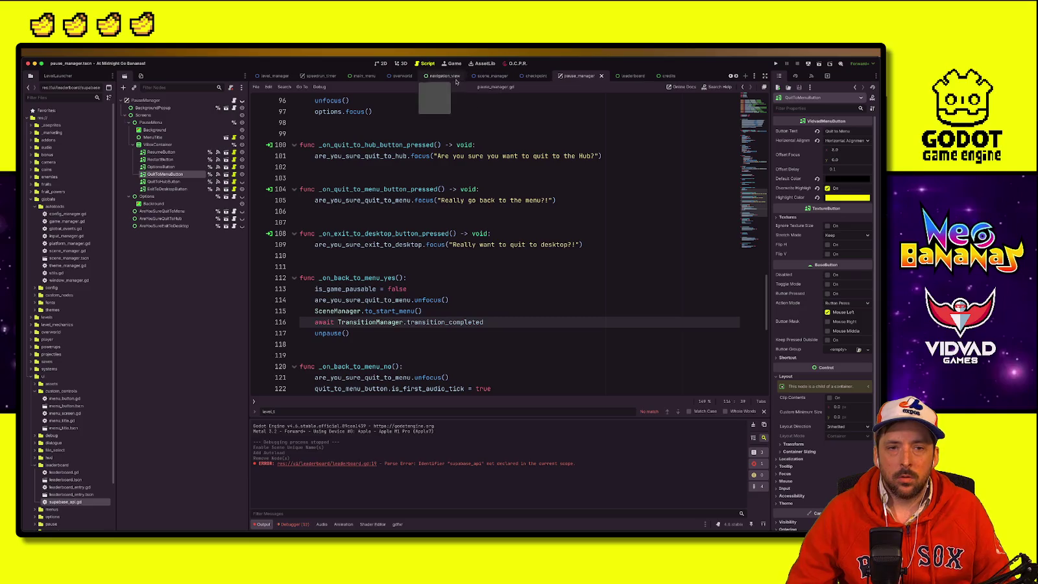
Step: Retype the GameManager final_time reference on the upload data line in supabase_api.gd
{"action": "left_click", "coordinate": [397, 233]}
{"action": "double_click", "coordinate": [65, 502]}
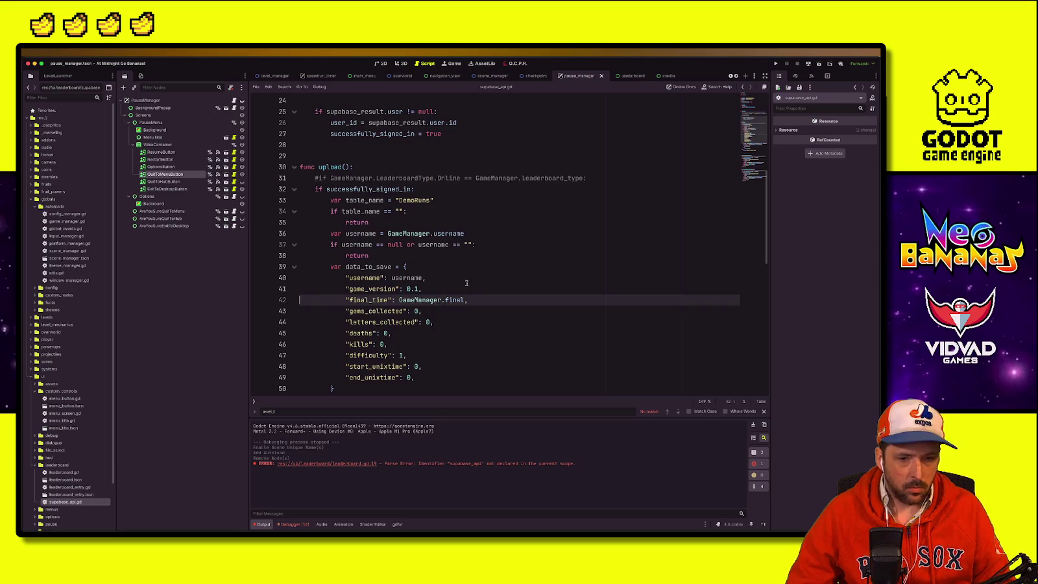
{"action": "double_click", "coordinate": [455, 299]}
{"action": "key", "text": "BackSpace"}
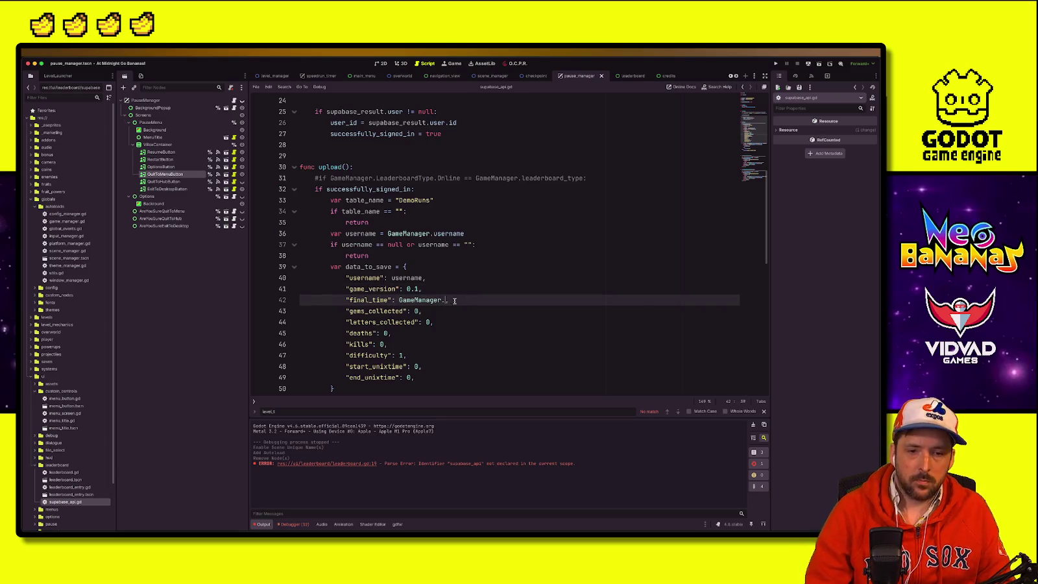
{"action": "type", "text": "final_"}
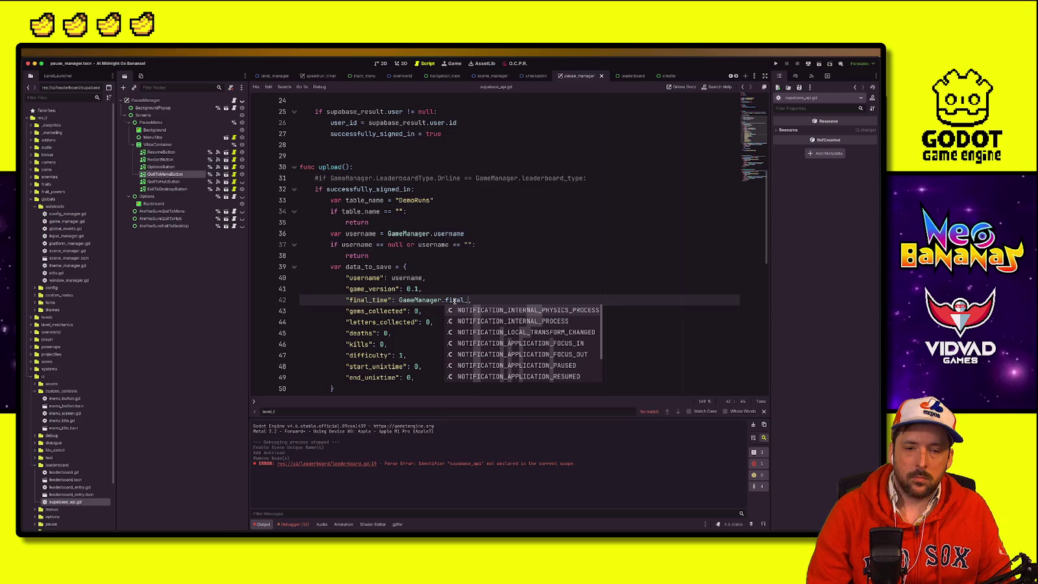
{"action": "key", "text": "BackSpace"}
{"action": "key", "text": "BackSpace"}
{"action": "key", "text": "BackSpace"}
{"action": "type", "text": "nal_time"}
Step: Copy level_time from the GameManager script and paste it over final_time
{"action": "left_click", "coordinate": [417, 299], "text": "ctrl"}
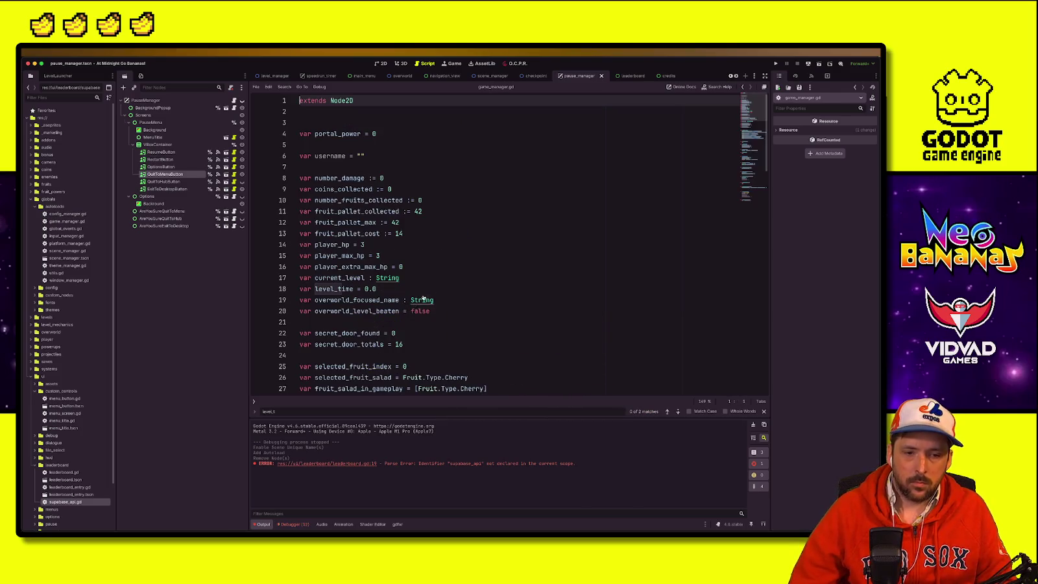
{"action": "left_click", "coordinate": [419, 266]}
{"action": "double_click", "coordinate": [349, 287]}
{"action": "key", "text": "ctrl+c"}
{"action": "key", "text": "Page_Up"}
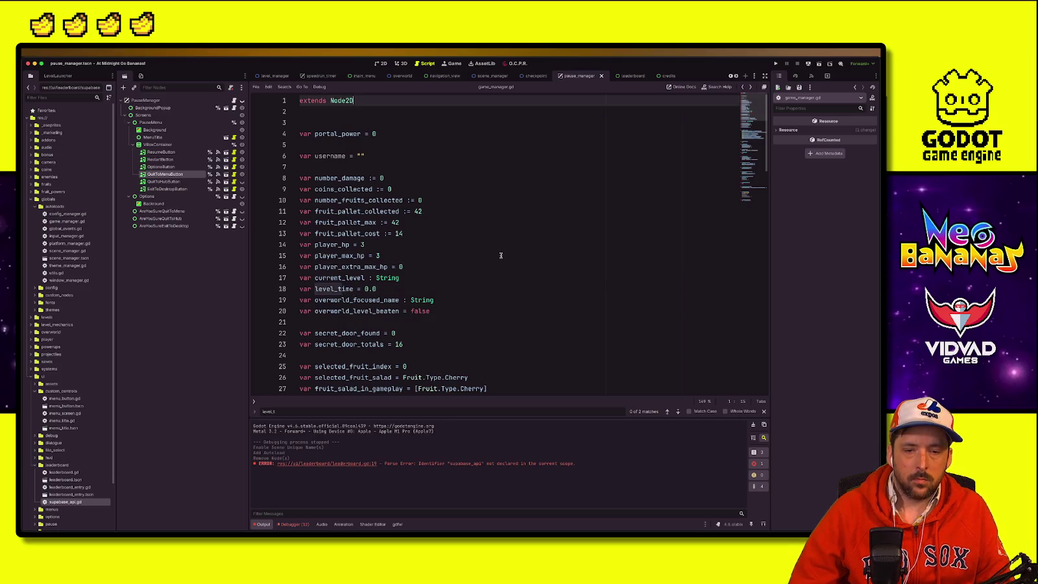
{"action": "key", "text": "alt+Left"}
{"action": "double_click", "coordinate": [471, 300]}
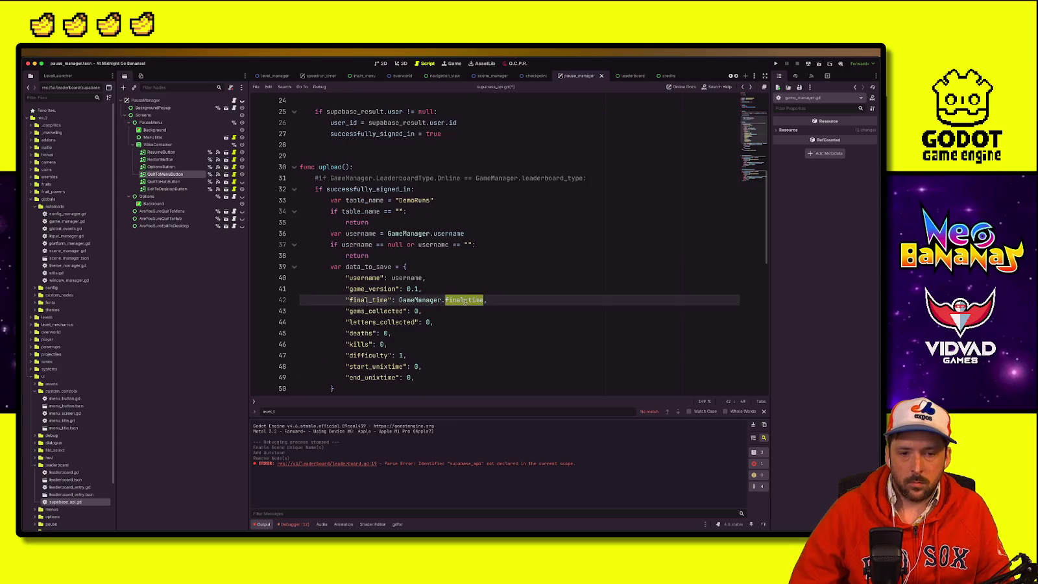
{"action": "key", "text": "ctrl+v"}
Step: Replace the placeholder 0 for gems_collected with GameManager.current_gem_collected
{"action": "left_click", "coordinate": [422, 312]}
{"action": "key", "text": "BackSpace"}
{"action": "type", "text": "G"}
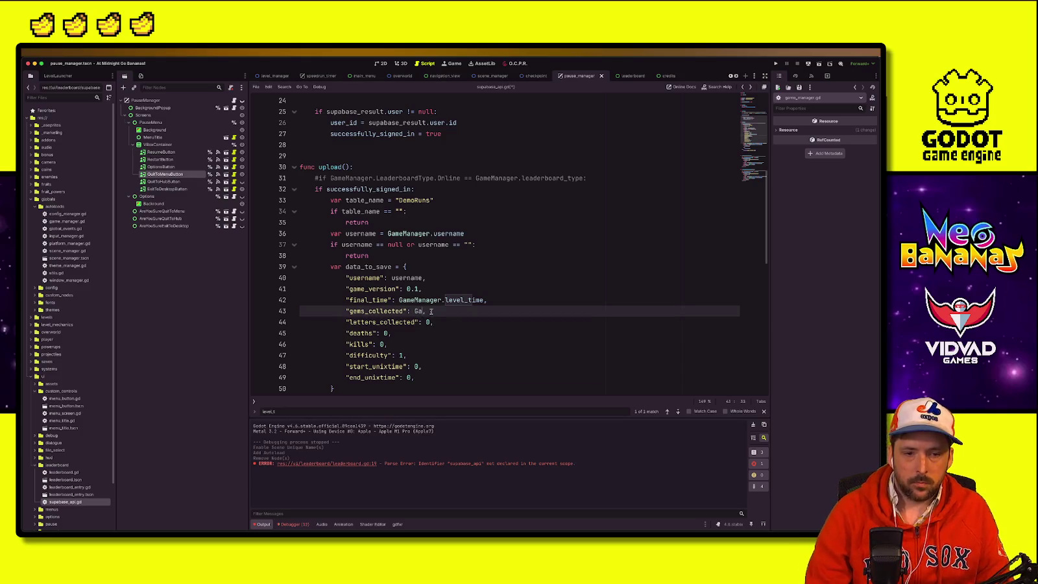
{"action": "key", "text": "Return"}
{"action": "type", "text": ".gem"}
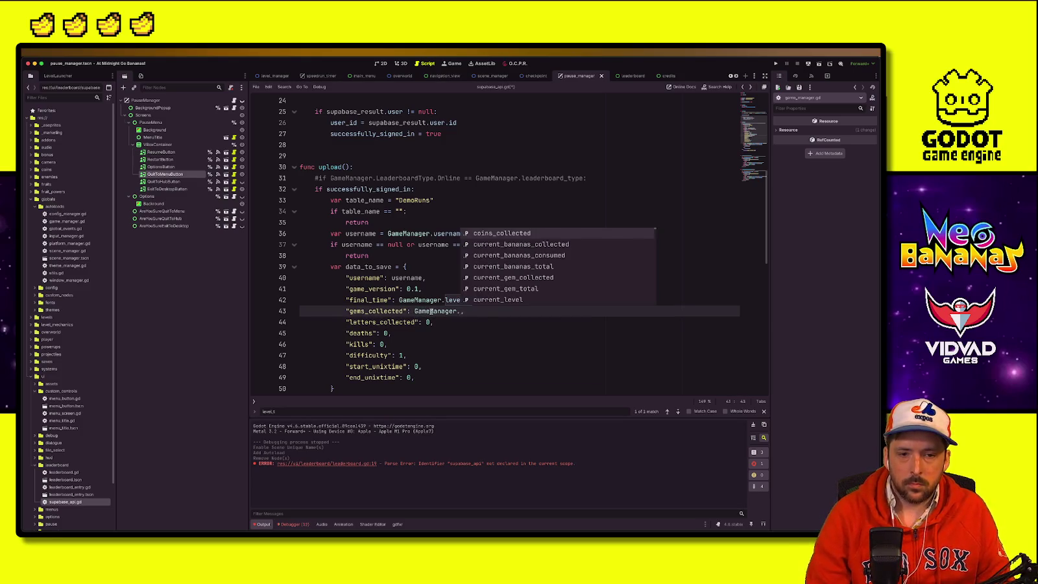
{"action": "key", "text": "Return"}
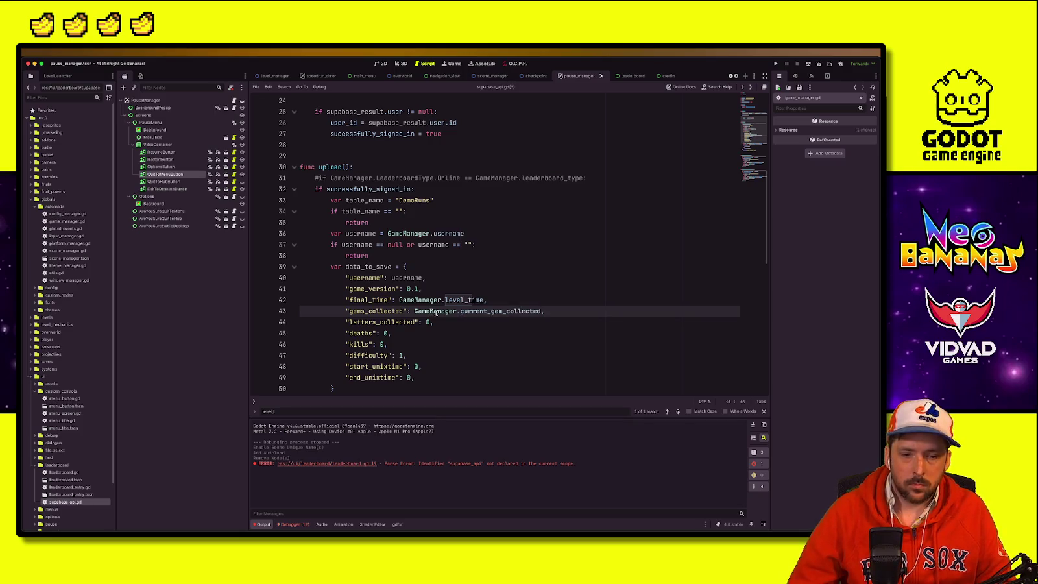
Step: Keep 0 as the letters_collected value and review the data_to_save entries
{"action": "left_click", "coordinate": [439, 322]}
{"action": "key", "text": "BackSpace"}
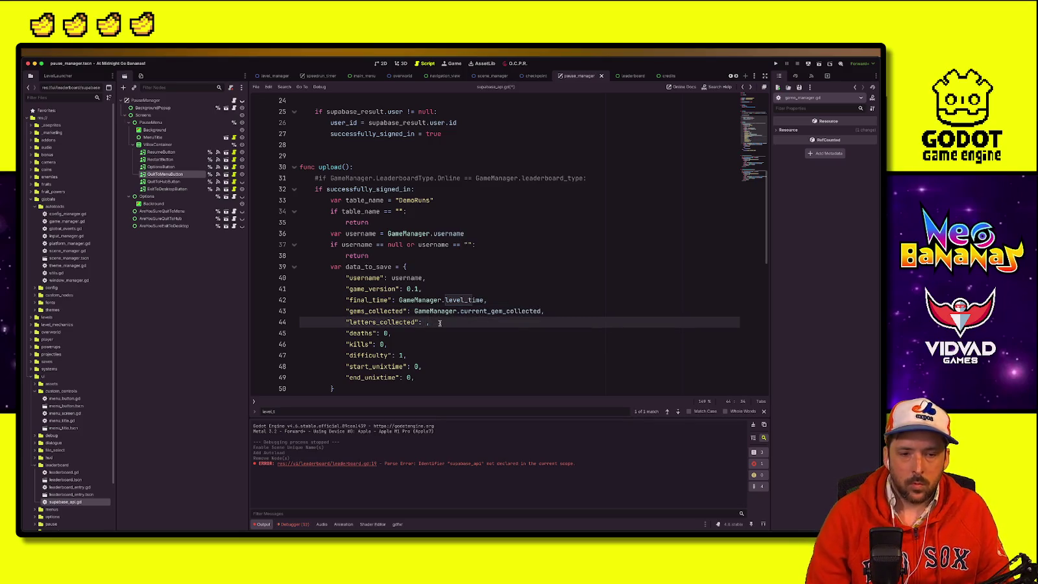
{"action": "key", "text": "Escape"}
{"action": "type", "text": "0"}
{"action": "key", "text": "Down"}
{"action": "key", "text": "Down"}
{"action": "key", "text": "Down"}
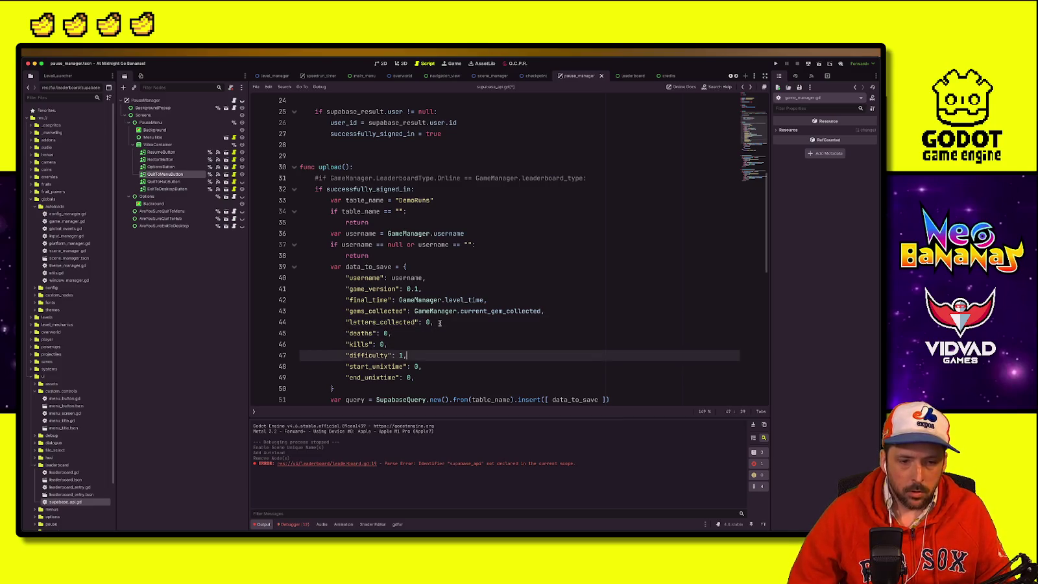
{"action": "key", "text": "Down"}
{"action": "key", "text": "Down"}
{"action": "left_click_drag", "start_coordinate": [399, 299], "coordinate": [451, 300]}
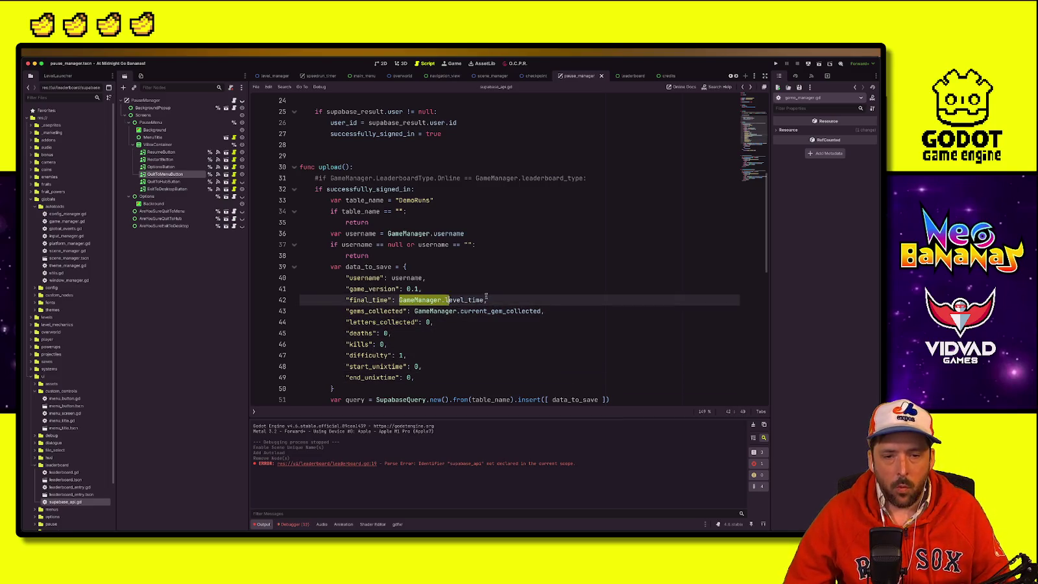
{"action": "left_click", "coordinate": [455, 245]}
{"action": "double_click", "coordinate": [366, 278]}
{"action": "left_click", "coordinate": [495, 270]}
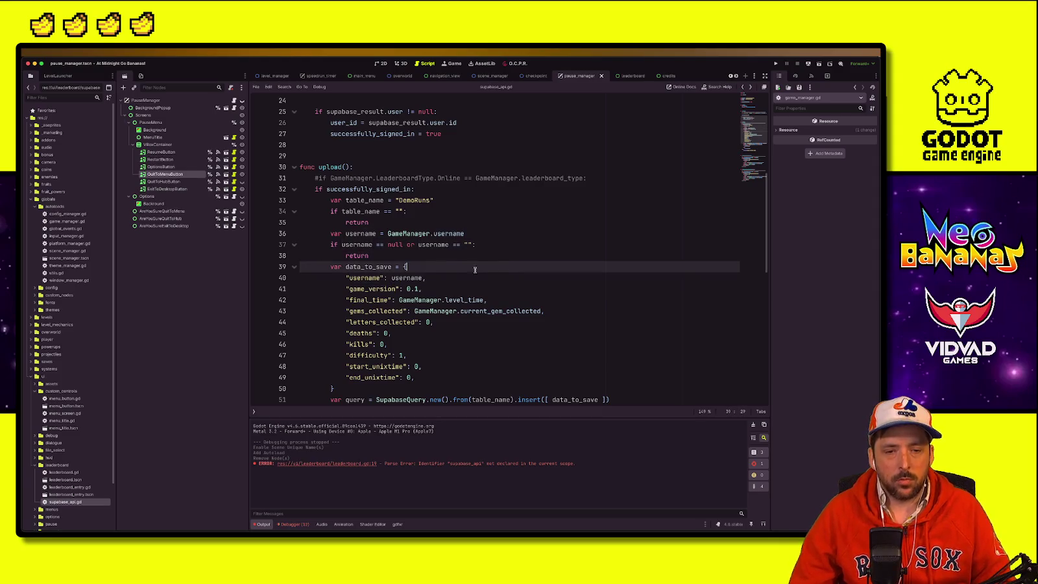
Step: Add a breakpoint at line 39 and run the project
{"action": "left_click", "coordinate": [257, 266]}
{"action": "left_click", "coordinate": [517, 252]}
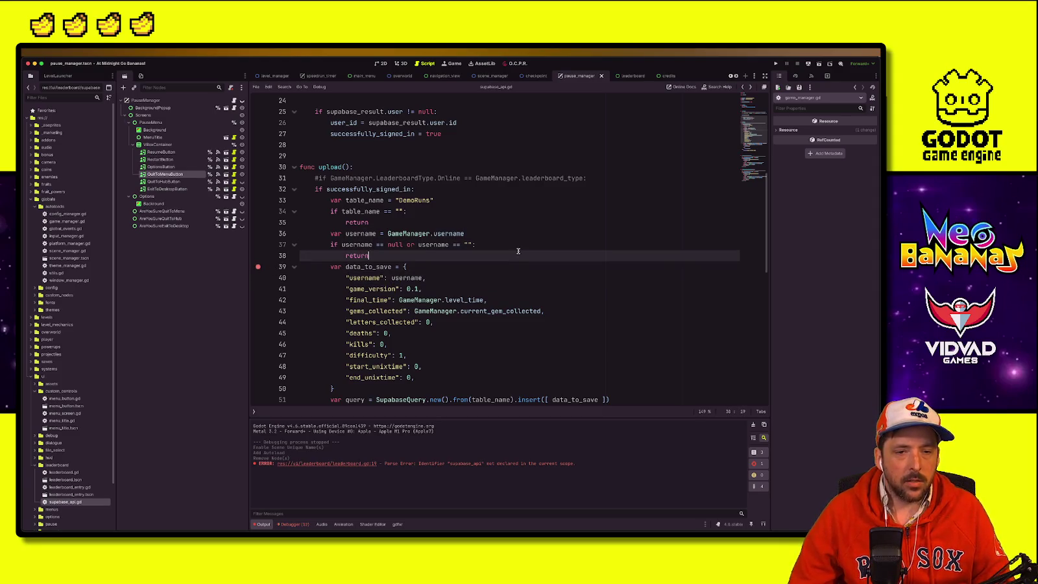
{"action": "left_click", "coordinate": [600, 200]}
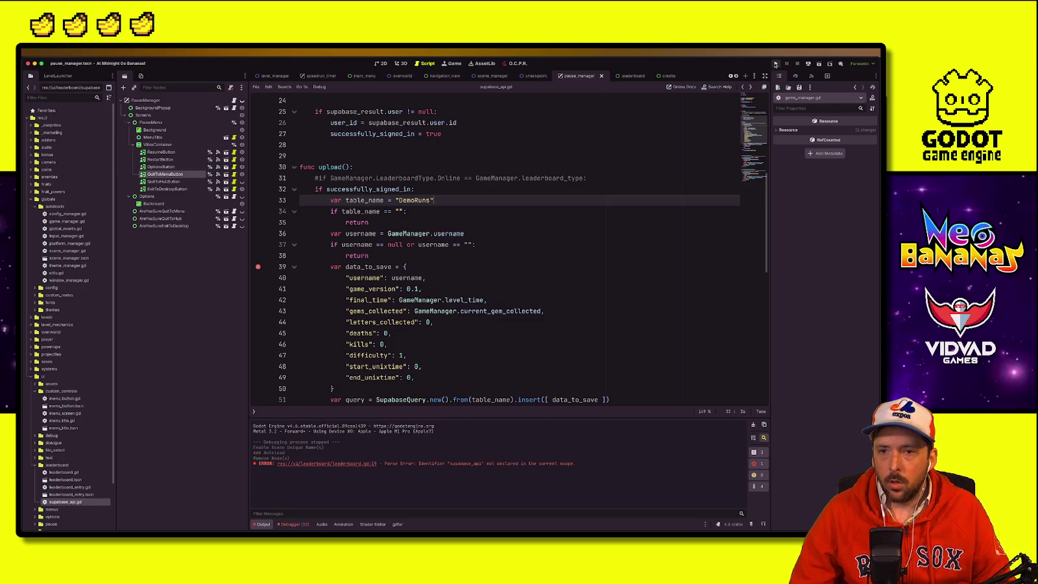
{"action": "left_click", "coordinate": [775, 65]}
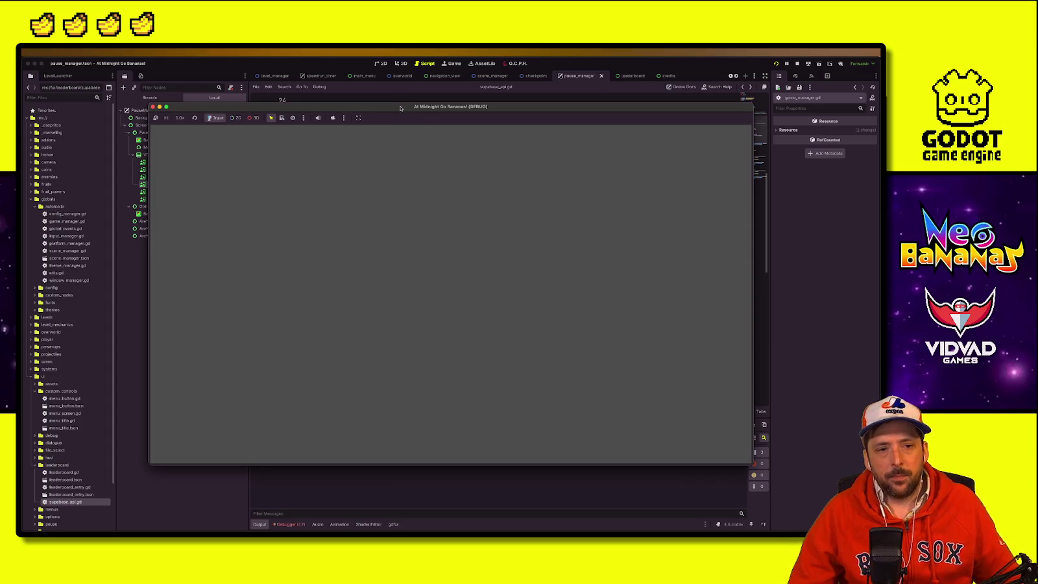
Step: Move the game window aside and start the game via Debug Start Game
{"action": "mouse_move", "coordinate": [403, 100]}
{"action": "left_mouse_down"}
{"action": "mouse_move", "coordinate": [543, 97]}
{"action": "mouse_move", "coordinate": [457, 34]}
{"action": "mouse_move", "coordinate": [500, 78]}
{"action": "left_mouse_up"}
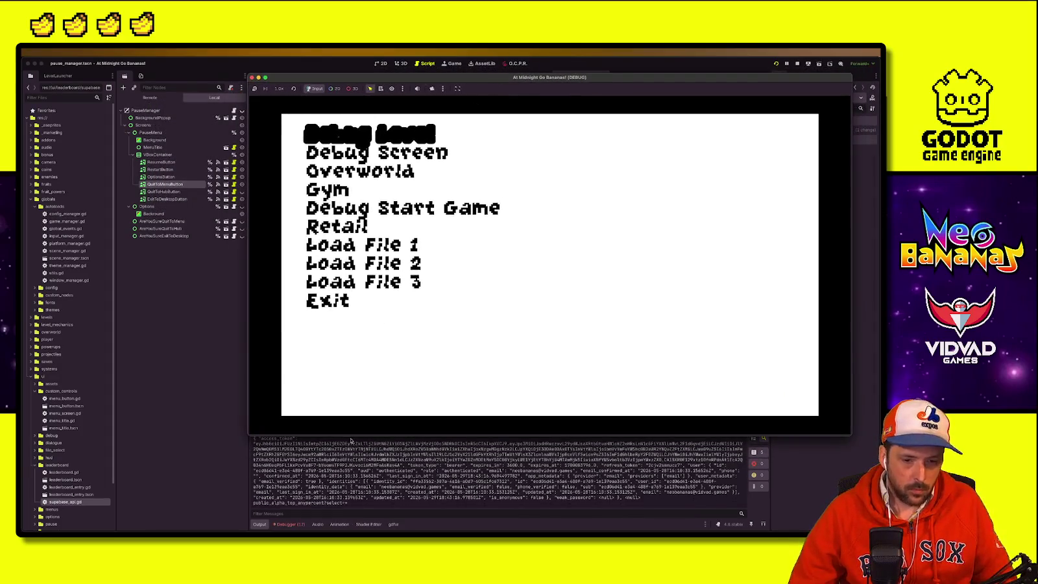
{"action": "key", "text": "Down"}
{"action": "key", "text": "Down"}
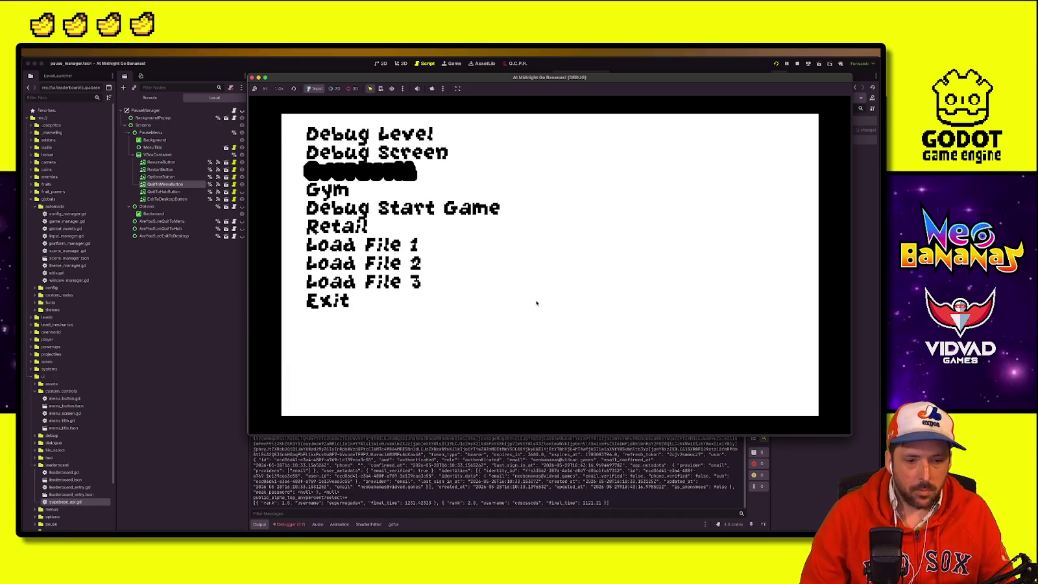
{"action": "key", "text": "Up"}
{"action": "key", "text": "Down"}
{"action": "key", "text": "Down"}
{"action": "key", "text": "Down"}
{"action": "key", "text": "Return"}
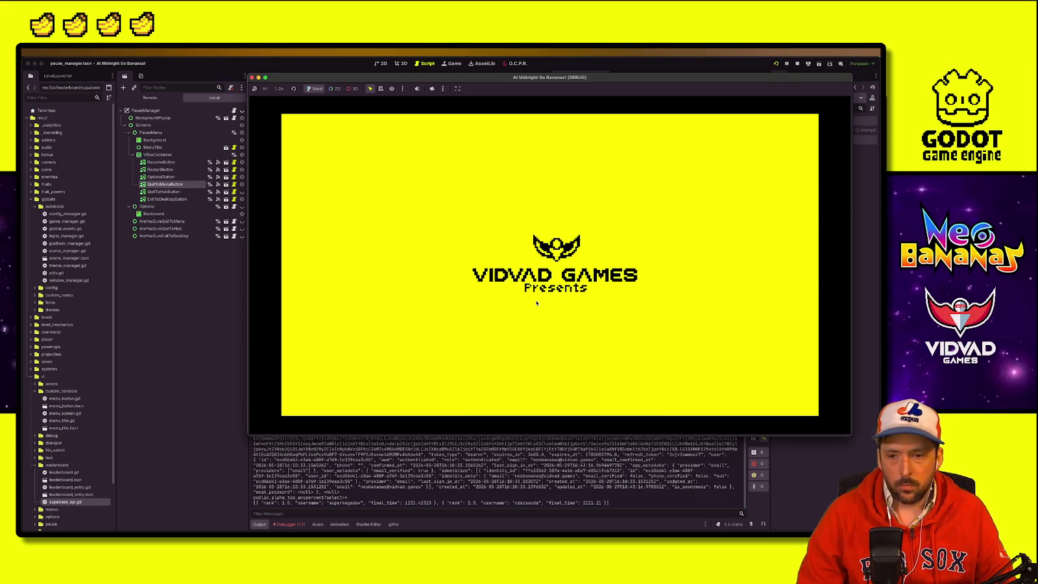
Step: View the Leaderboard screen, return to the main menu, and start Play Alpha
{"action": "key", "text": "Return"}
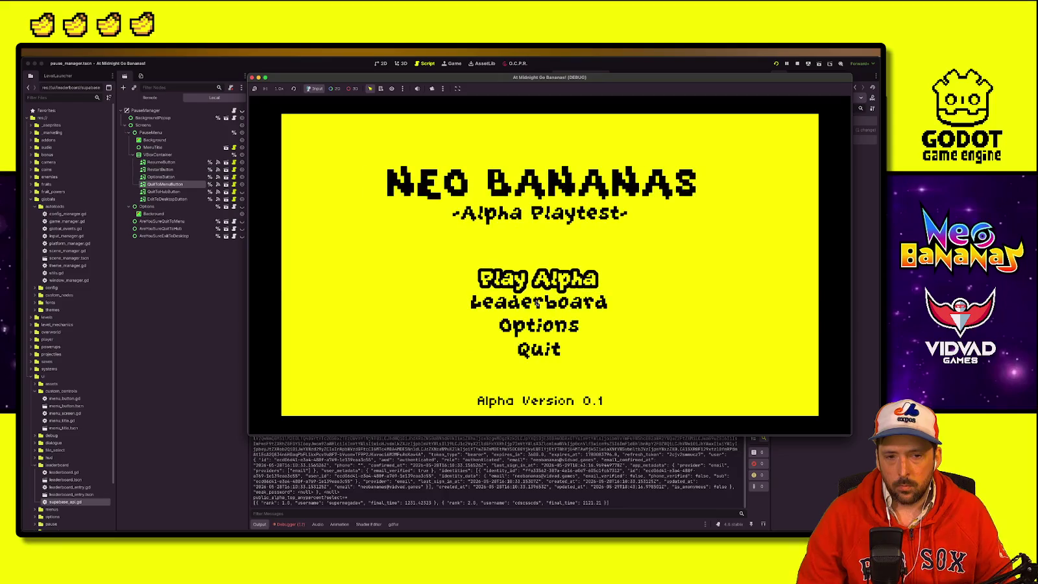
{"action": "left_click", "coordinate": [537, 302]}
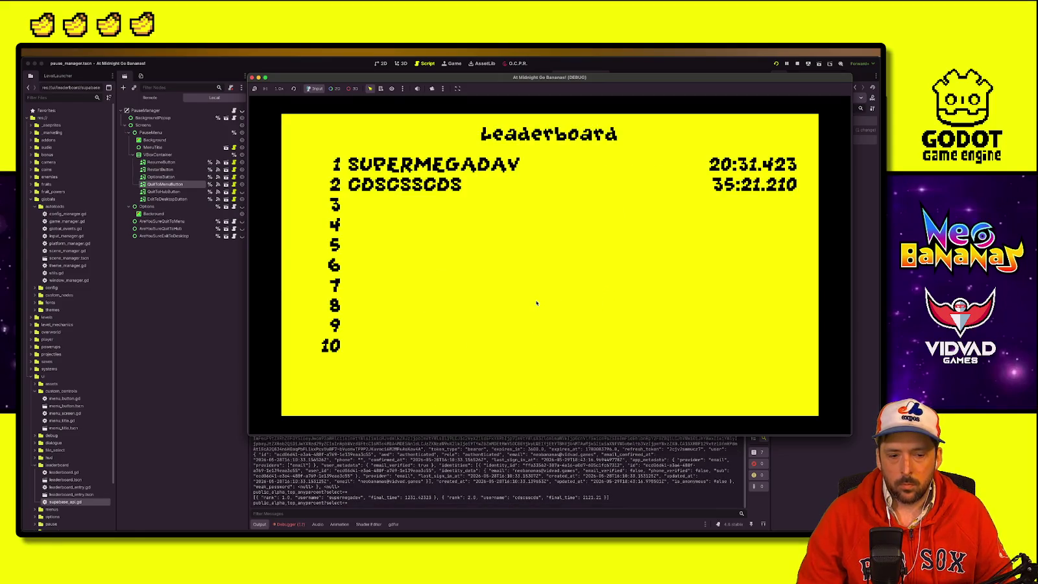
{"action": "key", "text": "Escape"}
{"action": "key", "text": "Up"}
{"action": "key", "text": "Up"}
{"action": "key", "text": "Return"}
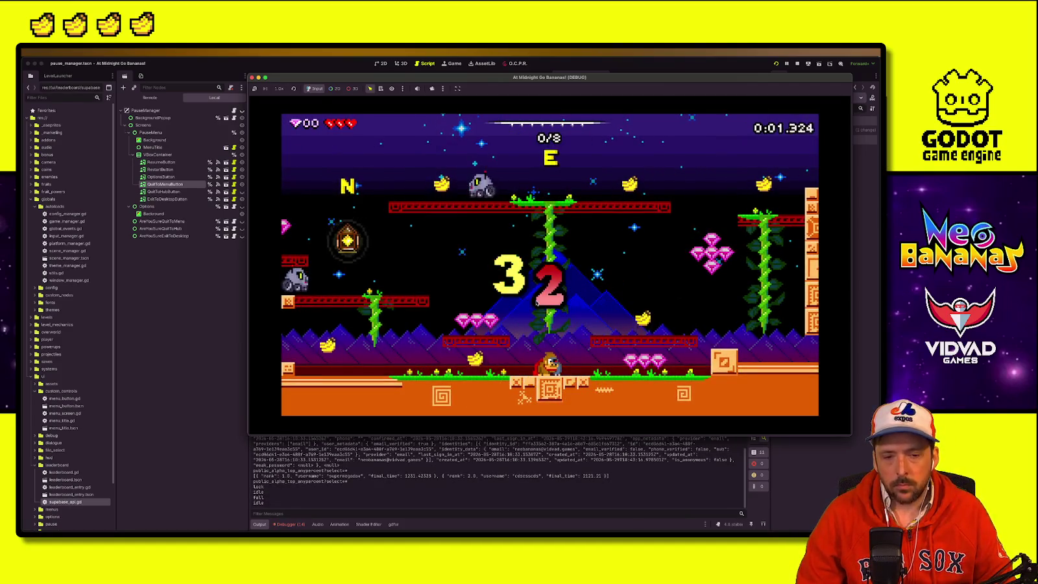
Step: Play the level's opening, wall-jumping and collecting gems, then stop the game
{"action": "key", "text": "Left"}
{"action": "key", "text": "space"}
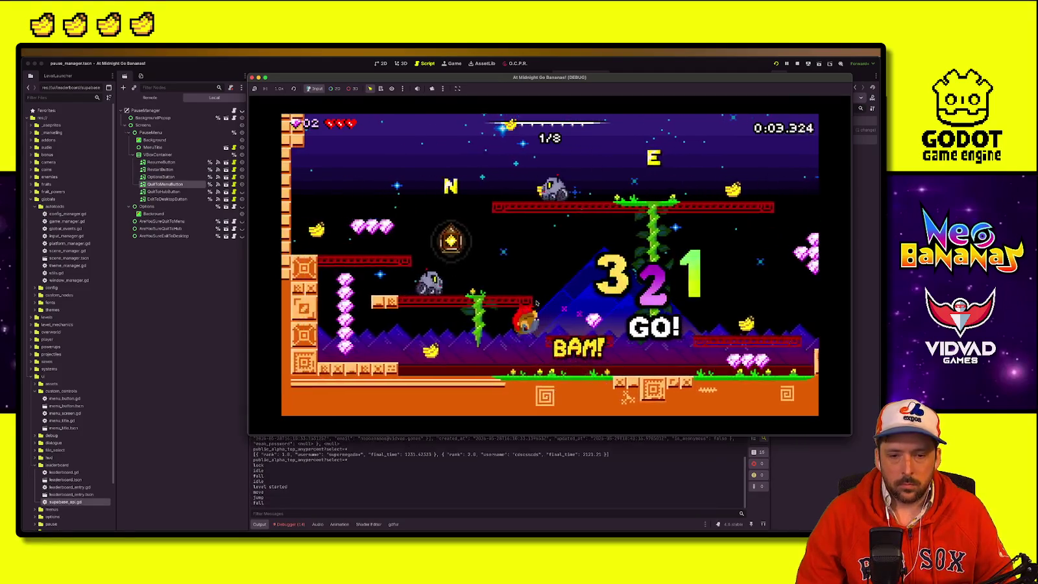
{"action": "key", "text": "Right"}
{"action": "key", "text": "space"}
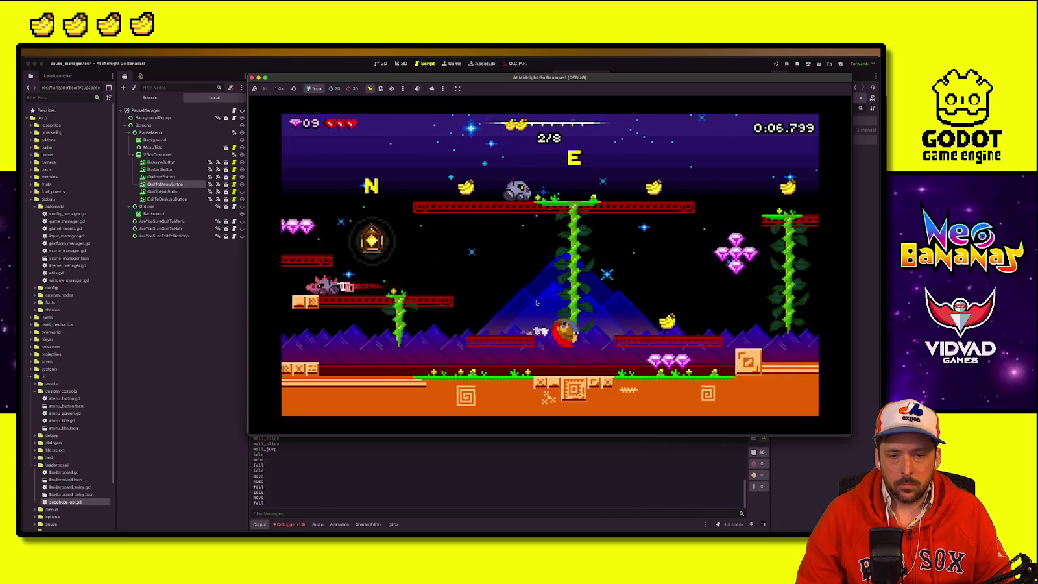
{"action": "key", "text": "Right"}
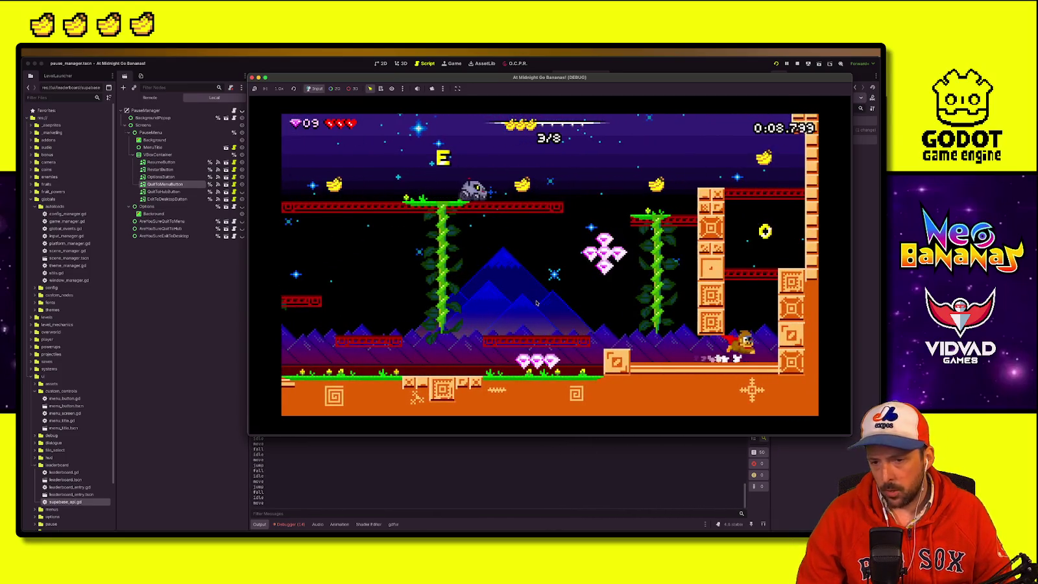
{"action": "key", "text": "space"}
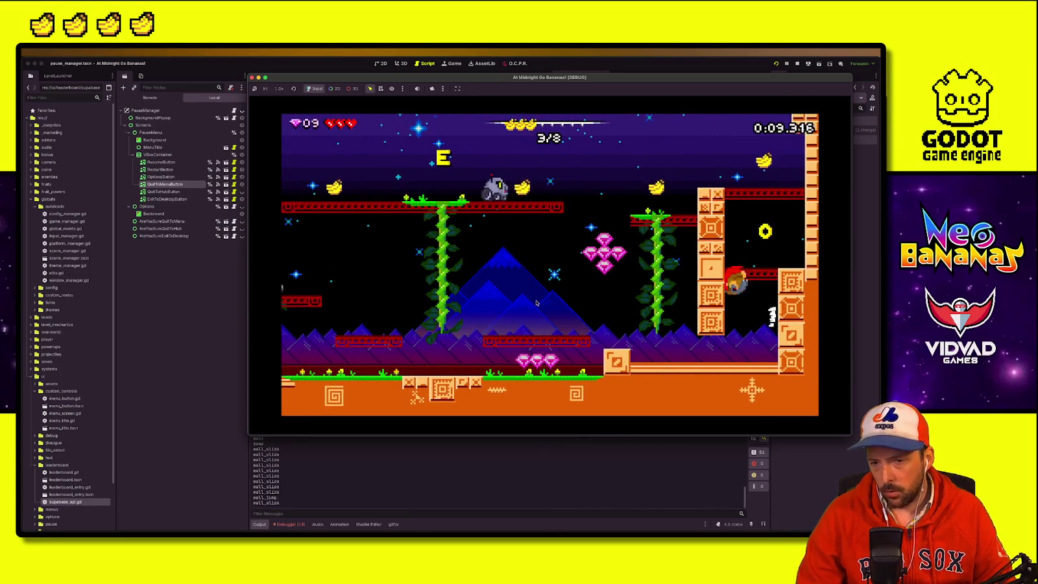
{"action": "key", "text": "Left"}
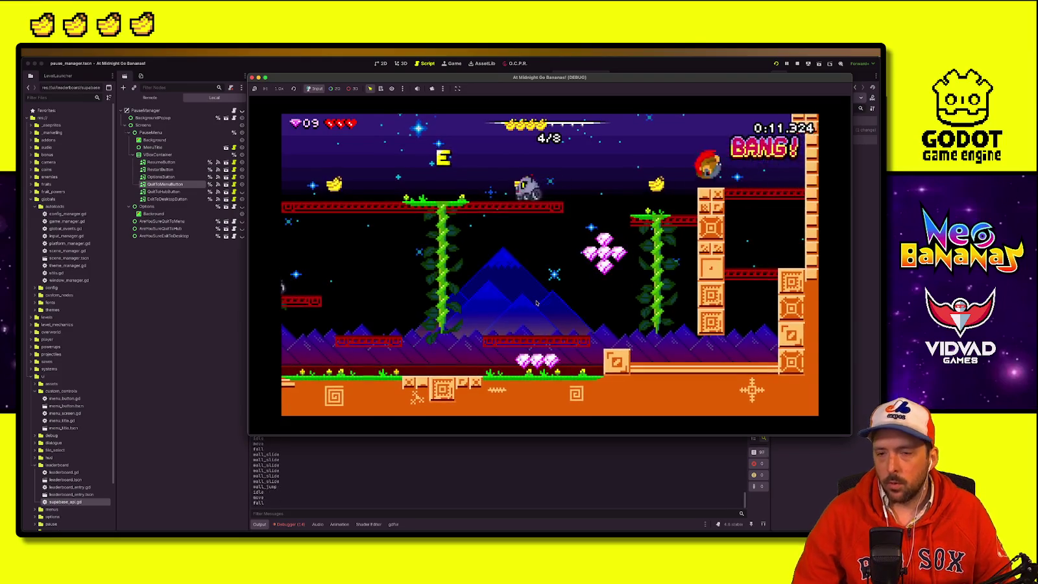
{"action": "left_click", "coordinate": [801, 61]}
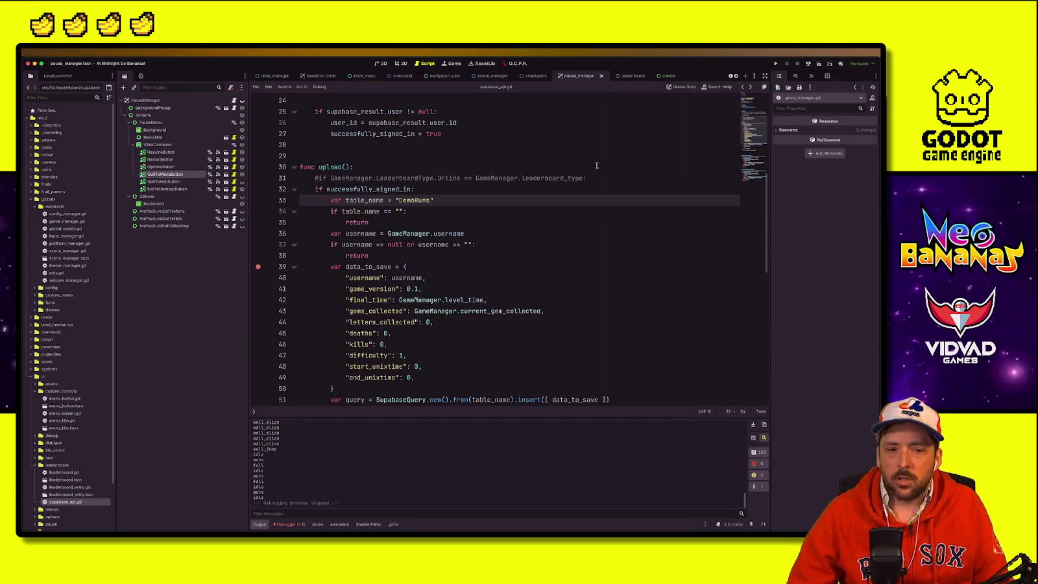
Step: Launch level_1 from the LevelLauncher dock
{"action": "left_click", "coordinate": [57, 76]}
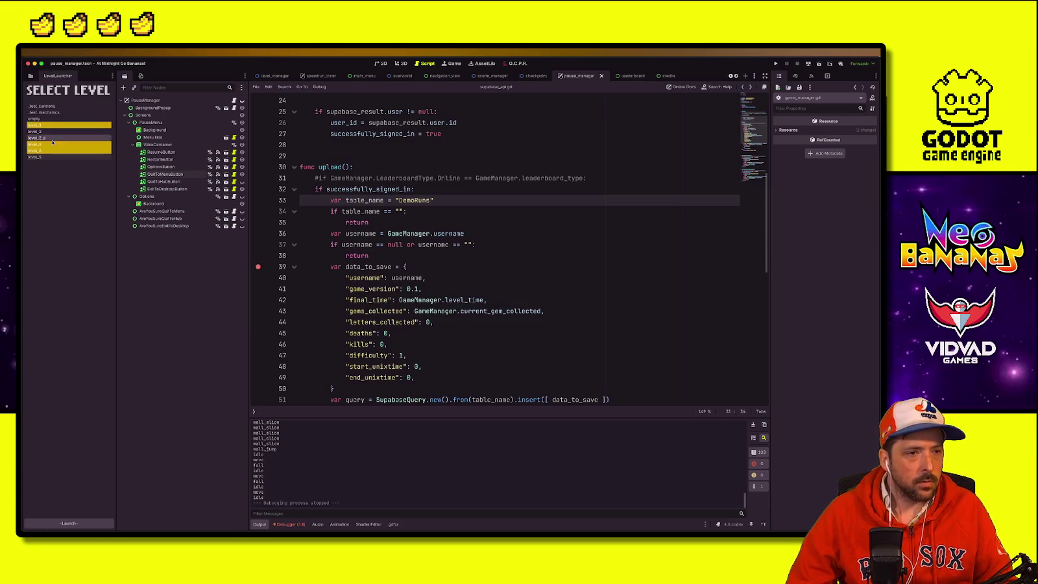
{"action": "left_click", "coordinate": [44, 125]}
{"action": "left_click", "coordinate": [98, 523]}
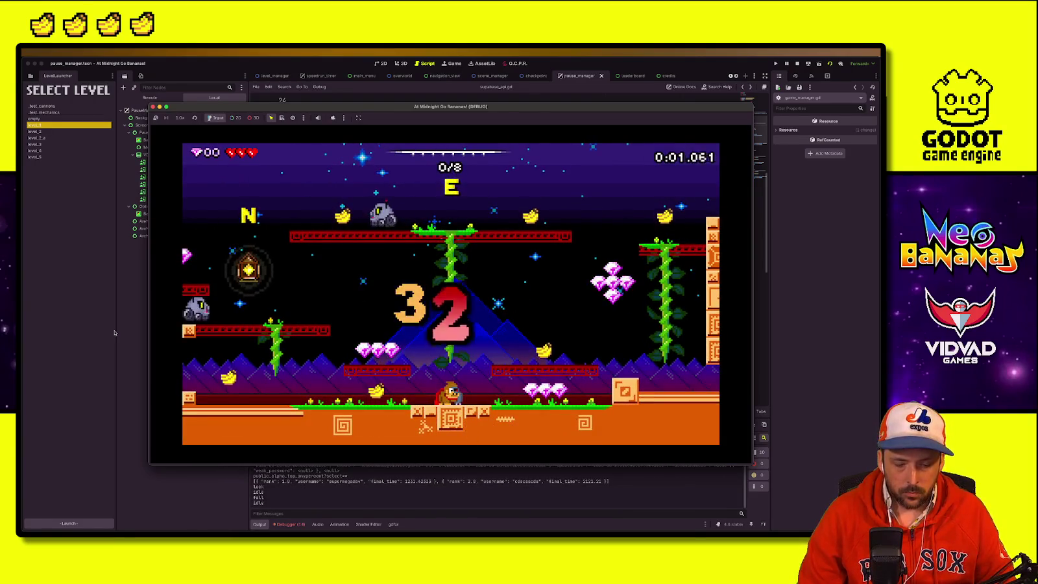
Step: Play the level to the exit door, finishing with Gems 14/23 and Time 0:12.516
{"action": "key", "text": "Left"}
{"action": "key", "text": "space"}
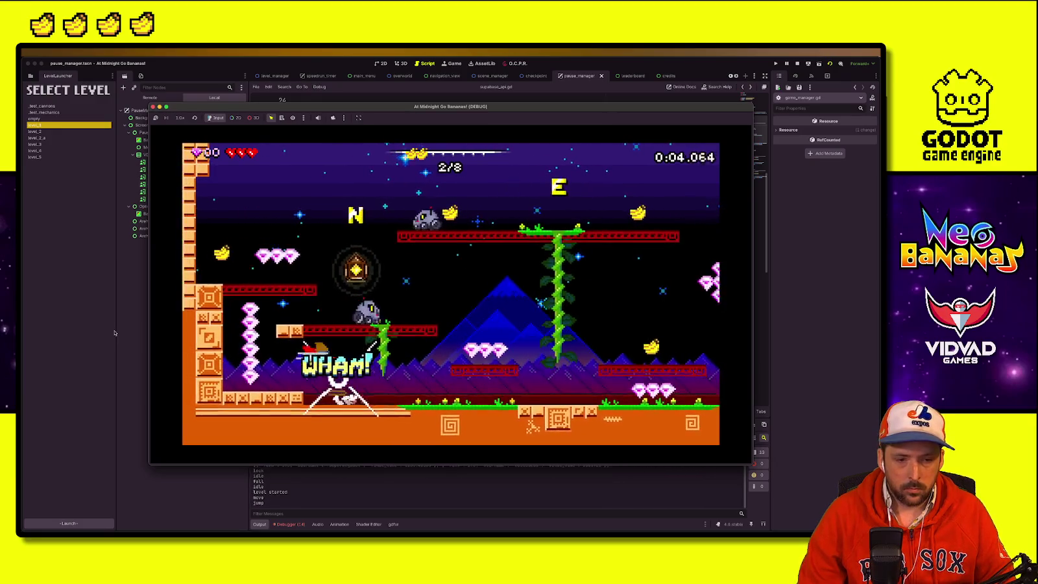
{"action": "key", "text": "Left"}
{"action": "key", "text": "space"}
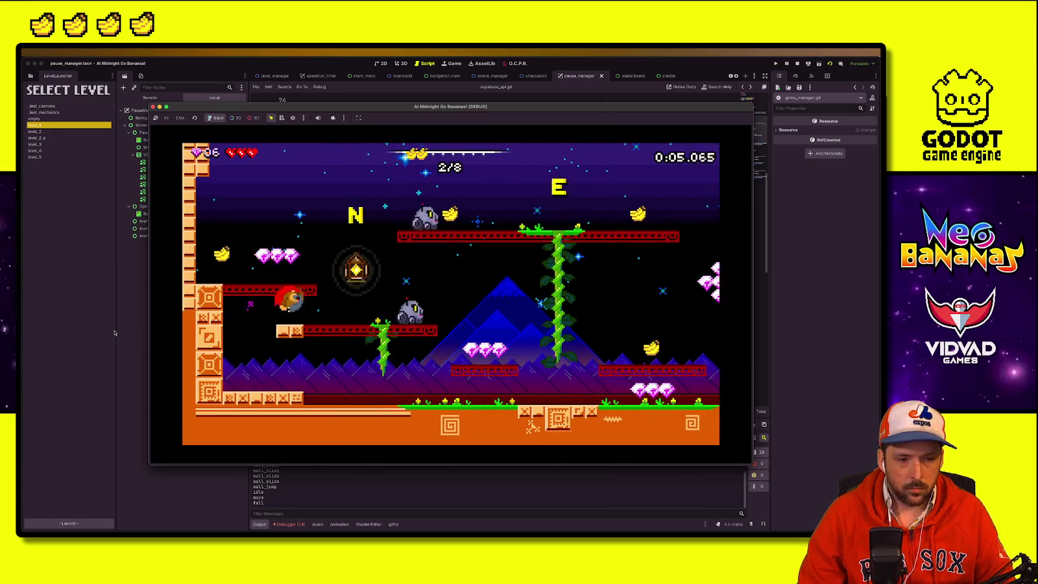
{"action": "key", "text": "space"}
{"action": "key", "text": "Right"}
{"action": "key", "text": "space"}
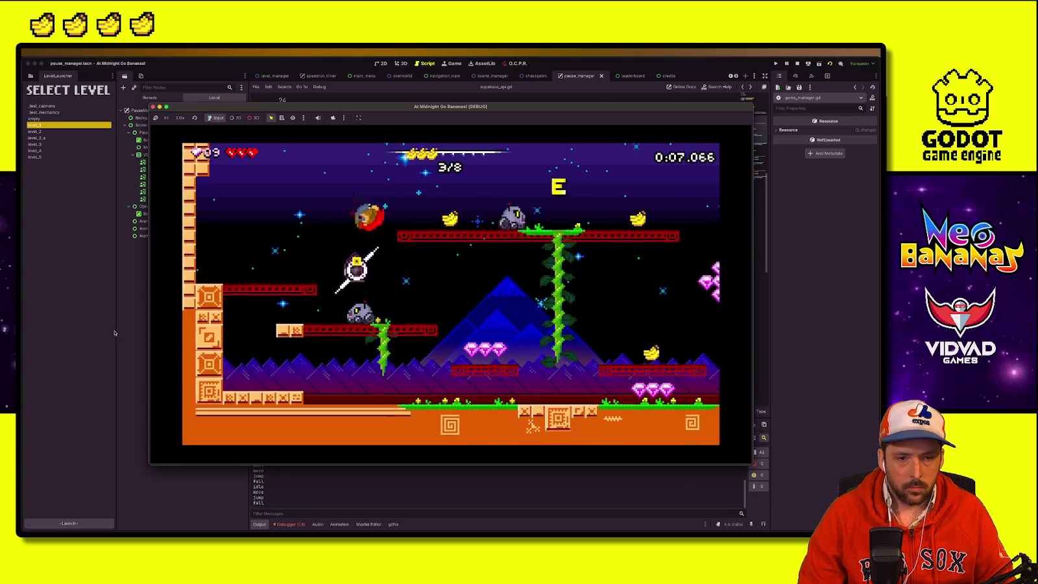
{"action": "key", "text": "Right"}
{"action": "key", "text": "space"}
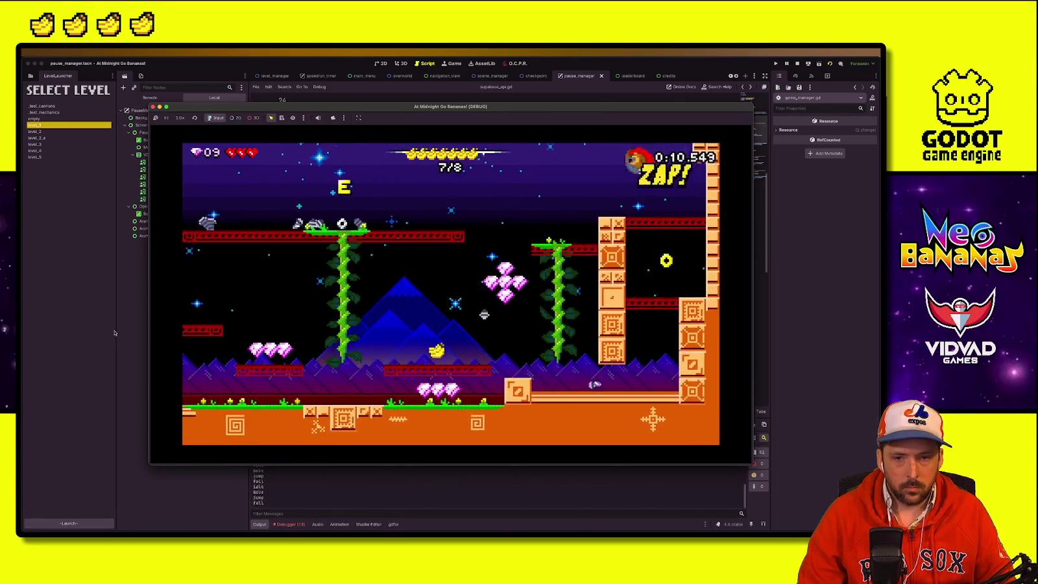
{"action": "key", "text": "Left"}
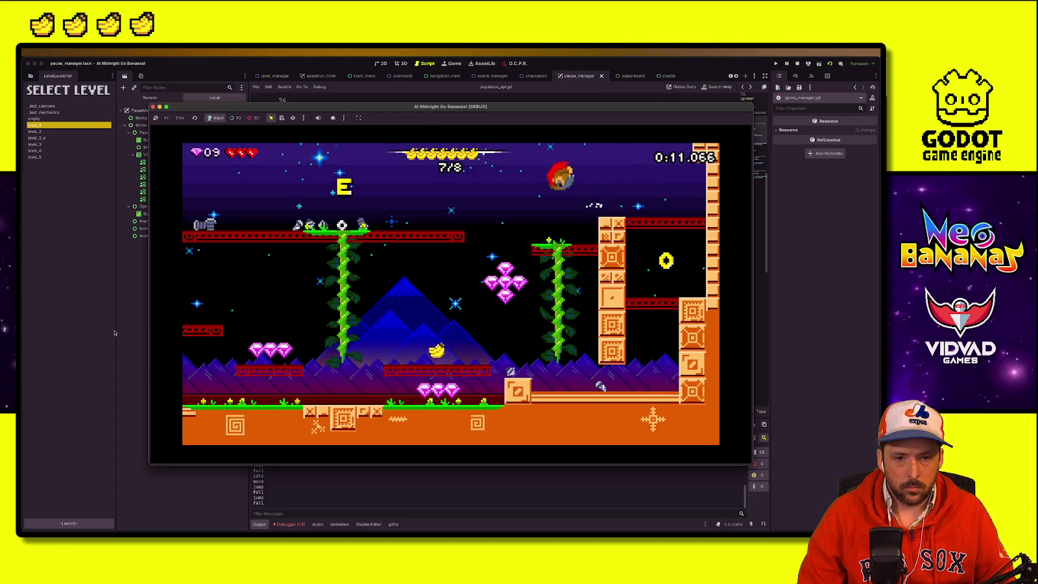
{"action": "key", "text": "Right"}
{"action": "key", "text": "Left"}
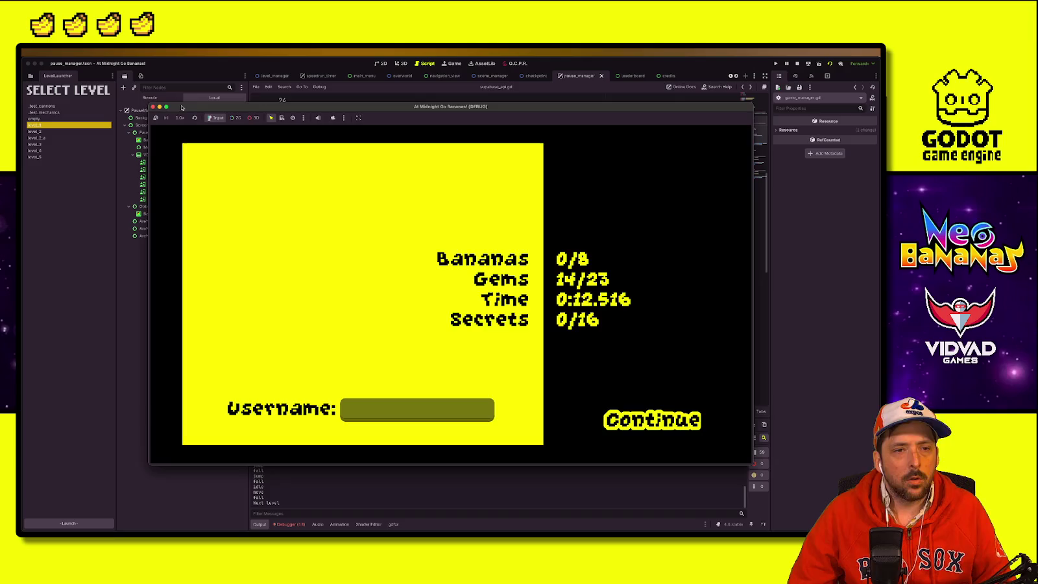
Step: Move the running game aside and open the level_completed script
{"action": "left_click_drag", "start_coordinate": [183, 107], "coordinate": [837, 107]}
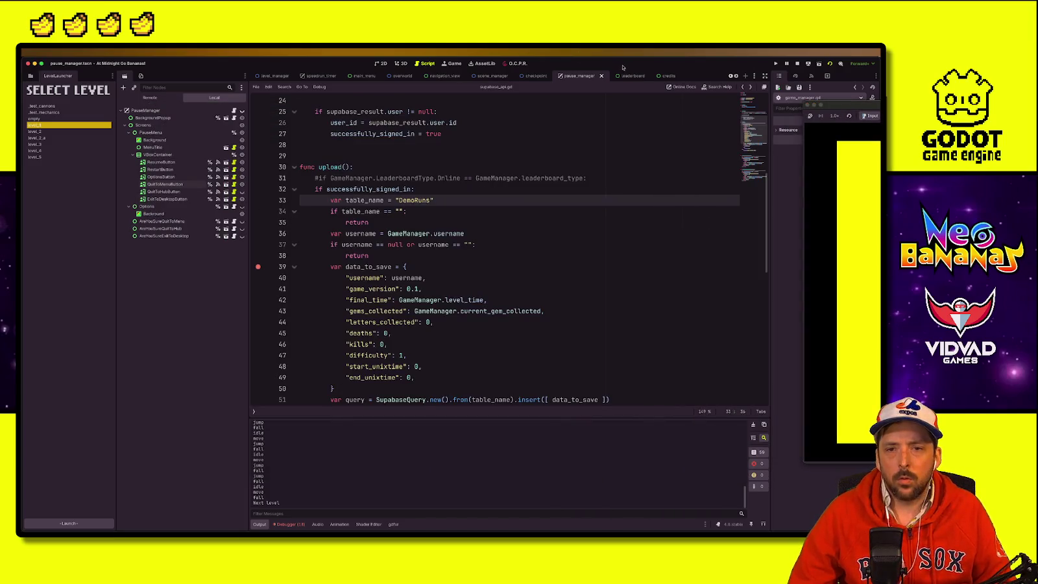
{"action": "left_click", "coordinate": [736, 76]}
{"action": "left_click", "coordinate": [735, 76]}
{"action": "left_click", "coordinate": [668, 76]}
{"action": "left_click", "coordinate": [375, 344]}
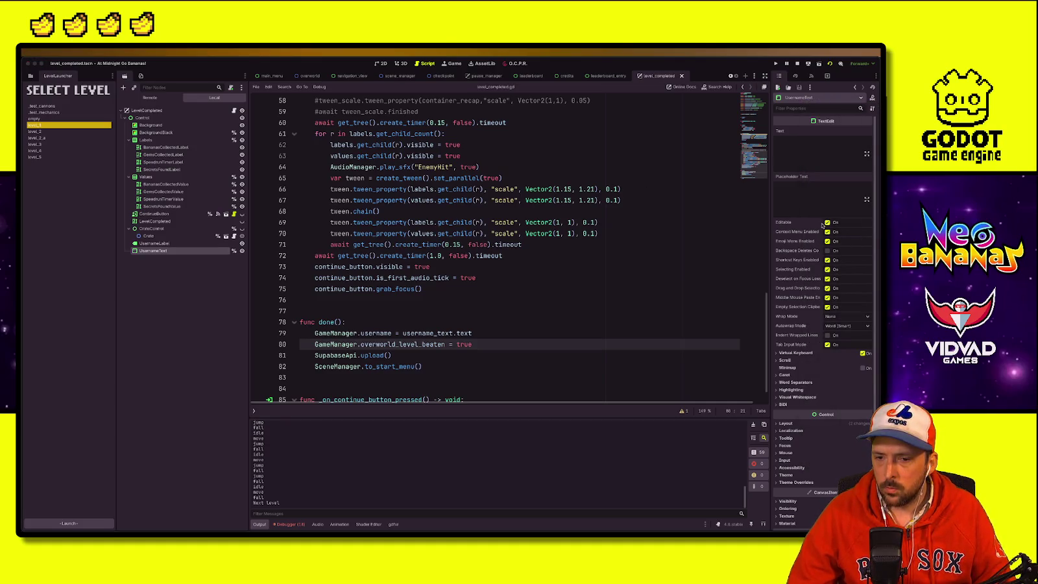
Step: Add username_text.grab_focus() on a new line 73 after the timer await
{"action": "left_click", "coordinate": [497, 306]}
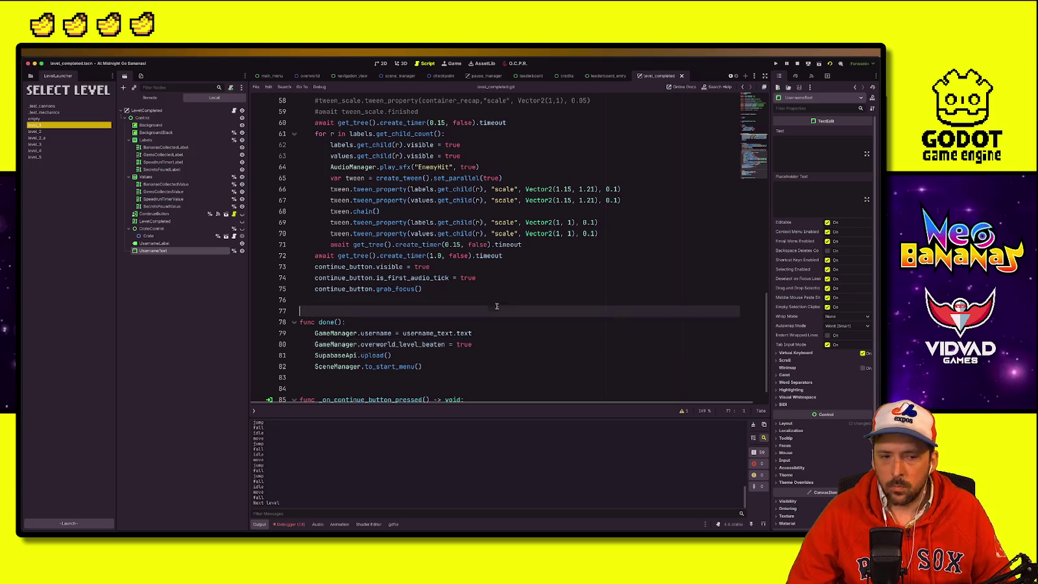
{"action": "left_click", "coordinate": [364, 328]}
{"action": "scroll", "coordinate": [364, 328], "scroll_direction": "up", "scroll_amount": 5}
{"action": "scroll", "coordinate": [380, 273], "scroll_direction": "down", "scroll_amount": 4}
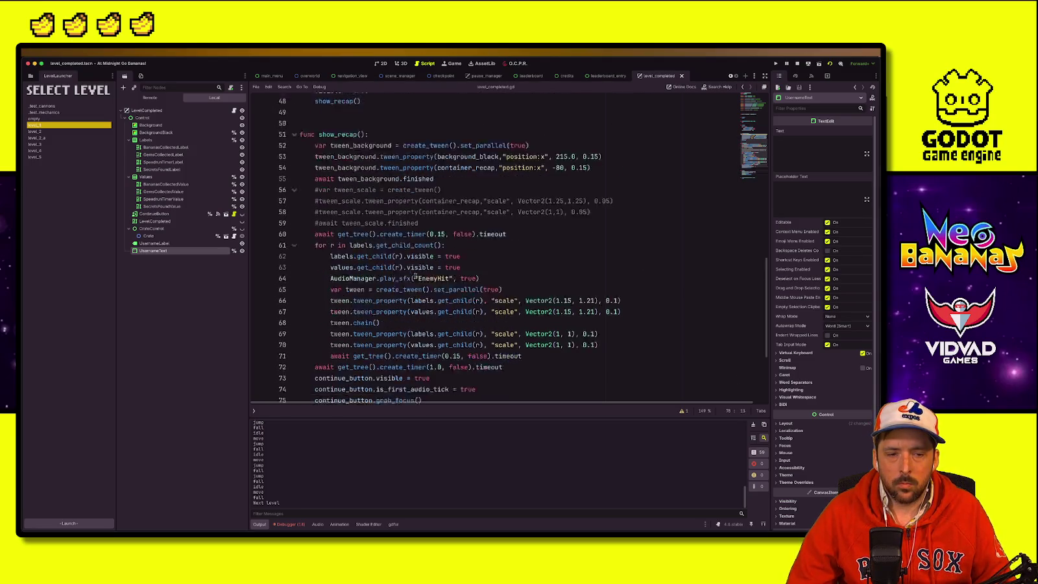
{"action": "left_click", "coordinate": [551, 282]}
{"action": "left_click", "coordinate": [551, 272]}
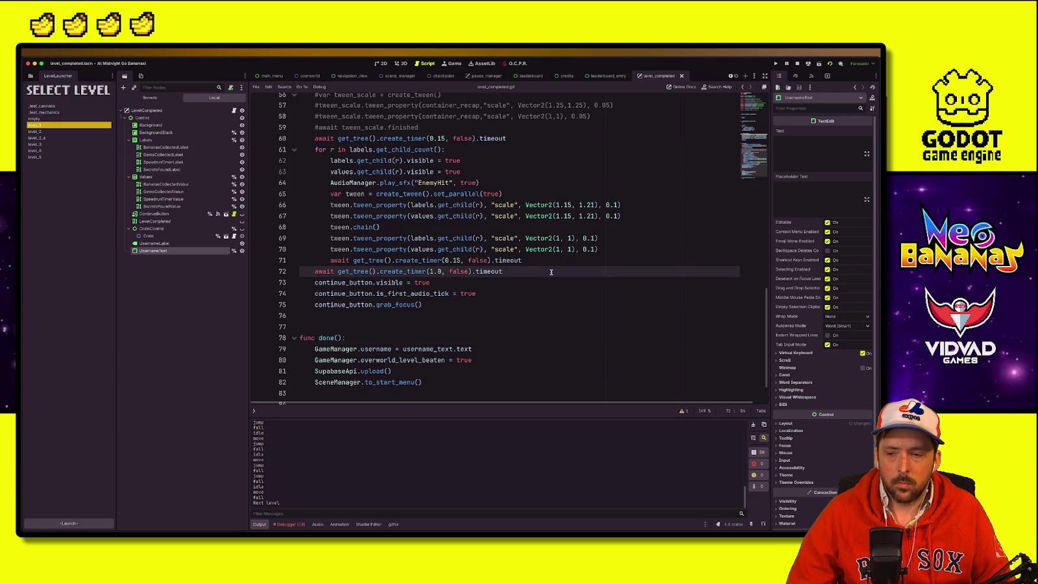
{"action": "key", "text": "Return"}
{"action": "type", "text": "username_text.grab"}
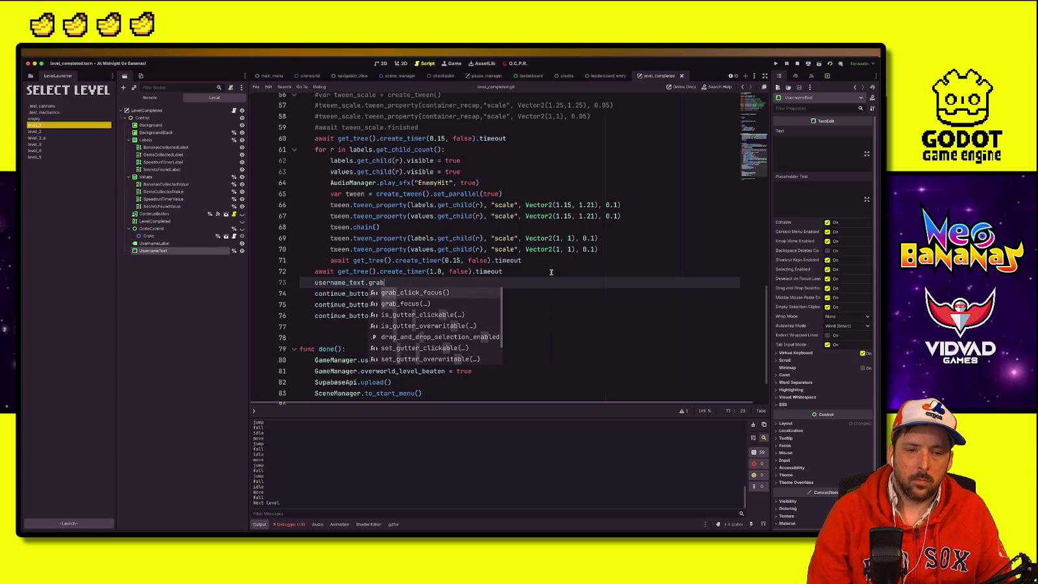
{"action": "key", "text": "Down"}
{"action": "key", "text": "Return"}
{"action": "key", "text": "End"}
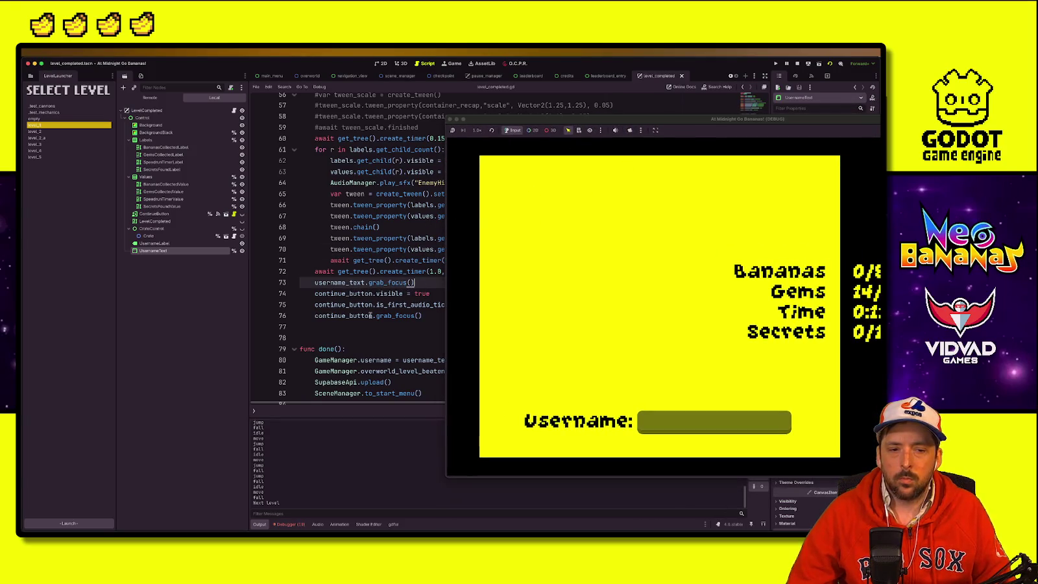
Step: Compare the username and Continue button focus lines while checking the running game
{"action": "left_click", "coordinate": [317, 315]}
{"action": "type", "text": "#"}
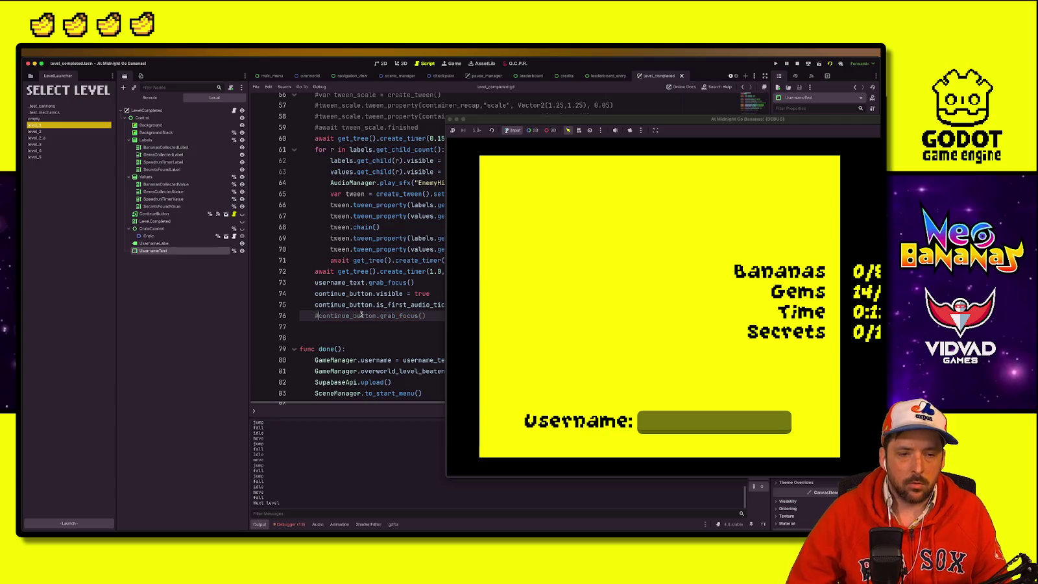
{"action": "left_click", "coordinate": [392, 338]}
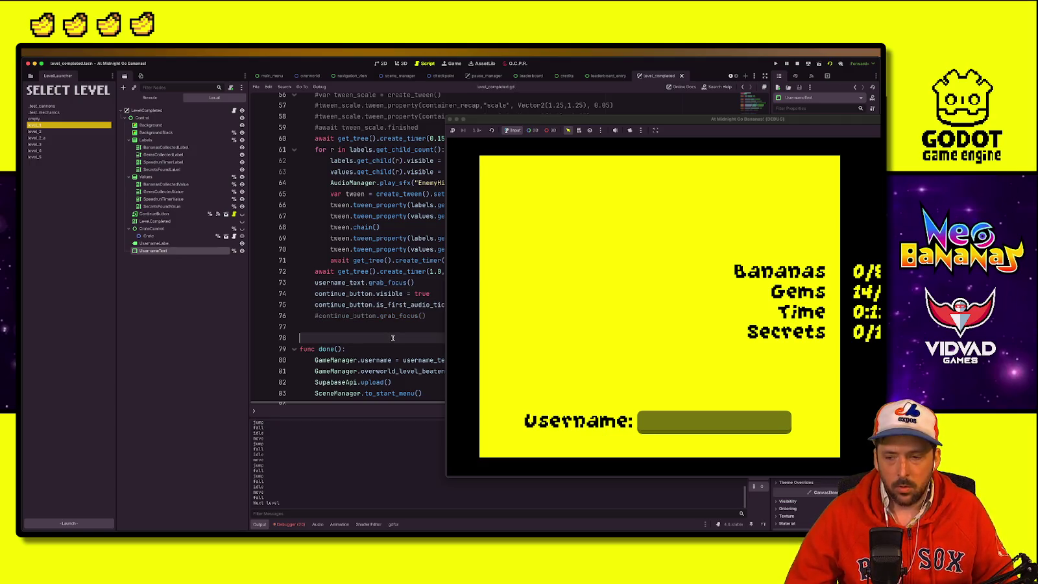
{"action": "left_click", "coordinate": [388, 281]}
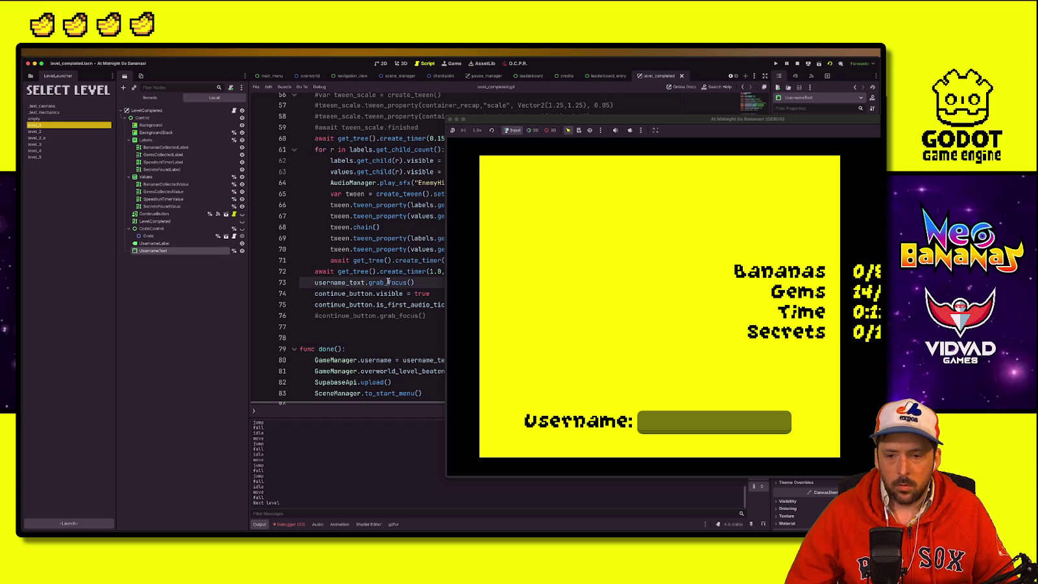
{"action": "left_click", "coordinate": [353, 315]}
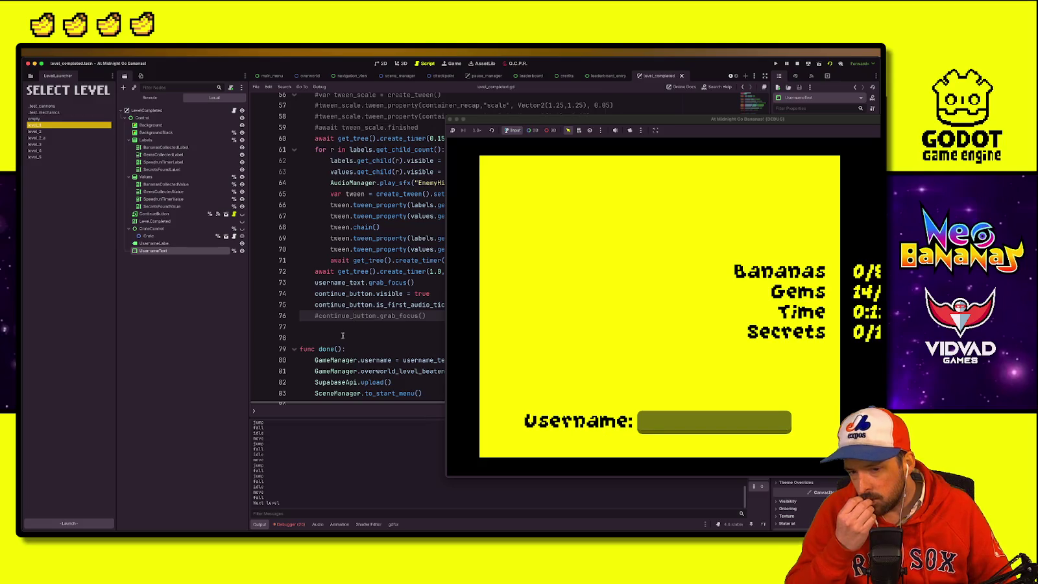
{"action": "left_click", "coordinate": [373, 331]}
{"action": "left_click", "coordinate": [661, 428]}
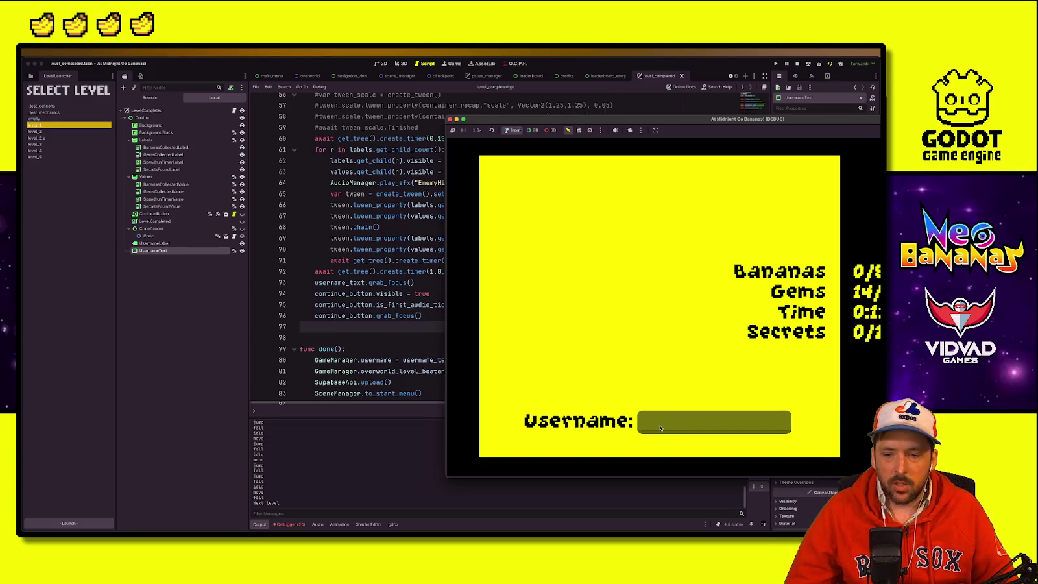
{"action": "left_click", "coordinate": [355, 324]}
{"action": "left_click", "coordinate": [378, 293]}
{"action": "left_click_drag", "start_coordinate": [536, 126], "coordinate": [745, 124]}
Step: Comment out the username_text.grab_focus() line and save the script
{"action": "left_click", "coordinate": [393, 323]}
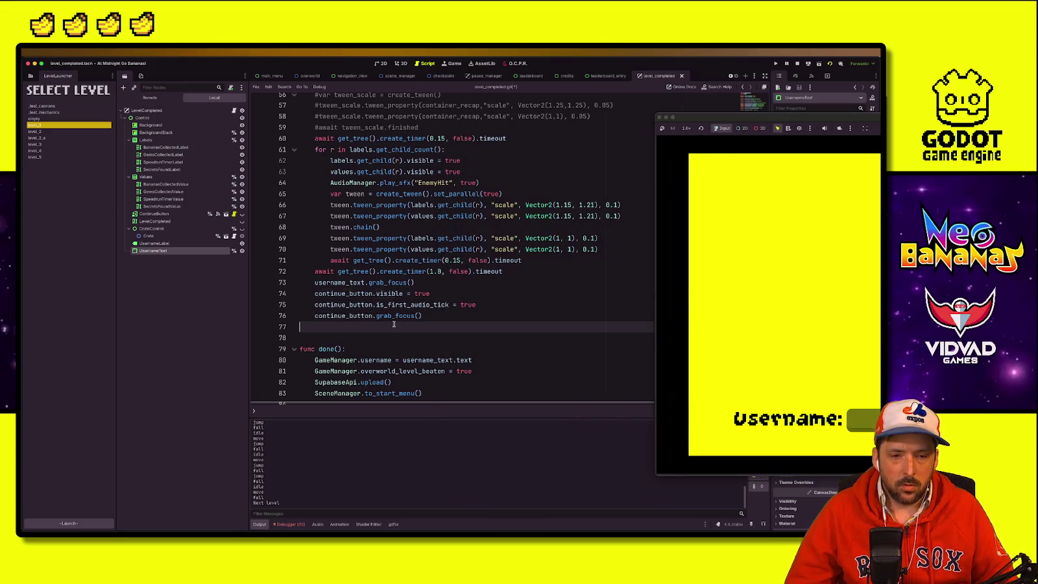
{"action": "scroll", "coordinate": [389, 329], "scroll_direction": "up", "scroll_amount": 2}
{"action": "left_click", "coordinate": [332, 356]}
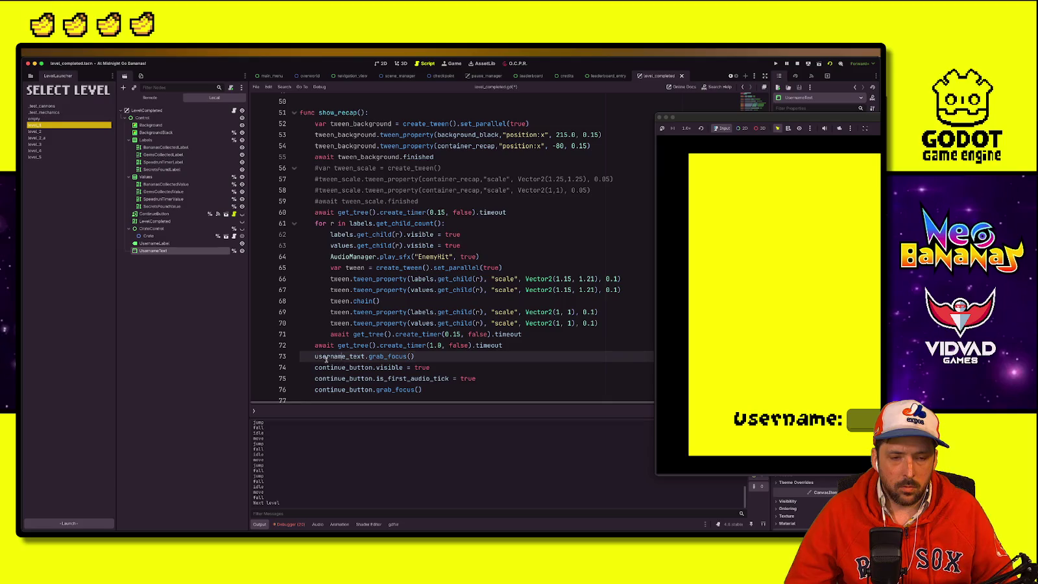
{"action": "type", "text": "#"}
{"action": "left_click", "coordinate": [435, 367]}
{"action": "key", "text": "ctrl+s"}
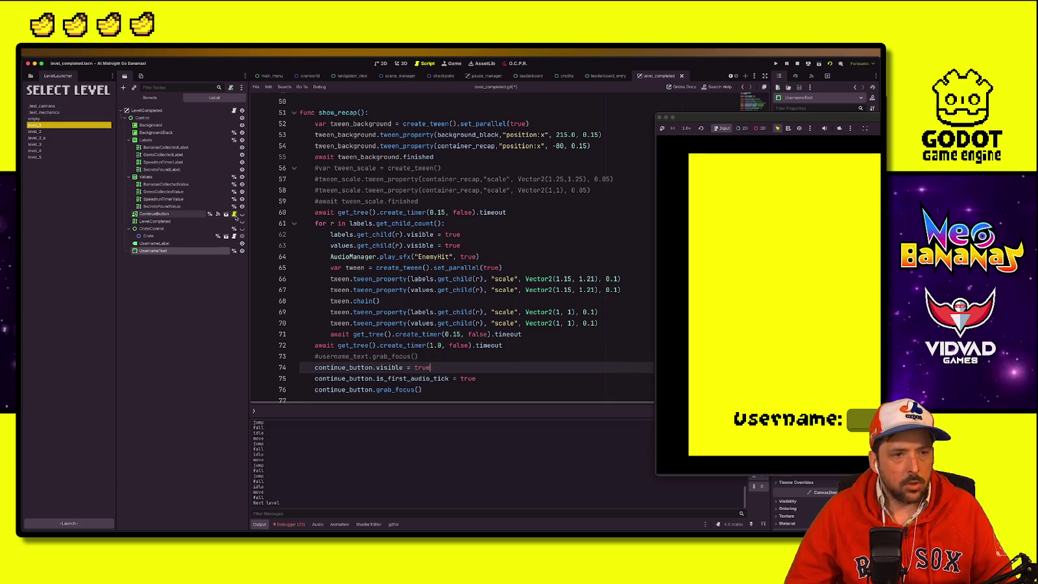
Step: Run the scene again to test which control gets focus, then stop it
{"action": "left_click", "coordinate": [159, 125]}
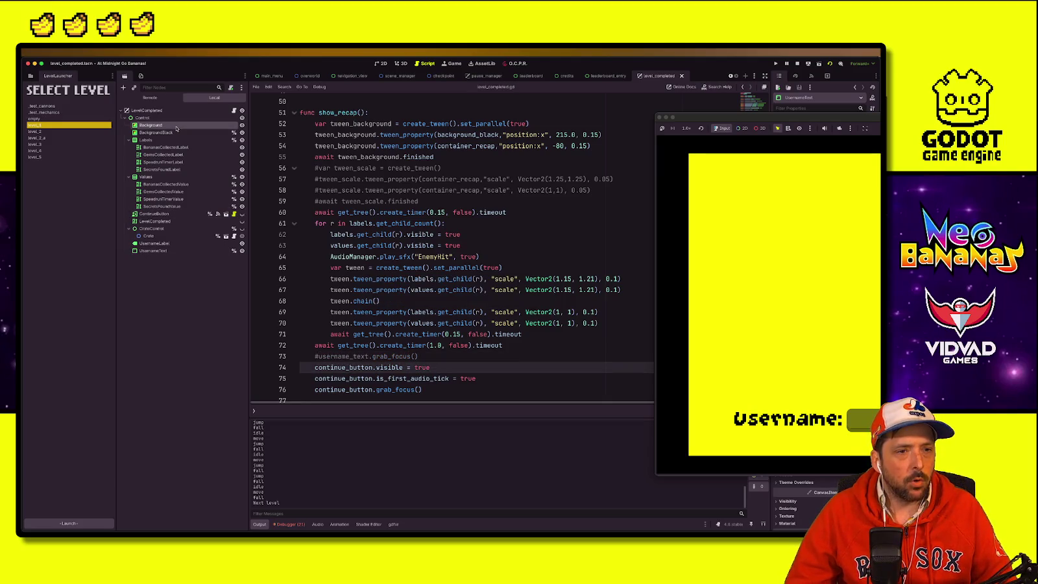
{"action": "left_click", "coordinate": [156, 243]}
{"action": "key", "text": "super+r"}
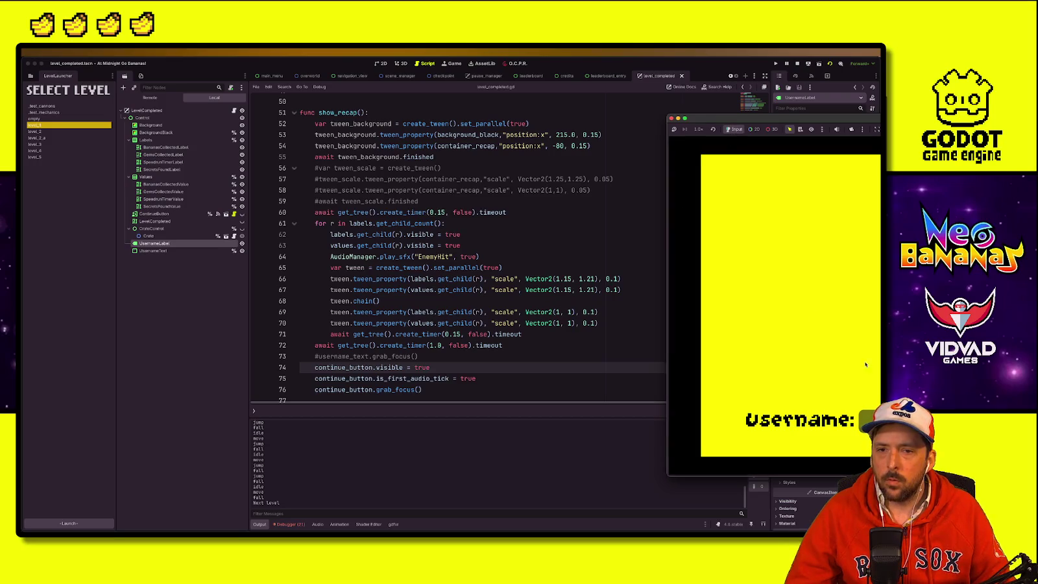
{"action": "left_click", "coordinate": [671, 119]}
{"action": "left_click", "coordinate": [506, 245]}
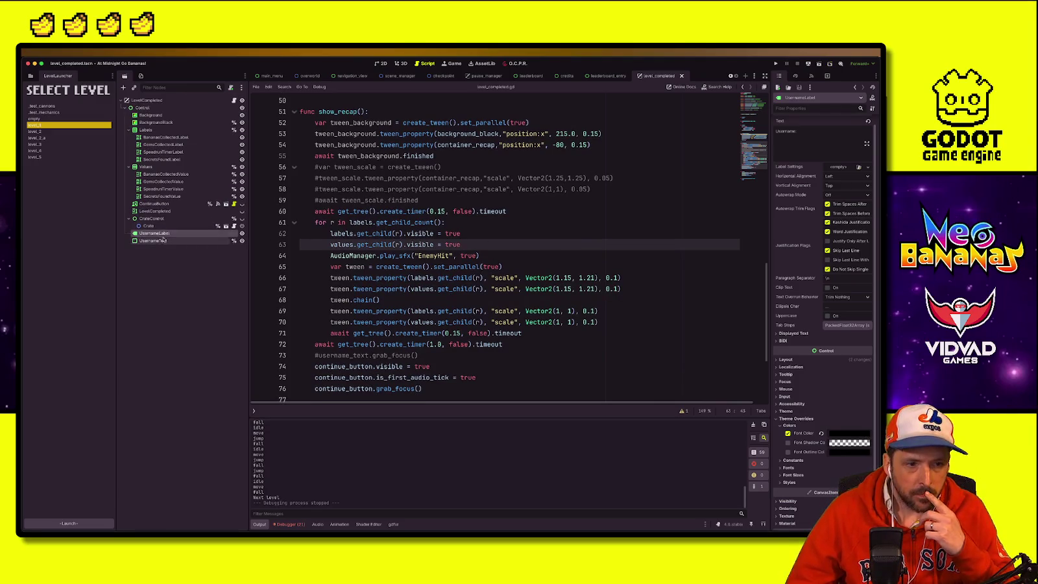
Step: Select the UsernameText node in the 2D scene view
{"action": "left_click", "coordinate": [153, 241]}
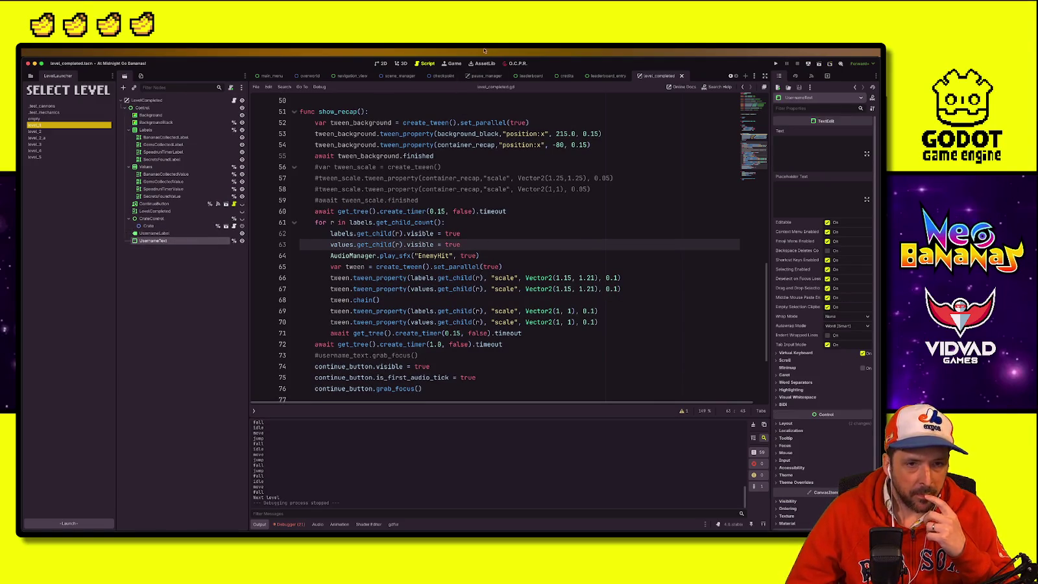
{"action": "left_click", "coordinate": [381, 63]}
{"action": "left_click", "coordinate": [157, 220]}
Step: Enlarge the UsernameText box and move it upward
{"action": "left_click", "coordinate": [154, 240]}
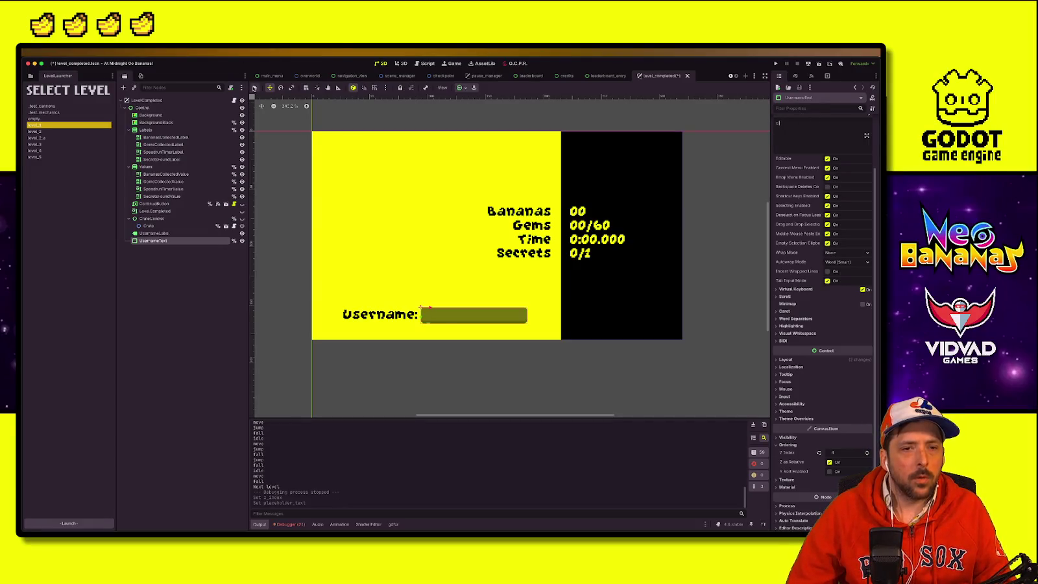
{"action": "mouse_move", "coordinate": [528, 327]}
{"action": "left_mouse_down"}
{"action": "mouse_move", "coordinate": [596, 340]}
{"action": "mouse_move", "coordinate": [558, 347]}
{"action": "left_mouse_up"}
{"action": "key", "text": "w"}
{"action": "left_click_drag", "start_coordinate": [503, 311], "coordinate": [503, 298]}
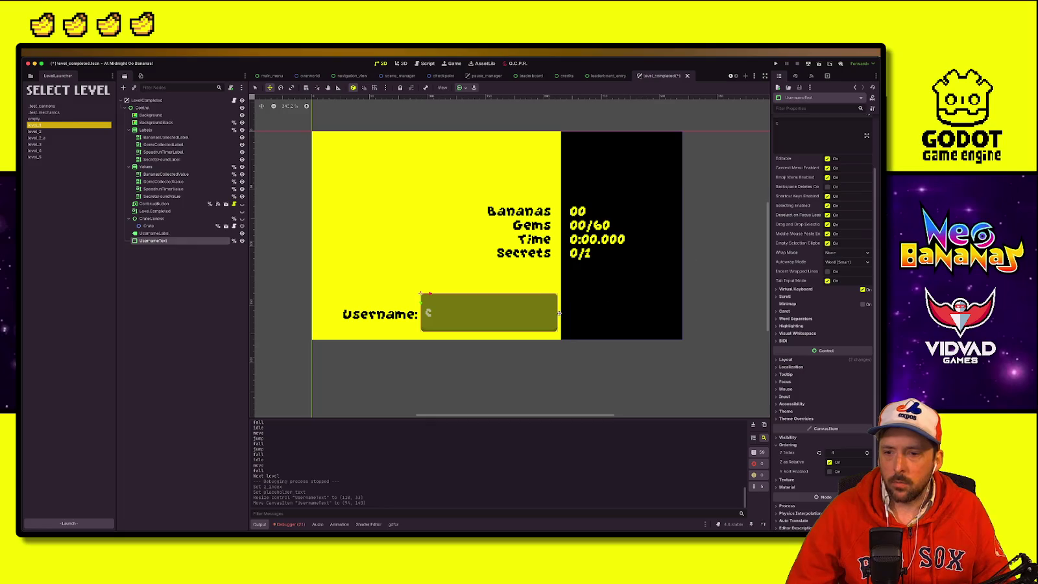
{"action": "left_click_drag", "start_coordinate": [488, 333], "coordinate": [488, 312]}
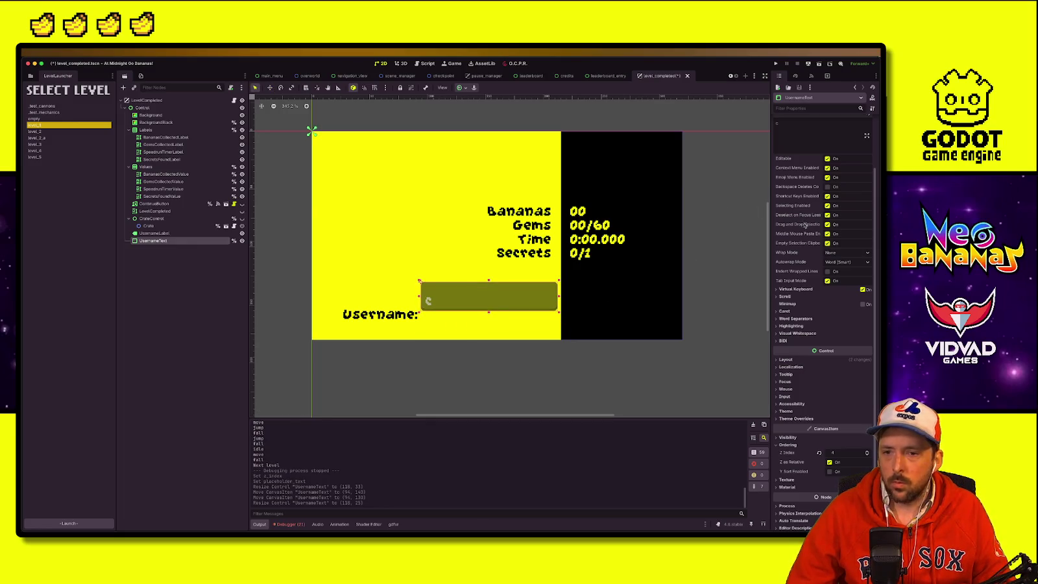
Step: Set the UsernameText placeholder to 'username' and trim the box's top edge
{"action": "scroll", "coordinate": [804, 225], "scroll_direction": "up", "scroll_amount": 3}
{"action": "key", "text": "BackSpace"}
{"action": "type", "text": "ername"}
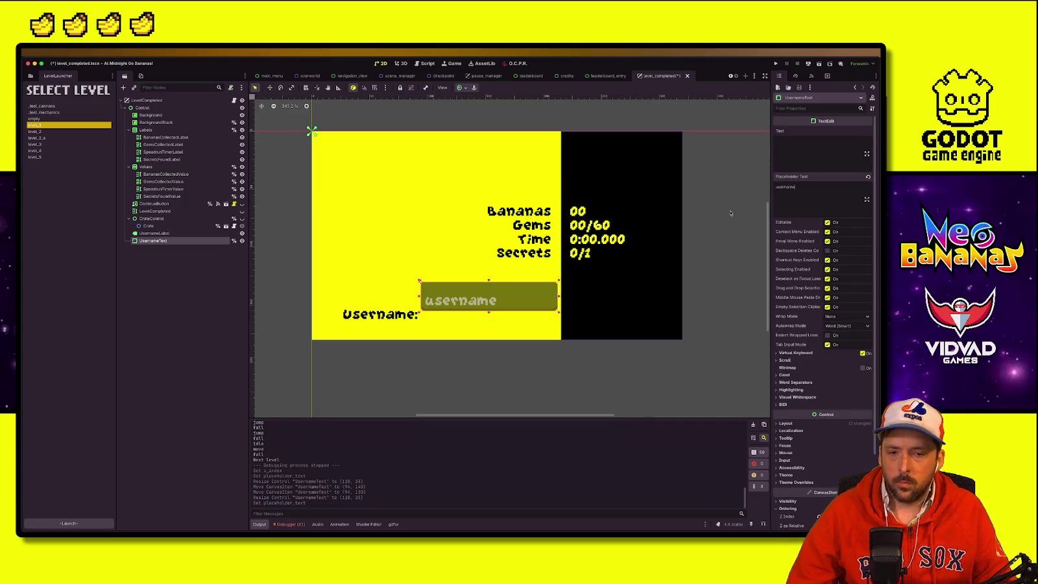
{"action": "left_click_drag", "start_coordinate": [488, 282], "coordinate": [489, 288]}
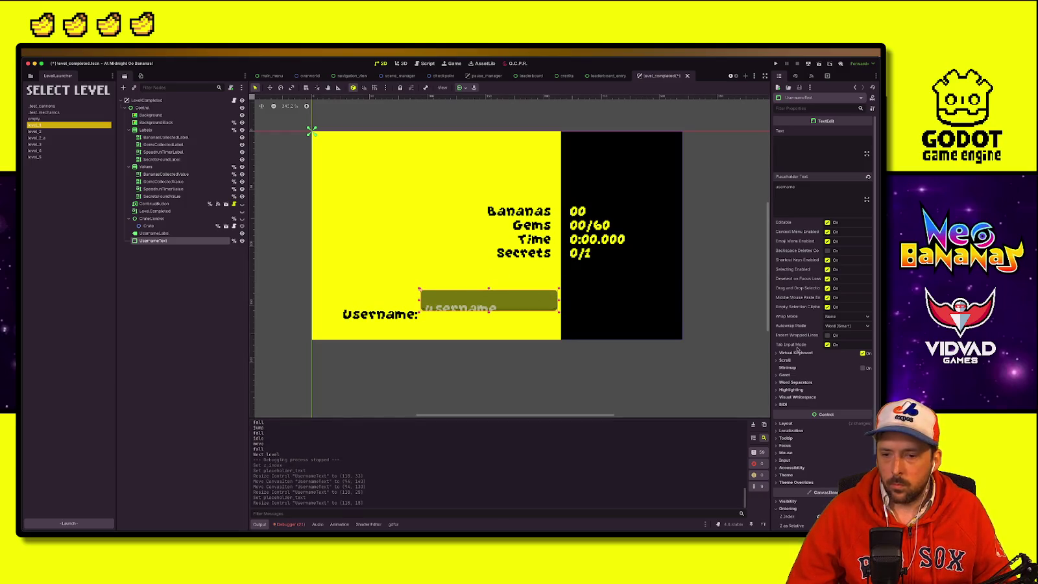
{"action": "scroll", "coordinate": [785, 425], "scroll_direction": "down", "scroll_amount": 5}
Step: Reset the box size, then resize it to about 121x30 and reposition it
{"action": "left_click", "coordinate": [787, 352]}
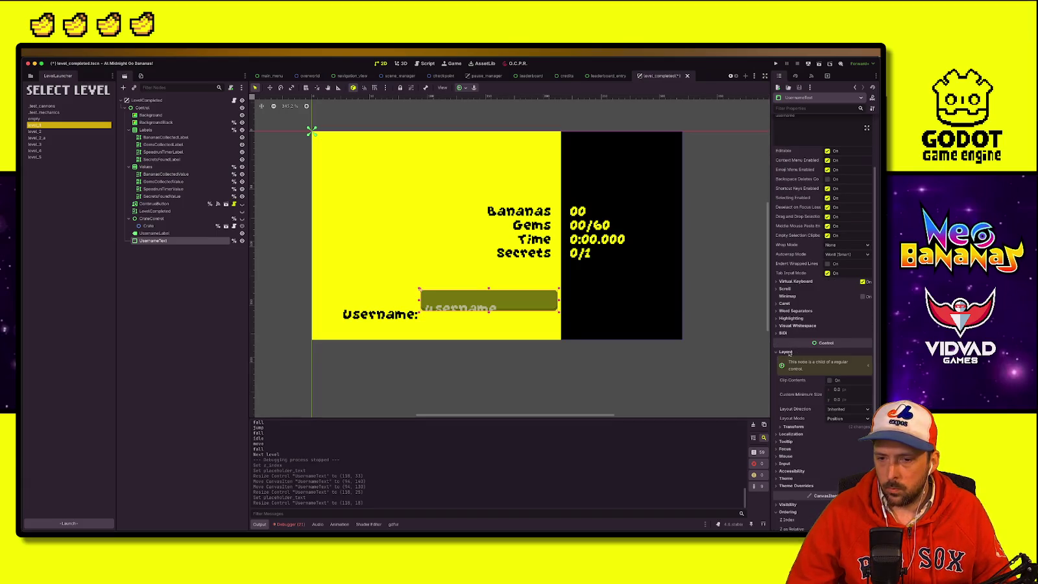
{"action": "left_click", "coordinate": [792, 425]}
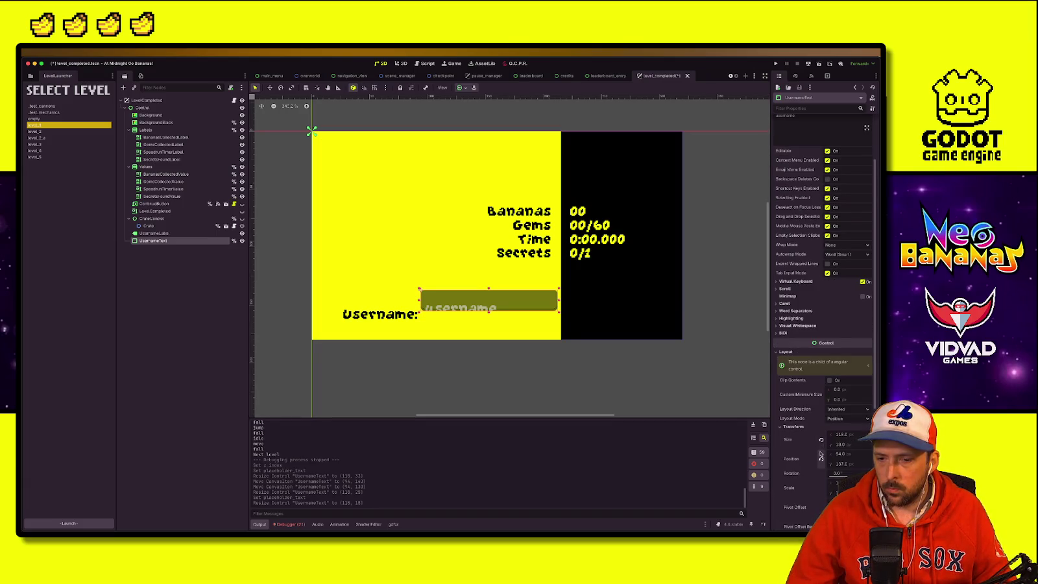
{"action": "left_click", "coordinate": [822, 439]}
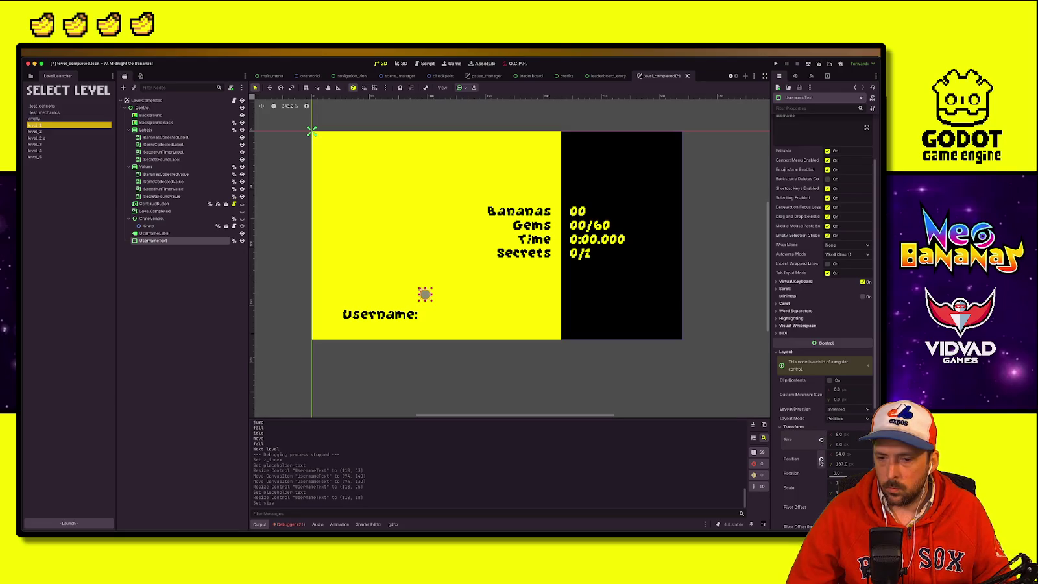
{"action": "mouse_move", "coordinate": [428, 299]}
{"action": "left_mouse_down"}
{"action": "mouse_move", "coordinate": [535, 336]}
{"action": "mouse_move", "coordinate": [562, 326]}
{"action": "left_mouse_up"}
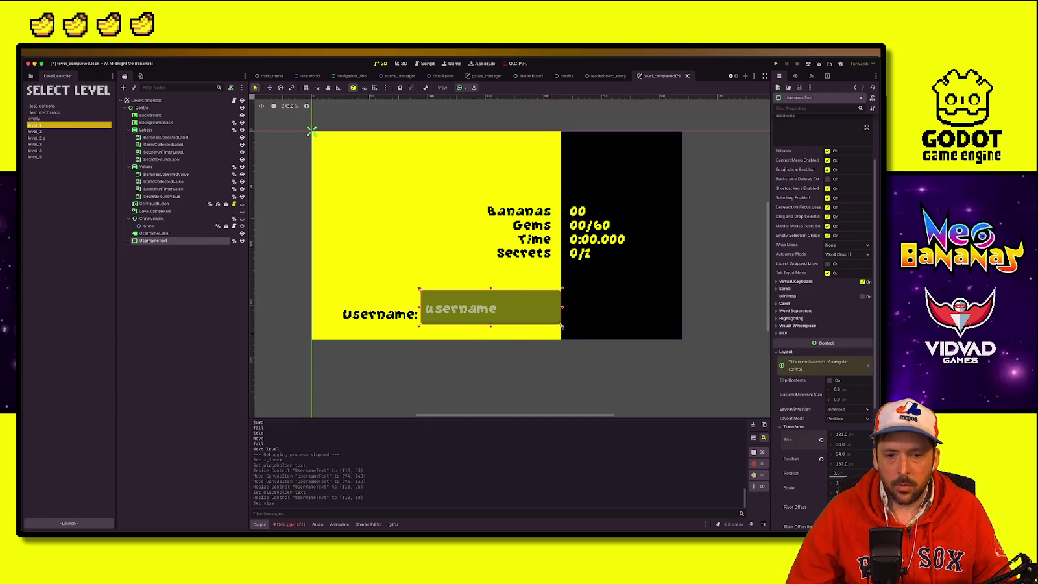
{"action": "key", "text": "w"}
{"action": "mouse_move", "coordinate": [469, 311]}
{"action": "left_mouse_down"}
{"action": "mouse_move", "coordinate": [468, 320]}
{"action": "mouse_move", "coordinate": [384, 317]}
{"action": "mouse_move", "coordinate": [366, 292]}
{"action": "left_mouse_up"}
Step: Change the label to 'Leaderboard:', save the scene, and run the game
{"action": "left_click", "coordinate": [384, 316]}
{"action": "type", "text": "Leaderboard:"}
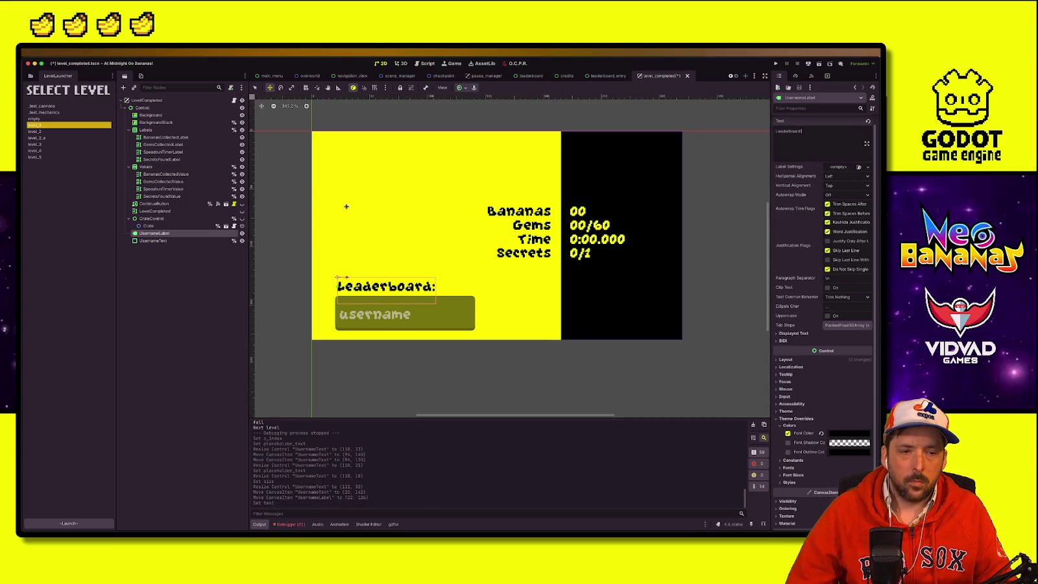
{"action": "left_click", "coordinate": [235, 259]}
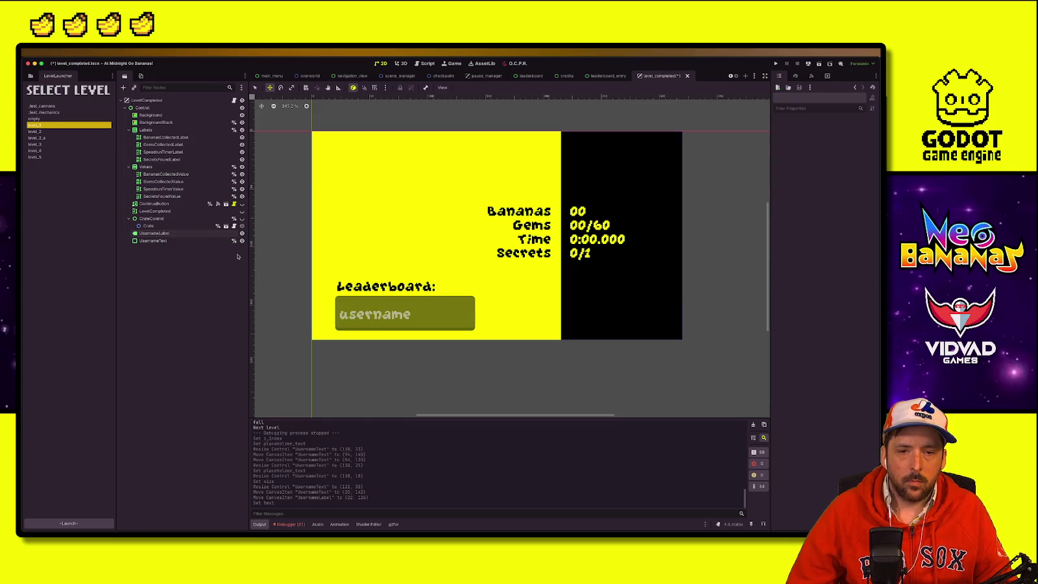
{"action": "key", "text": "ctrl+s"}
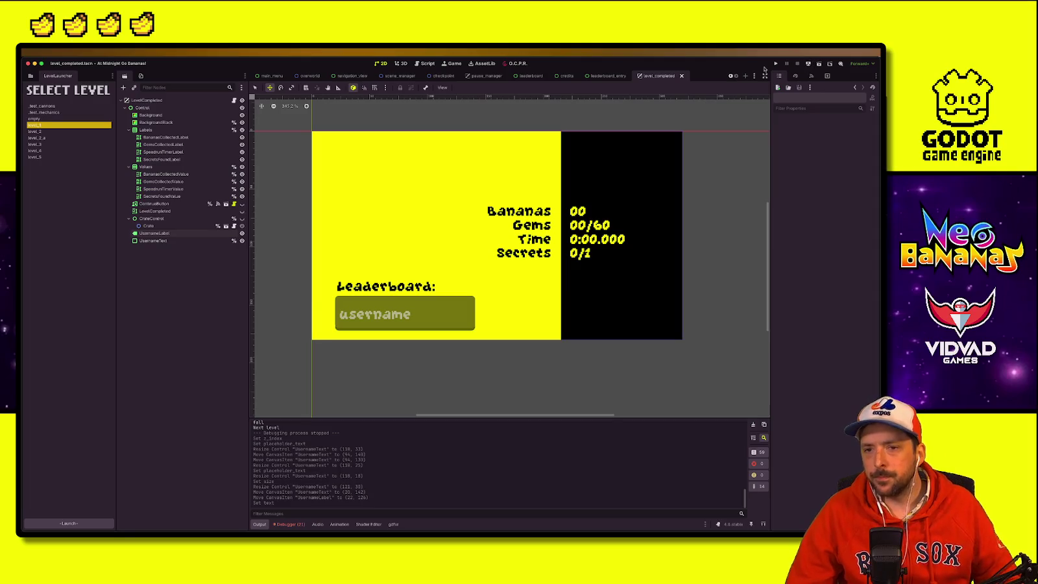
{"action": "key", "text": "super+b"}
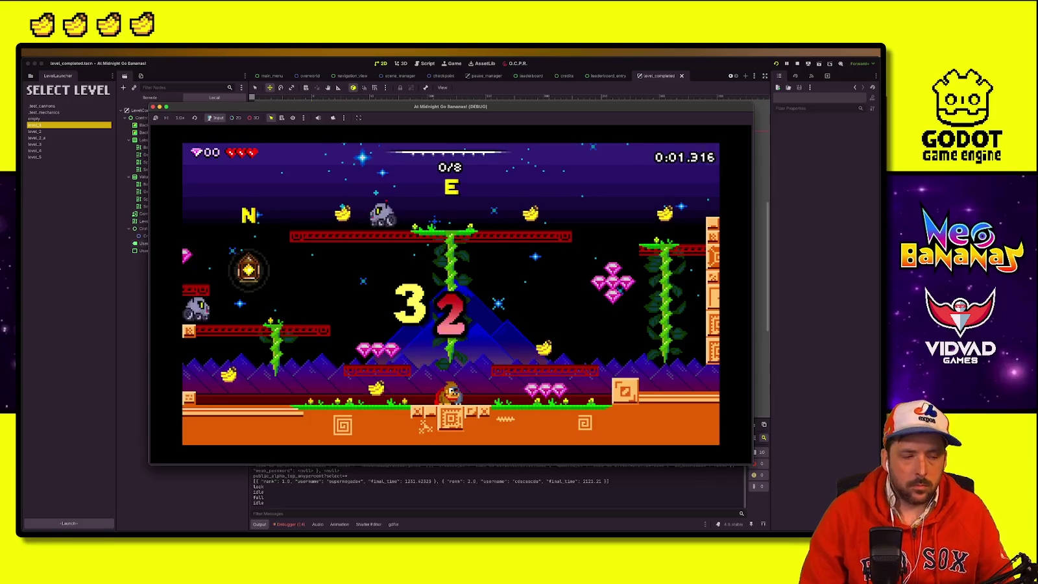
Step: Play through to the results screen at Time 0:12.613, then stop the game
{"action": "key", "text": "Left"}
{"action": "key", "text": "Left"}
{"action": "key", "text": "space"}
{"action": "key", "text": "Right"}
{"action": "key", "text": "space"}
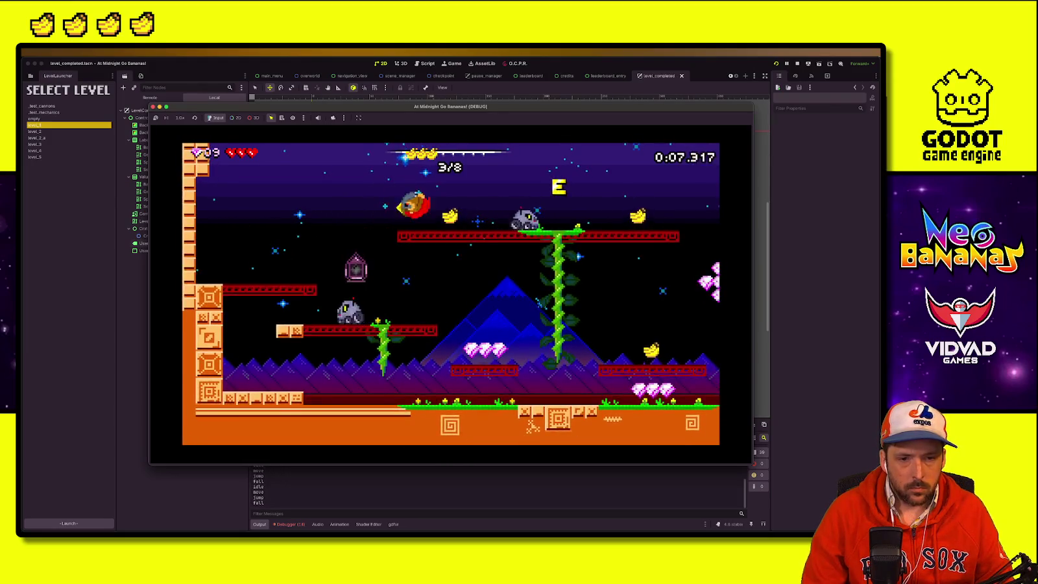
{"action": "key", "text": "Right"}
{"action": "key", "text": "space"}
{"action": "key", "text": "Right"}
{"action": "key", "text": "Left"}
{"action": "key", "text": "Left"}
{"action": "key", "text": "space"}
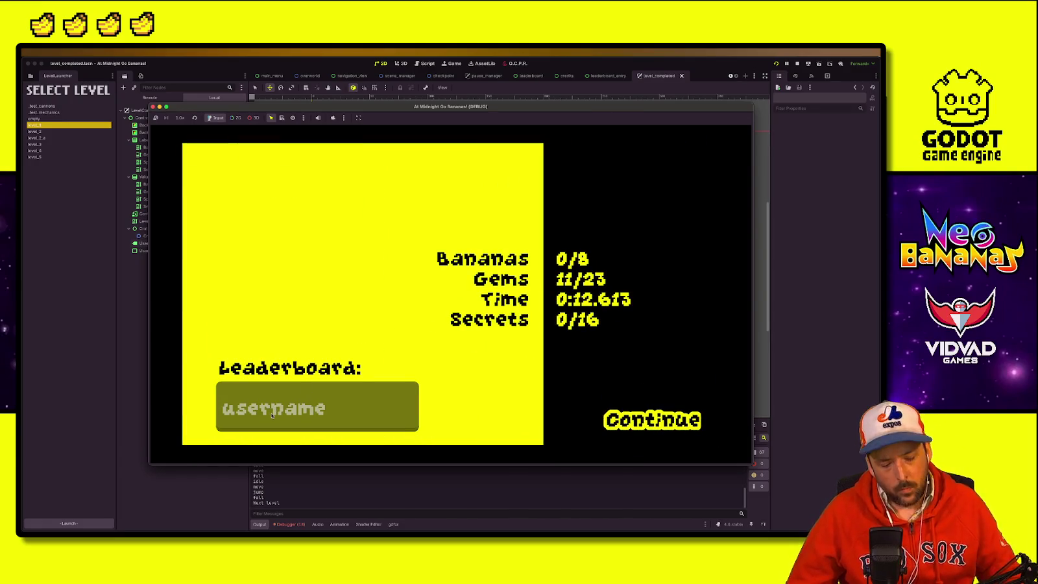
{"action": "left_click", "coordinate": [152, 106]}
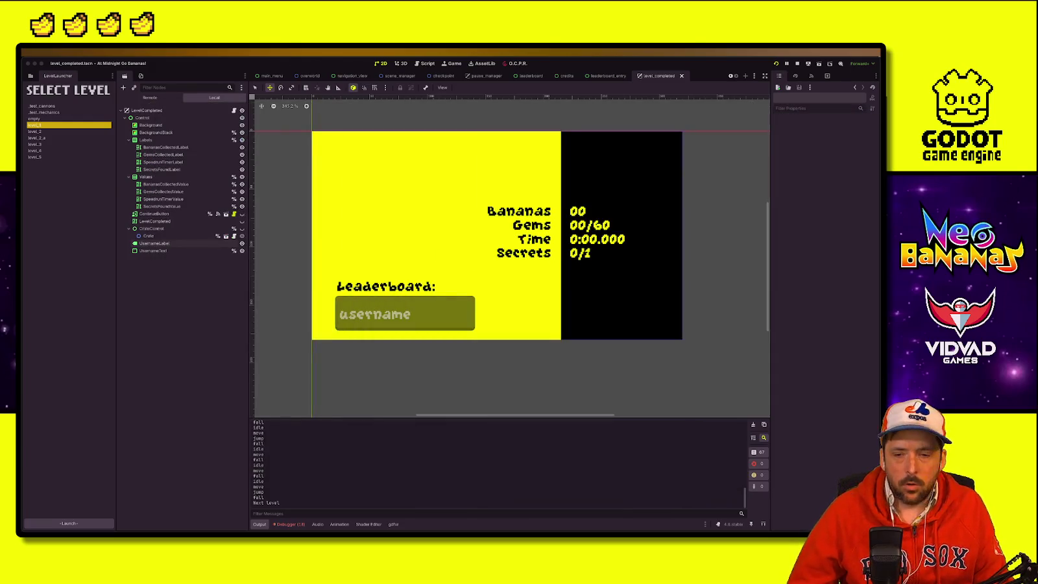
{"action": "left_click", "coordinate": [143, 110]}
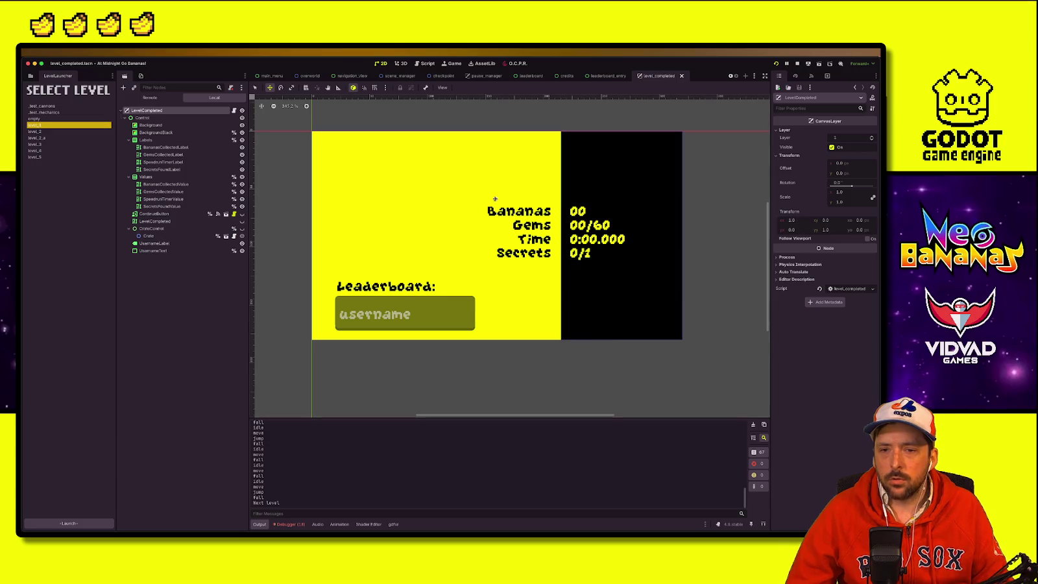
{"action": "left_click", "coordinate": [142, 118]}
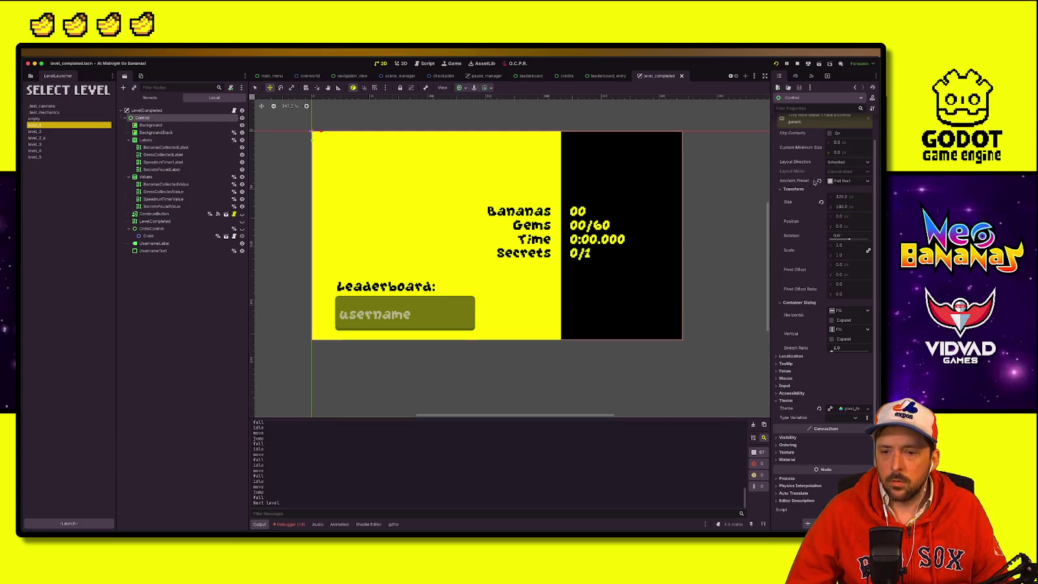
{"action": "left_click", "coordinate": [787, 378]}
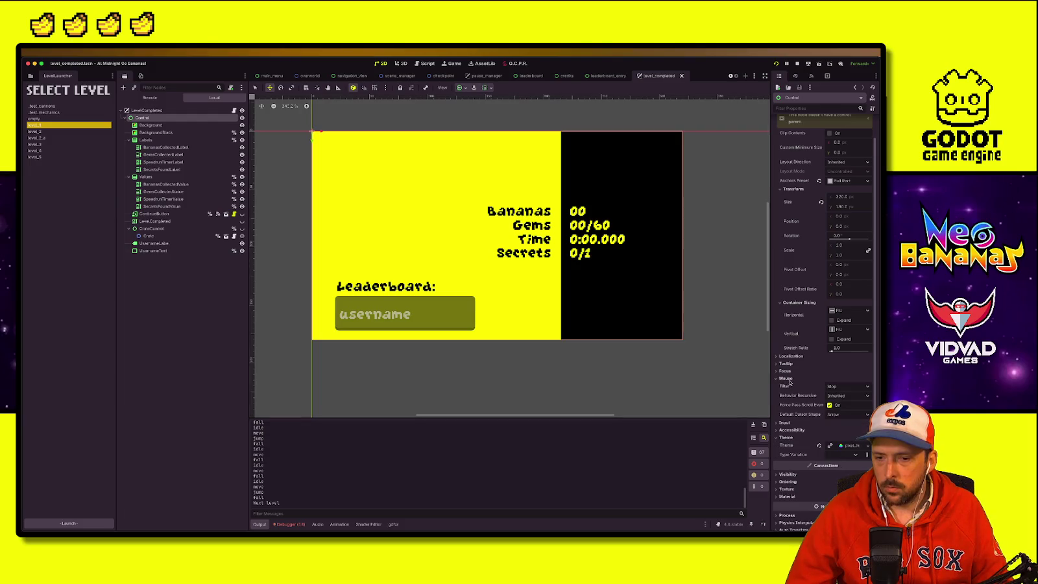
{"action": "left_click", "coordinate": [868, 387]}
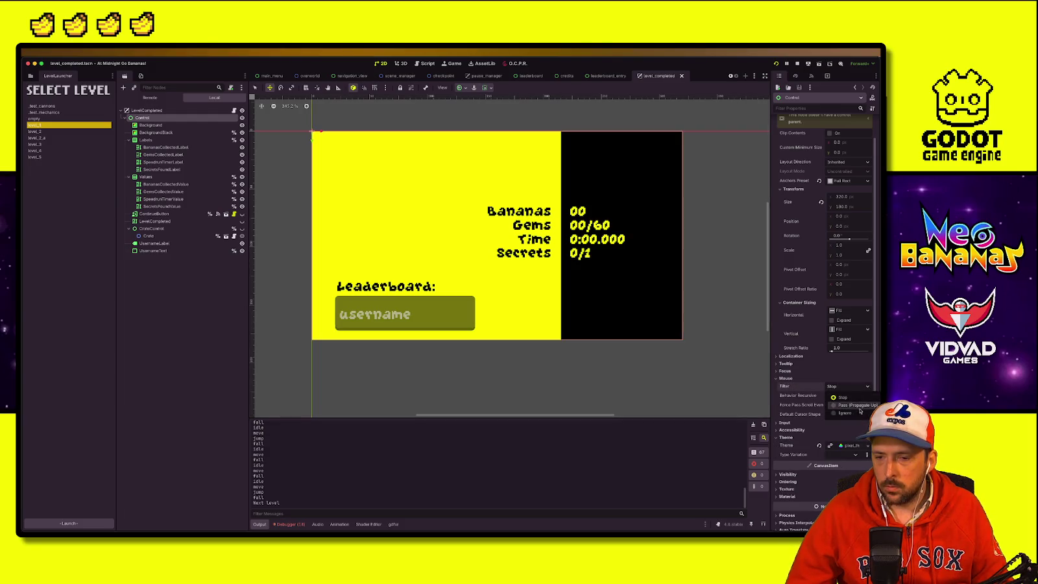
{"action": "left_click", "coordinate": [862, 407]}
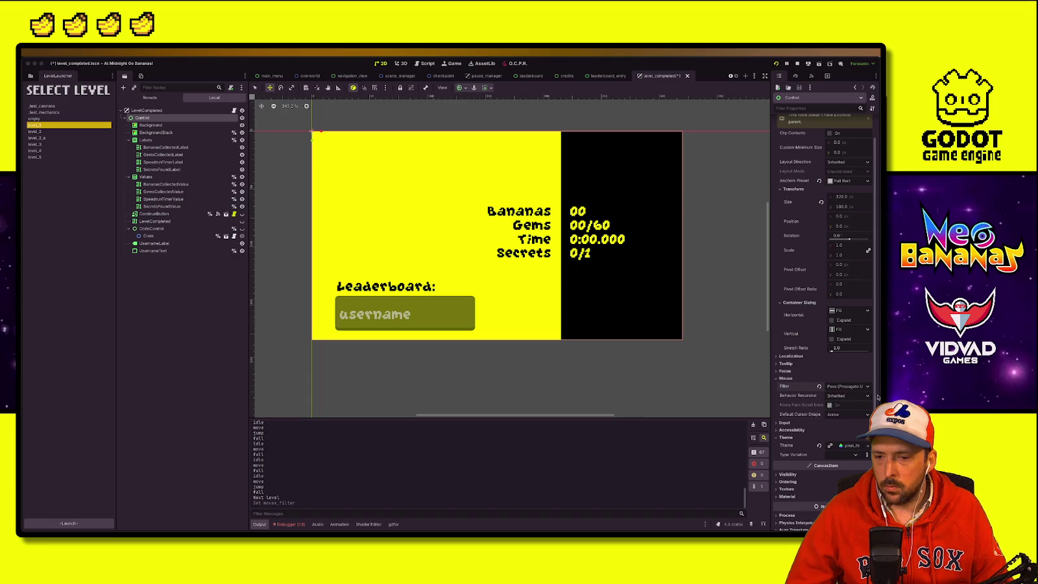
{"action": "left_click", "coordinate": [819, 387]}
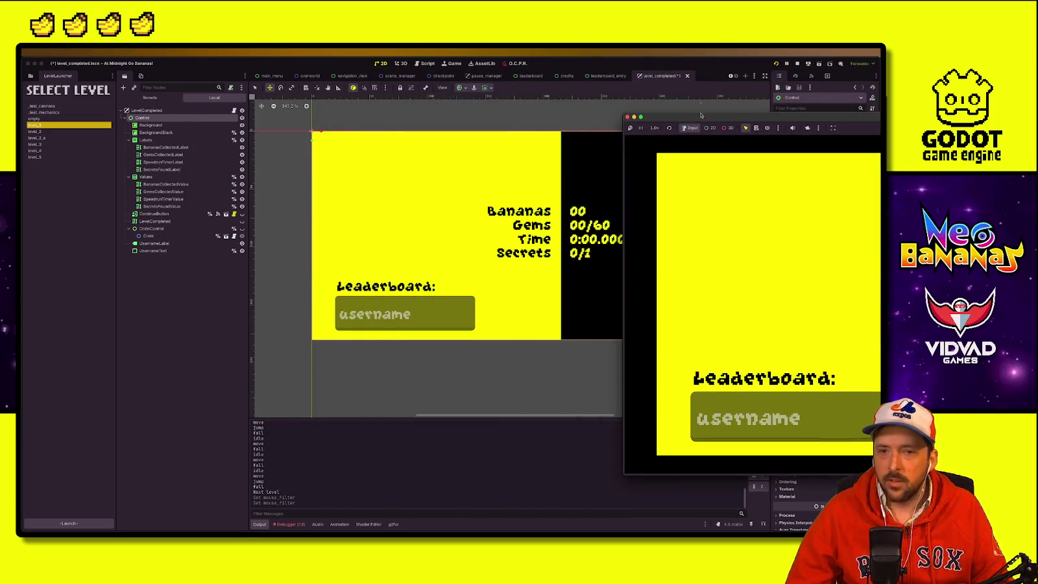
{"action": "left_click", "coordinate": [798, 63]}
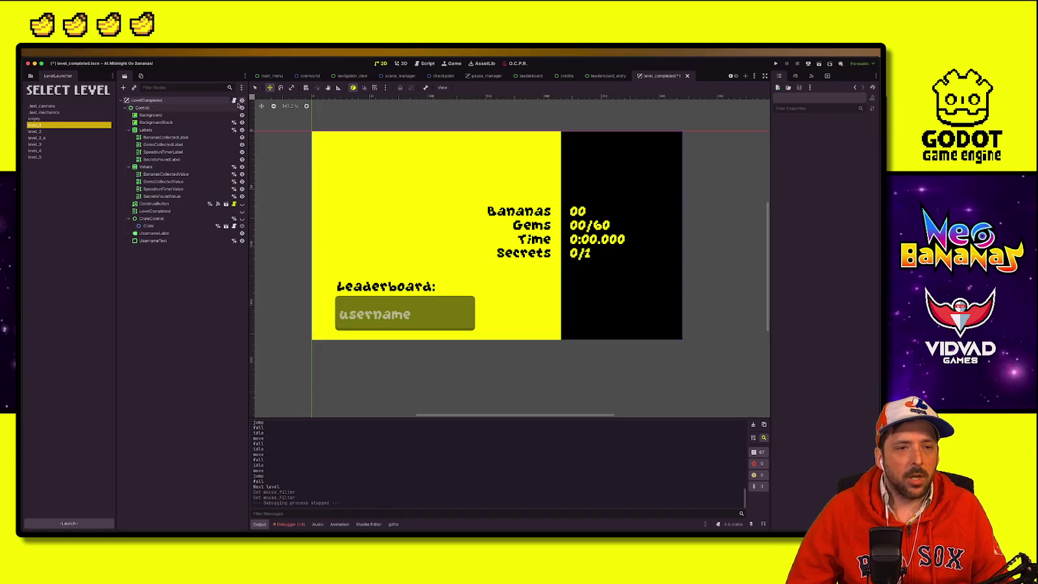
Step: Uncomment username_text.grab_focus(), comment out continue_button.grab_focus(), save the script and run the game
{"action": "scroll", "coordinate": [389, 259], "scroll_direction": "down", "scroll_amount": 3}
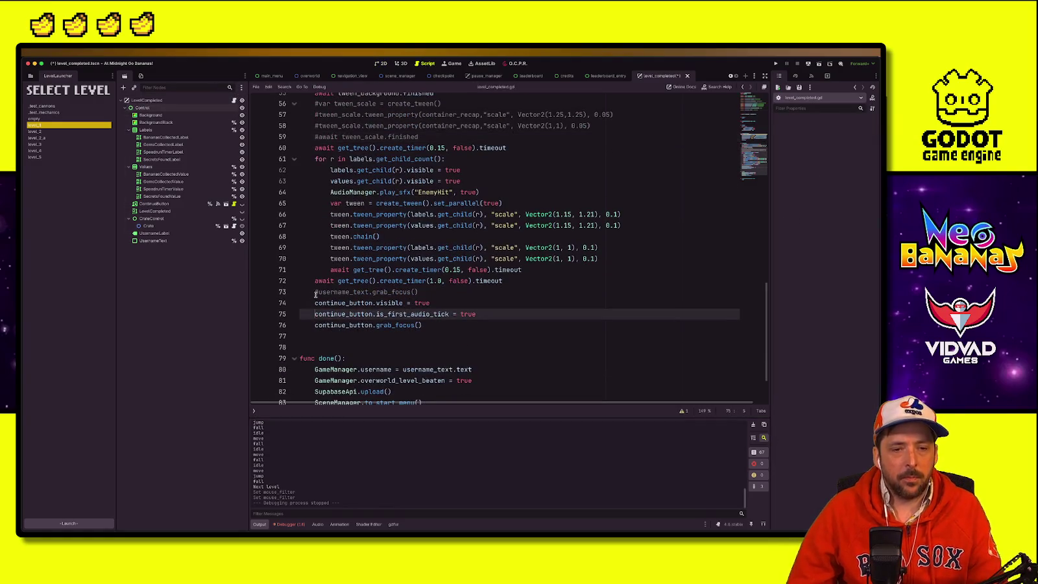
{"action": "left_click", "coordinate": [318, 293]}
{"action": "key", "text": "BackSpace"}
{"action": "left_click", "coordinate": [309, 323]}
{"action": "key", "text": "ctrl+k"}
{"action": "left_click", "coordinate": [430, 303]}
{"action": "key", "text": "ctrl+s"}
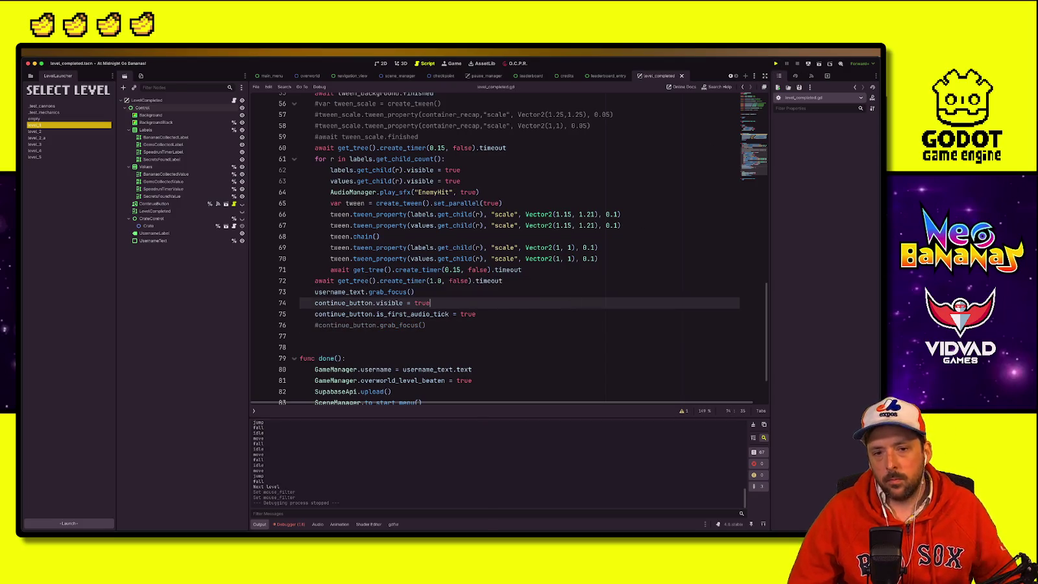
{"action": "key", "text": "ctrl+b"}
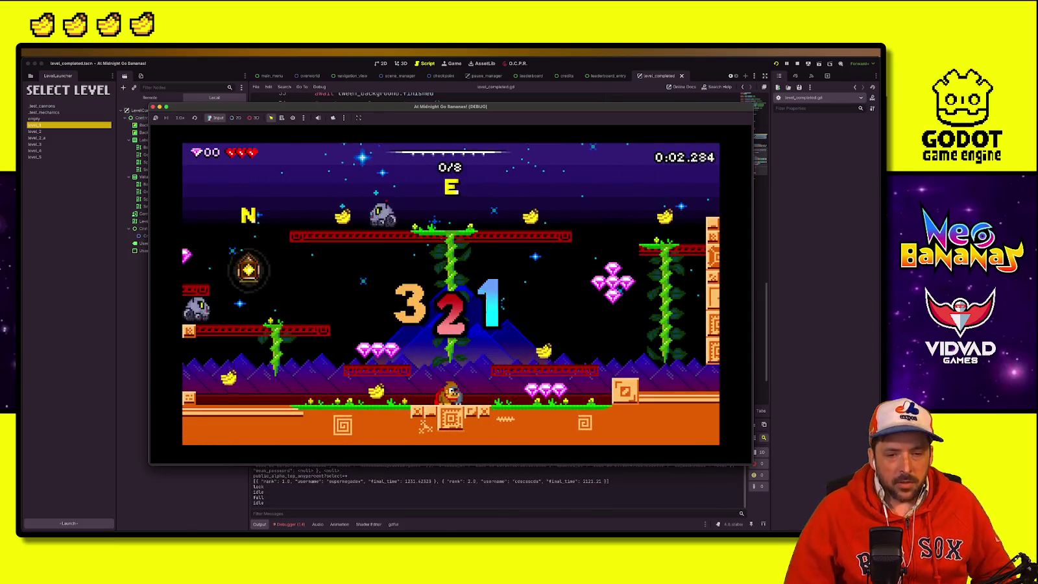
Step: Play through the level, wall-jumping and bouncing past enemies, to reach the level-complete screen
{"action": "key", "text": "Left"}
{"action": "key", "text": "space"}
{"action": "key", "text": "space"}
{"action": "key", "text": "space"}
{"action": "key", "text": "Right"}
{"action": "key", "text": "Right"}
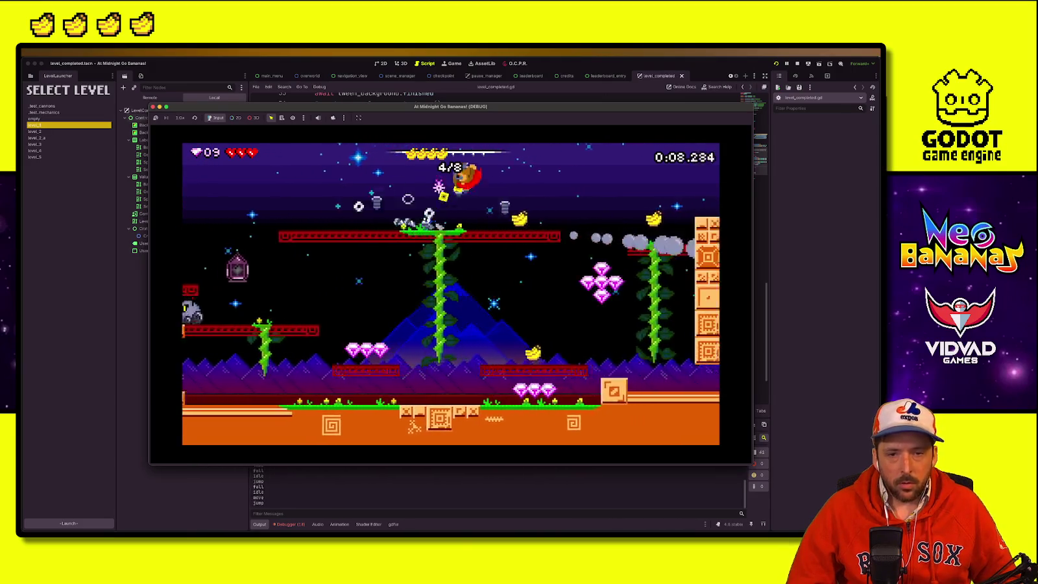
{"action": "key", "text": "space"}
{"action": "key", "text": "Left"}
{"action": "key", "text": "Left"}
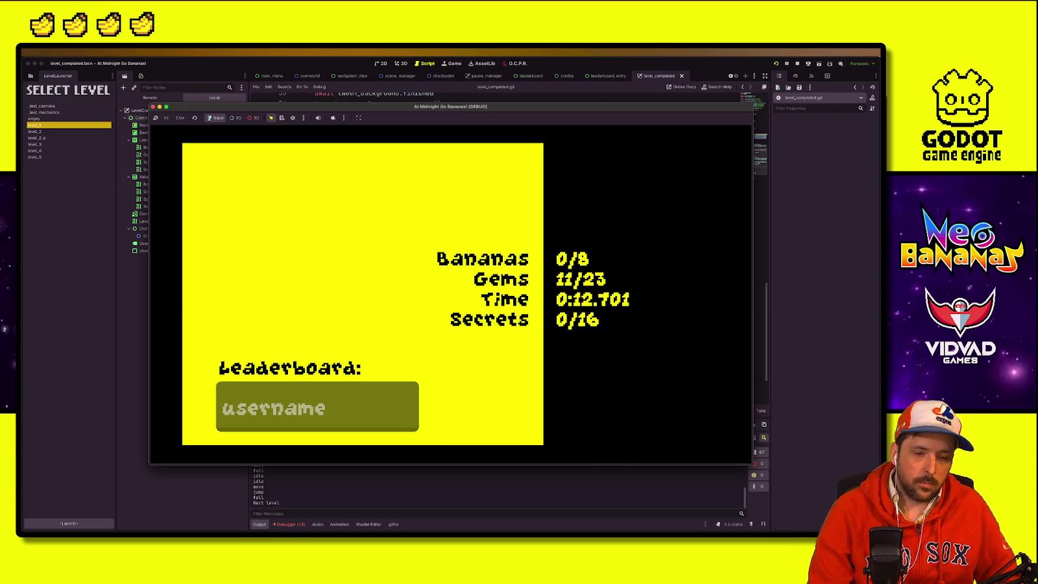
Step: Type a test username into the auto-focused field, press Enter, then stop the game
{"action": "type", "text": "hbhbb"}
{"action": "key", "text": "BackSpace"}
{"action": "key", "text": "BackSpace"}
{"action": "key", "text": "BackSpace"}
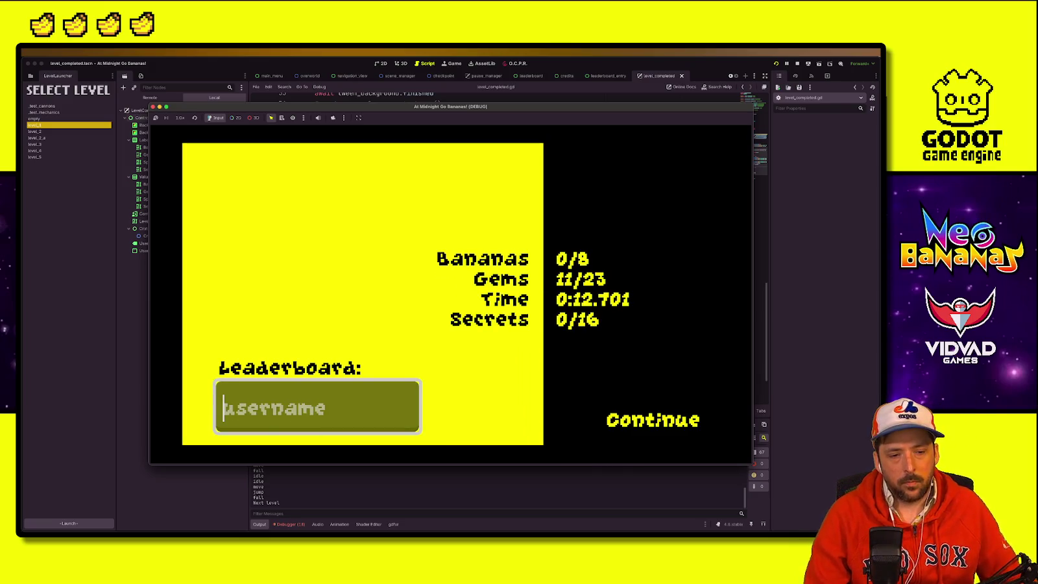
{"action": "type", "text": "a"}
{"action": "key", "text": "BackSpace"}
{"action": "type", "text": "superm"}
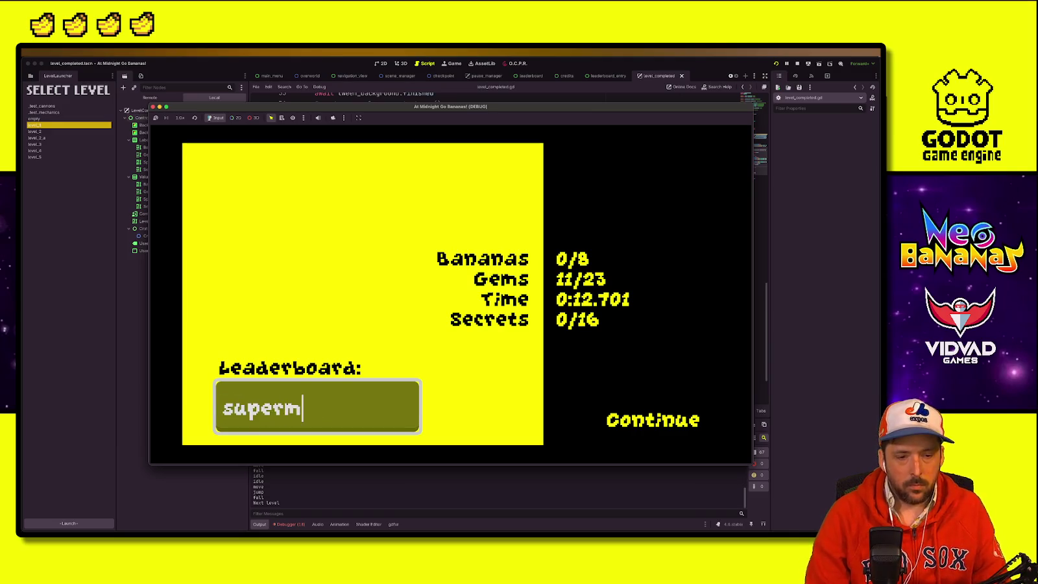
{"action": "type", "text": "egadav"}
{"action": "key", "text": "Return"}
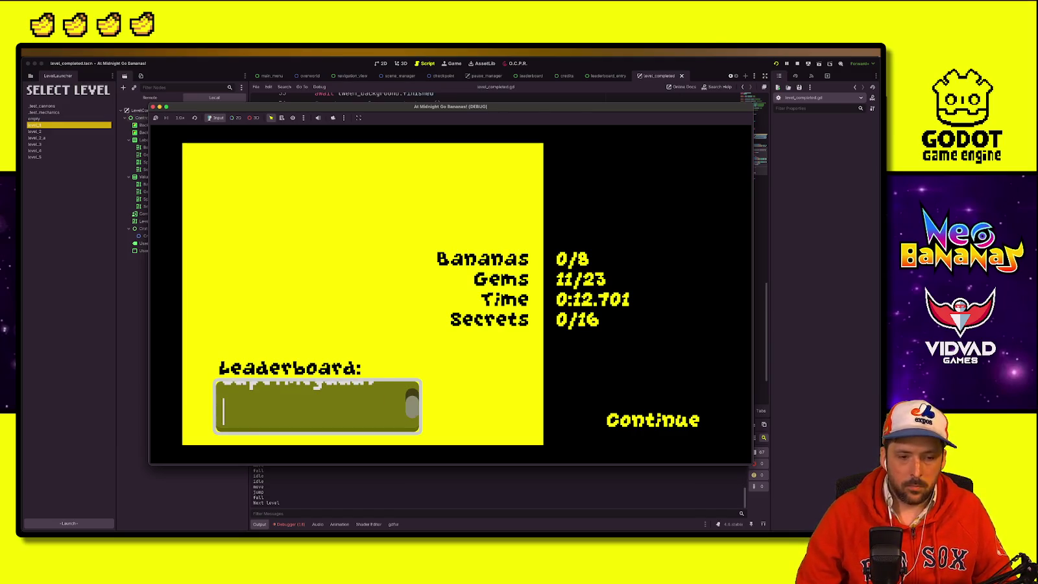
{"action": "key", "text": "BackSpace"}
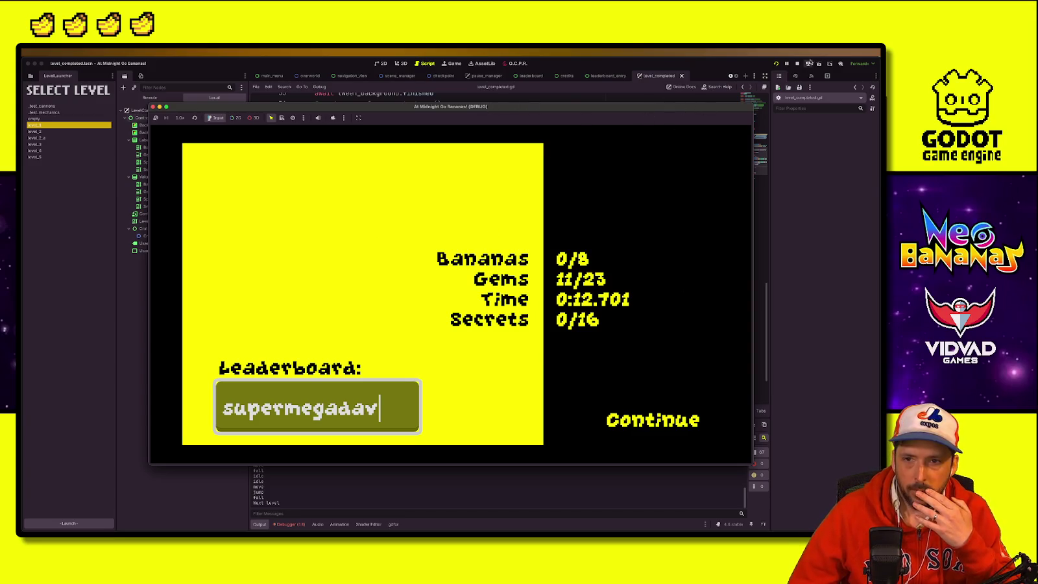
{"action": "left_click", "coordinate": [797, 63]}
{"action": "key", "text": "ctrl+shift+f"}
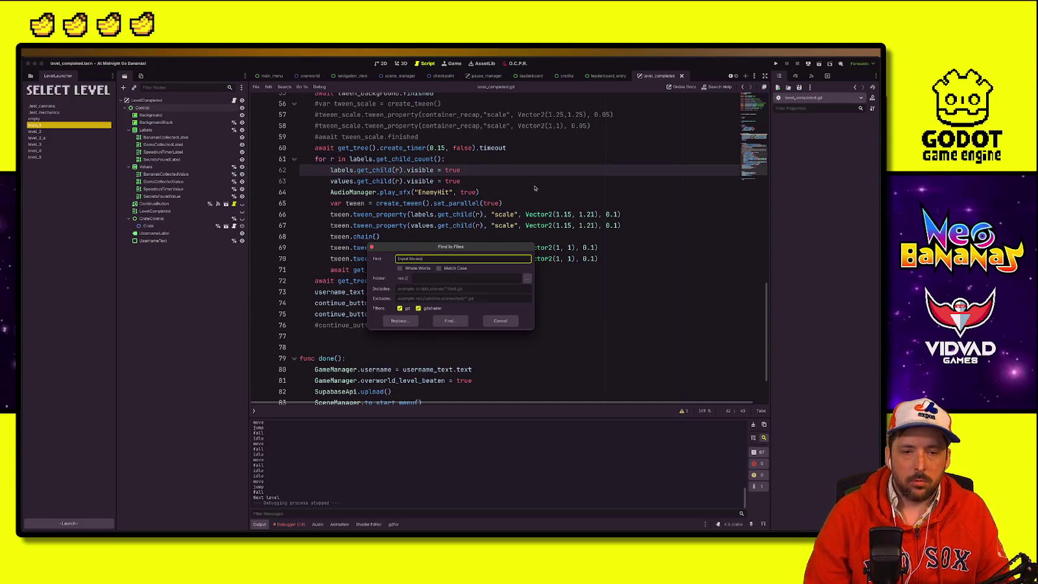
Step: Search the project for 'Input.Mouse' and browse the line-146 matches in EditSlider.gd
{"action": "key", "text": "Return"}
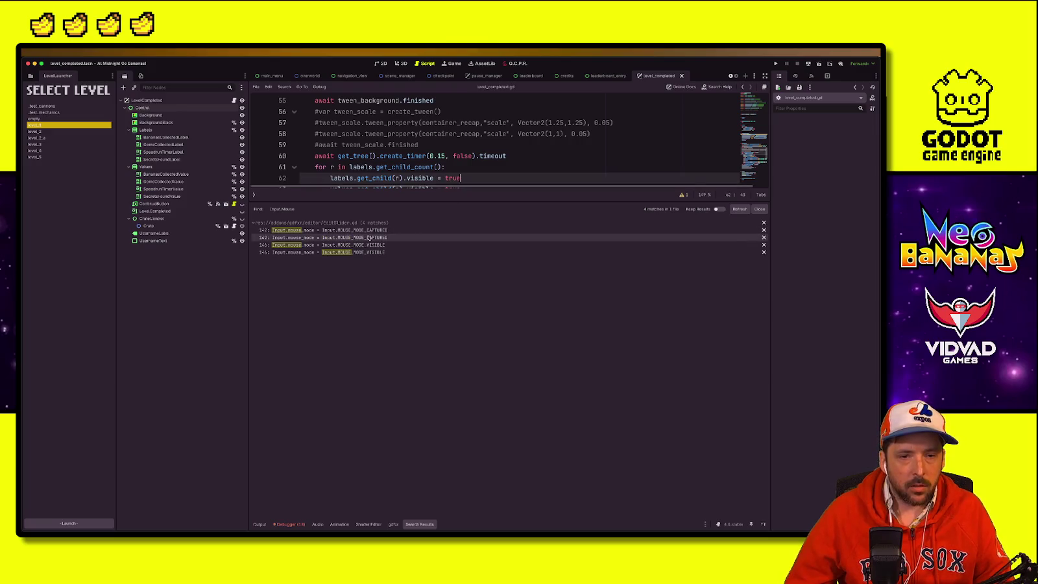
{"action": "left_click", "coordinate": [368, 237]}
{"action": "left_click", "coordinate": [367, 252]}
{"action": "left_click", "coordinate": [367, 245]}
{"action": "left_click", "coordinate": [367, 251]}
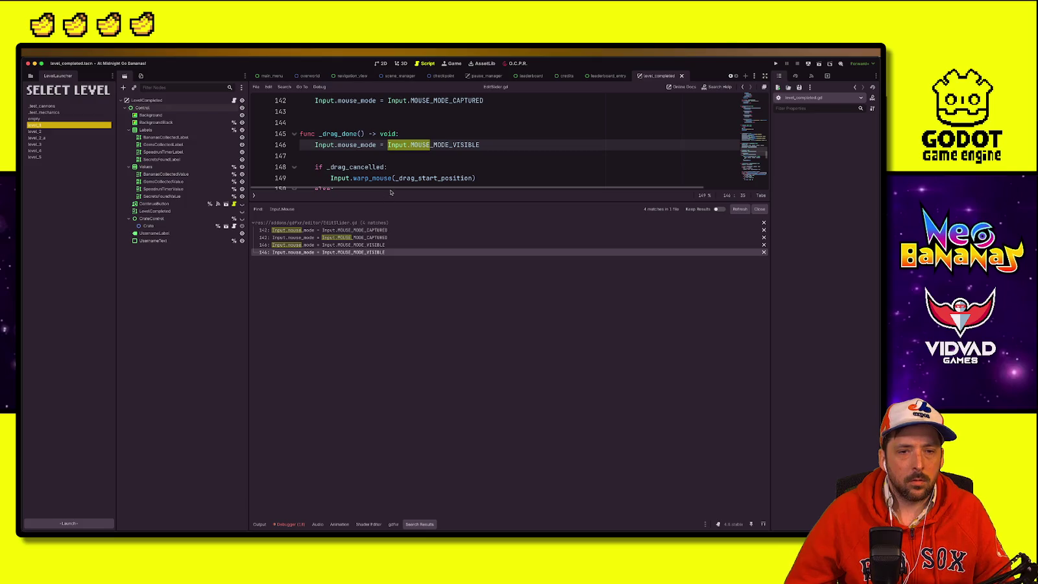
{"action": "left_click", "coordinate": [337, 245]}
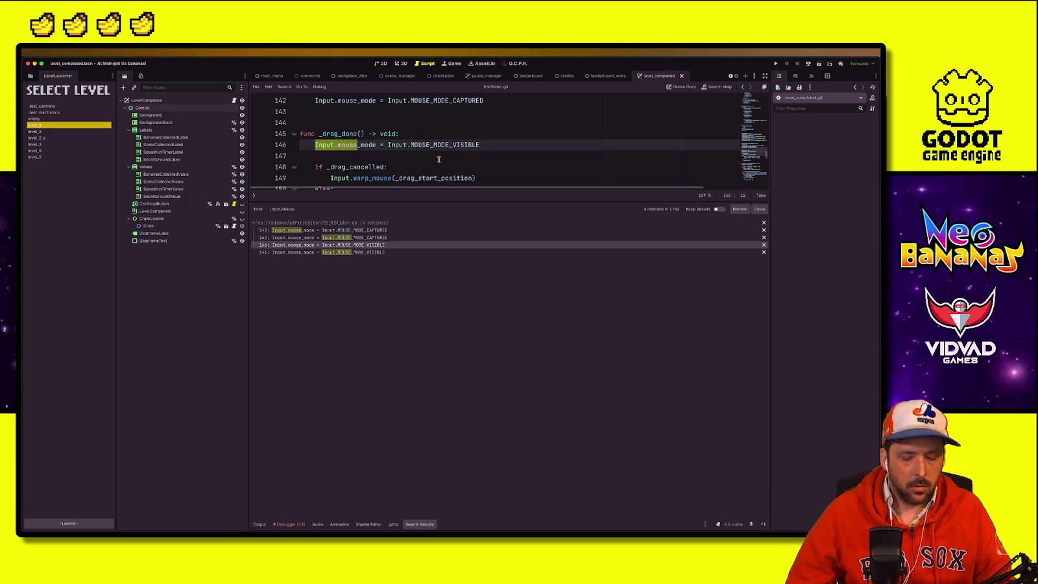
Step: Search the whole project for 'Input', review the results, enlarge the editor, and return to level_completed.gd
{"action": "key", "text": "ctrl+shift+f"}
{"action": "type", "text": "In"}
{"action": "key", "text": "Return"}
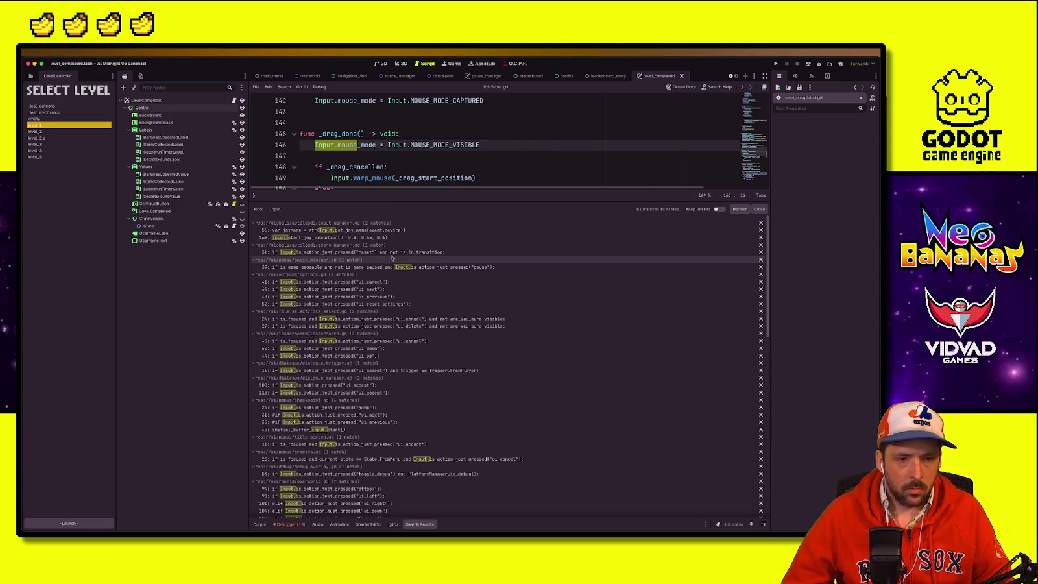
{"action": "scroll", "coordinate": [356, 340], "scroll_direction": "down", "scroll_amount": 5}
{"action": "scroll", "coordinate": [357, 339], "scroll_direction": "down", "scroll_amount": 5}
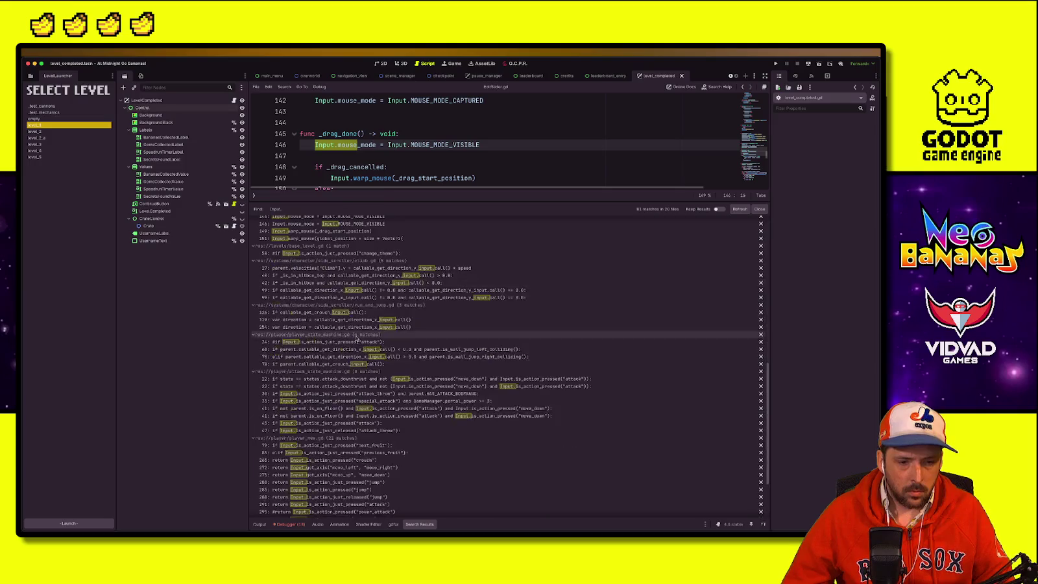
{"action": "scroll", "coordinate": [355, 335], "scroll_direction": "down", "scroll_amount": 2}
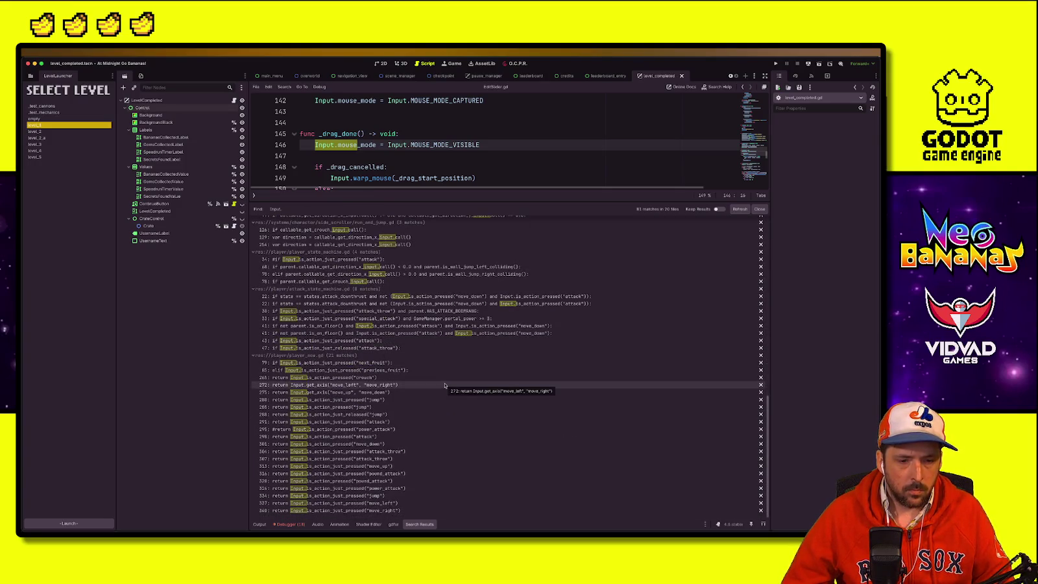
{"action": "scroll", "coordinate": [441, 391], "scroll_direction": "up", "scroll_amount": 10}
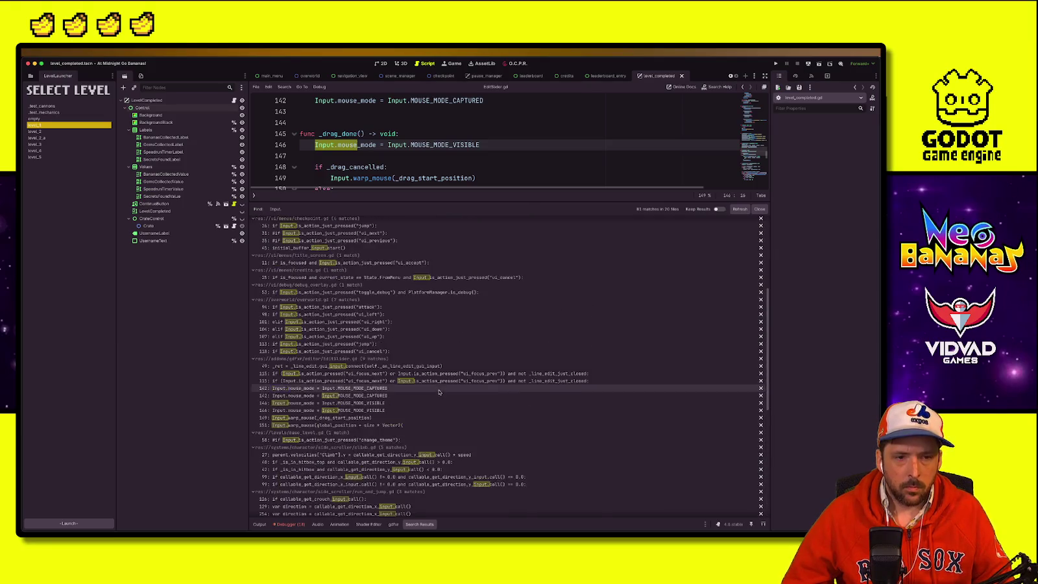
{"action": "left_click_drag", "start_coordinate": [590, 202], "coordinate": [594, 415]}
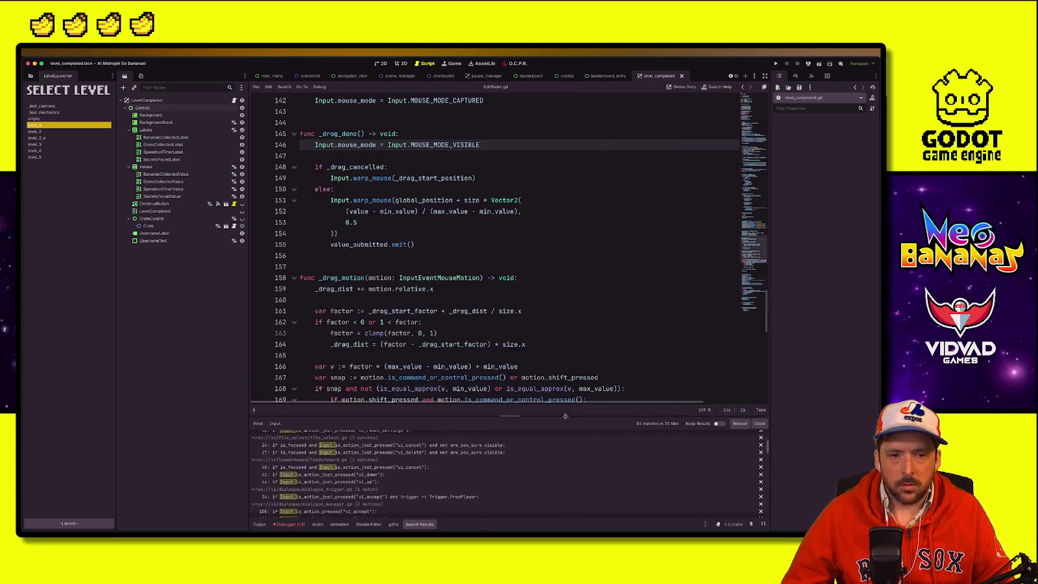
{"action": "left_click", "coordinate": [454, 322]}
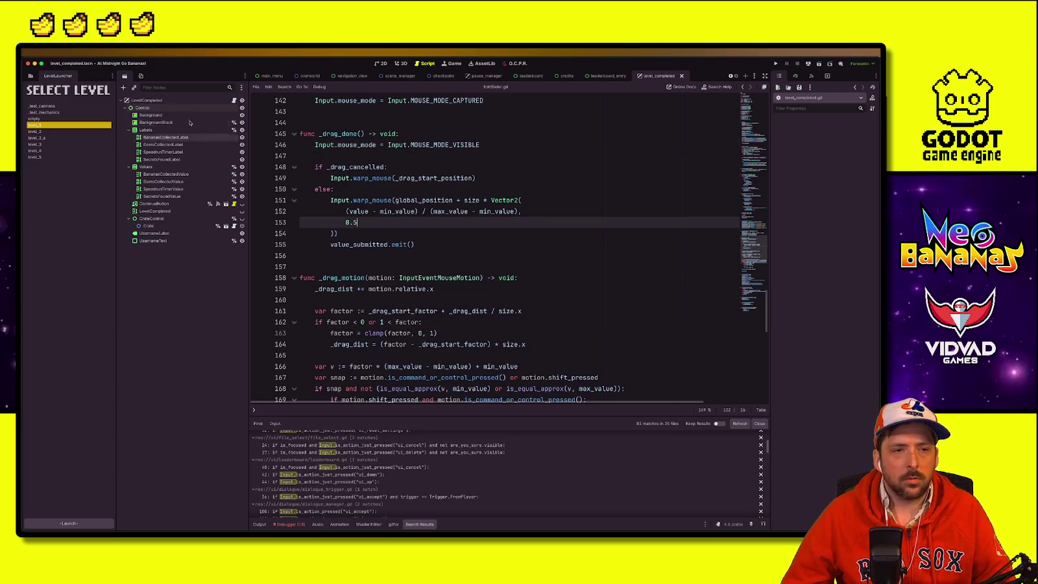
{"action": "left_click", "coordinate": [234, 100]}
{"action": "left_click", "coordinate": [397, 345]}
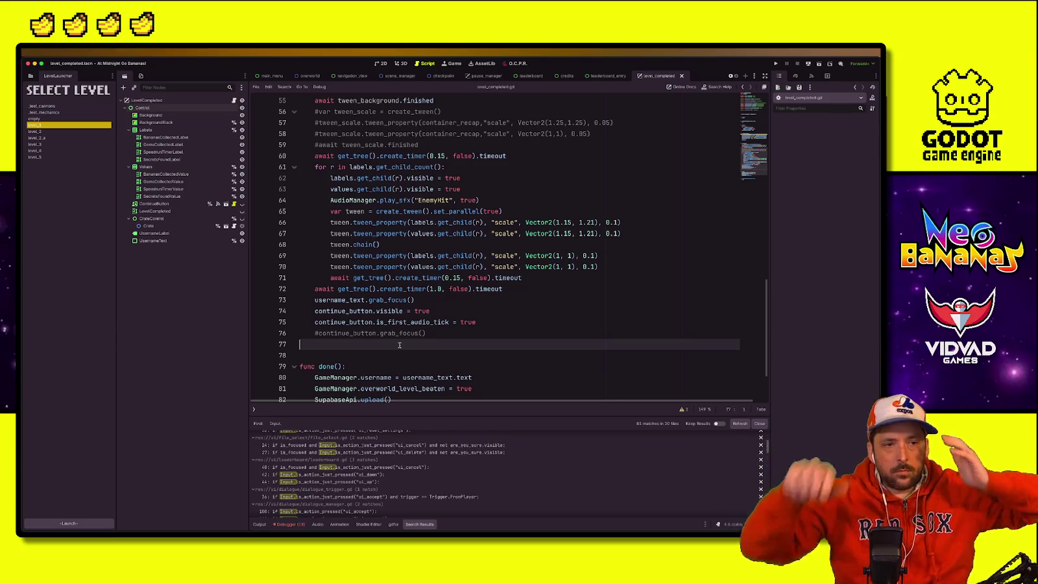
{"action": "left_click", "coordinate": [153, 240]}
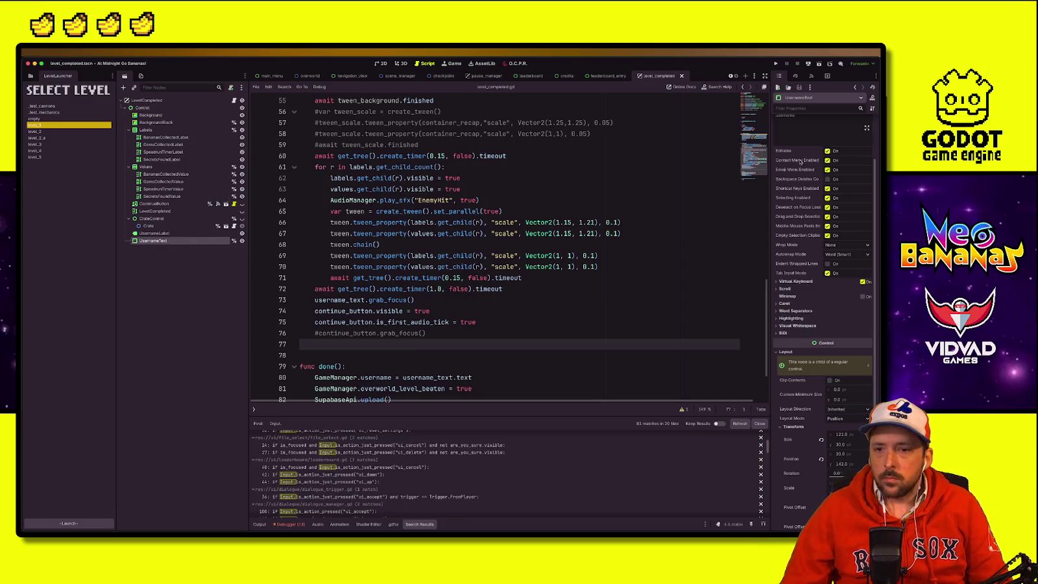
{"action": "scroll", "coordinate": [808, 183], "scroll_direction": "up", "scroll_amount": 3}
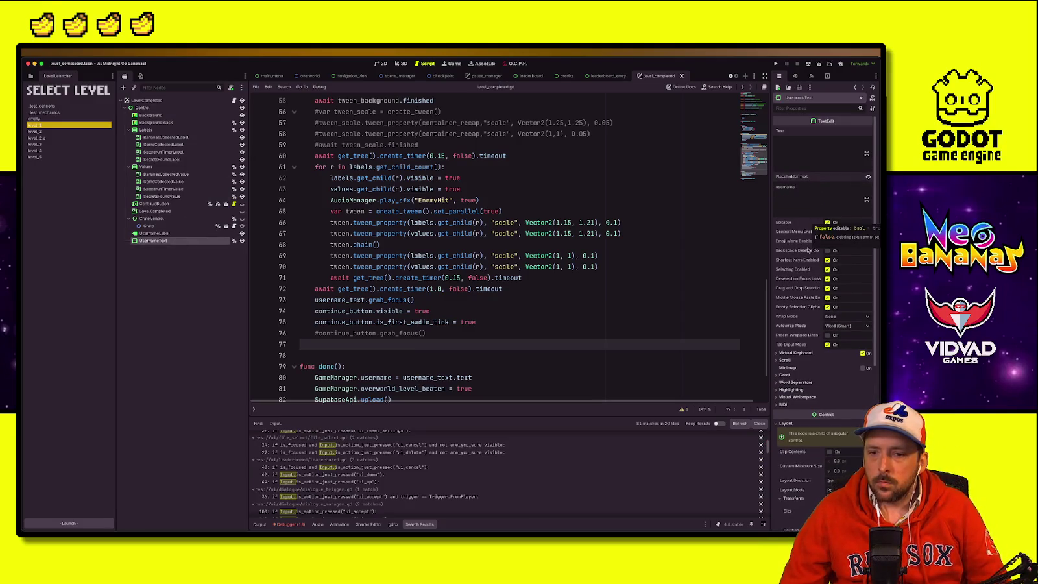
{"action": "mouse_move", "coordinate": [808, 255]}
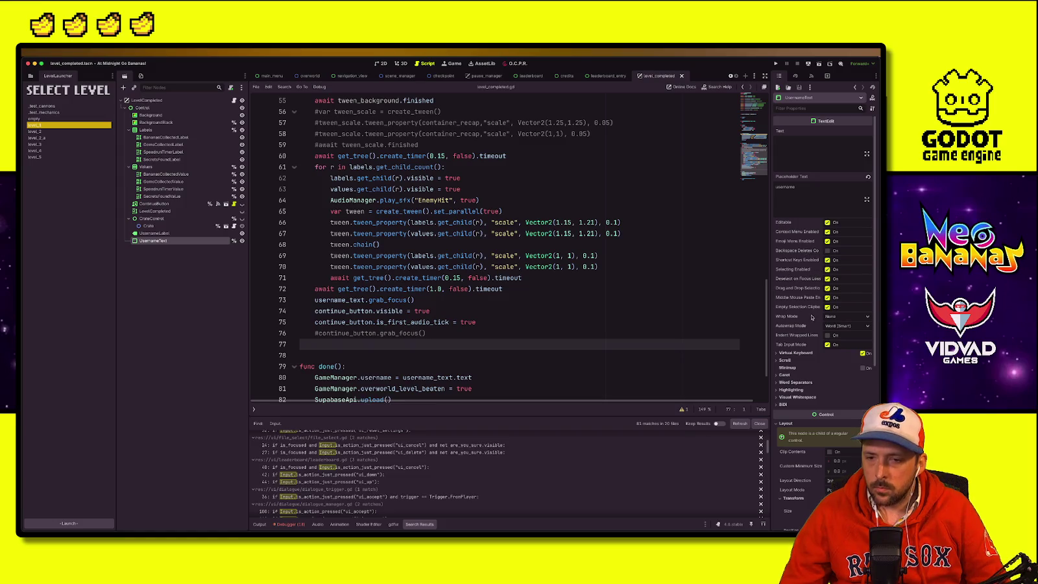
{"action": "mouse_move", "coordinate": [804, 273]}
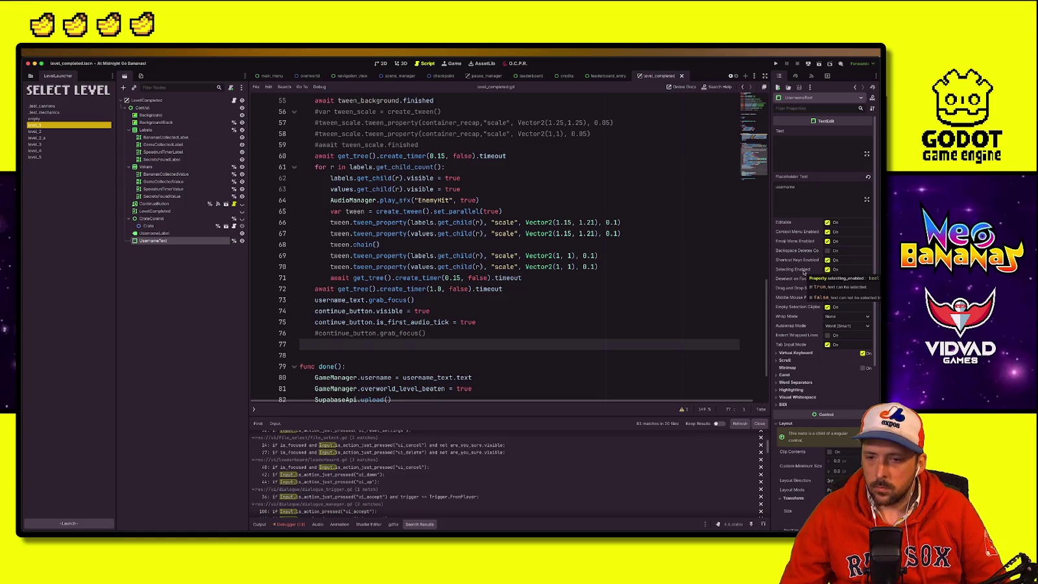
{"action": "left_click", "coordinate": [847, 327]}
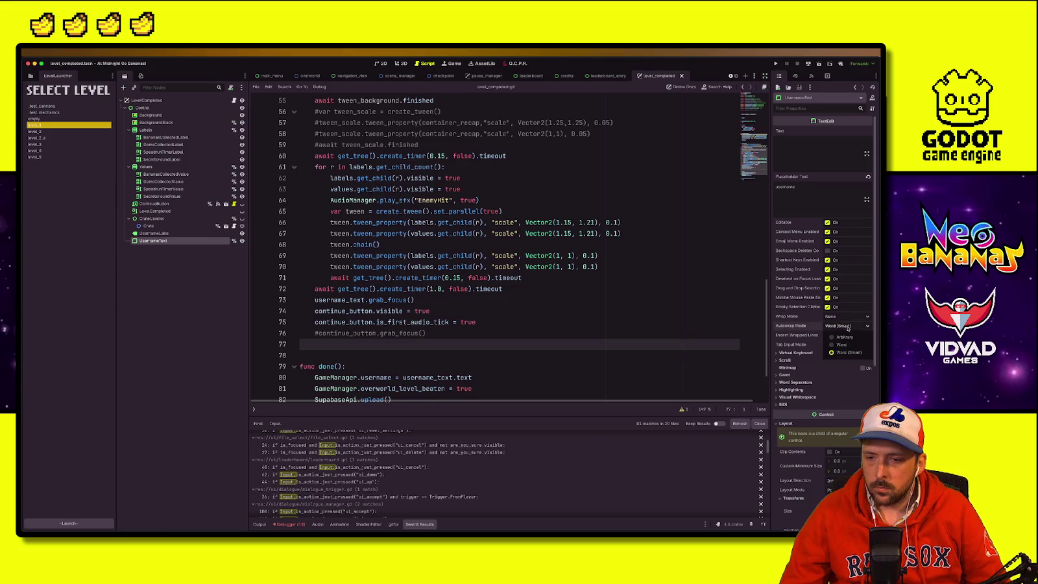
{"action": "left_click", "coordinate": [846, 327]}
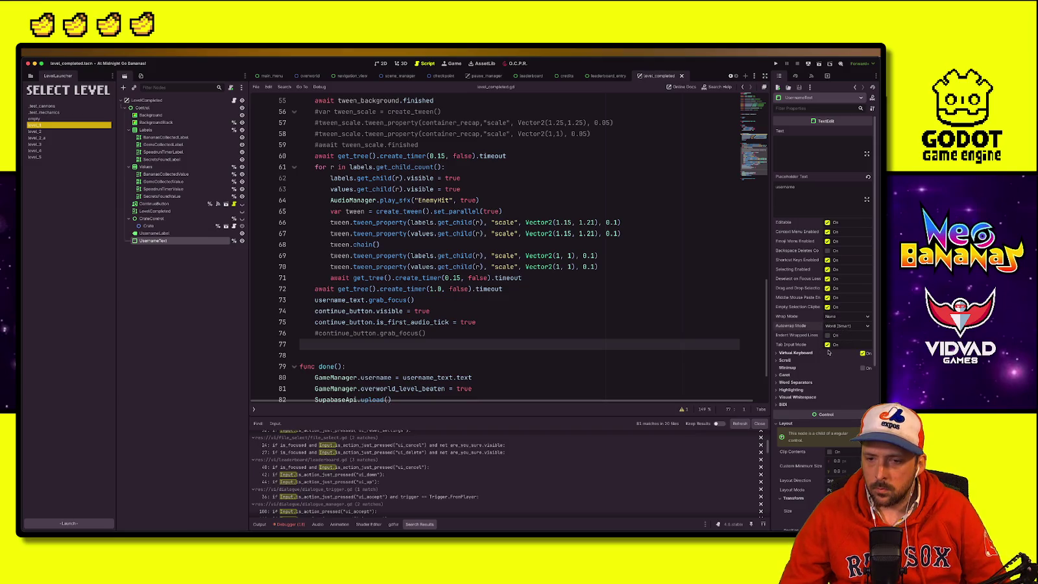
{"action": "left_click", "coordinate": [824, 352]}
{"action": "left_click", "coordinate": [817, 355]}
{"action": "left_click", "coordinate": [785, 360]}
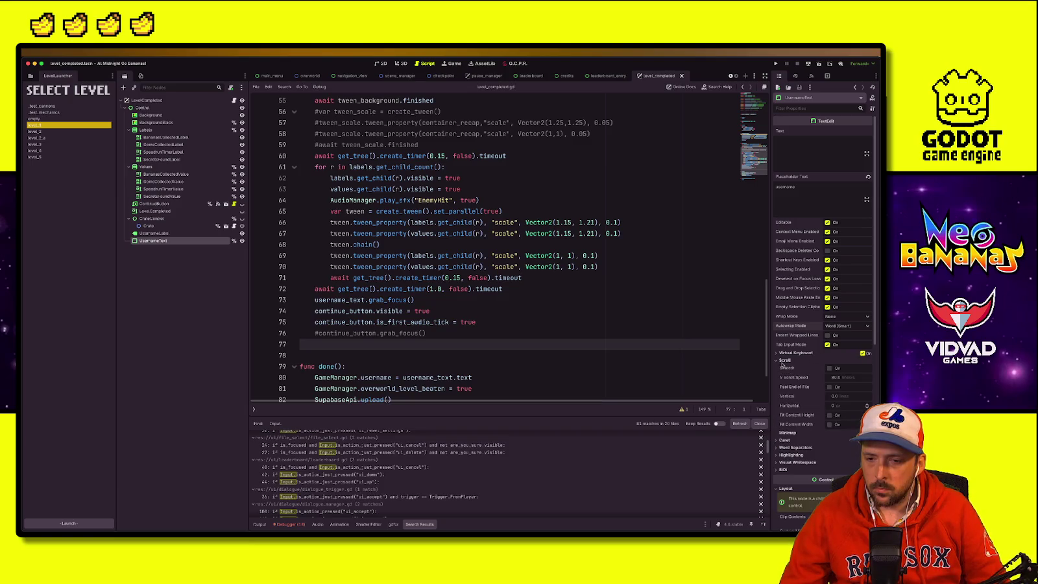
{"action": "left_click", "coordinate": [782, 364]}
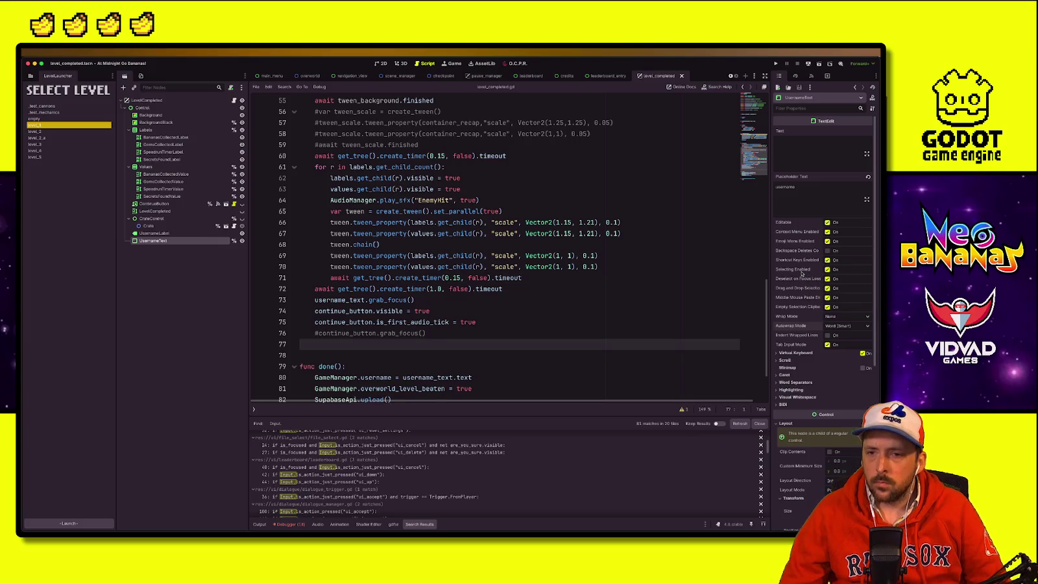
{"action": "mouse_move", "coordinate": [828, 124]}
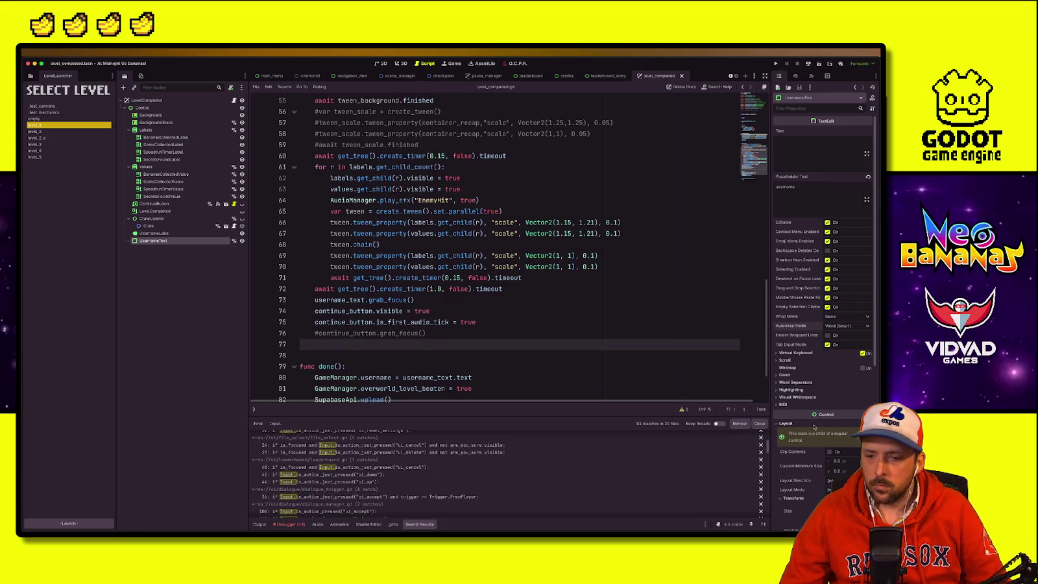
{"action": "scroll", "coordinate": [814, 426], "scroll_direction": "down", "scroll_amount": 5}
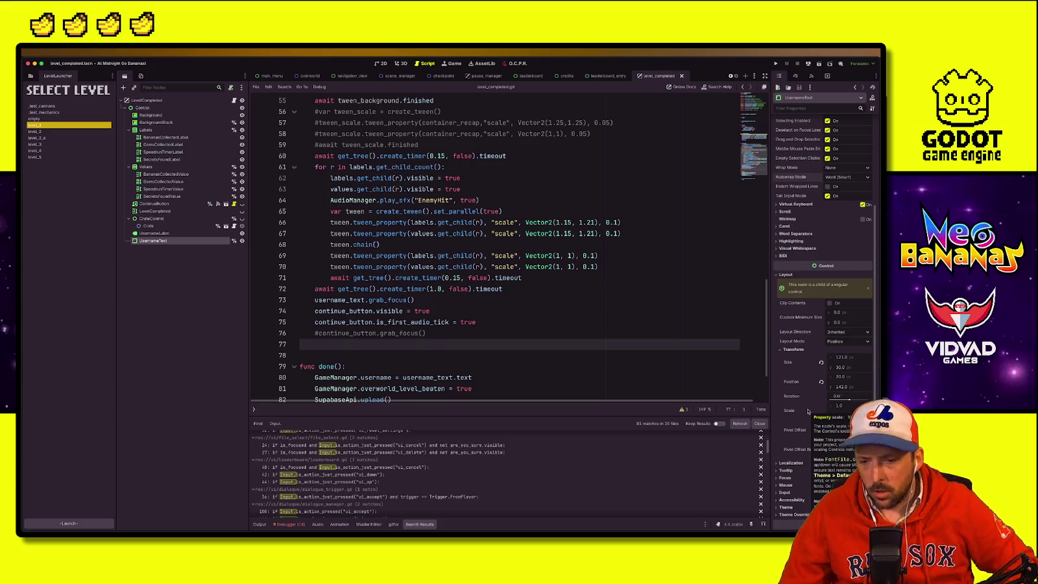
{"action": "mouse_move", "coordinate": [808, 411]}
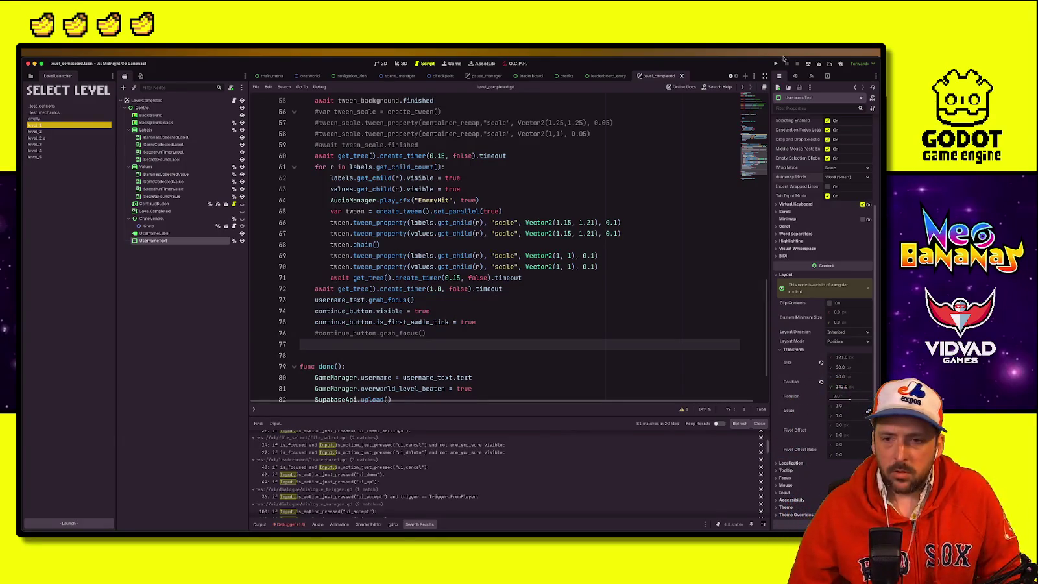
{"action": "left_click", "coordinate": [156, 299]}
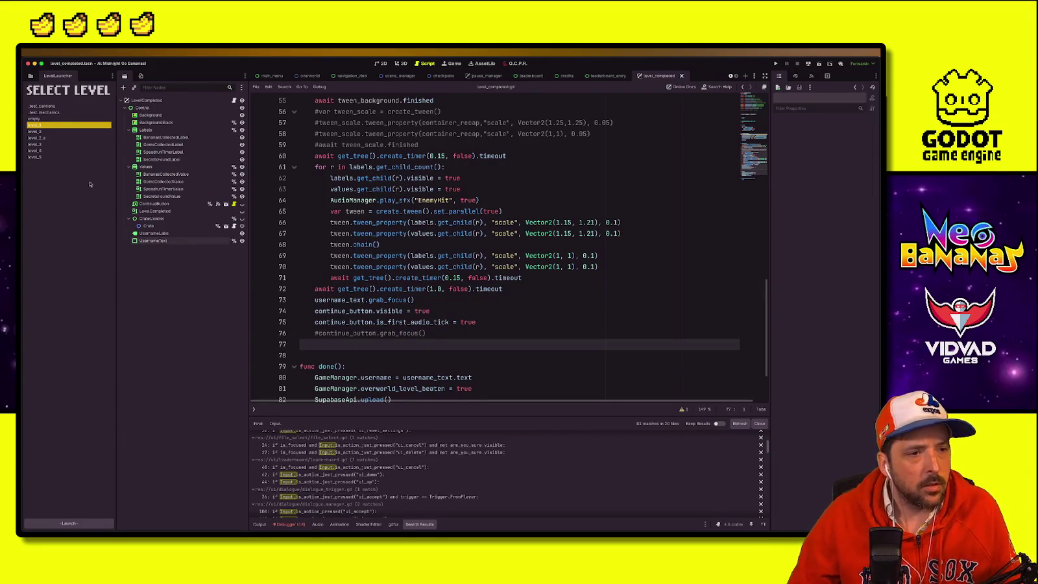
Step: Show the project's FileSystem tree in the left dock
{"action": "left_click", "coordinate": [30, 75]}
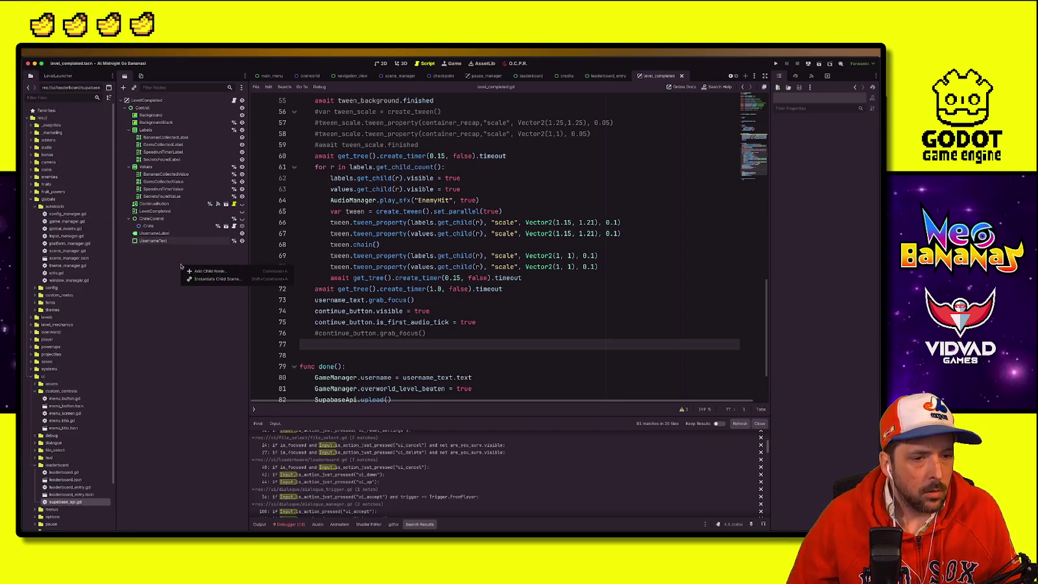
{"action": "key", "text": "ctrl+a"}
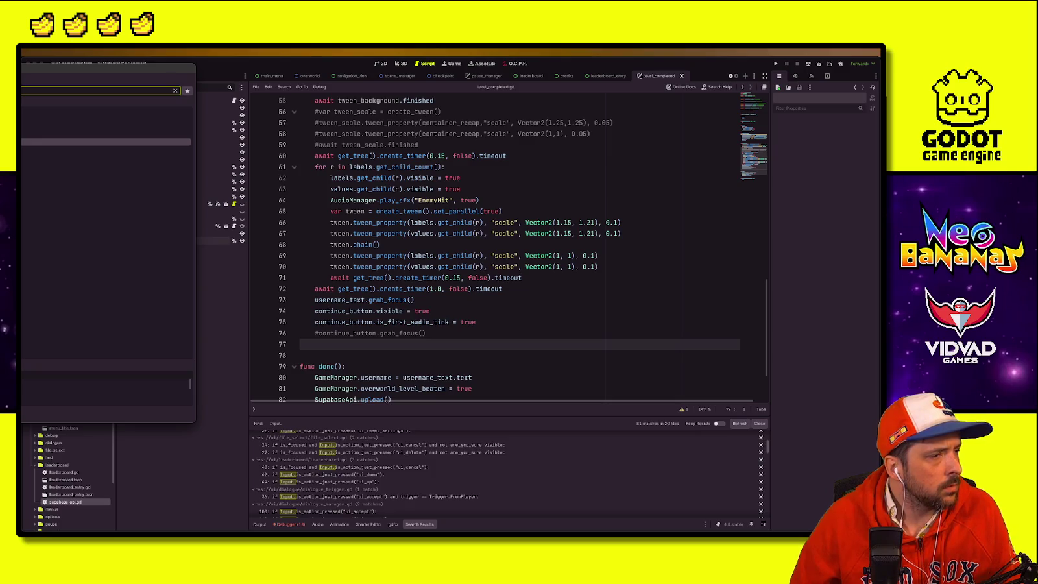
{"action": "key", "text": "Escape"}
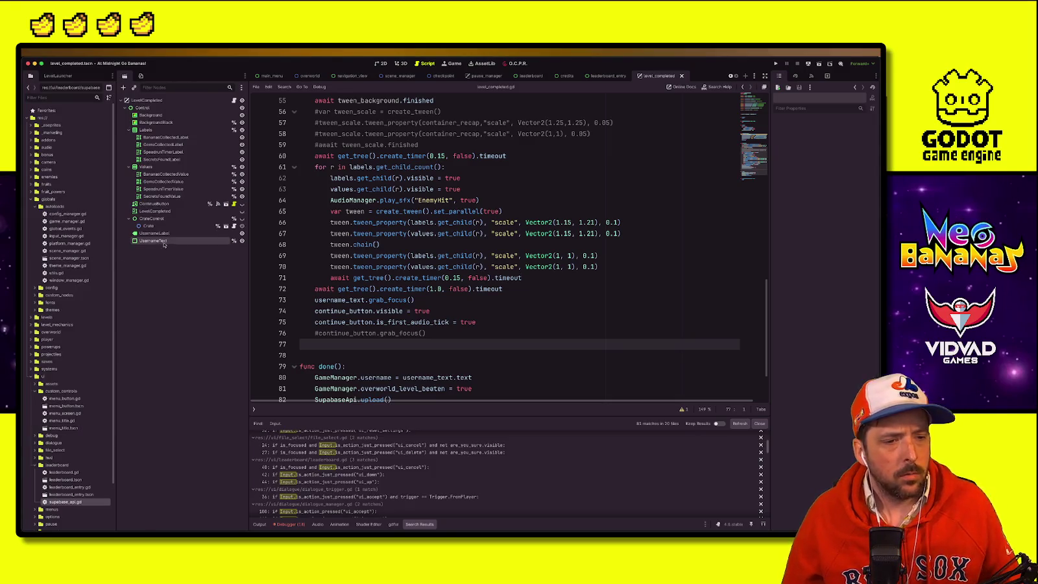
Step: Select UsernameText and review its Mouse settings in the Inspector, keeping the Stop filter
{"action": "left_click", "coordinate": [163, 242]}
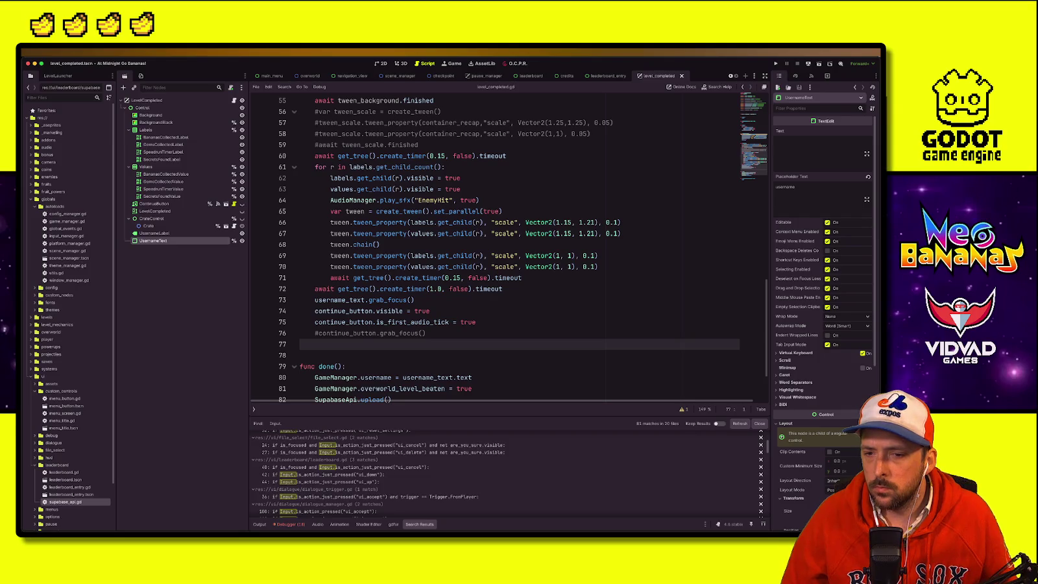
{"action": "scroll", "coordinate": [790, 388], "scroll_direction": "down", "scroll_amount": 5}
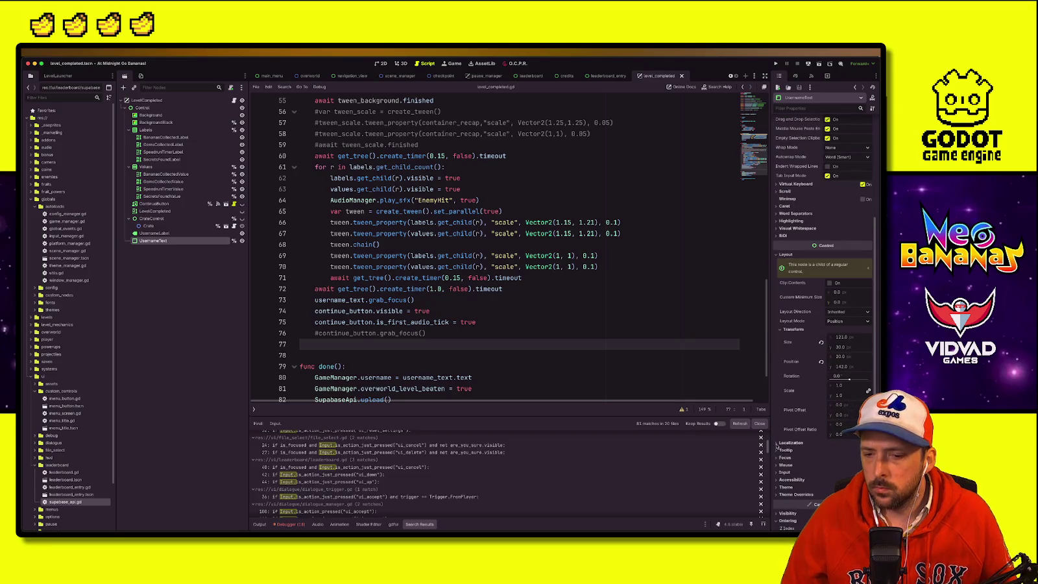
{"action": "scroll", "coordinate": [797, 394], "scroll_direction": "down", "scroll_amount": 3}
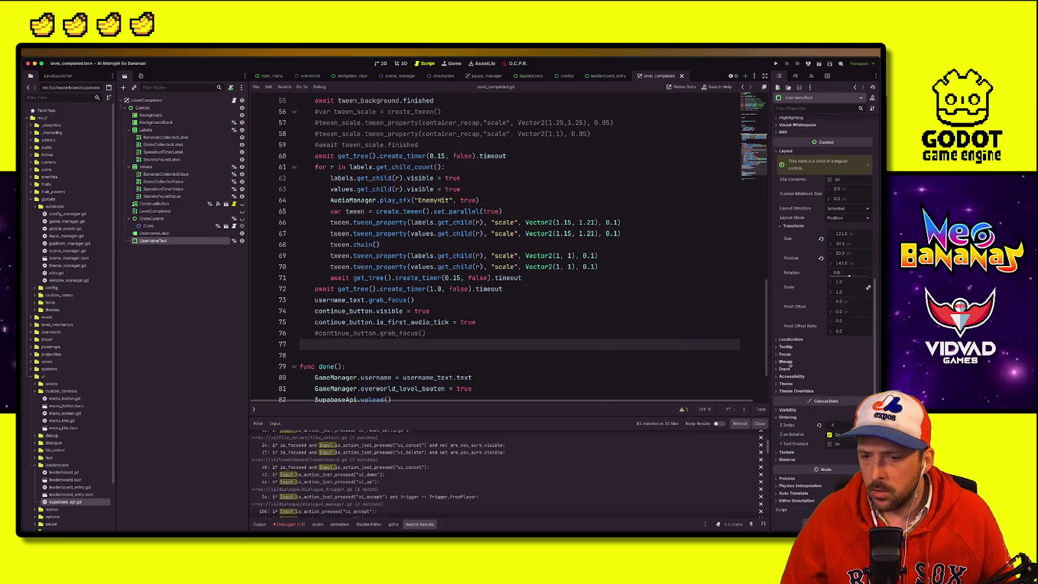
{"action": "left_click", "coordinate": [788, 362]}
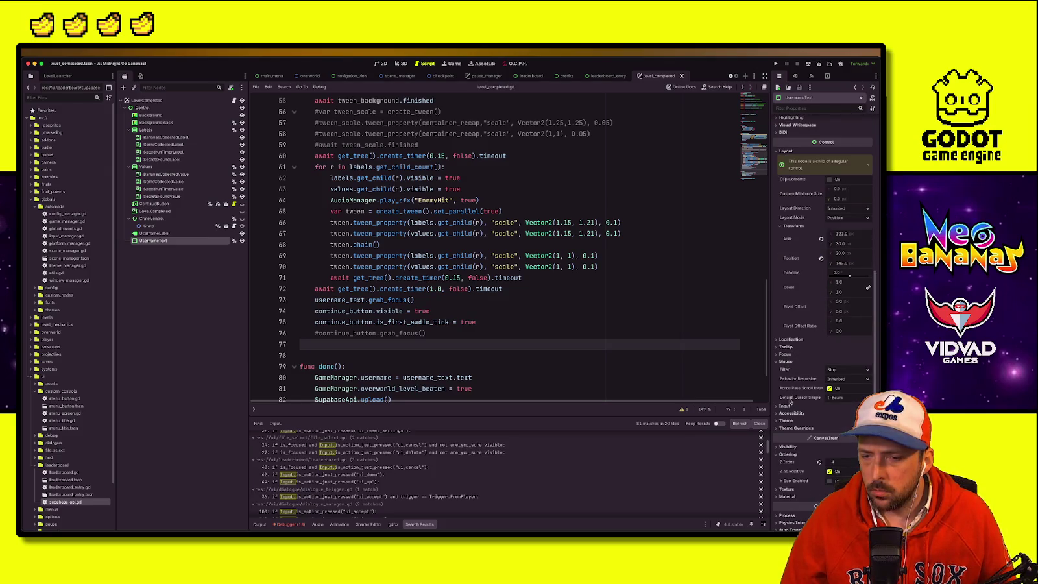
{"action": "left_click", "coordinate": [548, 296]}
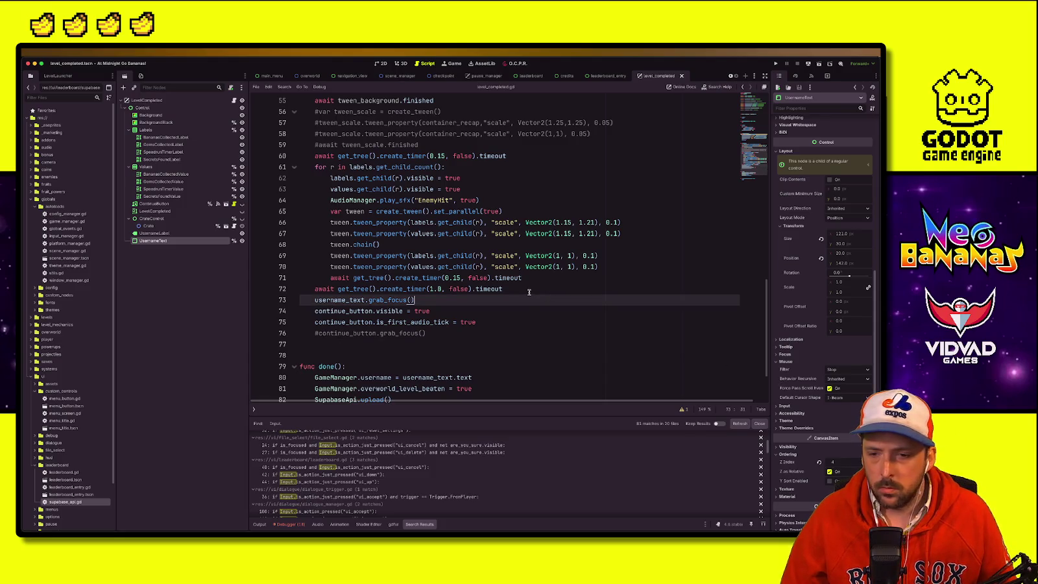
Step: Delete the pass line from _physics_process() on line 30, leaving its body empty
{"action": "left_click", "coordinate": [311, 299]}
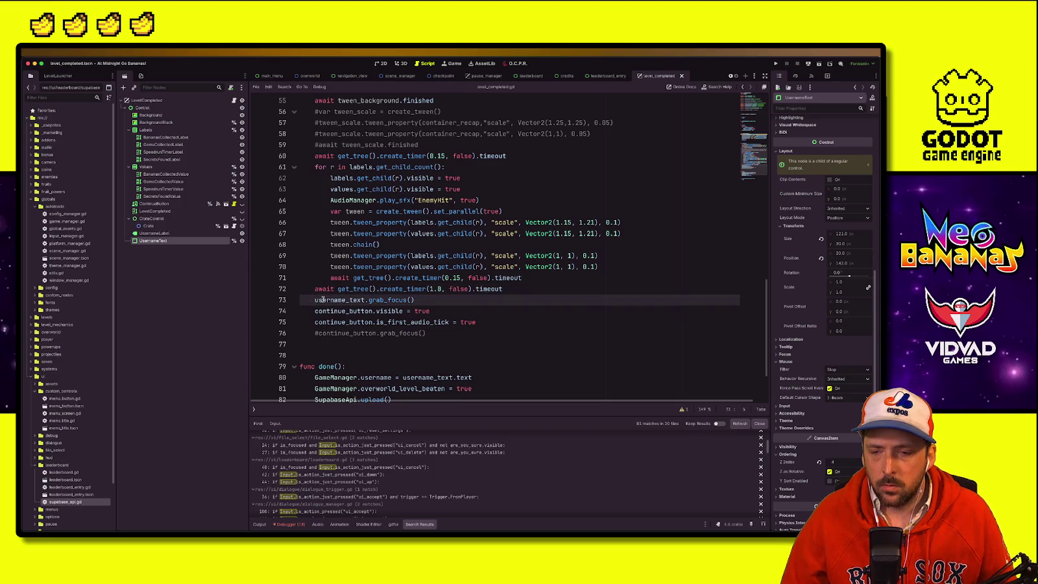
{"action": "scroll", "coordinate": [491, 350], "scroll_direction": "up", "scroll_amount": 10}
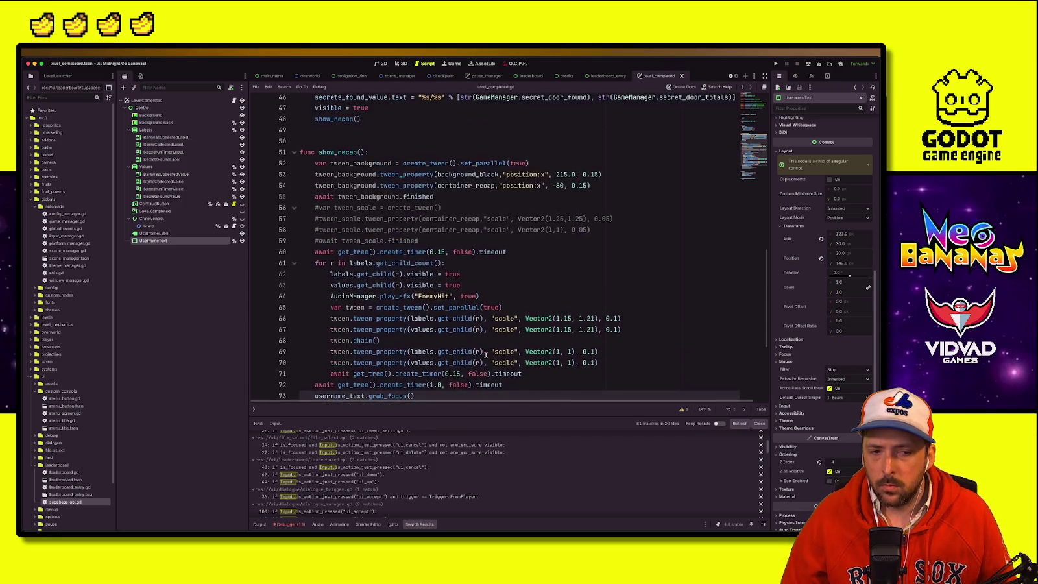
{"action": "scroll", "coordinate": [446, 324], "scroll_direction": "down", "scroll_amount": 12}
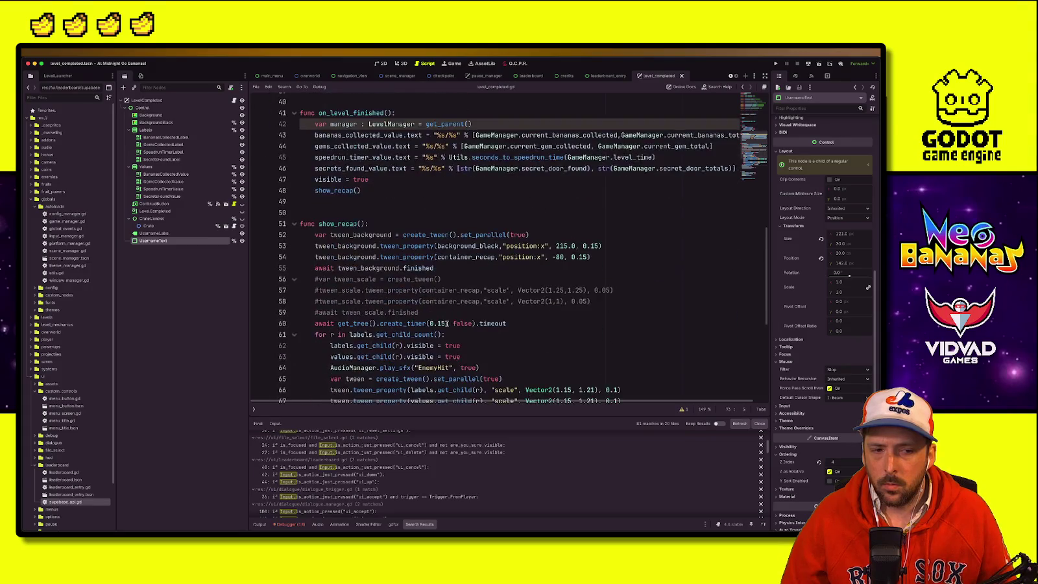
{"action": "left_click", "coordinate": [317, 292]}
{"action": "scroll", "coordinate": [362, 316], "scroll_direction": "up", "scroll_amount": 10}
{"action": "scroll", "coordinate": [362, 316], "scroll_direction": "up", "scroll_amount": 9}
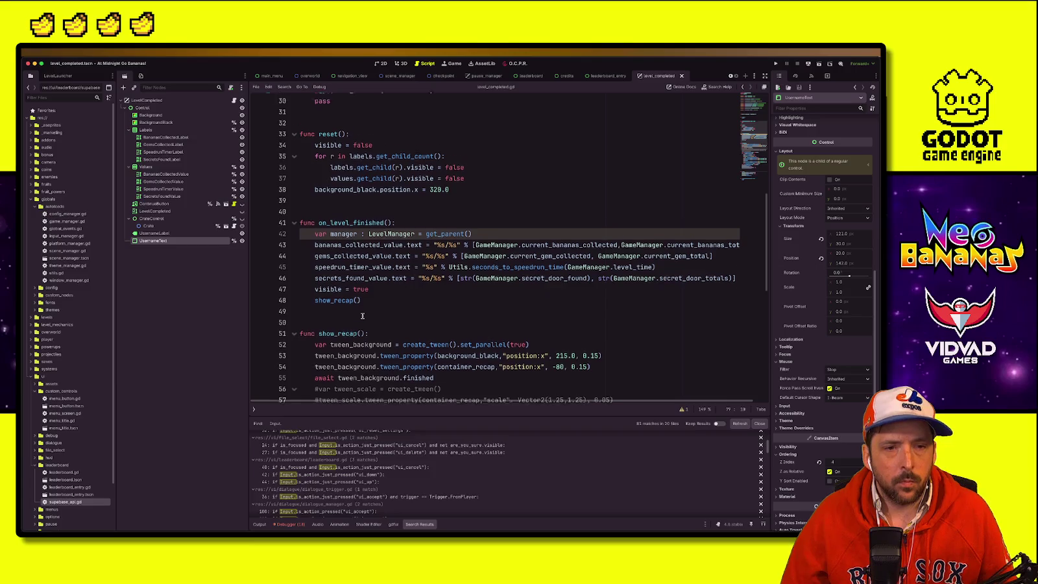
{"action": "scroll", "coordinate": [362, 316], "scroll_direction": "down", "scroll_amount": 7}
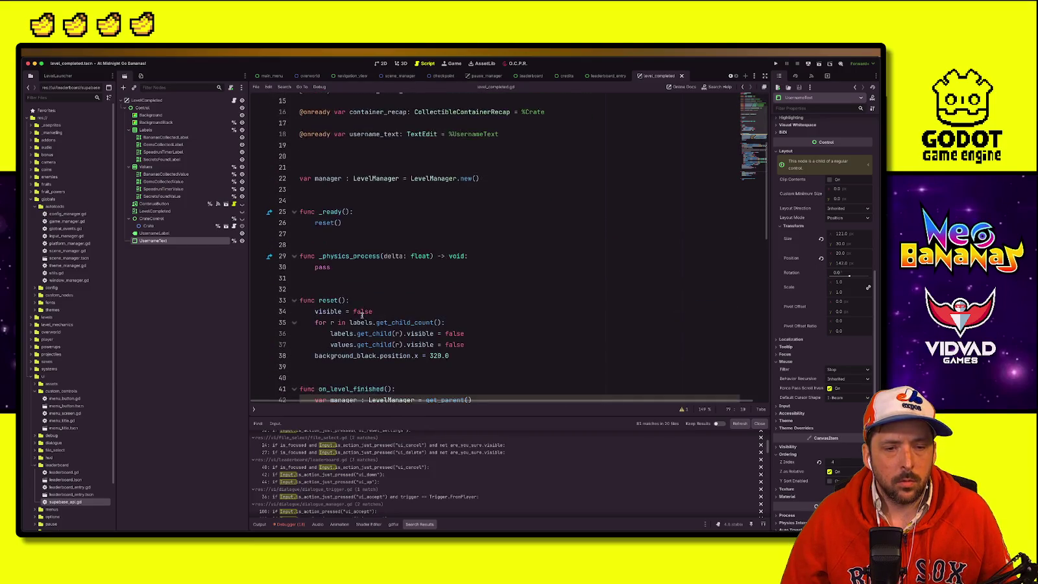
{"action": "scroll", "coordinate": [361, 311], "scroll_direction": "down", "scroll_amount": 10}
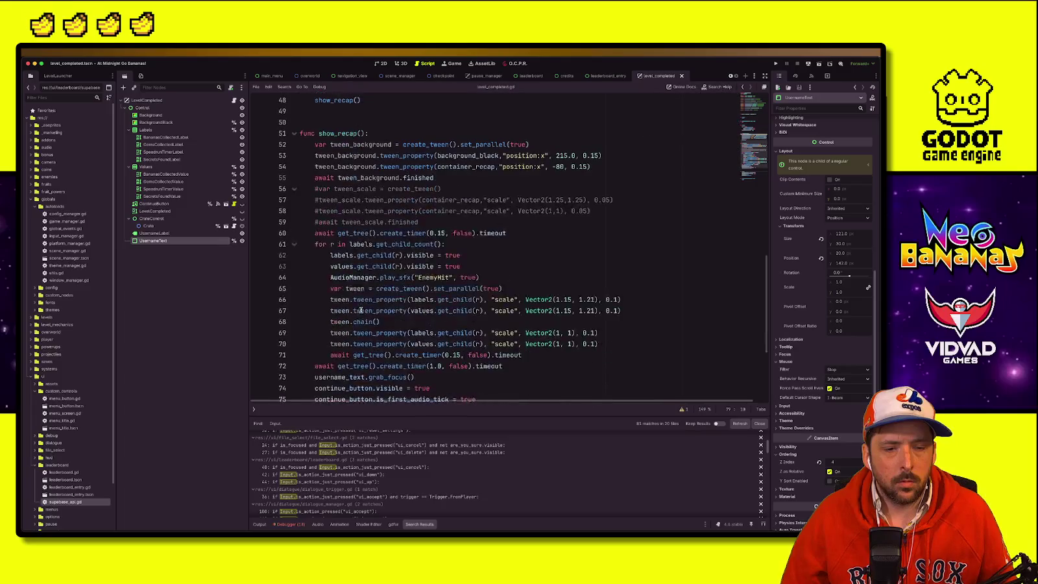
{"action": "scroll", "coordinate": [362, 311], "scroll_direction": "up", "scroll_amount": 11}
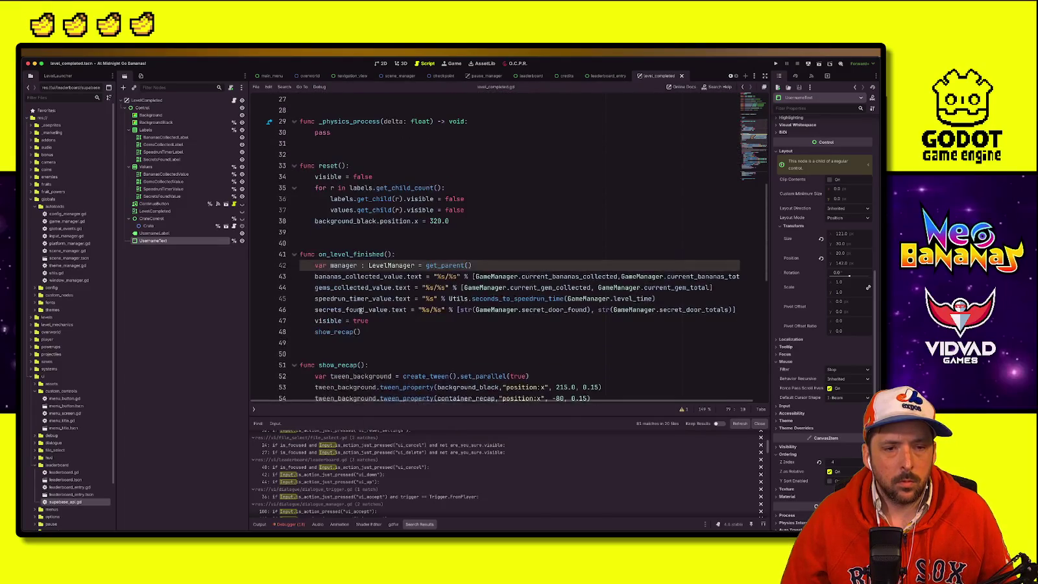
{"action": "left_click", "coordinate": [393, 208]}
{"action": "key", "text": "BackSpace"}
{"action": "key", "text": "BackSpace"}
{"action": "key", "text": "BackSpace"}
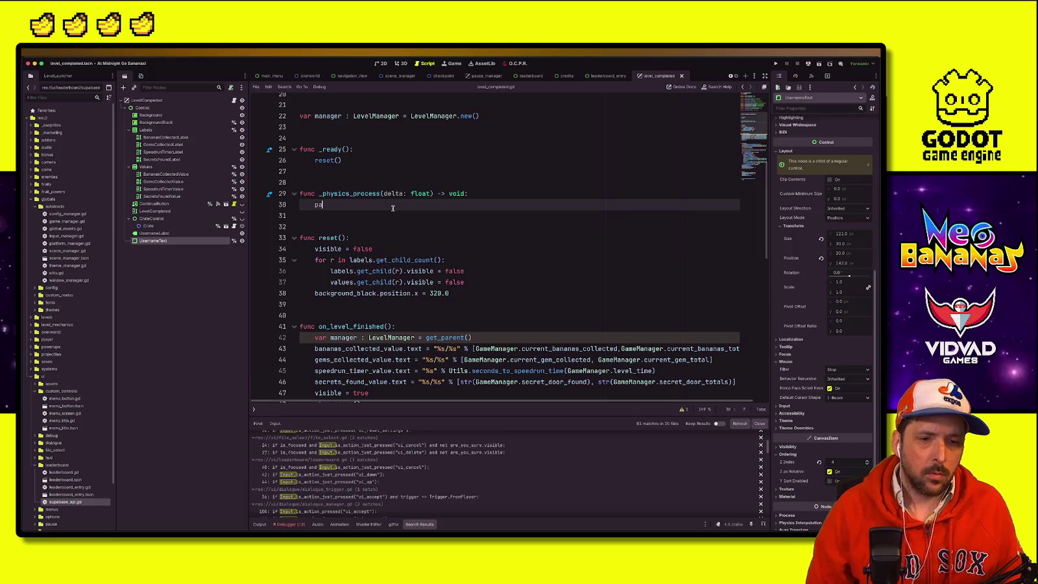
Step: Select username_text on the grab_focus line, then place the caret in the empty _physics_process body
{"action": "scroll", "coordinate": [394, 207], "scroll_direction": "up", "scroll_amount": 6}
{"action": "scroll", "coordinate": [388, 224], "scroll_direction": "down", "scroll_amount": 12}
{"action": "scroll", "coordinate": [388, 224], "scroll_direction": "down", "scroll_amount": 5}
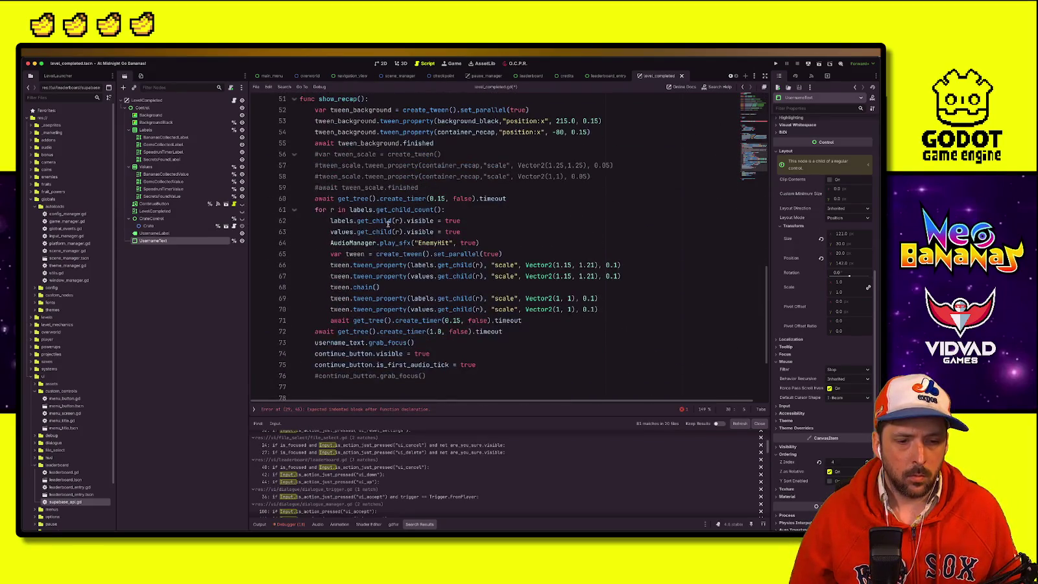
{"action": "mouse_move", "coordinate": [388, 224]}
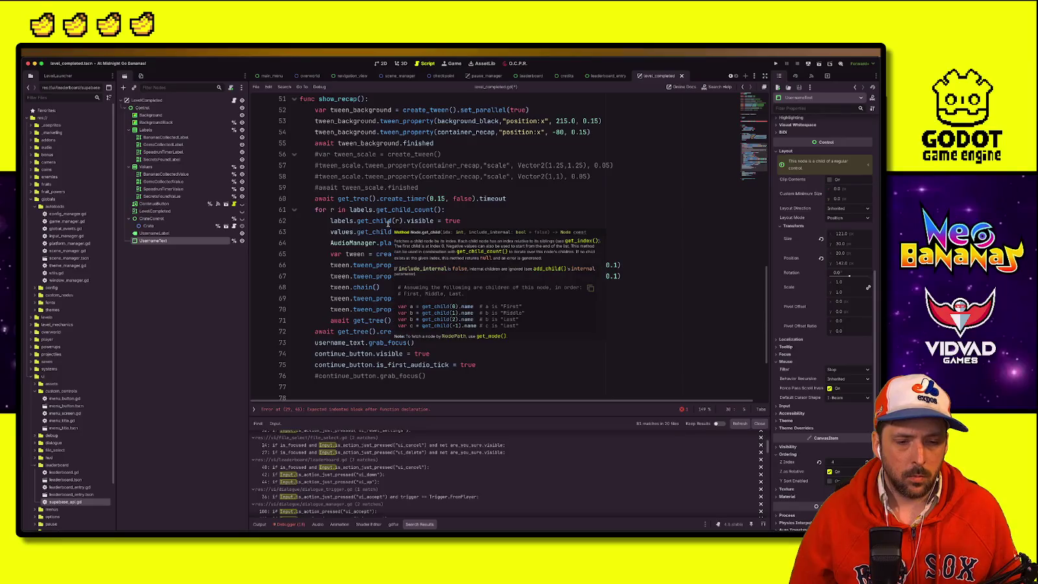
{"action": "left_click", "coordinate": [350, 343]}
{"action": "double_click", "coordinate": [323, 342]}
{"action": "scroll", "coordinate": [305, 272], "scroll_direction": "up", "scroll_amount": 12}
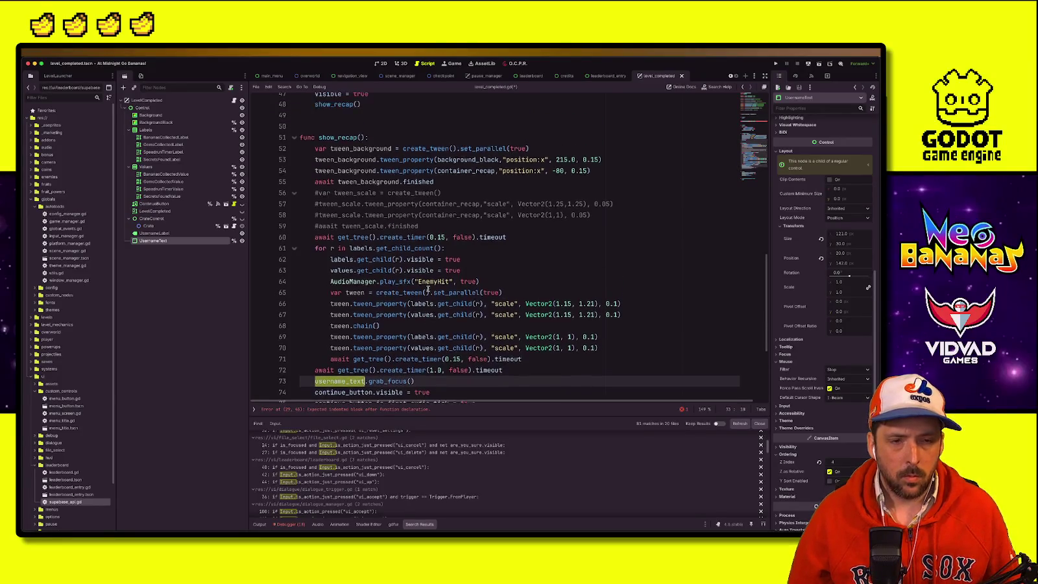
{"action": "left_click", "coordinate": [339, 269]}
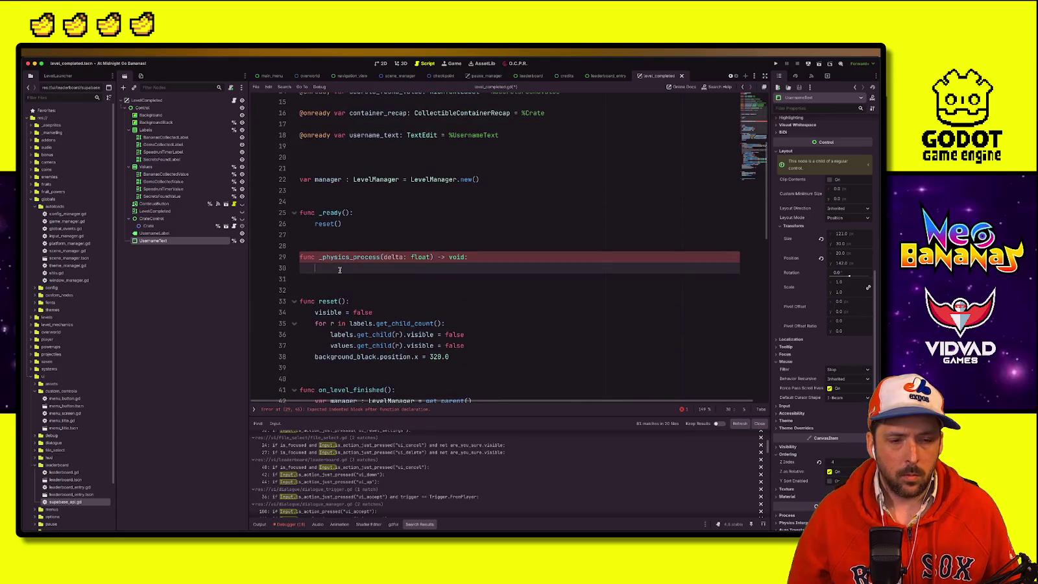
Step: Declare var has_finished_loading = false below the manager variable
{"action": "left_click", "coordinate": [360, 190]}
{"action": "type", "text": "var has_finished_loading"}
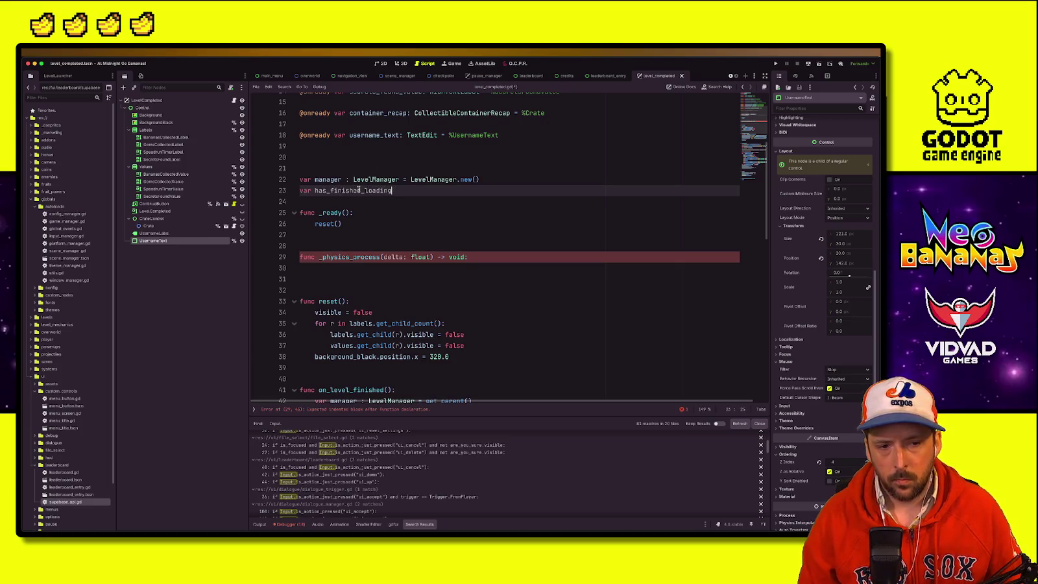
{"action": "key", "text": "BackSpace"}
{"action": "key", "text": "BackSpace"}
{"action": "key", "text": "BackSpace"}
{"action": "type", "text": "false"}
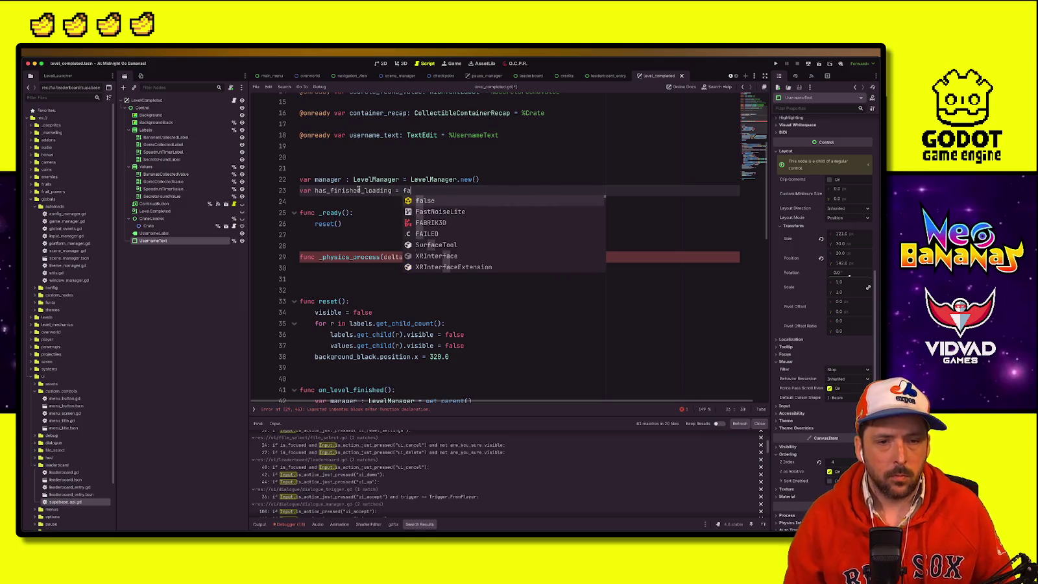
{"action": "key", "text": "Escape"}
{"action": "double_click", "coordinate": [360, 190]}
{"action": "key", "text": "ctrl+c"}
Step: Set has_finished_loading = false inside reset()
{"action": "scroll", "coordinate": [406, 273], "scroll_direction": "down", "scroll_amount": 4}
{"action": "left_click", "coordinate": [414, 269]}
{"action": "left_click", "coordinate": [377, 162]}
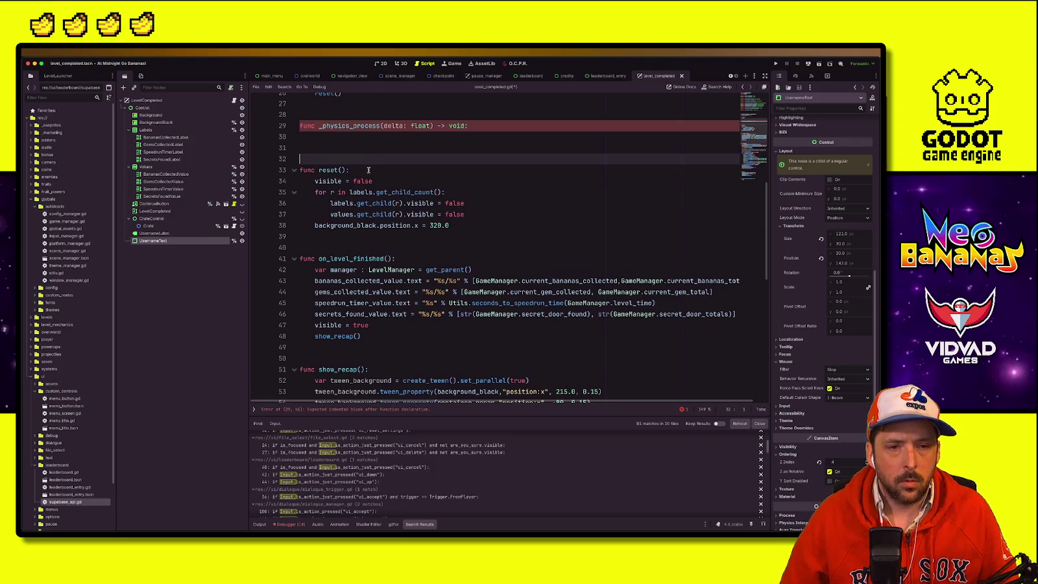
{"action": "left_click", "coordinate": [369, 170]}
{"action": "key", "text": "Return"}
{"action": "key", "text": "ctrl+v"}
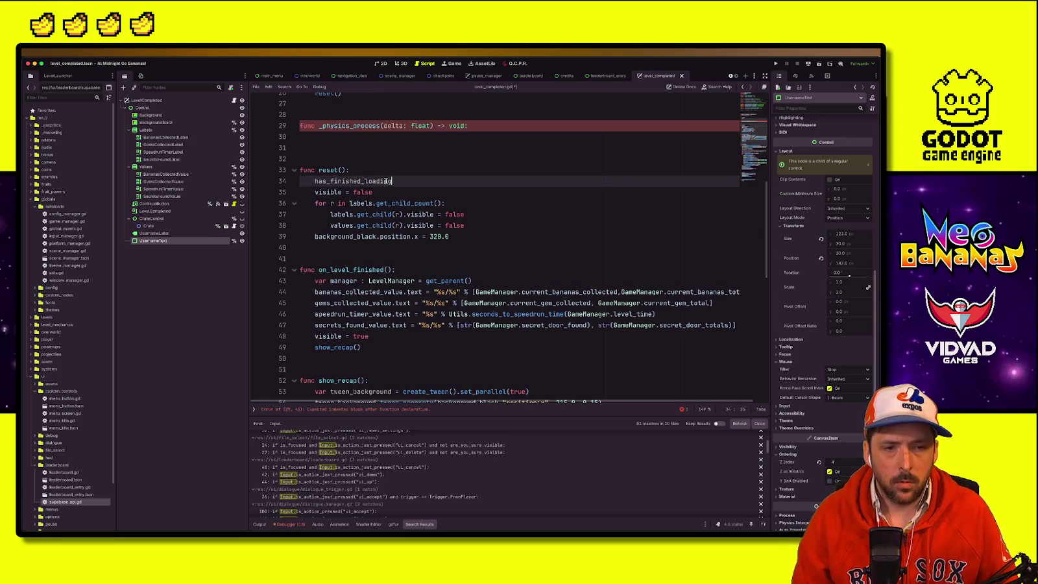
{"action": "type", "text": "false"}
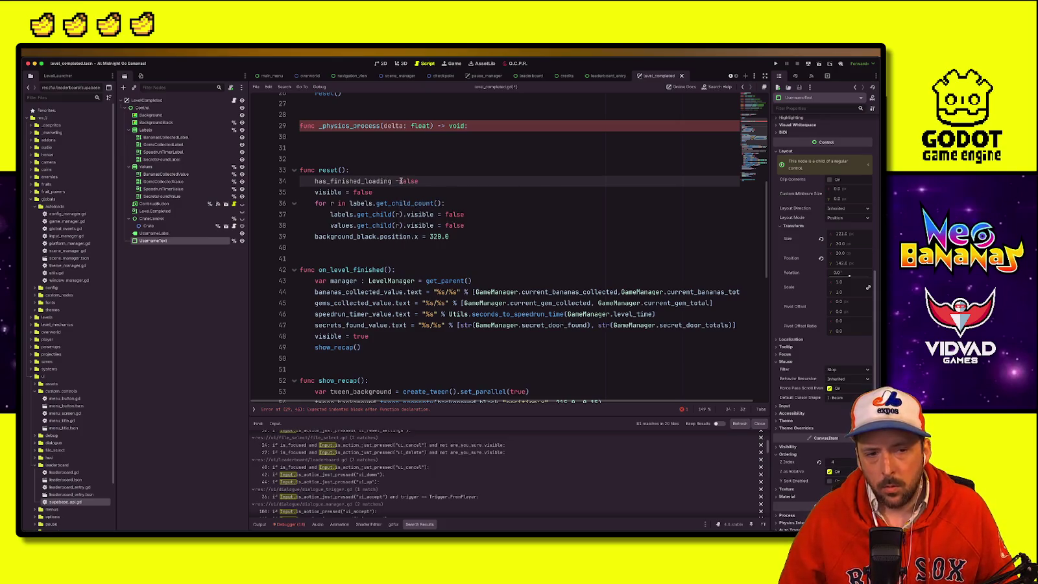
Step: Set has_finished_loading = true right after username_text.grab_focus() in show_recap()
{"action": "double_click", "coordinate": [366, 181]}
{"action": "scroll", "coordinate": [389, 260], "scroll_direction": "down", "scroll_amount": 10}
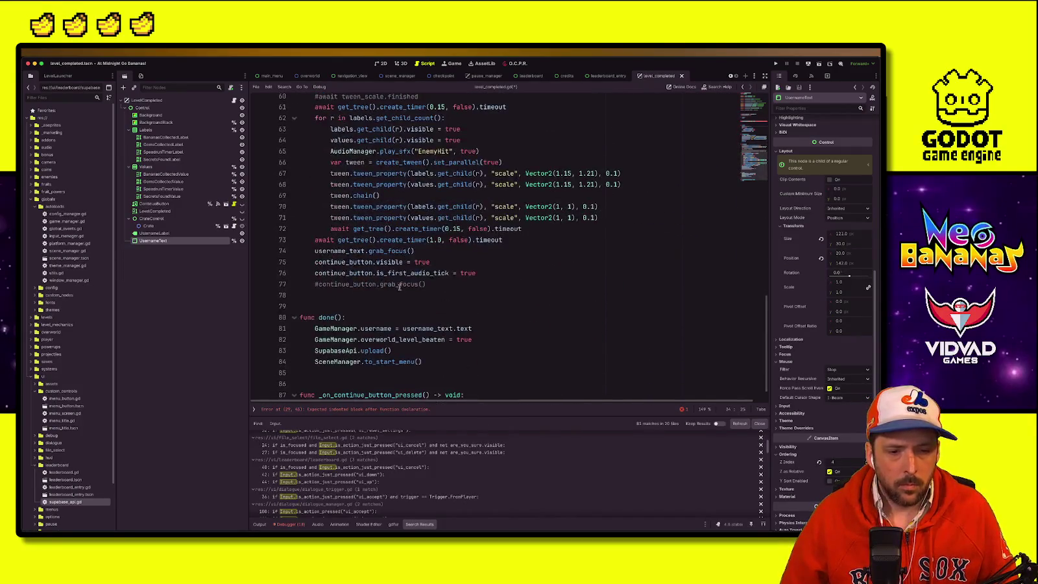
{"action": "left_click", "coordinate": [491, 244]}
{"action": "key", "text": "Down"}
{"action": "key", "text": "Return"}
{"action": "key", "text": "ctrl+v"}
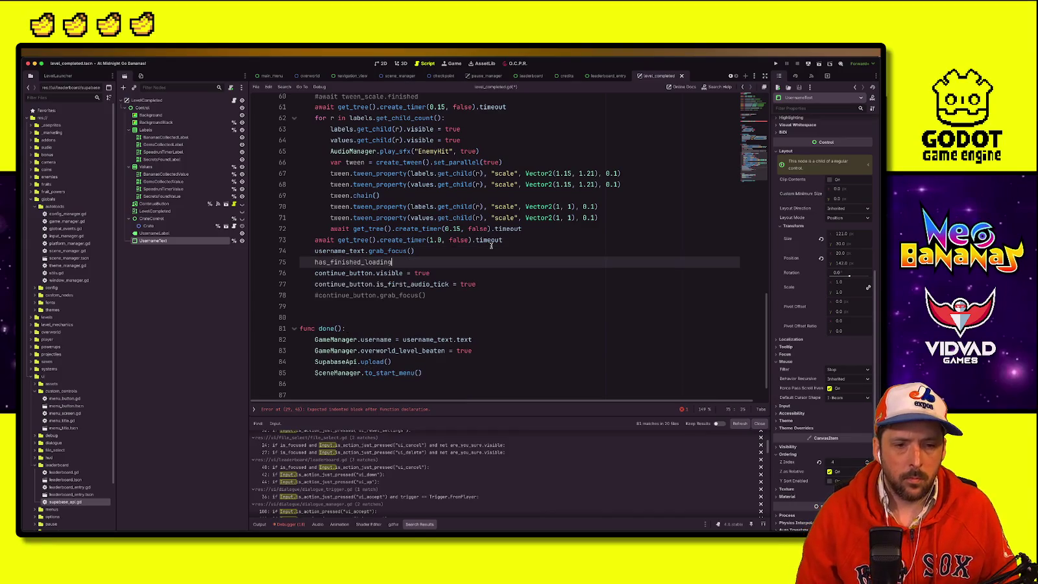
{"action": "type", "text": "true"}
{"action": "left_click", "coordinate": [340, 261]}
{"action": "double_click", "coordinate": [340, 261]}
{"action": "scroll", "coordinate": [363, 287], "scroll_direction": "up", "scroll_amount": 12}
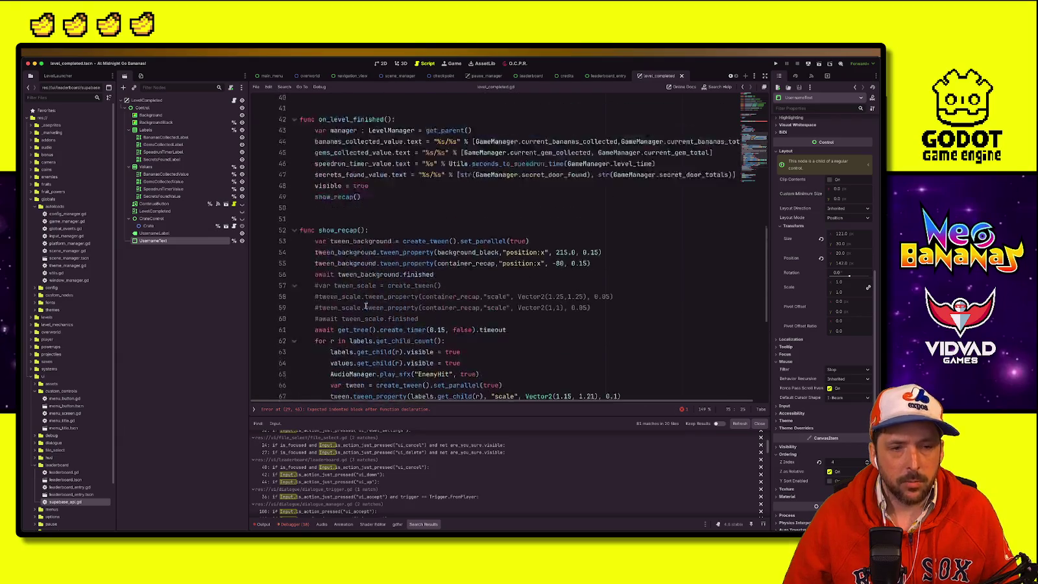
{"action": "left_click", "coordinate": [360, 171]}
Step: Write the check if has_finished_loading and Input.is_action_just_pressed("ui_accept"): calling done()
{"action": "key", "text": "BackSpace"}
{"action": "key", "text": "BackSpace"}
{"action": "type", "text": "if has_finished_loading and "}
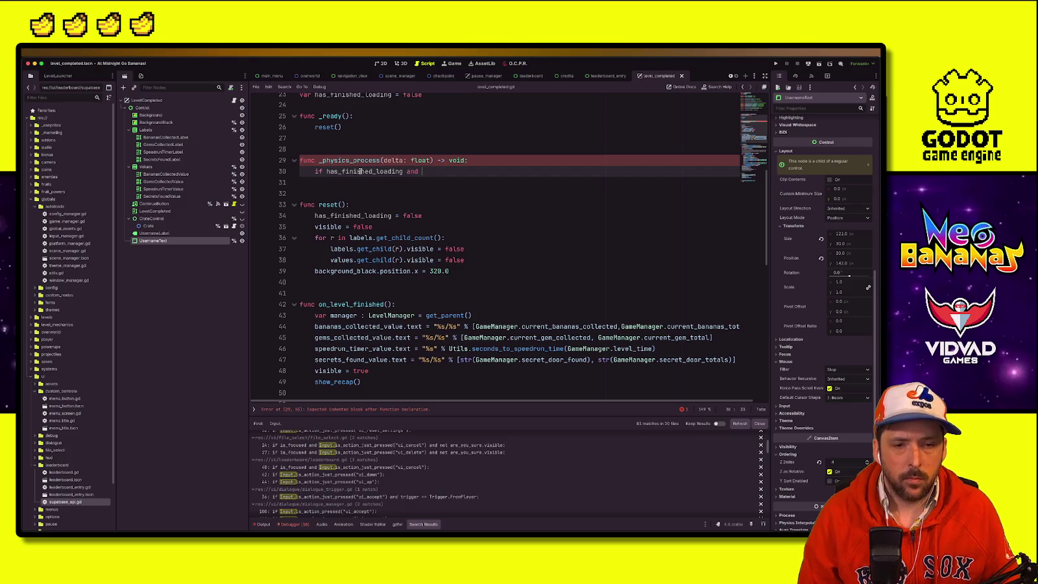
{"action": "type", "text": "Input.is_"}
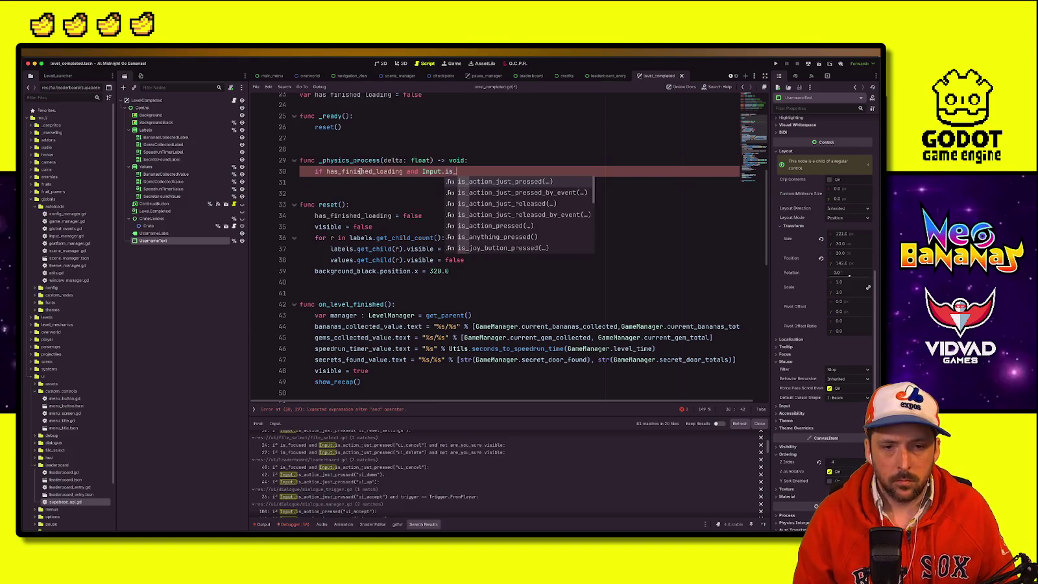
{"action": "key", "text": "Return"}
{"action": "type", "text": "\"ui_ac"}
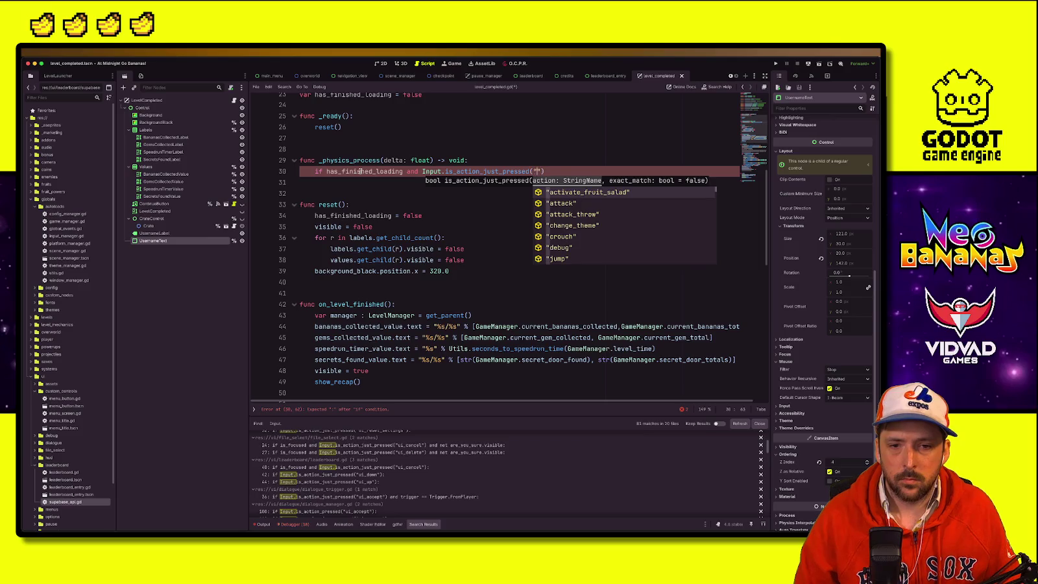
{"action": "key", "text": "Return"}
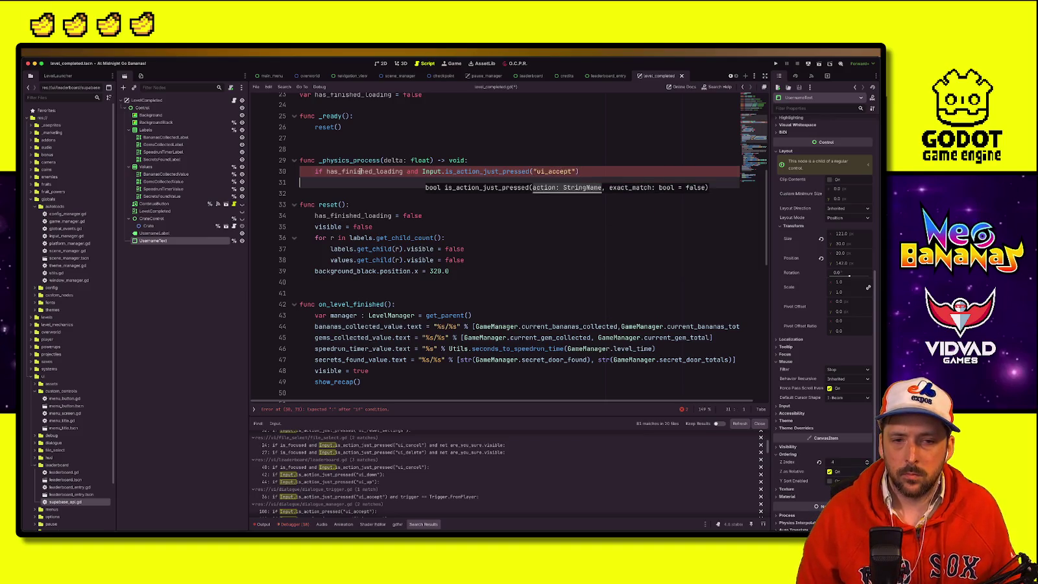
{"action": "type", "text": ":"}
{"action": "key", "text": "Return"}
{"action": "key", "text": "ctrl+s"}
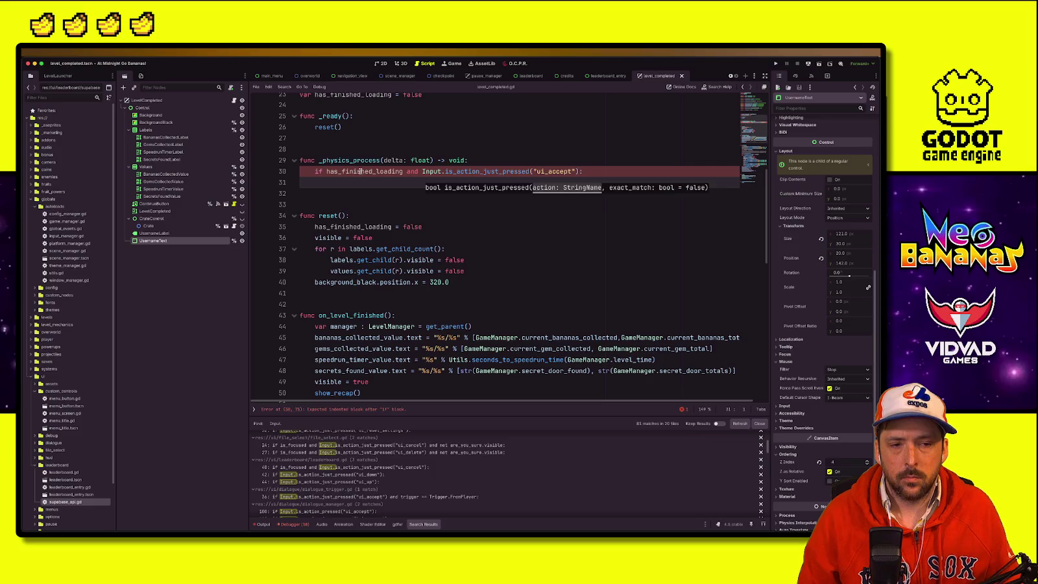
{"action": "key", "text": "Tab"}
{"action": "key", "text": "Return"}
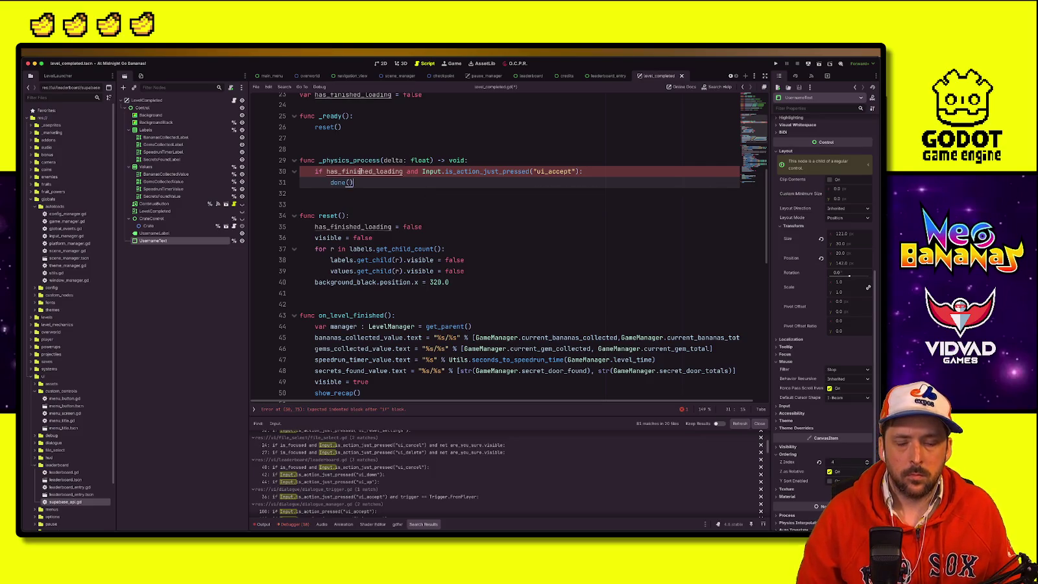
Step: Insert username_text.release_focus() before done(), save the script and run the game
{"action": "left_click", "coordinate": [604, 173]}
{"action": "key", "text": "Return"}
{"action": "key", "text": "ctrl+s"}
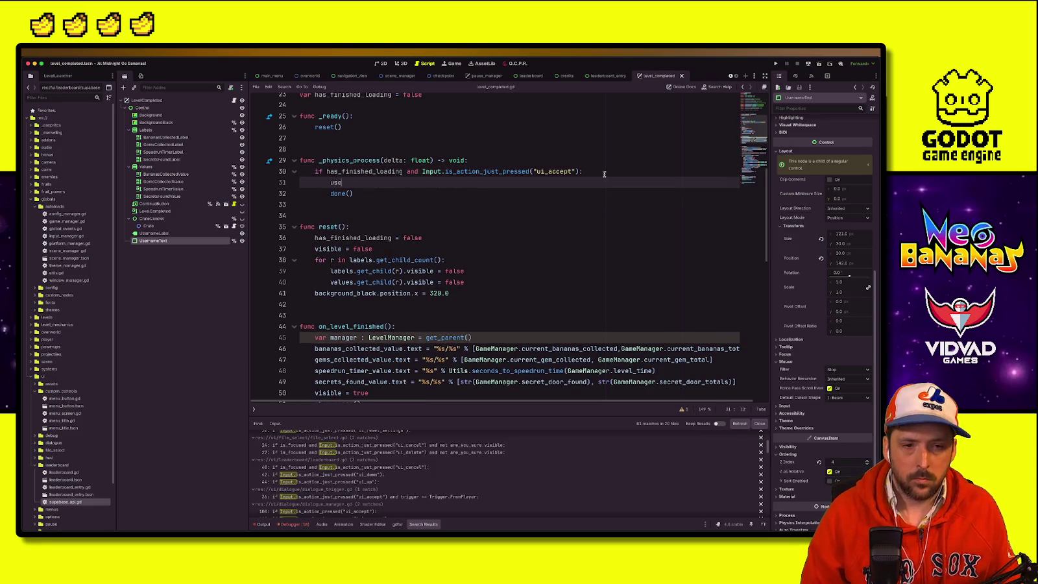
{"action": "type", "text": "r"}
{"action": "key", "text": "Return"}
{"action": "type", "text": ".rele"}
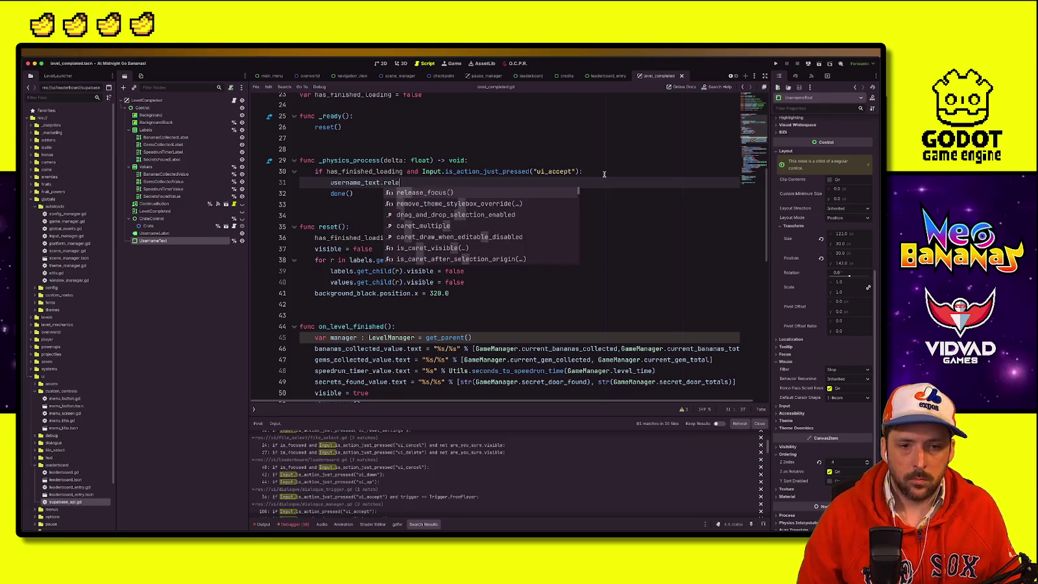
{"action": "key", "text": "Return"}
{"action": "key", "text": "ctrl+s"}
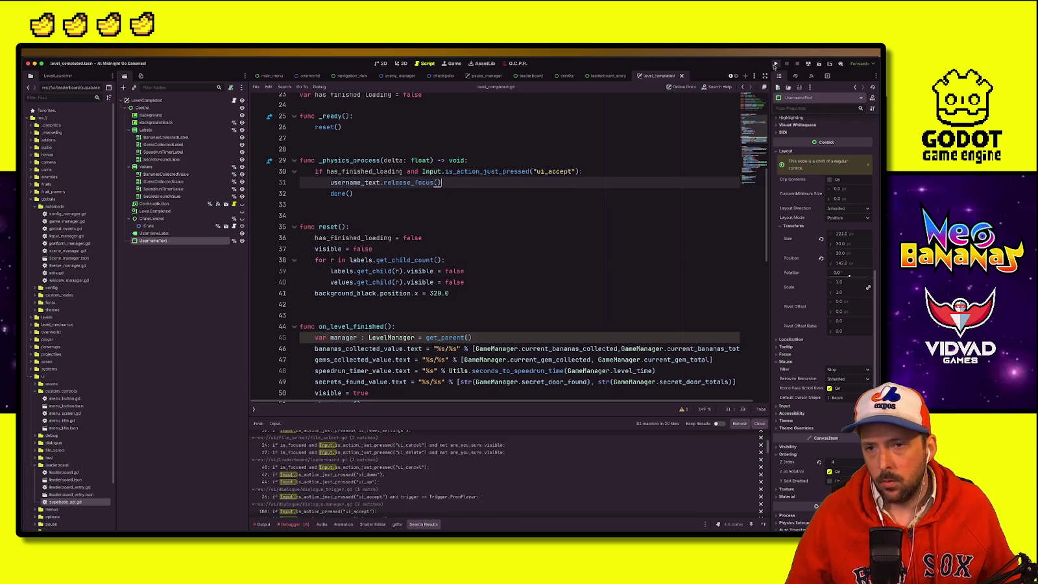
{"action": "left_click", "coordinate": [776, 67]}
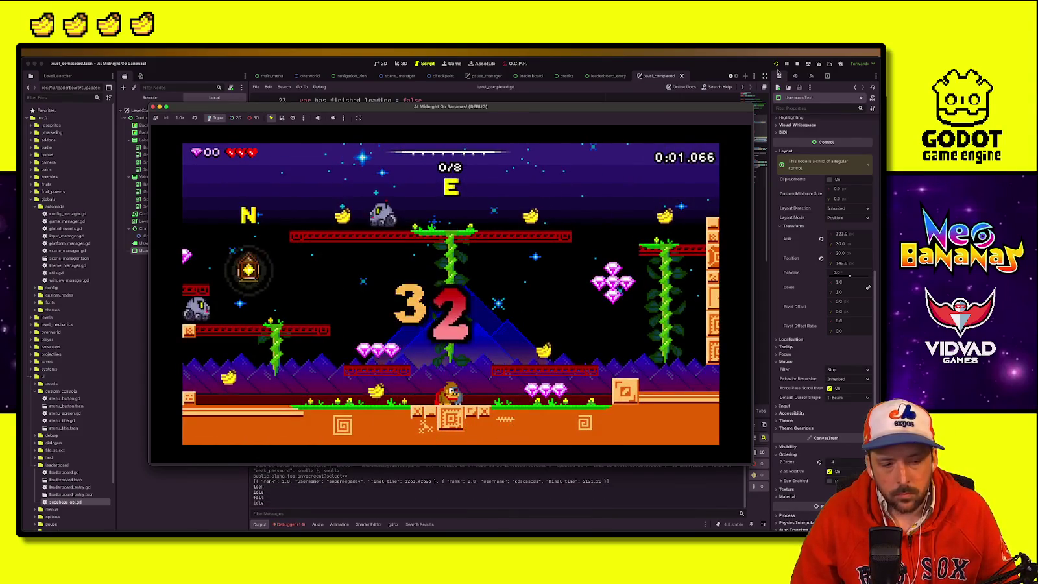
Step: Wall-jump and dash across the ledges collecting bananas and gems, then drop down to the exit
{"action": "key", "text": "Left"}
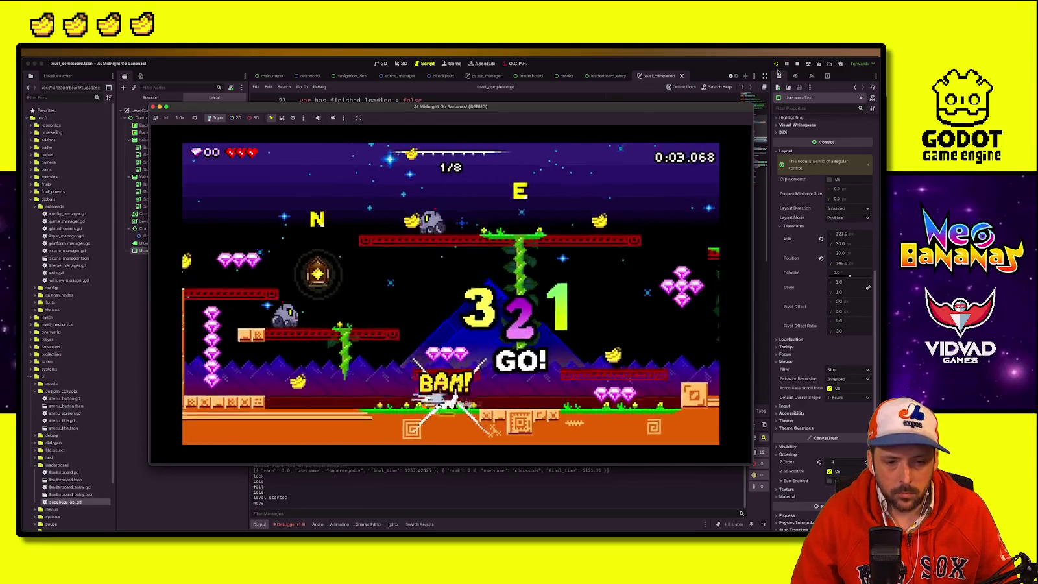
{"action": "key", "text": "space"}
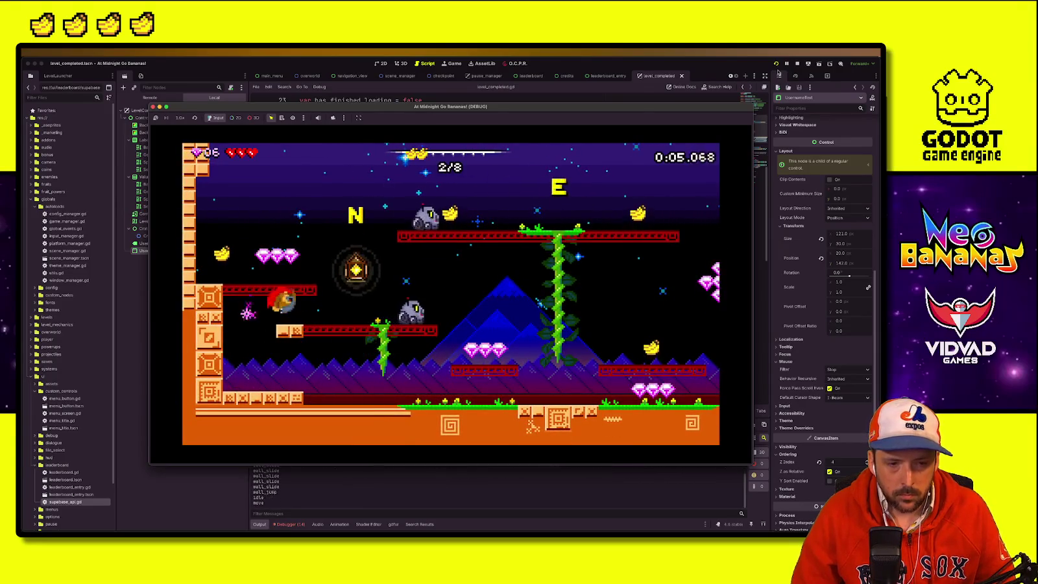
{"action": "key", "text": "Right"}
{"action": "key", "text": "space"}
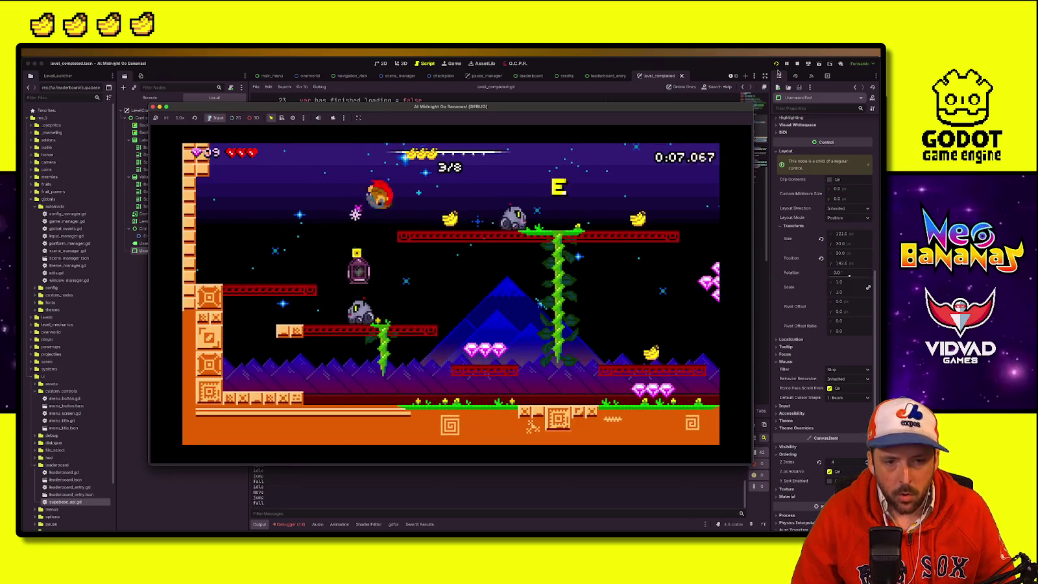
{"action": "key", "text": "Right"}
{"action": "key", "text": "space"}
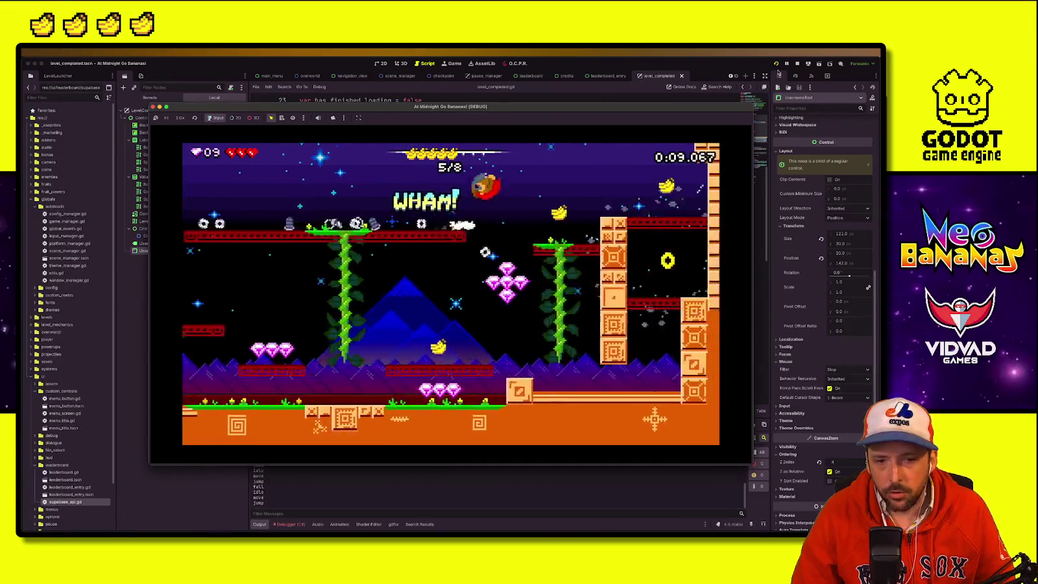
{"action": "key", "text": "space"}
{"action": "key", "text": "Left"}
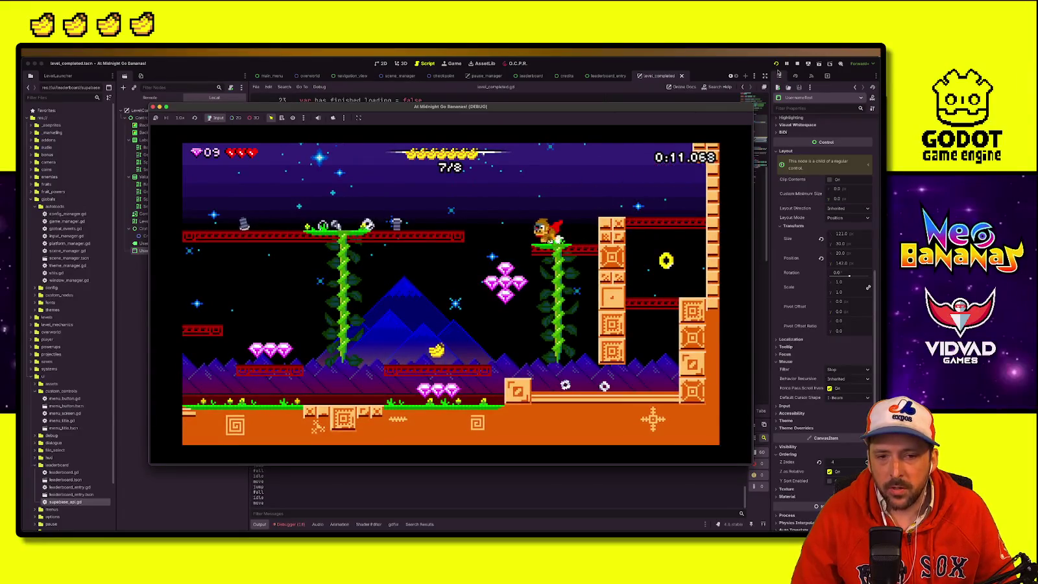
{"action": "key", "text": "Left"}
{"action": "key", "text": "Down"}
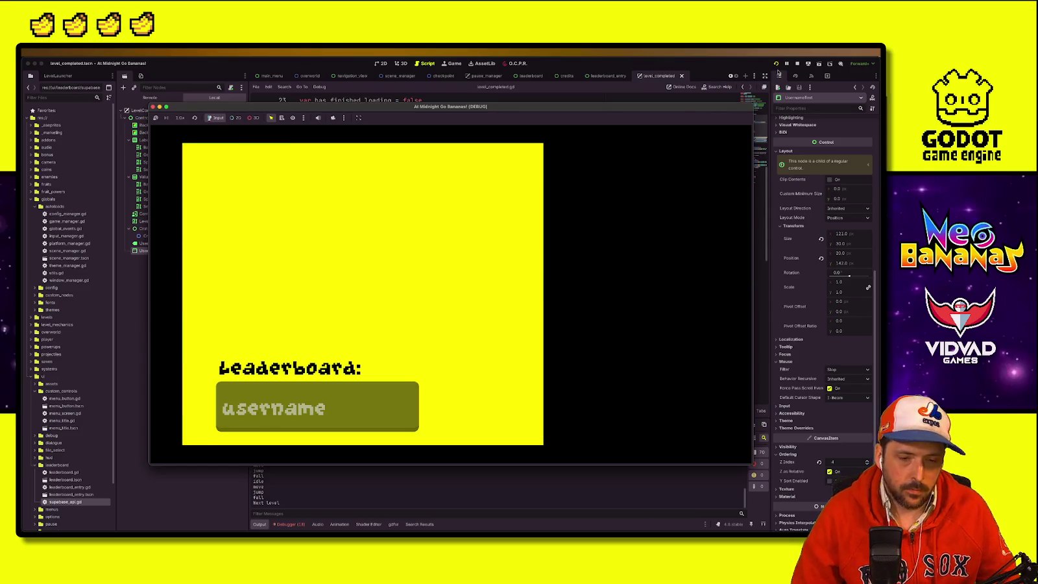
Step: Enter a test username in the Leaderboard field and bring the editor forward at the upload breakpoint
{"action": "type", "text": "supermegaadav"}
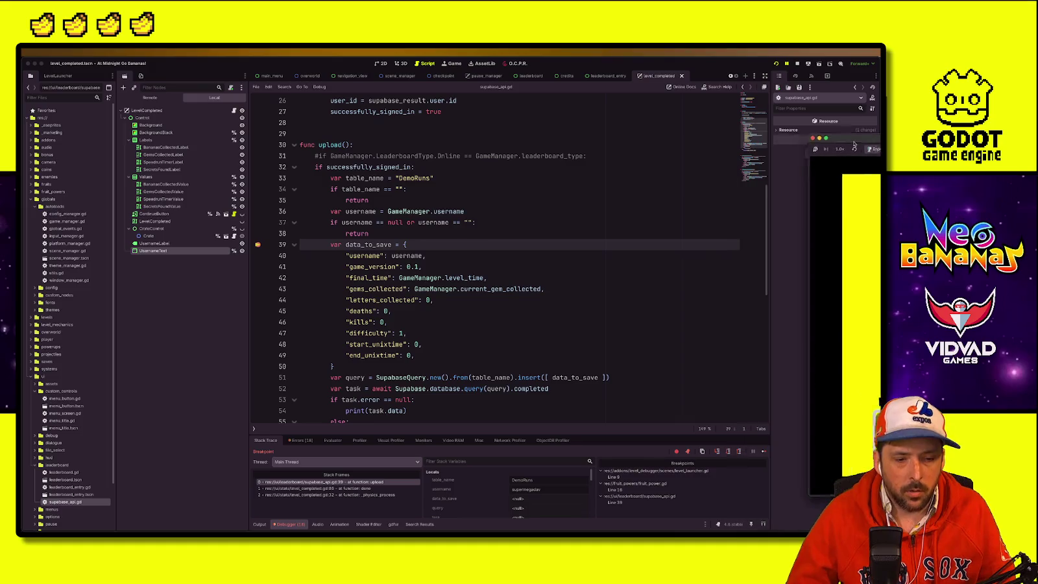
{"action": "left_click", "coordinate": [366, 266]}
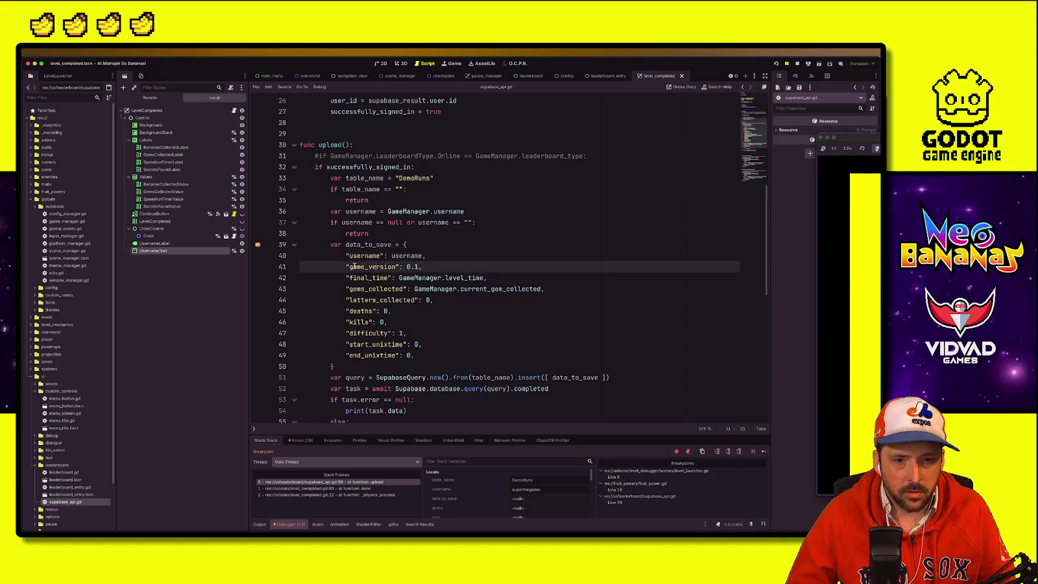
Step: Step over to the query line, inspect data_to_save, and stop the game
{"action": "left_click", "coordinate": [727, 451]}
{"action": "mouse_move", "coordinate": [369, 123]}
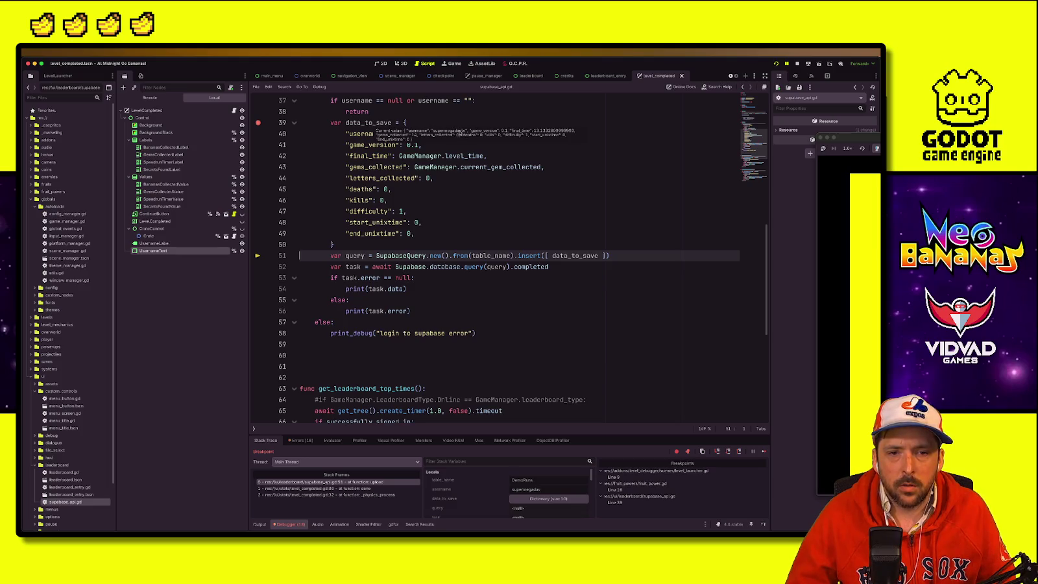
{"action": "left_click", "coordinate": [797, 63]}
Step: Remove the line-39 breakpoint in supabase_api.gd and open leaderboard_entry.gd
{"action": "left_click", "coordinate": [427, 134]}
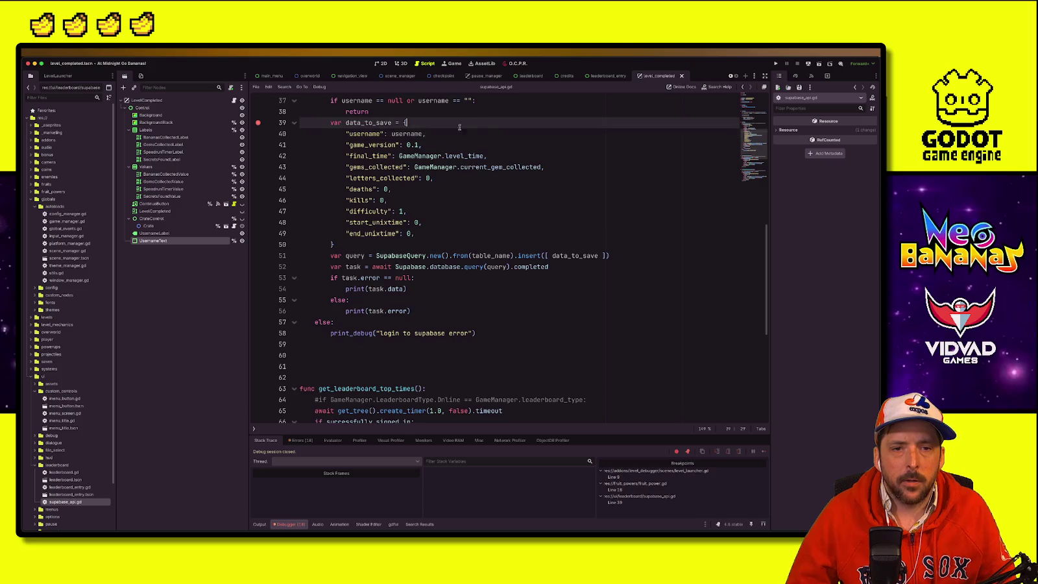
{"action": "key", "text": "Up"}
{"action": "key", "text": "Up"}
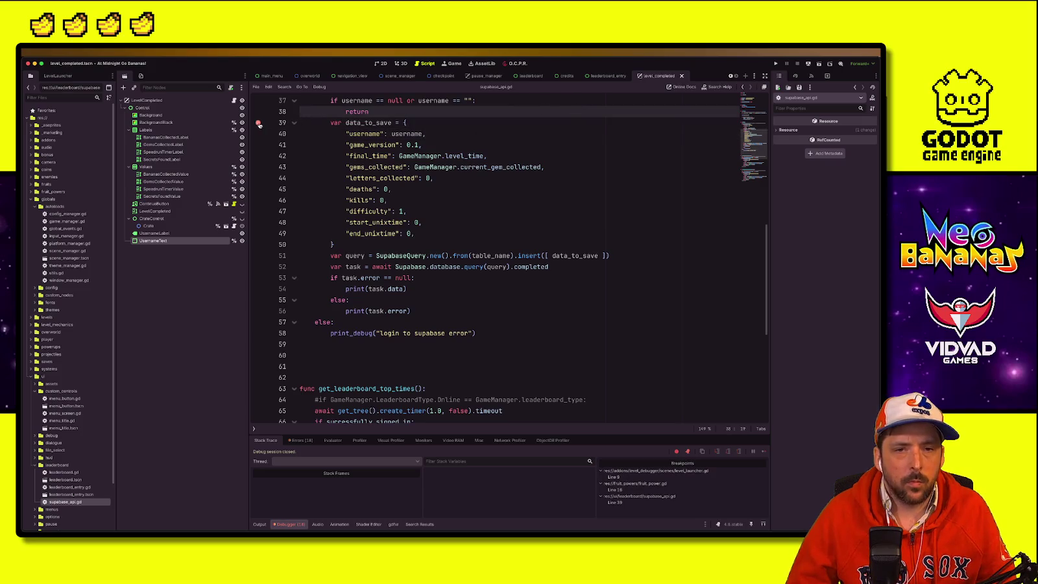
{"action": "left_click", "coordinate": [259, 124]}
{"action": "left_click", "coordinate": [608, 76]}
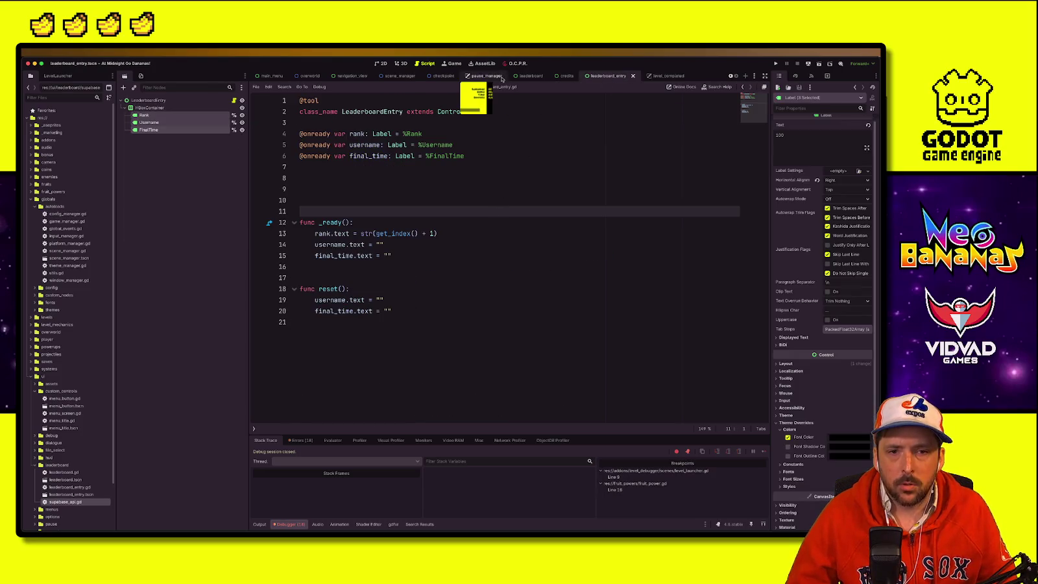
Step: In level_completed.gd, check the grab_focus call, then place the caret after username_text.text in done()
{"action": "left_click", "coordinate": [660, 76]}
{"action": "left_click", "coordinate": [544, 168]}
{"action": "scroll", "coordinate": [431, 304], "scroll_direction": "down", "scroll_amount": 10}
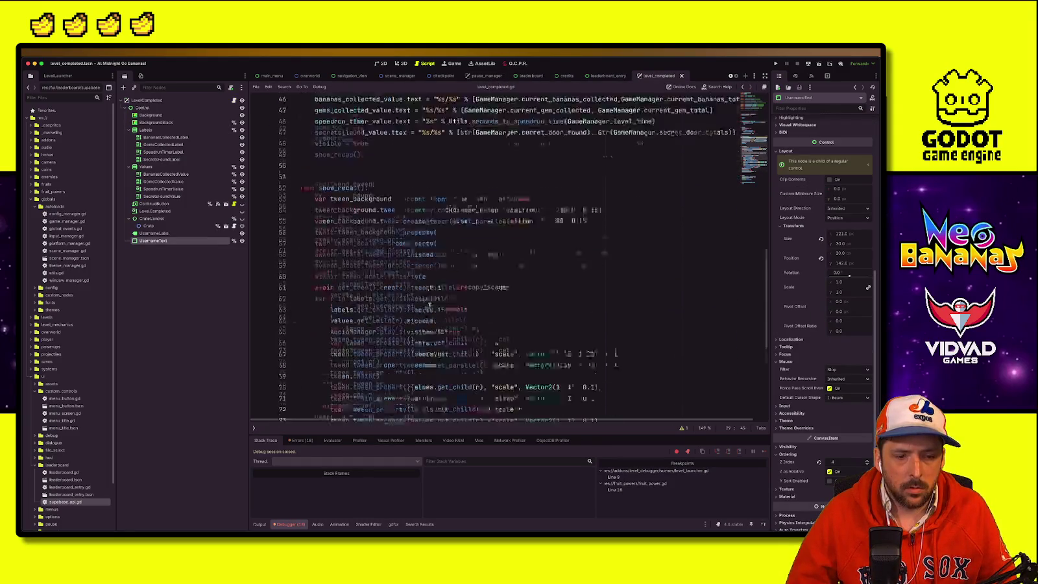
{"action": "left_click", "coordinate": [430, 236]}
{"action": "mouse_move", "coordinate": [372, 235]}
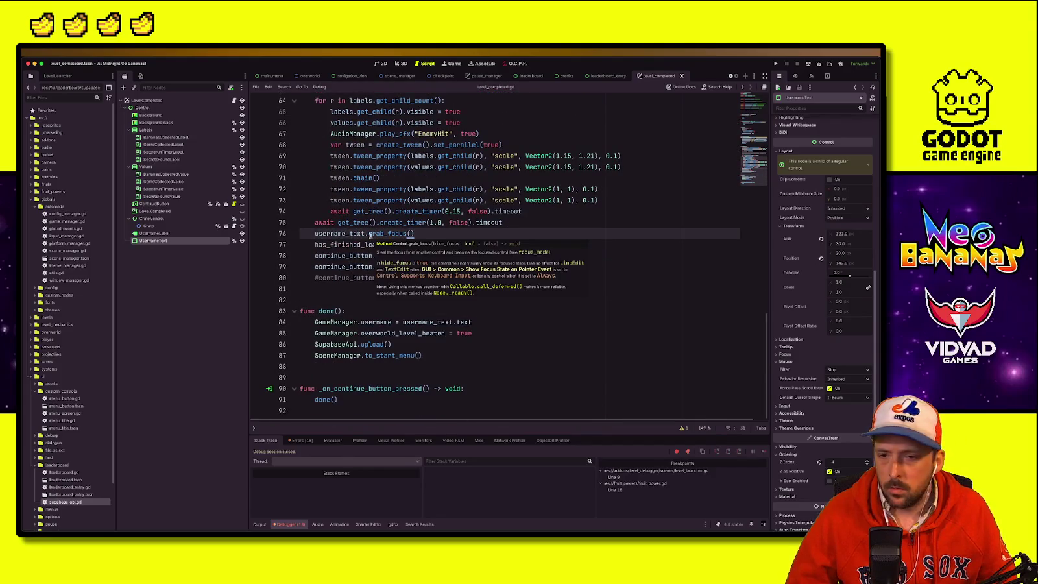
{"action": "left_click", "coordinate": [454, 245]}
{"action": "left_click", "coordinate": [451, 344]}
{"action": "left_click", "coordinate": [484, 311]}
{"action": "left_click", "coordinate": [488, 324]}
Step: Append .strip_escapes() to username_text.text and open the String documentation for strip_escapes
{"action": "type", "text": "."}
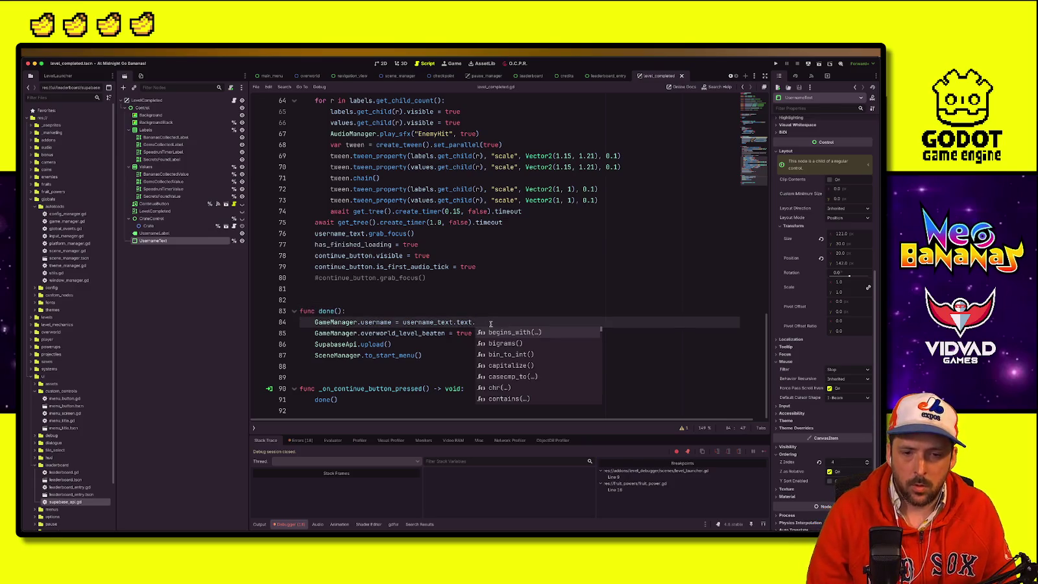
{"action": "key", "text": "Escape"}
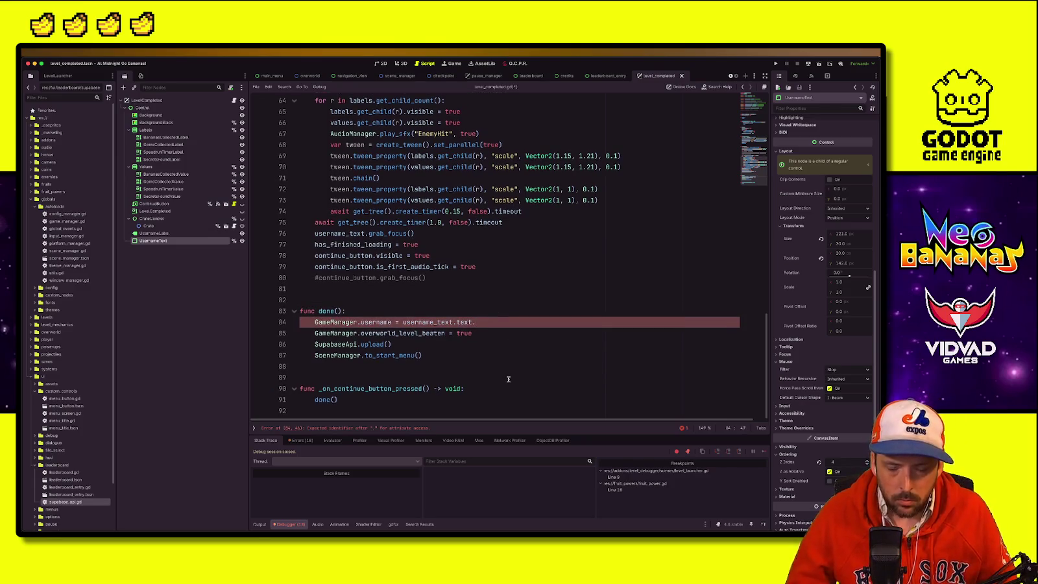
{"action": "key", "text": "ctrl+space"}
{"action": "key", "text": "Down"}
{"action": "key", "text": "Down"}
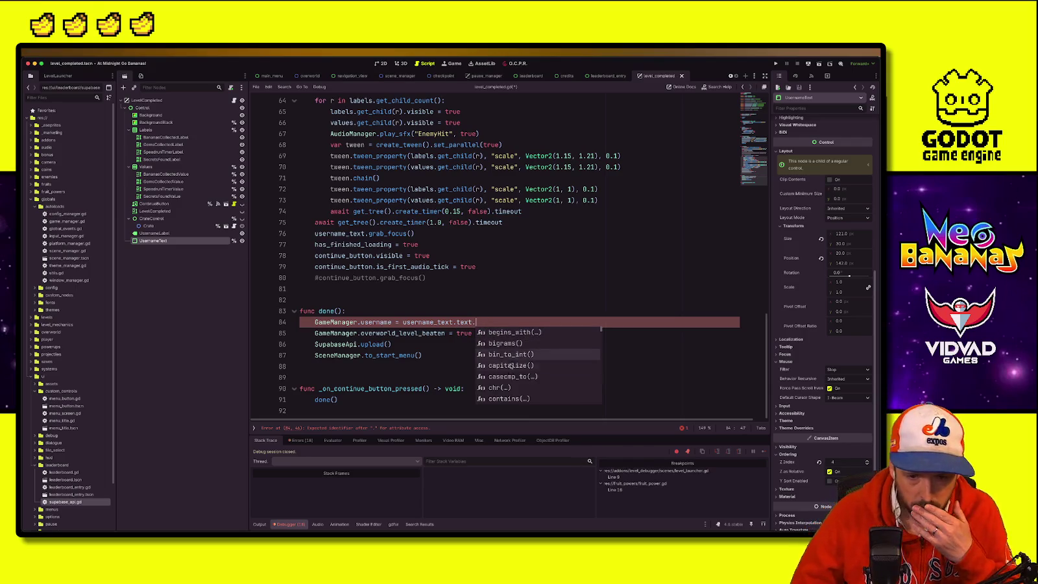
{"action": "scroll", "coordinate": [511, 365], "scroll_direction": "down", "scroll_amount": 3}
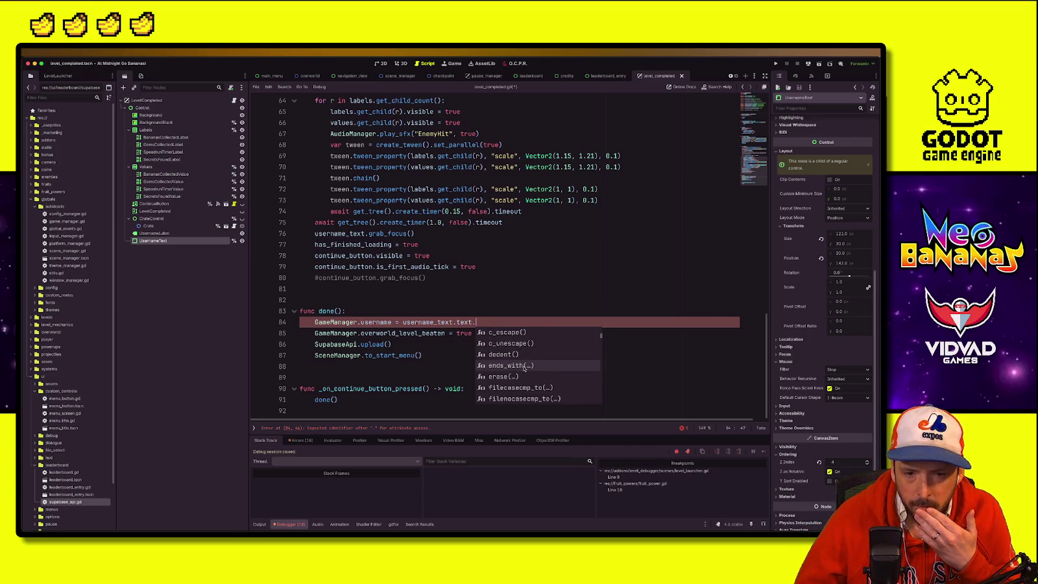
{"action": "scroll", "coordinate": [529, 374], "scroll_direction": "down", "scroll_amount": 2}
{"action": "scroll", "coordinate": [530, 377], "scroll_direction": "down", "scroll_amount": 13}
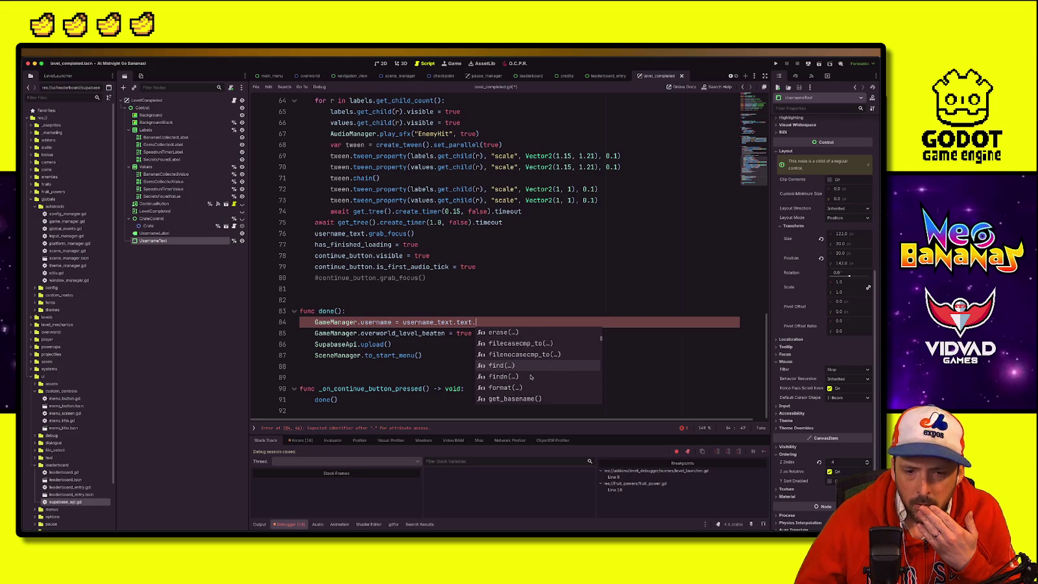
{"action": "scroll", "coordinate": [529, 376], "scroll_direction": "down", "scroll_amount": 20}
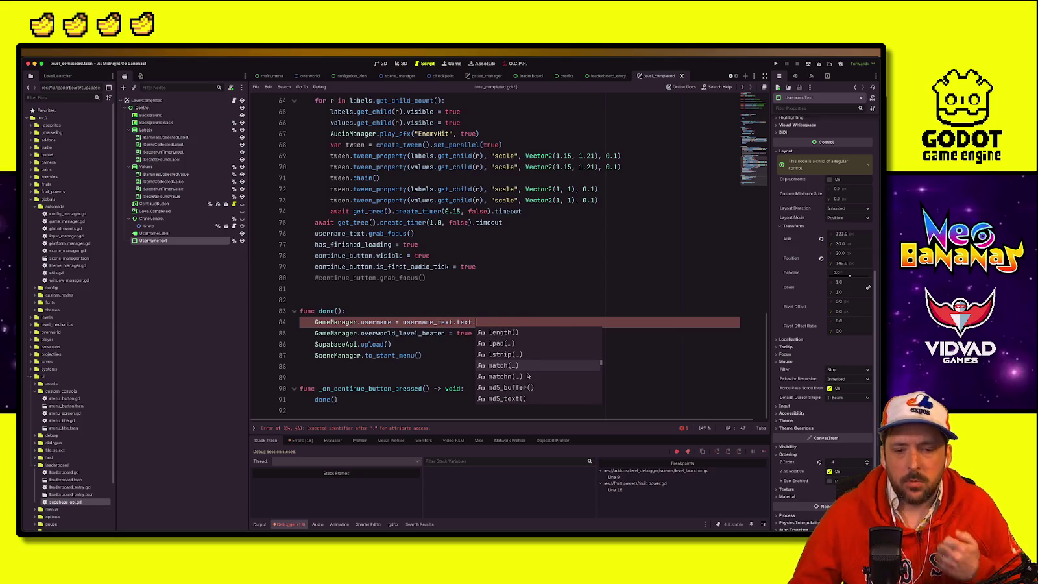
{"action": "type", "text": "l"}
{"action": "key", "text": "BackSpace"}
{"action": "type", "text": "strip"}
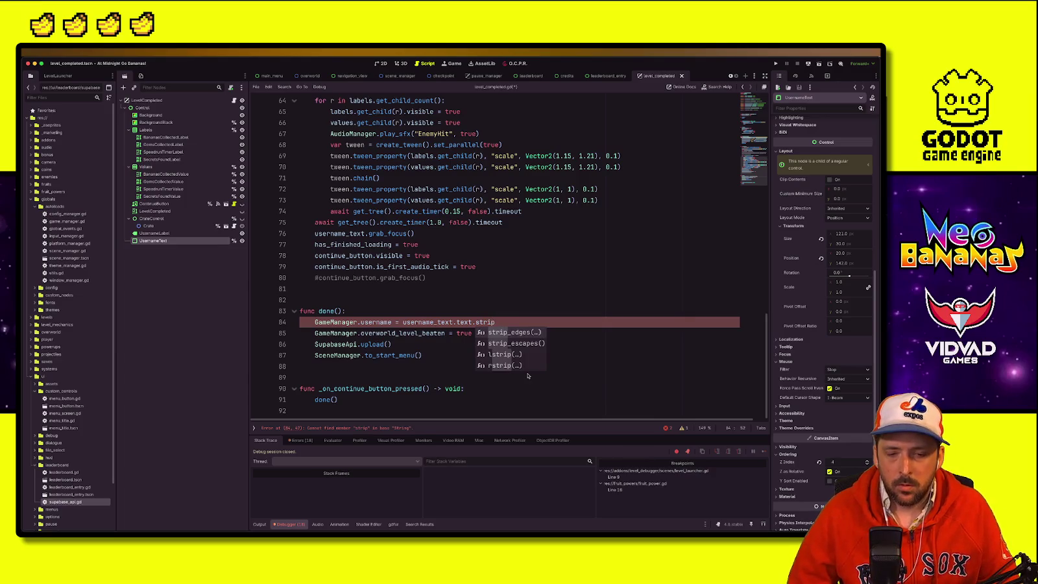
{"action": "left_click", "coordinate": [525, 332]}
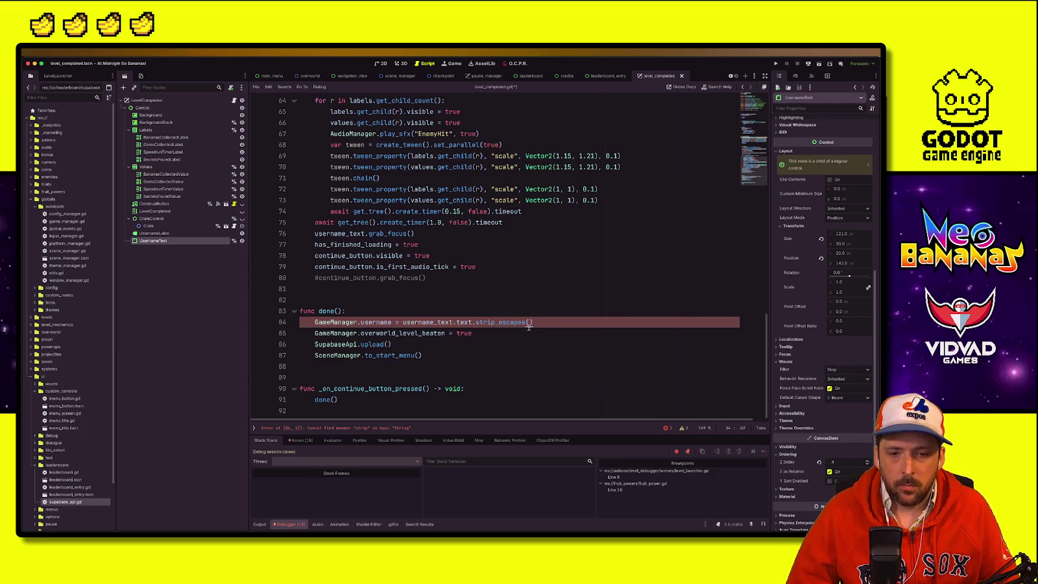
{"action": "left_click", "coordinate": [505, 322], "text": "ctrl"}
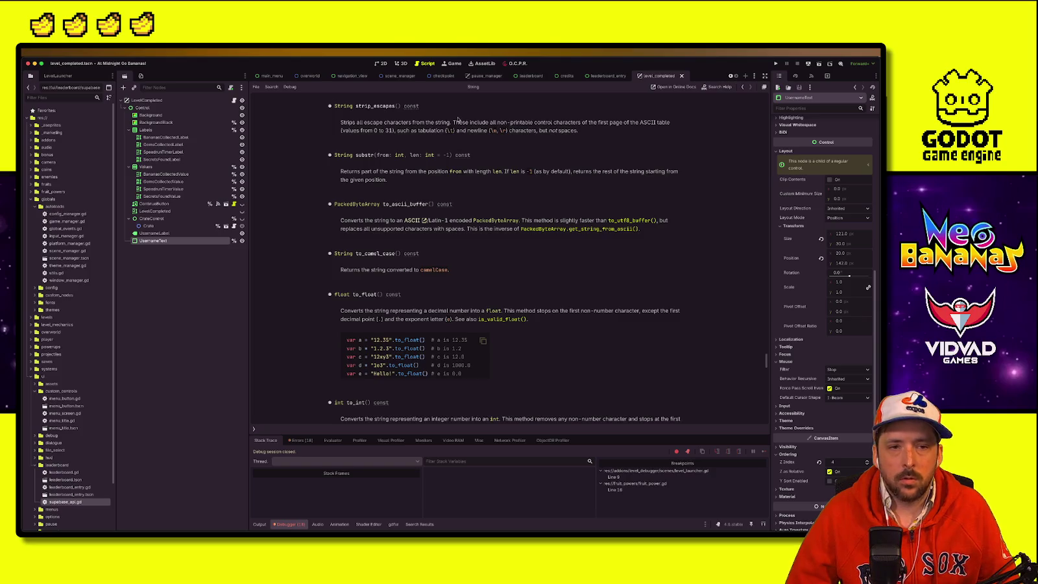
Step: Return to level_completed.gd and run the project to test the change
{"action": "key", "text": "alt+Left"}
{"action": "left_click", "coordinate": [606, 322]}
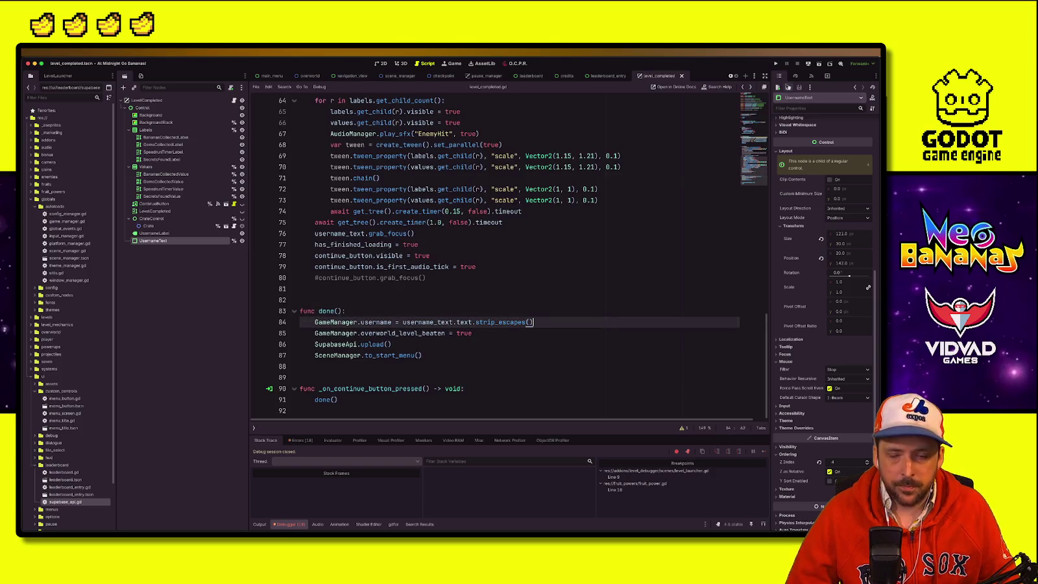
{"action": "left_click", "coordinate": [777, 63]}
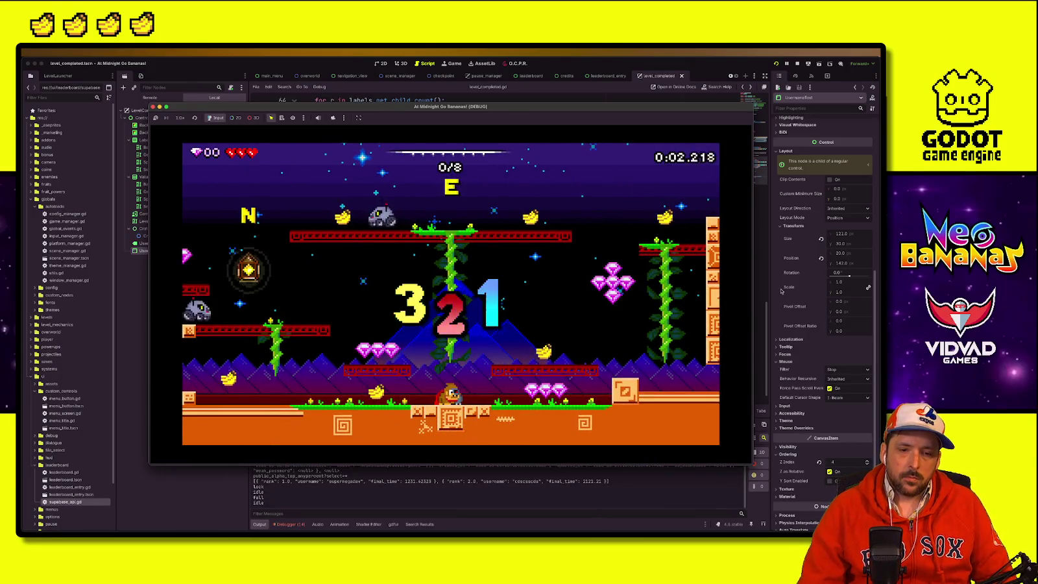
Step: Run, wall-jump and collect bananas through W1 Mountains until reaching the level exit
{"action": "key", "text": "Left"}
{"action": "key", "text": "space"}
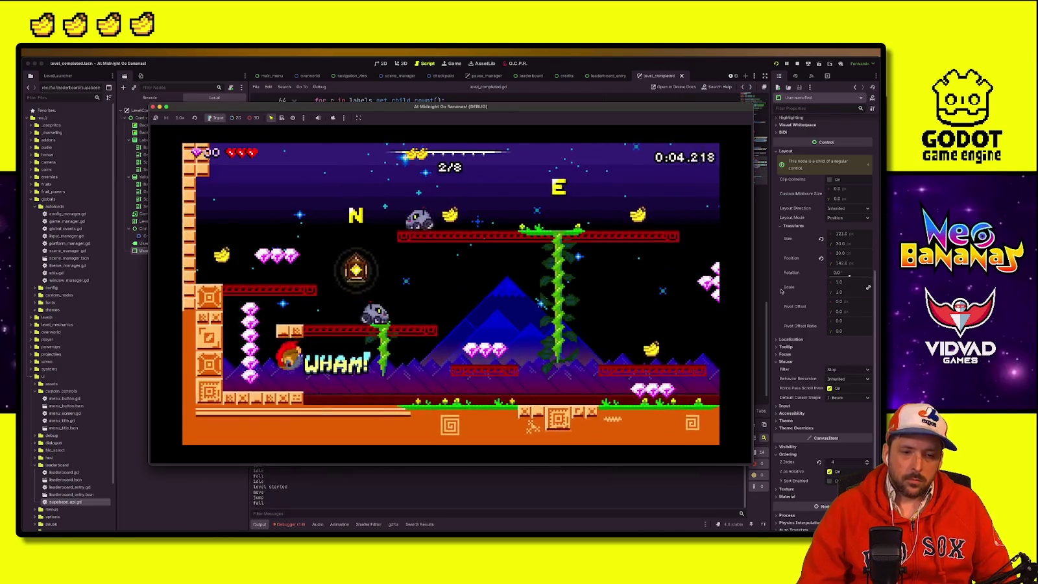
{"action": "key", "text": "space"}
{"action": "key", "text": "Right"}
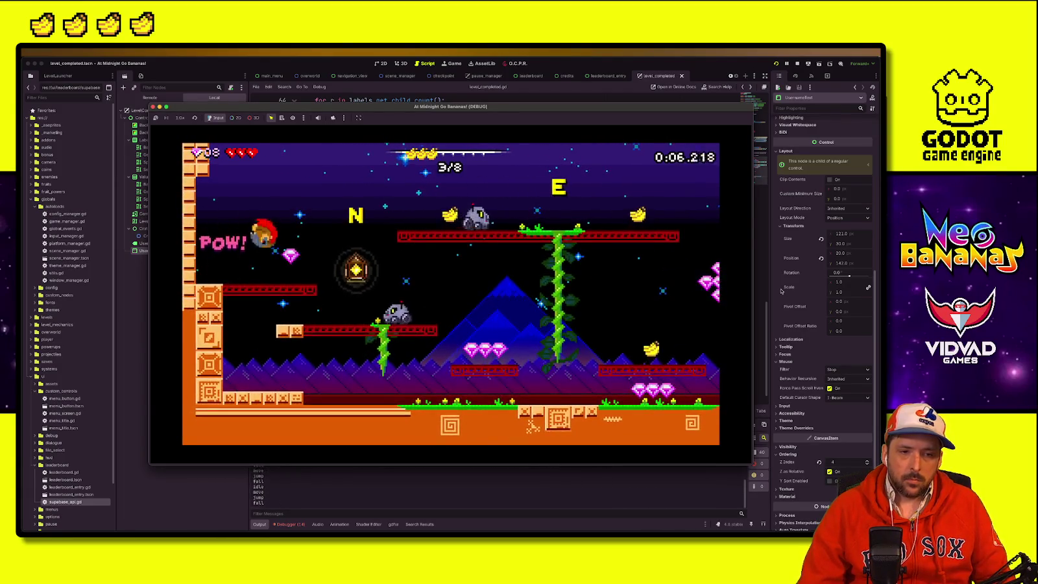
{"action": "key", "text": "space"}
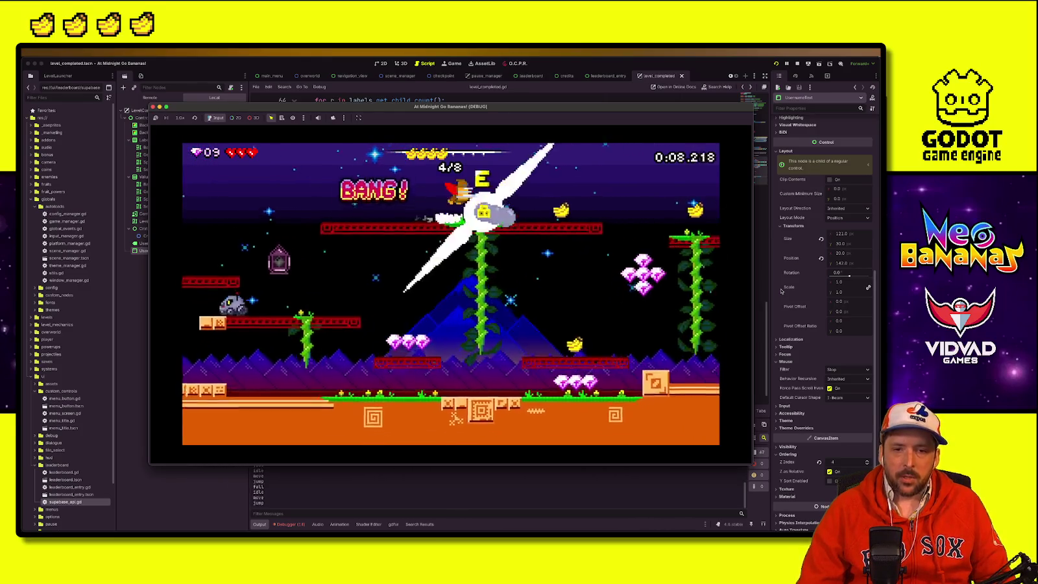
{"action": "key", "text": "Right"}
{"action": "key", "text": "space"}
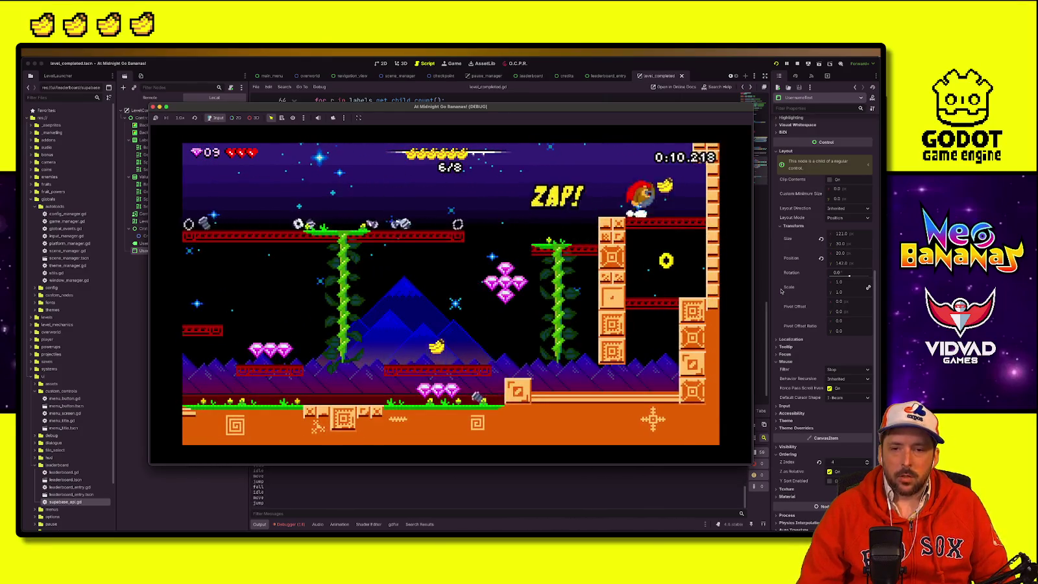
{"action": "key", "text": "Left"}
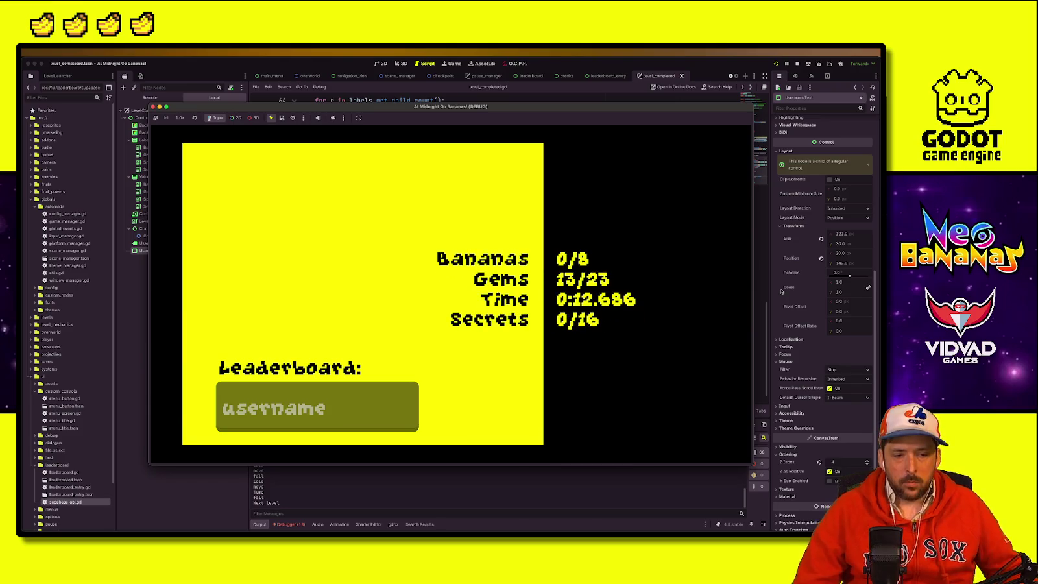
Step: Submit a username on the level-complete screen and stop the running game
{"action": "type", "text": "supermegaadav"}
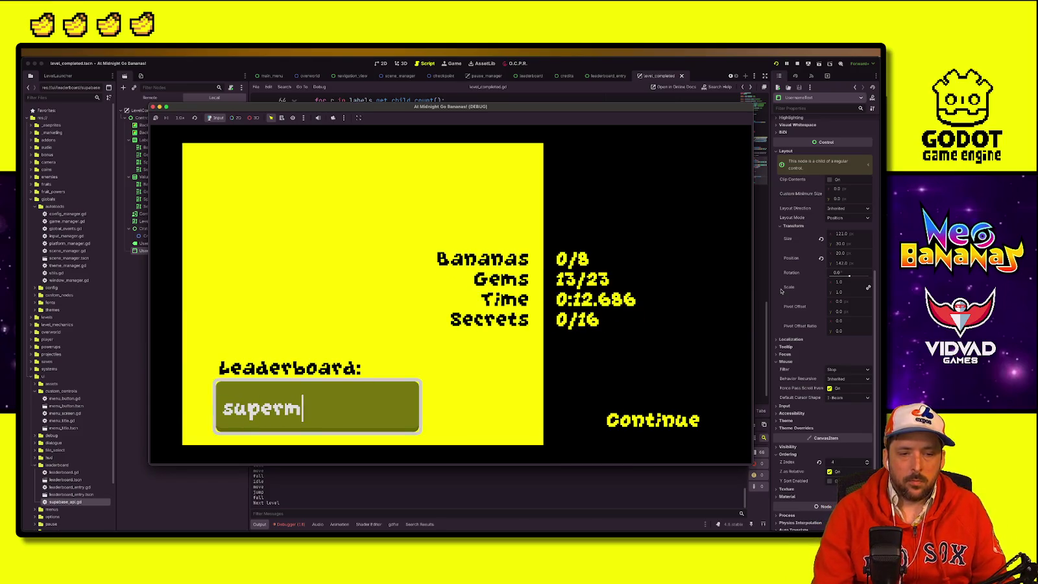
{"action": "key", "text": "Return"}
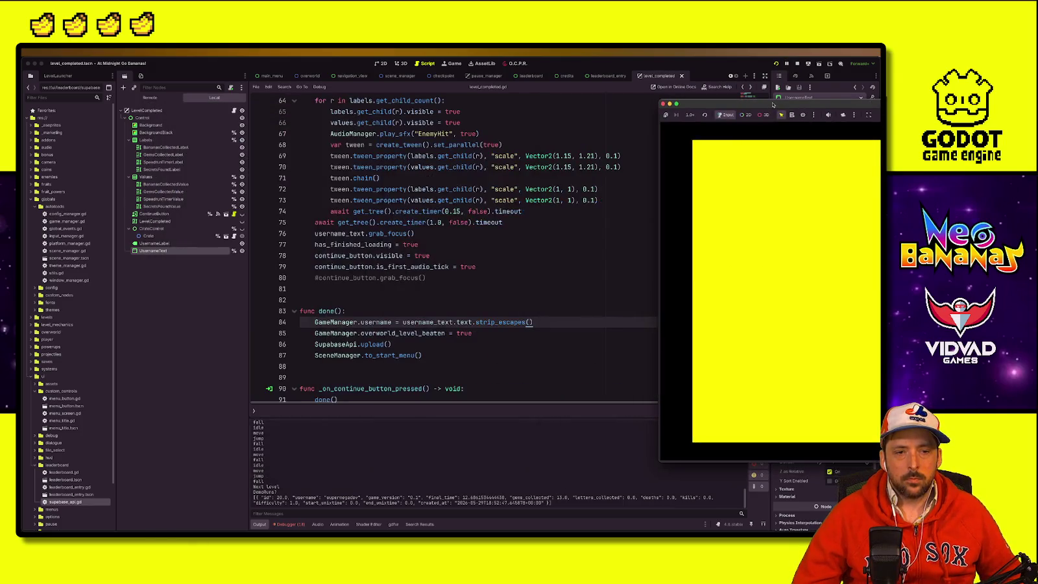
{"action": "left_click", "coordinate": [796, 64]}
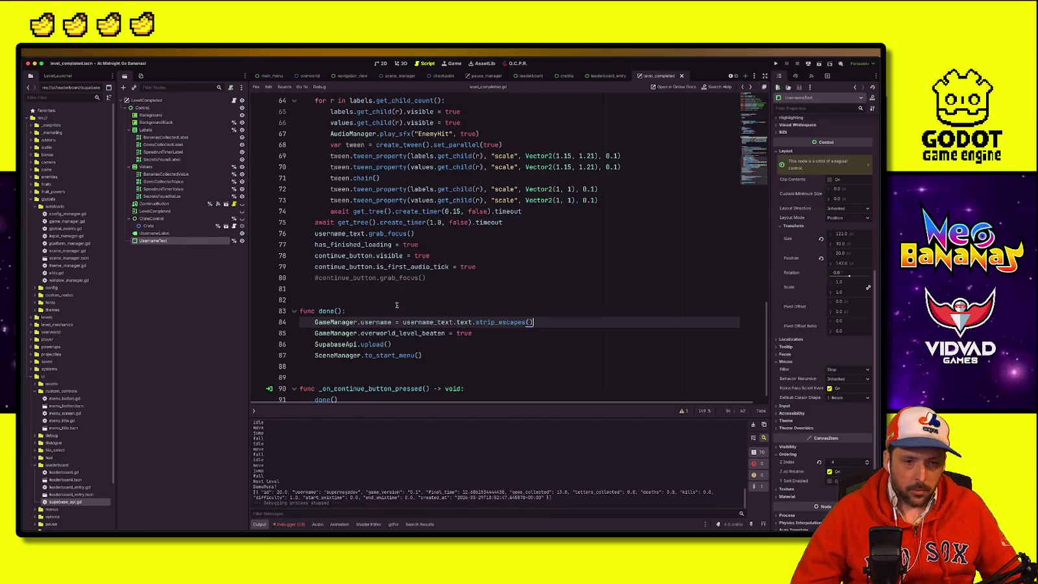
Step: Switch to the browser's Supabase Table Editor and open the DemoRuns table
{"action": "left_click", "coordinate": [403, 299]}
{"action": "scroll", "coordinate": [413, 315], "scroll_direction": "up", "scroll_amount": 5}
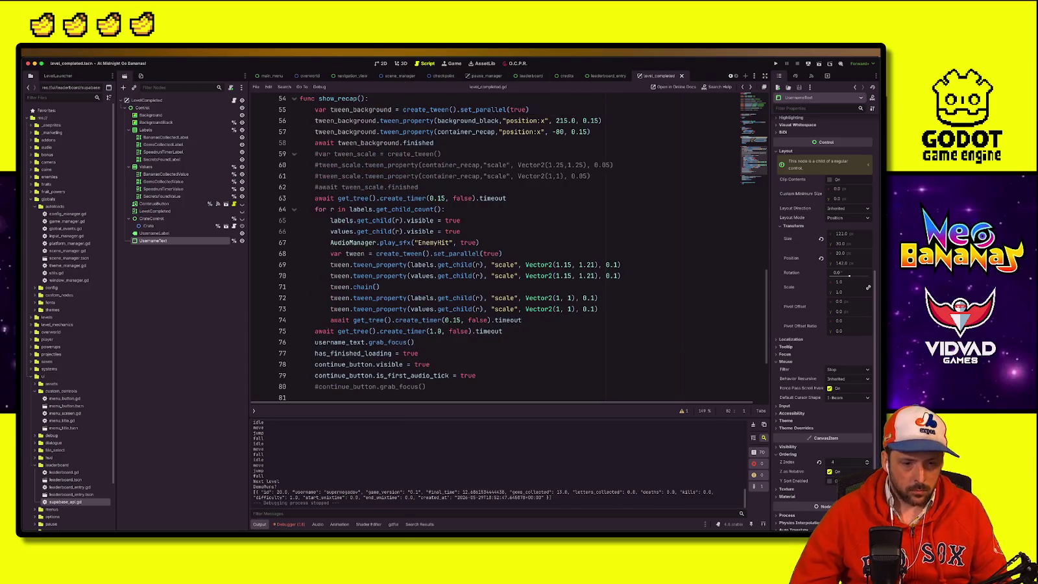
{"action": "key", "text": "super+Tab"}
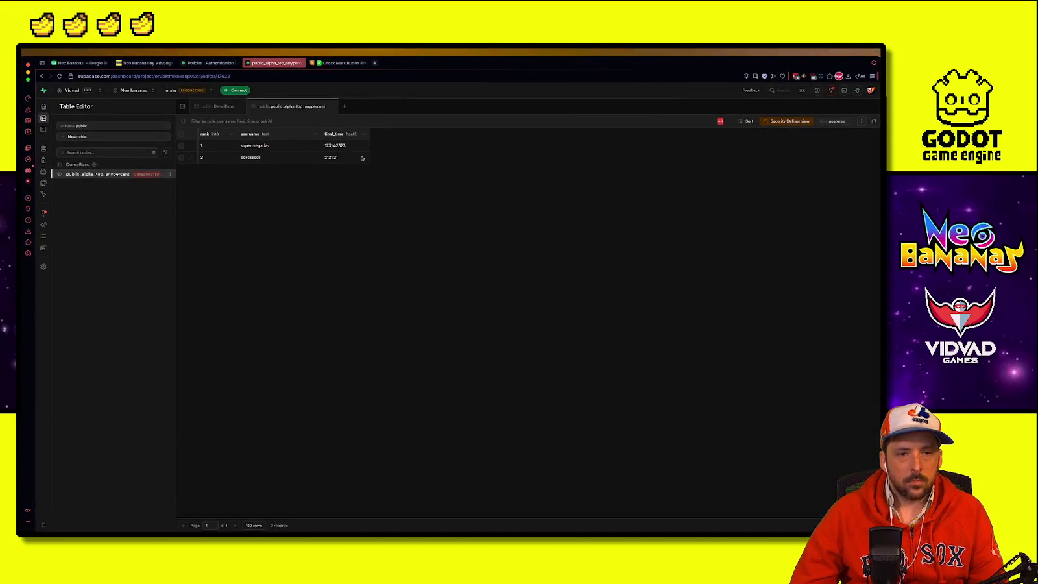
{"action": "left_click", "coordinate": [217, 106]}
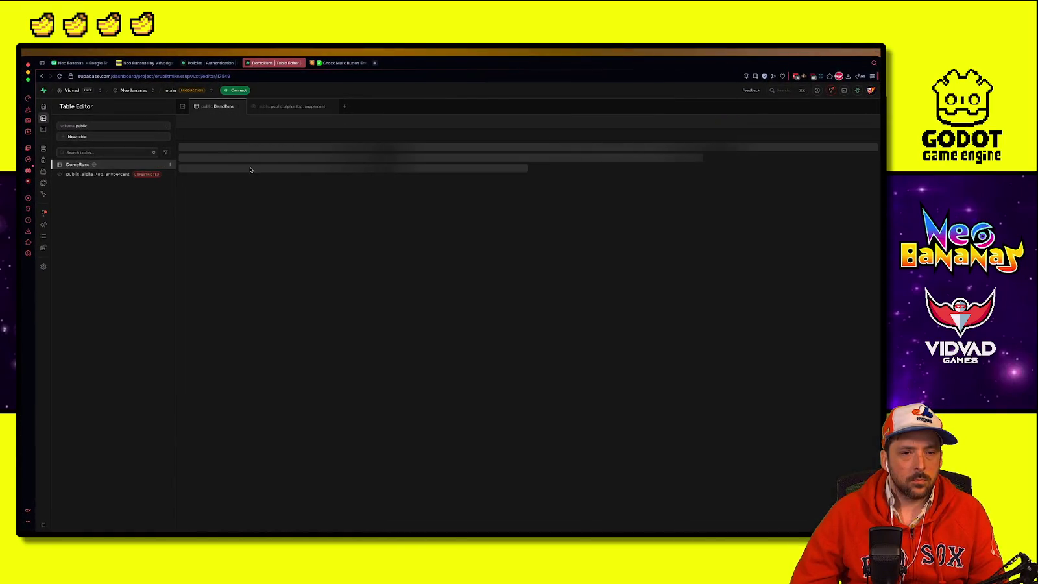
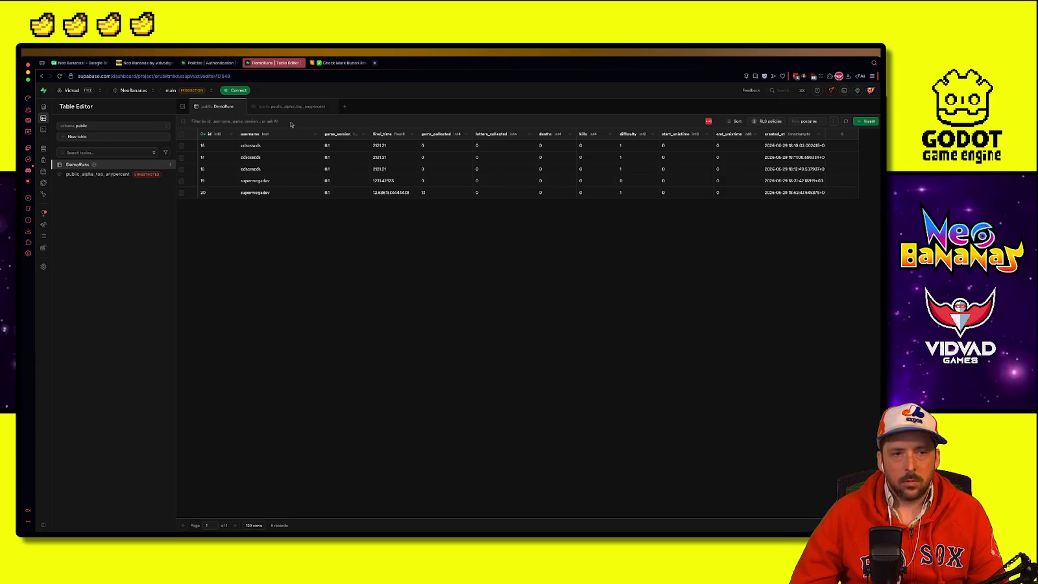
Step: Check the public_alpha_top_anypercent leaderboard, with 12.69 ranked ahead of 2121.21, then return to Godot
{"action": "left_click", "coordinate": [292, 106]}
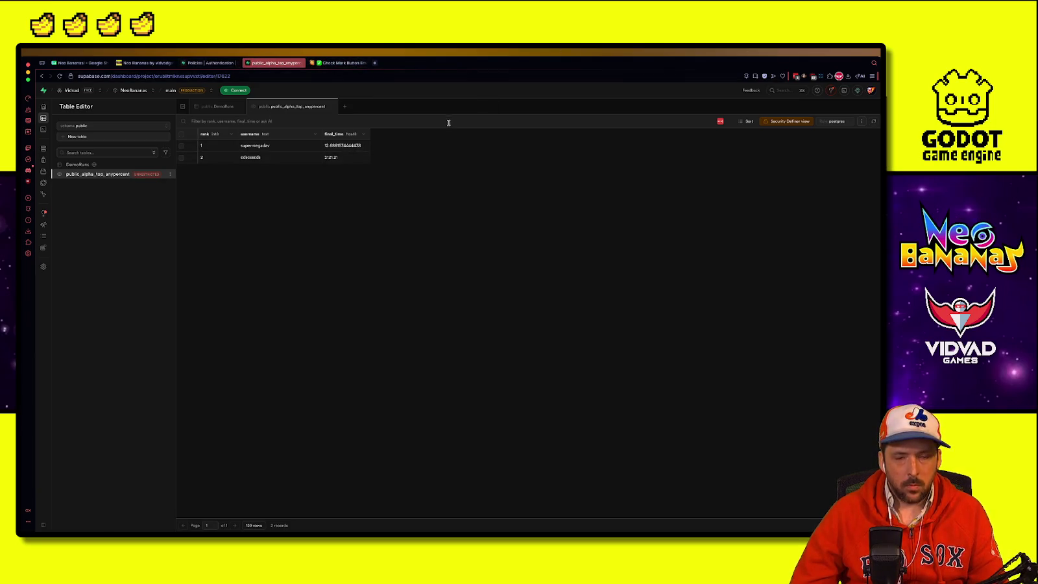
{"action": "key", "text": "super+Tab"}
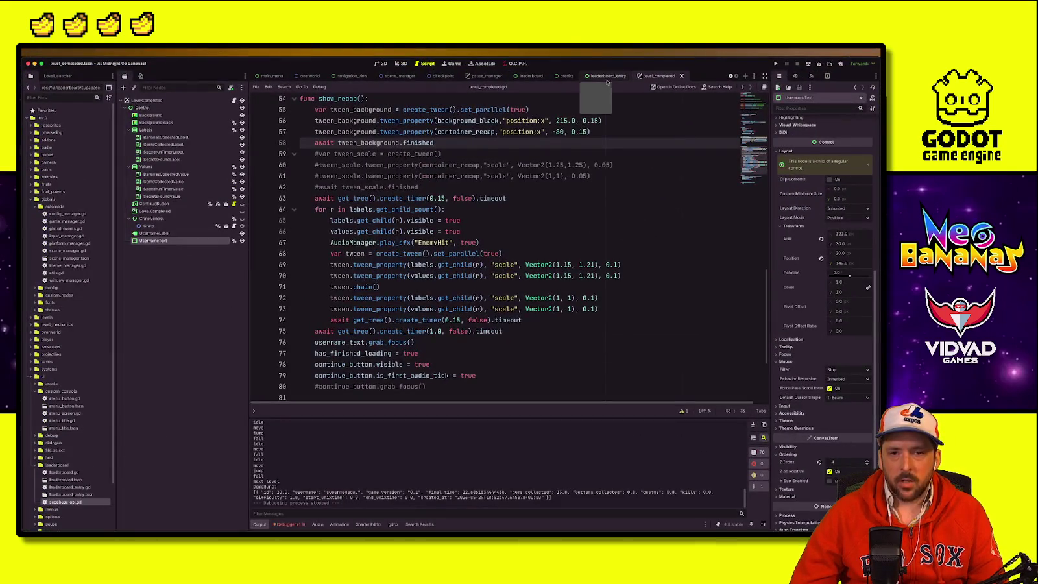
Step: Follow done()'s to_start_menu call into scene_manager.gd, then navigate back to done()
{"action": "scroll", "coordinate": [364, 346], "scroll_direction": "down", "scroll_amount": 5}
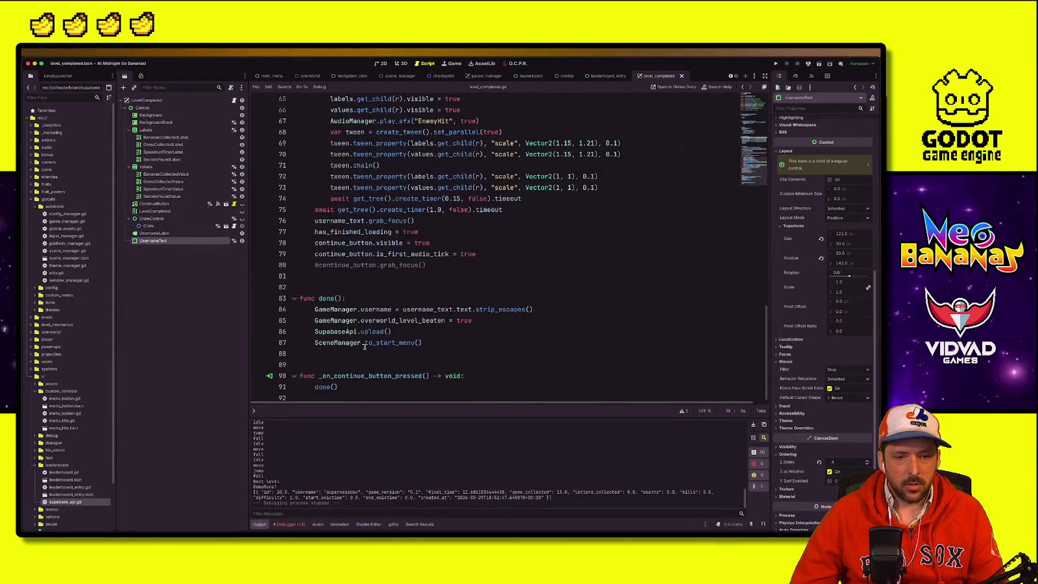
{"action": "double_click", "coordinate": [393, 338]}
{"action": "left_click", "coordinate": [390, 338]}
{"action": "double_click", "coordinate": [386, 338]}
{"action": "left_click", "coordinate": [381, 338]}
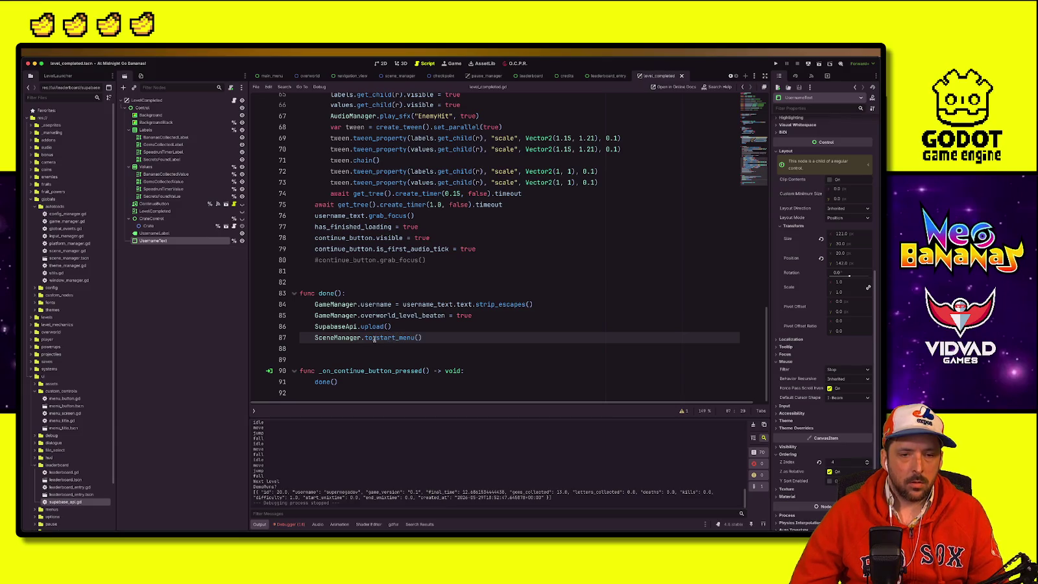
{"action": "left_click", "coordinate": [406, 338], "text": "ctrl"}
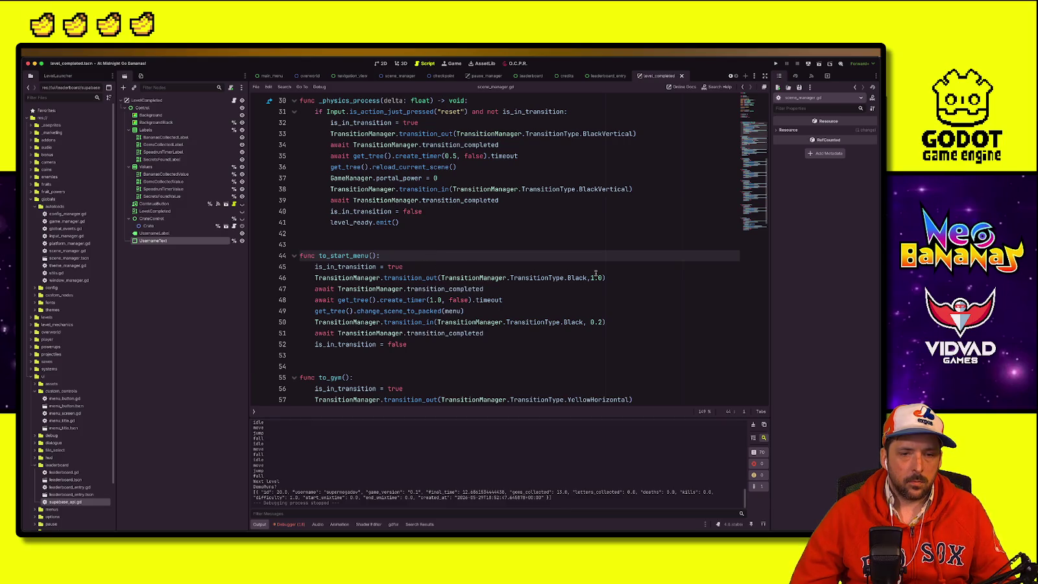
{"action": "key", "text": "alt+Left"}
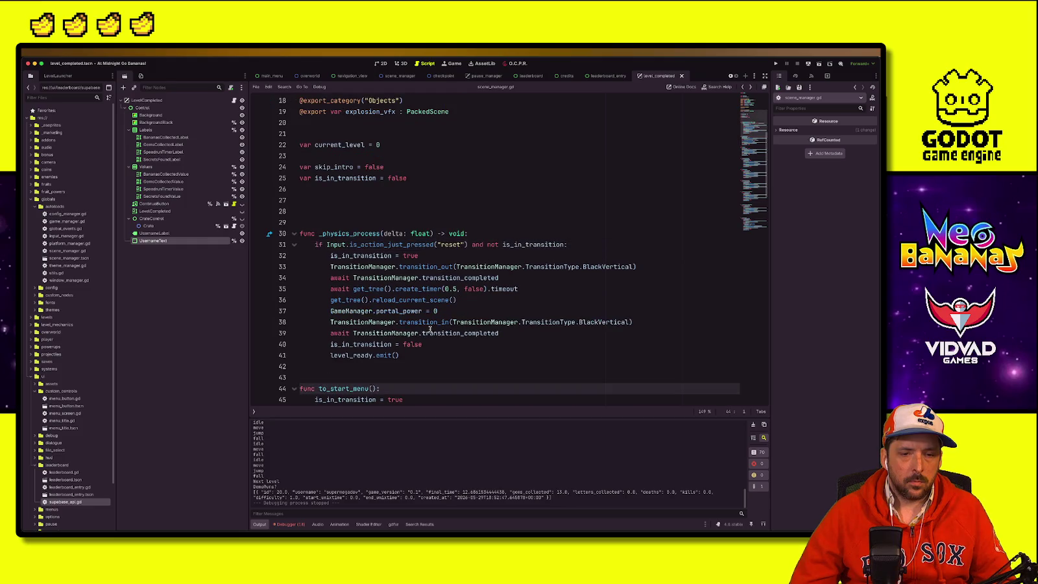
{"action": "key", "text": "alt+Left"}
{"action": "left_click", "coordinate": [482, 334]}
{"action": "left_click", "coordinate": [562, 346]}
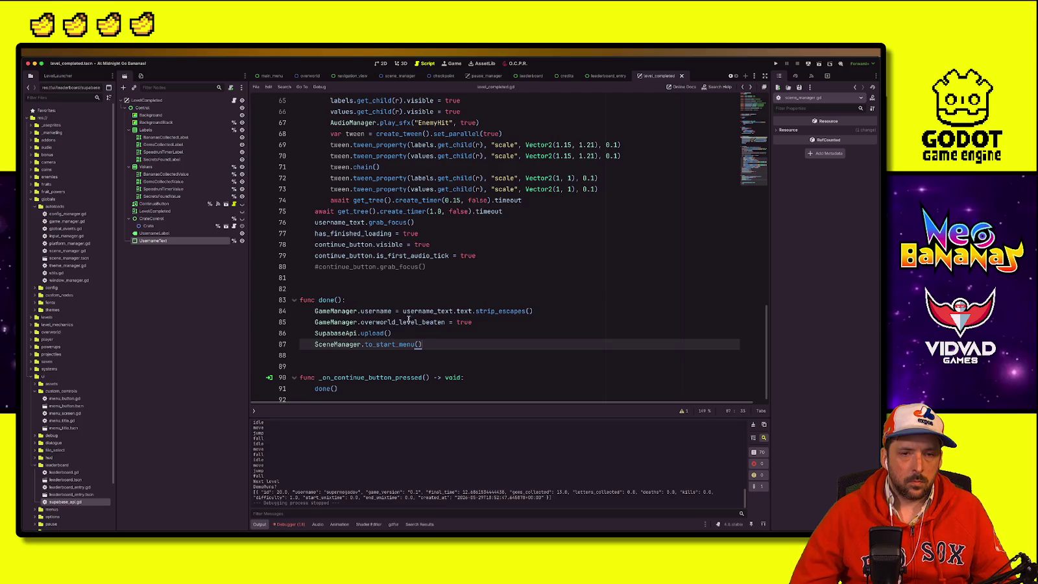
{"action": "key", "text": "Up"}
{"action": "key", "text": "Up"}
{"action": "key", "text": "Up"}
Step: Collapse globals and ui, expand the saves folder, and open save_game_manager.gd
{"action": "left_click", "coordinate": [540, 205]}
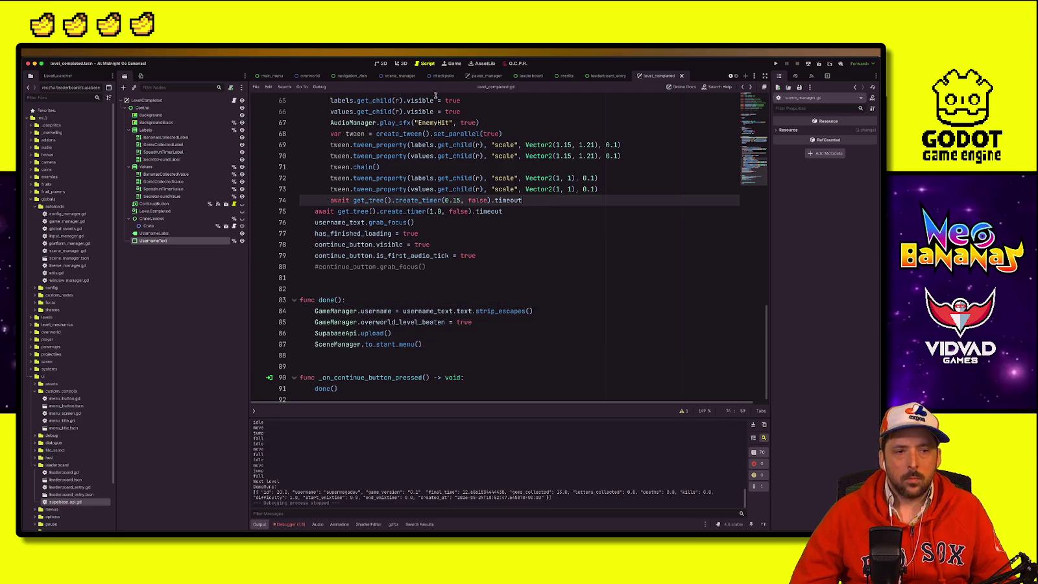
{"action": "left_click", "coordinate": [30, 199]}
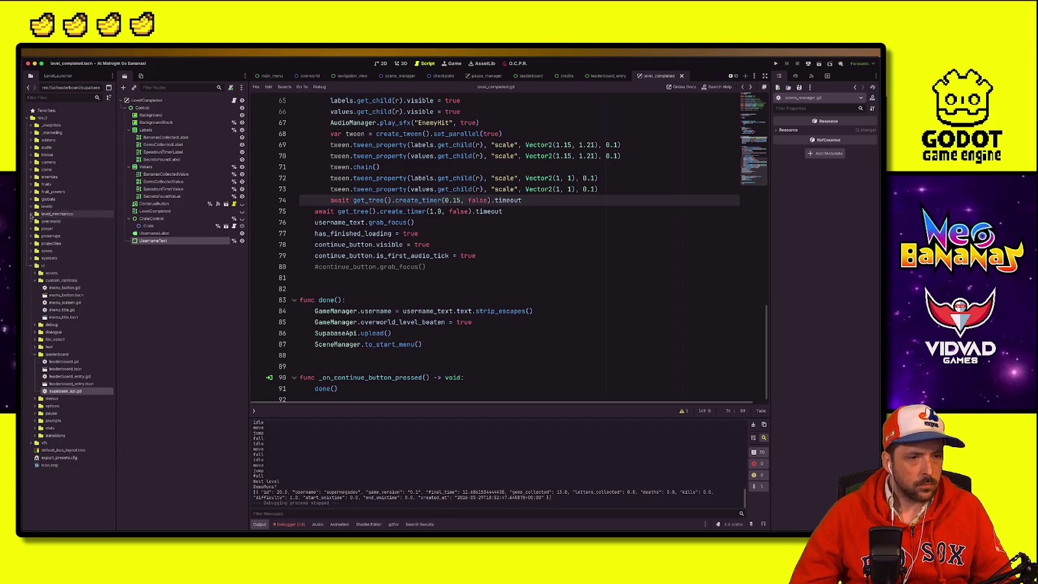
{"action": "left_click", "coordinate": [30, 199]}
{"action": "left_click", "coordinate": [36, 207]}
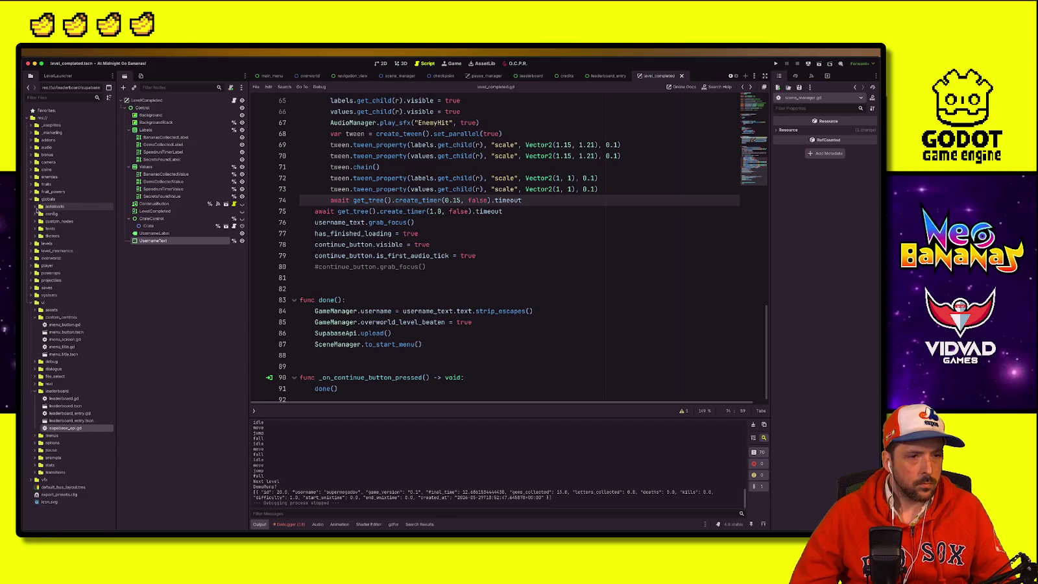
{"action": "left_click", "coordinate": [31, 199]}
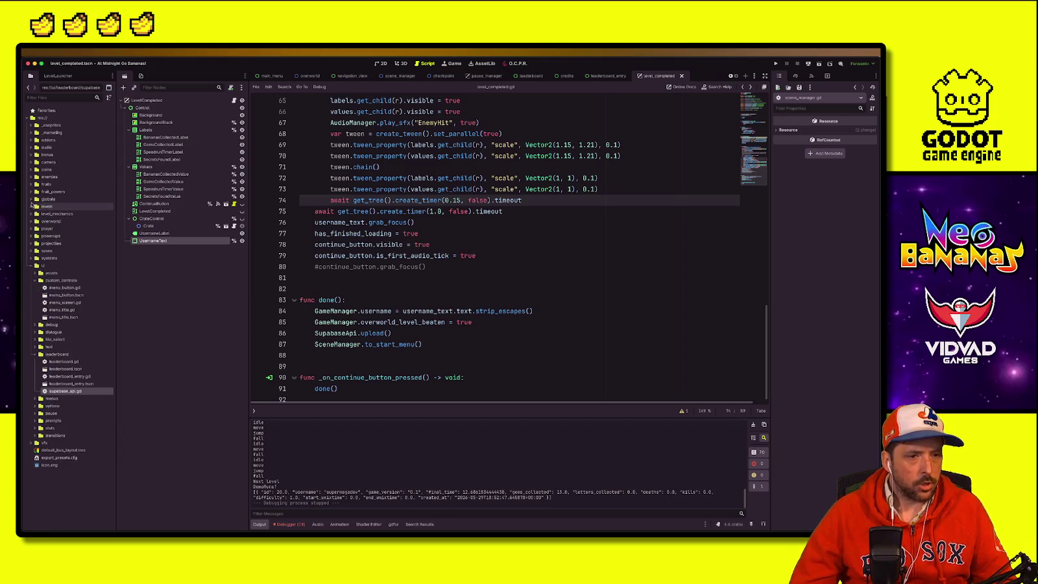
{"action": "left_click", "coordinate": [35, 265]}
{"action": "left_click", "coordinate": [31, 250]}
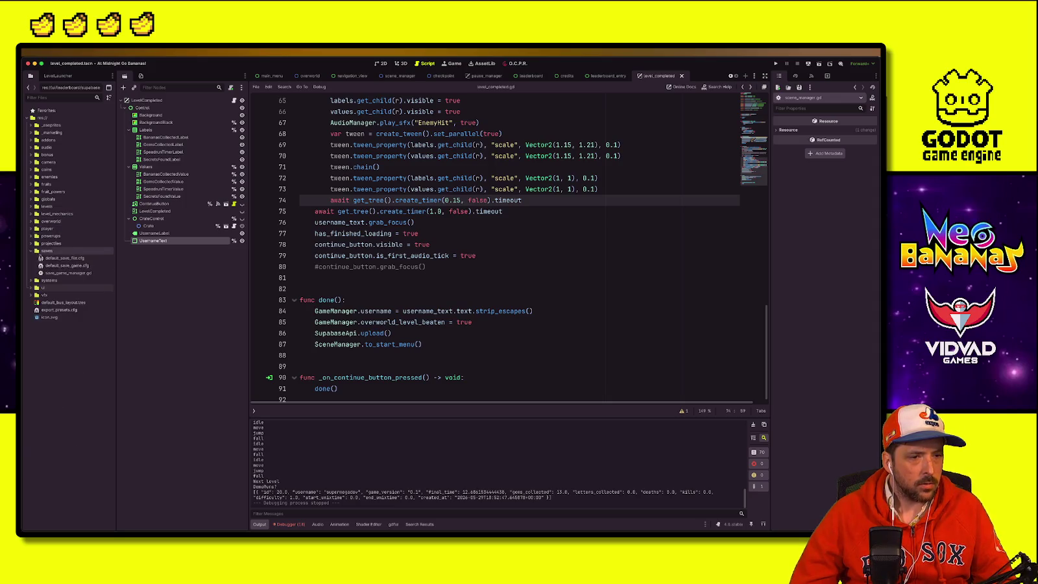
{"action": "left_click", "coordinate": [77, 273]}
{"action": "double_click", "coordinate": [78, 273]}
Step: Compare default_save_file.cfg, default_save_game.cfg and save_game_manager.gd in the editor
{"action": "scroll", "coordinate": [568, 310], "scroll_direction": "down", "scroll_amount": 5}
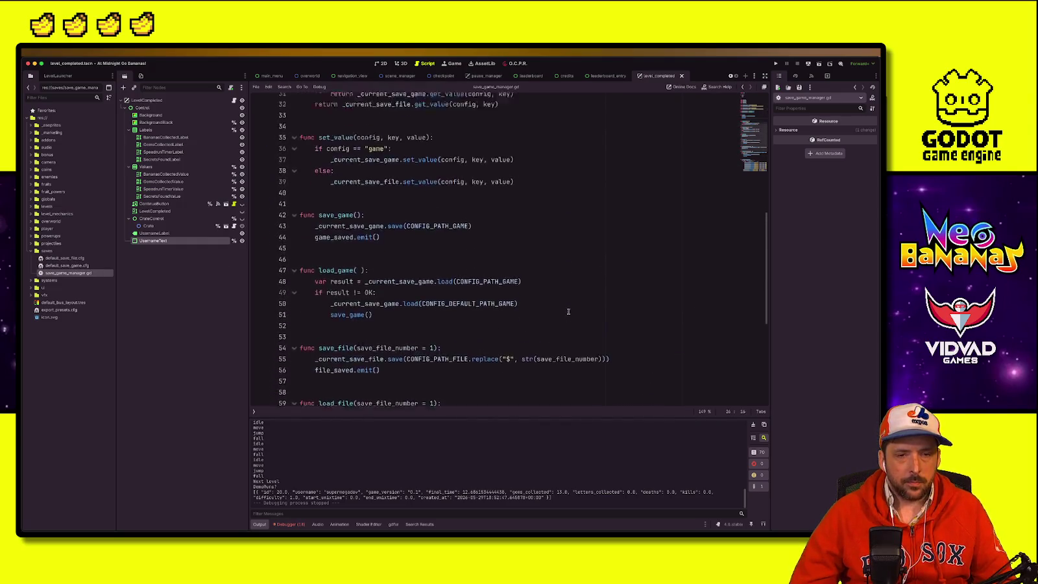
{"action": "scroll", "coordinate": [568, 311], "scroll_direction": "up", "scroll_amount": 10}
{"action": "double_click", "coordinate": [51, 258]}
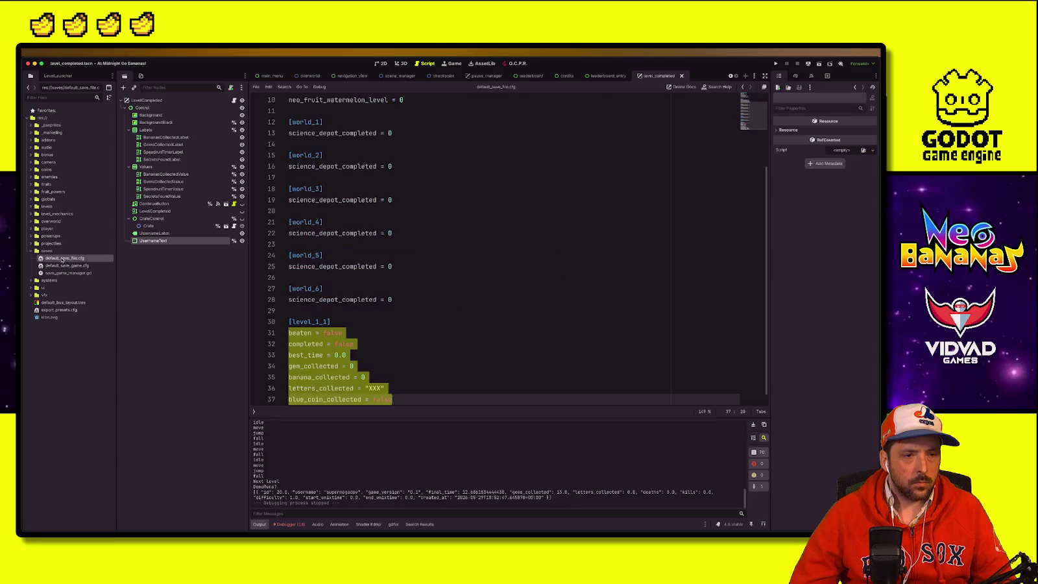
{"action": "scroll", "coordinate": [436, 345], "scroll_direction": "up", "scroll_amount": 5}
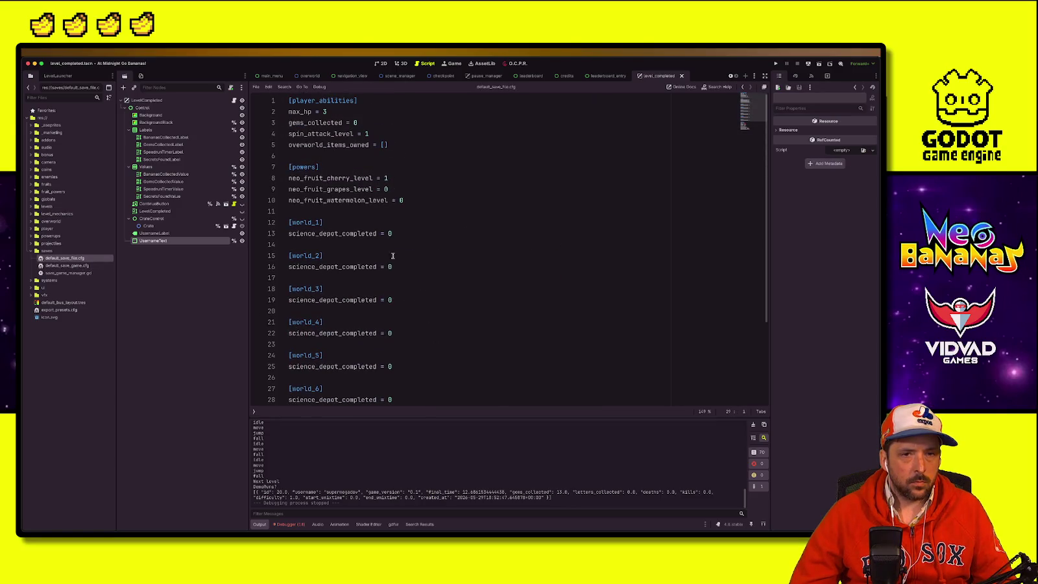
{"action": "double_click", "coordinate": [88, 266]}
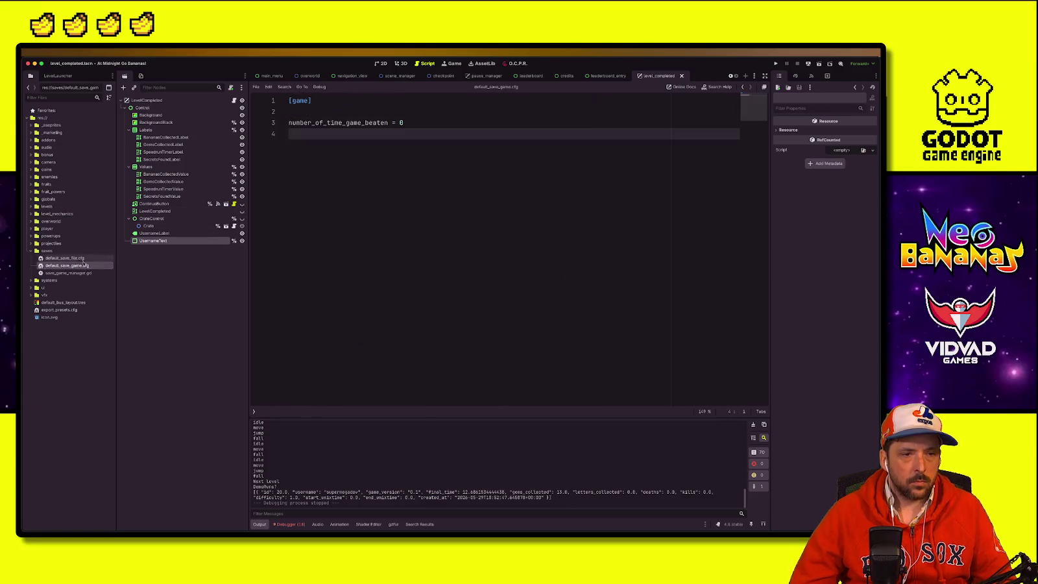
{"action": "double_click", "coordinate": [64, 257]}
{"action": "double_click", "coordinate": [68, 273]}
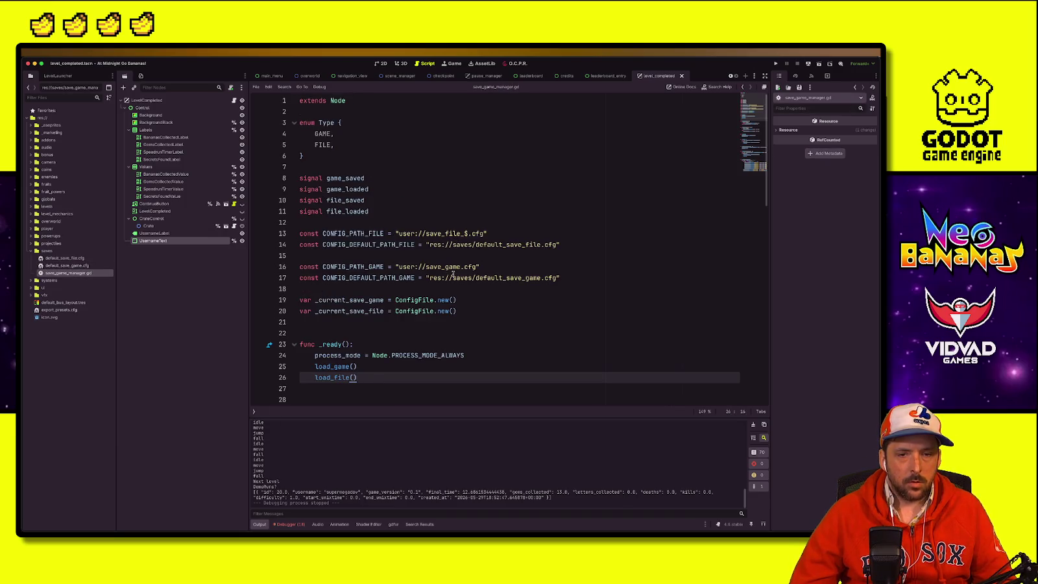
{"action": "double_click", "coordinate": [65, 258]}
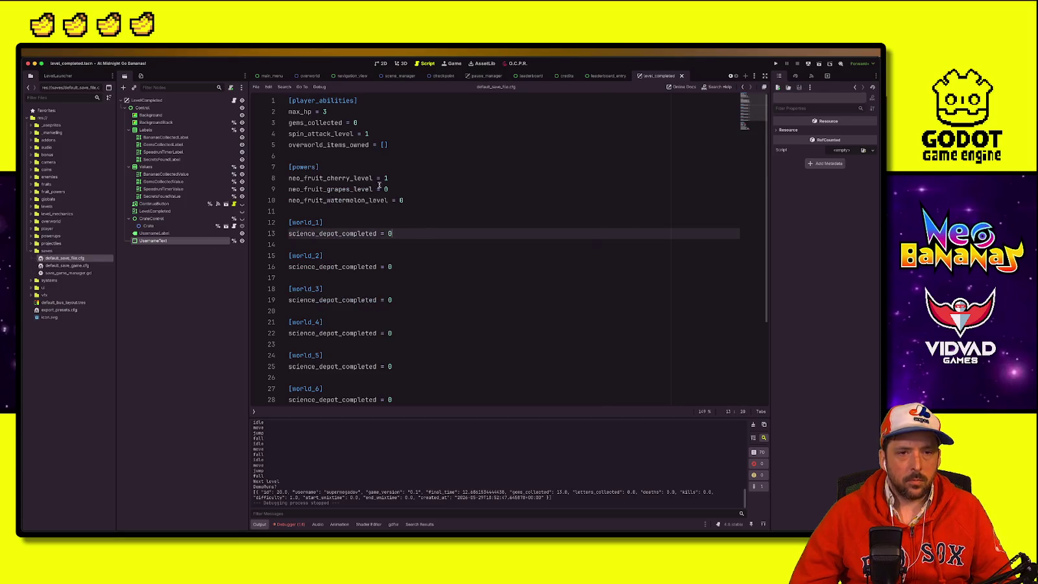
{"action": "key", "text": "Up"}
{"action": "key", "text": "Up"}
{"action": "key", "text": "Up"}
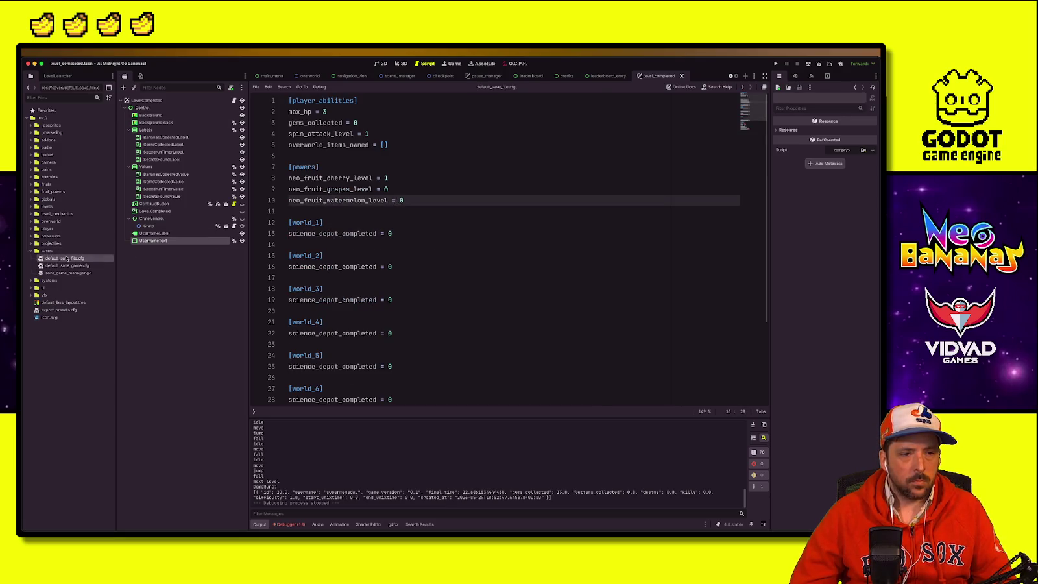
{"action": "double_click", "coordinate": [67, 266]}
{"action": "double_click", "coordinate": [65, 257]}
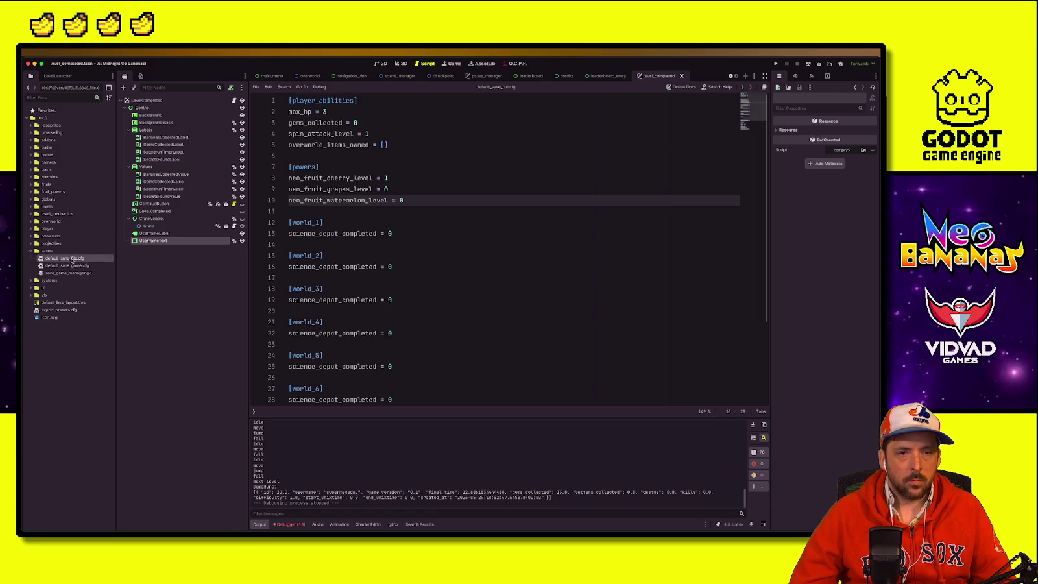
{"action": "left_click", "coordinate": [585, 148]}
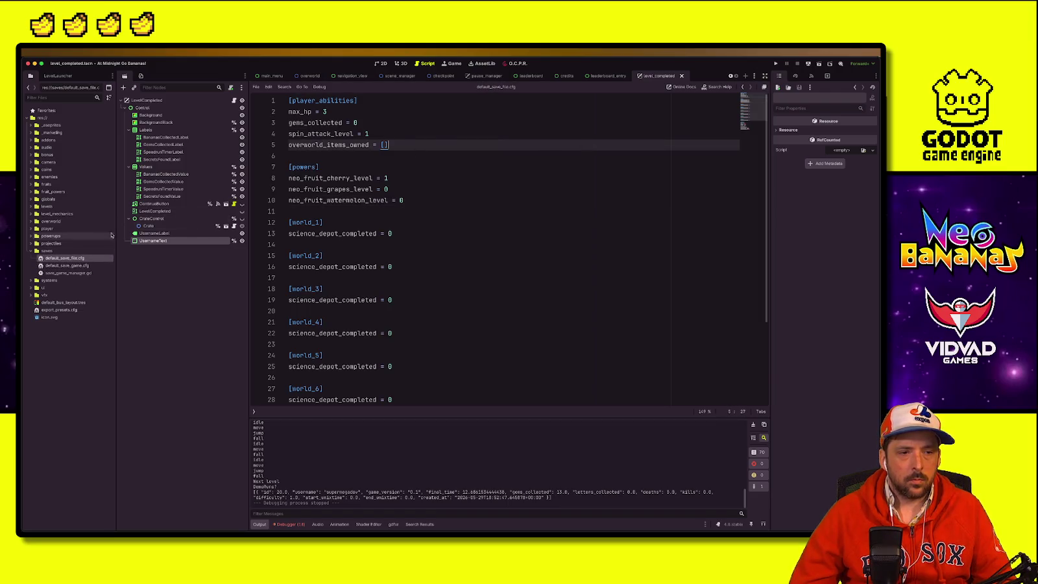
Step: Insert username = "" above number_of_time_game_beaten in default_save_game.cfg and save it
{"action": "double_click", "coordinate": [88, 266]}
{"action": "left_click", "coordinate": [453, 121]}
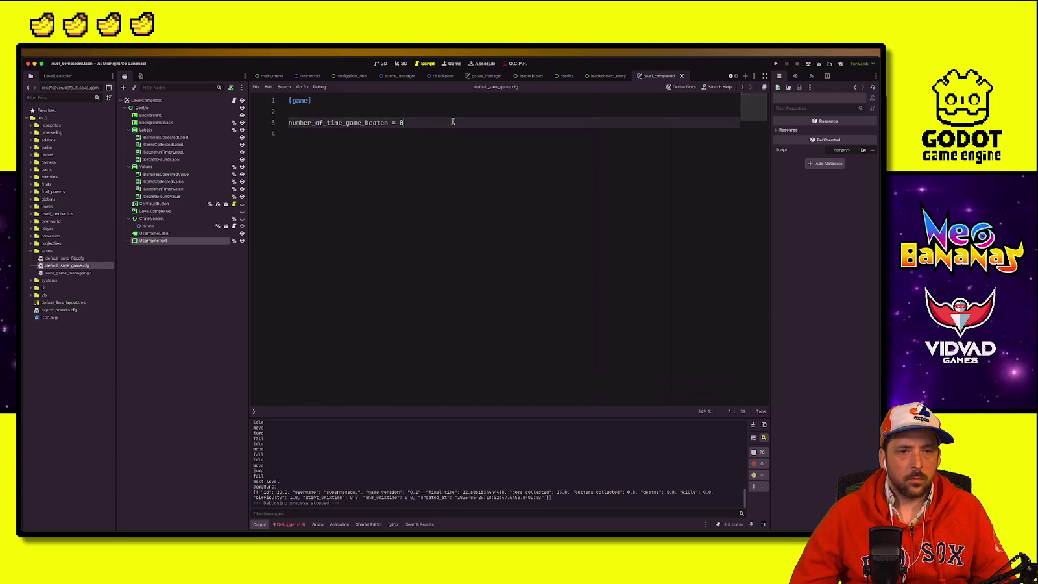
{"action": "key", "text": "Up"}
{"action": "key", "text": "Return"}
{"action": "type", "text": "username = "}
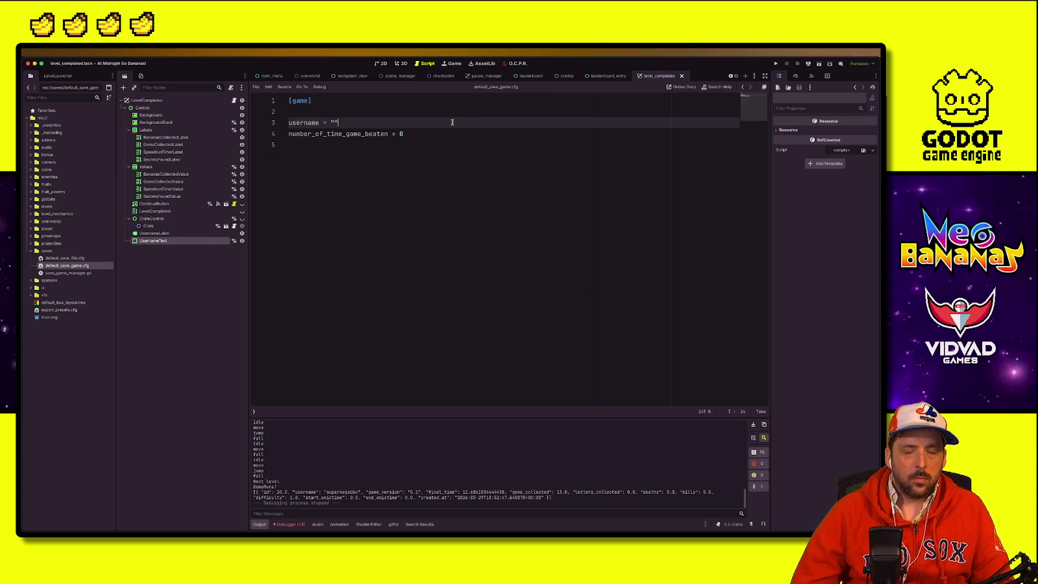
{"action": "type", "text": "\"\""}
{"action": "left_click", "coordinate": [370, 143]}
{"action": "left_click", "coordinate": [309, 122]}
{"action": "double_click", "coordinate": [308, 122]}
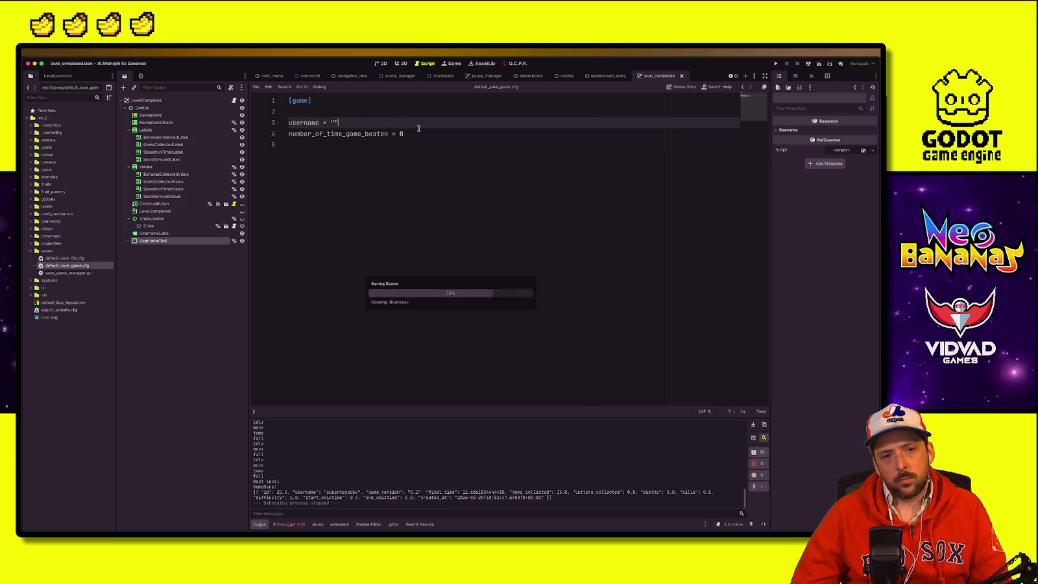
{"action": "key", "text": "Down"}
{"action": "key", "text": "Down"}
{"action": "left_click", "coordinate": [601, 98]}
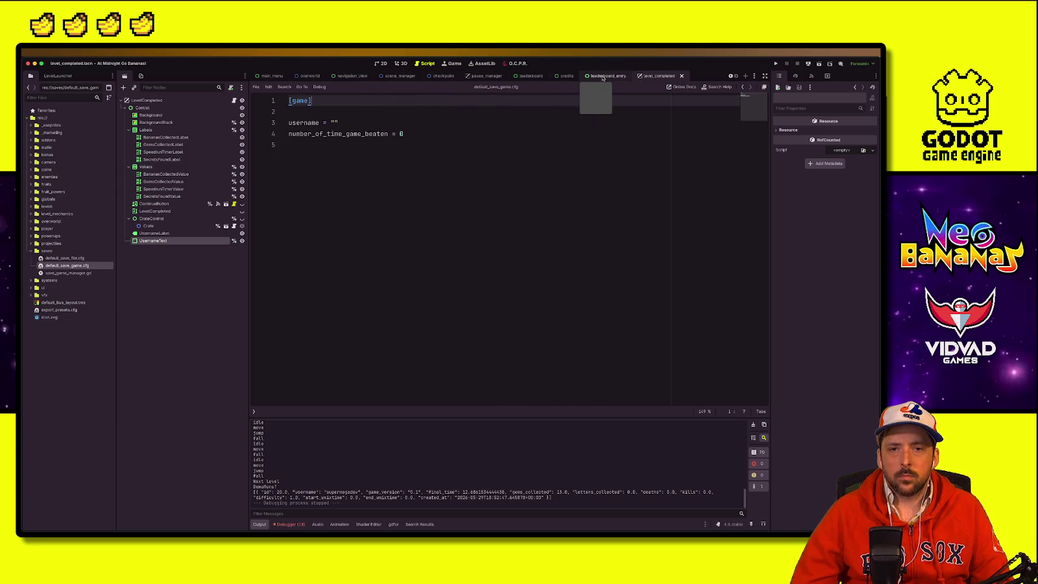
Step: Open level_completed.gd and review the username_text uses before going to reset()
{"action": "left_click", "coordinate": [234, 100]}
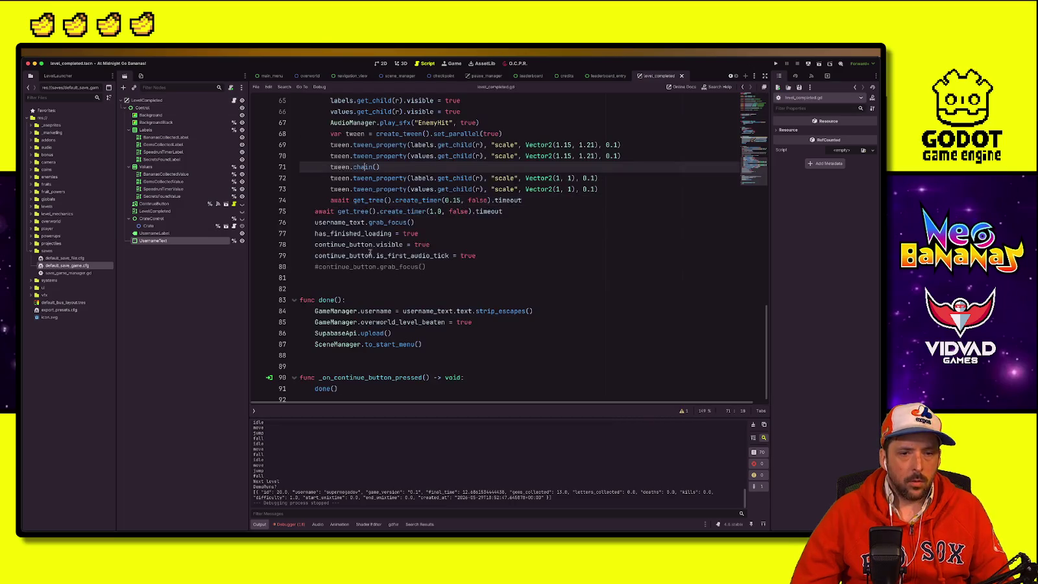
{"action": "double_click", "coordinate": [344, 299]}
{"action": "scroll", "coordinate": [382, 313], "scroll_direction": "up", "scroll_amount": 10}
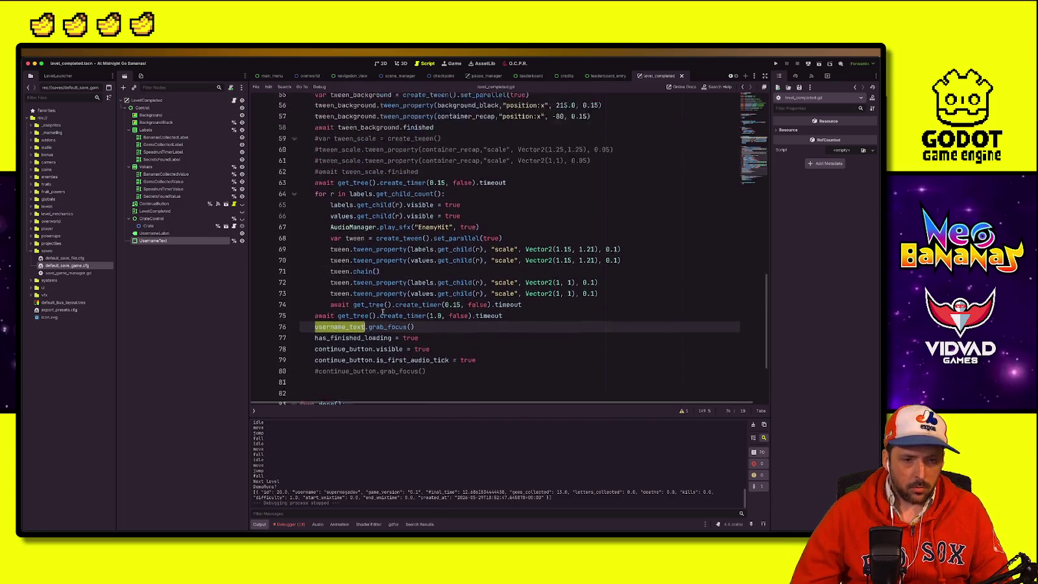
{"action": "scroll", "coordinate": [382, 313], "scroll_direction": "up", "scroll_amount": 2}
{"action": "left_click", "coordinate": [352, 356]}
{"action": "left_click", "coordinate": [377, 343]}
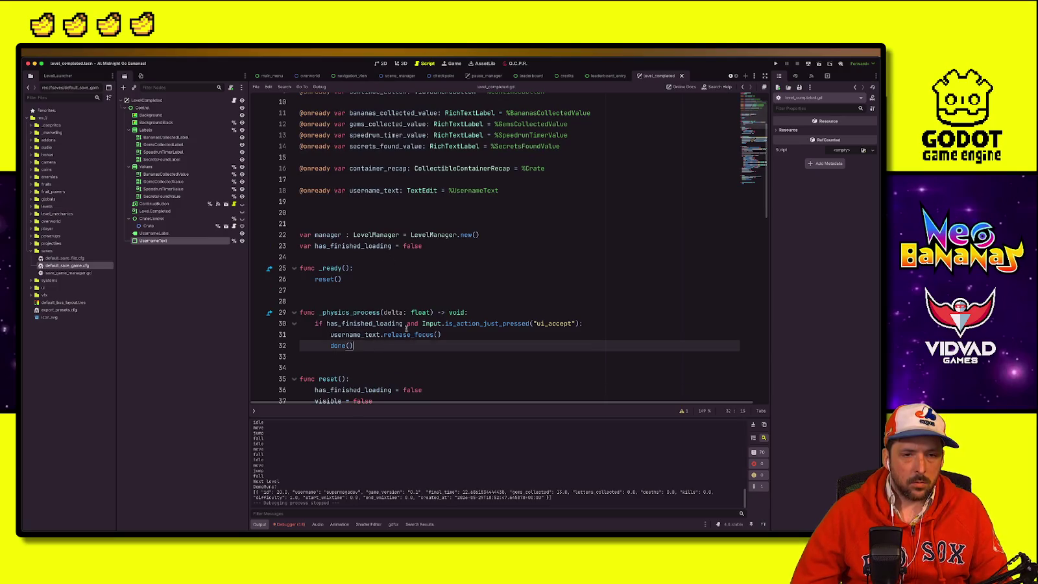
{"action": "left_click", "coordinate": [333, 334]}
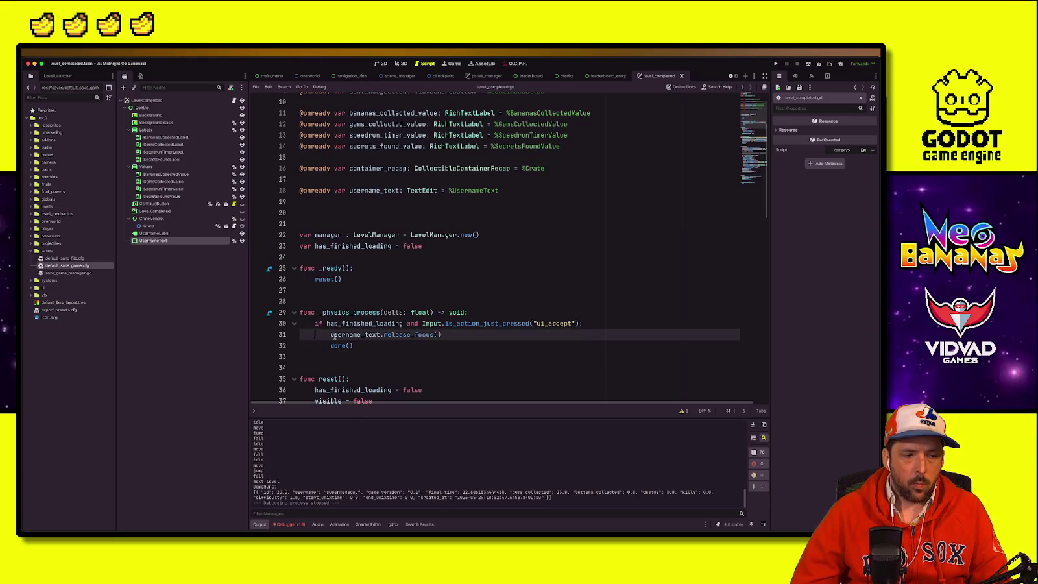
{"action": "left_click", "coordinate": [363, 279]}
{"action": "left_click", "coordinate": [382, 268]}
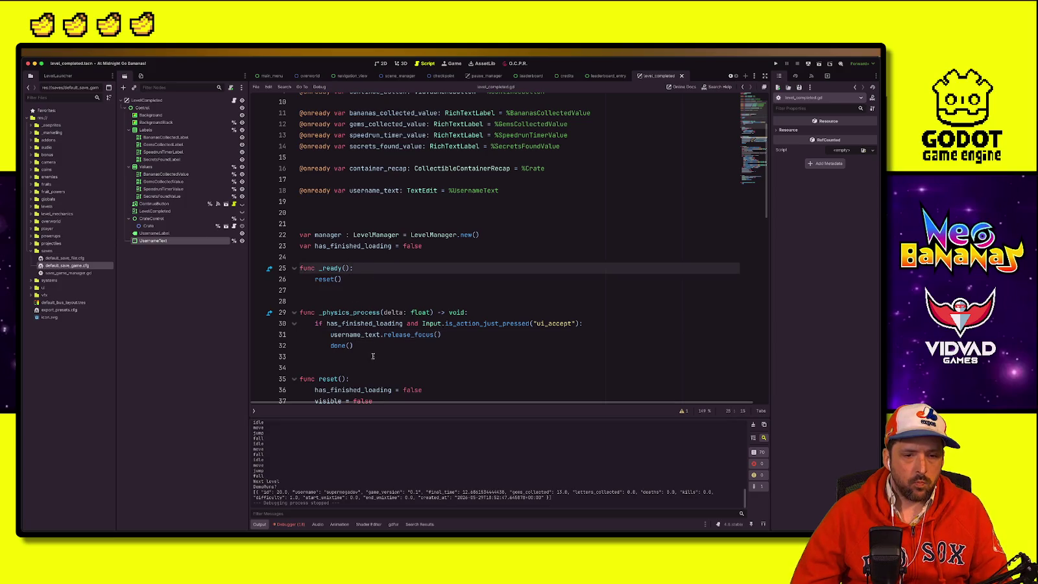
{"action": "scroll", "coordinate": [373, 356], "scroll_direction": "down", "scroll_amount": 6}
{"action": "left_click", "coordinate": [361, 174]}
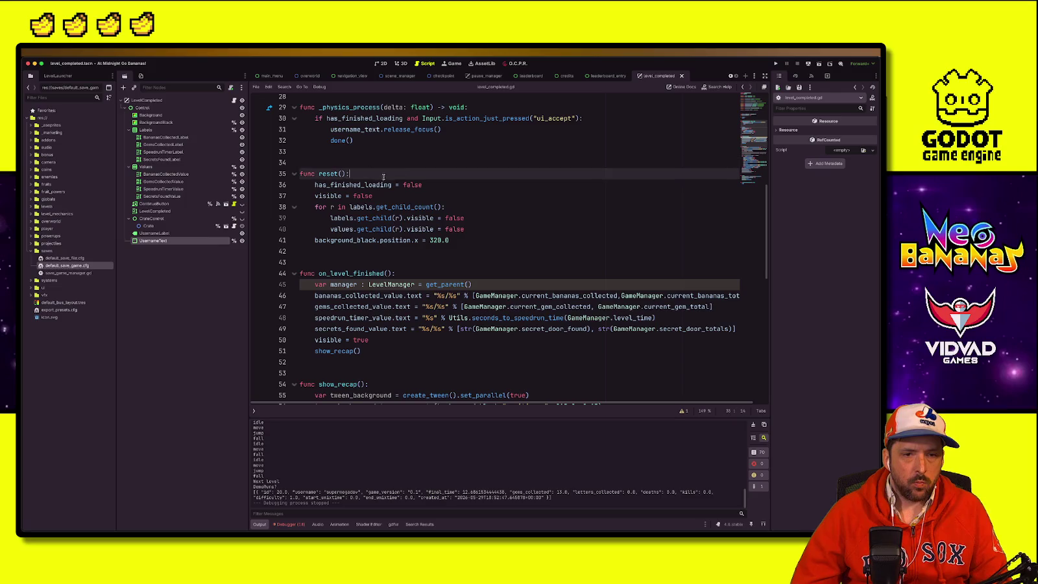
Step: Start username_text = SaveGame.get_value in reset() and inspect get_value's definition
{"action": "key", "text": "Return"}
{"action": "type", "text": "username_text = "}
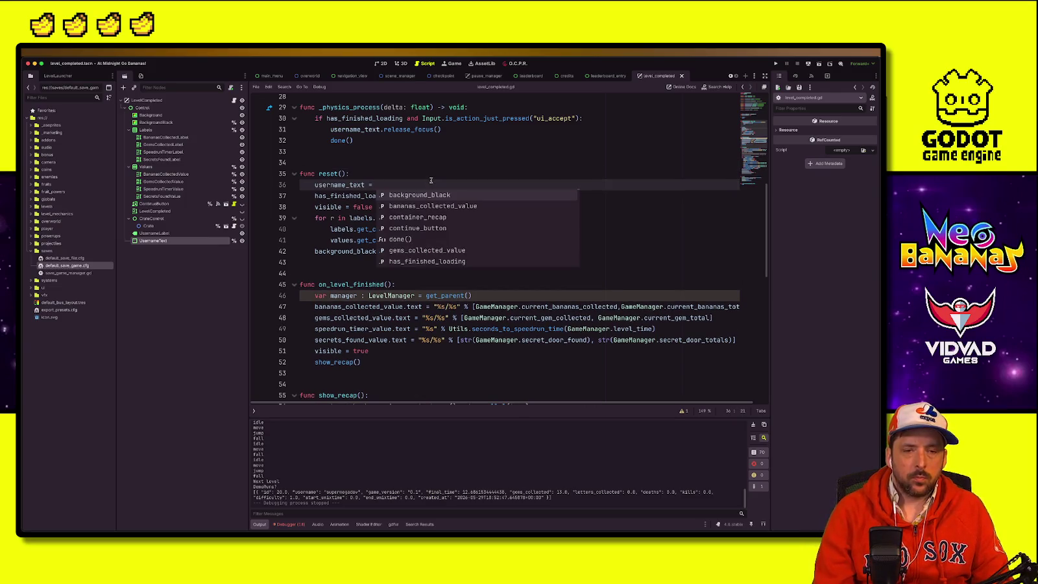
{"action": "type", "text": "SaveGam"}
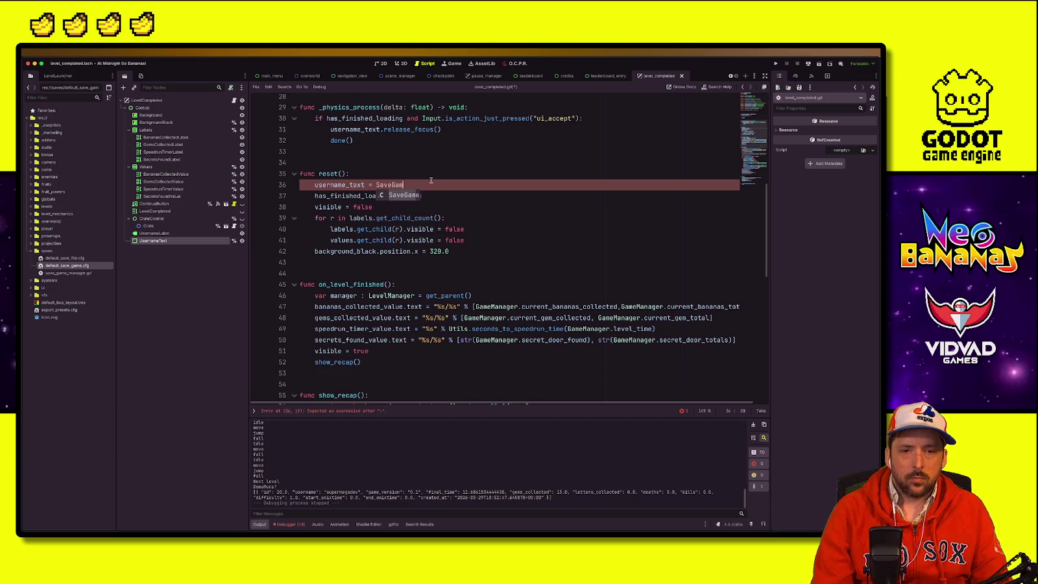
{"action": "type", "text": "e."}
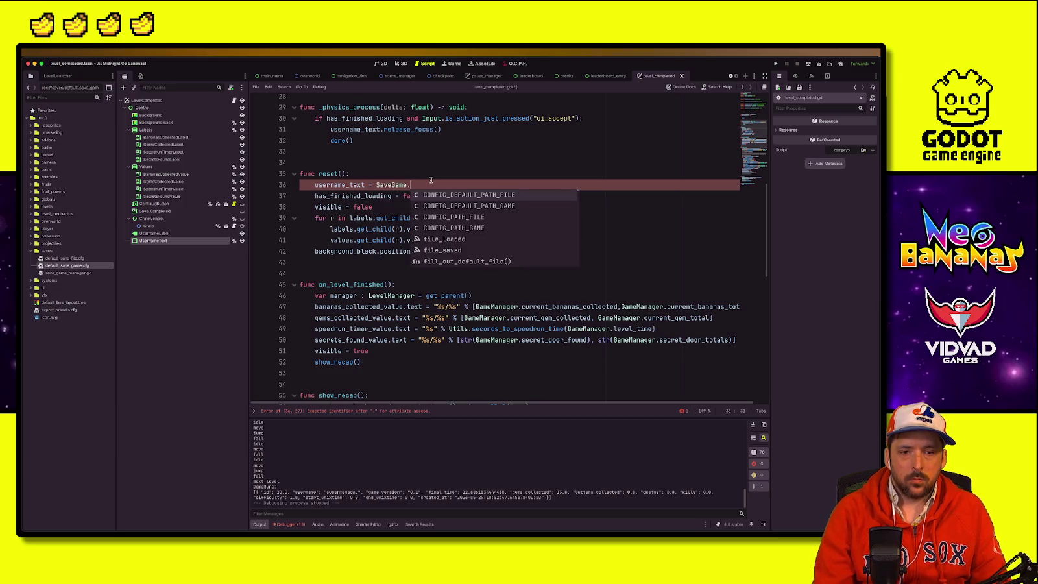
{"action": "type", "text": "get"}
{"action": "key", "text": "Return"}
{"action": "key", "text": "Up"}
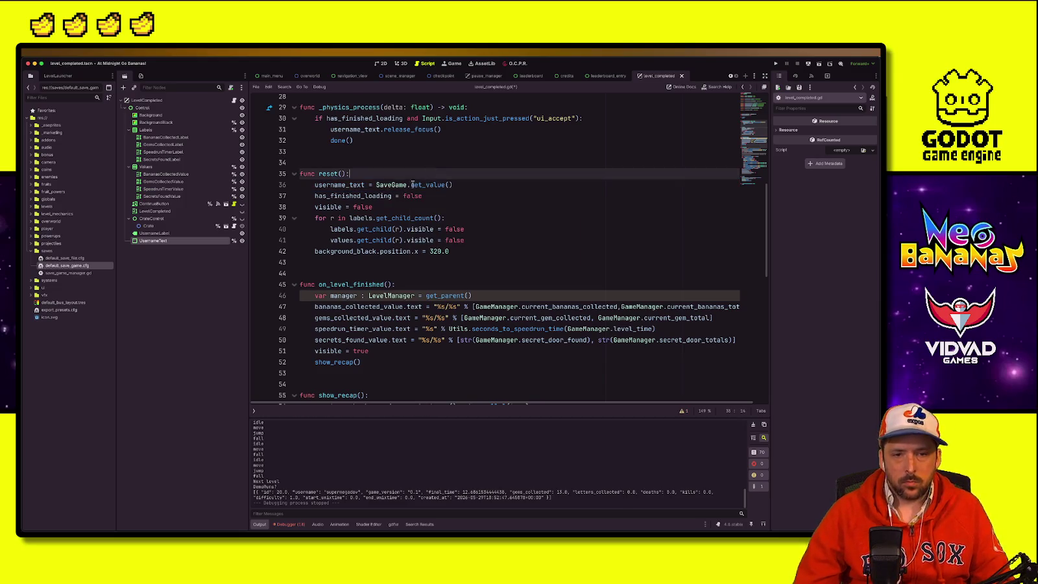
{"action": "left_click", "coordinate": [417, 184], "text": "ctrl"}
{"action": "scroll", "coordinate": [404, 316], "scroll_direction": "down", "scroll_amount": 2}
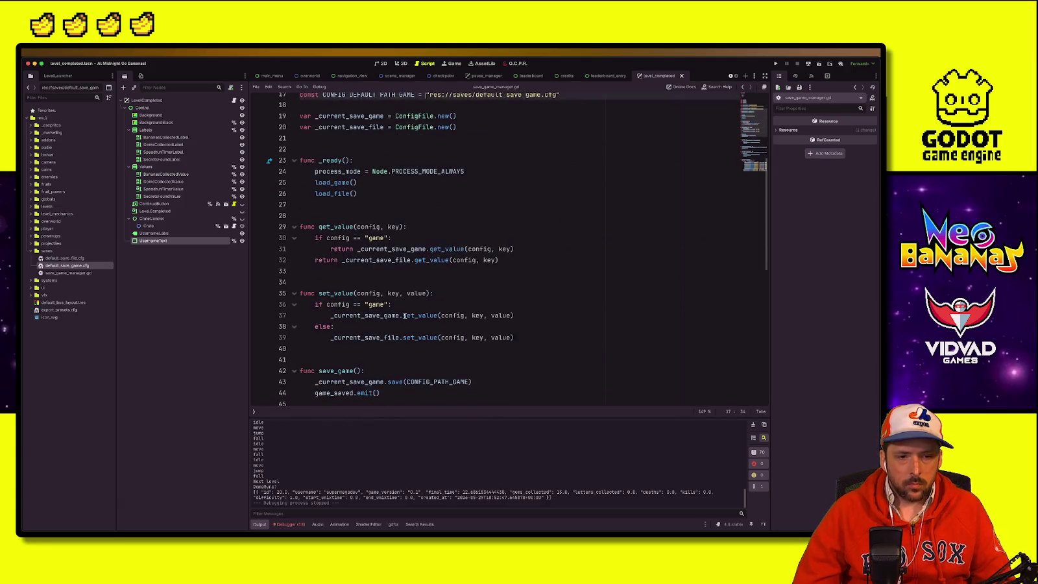
{"action": "left_click", "coordinate": [356, 226]}
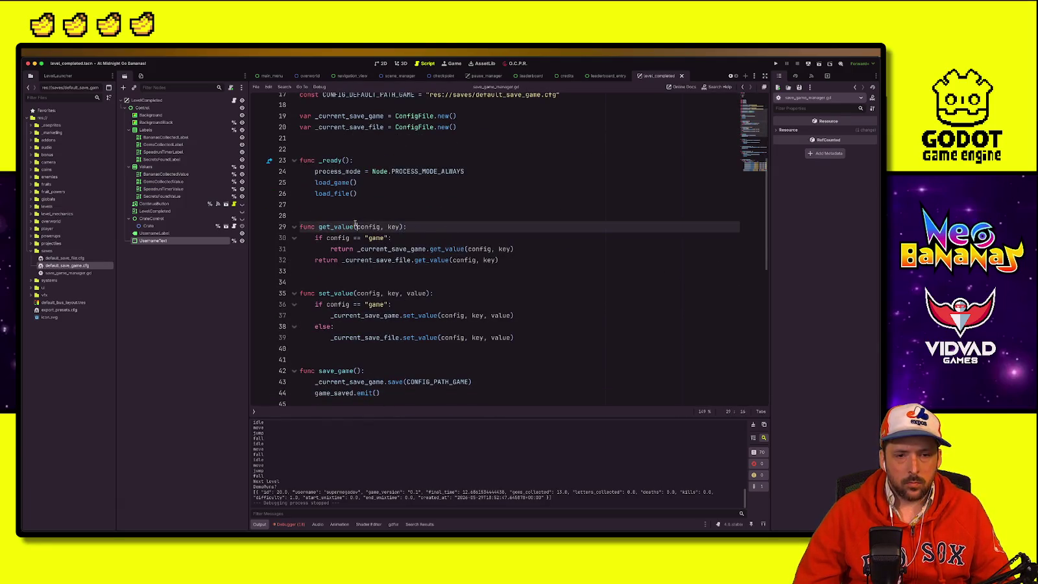
{"action": "key", "text": "Down"}
{"action": "key", "text": "Down"}
{"action": "key", "text": "ctrl+shift+Right"}
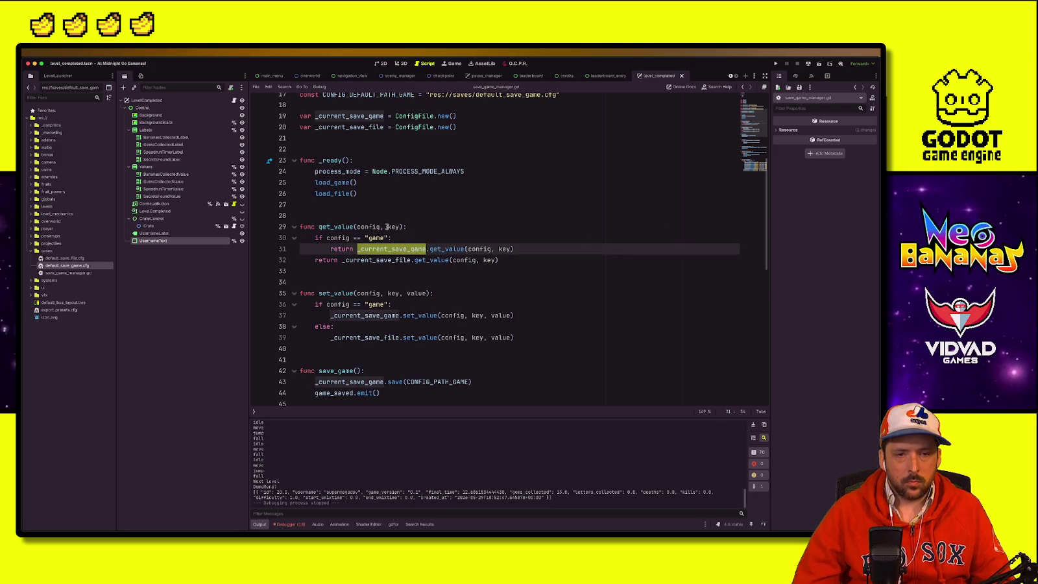
{"action": "scroll", "coordinate": [369, 239], "scroll_direction": "up", "scroll_amount": 5}
{"action": "key", "text": "Up"}
{"action": "key", "text": "Up"}
{"action": "key", "text": "Up"}
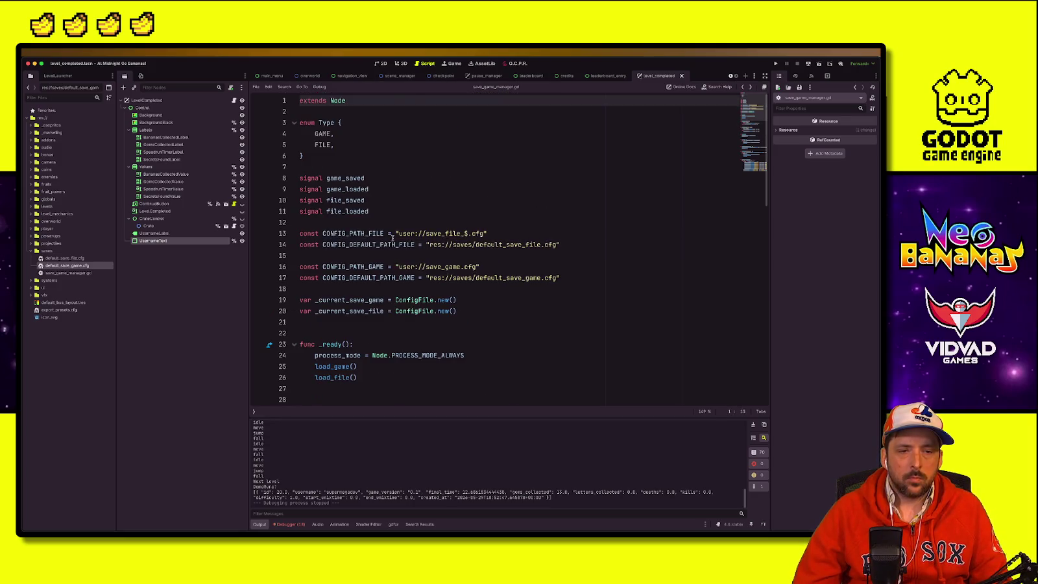
{"action": "scroll", "coordinate": [402, 246], "scroll_direction": "down", "scroll_amount": 3}
{"action": "left_click", "coordinate": [357, 234]}
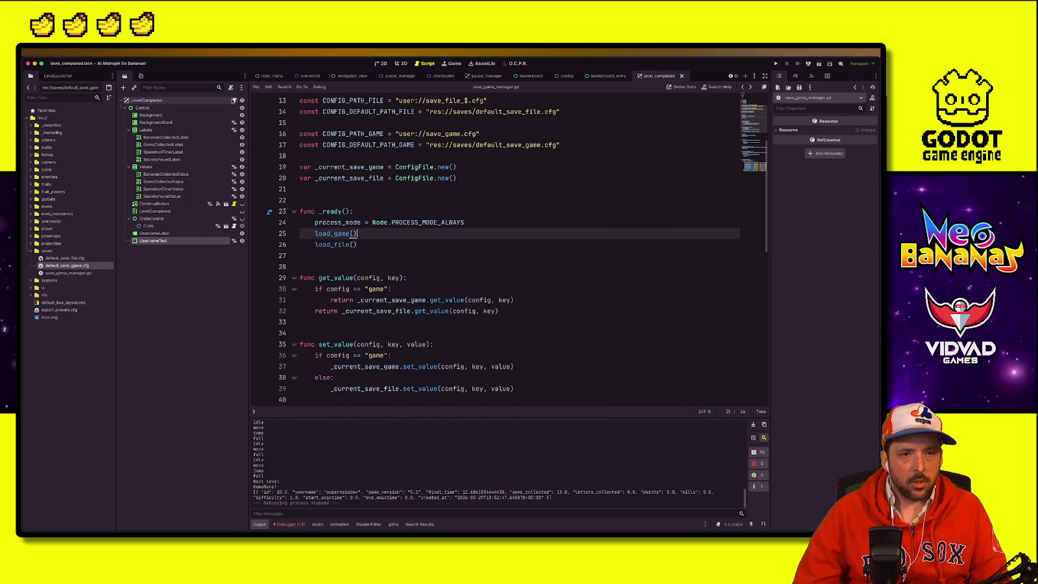
{"action": "key", "text": "alt+Left"}
Step: Complete the call as get_value("game", "username") and save the script
{"action": "left_click", "coordinate": [448, 189]}
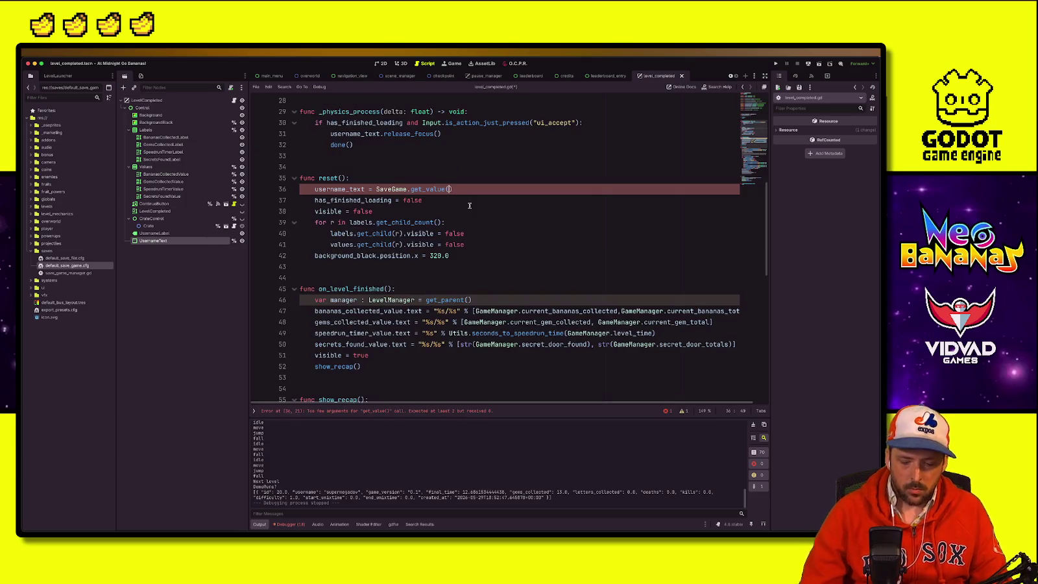
{"action": "type", "text": "\"game\", \"username\""}
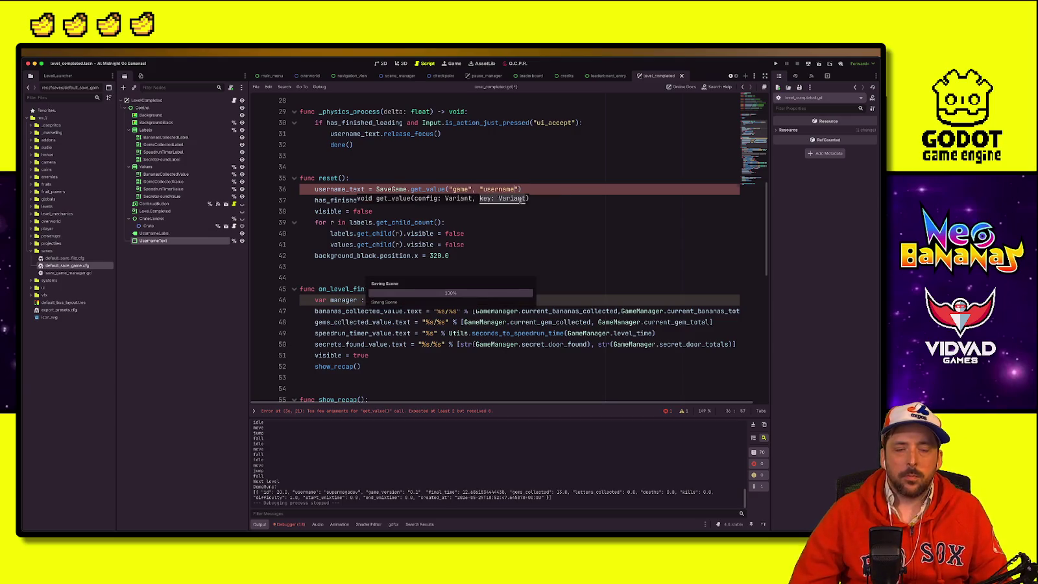
{"action": "type", "text": "\")"}
{"action": "key", "text": "ctrl+s"}
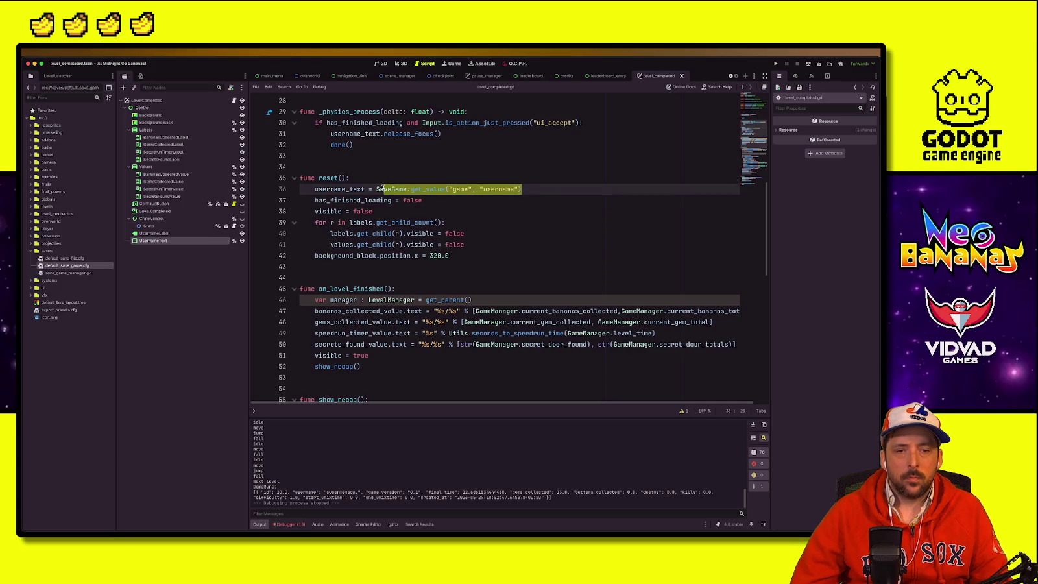
{"action": "scroll", "coordinate": [445, 278], "scroll_direction": "down", "scroll_amount": 4}
{"action": "scroll", "coordinate": [444, 278], "scroll_direction": "down", "scroll_amount": 9}
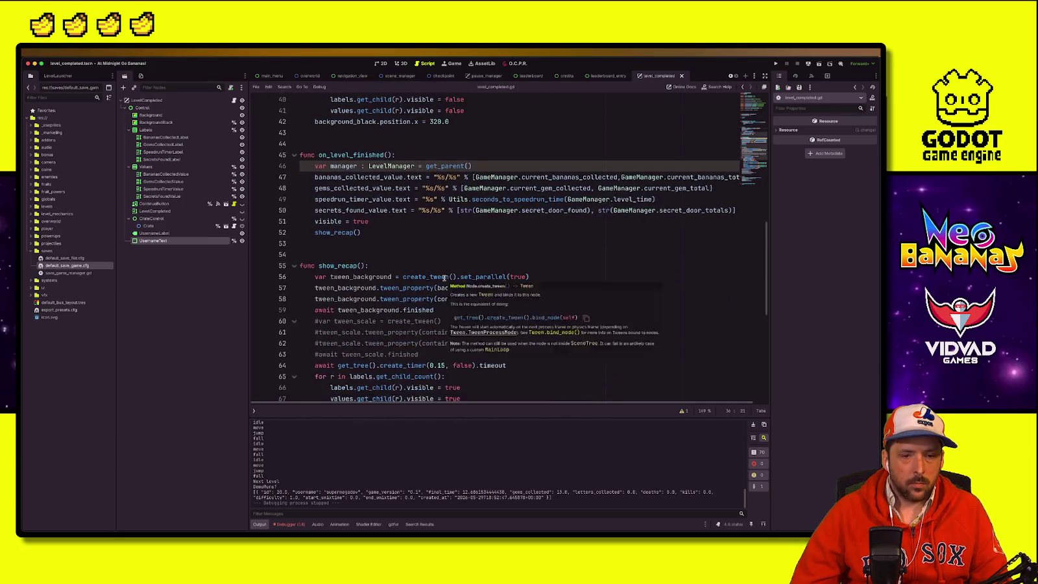
{"action": "left_click", "coordinate": [383, 293]}
{"action": "key", "text": "Down"}
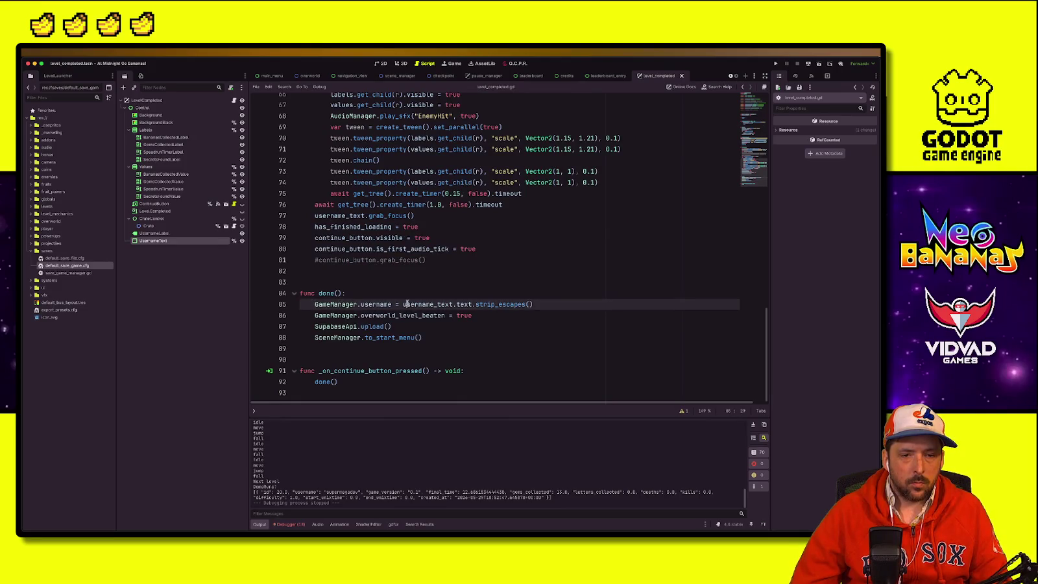
Step: Insert a SaveGame.set_value line before the SupabaseApi.upload call in done()
{"action": "left_click", "coordinate": [549, 283]}
{"action": "left_click", "coordinate": [546, 296]}
{"action": "left_click", "coordinate": [406, 326]}
{"action": "left_click", "coordinate": [415, 337]}
{"action": "left_click", "coordinate": [385, 327]}
{"action": "left_click", "coordinate": [402, 326]}
{"action": "left_click", "coordinate": [343, 300]}
{"action": "left_click", "coordinate": [406, 326]}
{"action": "key", "text": "ctrl+shift+Return"}
{"action": "type", "text": "Game"}
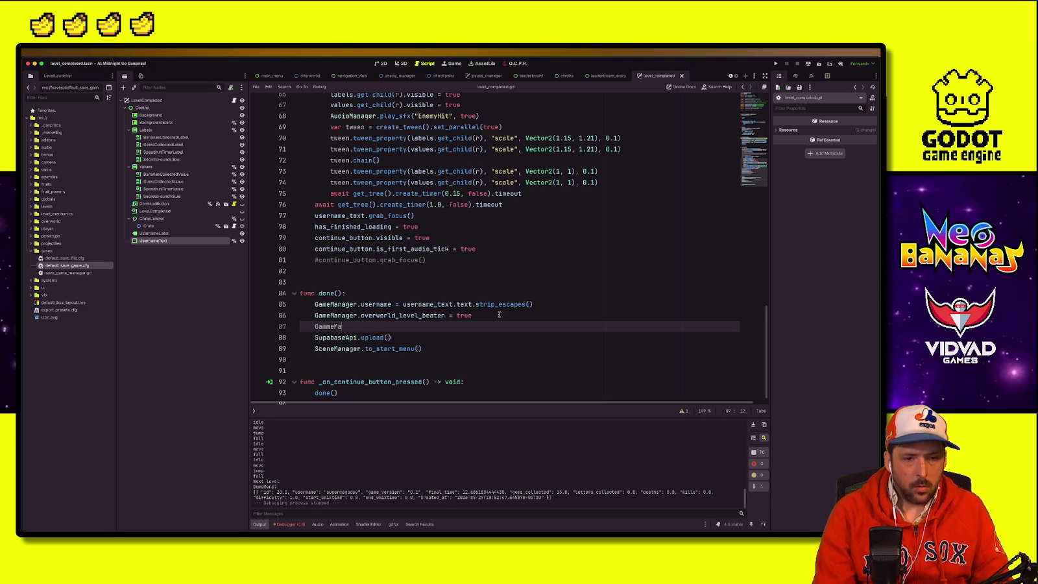
{"action": "type", "text": "Game."}
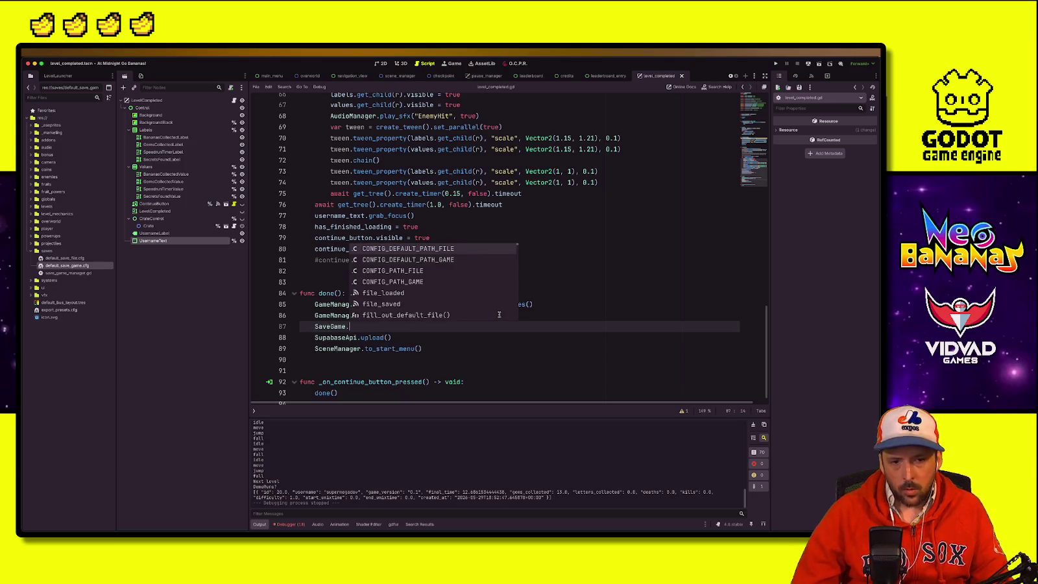
{"action": "type", "text": "set_"}
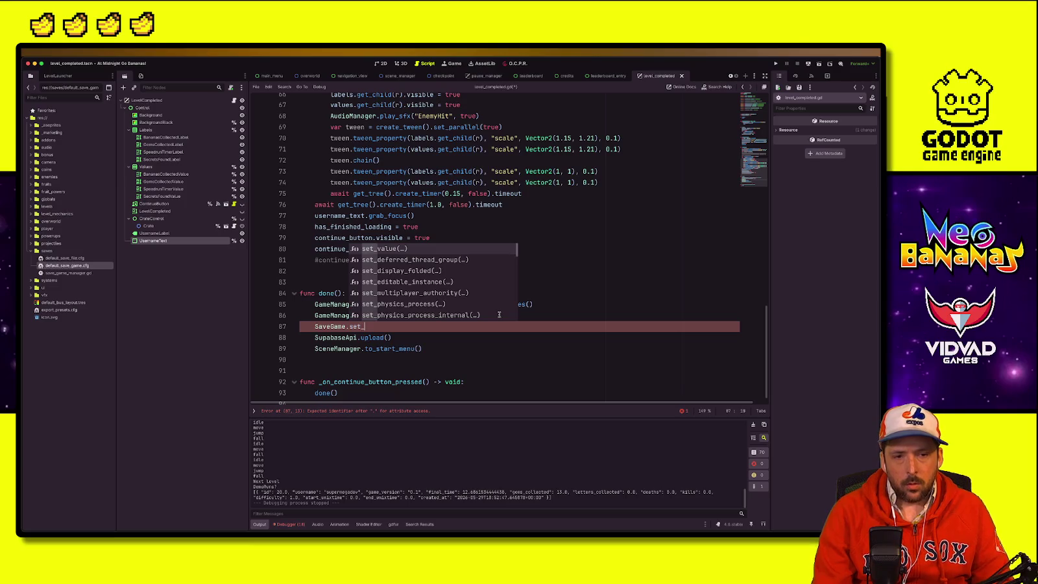
{"action": "key", "text": "Return"}
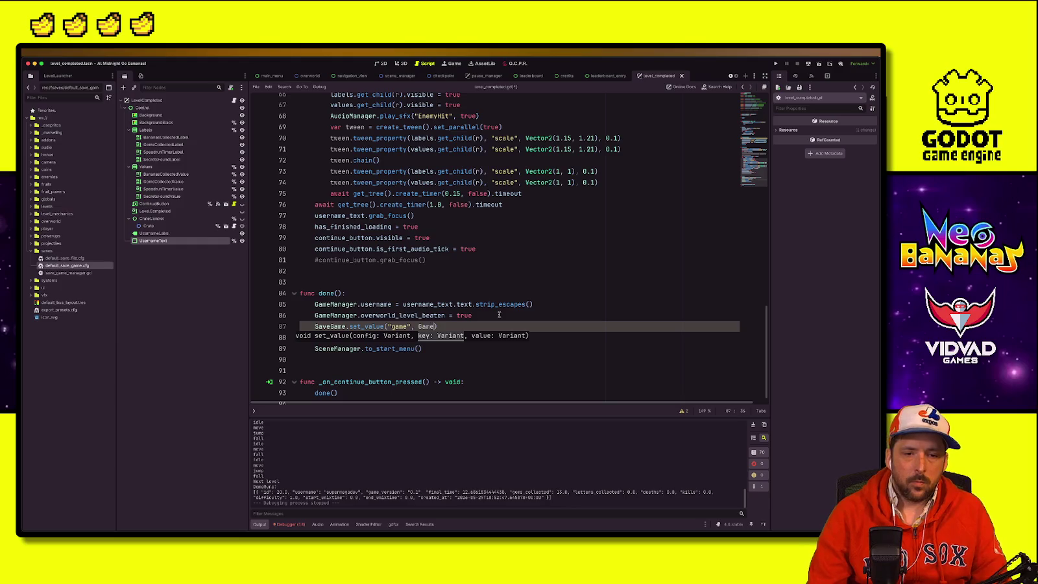
{"action": "type", "text": "Manager.username"}
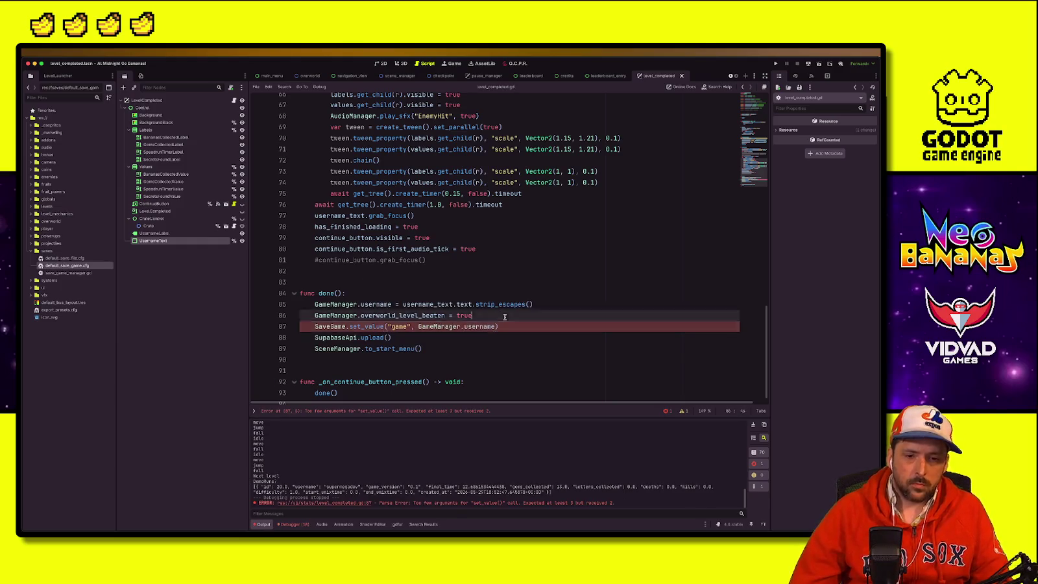
{"action": "left_click", "coordinate": [367, 326], "text": "ctrl"}
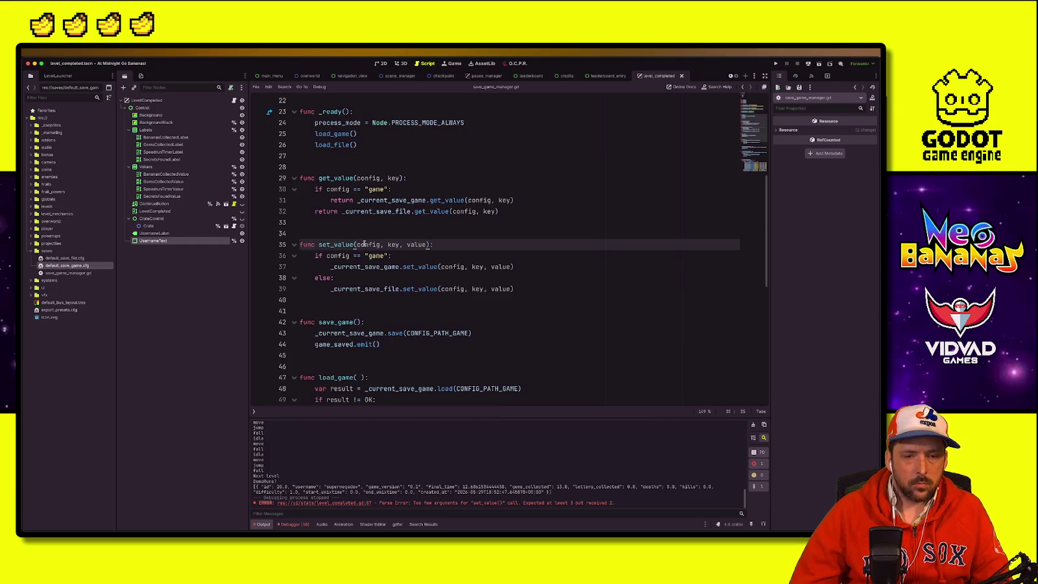
{"action": "scroll", "coordinate": [401, 303], "scroll_direction": "up", "scroll_amount": 3}
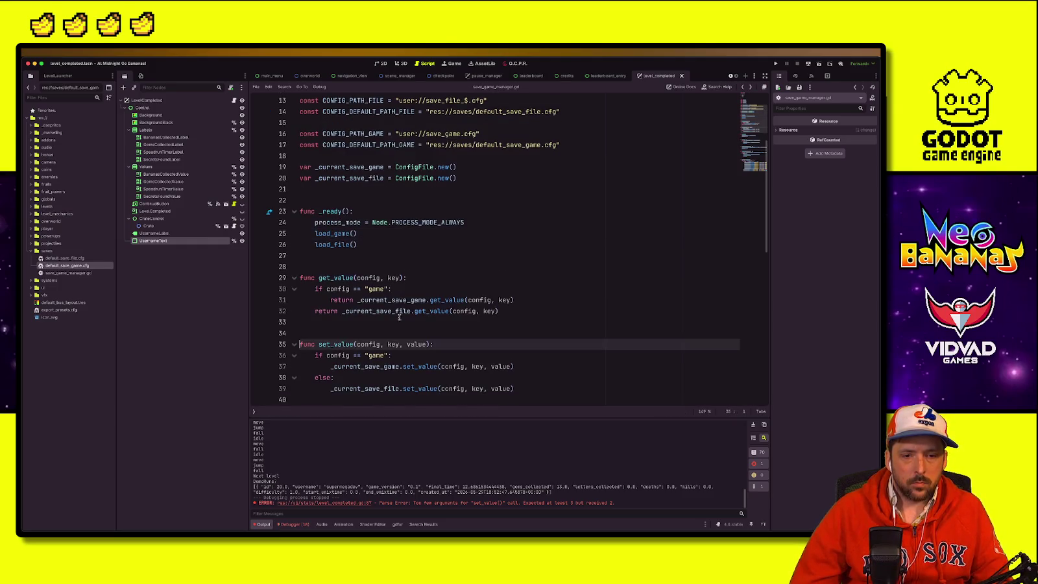
{"action": "key", "text": "alt+Left"}
Step: Fill in set_value's "game" and "username" arguments after checking its definition
{"action": "type", "text": "\"user"}
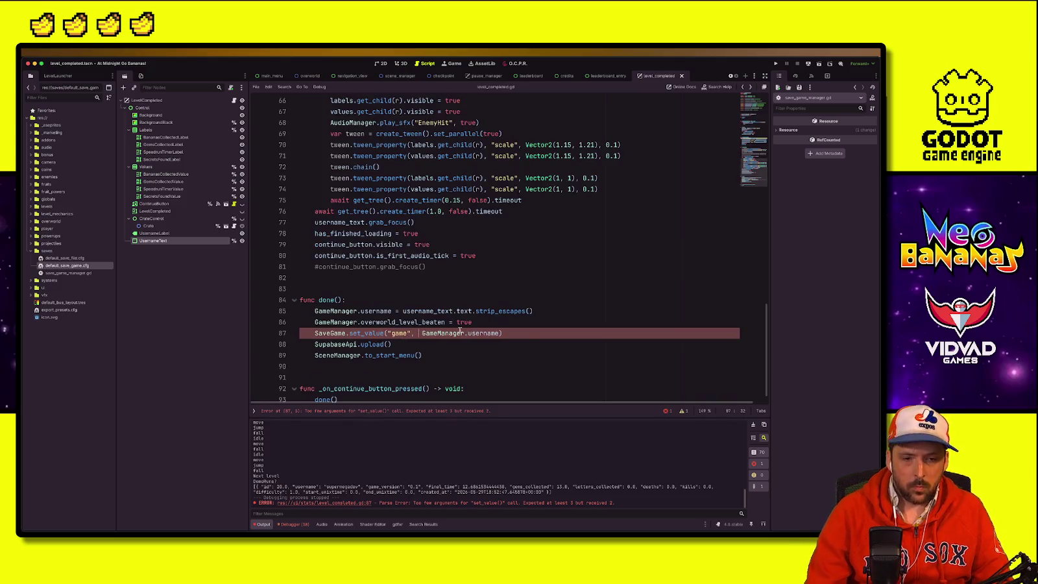
{"action": "type", "text": "name\" "}
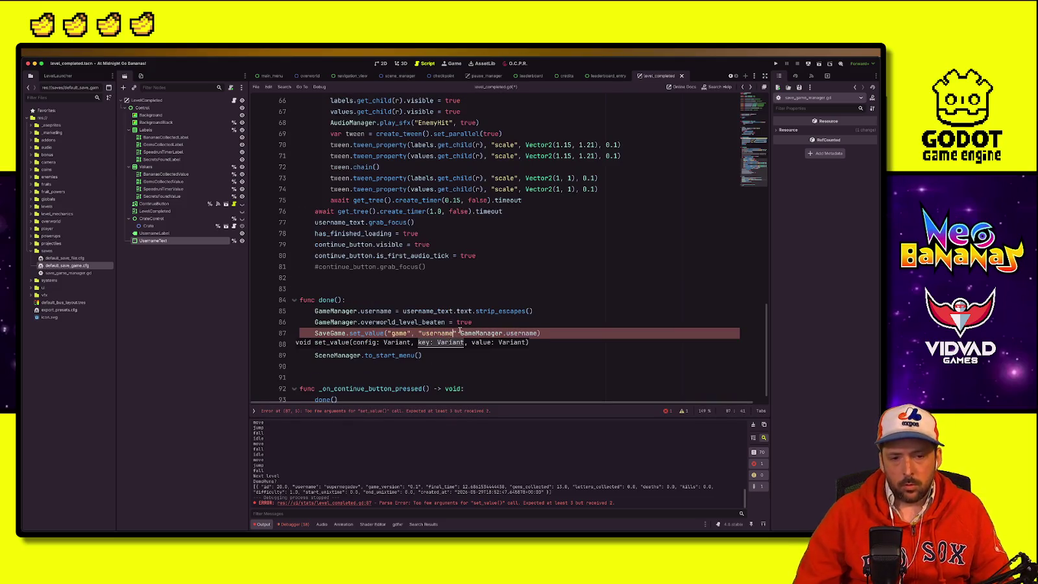
{"action": "type", "text": ","}
{"action": "left_click", "coordinate": [505, 300]}
{"action": "left_click", "coordinate": [410, 333]}
{"action": "left_click", "coordinate": [356, 333], "text": "ctrl"}
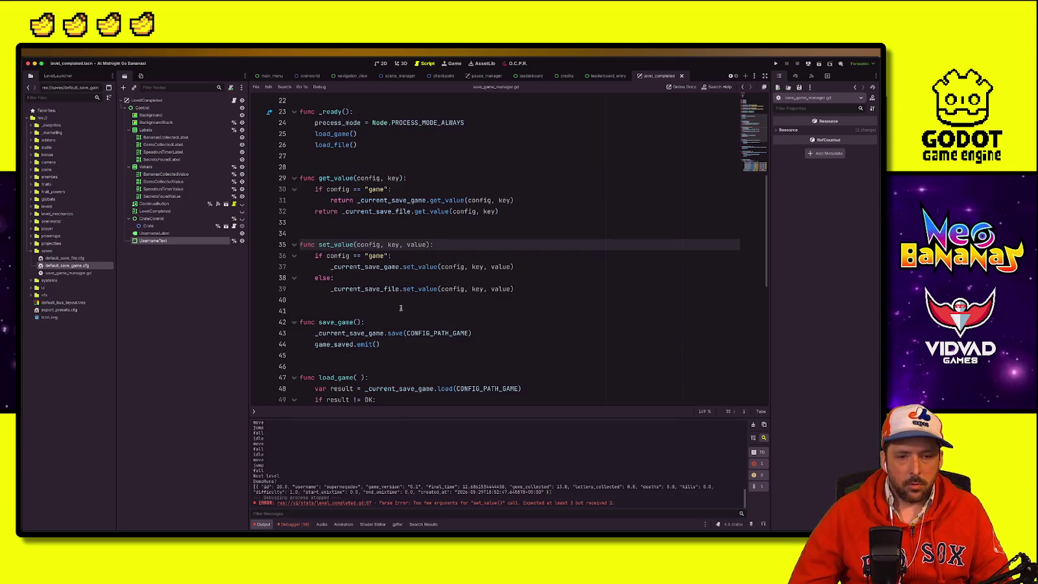
{"action": "key", "text": "Down"}
{"action": "key", "text": "Down"}
{"action": "key", "text": "Down"}
{"action": "key", "text": "Down"}
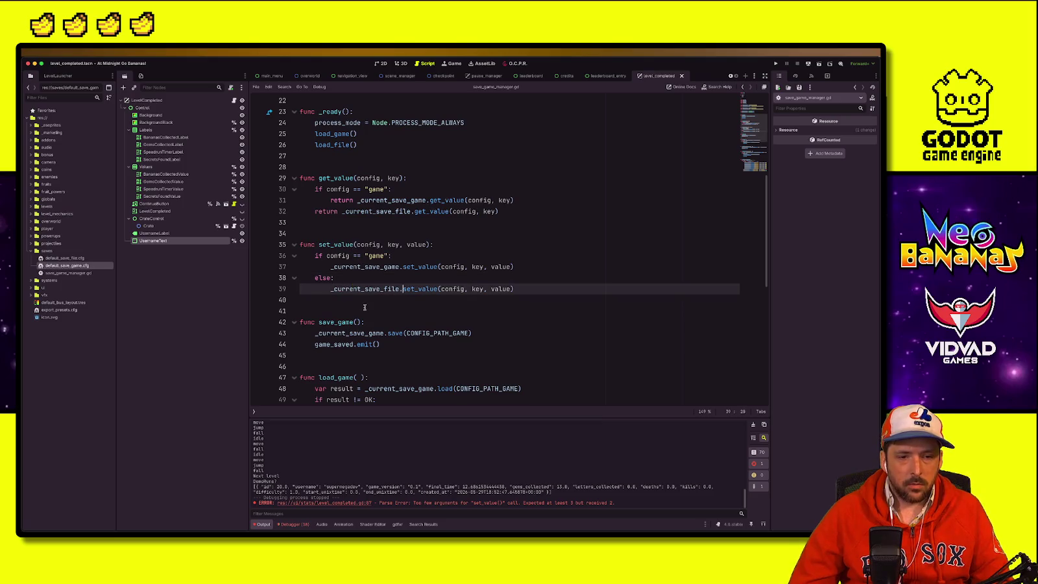
{"action": "scroll", "coordinate": [364, 303], "scroll_direction": "down", "scroll_amount": 1}
{"action": "double_click", "coordinate": [355, 315]}
{"action": "key", "text": "alt+Left"}
{"action": "key", "text": "alt+Left"}
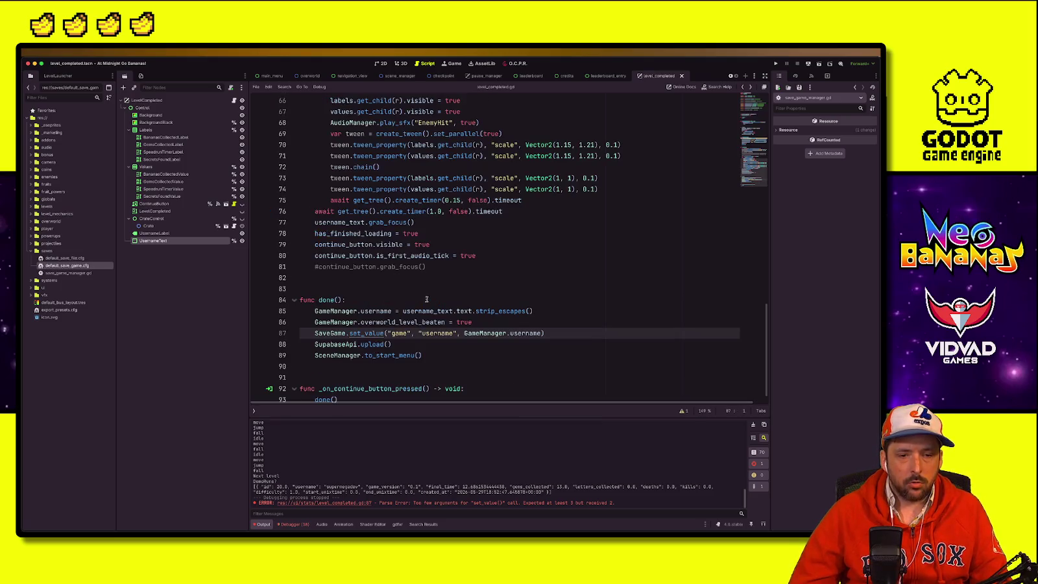
Step: Add a SaveGame.save_game() call after set_value and launch the project
{"action": "key", "text": "Return"}
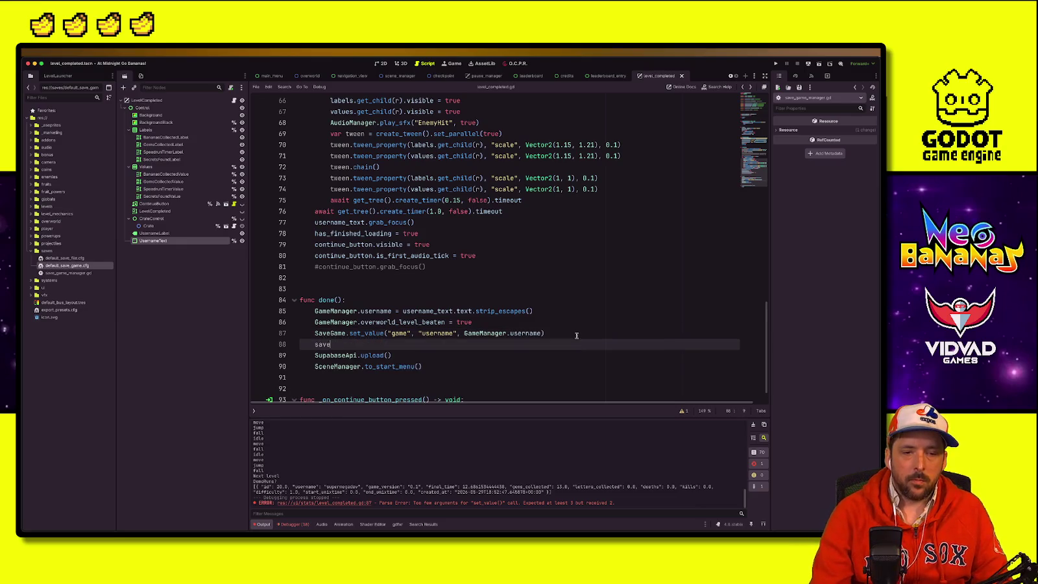
{"action": "type", "text": "SaveGame.save"}
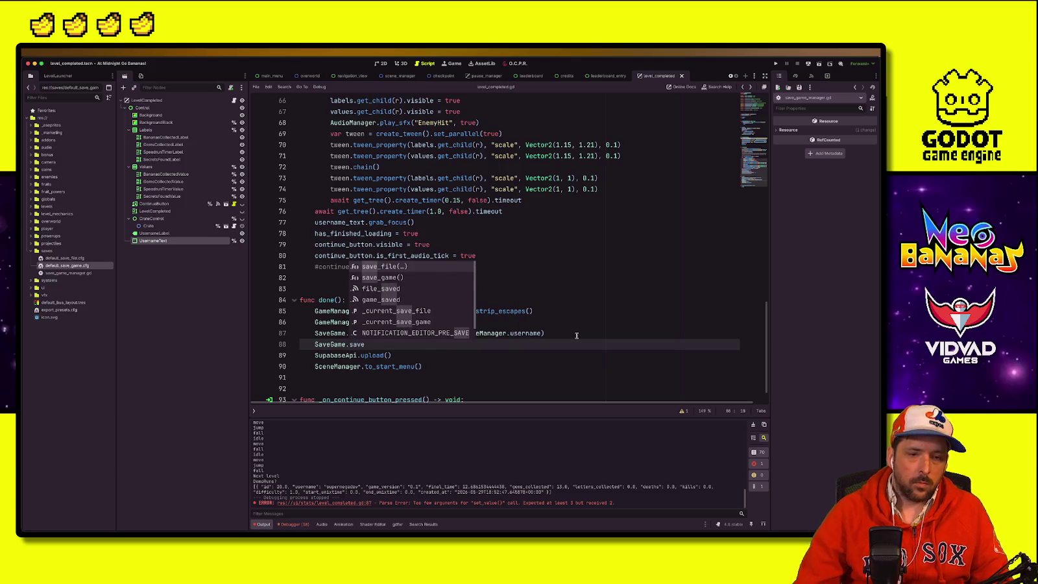
{"action": "key", "text": "Down"}
{"action": "key", "text": "Return"}
{"action": "left_click", "coordinate": [590, 255]}
{"action": "left_click", "coordinate": [635, 187]}
{"action": "left_click", "coordinate": [729, 130]}
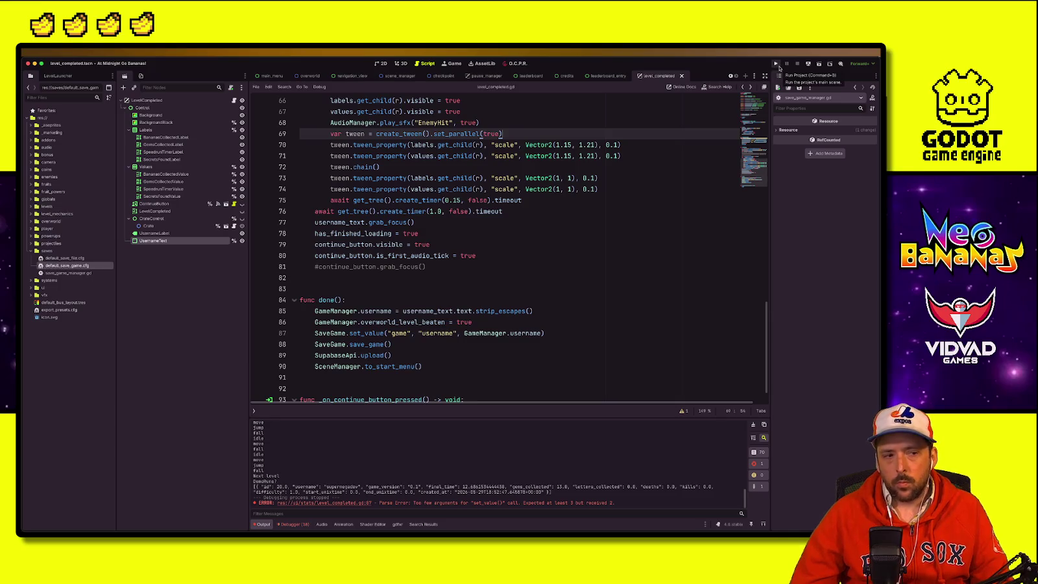
{"action": "left_click", "coordinate": [776, 65]}
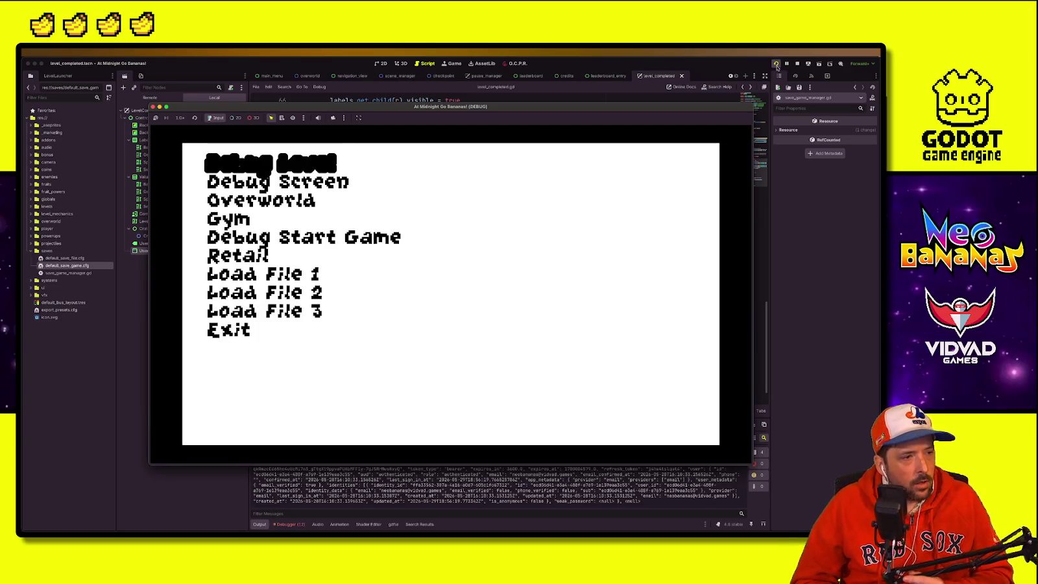
Step: Start the Debug Level and play it to the results screen until the debugger halts on grab_focus
{"action": "key", "text": "Return"}
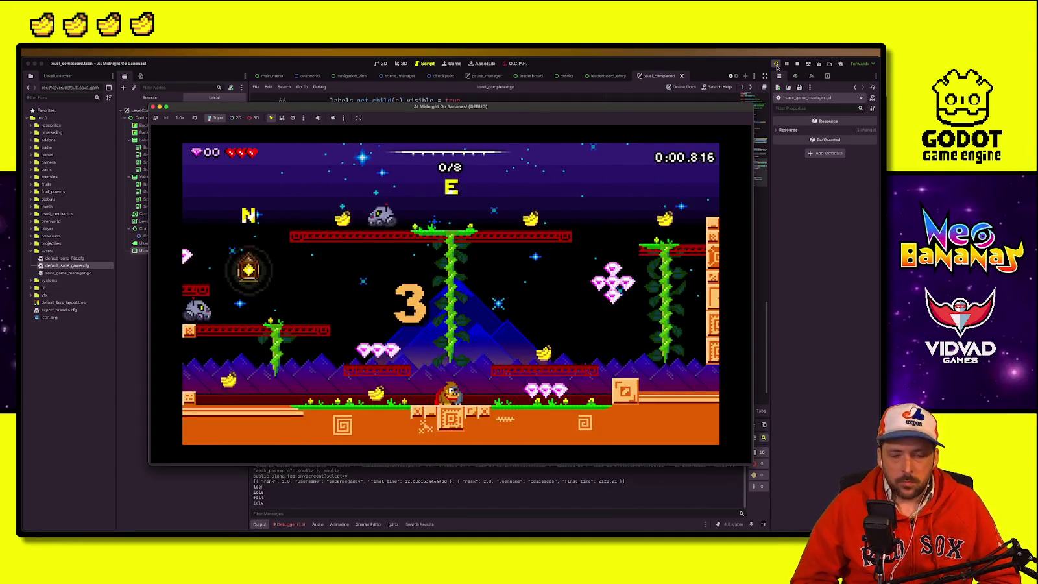
{"action": "key", "text": "Left"}
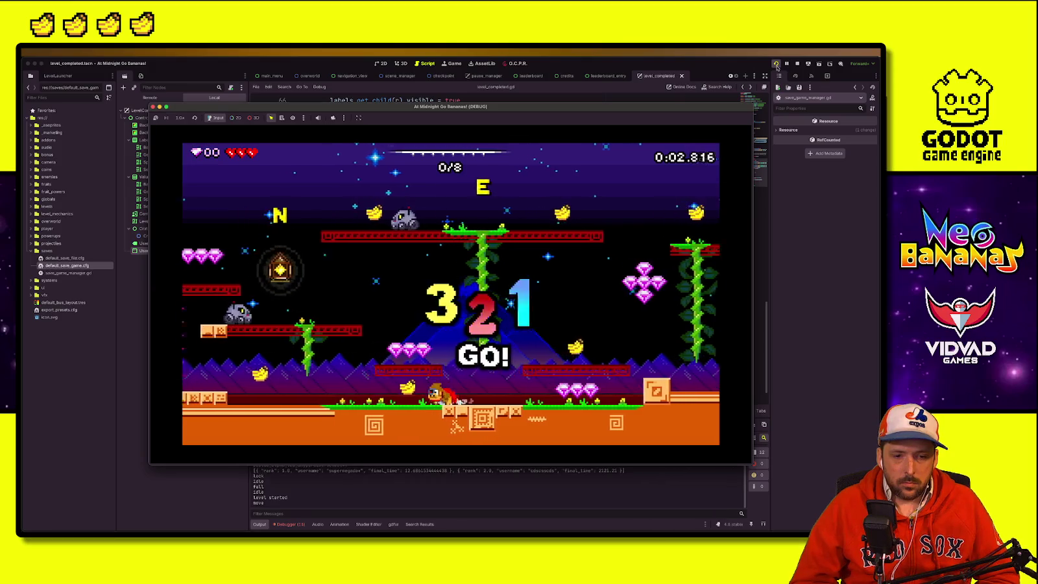
{"action": "key", "text": "space"}
{"action": "key", "text": "Right"}
{"action": "key", "text": "space"}
{"action": "key", "text": "Right"}
{"action": "key", "text": "Right"}
{"action": "key", "text": "space"}
{"action": "key", "text": "Left"}
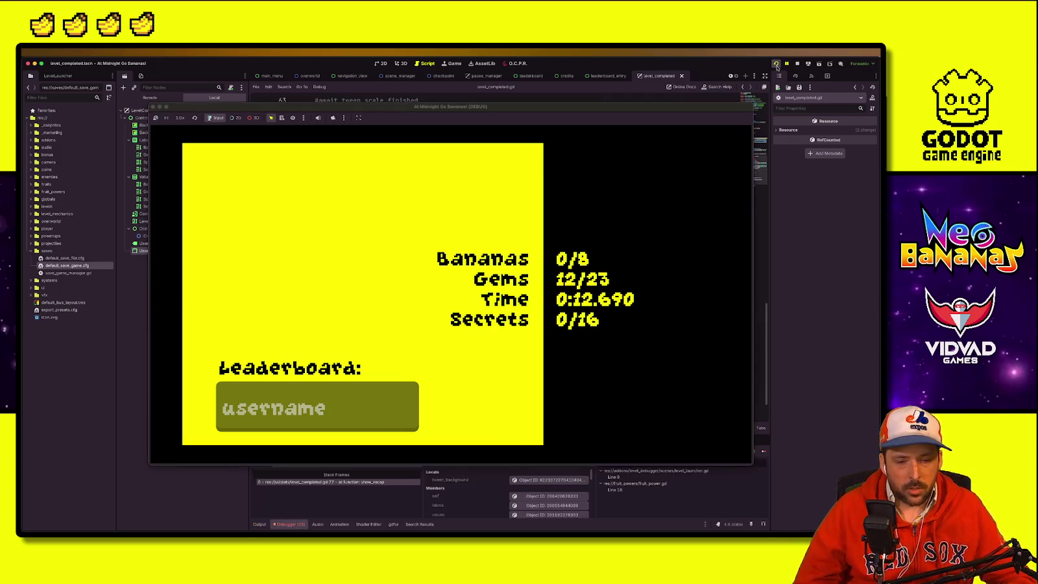
{"action": "left_click", "coordinate": [155, 124]}
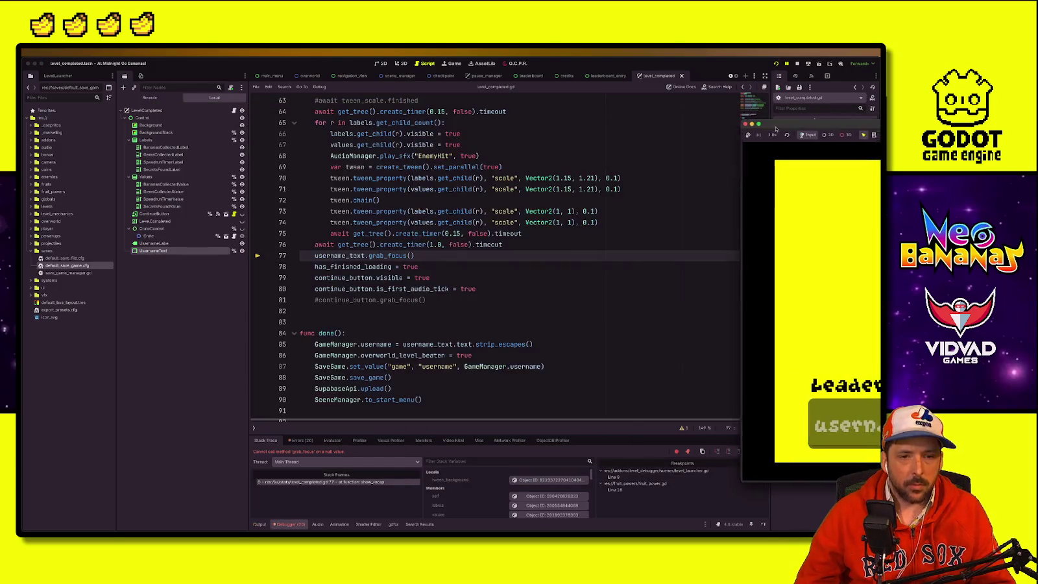
Step: Check username_text's definition, stop the game, and change line 36 to assign username_text.text
{"action": "left_click", "coordinate": [371, 278]}
{"action": "left_click", "coordinate": [343, 257], "text": "ctrl"}
{"action": "left_click", "coordinate": [797, 63]}
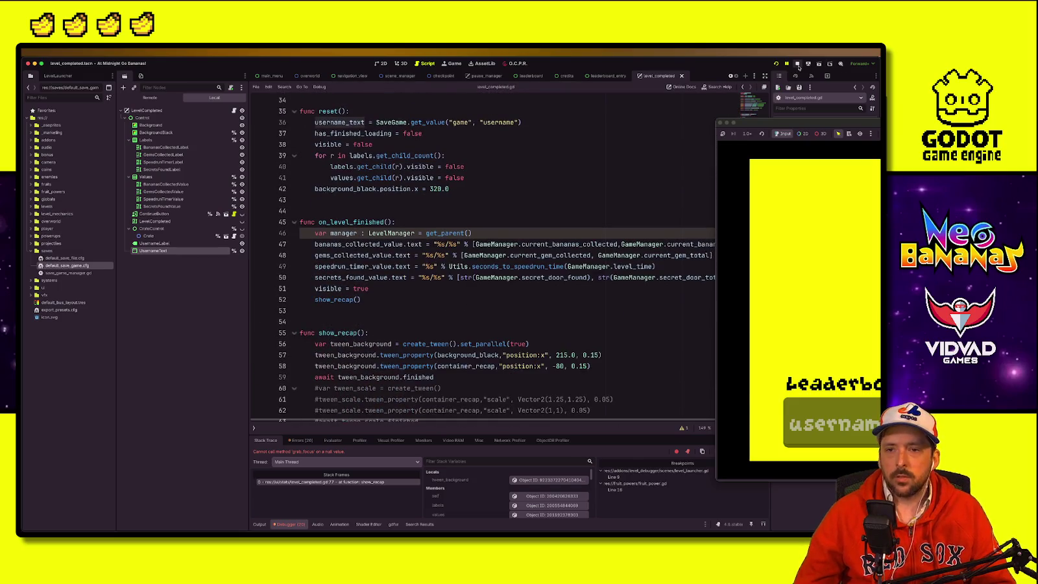
{"action": "left_click", "coordinate": [465, 167]}
{"action": "left_click", "coordinate": [366, 123]}
{"action": "type", "text": ".text."}
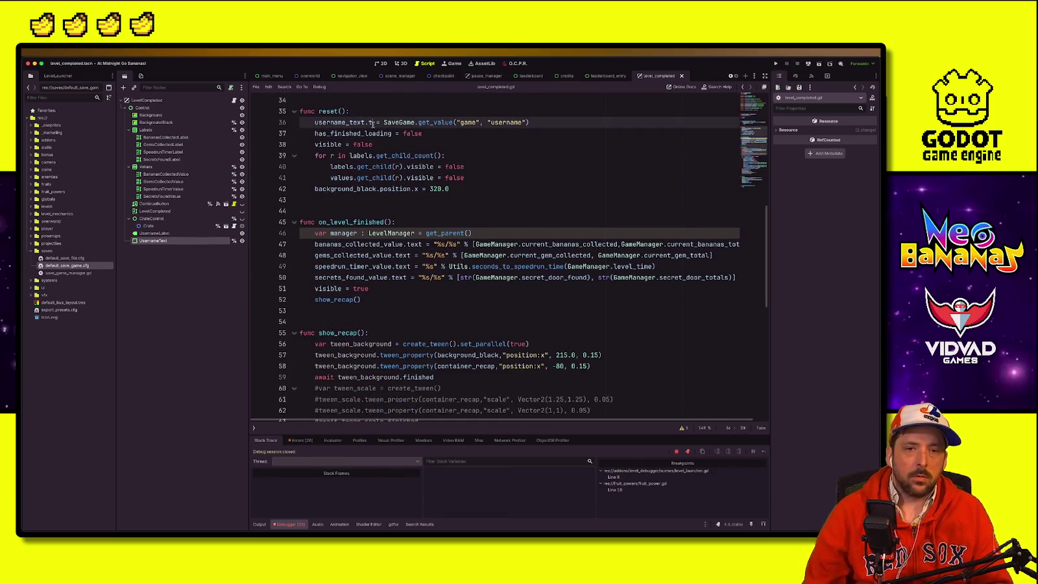
Step: Relaunch the project, move the game window aside to read the error, and stop it
{"action": "left_click", "coordinate": [373, 277]}
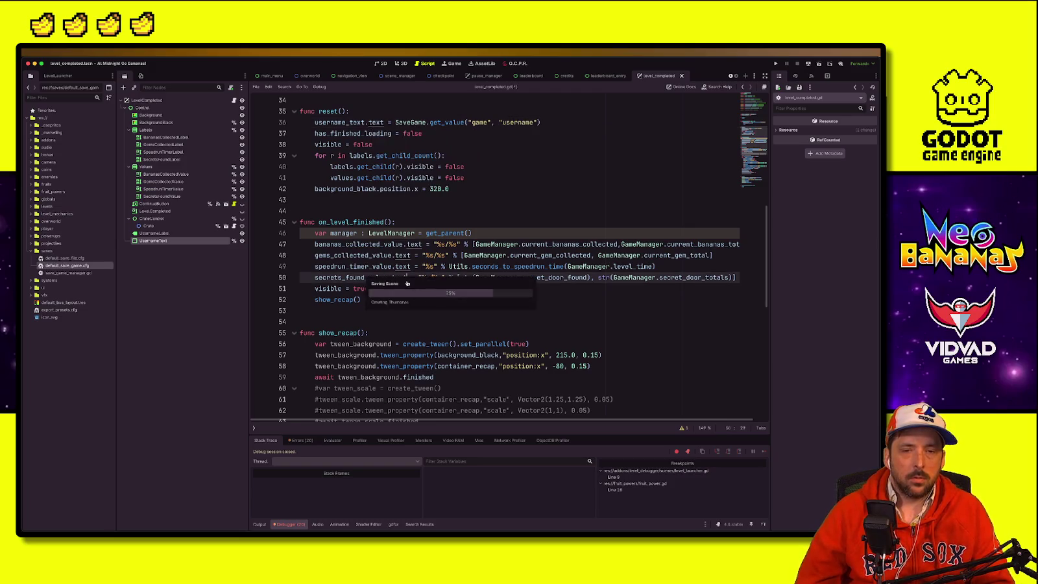
{"action": "scroll", "coordinate": [442, 315], "scroll_direction": "down", "scroll_amount": 10}
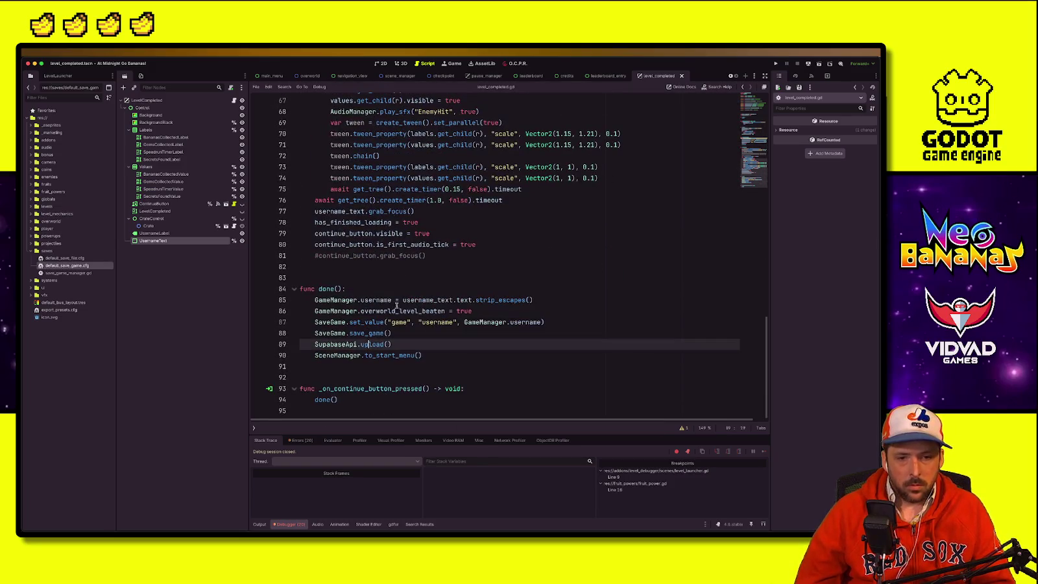
{"action": "left_click", "coordinate": [545, 266]}
{"action": "left_click", "coordinate": [777, 63]}
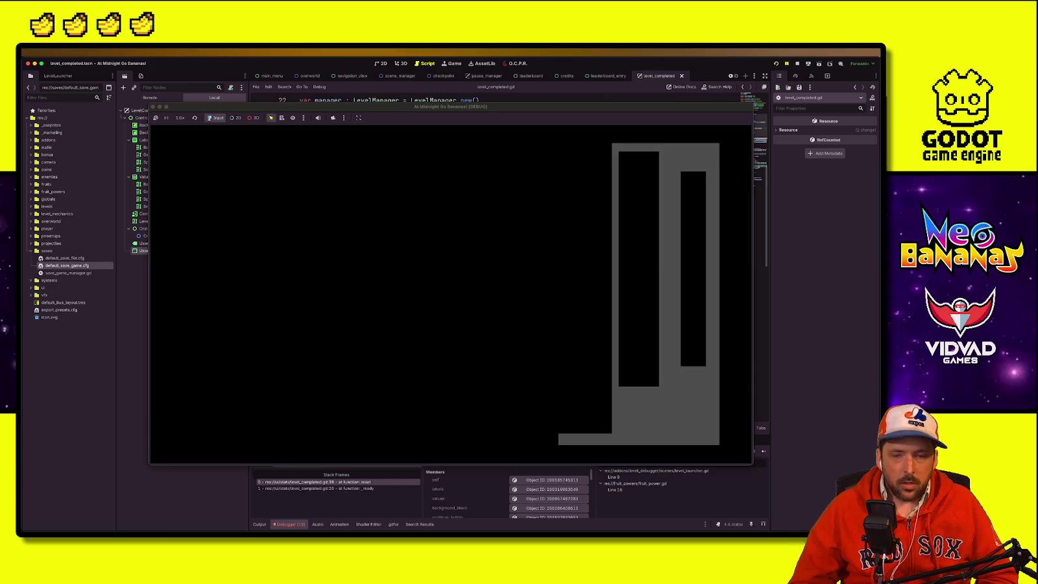
{"action": "left_click_drag", "start_coordinate": [190, 108], "coordinate": [584, 111]}
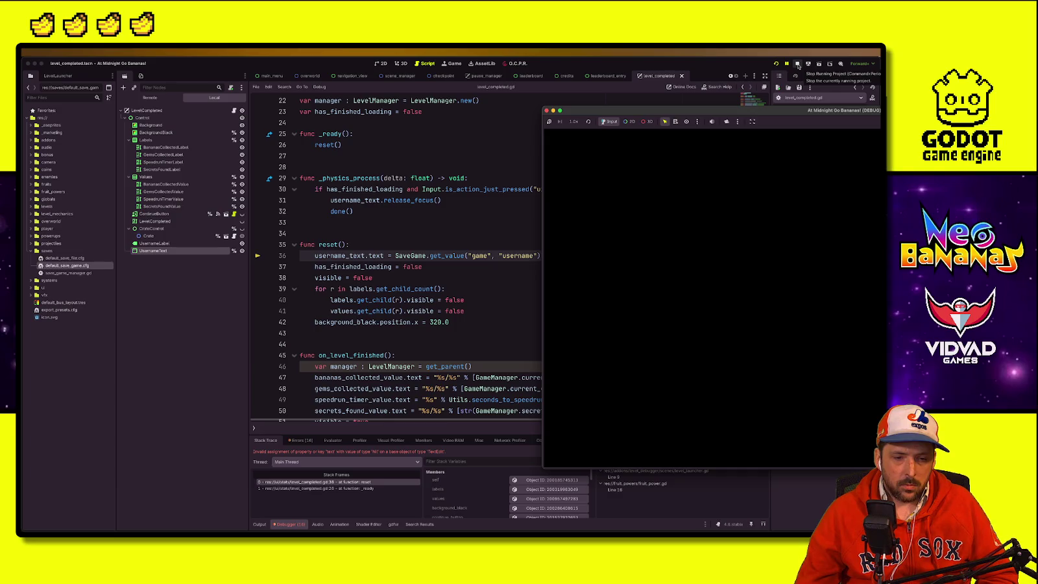
{"action": "left_click", "coordinate": [799, 65]}
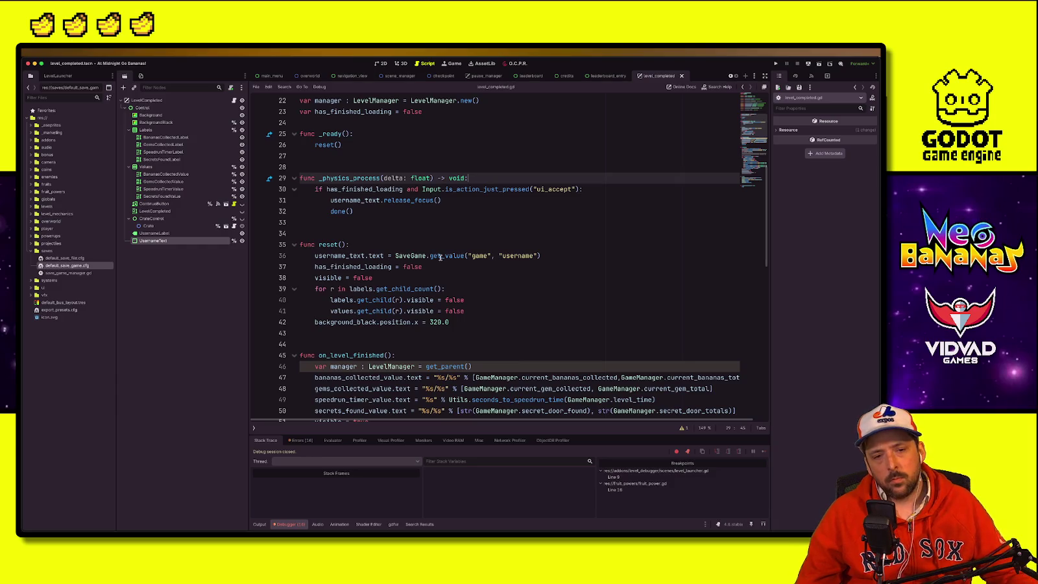
Step: Review get_value in save_game_manager.gd, return to level_completed.gd, and relaunch into the Debug Level
{"action": "left_click", "coordinate": [490, 253]}
{"action": "left_click", "coordinate": [448, 256], "text": "ctrl"}
{"action": "left_click", "coordinate": [536, 231]}
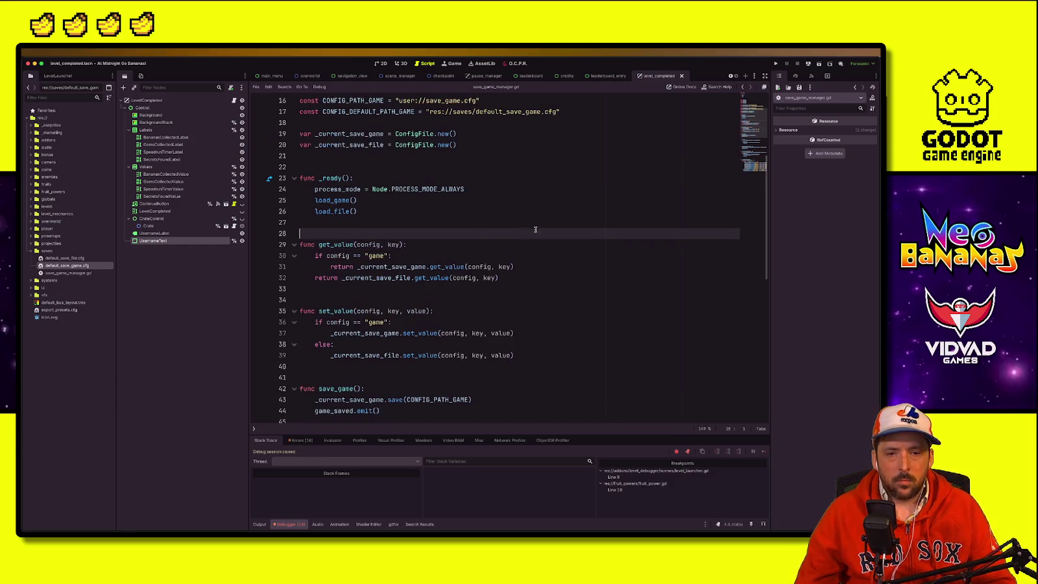
{"action": "key", "text": "Down"}
{"action": "scroll", "coordinate": [385, 221], "scroll_direction": "up", "scroll_amount": 1}
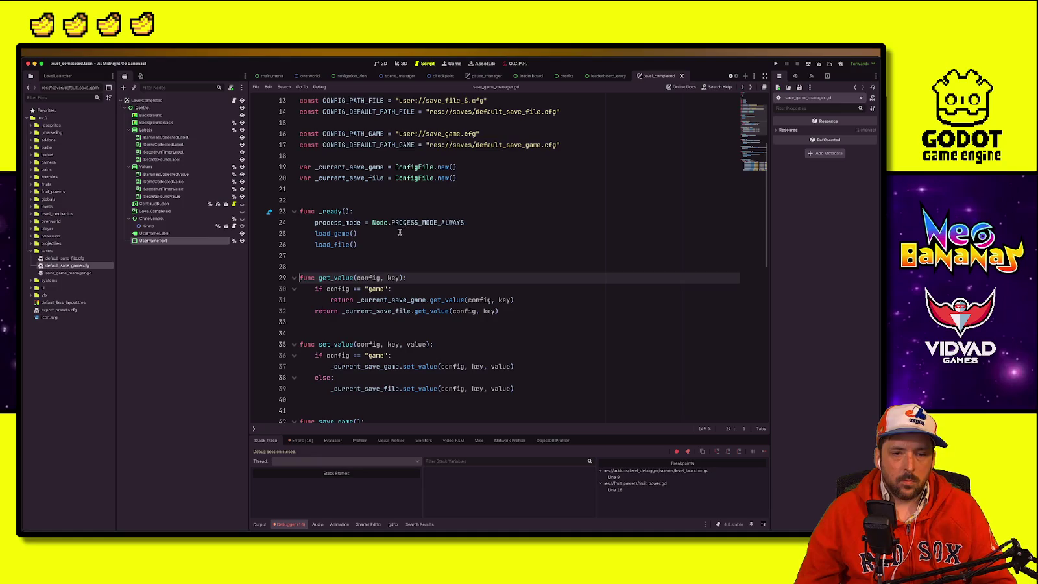
{"action": "key", "text": "alt+Left"}
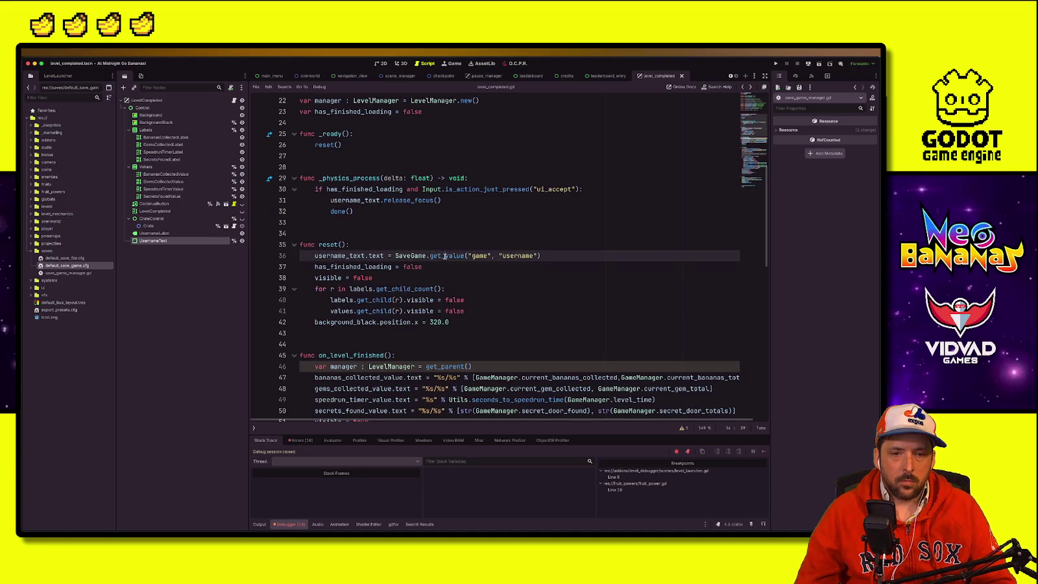
{"action": "left_click", "coordinate": [472, 244]}
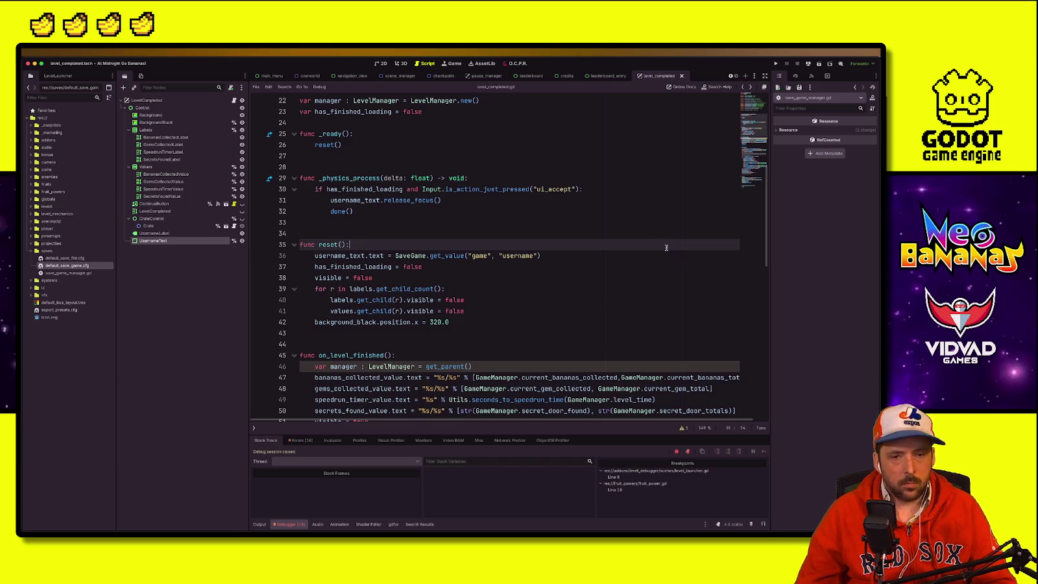
{"action": "key", "text": "super+b"}
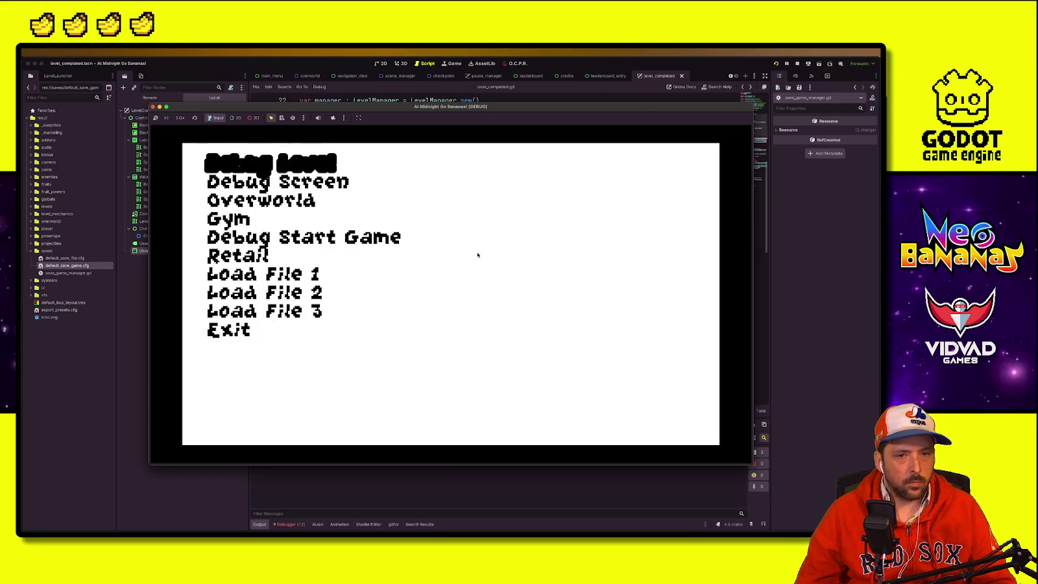
{"action": "key", "text": "Return"}
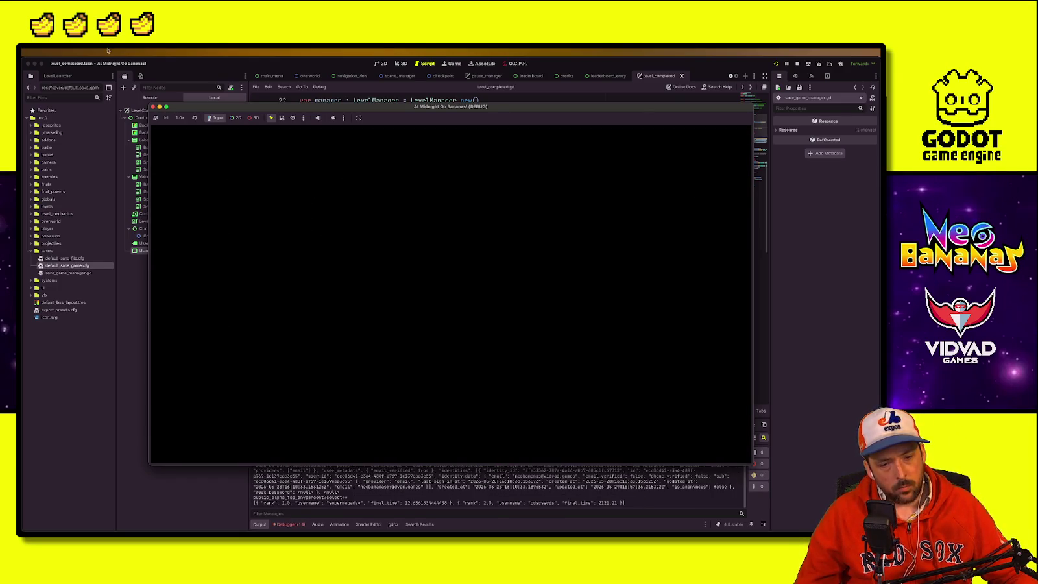
Step: Play the debug level to the finish, collecting gems and all eight bananas
{"action": "mouse_move", "coordinate": [191, 106]}
{"action": "left_mouse_down"}
{"action": "mouse_move", "coordinate": [401, 109]}
{"action": "mouse_move", "coordinate": [374, 95]}
{"action": "left_mouse_up"}
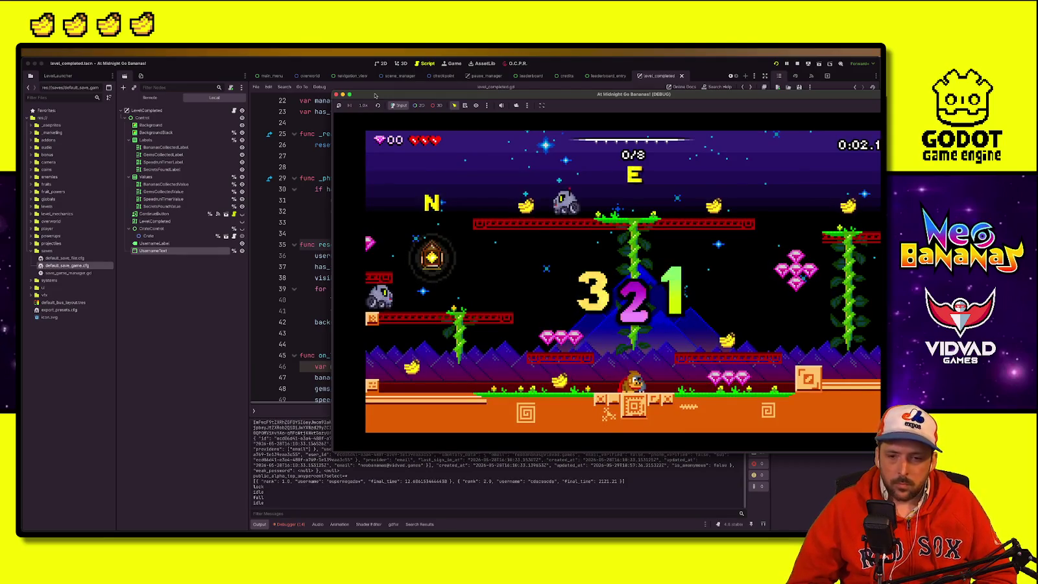
{"action": "key", "text": "Left"}
{"action": "key", "text": "space"}
{"action": "key", "text": "space"}
{"action": "key", "text": "space"}
{"action": "key", "text": "Right"}
{"action": "key", "text": "space"}
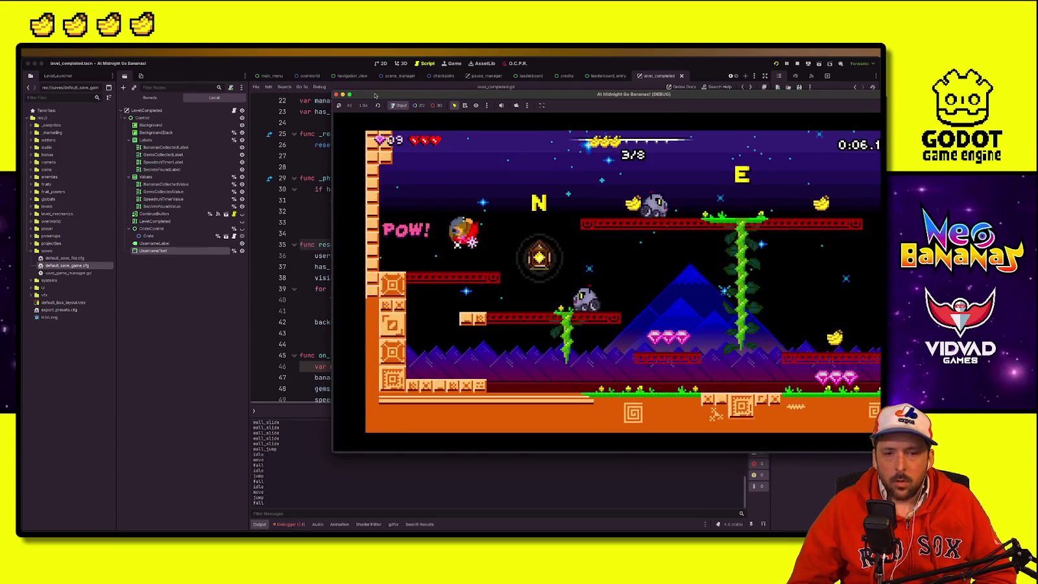
{"action": "key", "text": "Right"}
{"action": "key", "text": "space"}
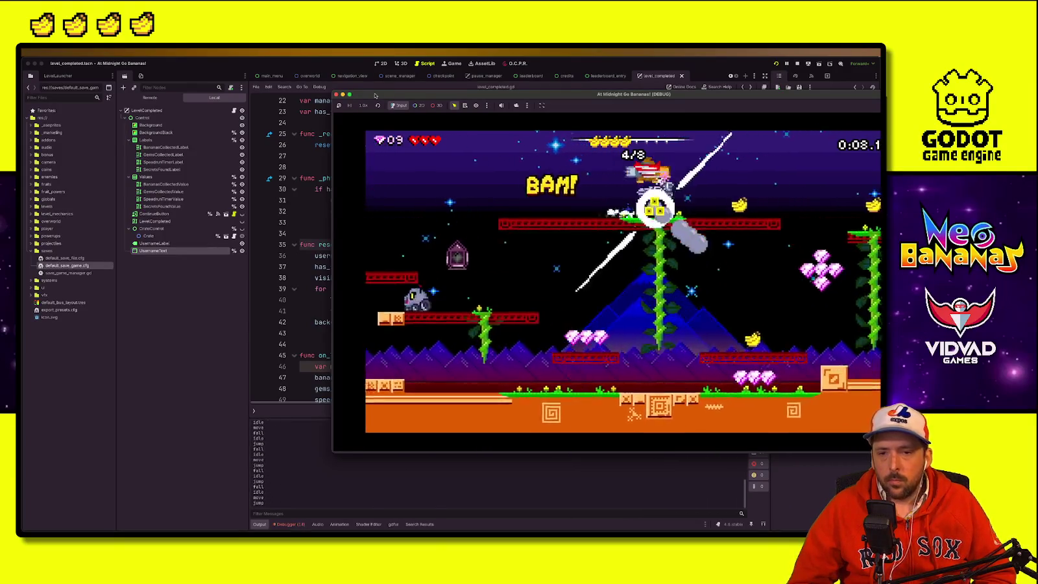
{"action": "key", "text": "Right"}
{"action": "key", "text": "space"}
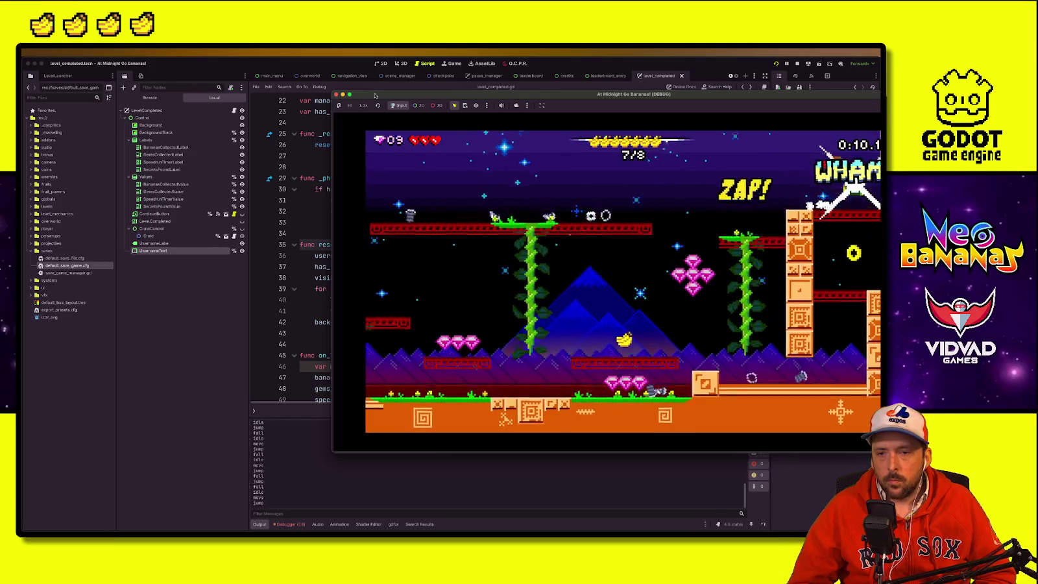
{"action": "key", "text": "Left"}
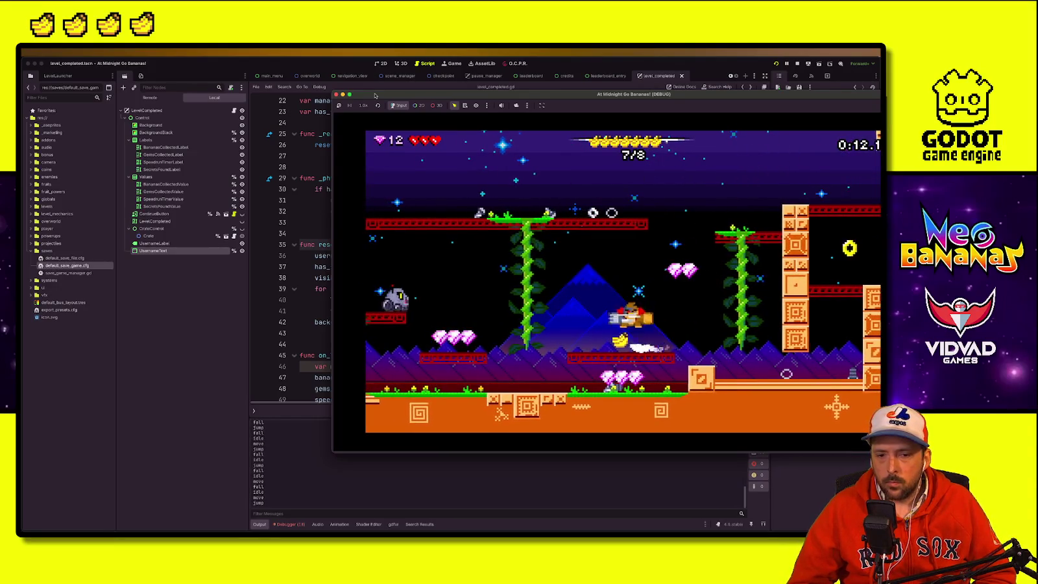
{"action": "key", "text": "Left"}
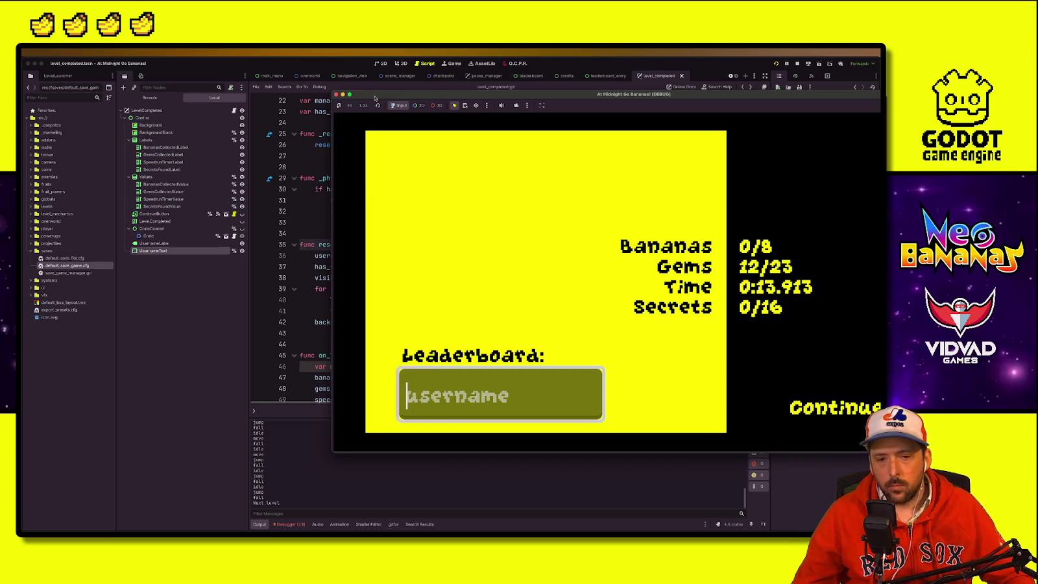
Step: Submit a leaderboard username, then stop the running game and show all windows
{"action": "type", "text": "super"}
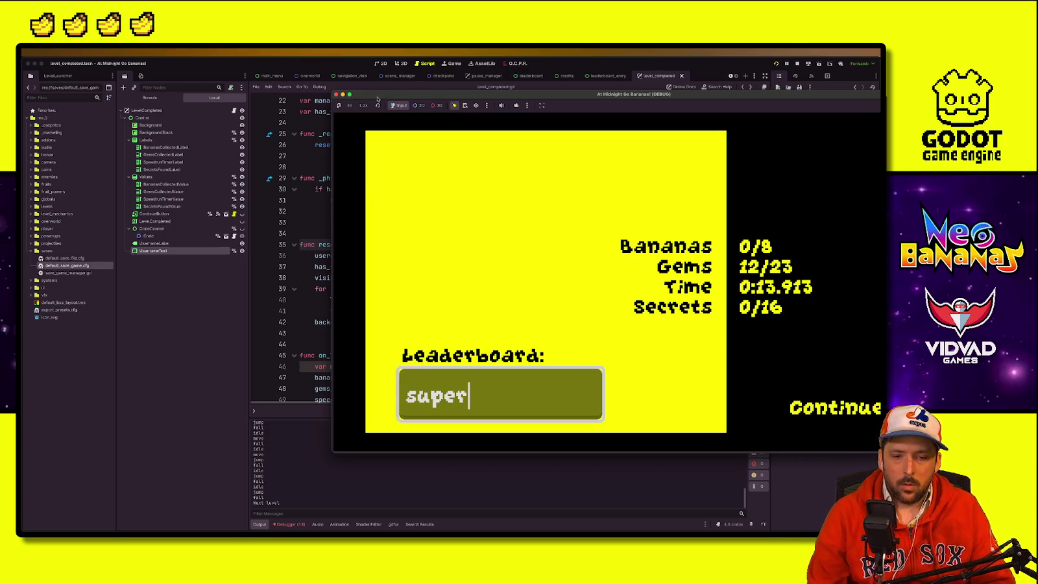
{"action": "type", "text": "aav"}
{"action": "key", "text": "Return"}
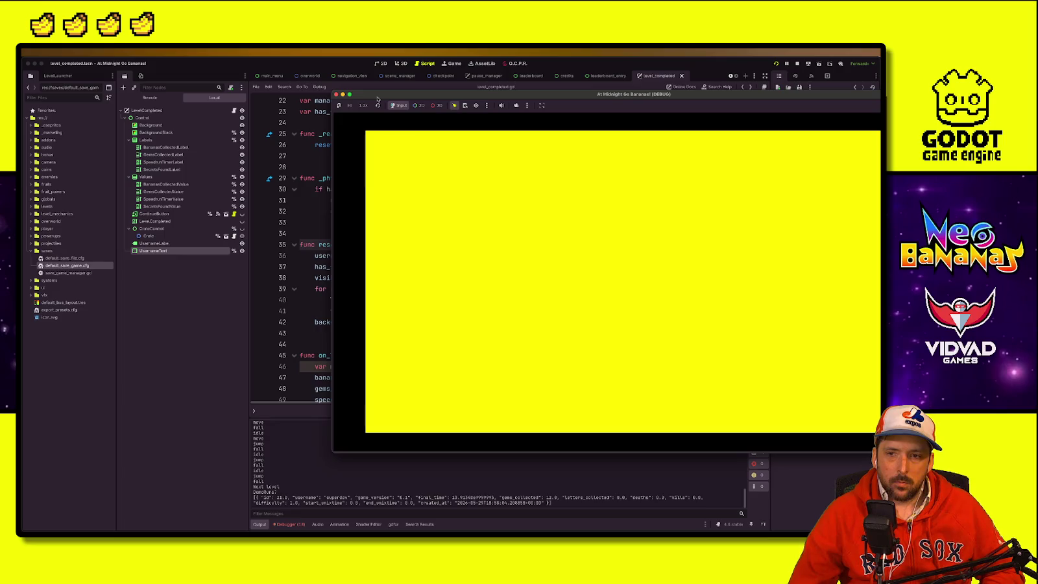
{"action": "left_click", "coordinate": [797, 62]}
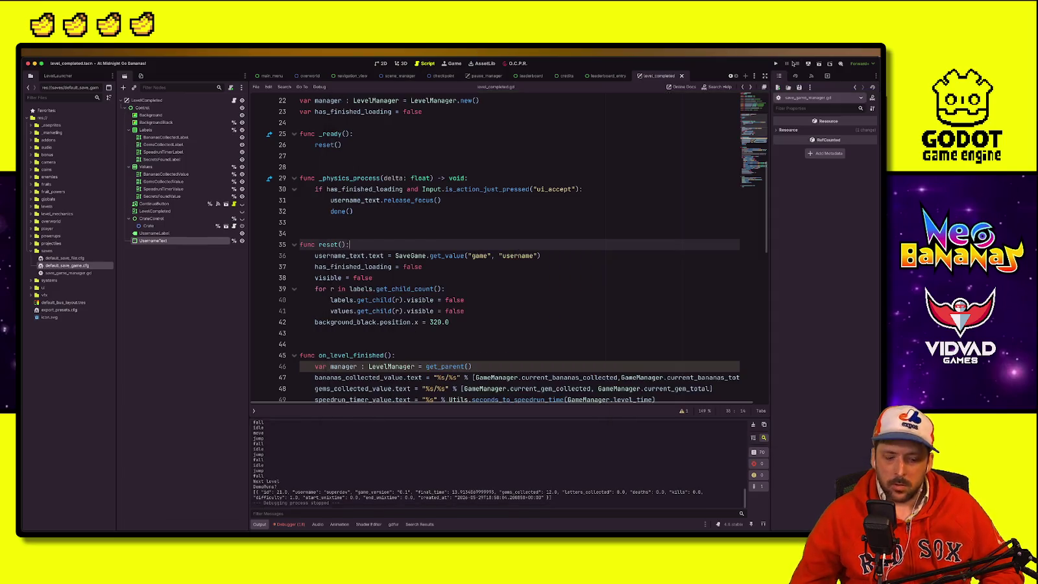
{"action": "key", "text": "ctrl+Up"}
Step: Refresh the public_alpha_top_anypercent table to see three ranked runs, then return to Godot
{"action": "left_click", "coordinate": [256, 156]}
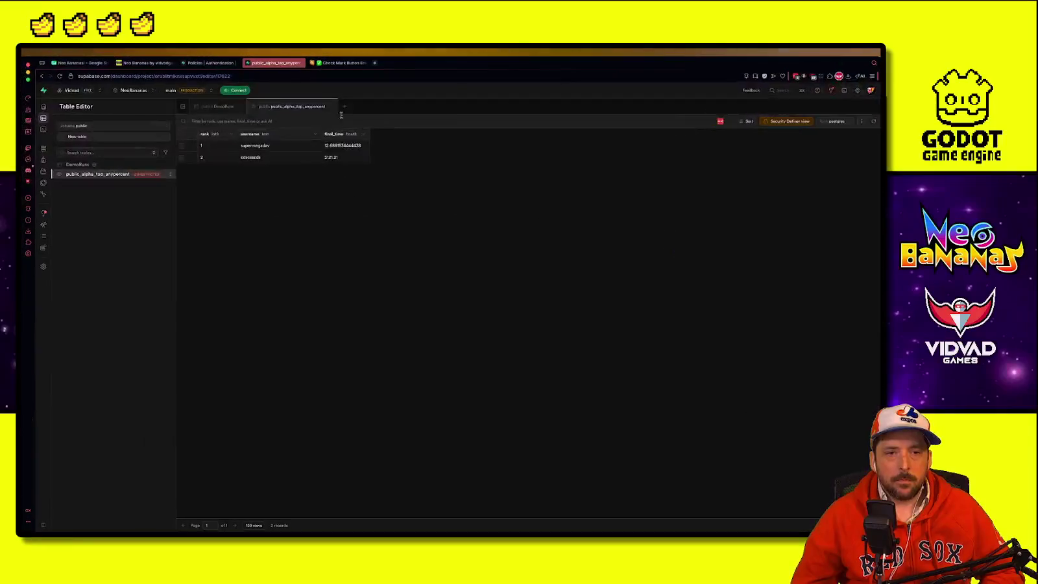
{"action": "right_click", "coordinate": [538, 228]}
{"action": "left_click", "coordinate": [850, 150]}
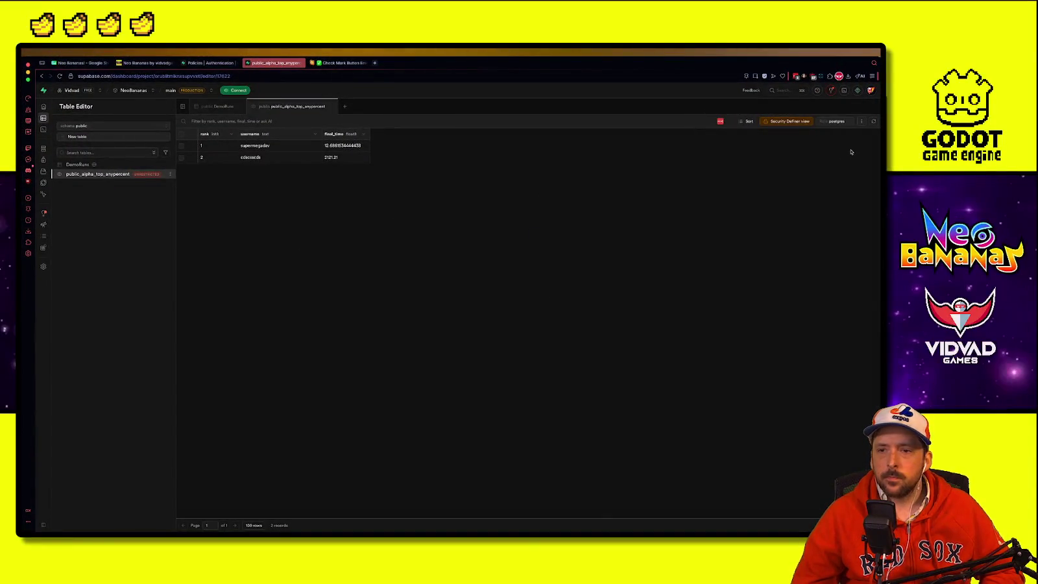
{"action": "left_click", "coordinate": [873, 121]}
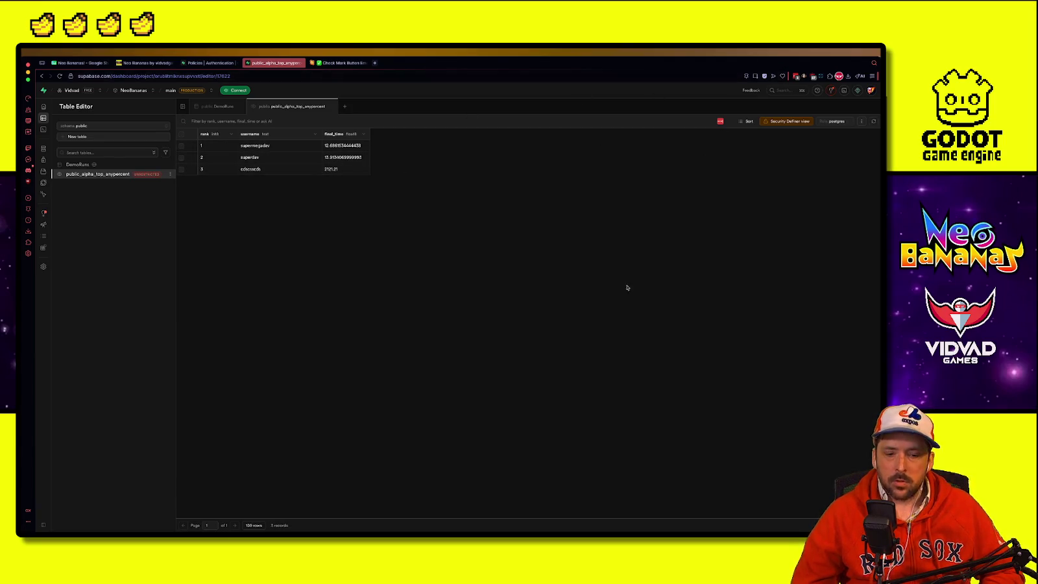
{"action": "left_click", "coordinate": [791, 73]}
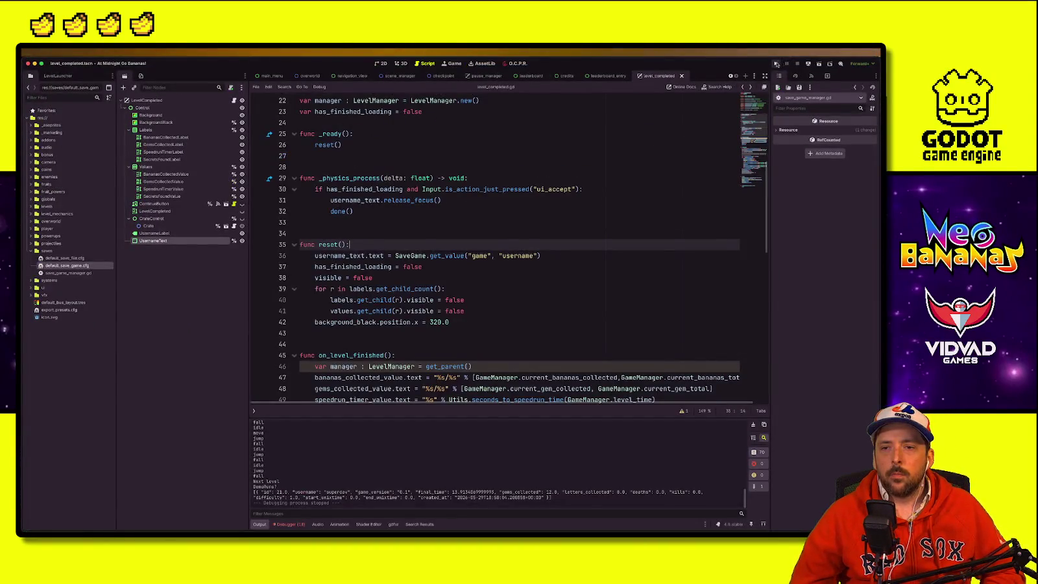
Step: Launch via Debug Start Game, view the three-run in-game leaderboard, then start Play Alpha
{"action": "left_click", "coordinate": [776, 64]}
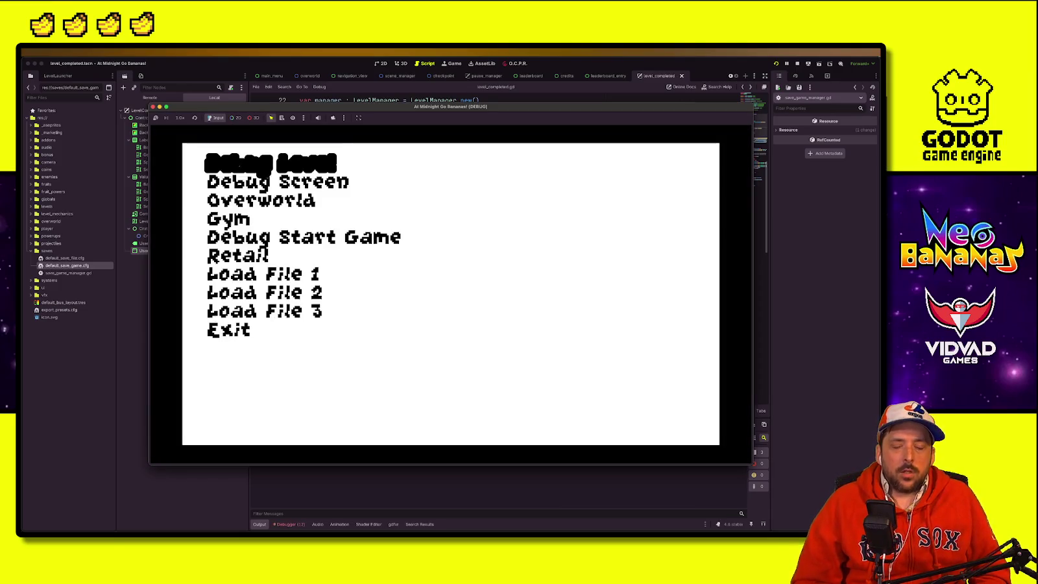
{"action": "key", "text": "Down"}
{"action": "key", "text": "Down"}
{"action": "key", "text": "Down"}
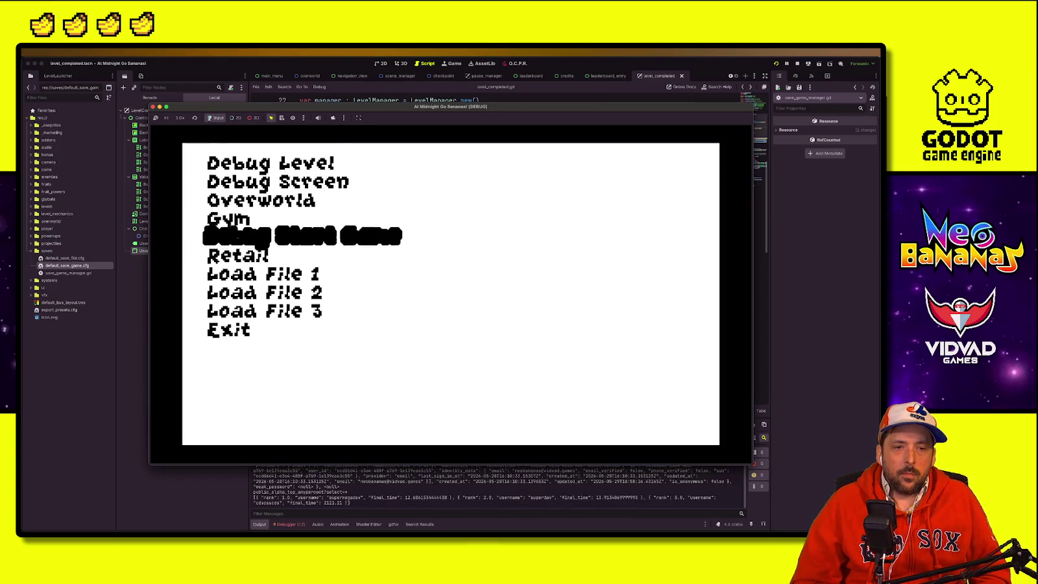
{"action": "key", "text": "Return"}
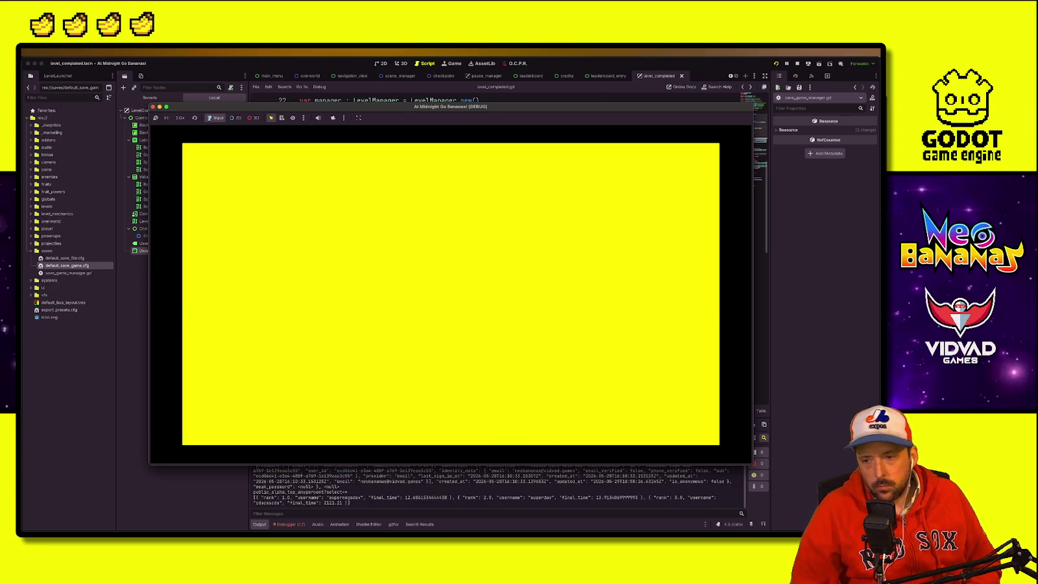
{"action": "key", "text": "Return"}
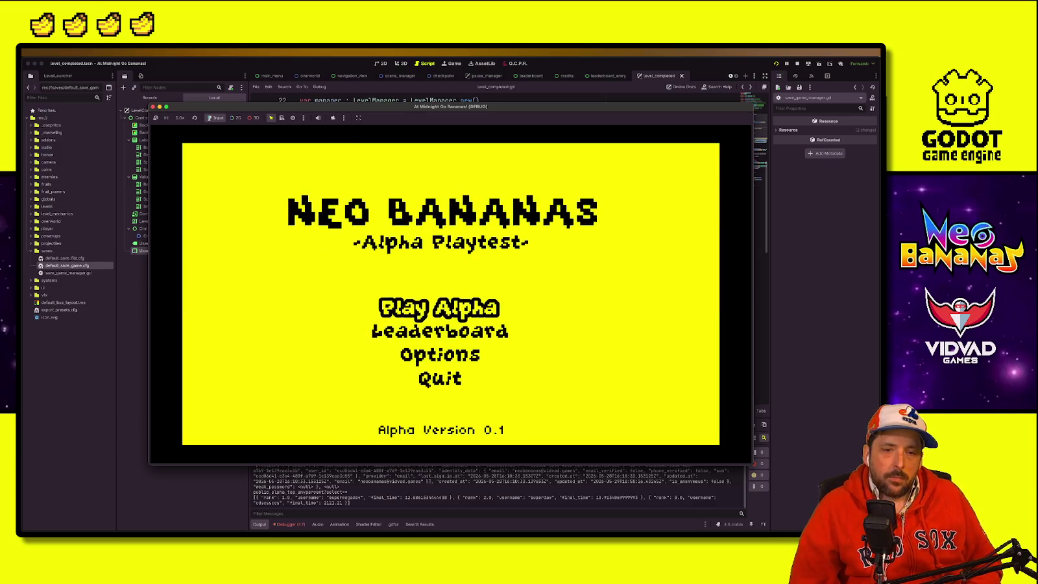
{"action": "key", "text": "Down"}
{"action": "key", "text": "Return"}
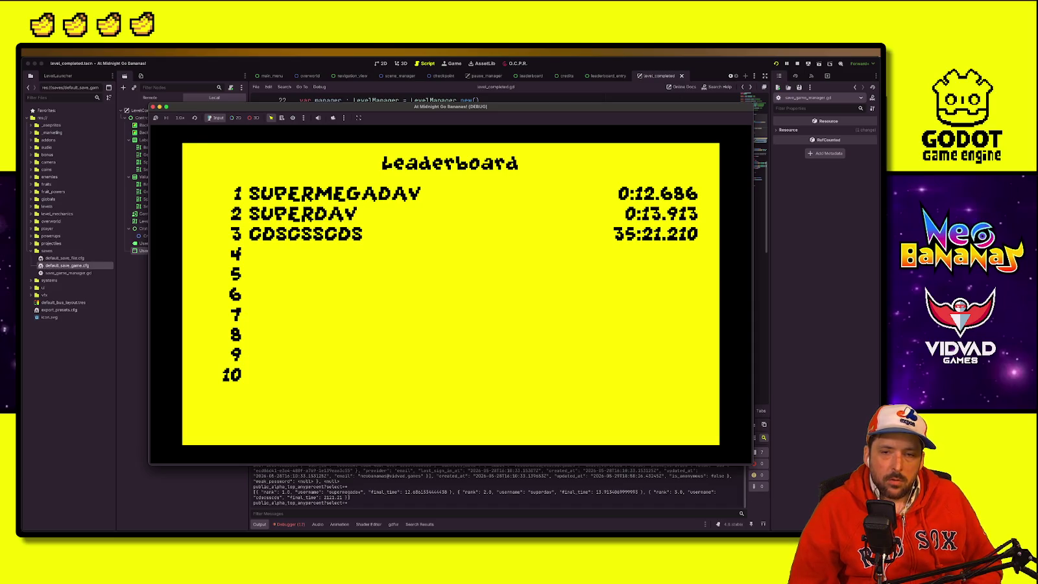
{"action": "key", "text": "Escape"}
{"action": "key", "text": "Up"}
{"action": "key", "text": "Return"}
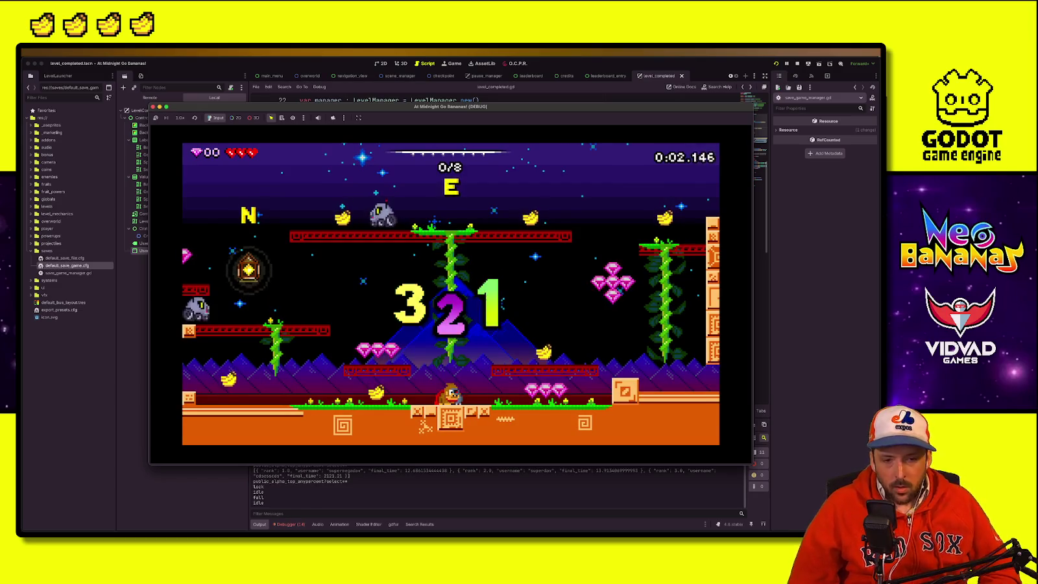
Step: Play the W1 level through to the EXIT, finishing in 0:12.900
{"action": "key", "text": "Left"}
{"action": "key", "text": "space"}
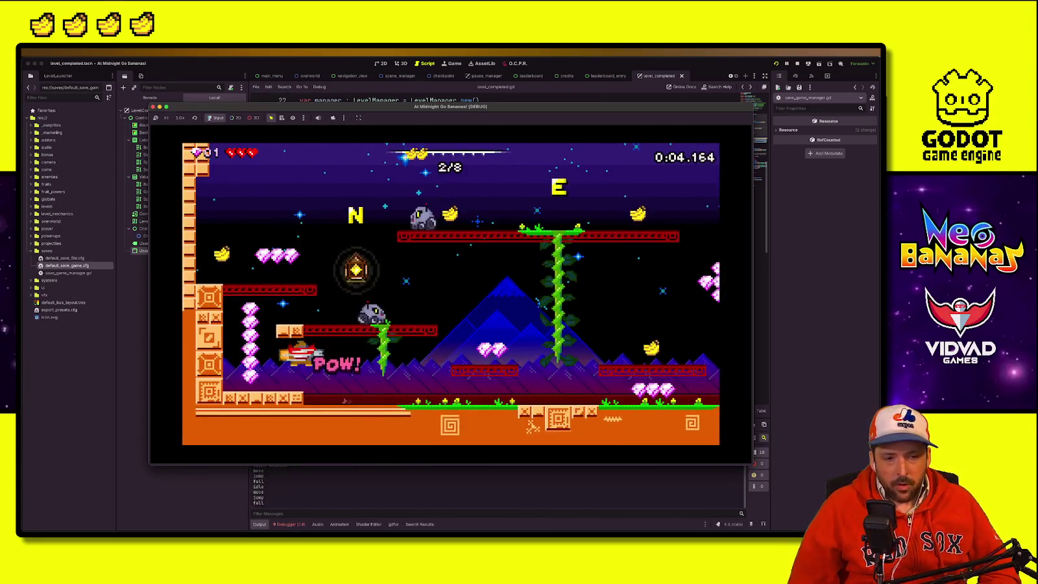
{"action": "key", "text": "space"}
{"action": "key", "text": "space"}
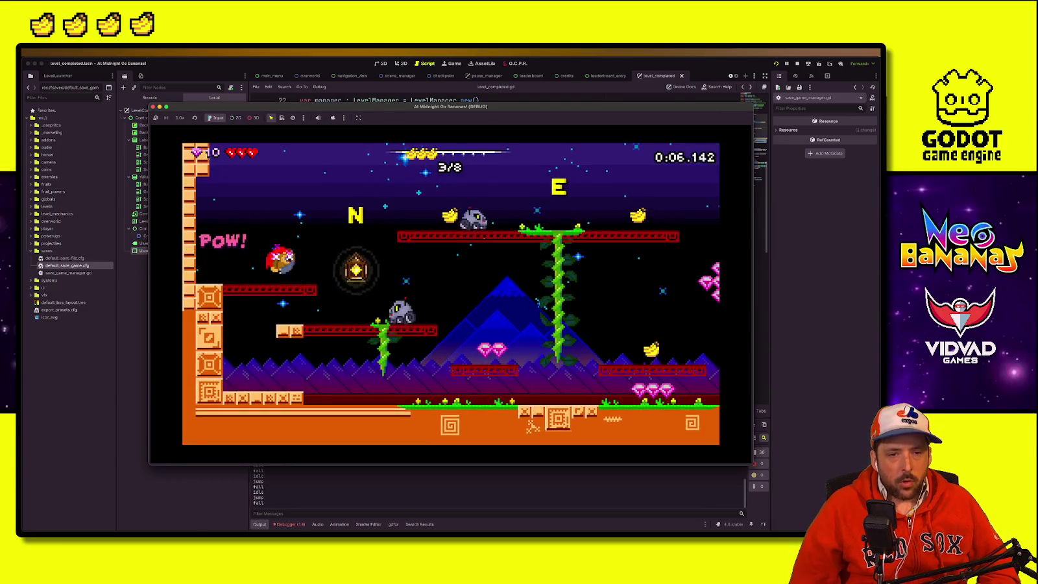
{"action": "key", "text": "Right"}
{"action": "key", "text": "space"}
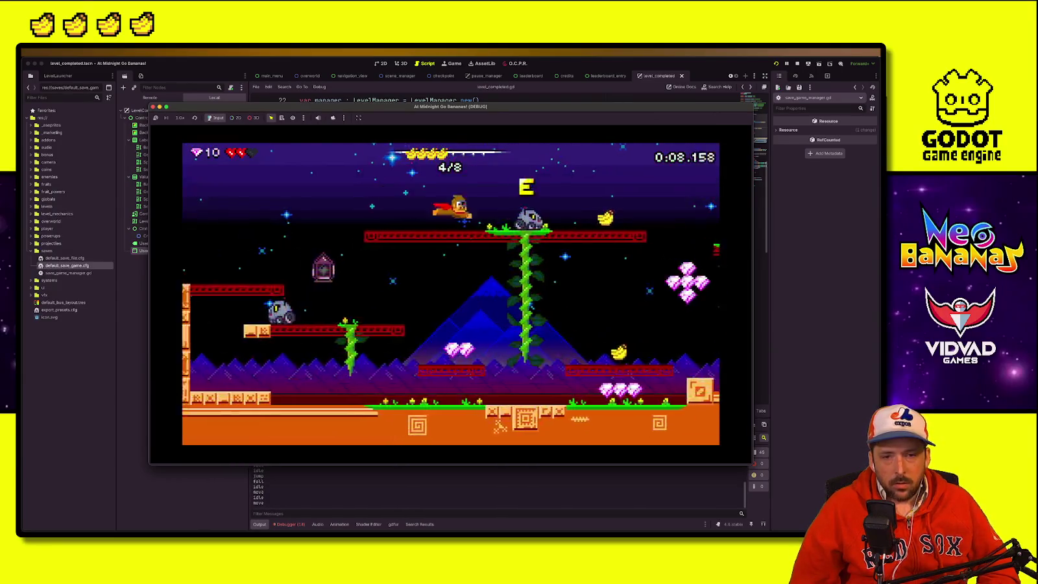
{"action": "key", "text": "Right"}
{"action": "key", "text": "space"}
{"action": "key", "text": "space"}
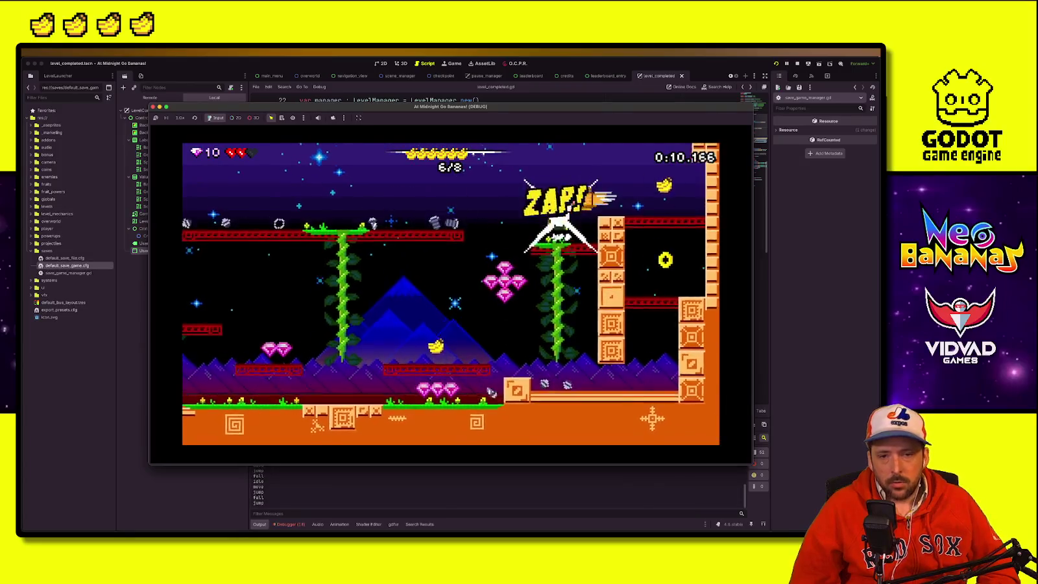
{"action": "key", "text": "Left"}
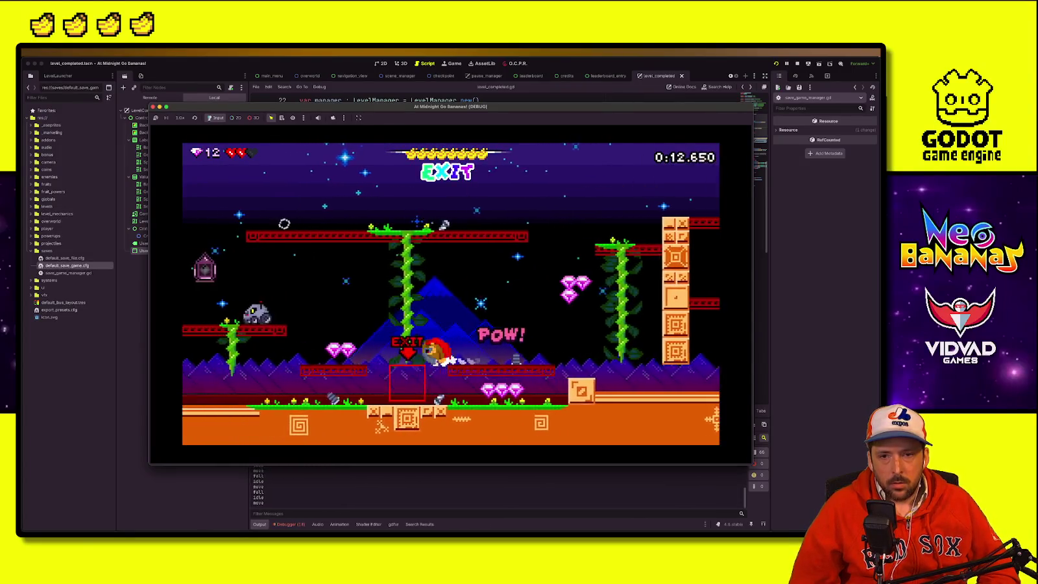
{"action": "key", "text": "Left"}
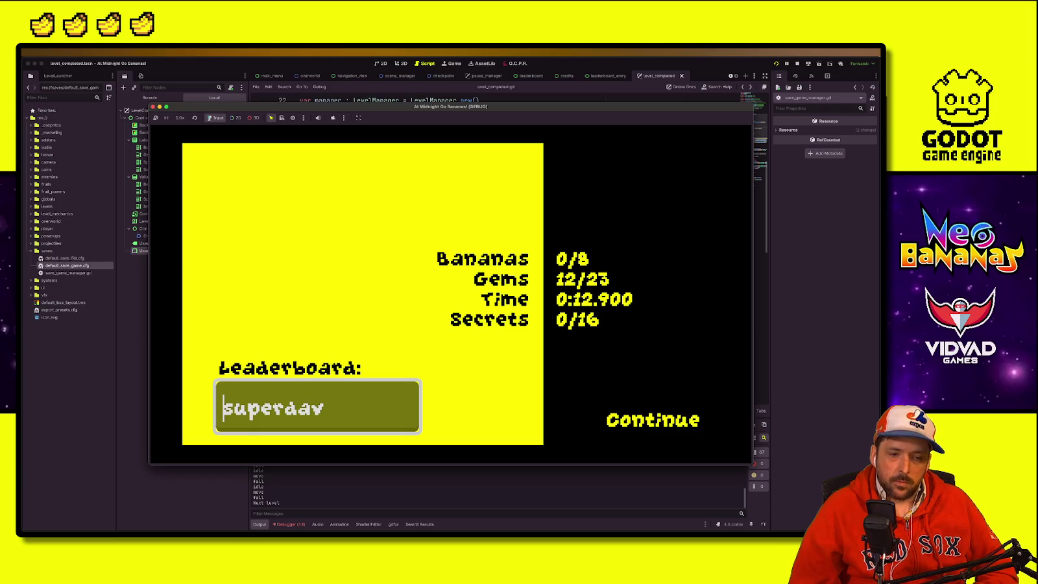
Step: Confirm the saved username in the Leaderboard field and continue past the results screen
{"action": "left_click", "coordinate": [235, 409]}
{"action": "key", "text": "Right"}
{"action": "key", "text": "Right"}
{"action": "key", "text": "Right"}
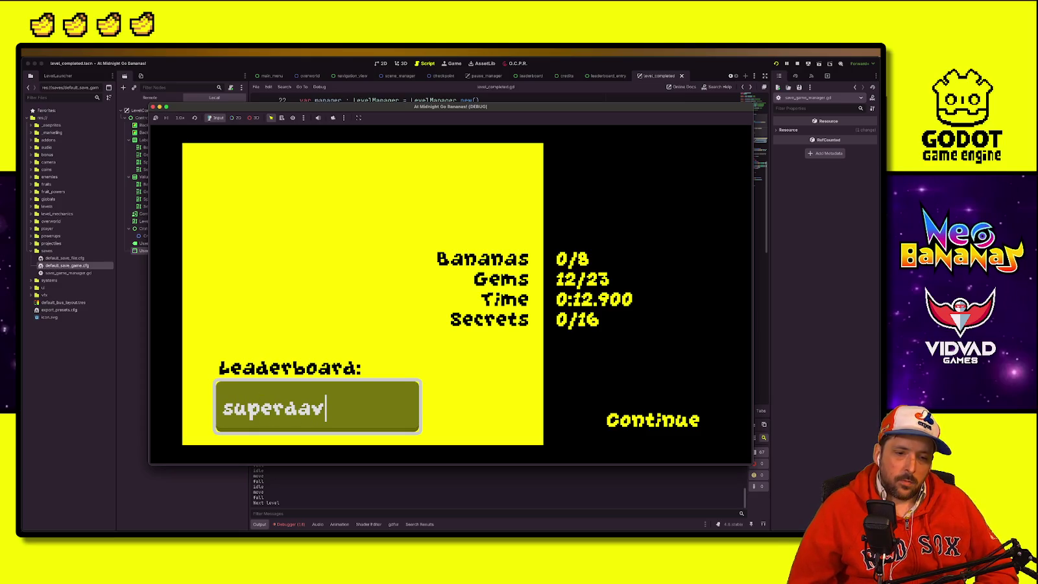
{"action": "key", "text": "Left"}
{"action": "key", "text": "Left"}
{"action": "key", "text": "Left"}
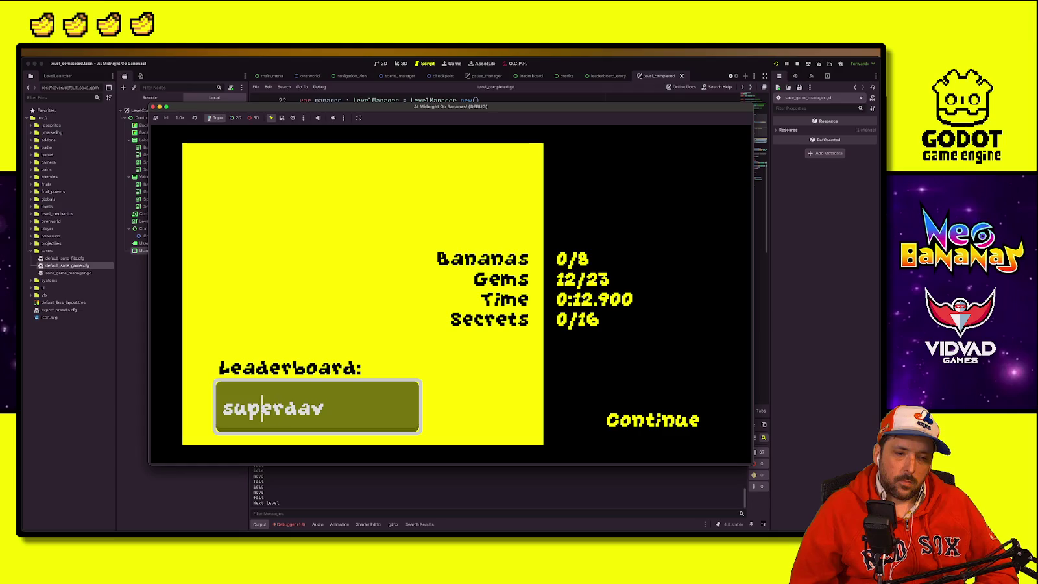
{"action": "key", "text": "Return"}
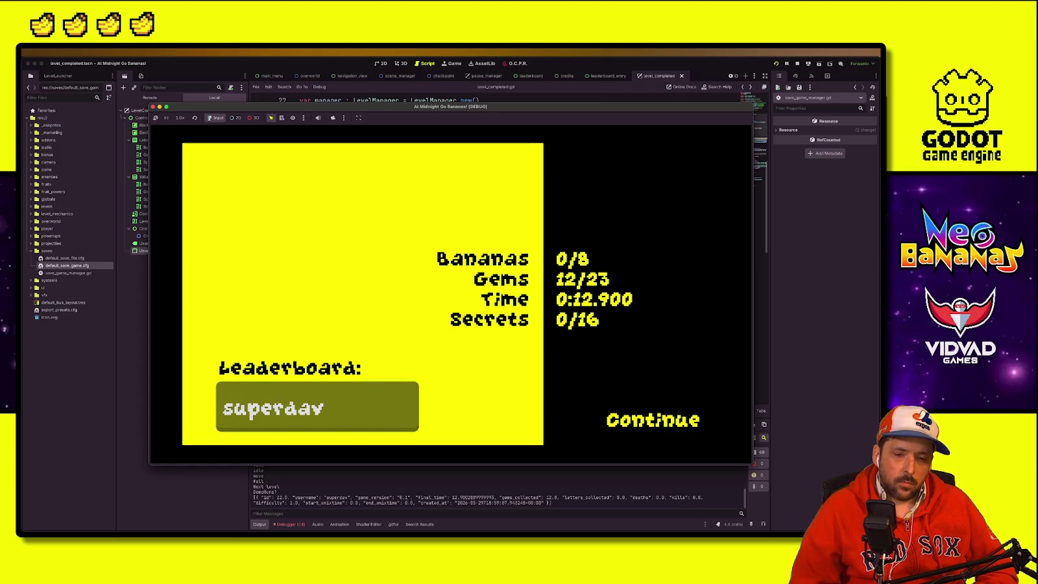
{"action": "key", "text": "Return"}
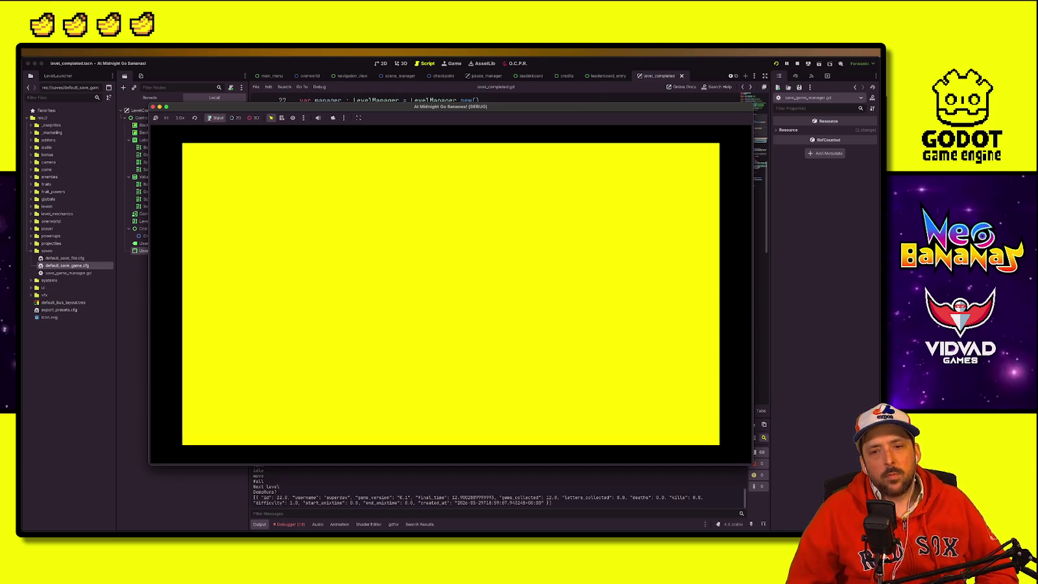
Step: Inspect the live Remote scene tree: NavigationView, Panel, TransitionManager and HorizontalYellowLine
{"action": "double_click", "coordinate": [179, 109]}
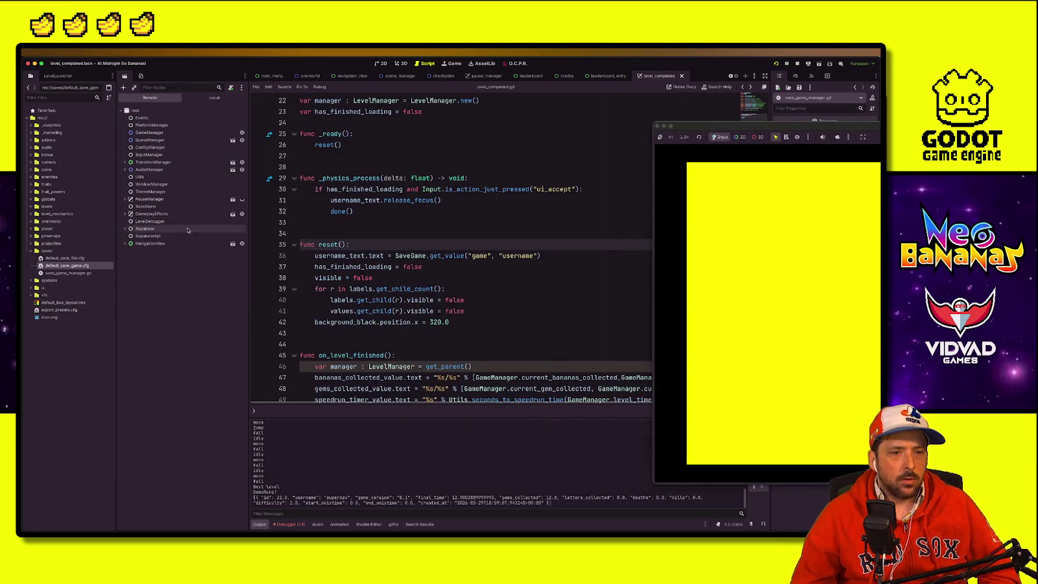
{"action": "left_click", "coordinate": [124, 243]}
{"action": "left_click", "coordinate": [132, 258]}
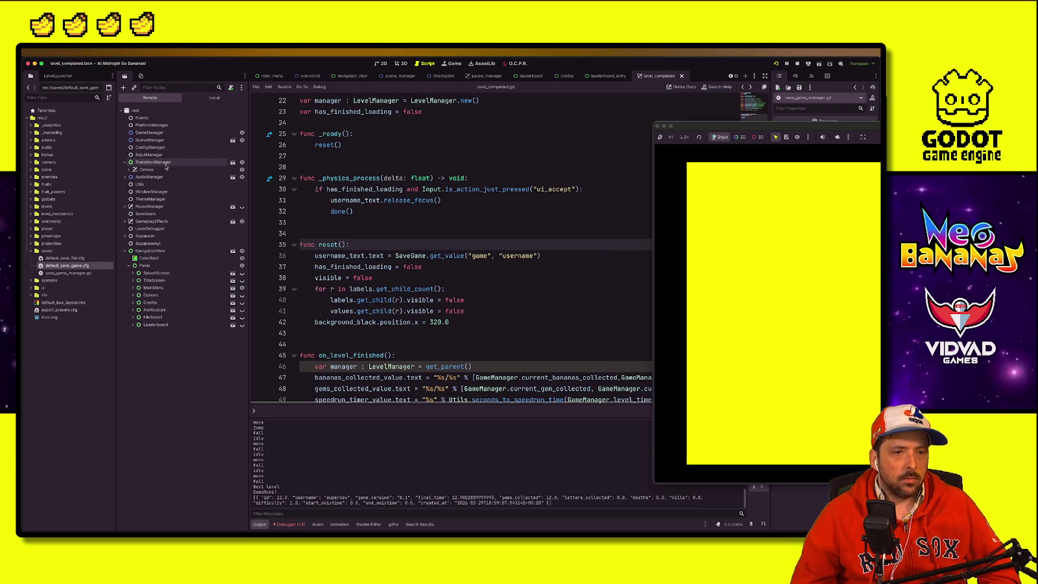
{"action": "left_click", "coordinate": [125, 162]}
{"action": "left_click", "coordinate": [145, 170]}
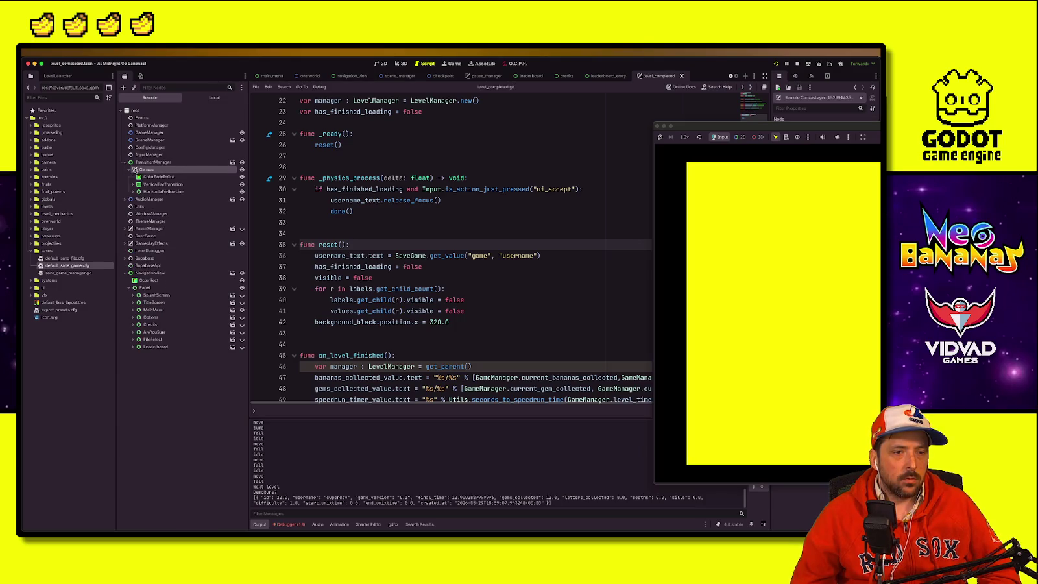
{"action": "left_click", "coordinate": [242, 192]}
{"action": "left_click", "coordinate": [242, 192]}
{"action": "double_click", "coordinate": [146, 192]}
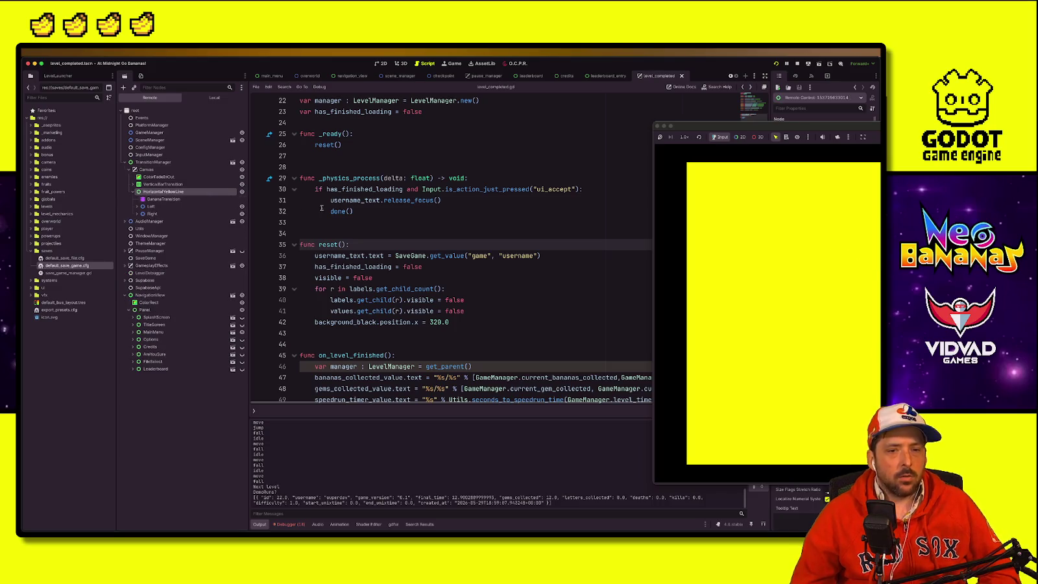
{"action": "left_click", "coordinate": [295, 207]}
Step: Stop the game, review done()'s upload call on line 89, then switch to the browser
{"action": "left_click", "coordinate": [797, 64]}
{"action": "left_click", "coordinate": [494, 295]}
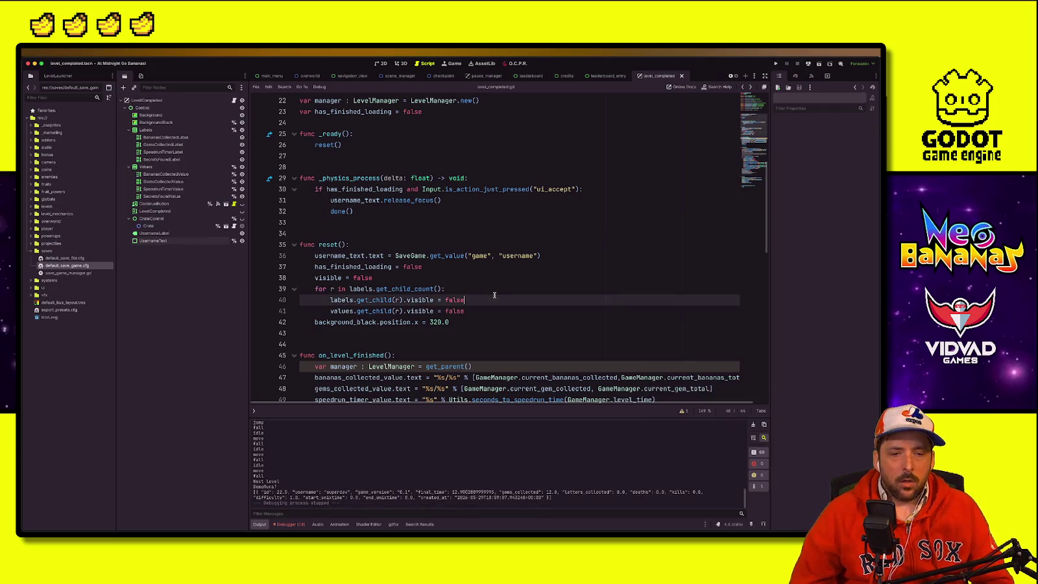
{"action": "left_click", "coordinate": [486, 322]}
{"action": "scroll", "coordinate": [483, 340], "scroll_direction": "down", "scroll_amount": 10}
{"action": "scroll", "coordinate": [483, 341], "scroll_direction": "down", "scroll_amount": 3}
{"action": "left_click", "coordinate": [408, 336]}
{"action": "scroll", "coordinate": [408, 336], "scroll_direction": "down", "scroll_amount": 3}
{"action": "left_click", "coordinate": [407, 338]}
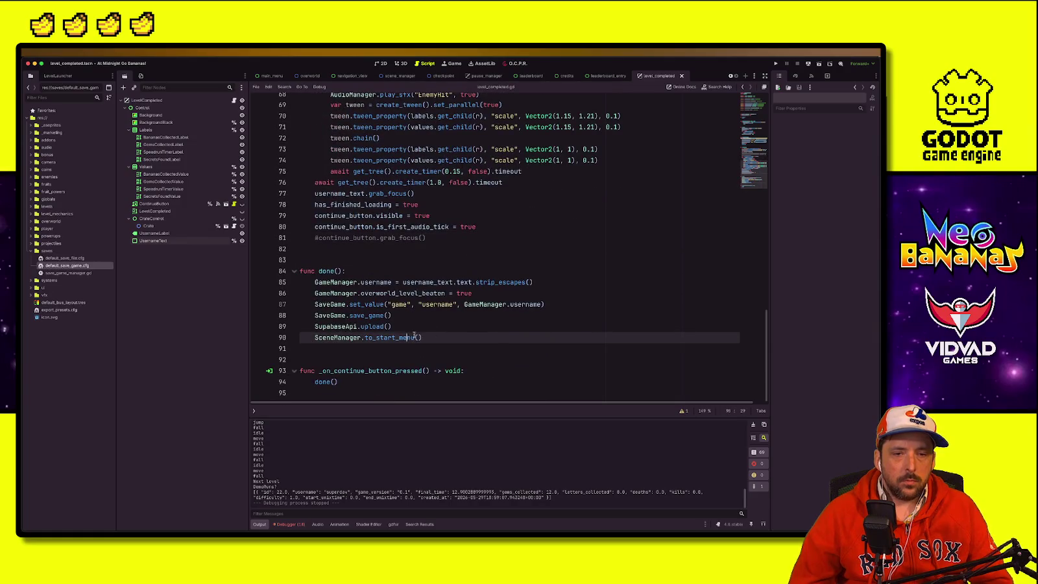
{"action": "left_click", "coordinate": [437, 325]}
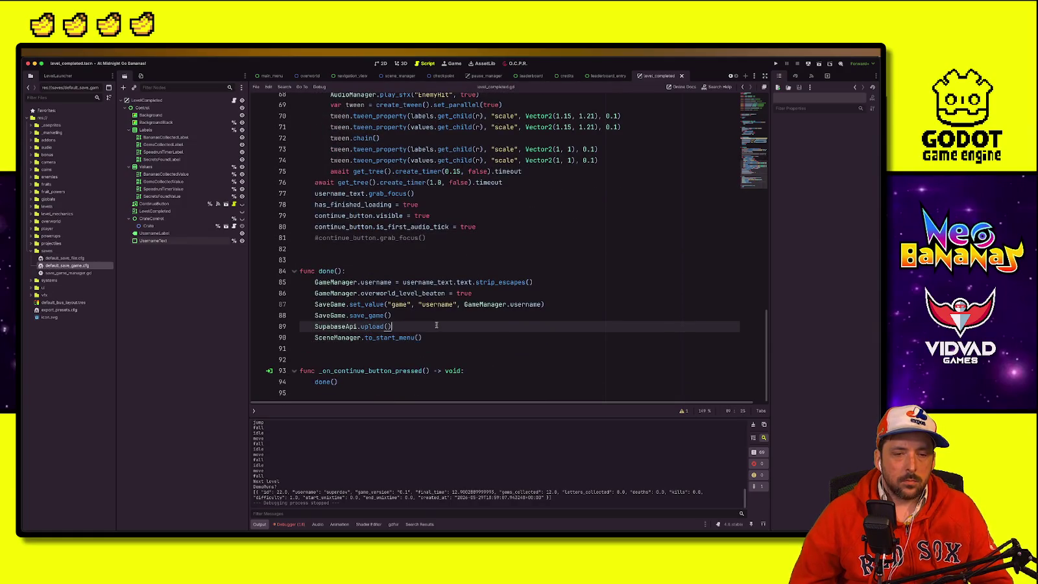
{"action": "left_click", "coordinate": [412, 339]}
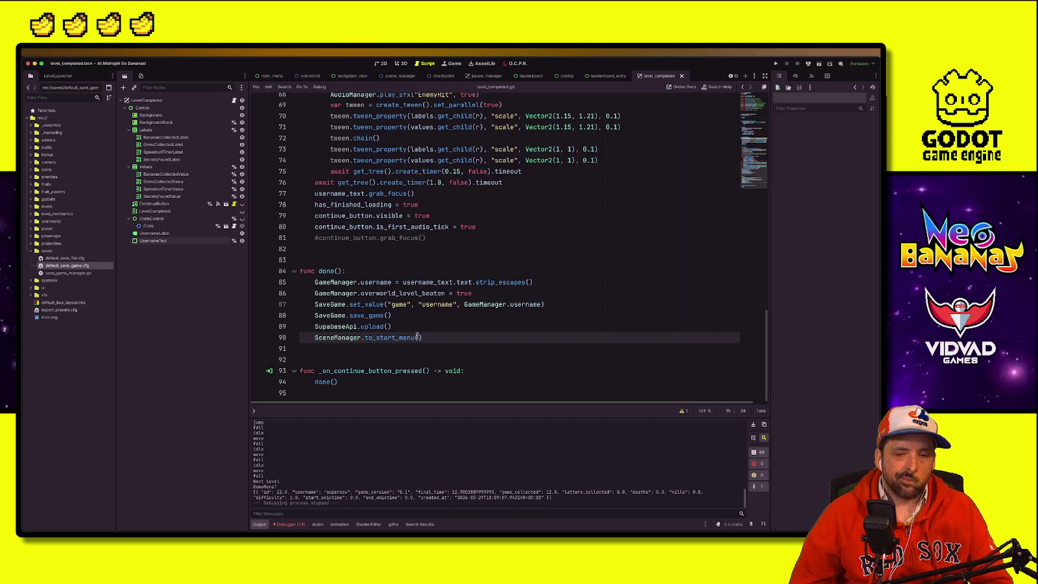
{"action": "left_click", "coordinate": [430, 326]}
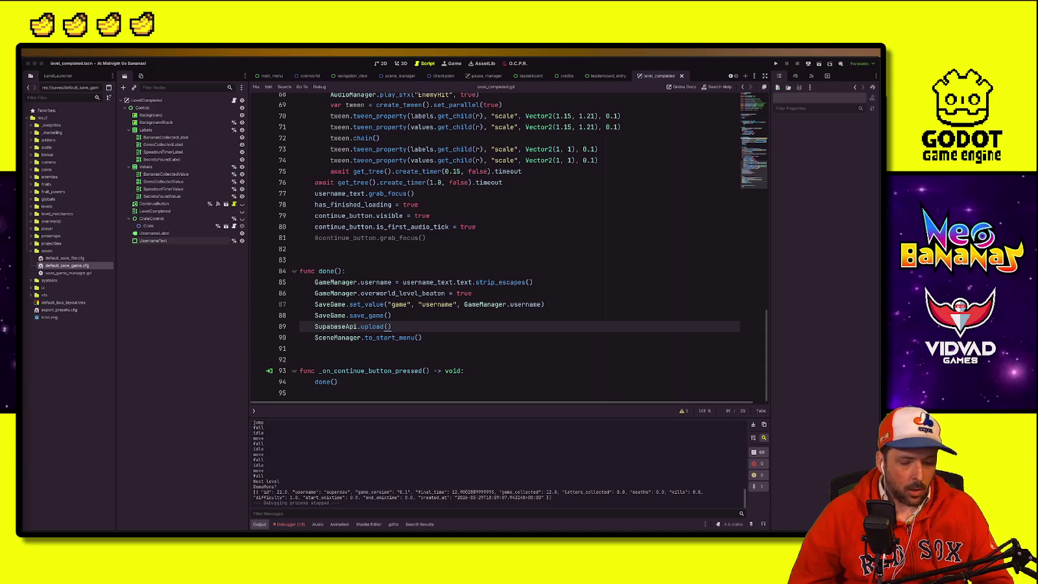
{"action": "key", "text": "super+Tab"}
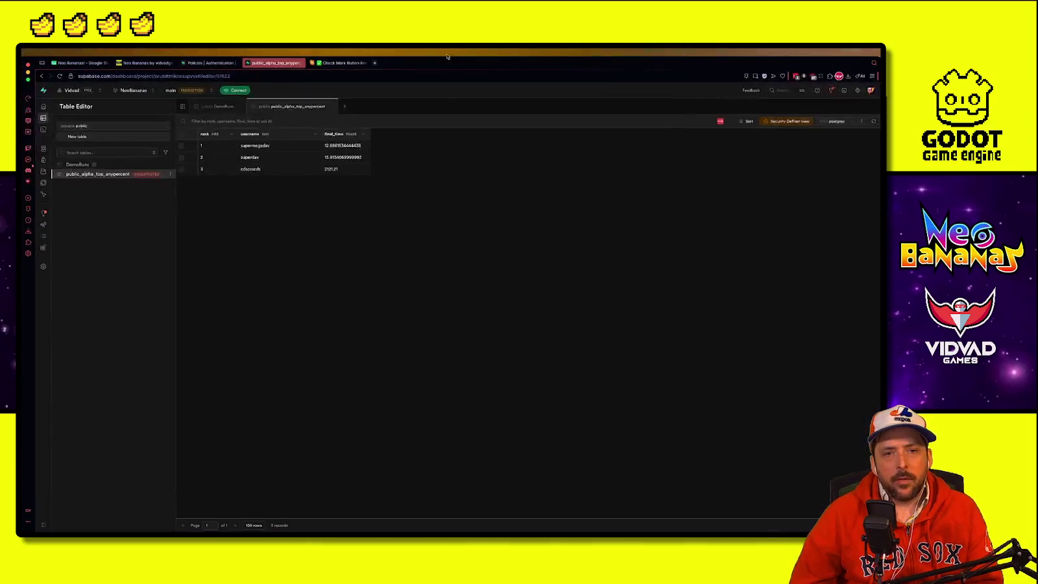
Step: Open the Goliath Depot Steam store page, pause its trailer, and show all windows
{"action": "left_click", "coordinate": [375, 63]}
{"action": "type", "text": "goliath"}
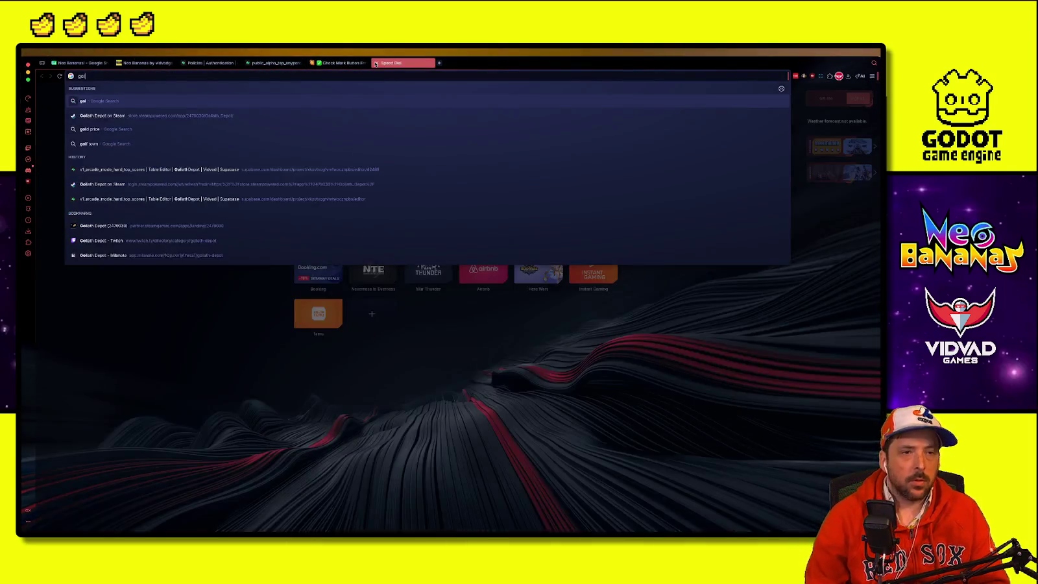
{"action": "key", "text": "Down"}
{"action": "key", "text": "Return"}
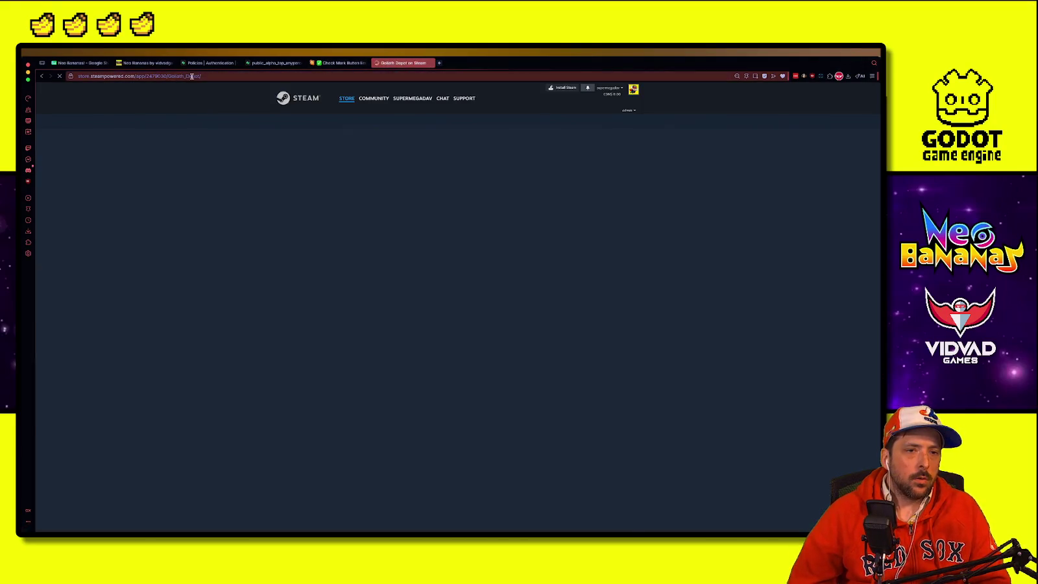
{"action": "left_click", "coordinate": [170, 76]}
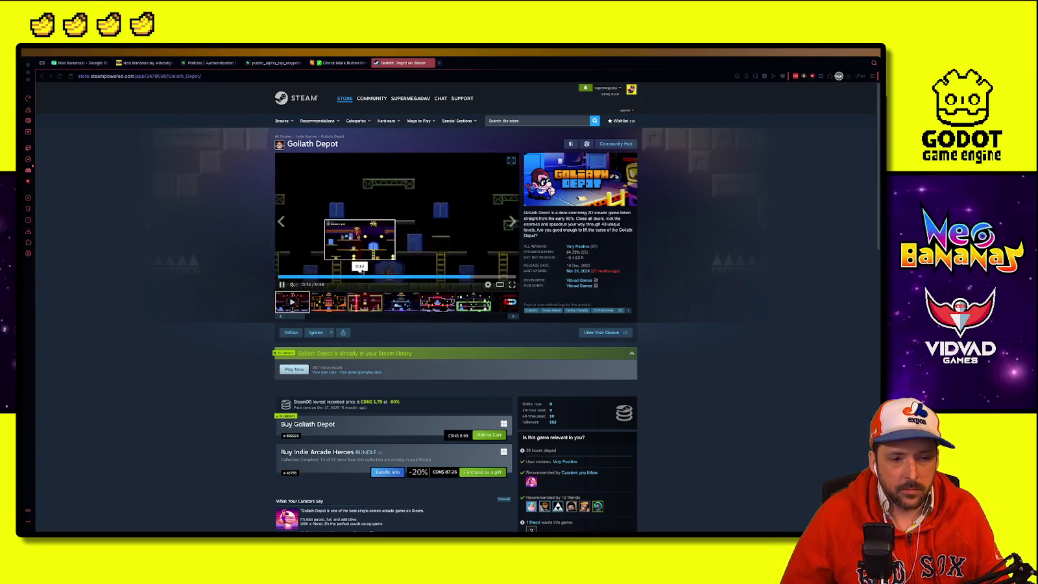
{"action": "left_click", "coordinate": [282, 285]}
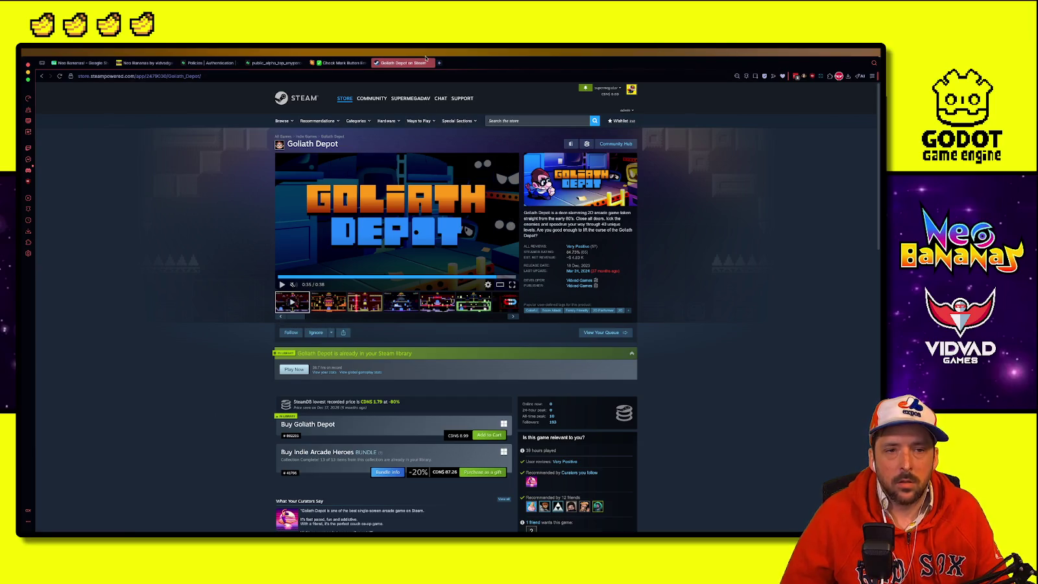
{"action": "key", "text": "super+Down"}
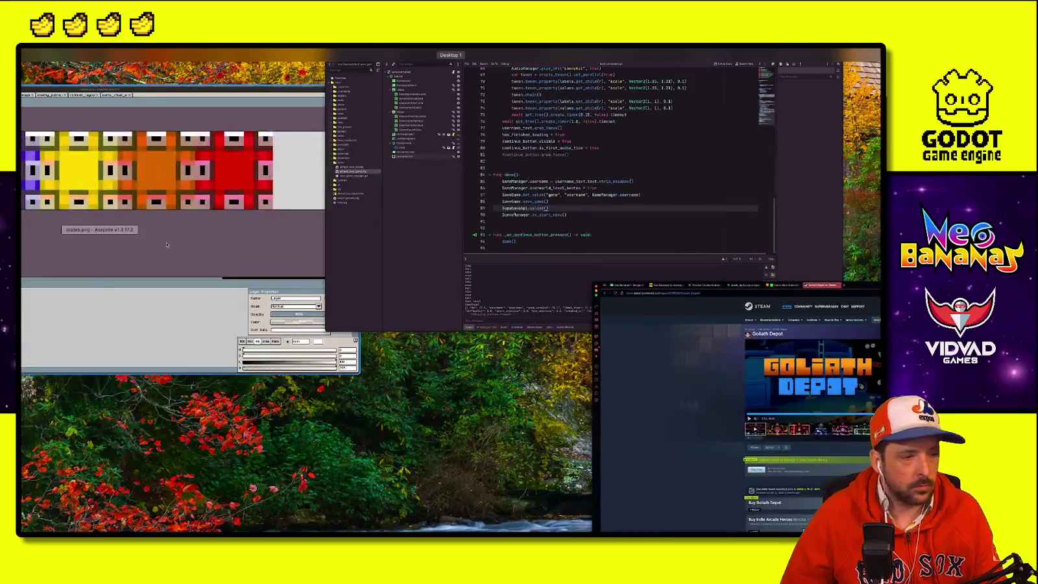
Step: Back in Godot, review level_completed.gd from done() up through _ready and _physics_process
{"action": "left_click", "coordinate": [616, 188]}
{"action": "left_click", "coordinate": [541, 333]}
{"action": "left_click", "coordinate": [550, 331]}
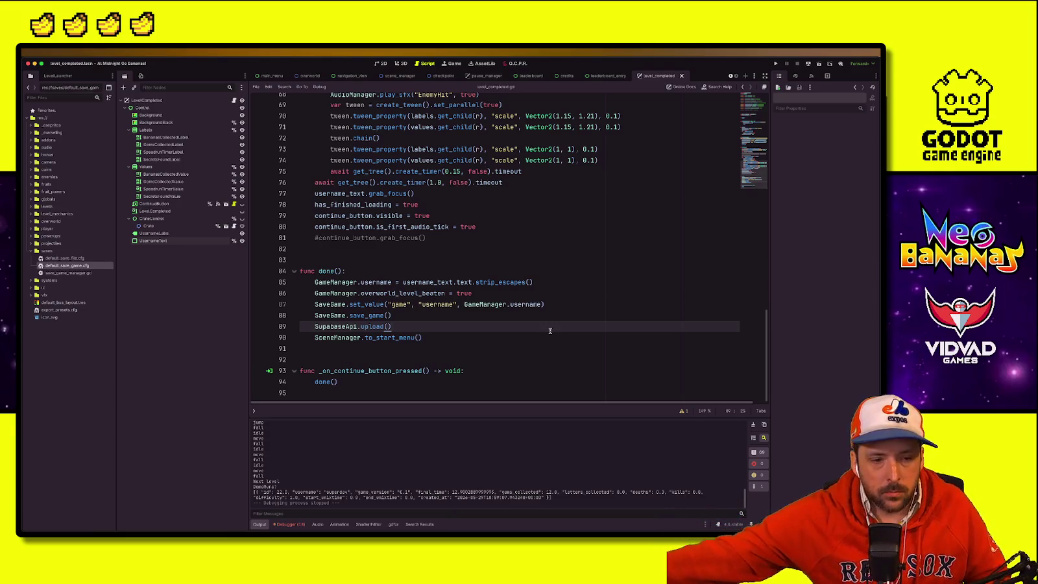
{"action": "left_click", "coordinate": [526, 272]}
{"action": "left_click", "coordinate": [486, 264]}
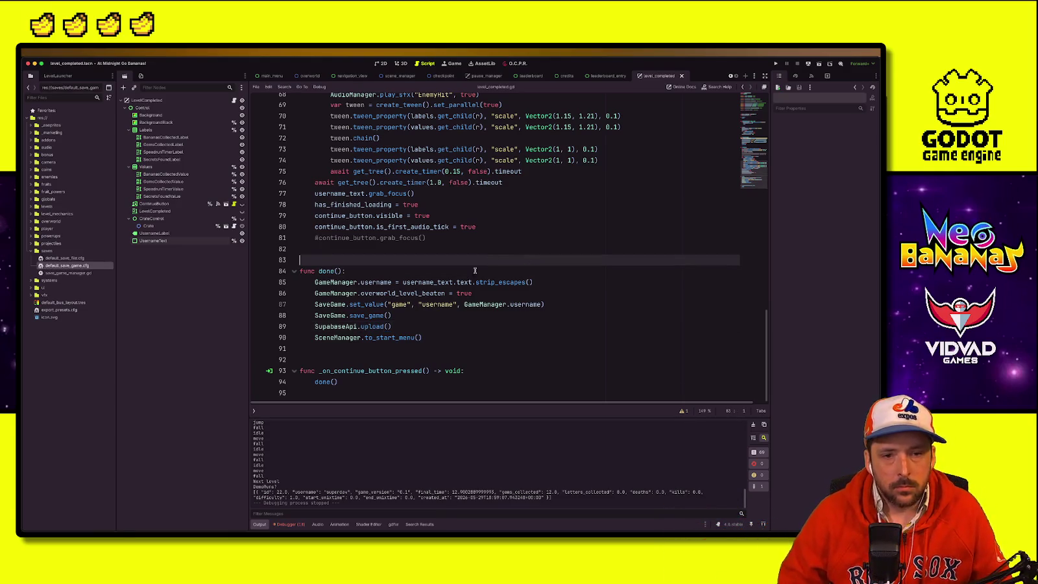
{"action": "scroll", "coordinate": [519, 253], "scroll_direction": "up", "scroll_amount": 4}
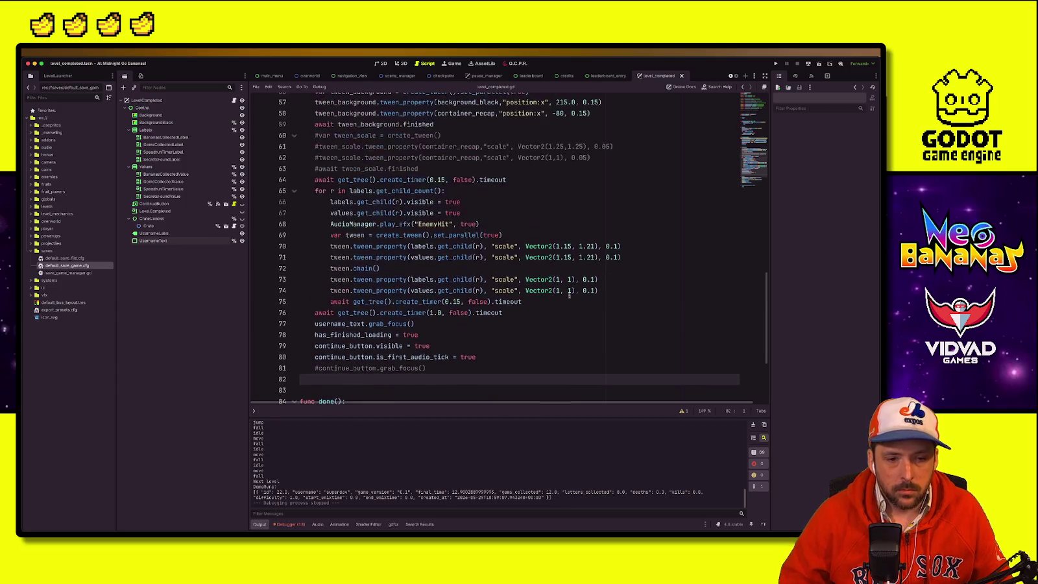
{"action": "left_click", "coordinate": [634, 267]}
{"action": "scroll", "coordinate": [714, 162], "scroll_direction": "up", "scroll_amount": 12}
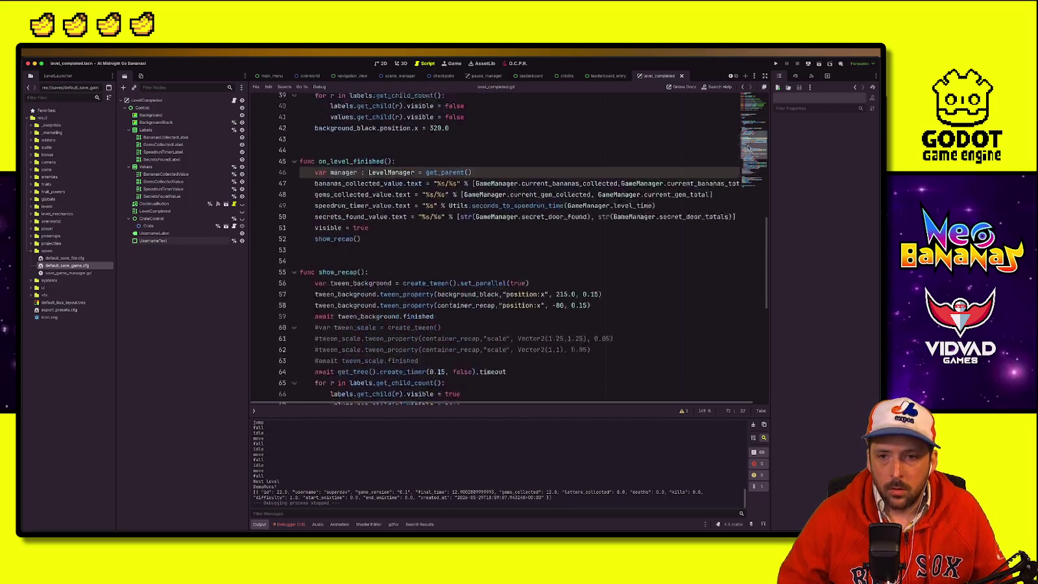
{"action": "left_click", "coordinate": [698, 141]}
{"action": "left_click", "coordinate": [640, 189]}
{"action": "left_click", "coordinate": [577, 264]}
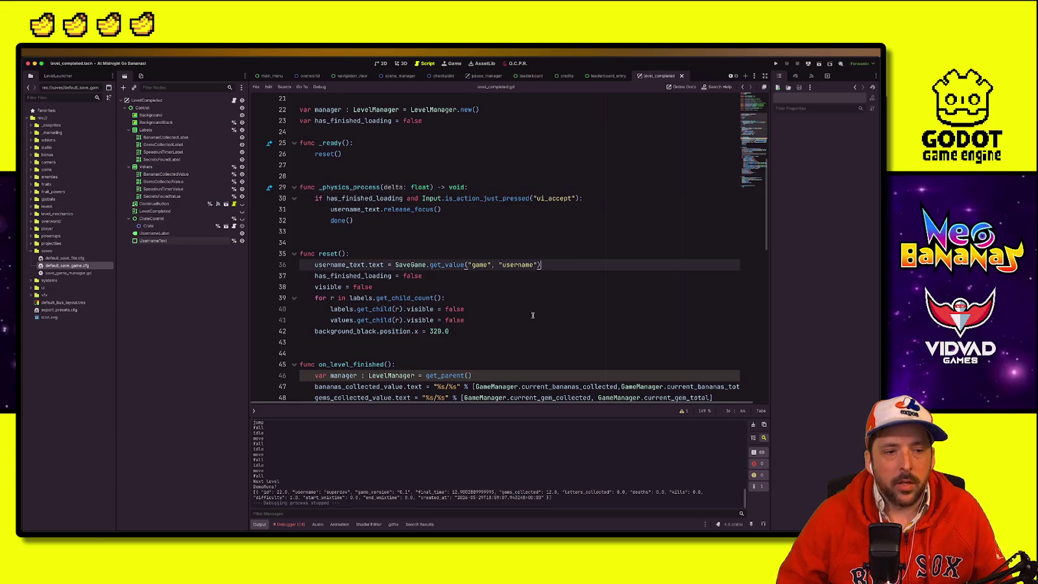
Step: Review the to_start_menu and SaveGame.set_value lines, then Quick Open search 'Traisition'
{"action": "scroll", "coordinate": [519, 279], "scroll_direction": "down", "scroll_amount": 8}
{"action": "scroll", "coordinate": [451, 296], "scroll_direction": "down", "scroll_amount": 8}
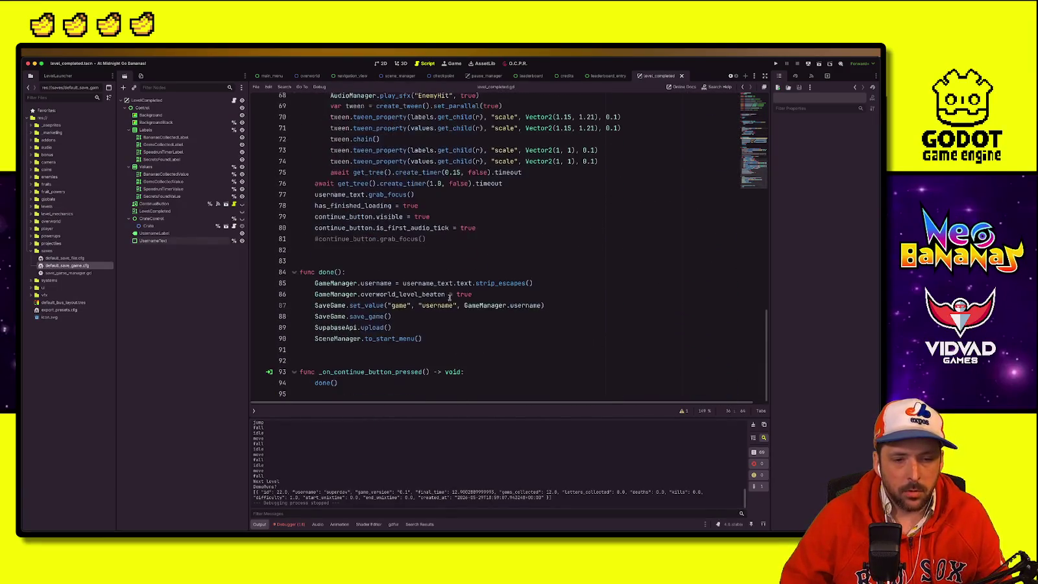
{"action": "left_click", "coordinate": [386, 338]}
{"action": "left_click", "coordinate": [435, 337]}
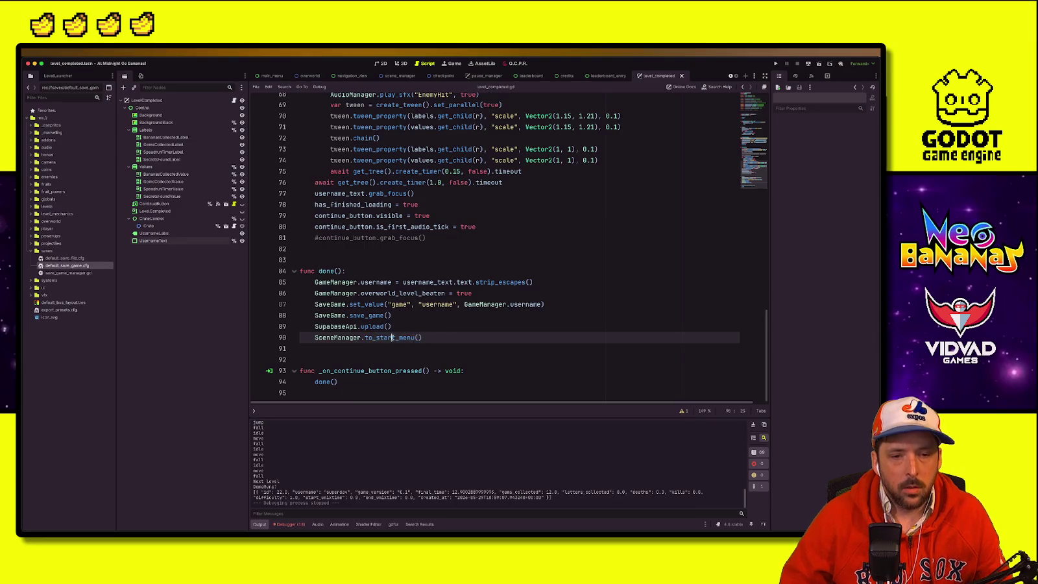
{"action": "left_click", "coordinate": [467, 303]}
{"action": "scroll", "coordinate": [467, 328], "scroll_direction": "up", "scroll_amount": 4}
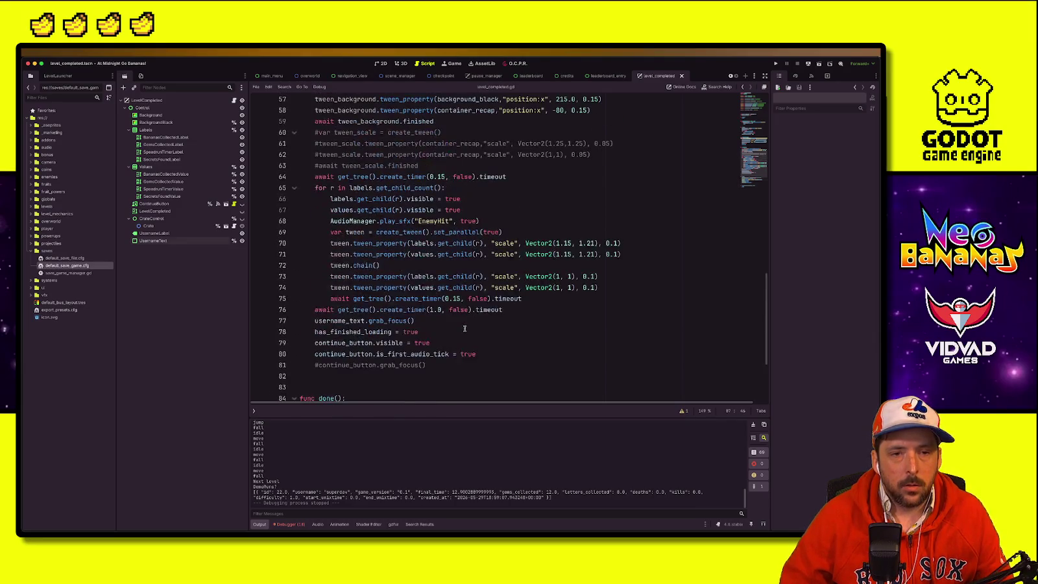
{"action": "scroll", "coordinate": [465, 330], "scroll_direction": "down", "scroll_amount": 4}
{"action": "left_click", "coordinate": [448, 336]}
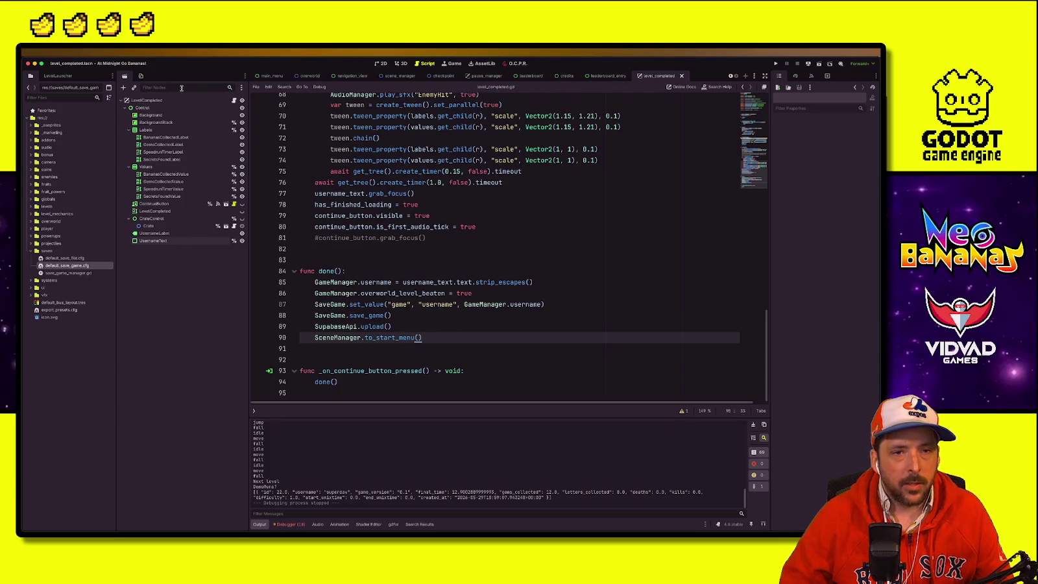
{"action": "key", "text": "alt+shift+o"}
{"action": "type", "text": "Traisition"}
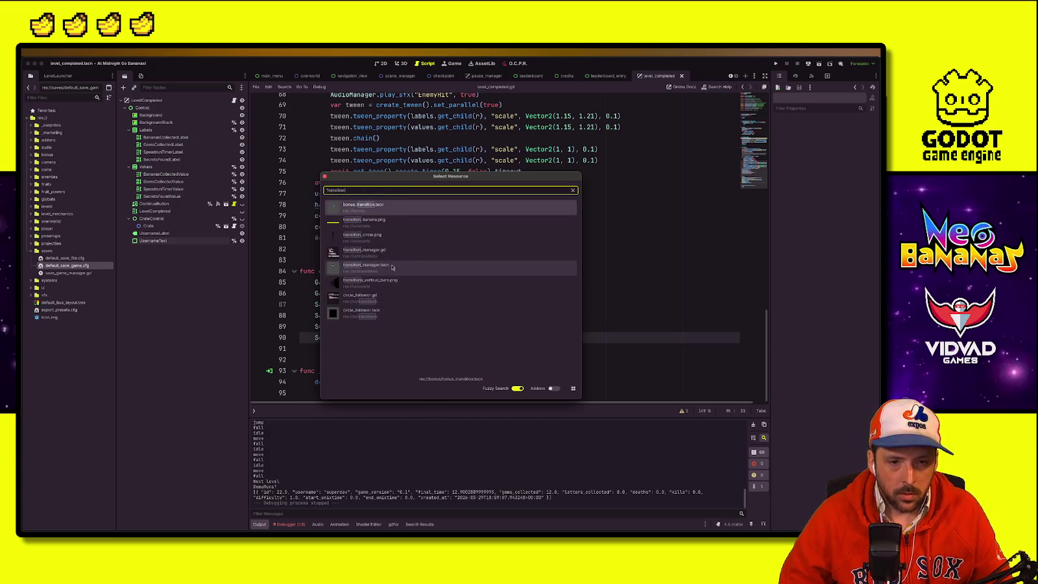
Step: Open transition_manager.tscn and inspect the VerticalBarTransition and ColorFadeInOut nodes and vertical_bars calls
{"action": "double_click", "coordinate": [392, 268]}
{"action": "left_click", "coordinate": [437, 267]}
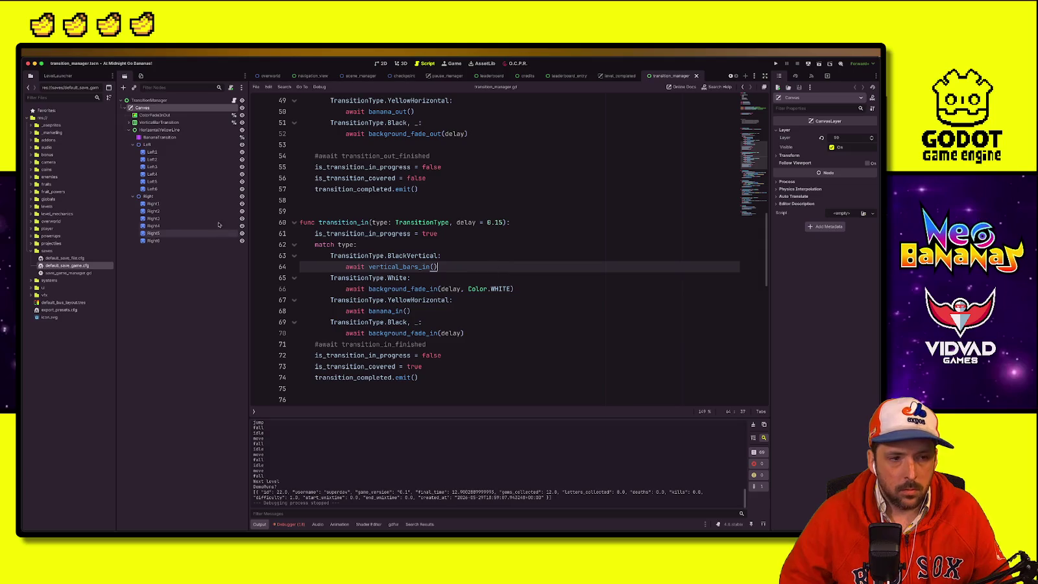
{"action": "left_click", "coordinate": [178, 123]}
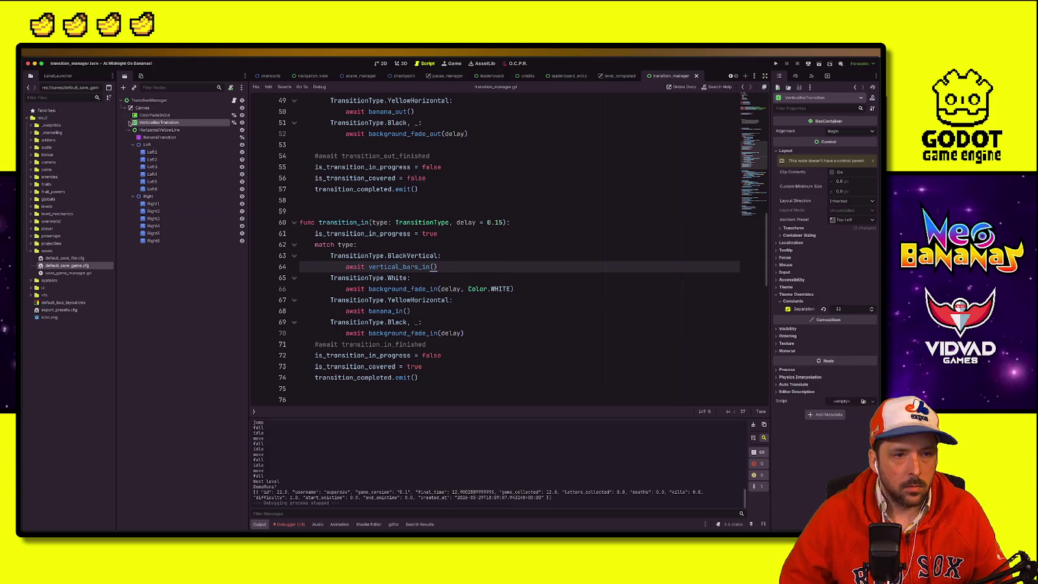
{"action": "left_click", "coordinate": [150, 115]}
{"action": "scroll", "coordinate": [410, 318], "scroll_direction": "up", "scroll_amount": 4}
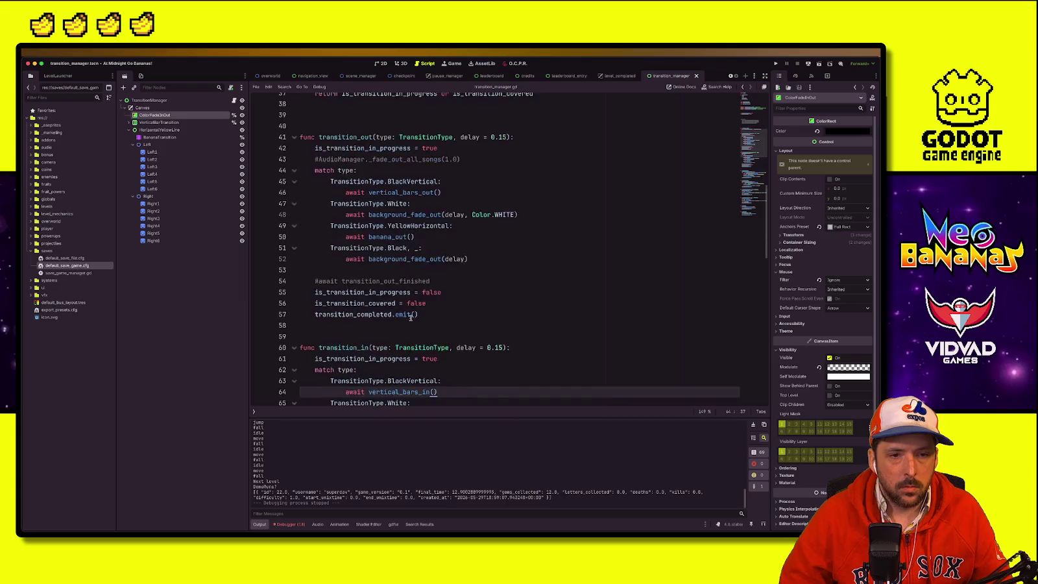
{"action": "scroll", "coordinate": [410, 317], "scroll_direction": "up", "scroll_amount": 10}
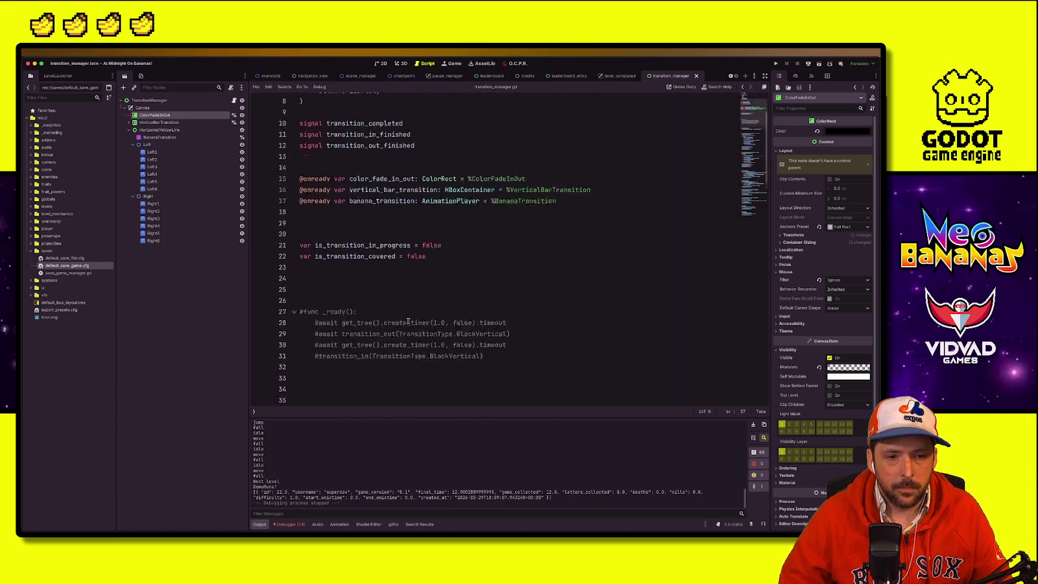
{"action": "scroll", "coordinate": [408, 321], "scroll_direction": "down", "scroll_amount": 8}
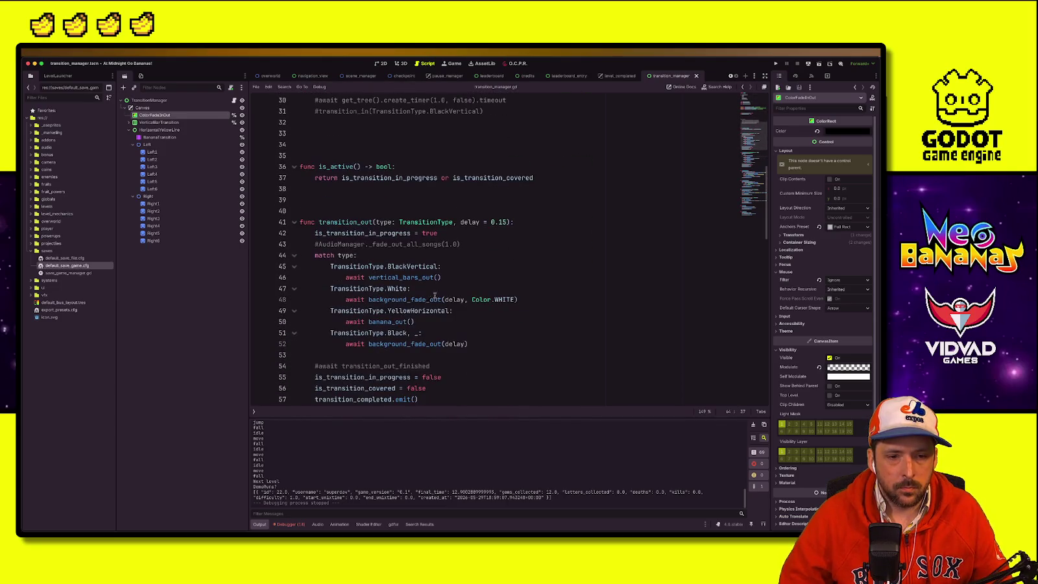
{"action": "left_click", "coordinate": [423, 278]}
{"action": "scroll", "coordinate": [400, 278], "scroll_direction": "down", "scroll_amount": 3}
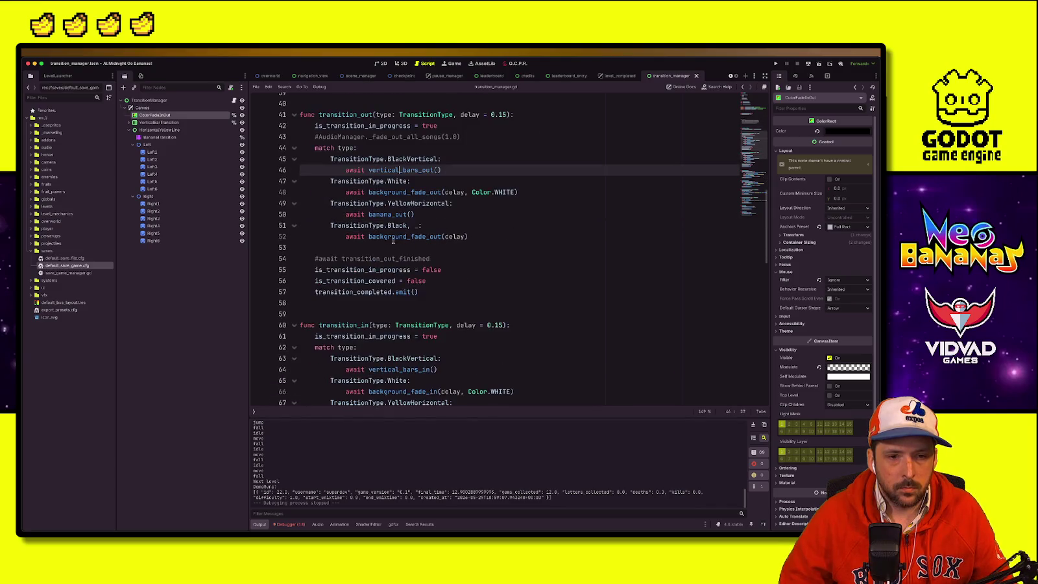
Step: Review the banana_out function and its banana_transition play_backwards call
{"action": "left_click", "coordinate": [395, 216]}
{"action": "left_click", "coordinate": [379, 216], "text": "ctrl"}
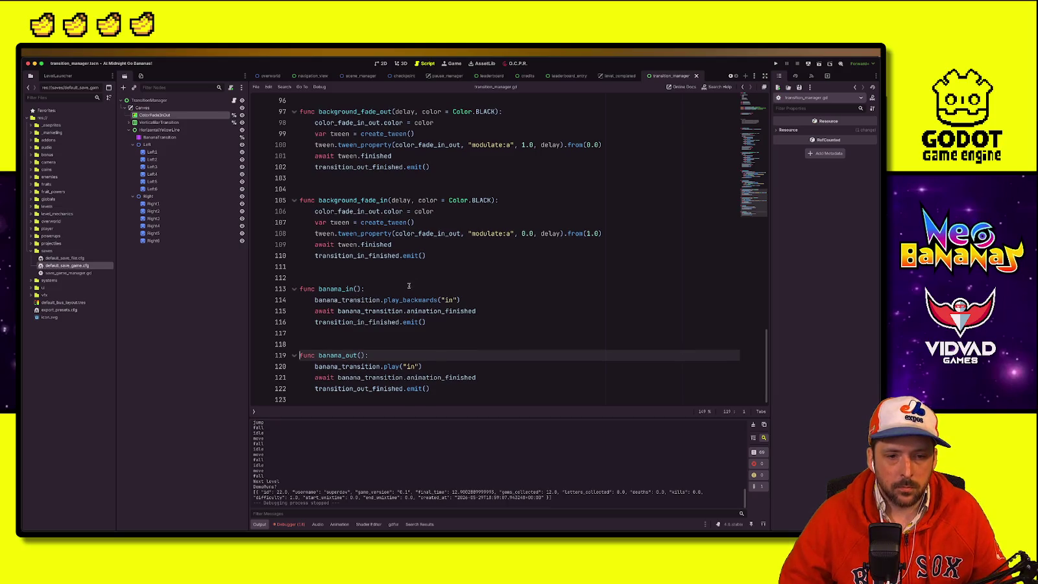
{"action": "left_click", "coordinate": [374, 312]}
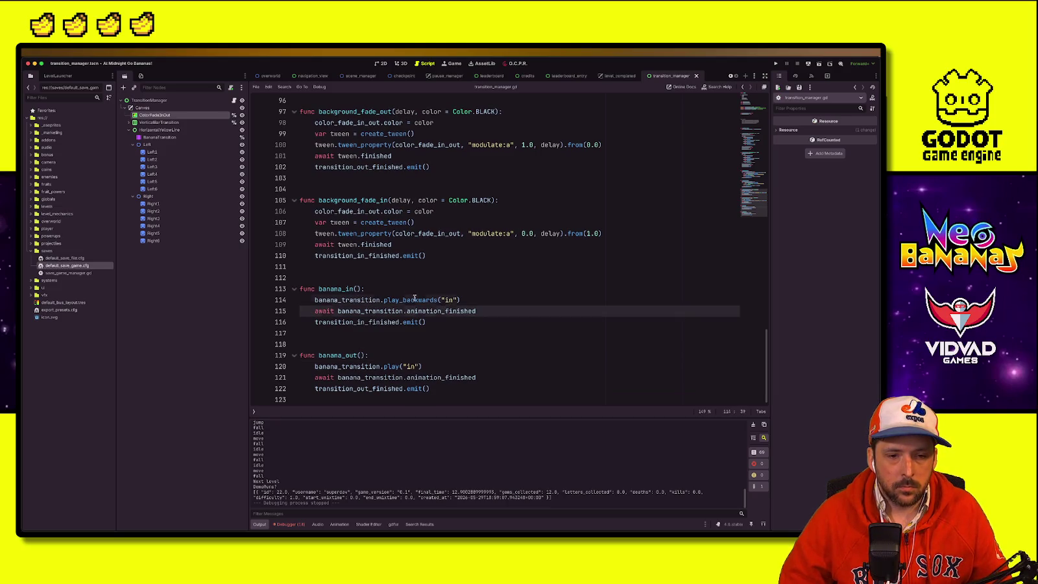
{"action": "left_click", "coordinate": [415, 300]}
{"action": "left_click", "coordinate": [347, 355]}
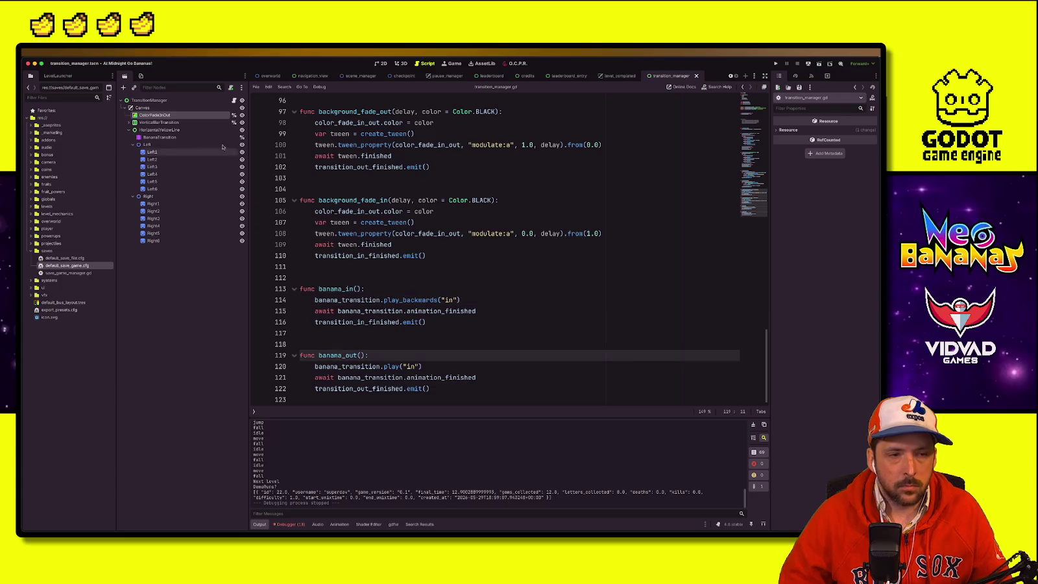
Step: Inspect the BananaTransition node's bars in the 2D view and its animation list
{"action": "left_click", "coordinate": [178, 137]}
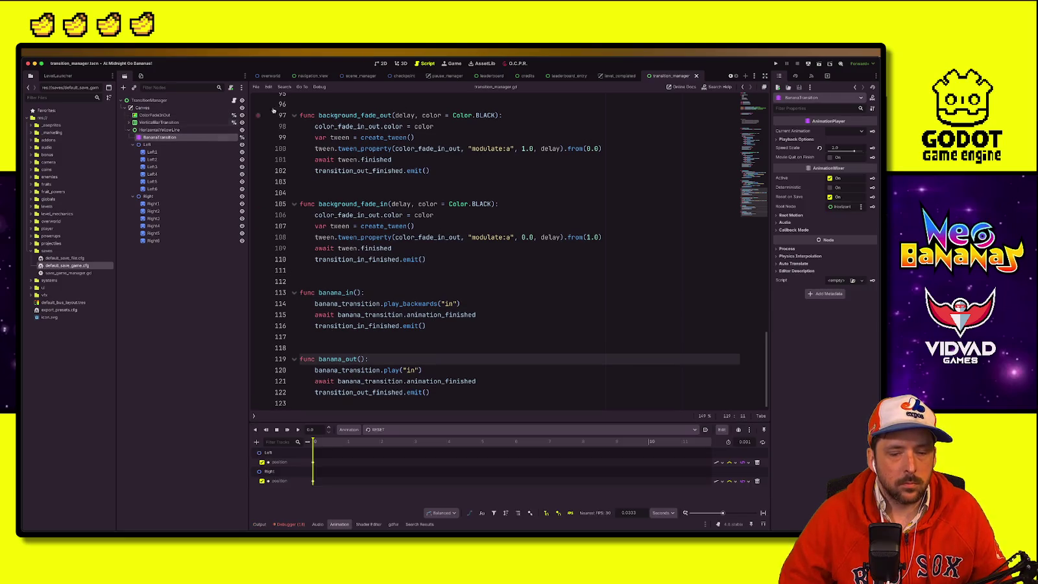
{"action": "left_click", "coordinate": [380, 63]}
{"action": "left_click", "coordinate": [392, 429]}
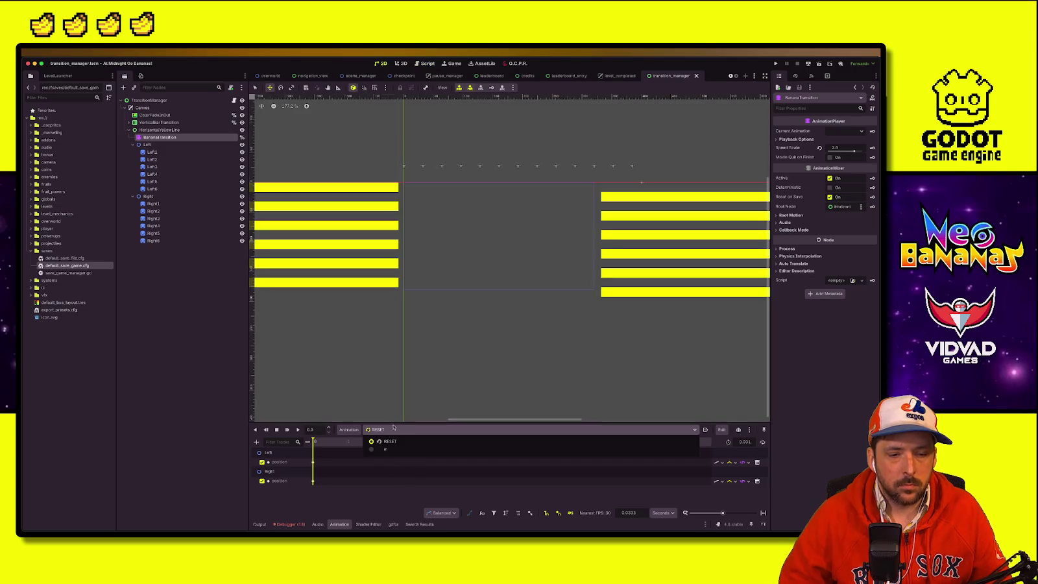
{"action": "left_click", "coordinate": [219, 401]}
{"action": "left_click", "coordinate": [234, 100]}
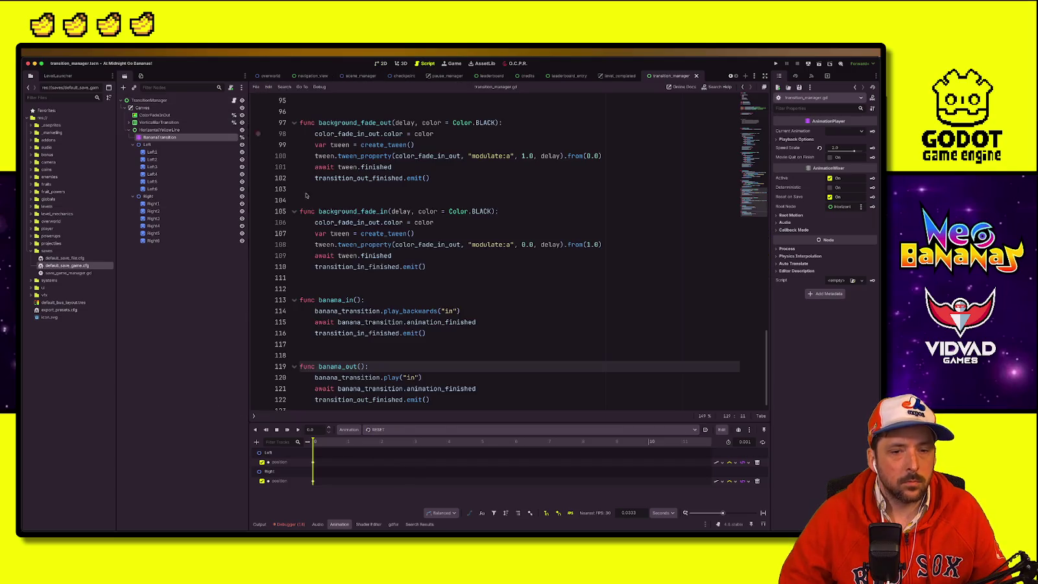
Step: Review banana_in and vertical_bars_out, then return to level_completed.gd after the upload call
{"action": "left_click", "coordinate": [413, 351]}
{"action": "double_click", "coordinate": [338, 299]}
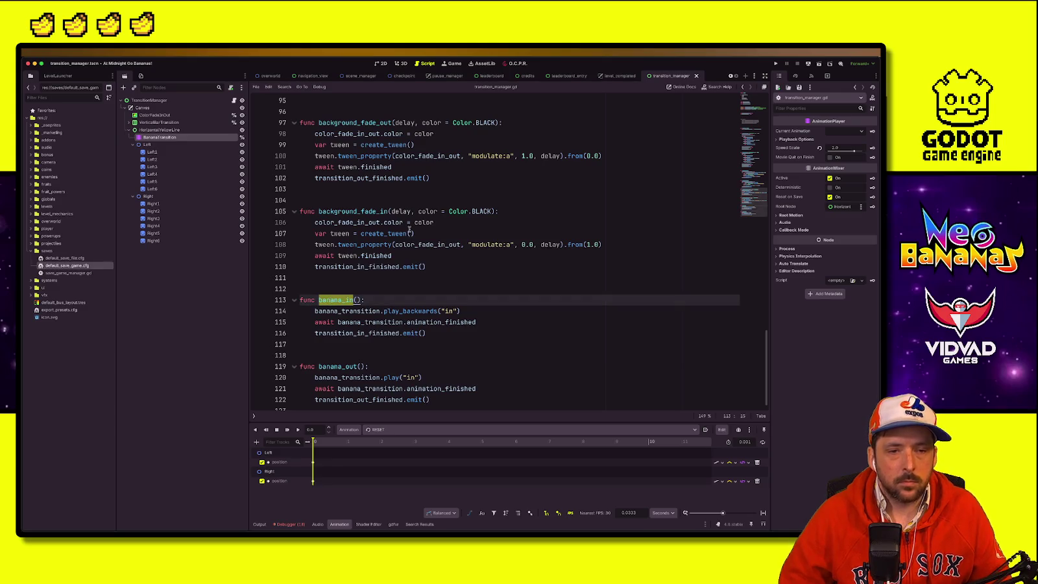
{"action": "double_click", "coordinate": [376, 322]}
{"action": "left_click", "coordinate": [423, 268]}
{"action": "scroll", "coordinate": [422, 276], "scroll_direction": "up", "scroll_amount": 6}
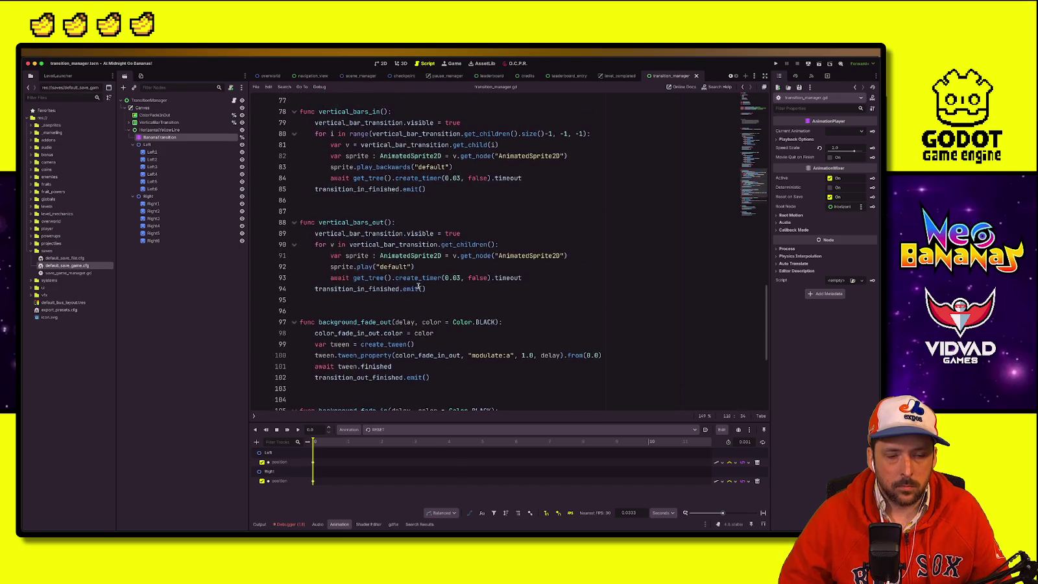
{"action": "left_click", "coordinate": [437, 228]}
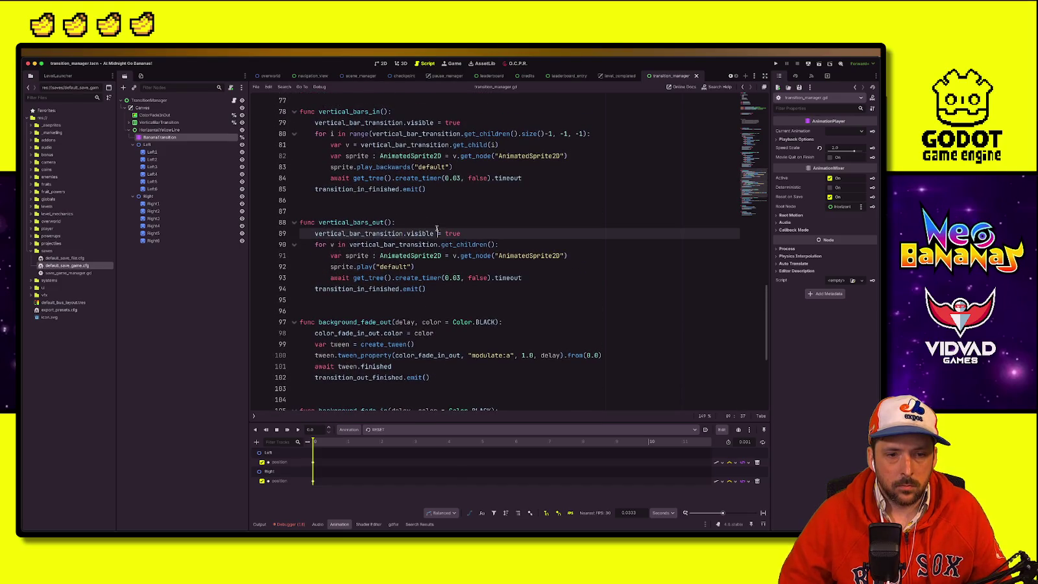
{"action": "left_click", "coordinate": [437, 218]}
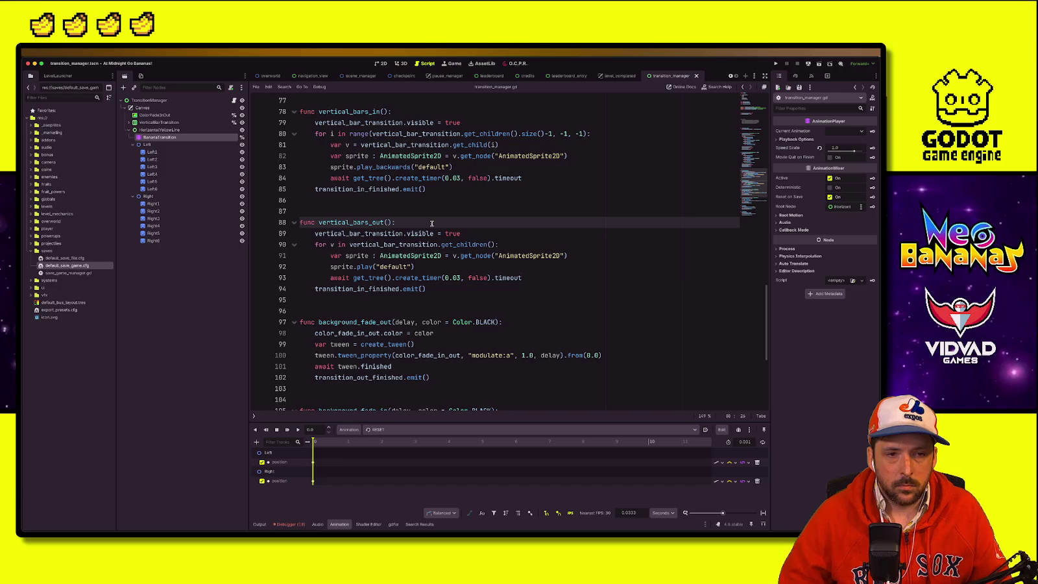
{"action": "left_click", "coordinate": [618, 75]}
{"action": "left_click", "coordinate": [418, 332]}
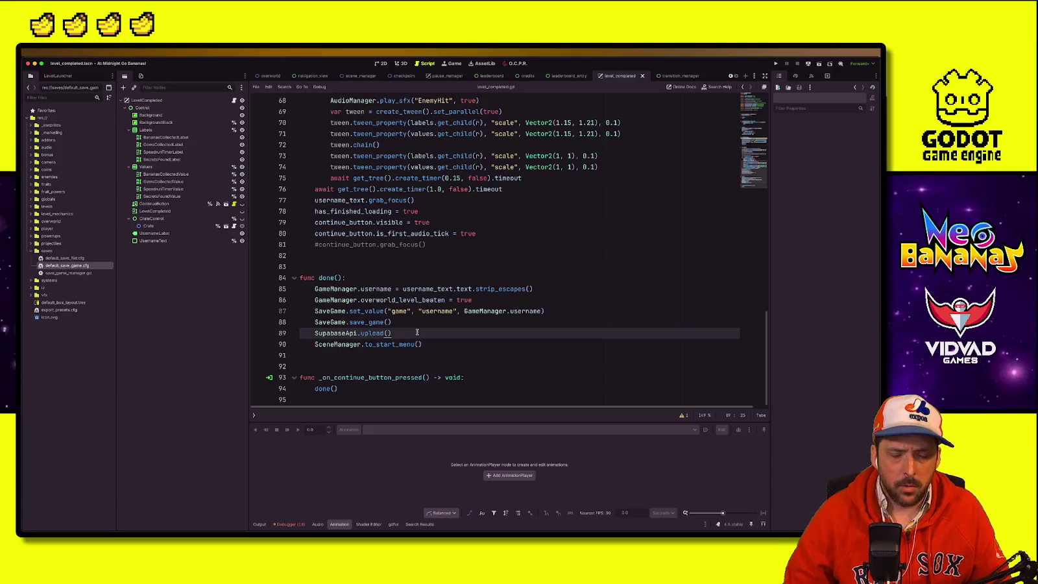
Step: Add TransitionManager.banana_transition.play("RESET") after the upload call, then relaunch the game
{"action": "key", "text": "Return"}
{"action": "type", "text": "TransitionMa"}
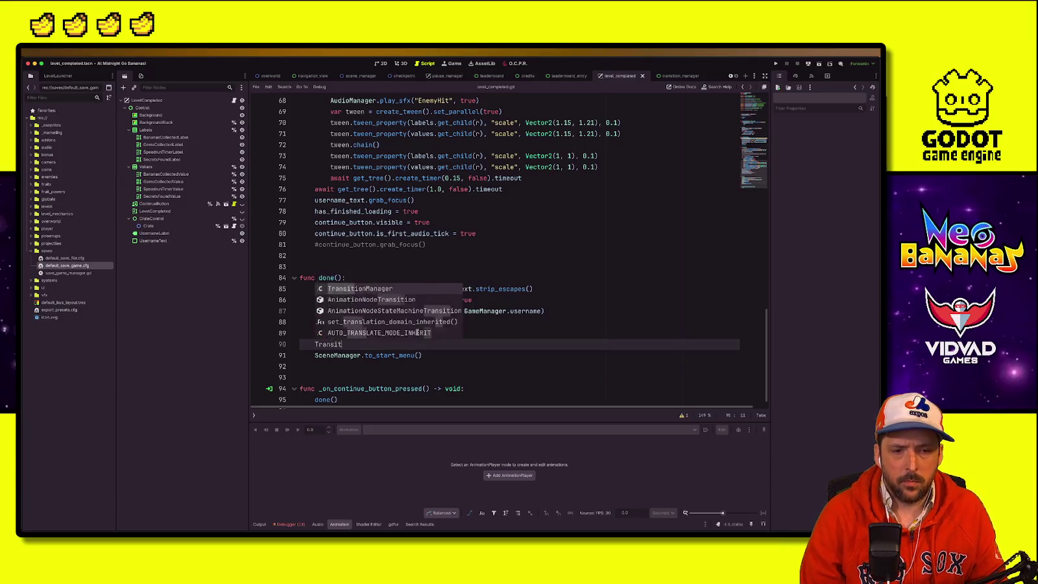
{"action": "key", "text": "Return"}
{"action": "type", "text": "."}
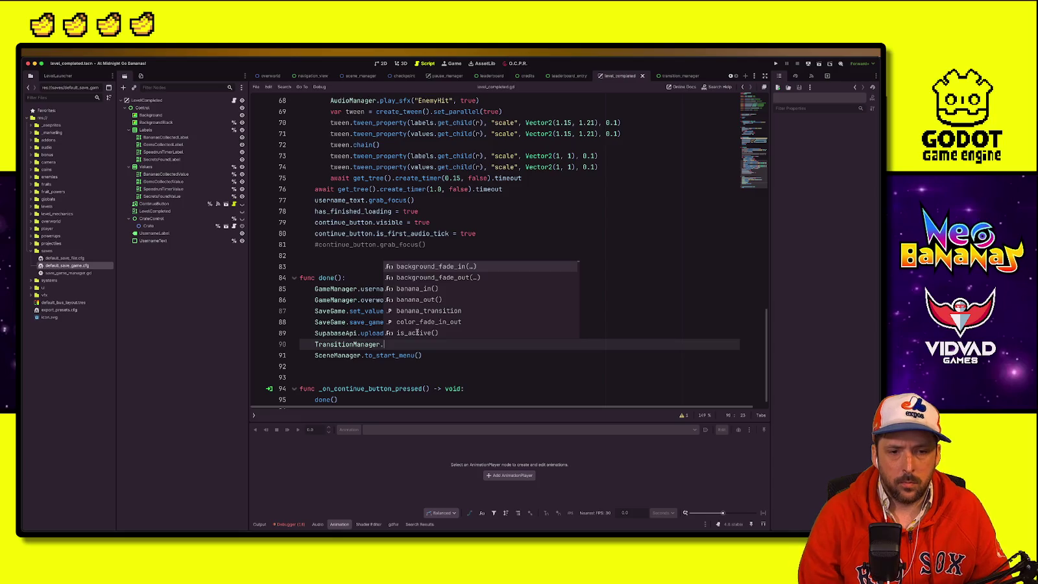
{"action": "type", "text": "ban"}
{"action": "key", "text": "Down"}
{"action": "key", "text": "Down"}
{"action": "key", "text": "Return"}
{"action": "type", "text": "."}
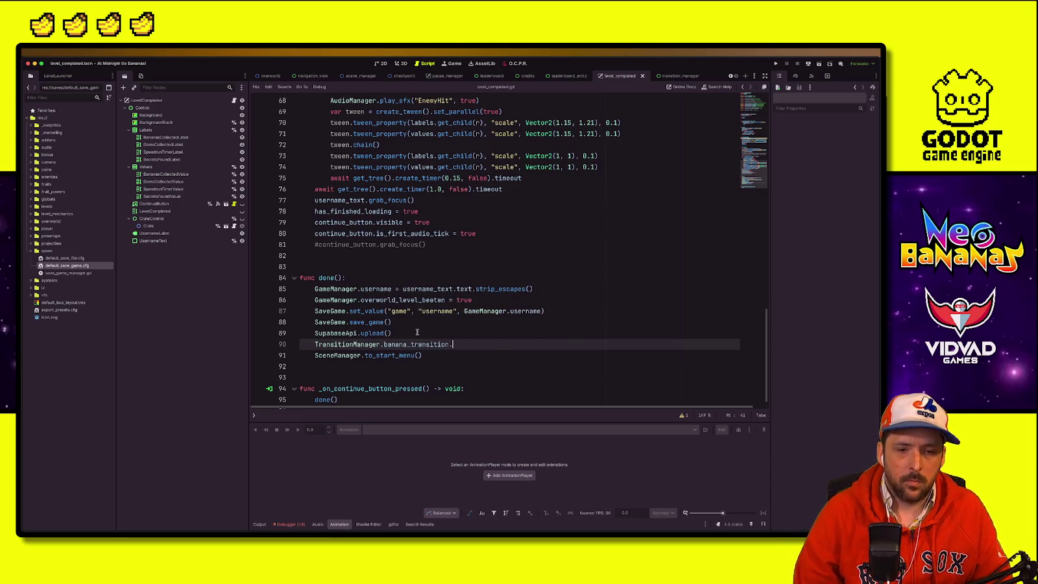
{"action": "type", "text": "pl"}
{"action": "key", "text": "Return"}
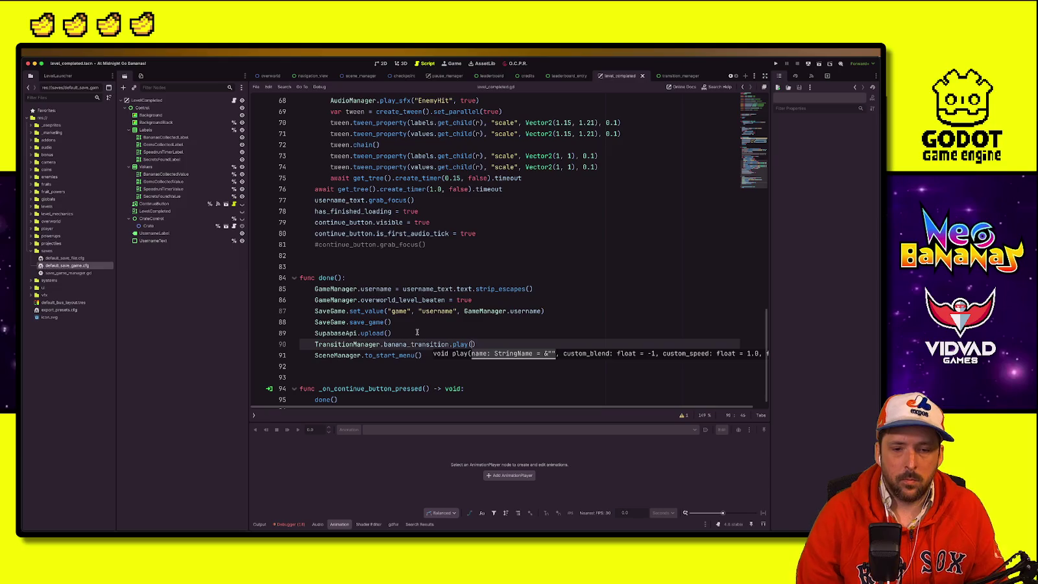
{"action": "type", "text": "SET"}
{"action": "left_click", "coordinate": [487, 300]}
{"action": "left_click", "coordinate": [775, 63]}
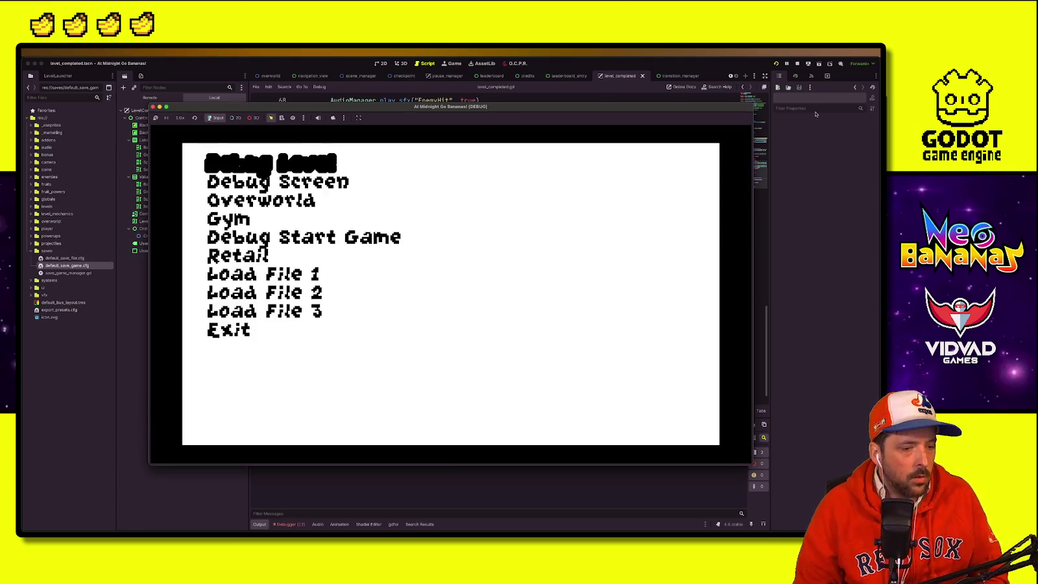
{"action": "key", "text": "Return"}
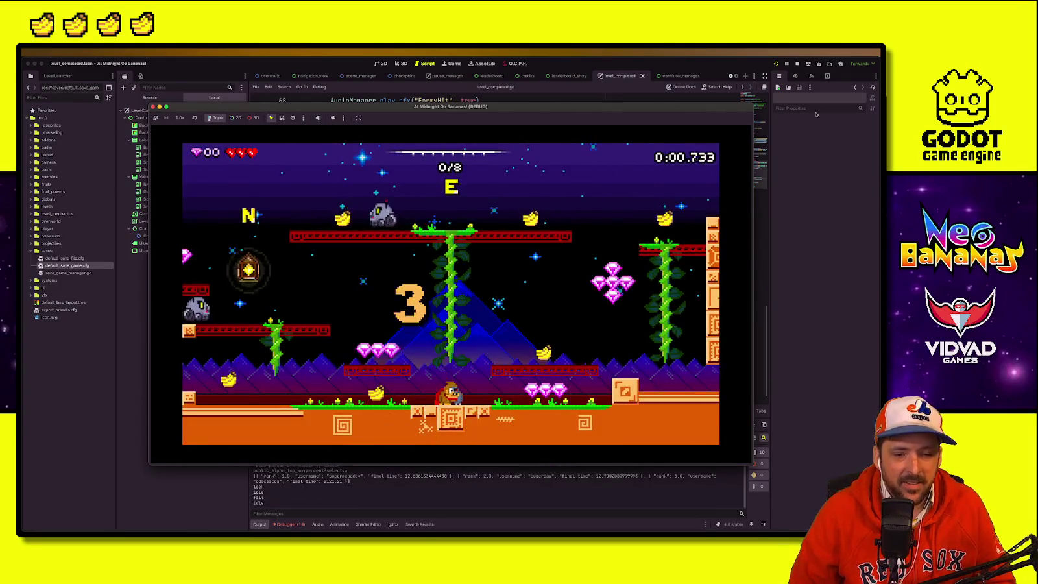
{"action": "key", "text": "Left"}
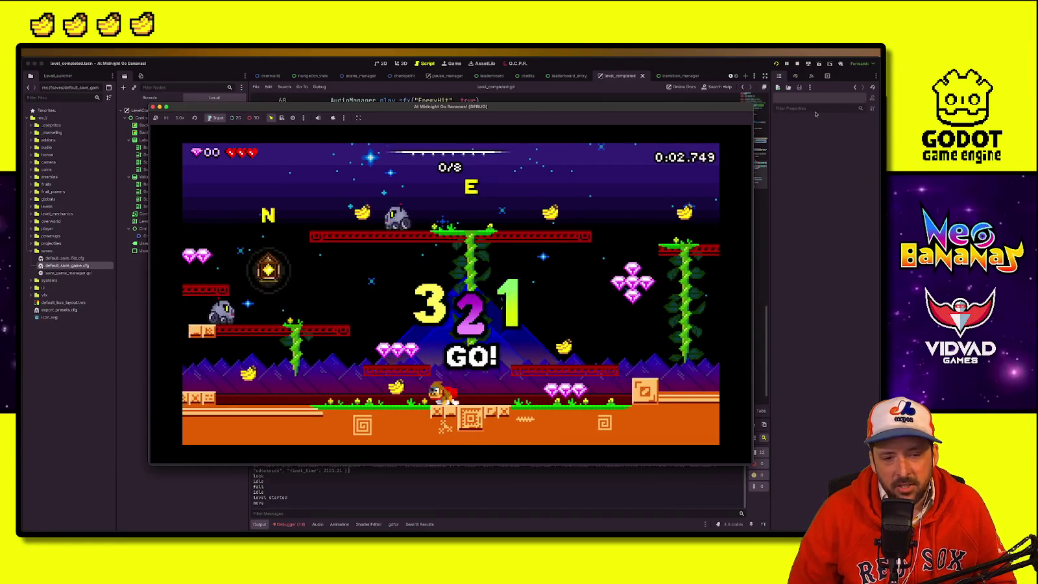
{"action": "key", "text": "space"}
{"action": "key", "text": "Left"}
{"action": "key", "text": "space"}
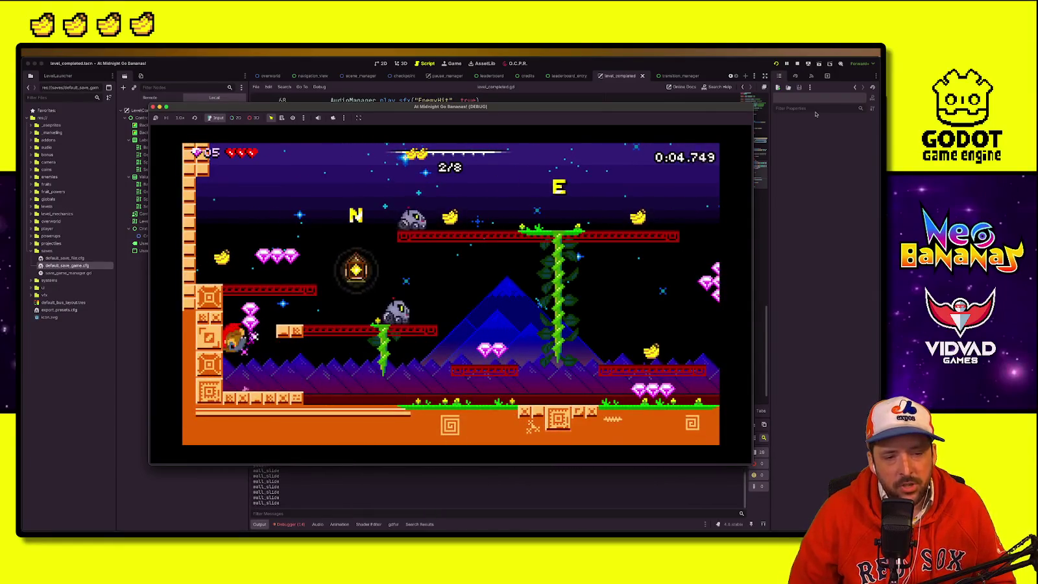
{"action": "key", "text": "space"}
{"action": "key", "text": "Right"}
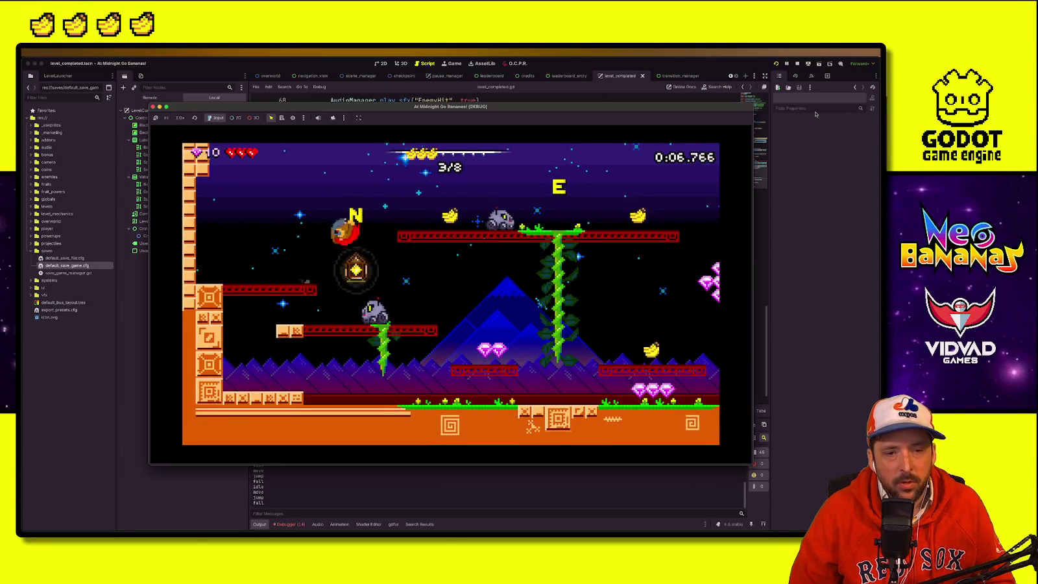
{"action": "key", "text": "Right"}
{"action": "key", "text": "space"}
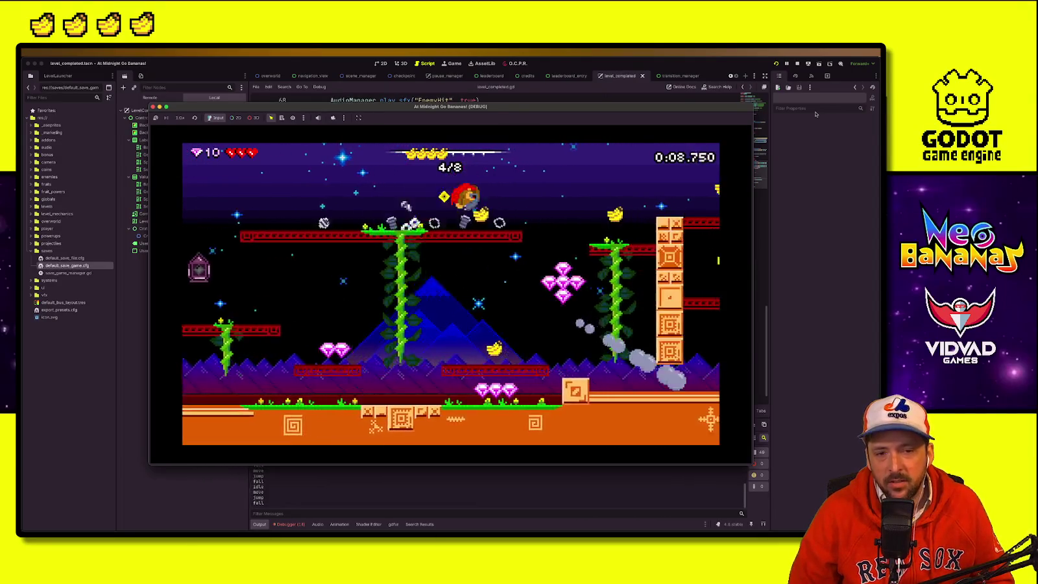
{"action": "key", "text": "Right"}
{"action": "key", "text": "space"}
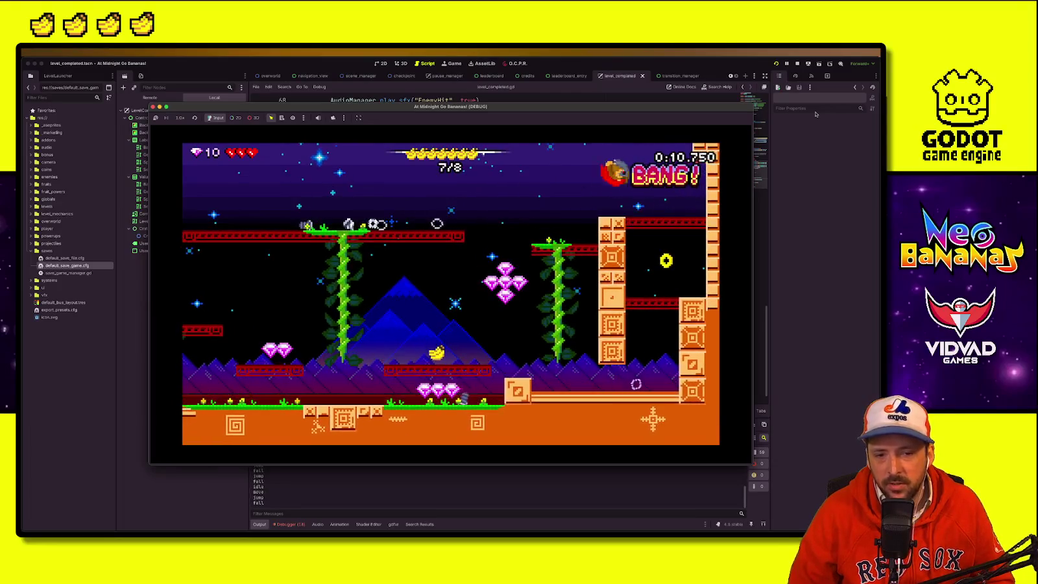
{"action": "key", "text": "Left"}
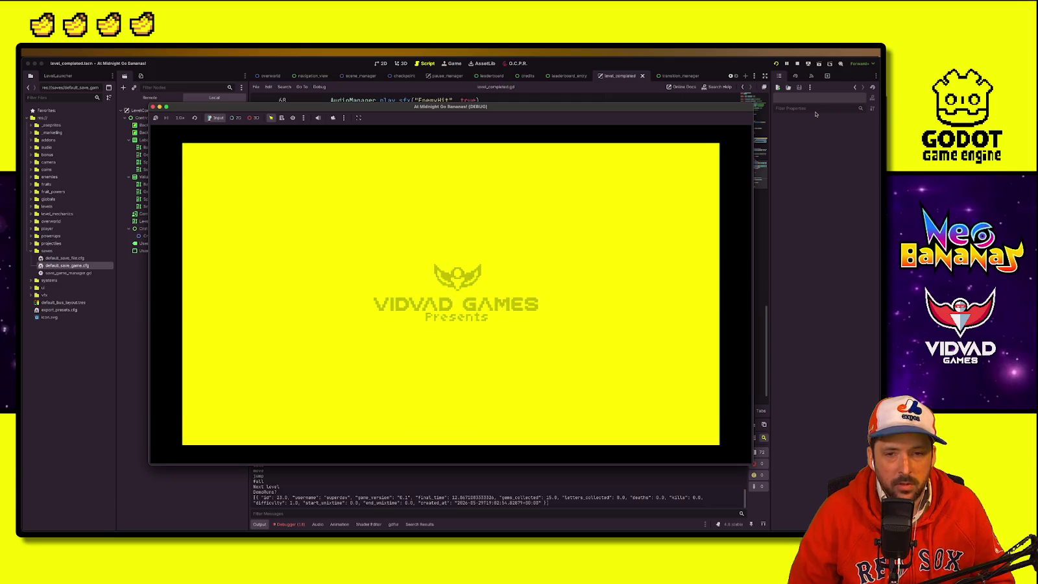
{"action": "key", "text": "Return"}
{"action": "key", "text": "Down"}
{"action": "key", "text": "Down"}
{"action": "key", "text": "Up"}
{"action": "key", "text": "Up"}
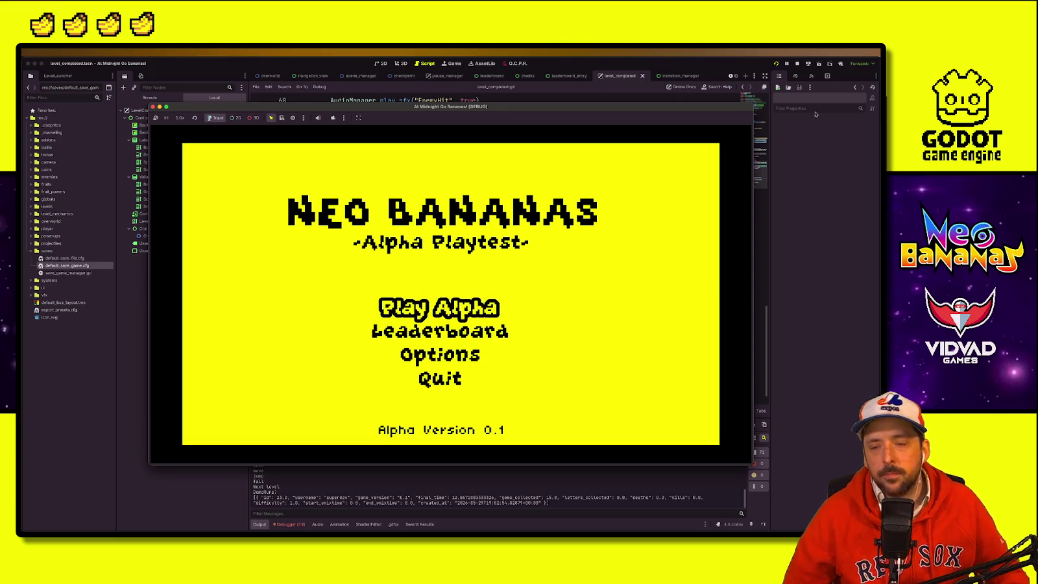
{"action": "left_click", "coordinate": [797, 64]}
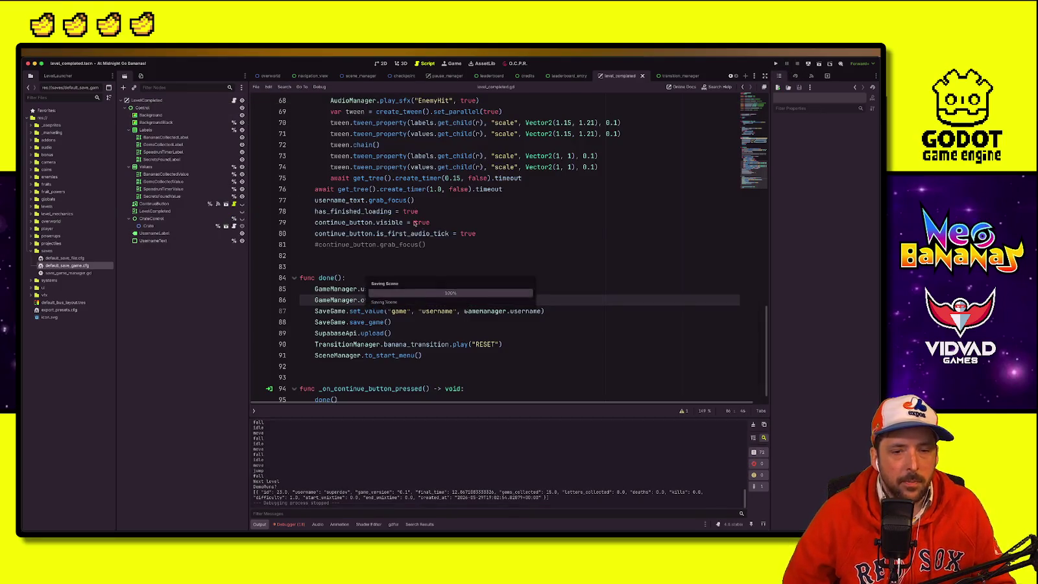
Step: Declare var waiting_to_close = false below the has_finished_loading variable
{"action": "left_click", "coordinate": [411, 355]}
{"action": "left_click", "coordinate": [326, 278]}
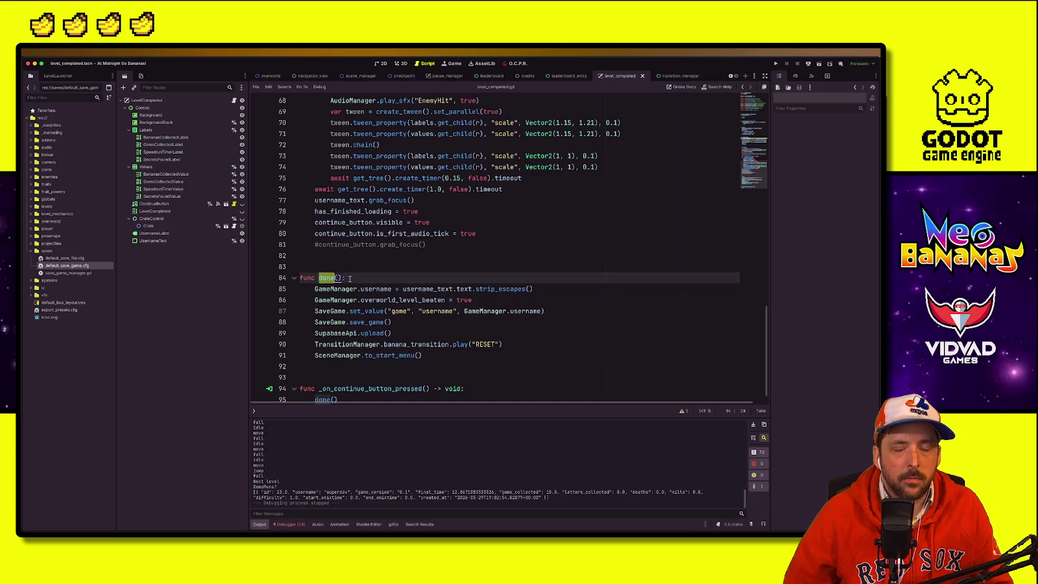
{"action": "scroll", "coordinate": [328, 279], "scroll_direction": "up", "scroll_amount": 20}
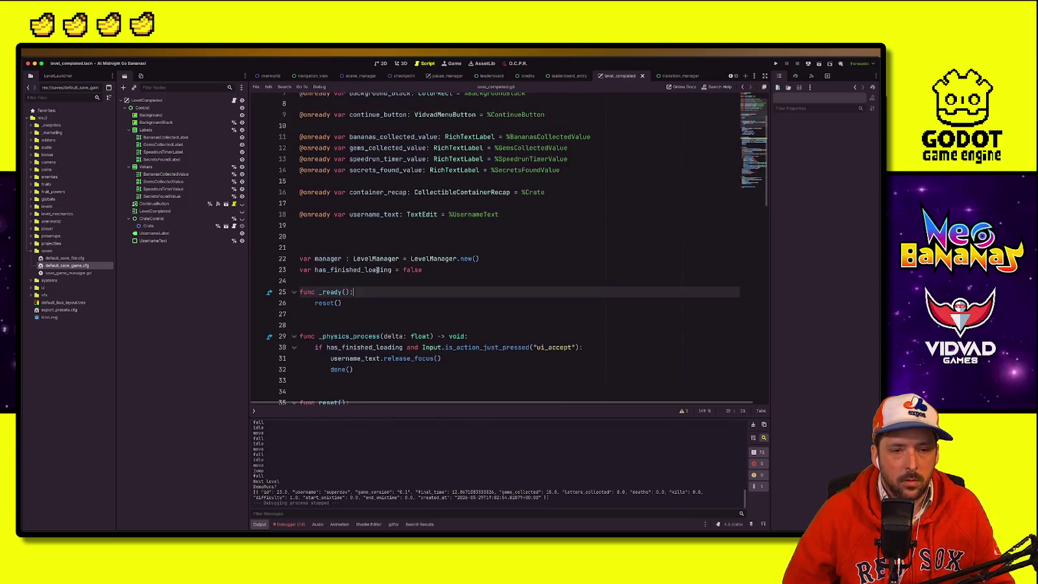
{"action": "left_click", "coordinate": [456, 270]}
{"action": "key", "text": "Return"}
{"action": "type", "text": "var waiting_t"}
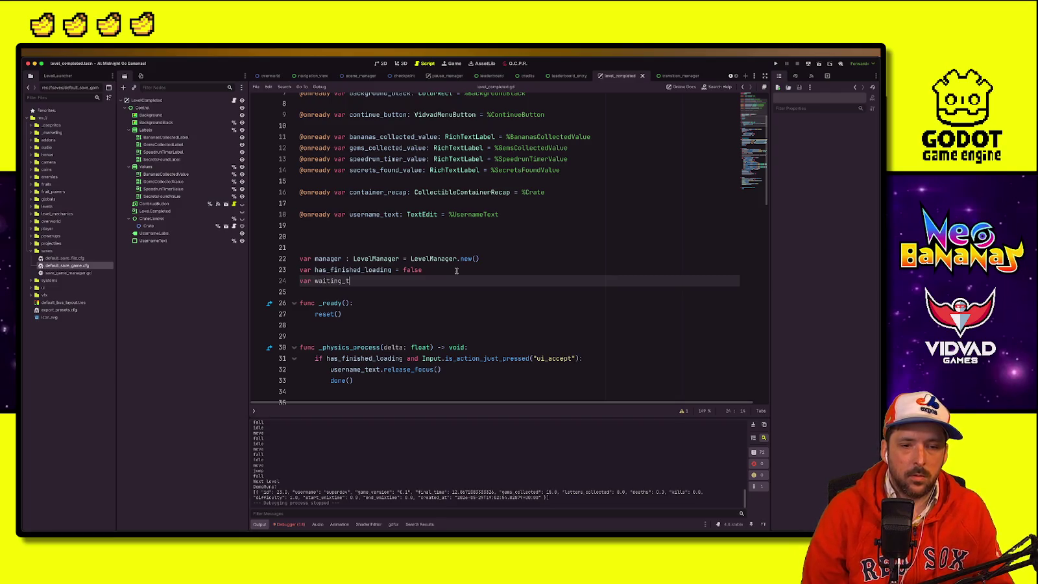
{"action": "type", "text": "alse"}
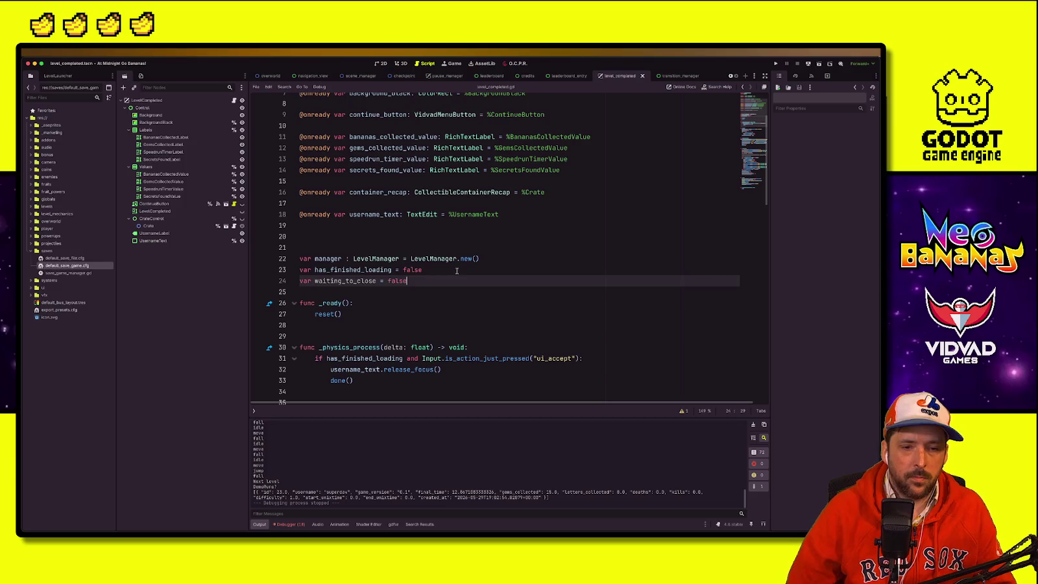
{"action": "double_click", "coordinate": [333, 280]}
Step: Add 'and not waiting_to_close' to the ui_accept check in _physics_process
{"action": "left_click", "coordinate": [463, 380]}
{"action": "left_click", "coordinate": [536, 358]}
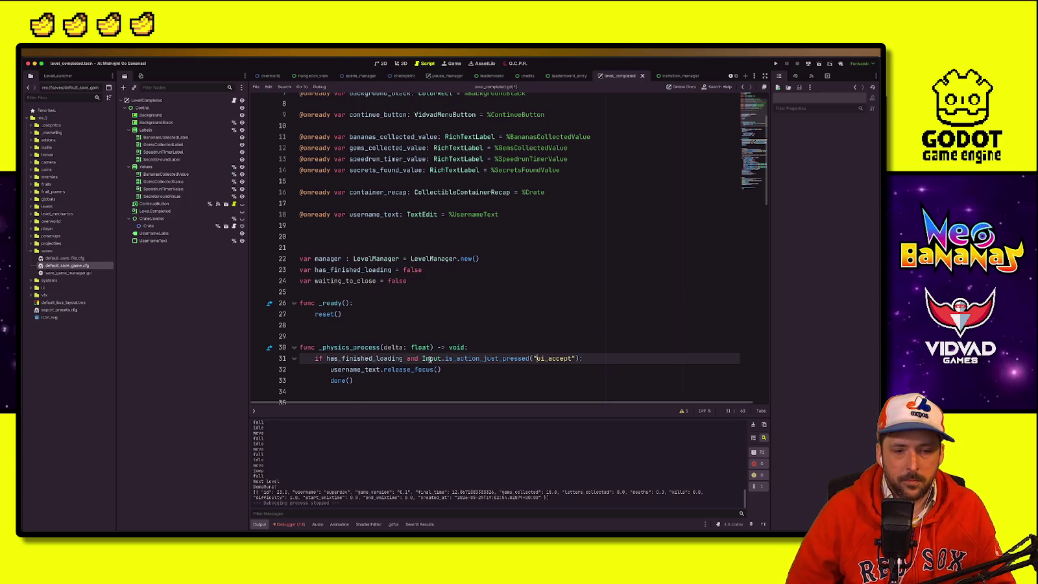
{"action": "type", "text": "and not"}
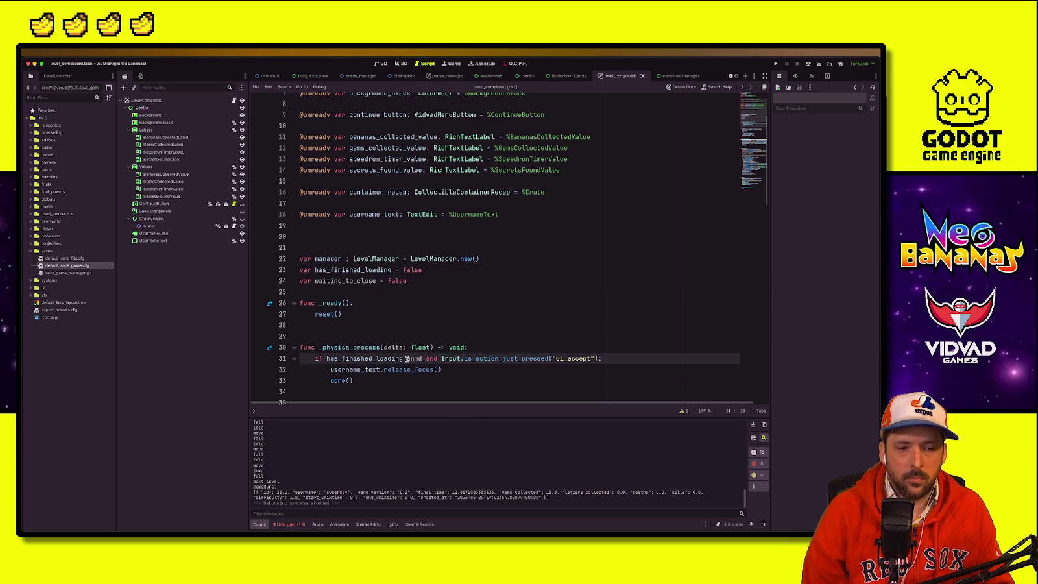
{"action": "type", "text": " waiting_to_close"}
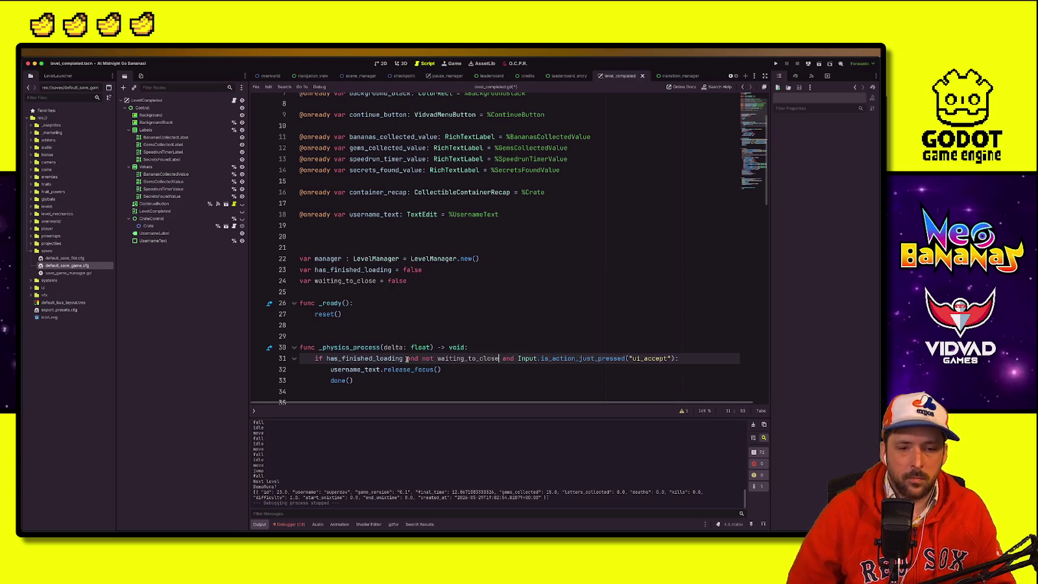
Step: Set waiting_to_close = true as the first line of done(), then run the game
{"action": "left_click", "coordinate": [340, 380]}
{"action": "left_click", "coordinate": [366, 321]}
{"action": "left_click", "coordinate": [337, 381], "text": "ctrl"}
{"action": "left_click", "coordinate": [384, 259]}
{"action": "key", "text": "Return"}
{"action": "type", "text": "waiting_to_close = tr"}
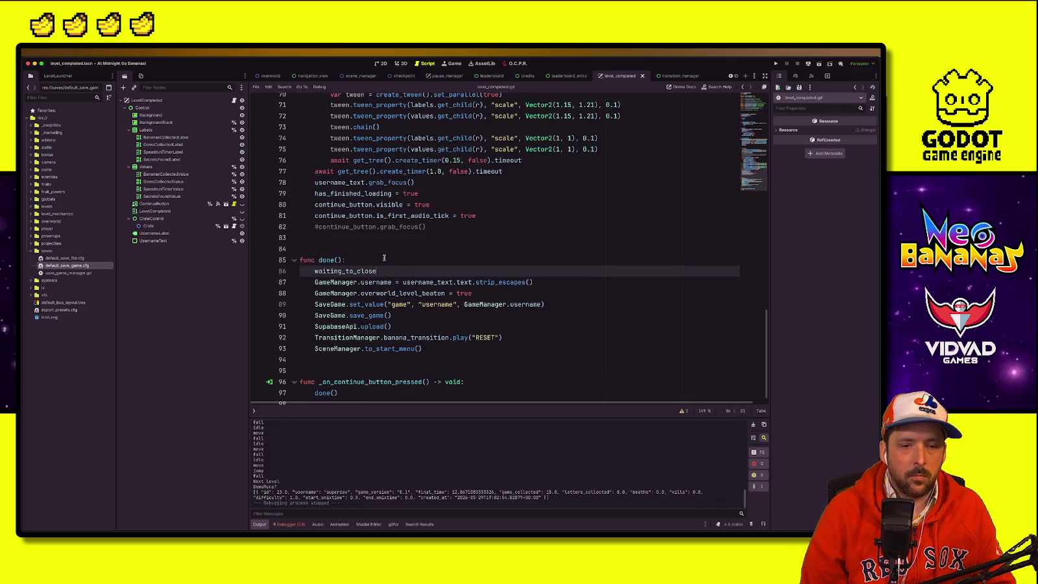
{"action": "type", "text": "ue"}
{"action": "left_click", "coordinate": [408, 247]}
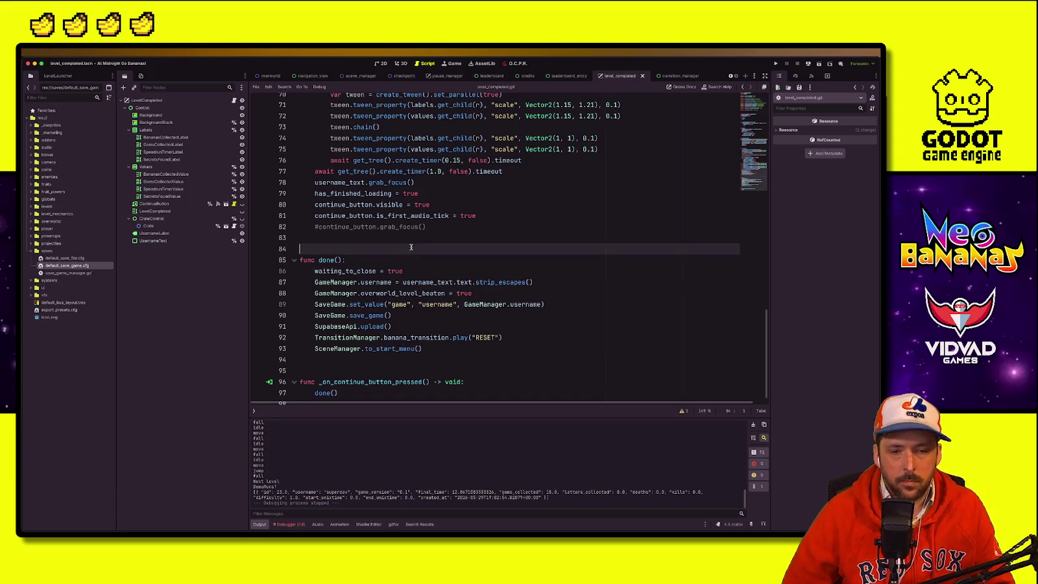
{"action": "left_click", "coordinate": [776, 64]}
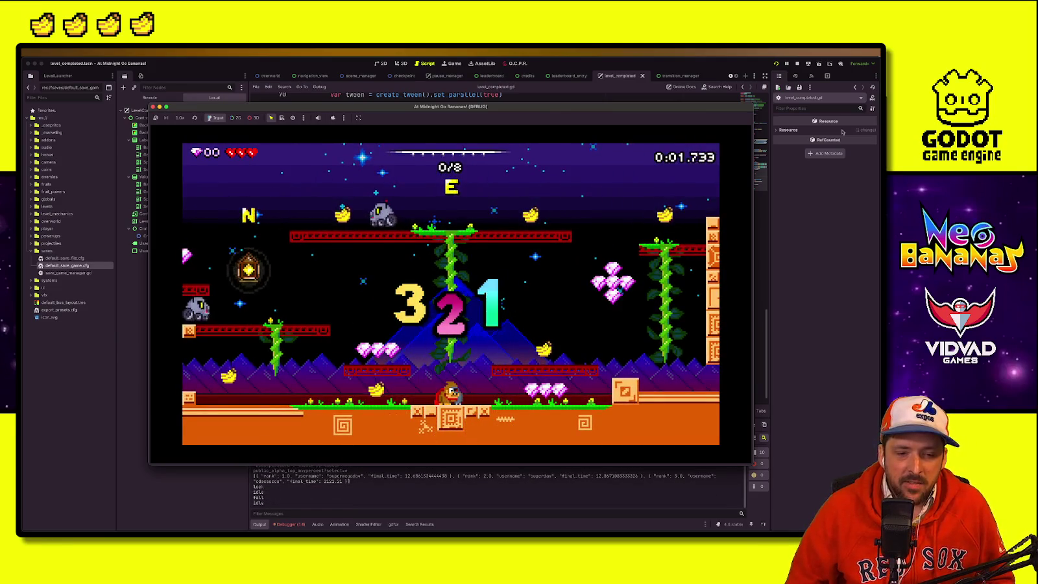
Step: Clear the debug level, then continue past the level-complete and title screens into W1 Mountains
{"action": "key", "text": "Left"}
{"action": "key", "text": "space"}
{"action": "key", "text": "Left"}
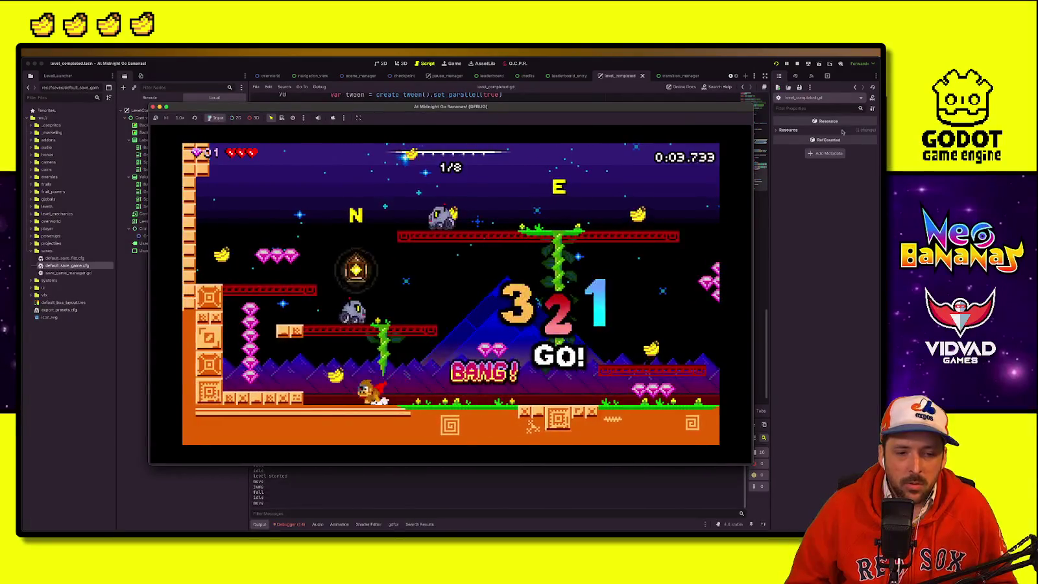
{"action": "key", "text": "space"}
{"action": "key", "text": "Right"}
{"action": "key", "text": "space"}
{"action": "key", "text": "Right"}
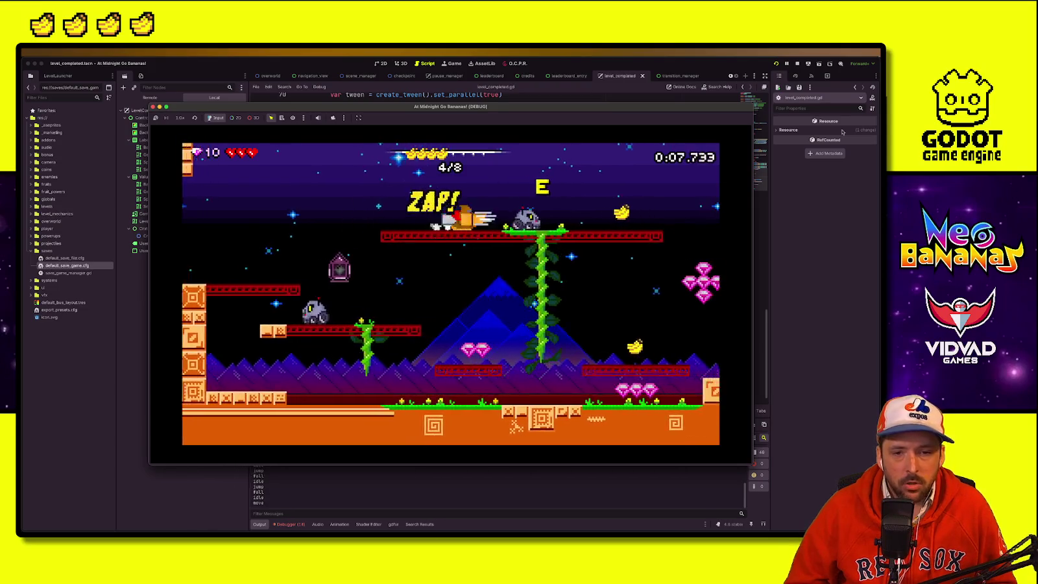
{"action": "key", "text": "space"}
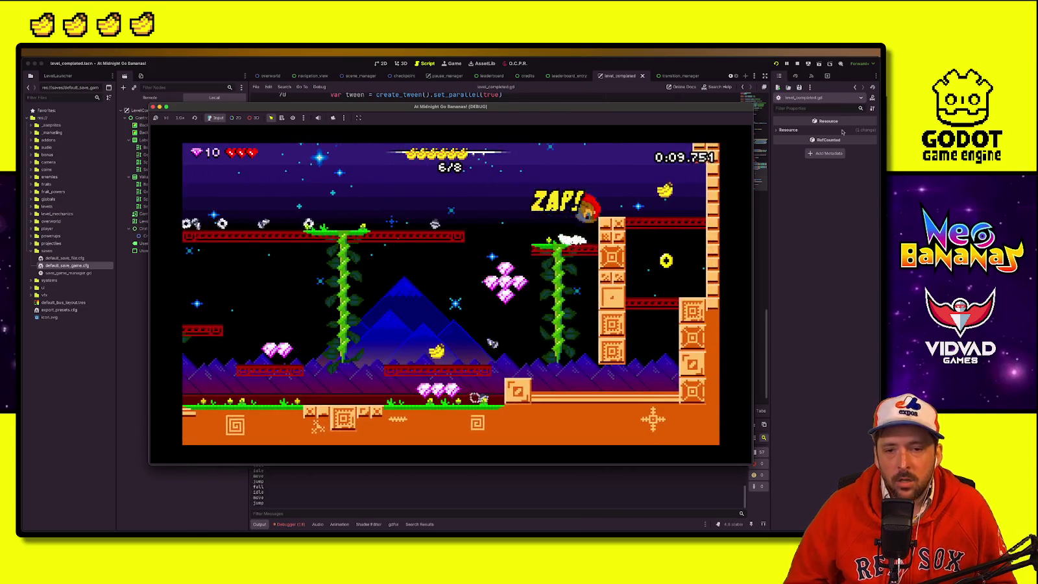
{"action": "key", "text": "Left"}
{"action": "key", "text": "Left"}
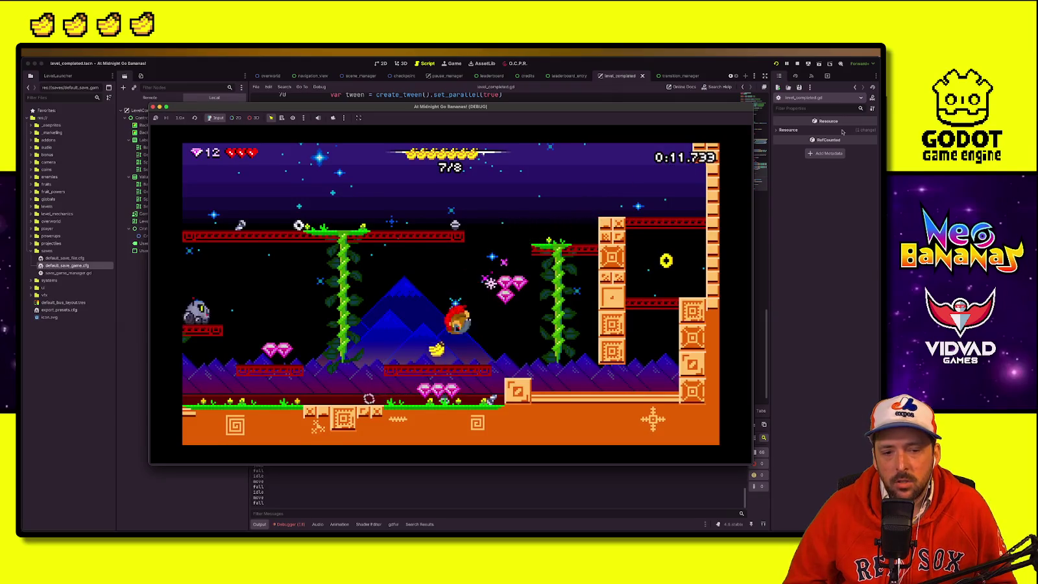
{"action": "key", "text": "Left"}
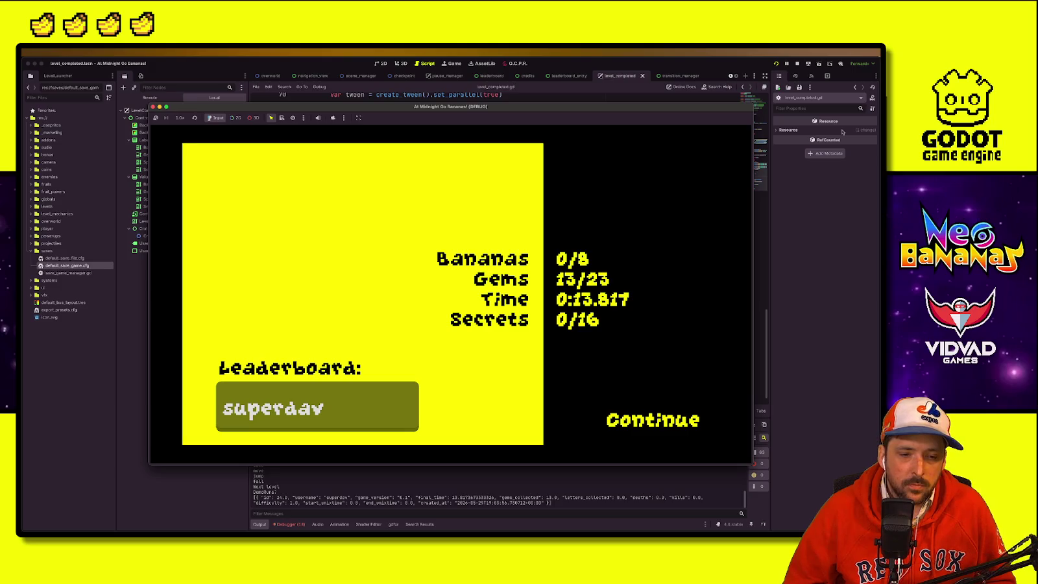
{"action": "key", "text": "Return"}
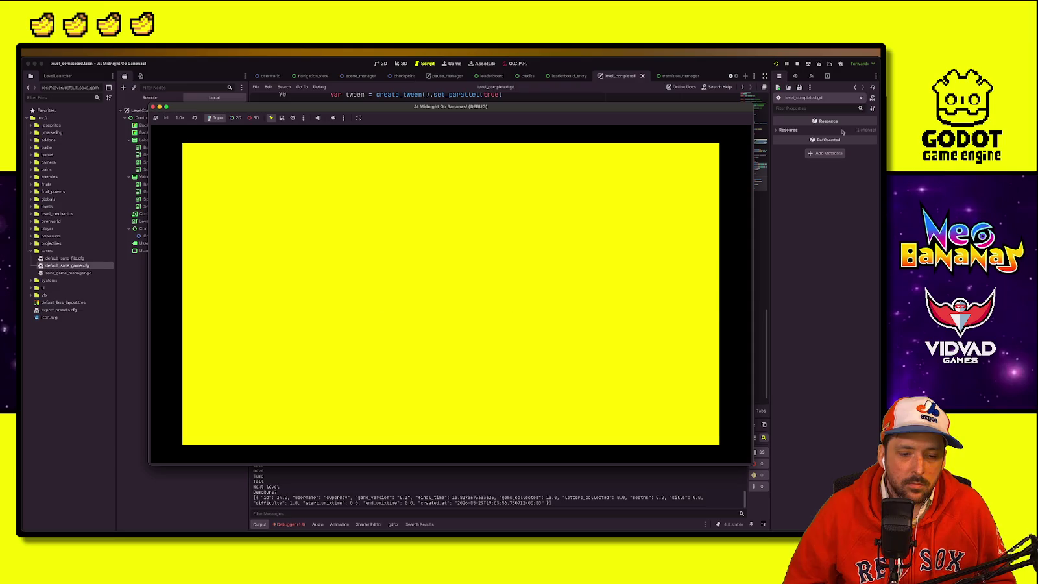
{"action": "key", "text": "Return"}
{"action": "key", "text": "Return"}
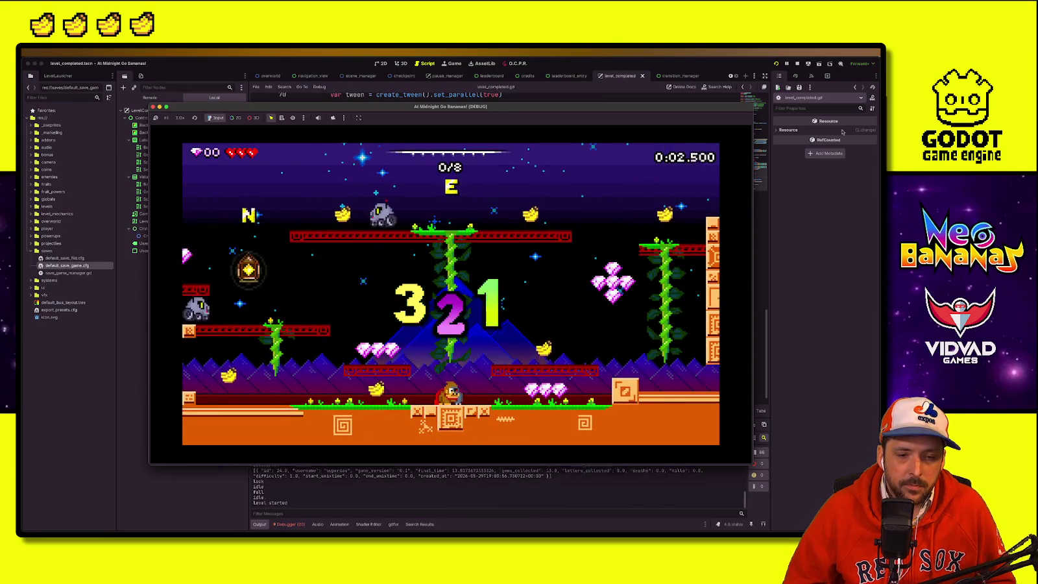
Step: Play through the level, collecting all 8 bananas to finish the run
{"action": "key", "text": "Left"}
{"action": "key", "text": "space"}
{"action": "key", "text": "space"}
{"action": "key", "text": "Right"}
{"action": "key", "text": "Right"}
{"action": "key", "text": "space"}
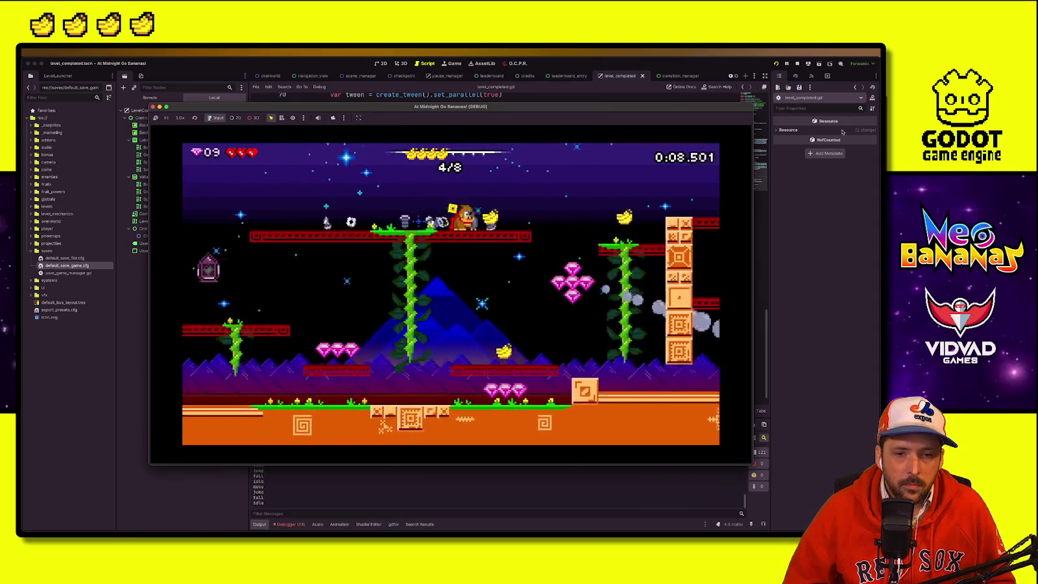
{"action": "key", "text": "Right"}
{"action": "key", "text": "space"}
{"action": "key", "text": "space"}
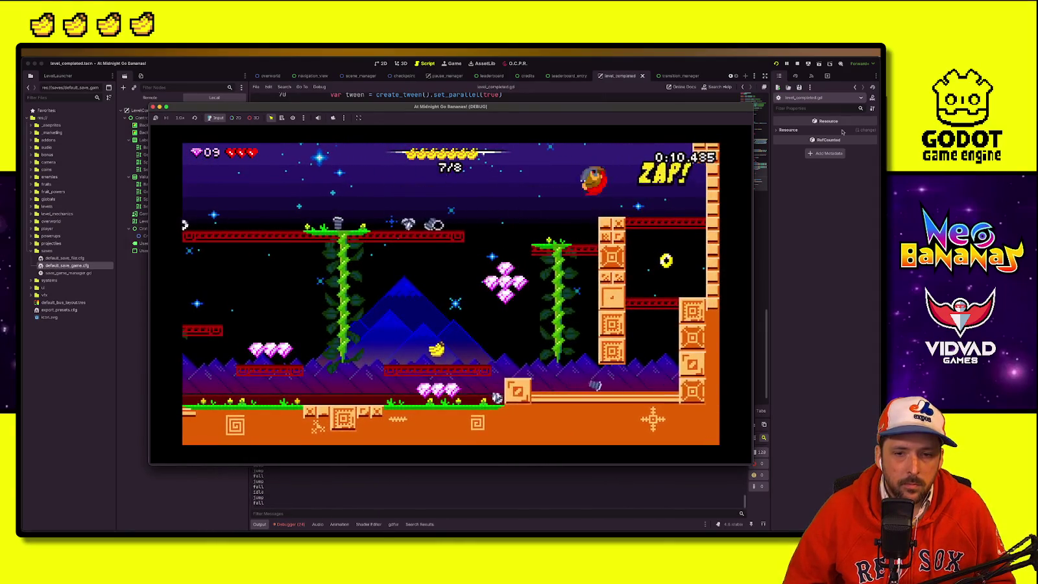
{"action": "key", "text": "Left"}
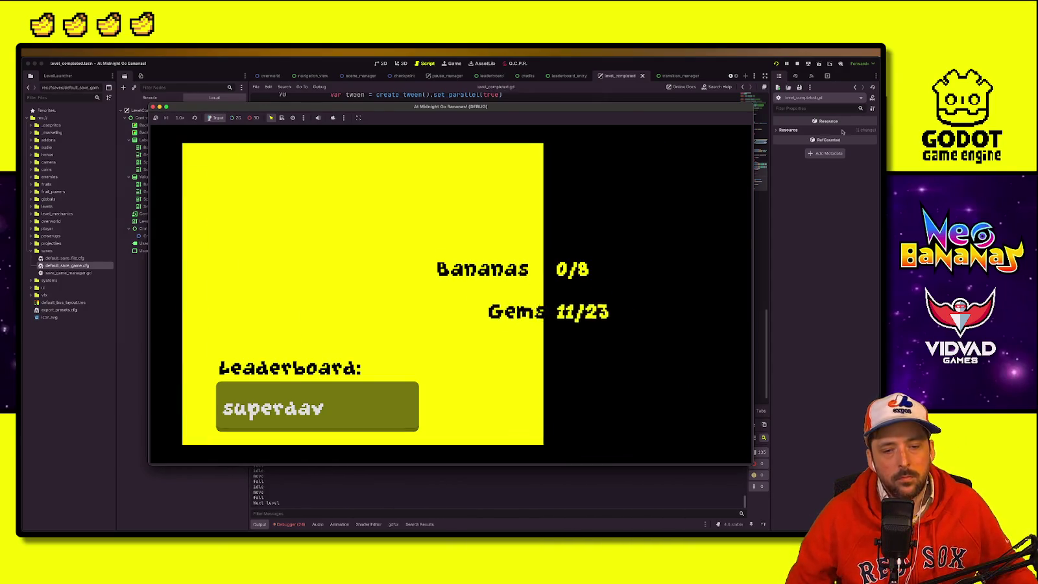
Step: Replace the prefilled leaderboard name with a new player name and submit the run
{"action": "key", "text": "Right"}
{"action": "key", "text": "Right"}
{"action": "key", "text": "Right"}
{"action": "key", "text": "BackSpace"}
{"action": "key", "text": "BackSpace"}
{"action": "key", "text": "BackSpace"}
{"action": "key", "text": "BackSpace"}
{"action": "key", "text": "BackSpace"}
{"action": "key", "text": "BackSpace"}
{"action": "type", "text": "patatepoi"}
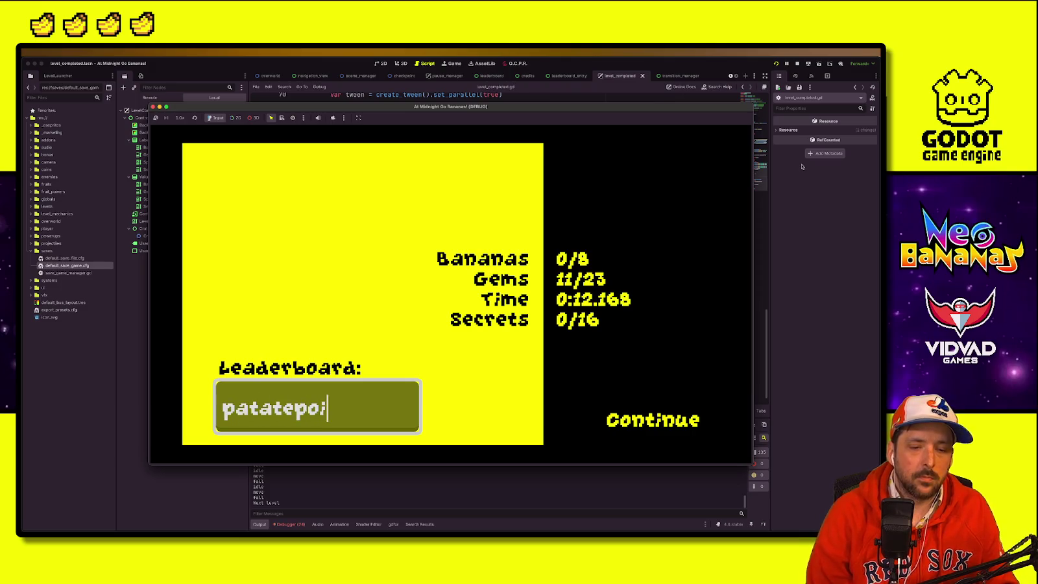
{"action": "type", "text": "l"}
{"action": "key", "text": "Return"}
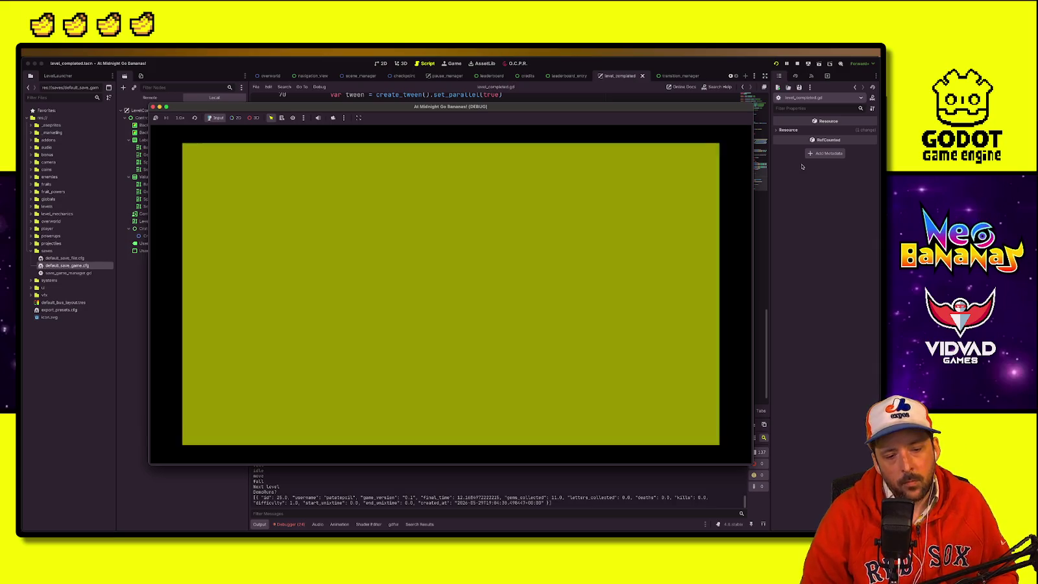
{"action": "key", "text": "ctrl+F1"}
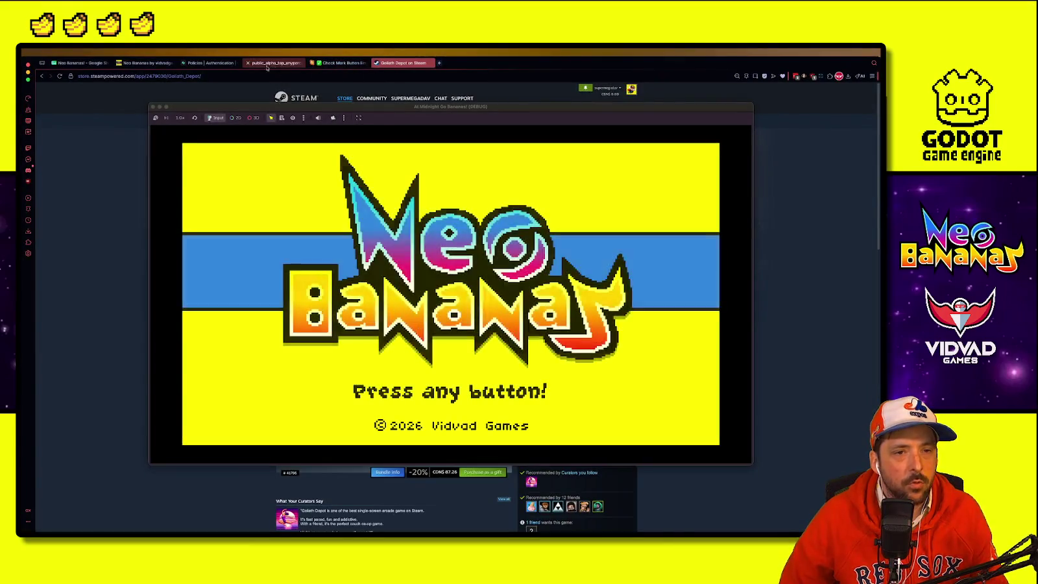
Step: Open the Supabase DemoRuns table to check that the new run was uploaded
{"action": "left_click", "coordinate": [272, 63]}
{"action": "left_click", "coordinate": [209, 63]}
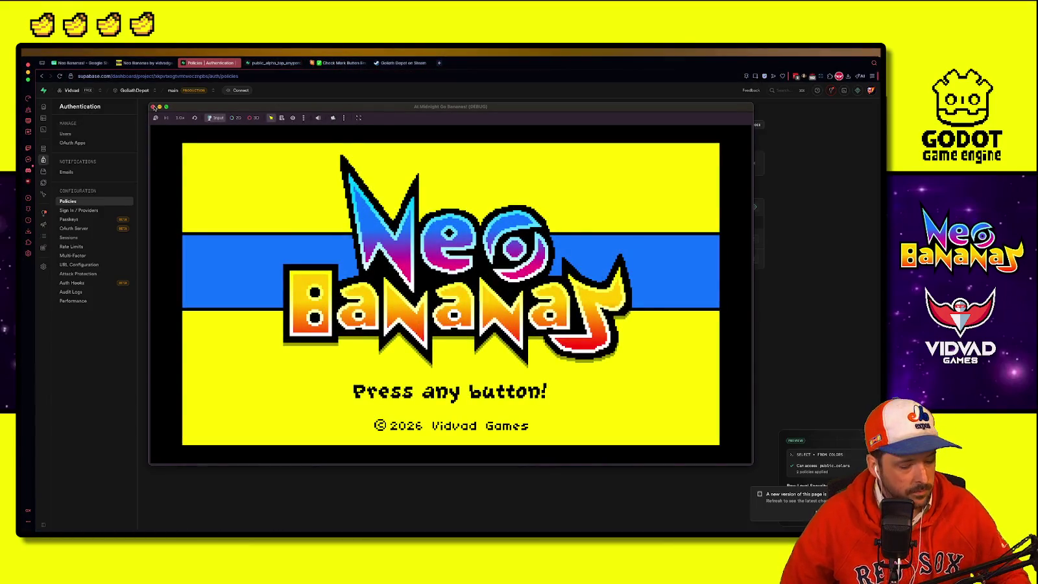
{"action": "key", "text": "Return"}
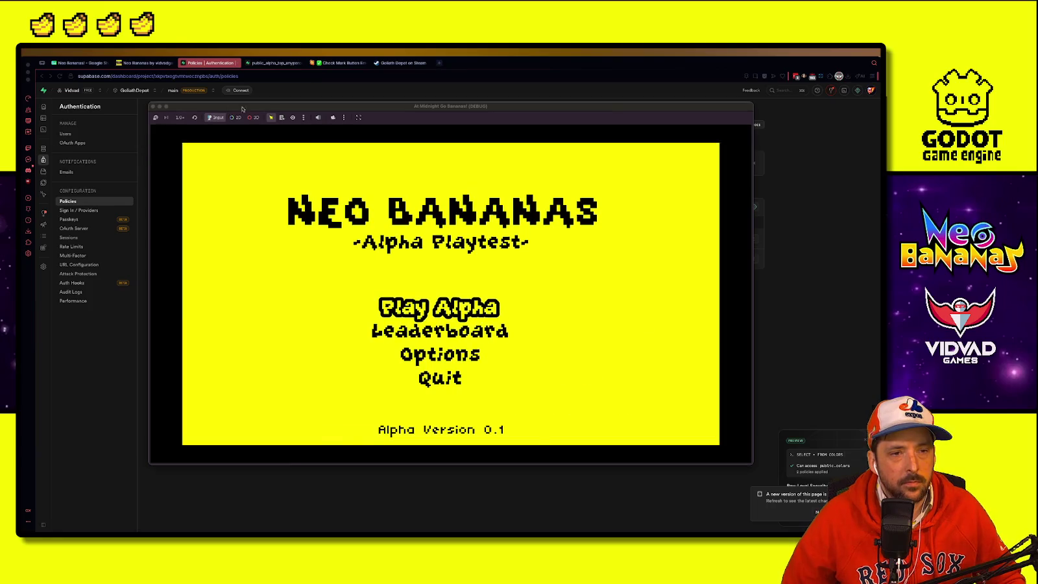
{"action": "left_click_drag", "start_coordinate": [195, 106], "coordinate": [598, 87]}
{"action": "left_click", "coordinate": [272, 63]}
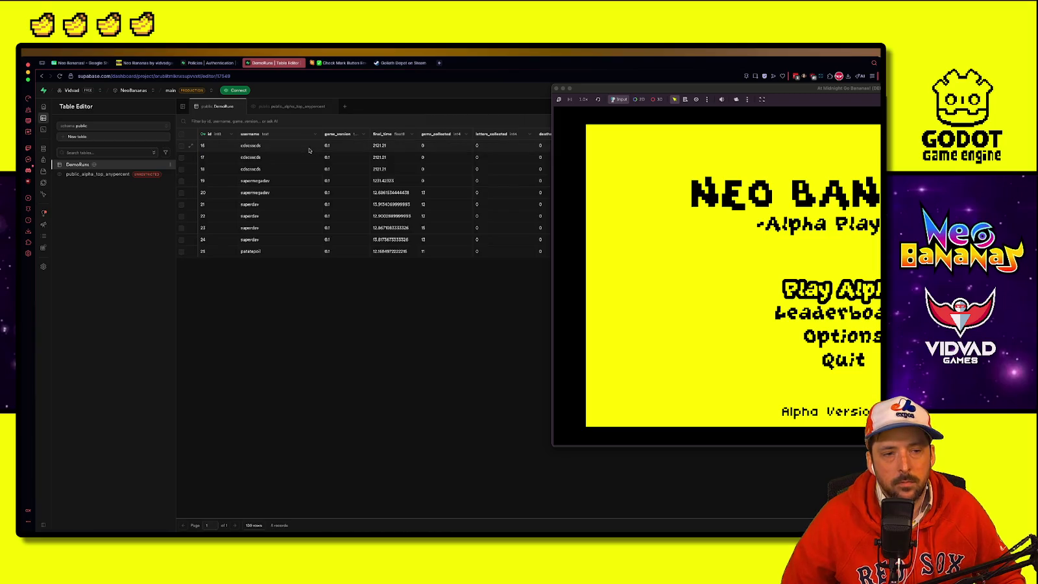
{"action": "left_click_drag", "start_coordinate": [592, 89], "coordinate": [502, 94]}
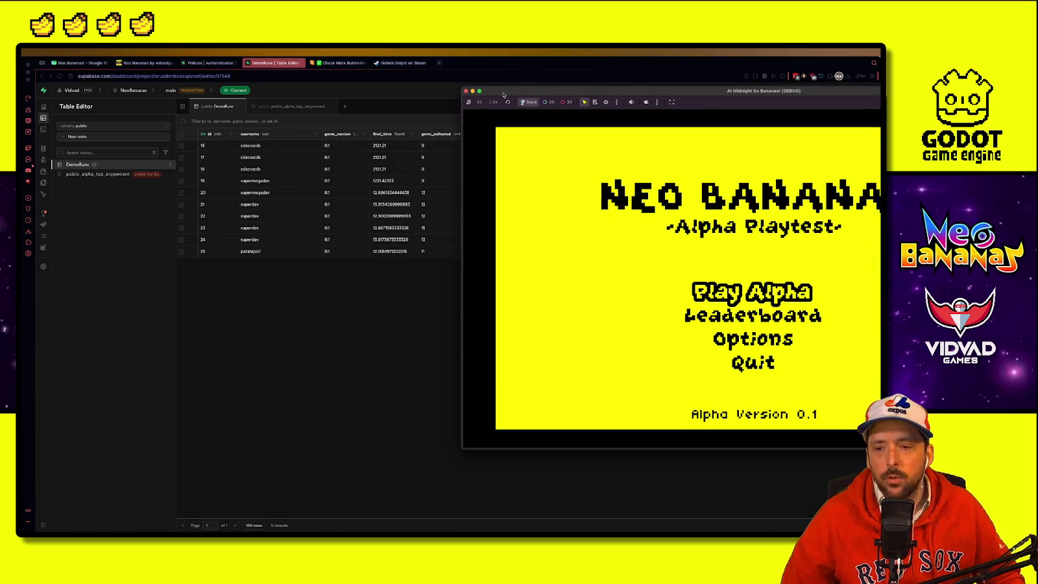
Step: Open the in-game Leaderboard to confirm the 0:12.168 run ranks first, then close the game
{"action": "key", "text": "Down"}
{"action": "key", "text": "Return"}
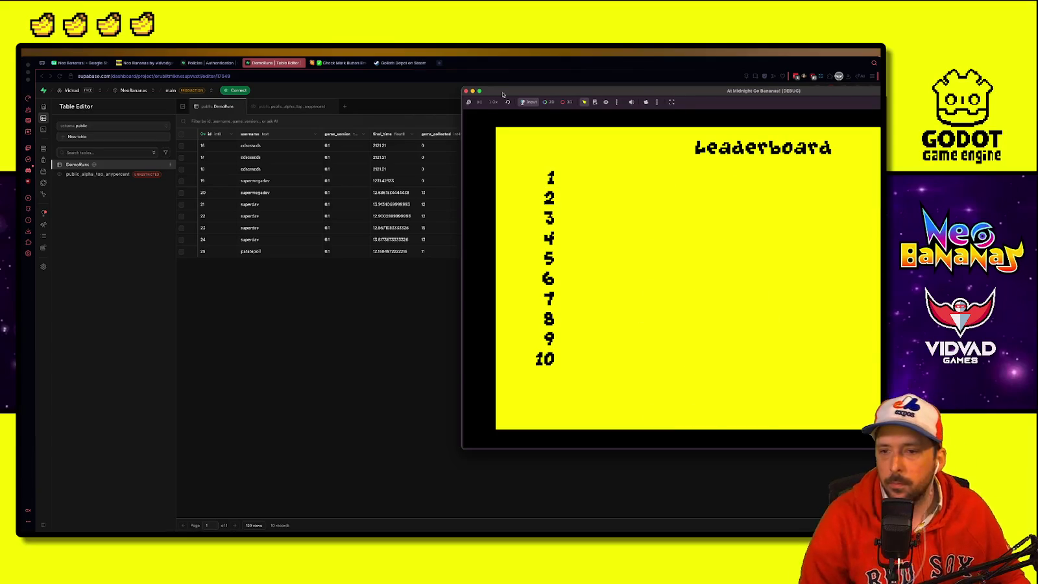
{"action": "left_click_drag", "start_coordinate": [502, 94], "coordinate": [329, 118]}
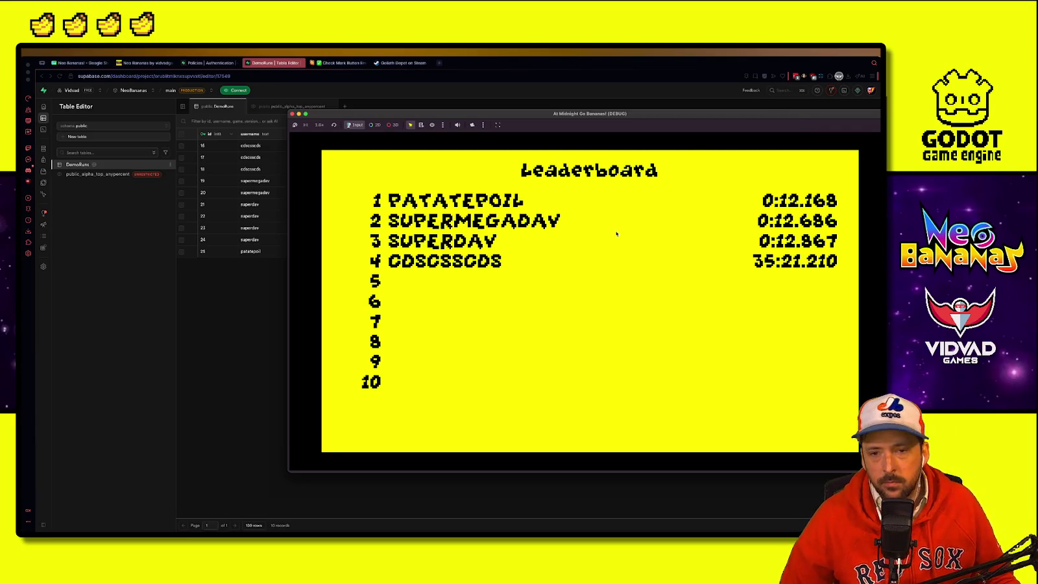
{"action": "left_click_drag", "start_coordinate": [651, 115], "coordinate": [452, 119]}
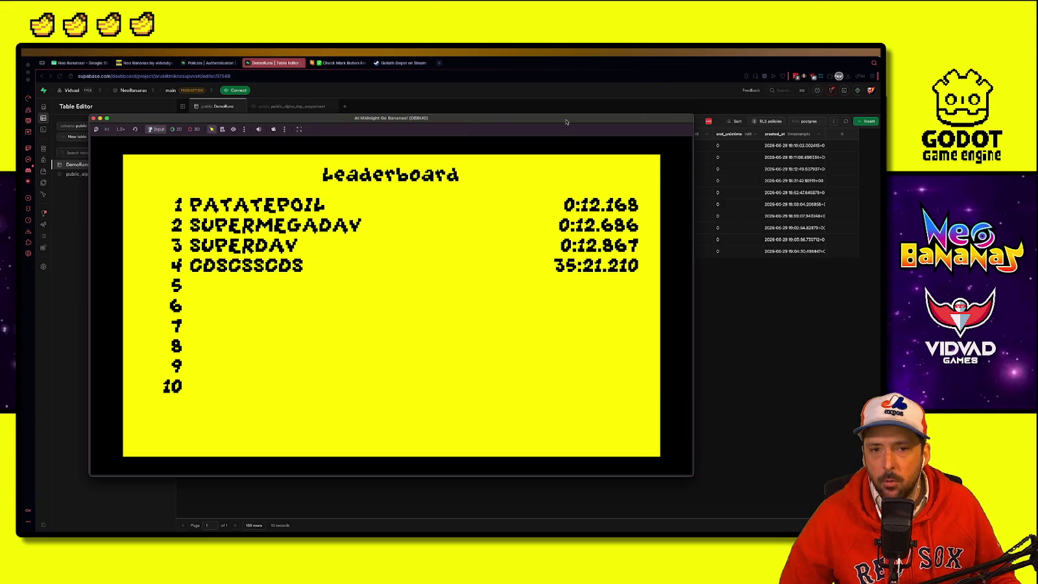
{"action": "left_click", "coordinate": [93, 118]}
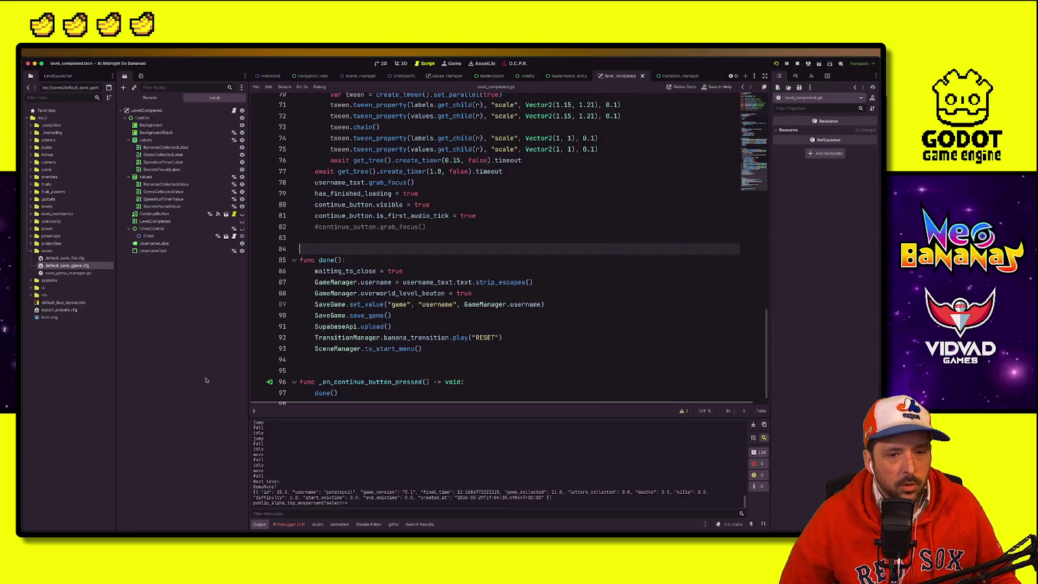
Step: Look over the done function lines in level_completed.gd
{"action": "left_click", "coordinate": [423, 325]}
{"action": "left_click", "coordinate": [608, 231]}
{"action": "left_click", "coordinate": [541, 304]}
{"action": "left_click", "coordinate": [543, 315]}
{"action": "left_click", "coordinate": [577, 247]}
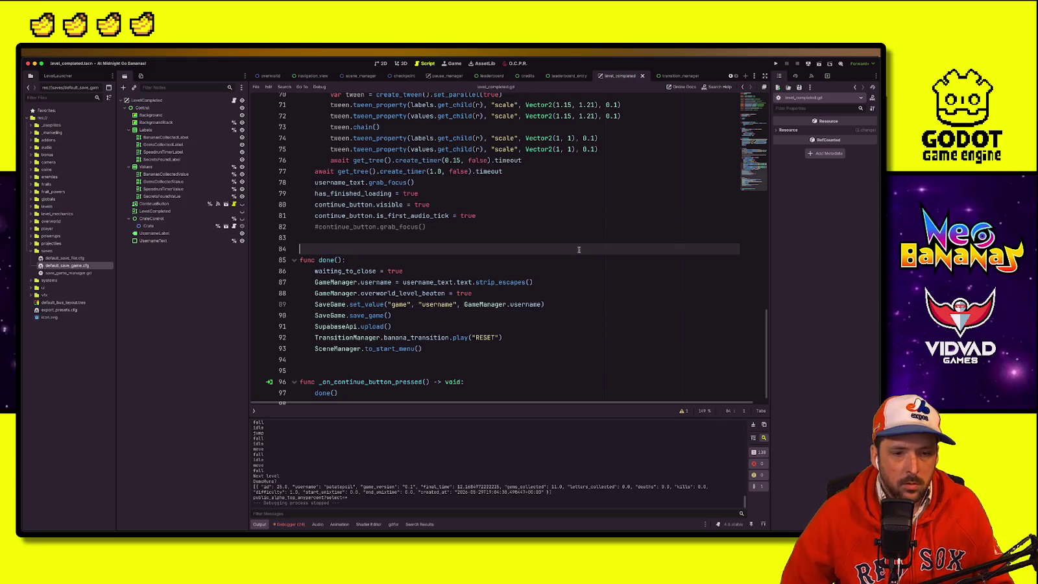
{"action": "left_click", "coordinate": [597, 227]}
{"action": "left_click", "coordinate": [513, 236]}
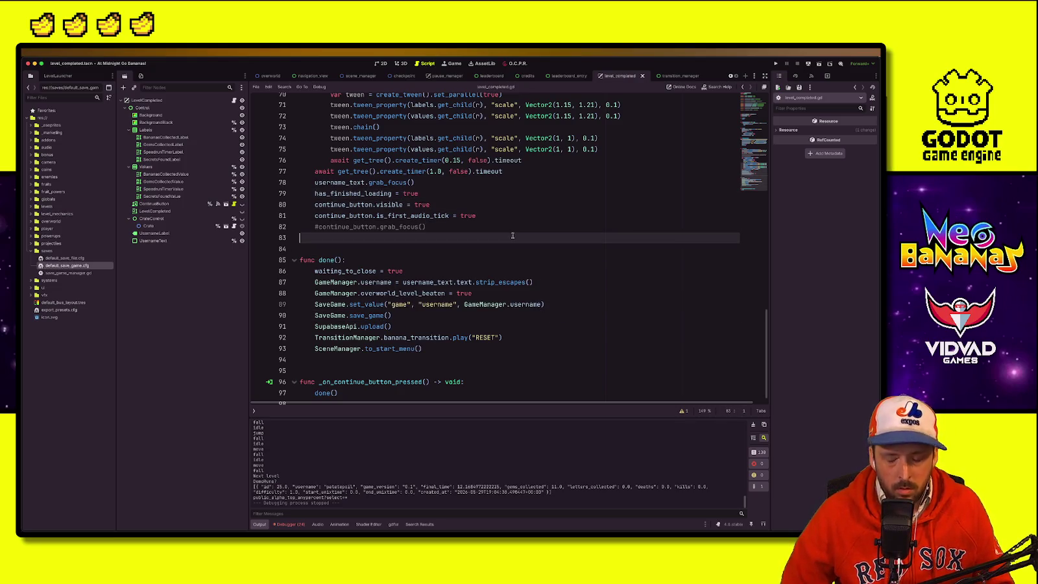
{"action": "left_click", "coordinate": [519, 271]}
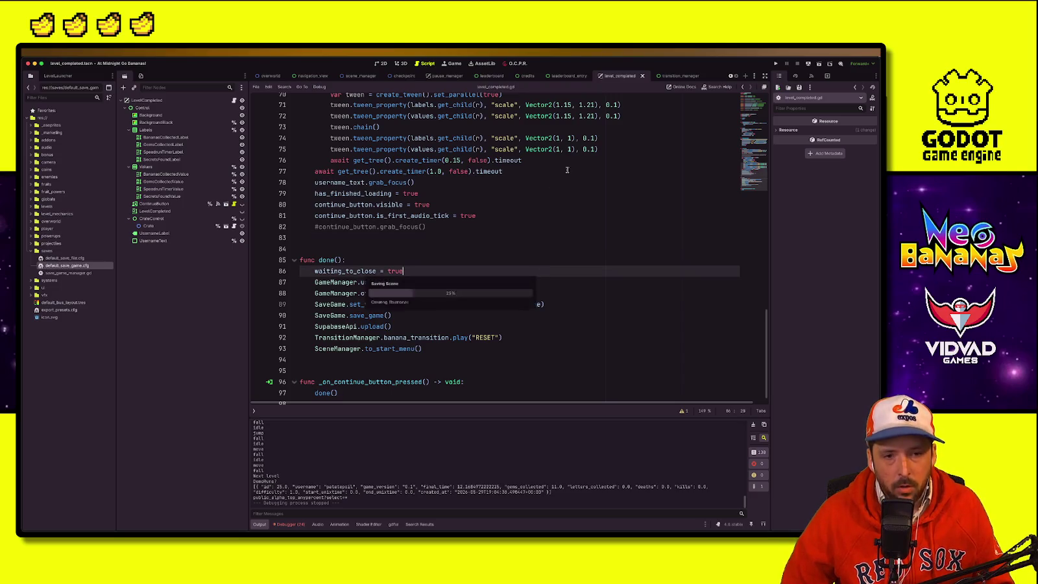
{"action": "left_click", "coordinate": [571, 160]}
Step: Glance at the transition_manager script, then bring the crates.png sprite sheet forward
{"action": "left_click", "coordinate": [672, 76]}
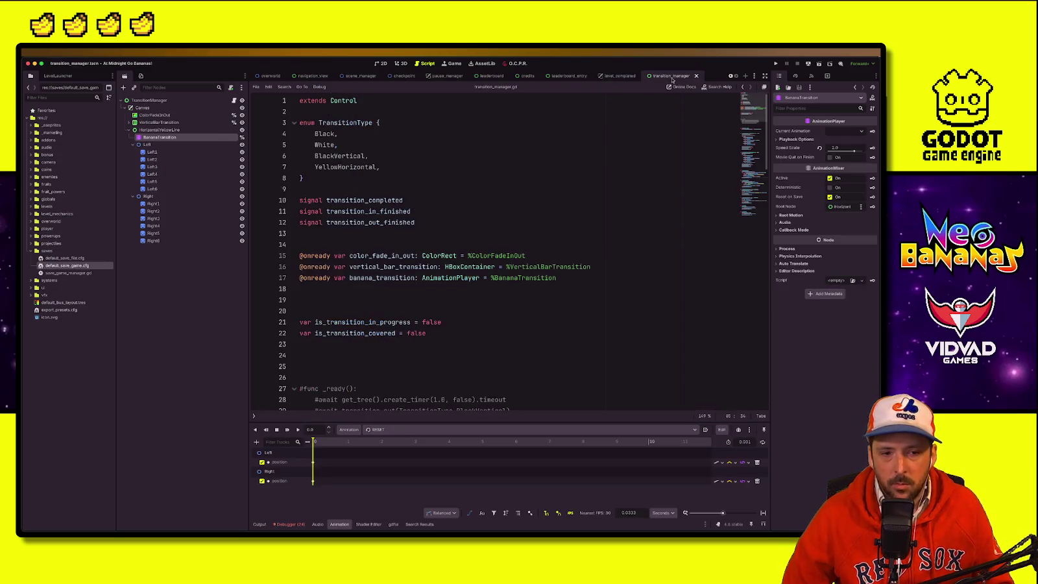
{"action": "left_click", "coordinate": [619, 76]}
{"action": "left_click", "coordinate": [584, 135]}
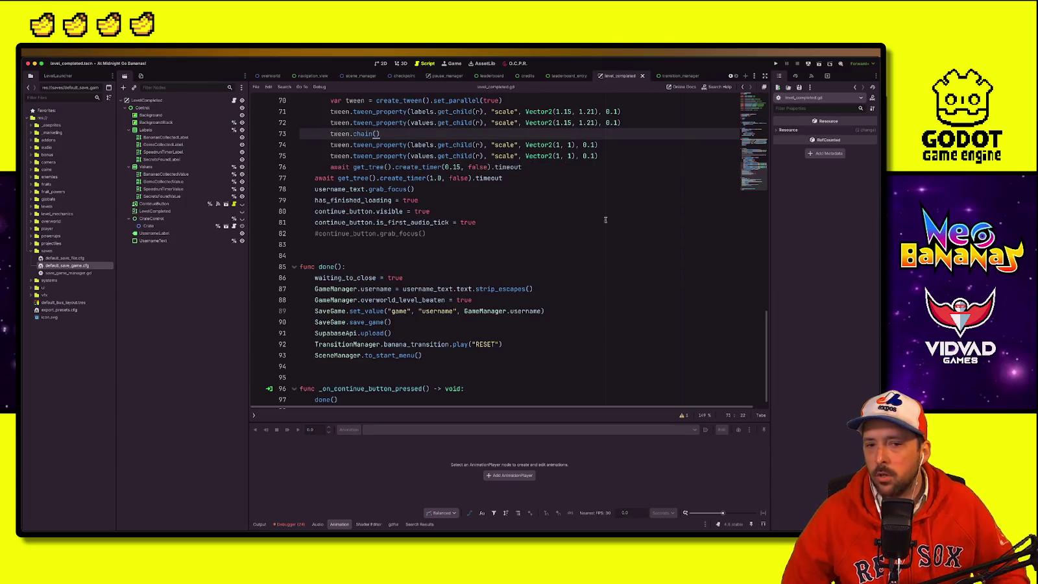
{"action": "left_click", "coordinate": [497, 245]}
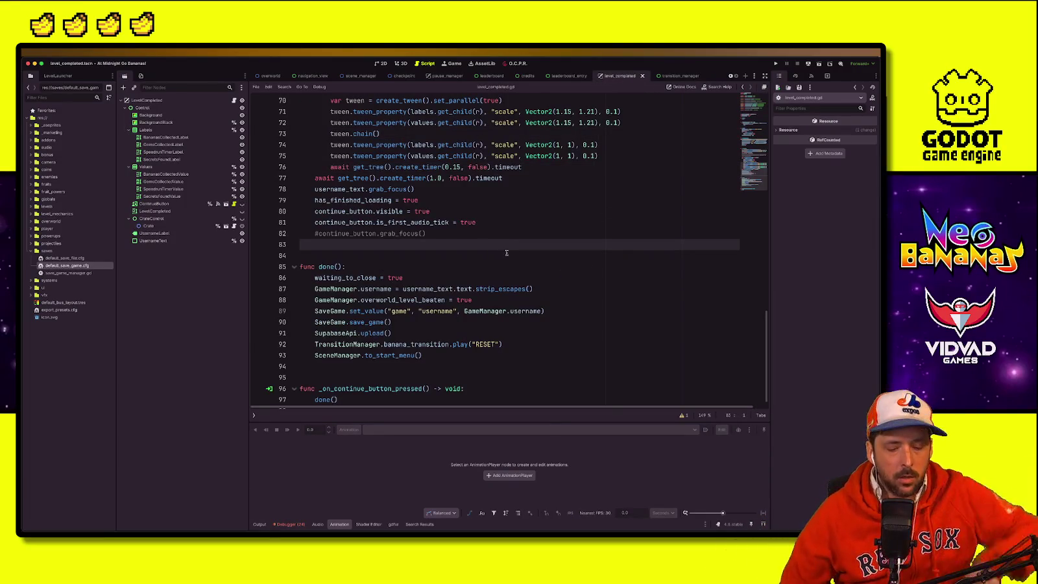
{"action": "key", "text": "ctrl+Up"}
{"action": "left_click", "coordinate": [263, 141]}
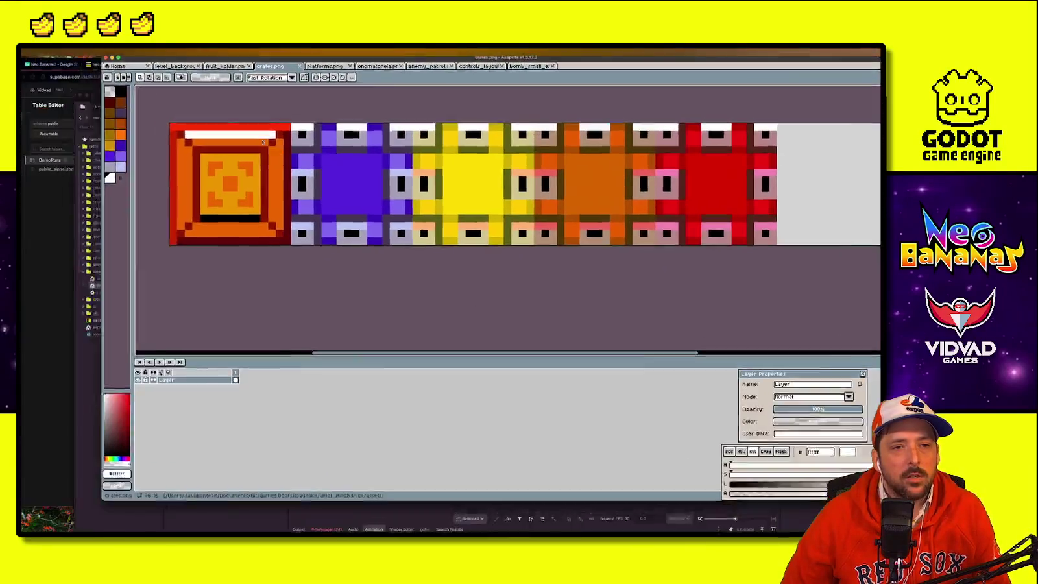
Step: Bring the browser forward and show the top of the Neo Bananas task spreadsheet
{"action": "key", "text": "ctrl+Up"}
{"action": "left_click", "coordinate": [130, 227]}
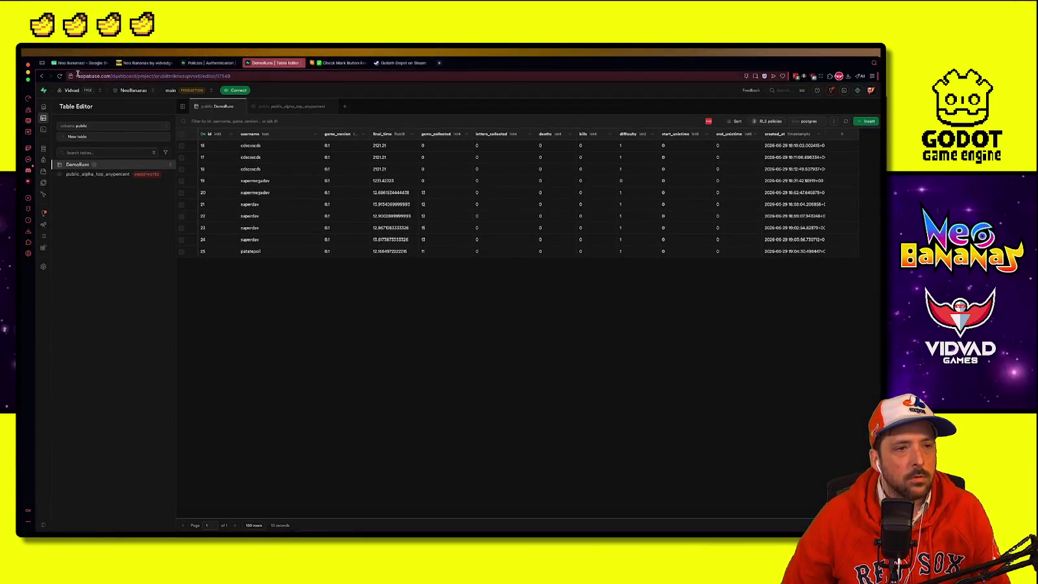
{"action": "left_click", "coordinate": [80, 63]}
{"action": "scroll", "coordinate": [187, 321], "scroll_direction": "up", "scroll_amount": 5}
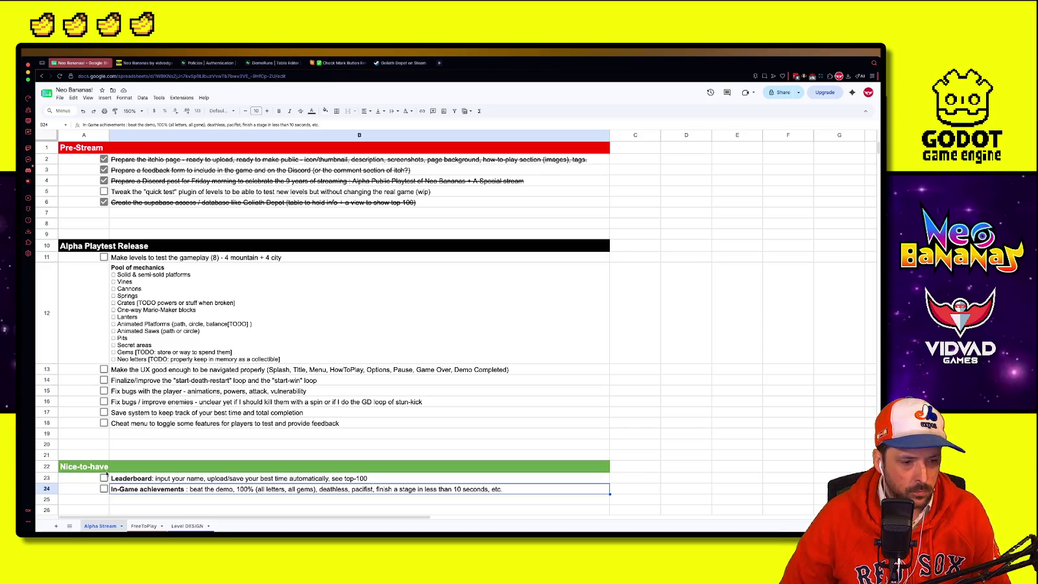
Step: Tick off the Leaderboard task in row 23
{"action": "left_click", "coordinate": [104, 477]}
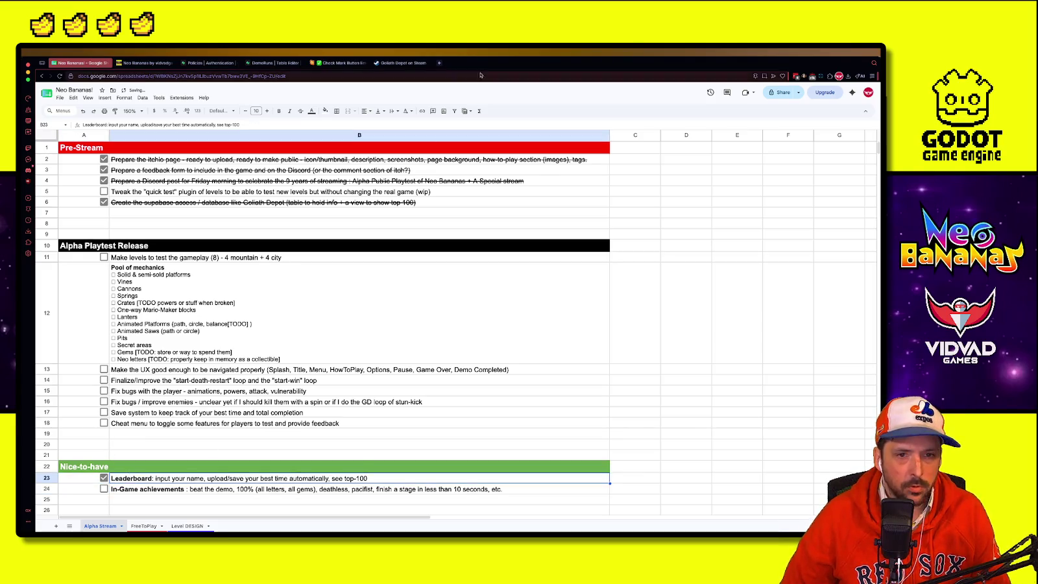
{"action": "left_click", "coordinate": [184, 412]}
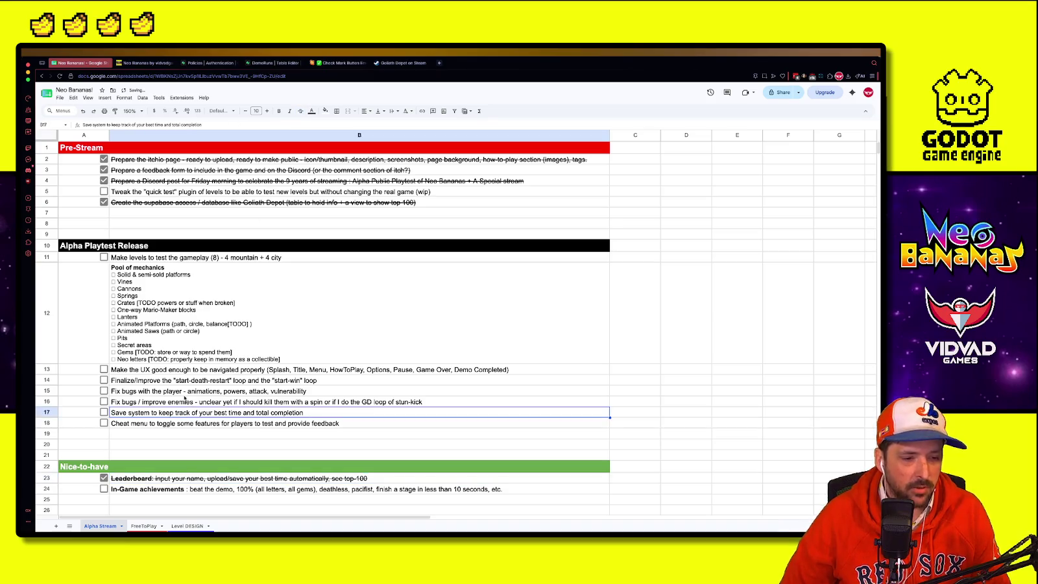
{"action": "left_click", "coordinate": [155, 447]}
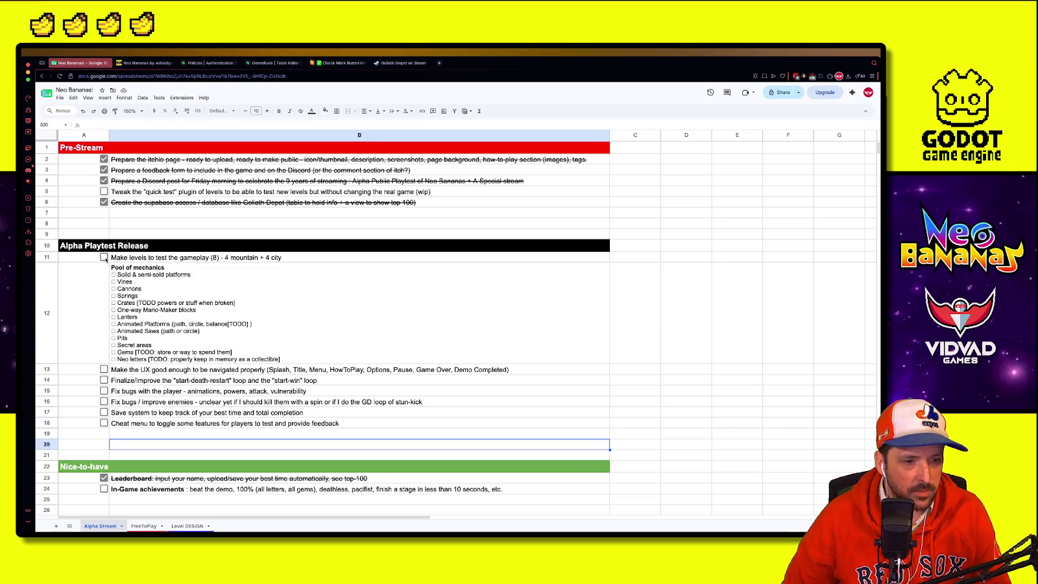
Step: Tick off the make-levels task in row 11 and strike through its text
{"action": "left_click", "coordinate": [105, 258]}
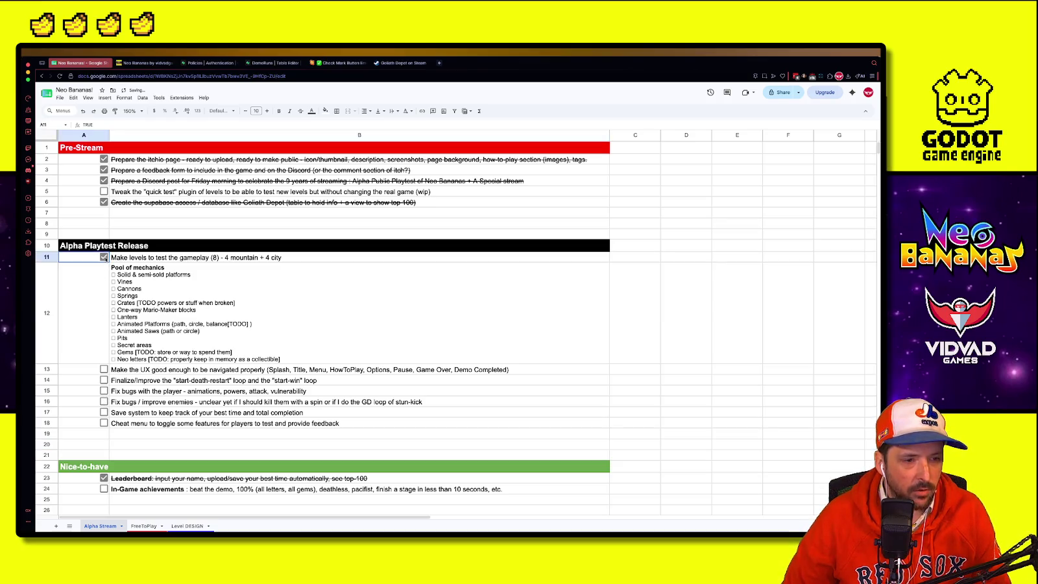
{"action": "left_click", "coordinate": [128, 281], "text": "shift"}
{"action": "left_click", "coordinate": [156, 257]}
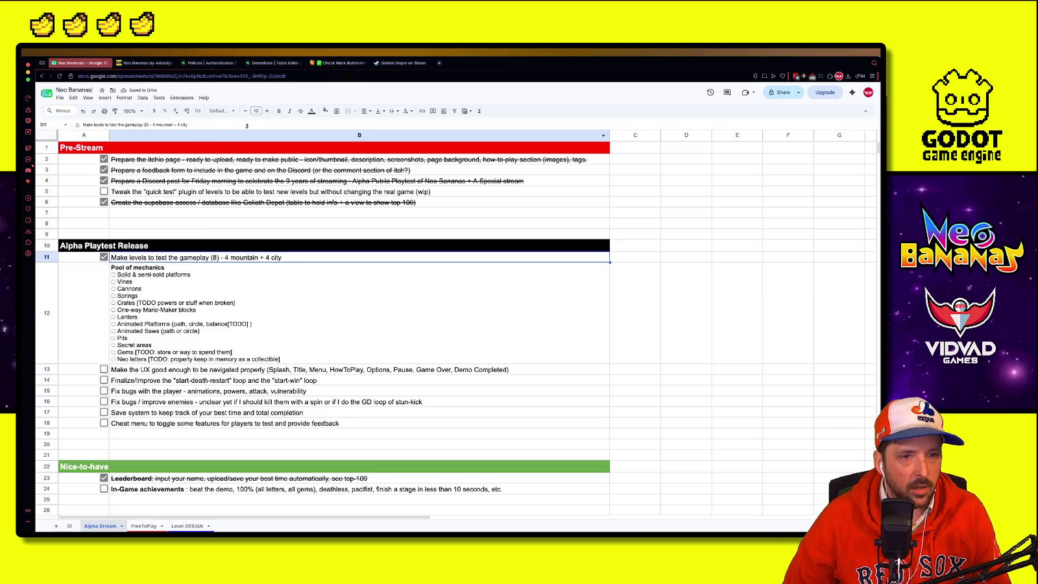
{"action": "left_click", "coordinate": [301, 111]}
{"action": "left_click", "coordinate": [150, 414]}
Step: Tick off the UX navigation task in row 13 and strike through its text
{"action": "left_click", "coordinate": [104, 369]}
{"action": "left_click", "coordinate": [301, 111]}
{"action": "left_click", "coordinate": [156, 413]}
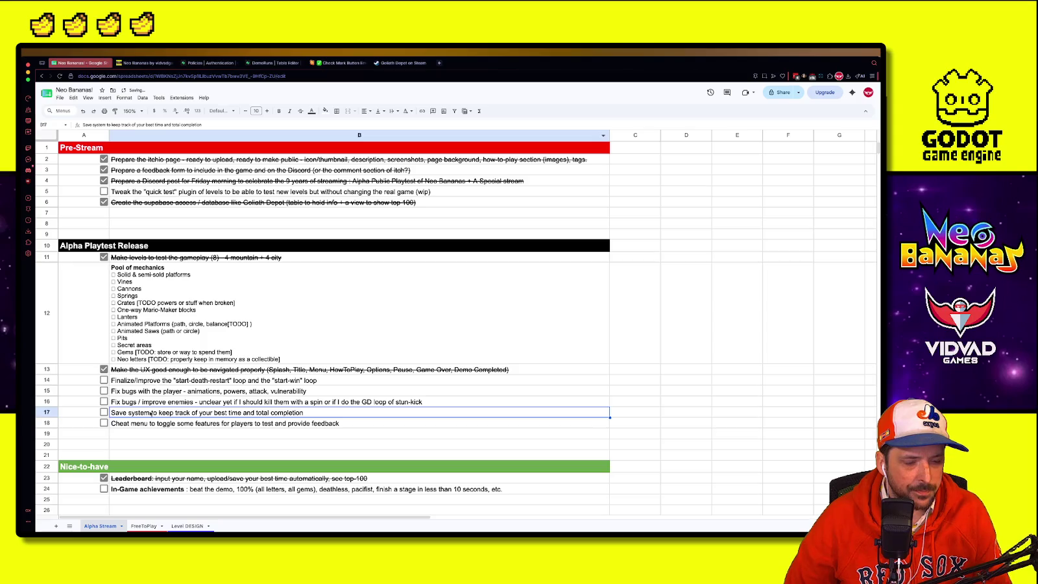
{"action": "scroll", "coordinate": [152, 410], "scroll_direction": "down", "scroll_amount": 1}
{"action": "left_click", "coordinate": [156, 409]}
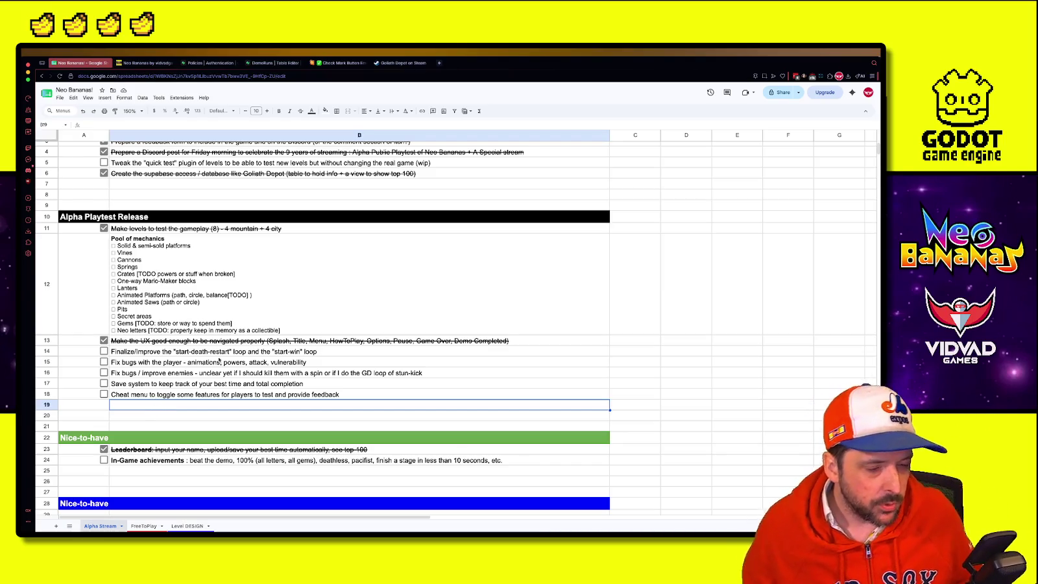
{"action": "key", "text": "ctrl+super+f"}
{"action": "left_click", "coordinate": [195, 364]}
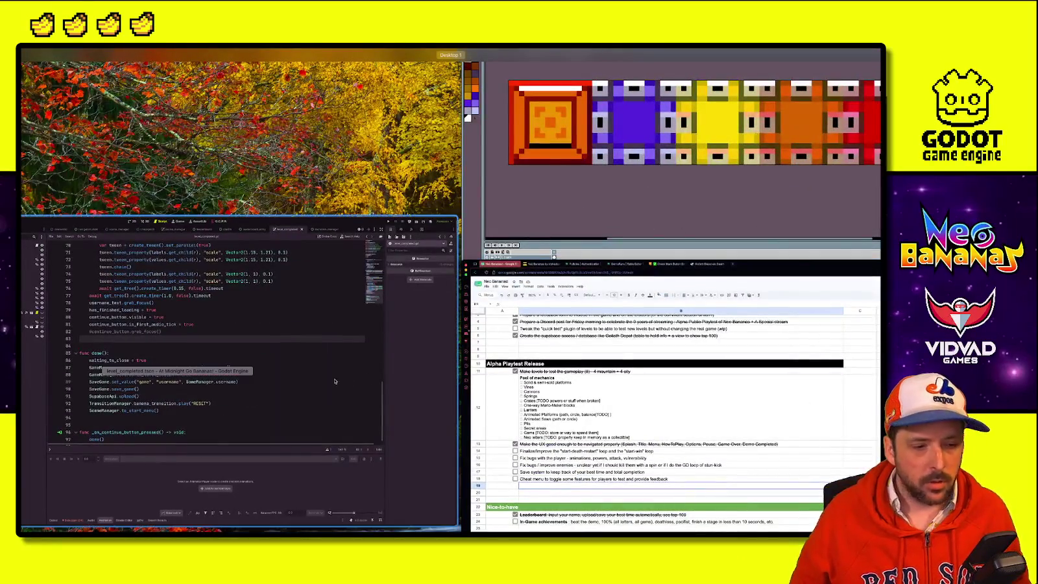
Step: Maximize the Godot editor and show the Search Results panel below the script
{"action": "key", "text": "ctrl+super+f"}
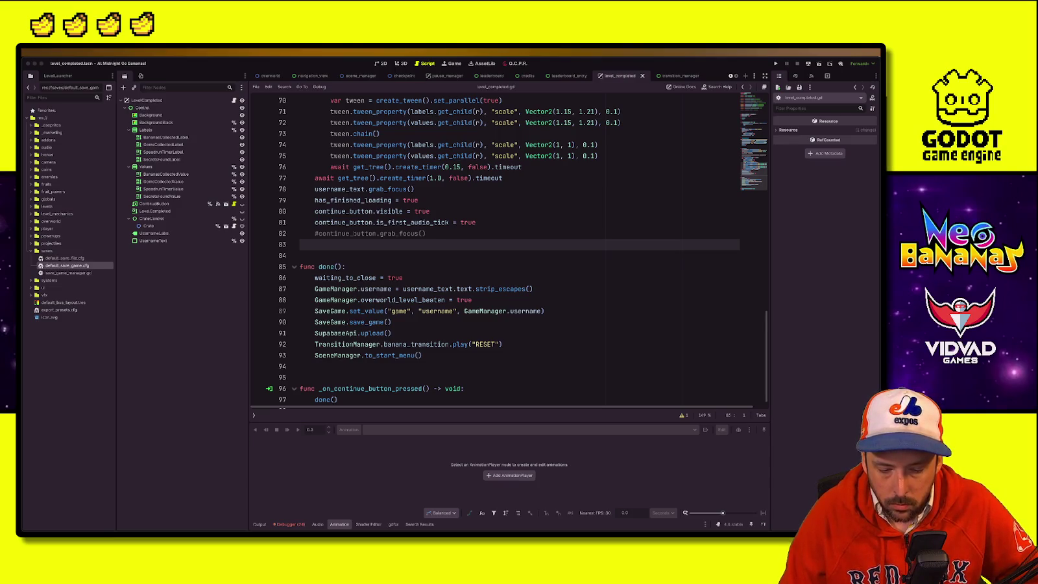
{"action": "left_click", "coordinate": [429, 525]}
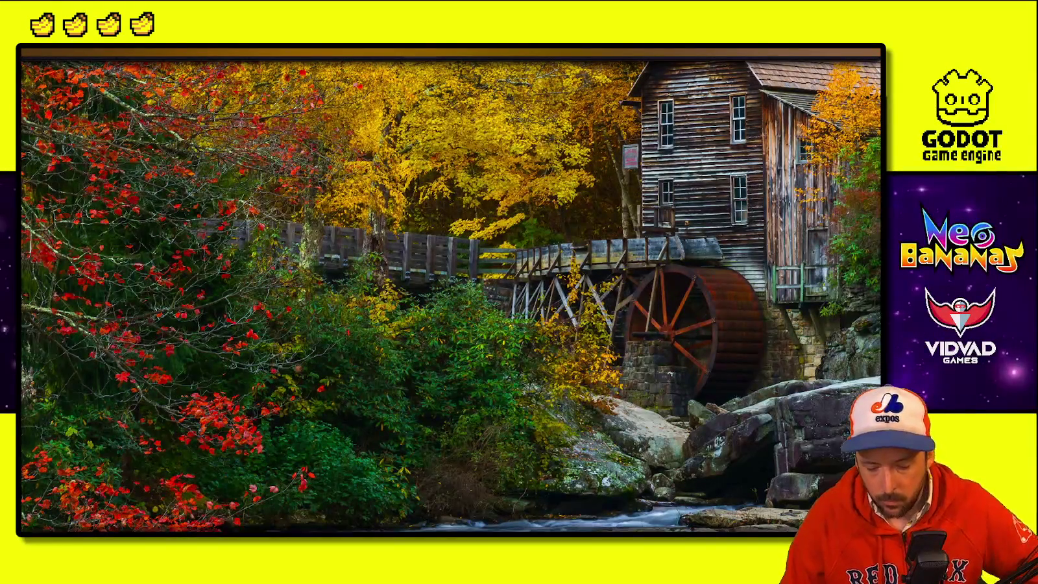
Step: Launch Elgato Wave Link by searching 'wave' in Launchpad
{"action": "key", "text": "F4"}
{"action": "type", "text": "wave"}
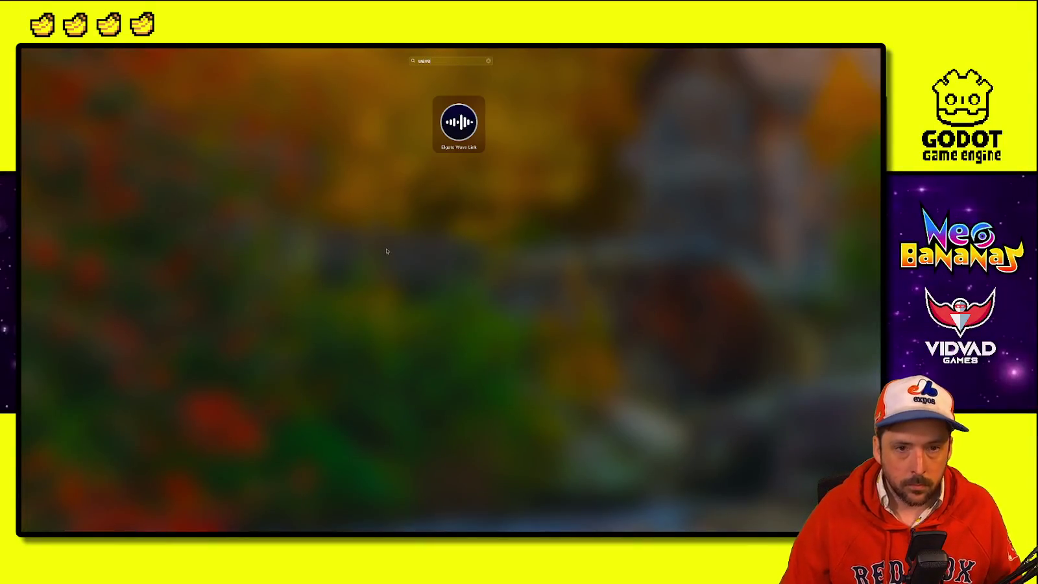
{"action": "left_click", "coordinate": [458, 127]}
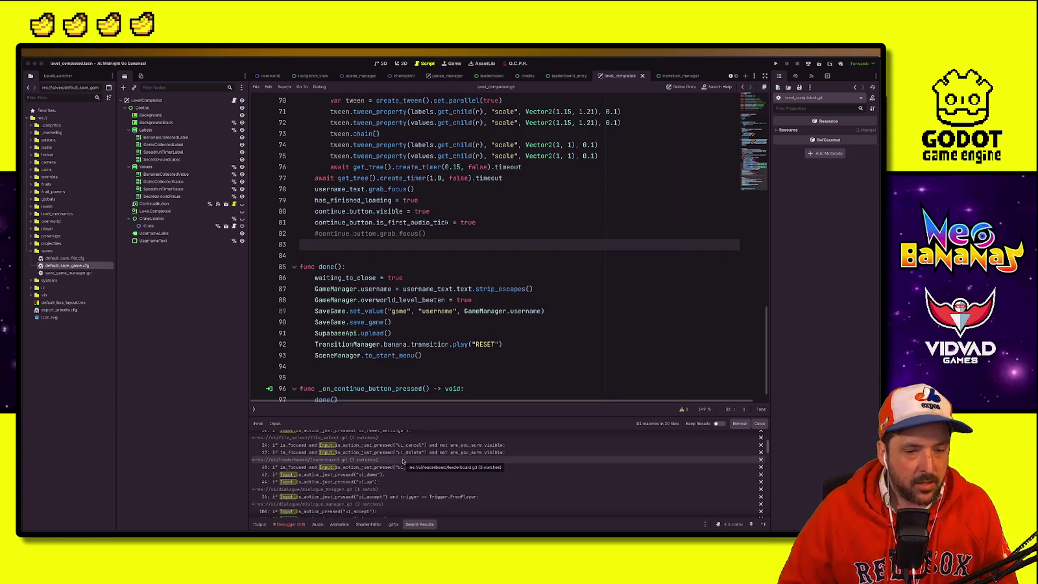
Step: Minimize the Google Sheets window to return to level_completed.gd in Godot
{"action": "key", "text": "ctrl+Up"}
{"action": "left_click", "coordinate": [438, 209]}
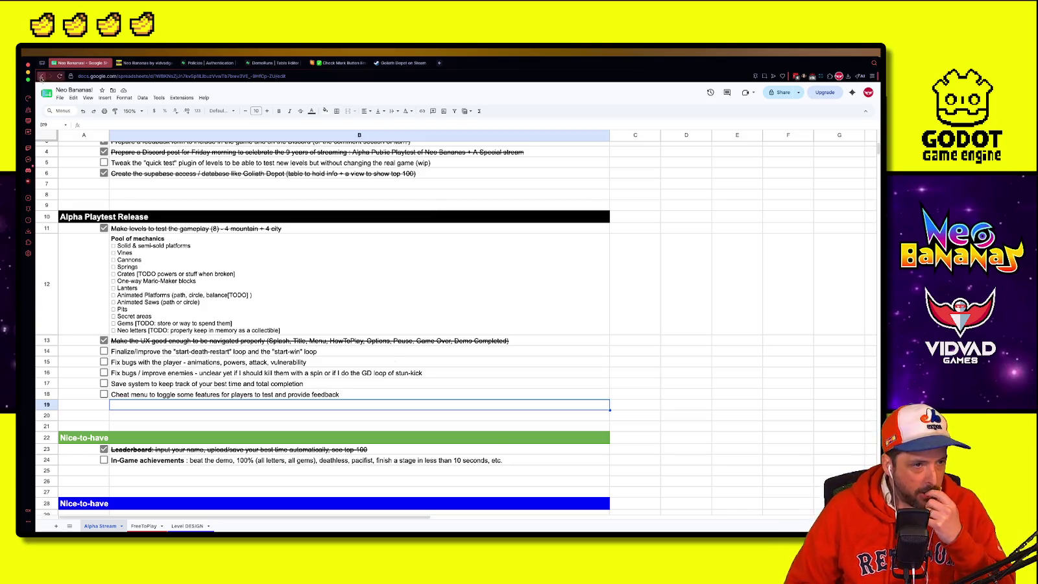
{"action": "left_click", "coordinate": [29, 71]}
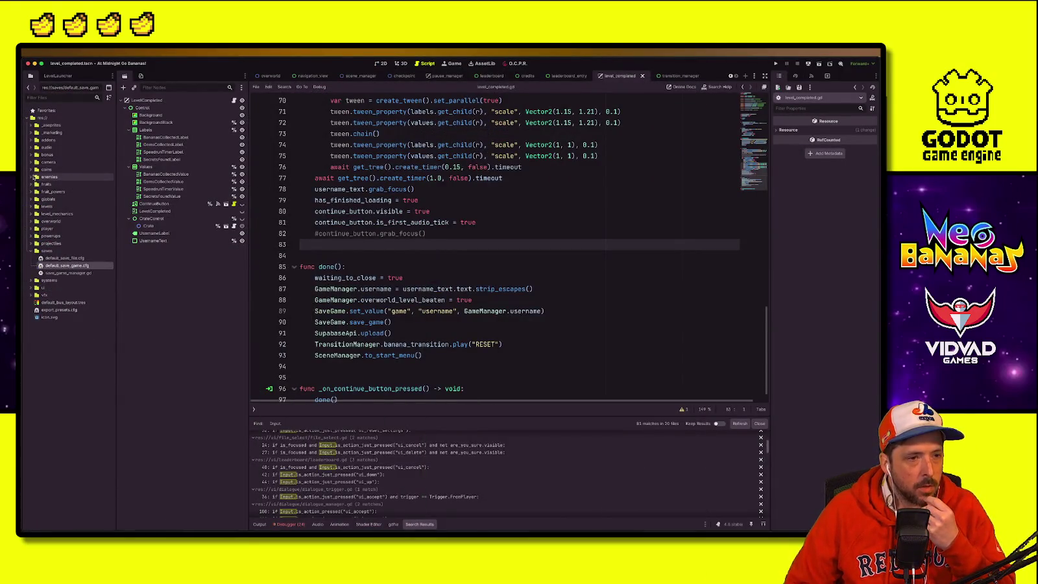
Step: Open base_enemy.tscn from the enemies folder and select its Hurt node
{"action": "left_click", "coordinate": [31, 176]}
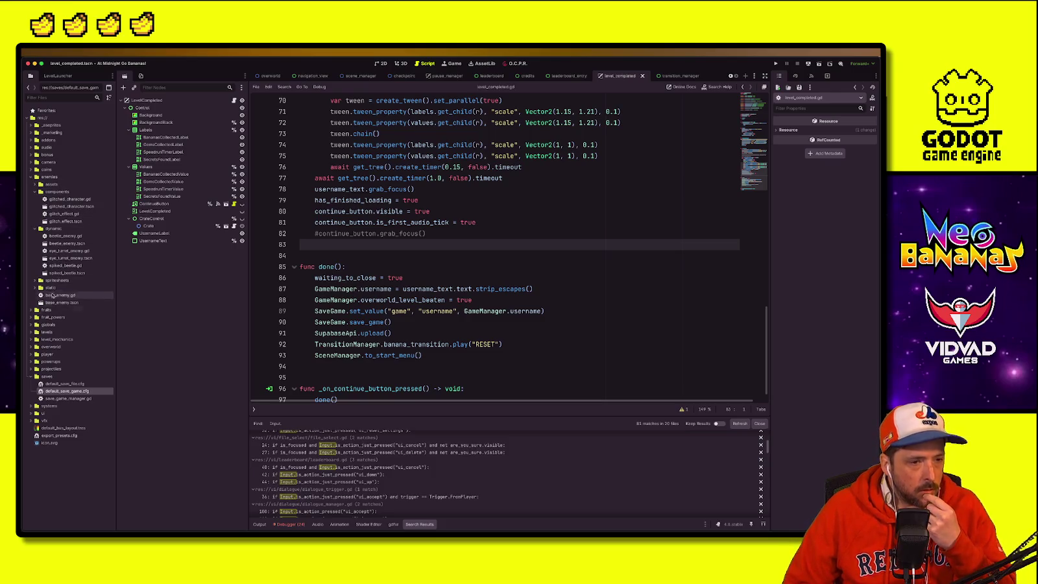
{"action": "double_click", "coordinate": [61, 302]}
{"action": "left_click", "coordinate": [389, 244]}
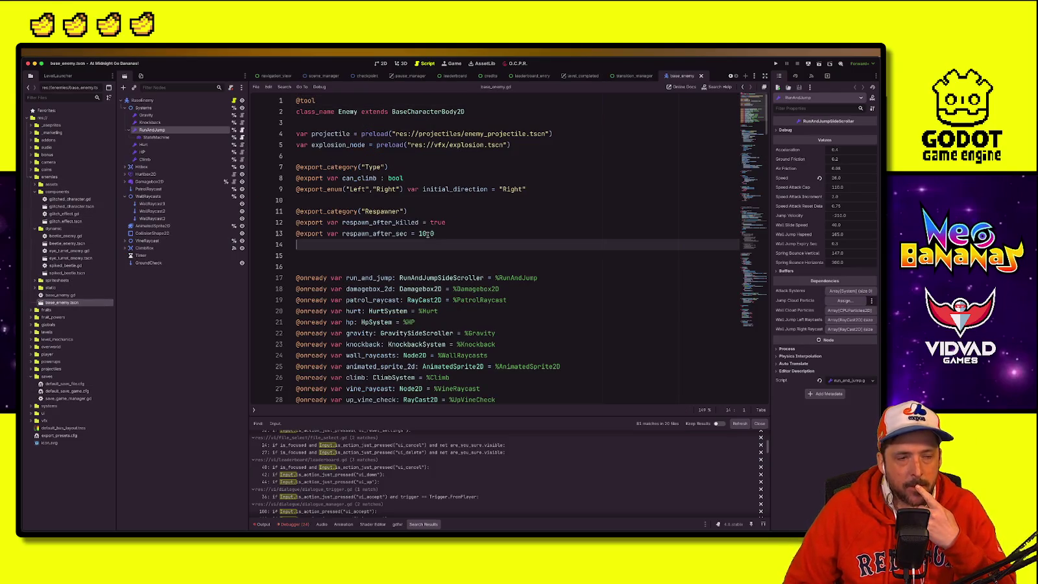
{"action": "left_click", "coordinate": [144, 145]}
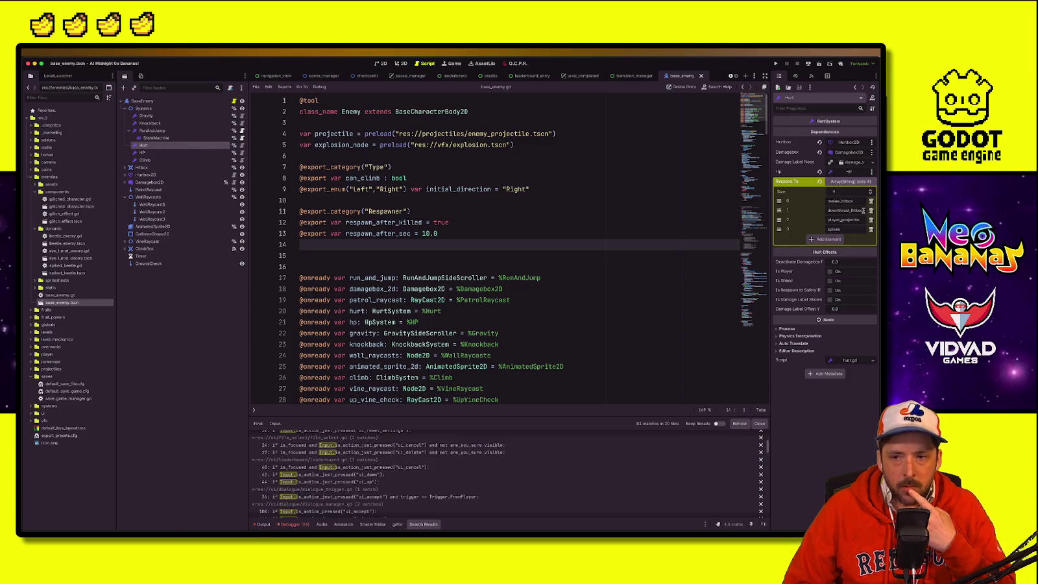
Step: Remove melee_hitbox and downthrust_hitbox from Respond To, leaving player_projectile and spikes, and save
{"action": "left_click", "coordinate": [870, 201]}
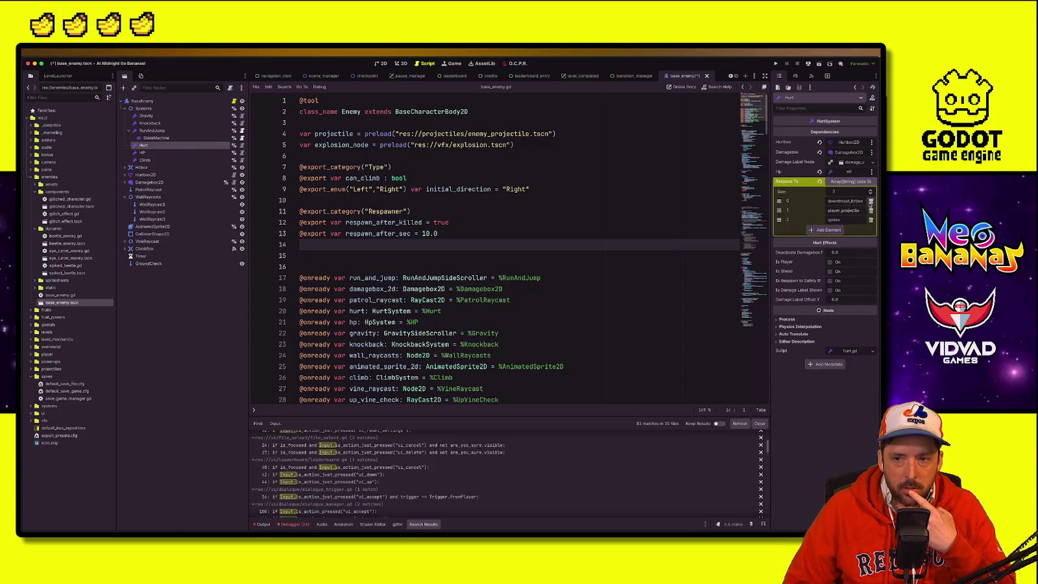
{"action": "left_click", "coordinate": [871, 201]}
{"action": "left_click", "coordinate": [611, 171]}
{"action": "key", "text": "ctrl+s"}
Step: Look over the base_enemy.gd script and expand the vfx components folder in FileSystem
{"action": "left_click", "coordinate": [577, 188]}
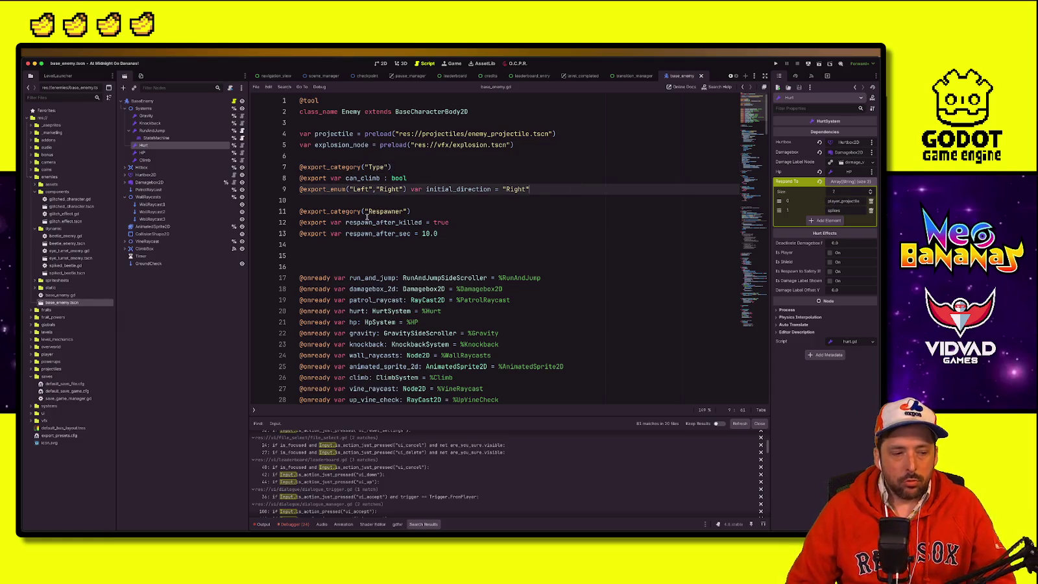
{"action": "key", "text": "Down"}
{"action": "key", "text": "Down"}
{"action": "key", "text": "Down"}
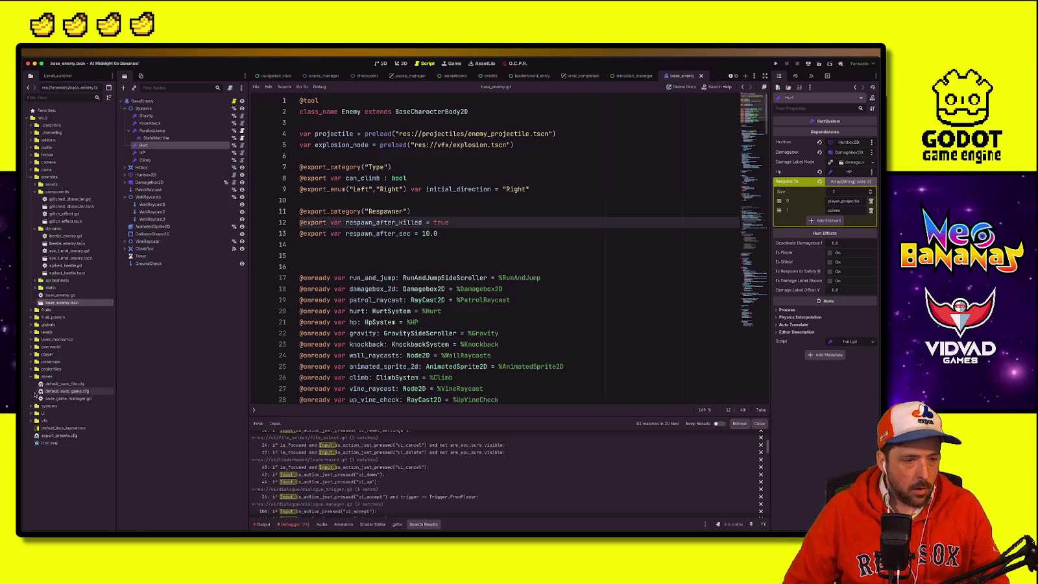
{"action": "left_click", "coordinate": [31, 422]}
{"action": "left_click", "coordinate": [38, 436]}
{"action": "scroll", "coordinate": [46, 439], "scroll_direction": "down", "scroll_amount": 3}
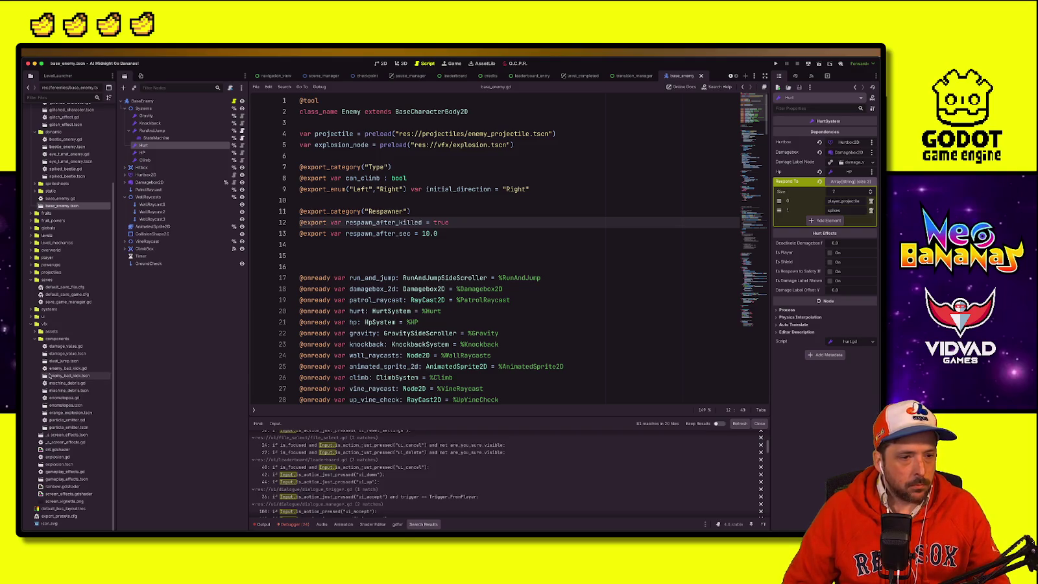
{"action": "left_click", "coordinate": [349, 189]}
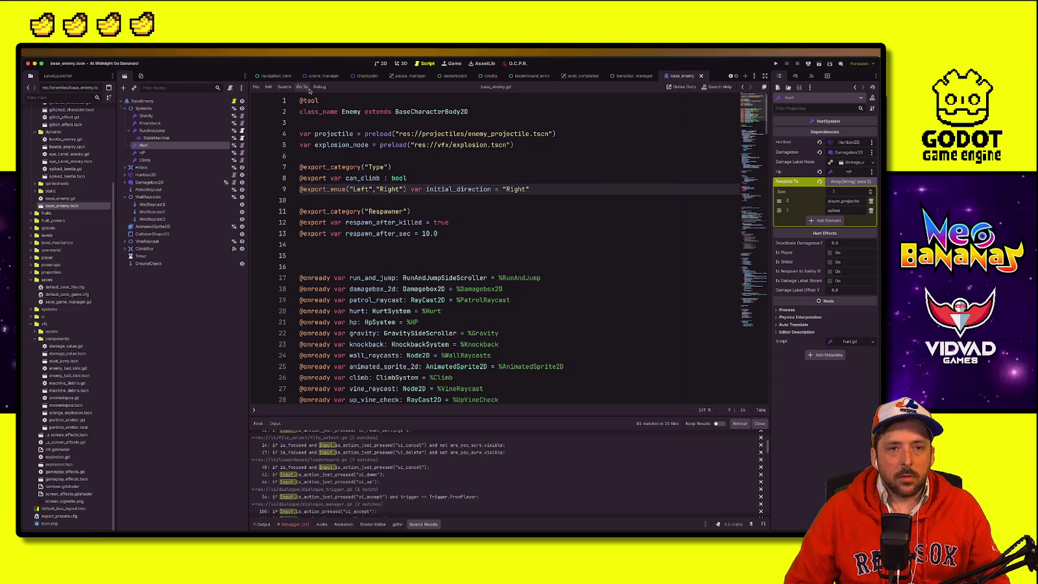
Step: Close all open scene tabs
{"action": "right_click", "coordinate": [285, 77]}
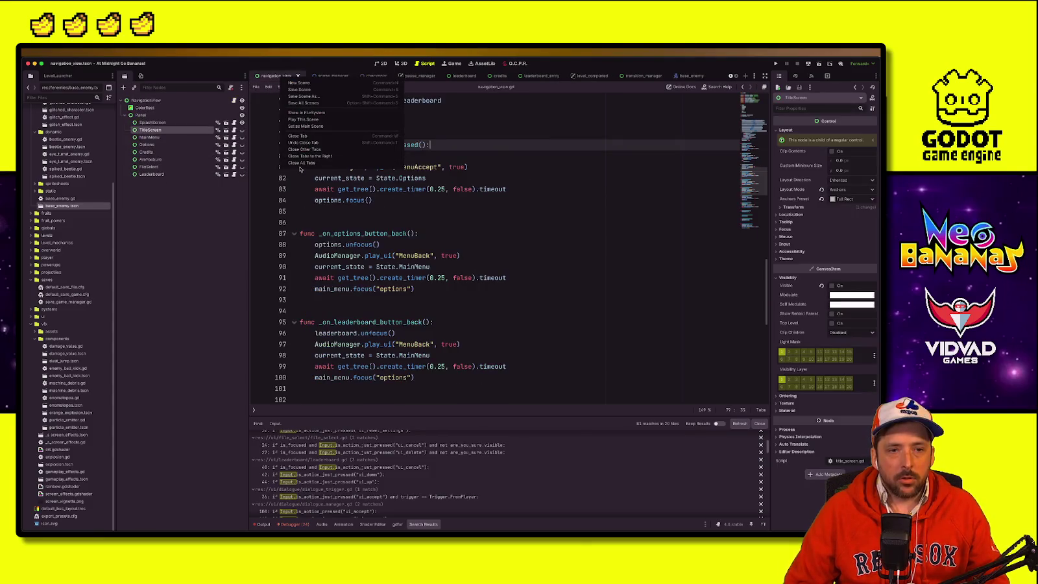
{"action": "left_click", "coordinate": [301, 163]}
{"action": "left_click", "coordinate": [361, 244]}
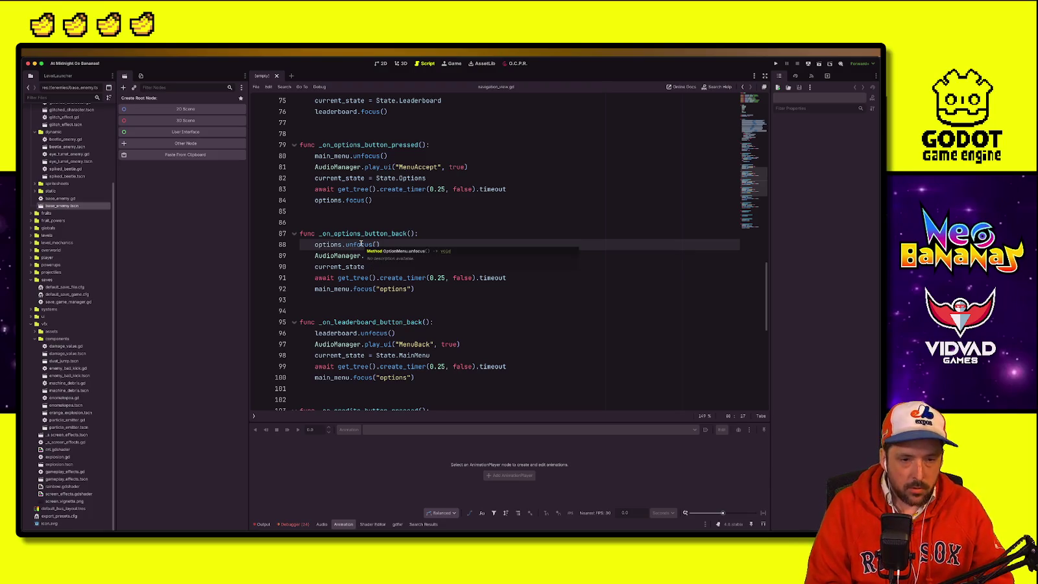
Step: Close every open script and hide the scripts list panel
{"action": "key", "text": "super+backslash"}
{"action": "right_click", "coordinate": [386, 214]}
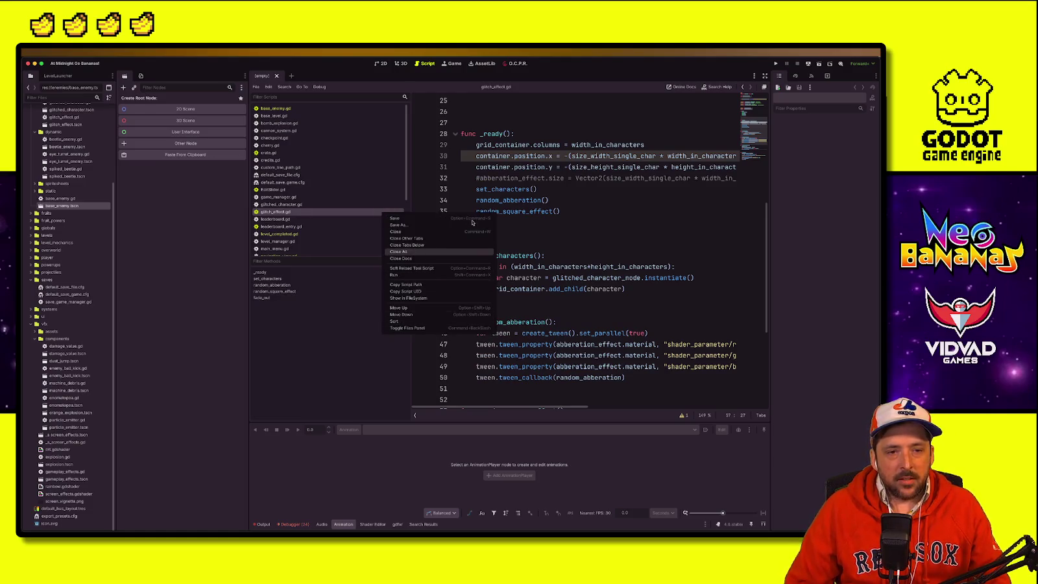
{"action": "key", "text": "Return"}
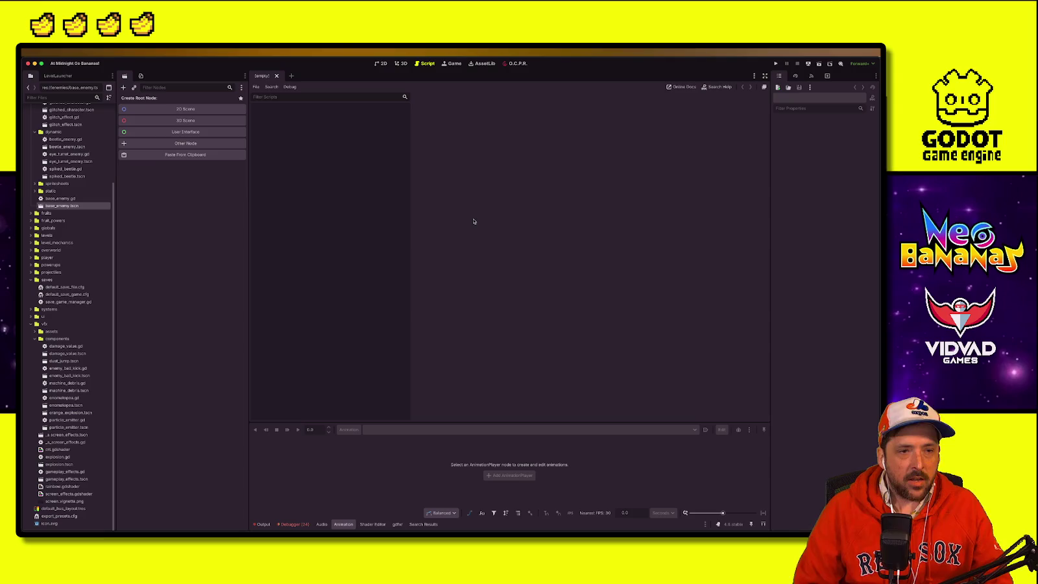
{"action": "key", "text": "ctrl+backslash"}
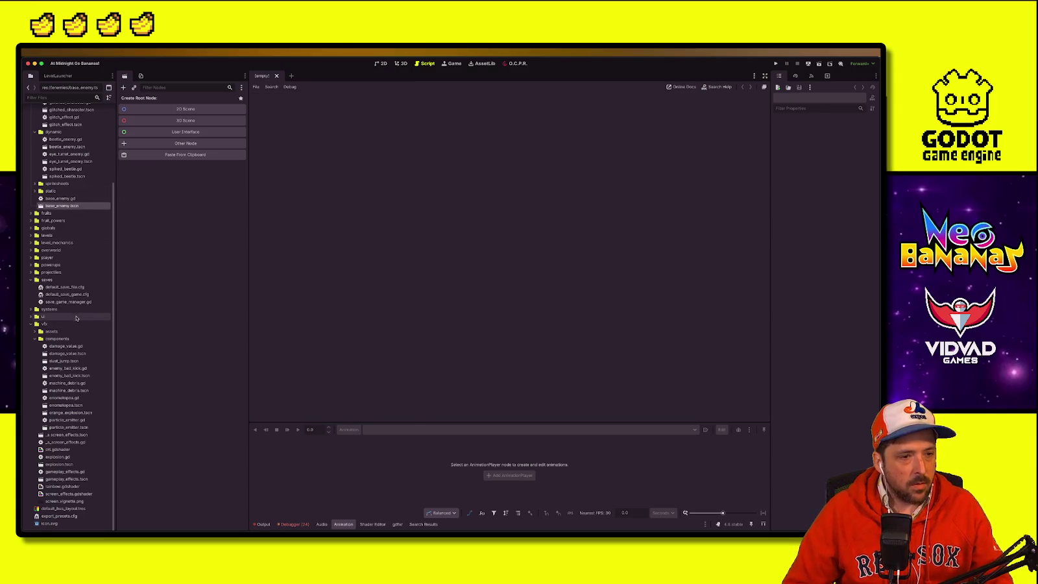
{"action": "scroll", "coordinate": [83, 318], "scroll_direction": "up", "scroll_amount": 5}
{"action": "key", "text": "alt+shift+o"}
Step: Quick-open level_manager.tscn by searching 'level_manager', then save the scene
{"action": "type", "text": "level_manager"}
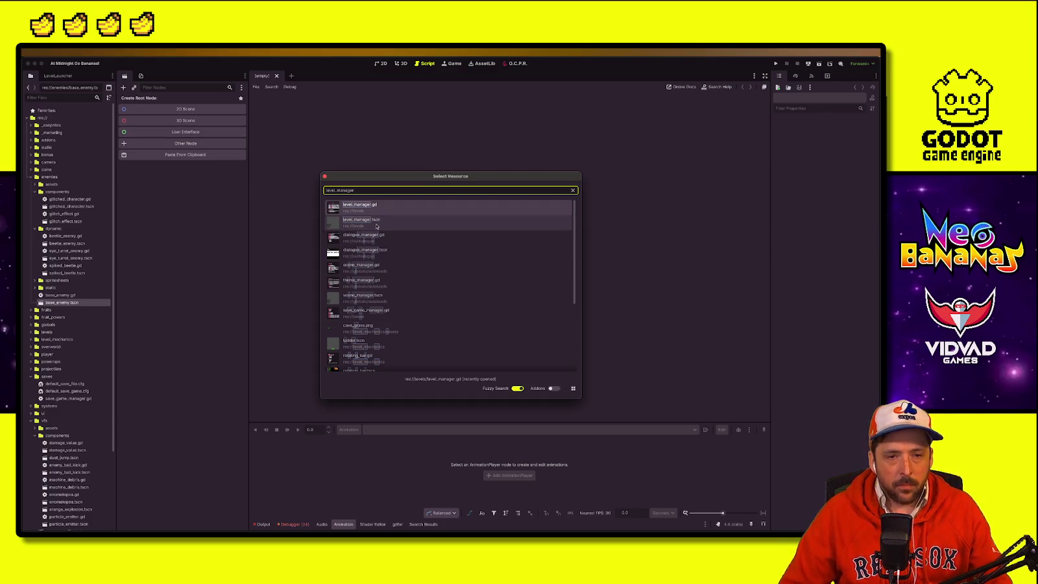
{"action": "double_click", "coordinate": [368, 227]}
{"action": "left_click", "coordinate": [422, 233]}
{"action": "key", "text": "ctrl+s"}
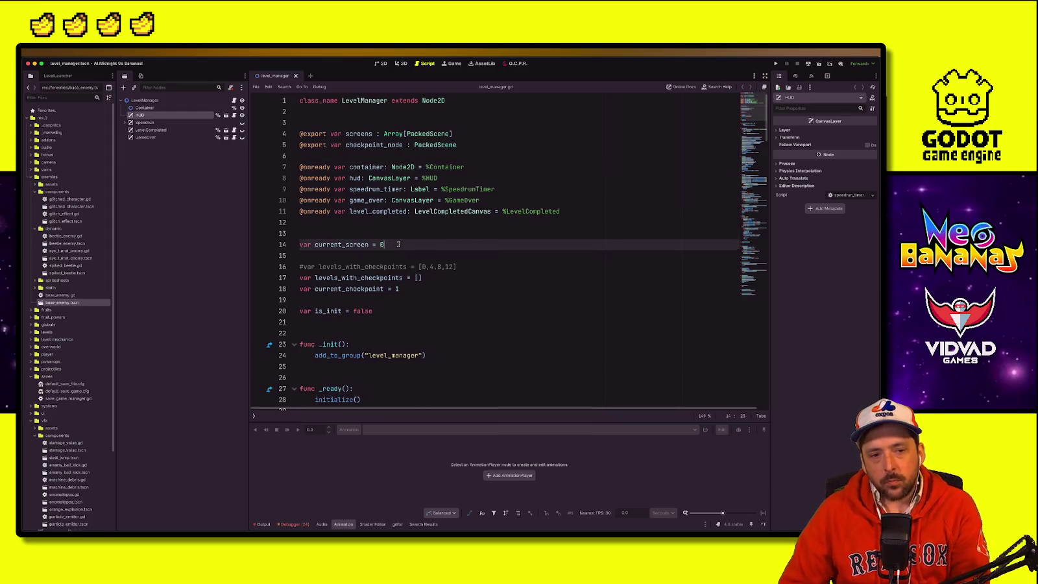
Step: Insert a blank line above current_screen in level_manager.gd and save the script
{"action": "left_click", "coordinate": [401, 258]}
{"action": "key", "text": "alt+Up"}
{"action": "left_click", "coordinate": [523, 281]}
{"action": "key", "text": "ctrl+s"}
{"action": "left_click", "coordinate": [530, 266]}
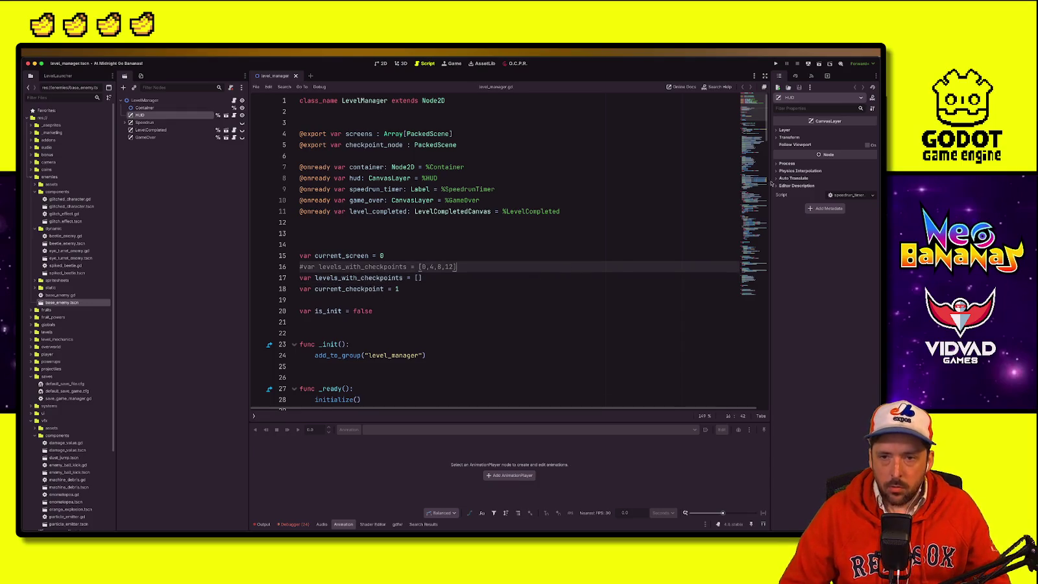
Step: Scroll down to the next-screen code around line 142
{"action": "scroll", "coordinate": [758, 122], "scroll_direction": "down", "scroll_amount": 2}
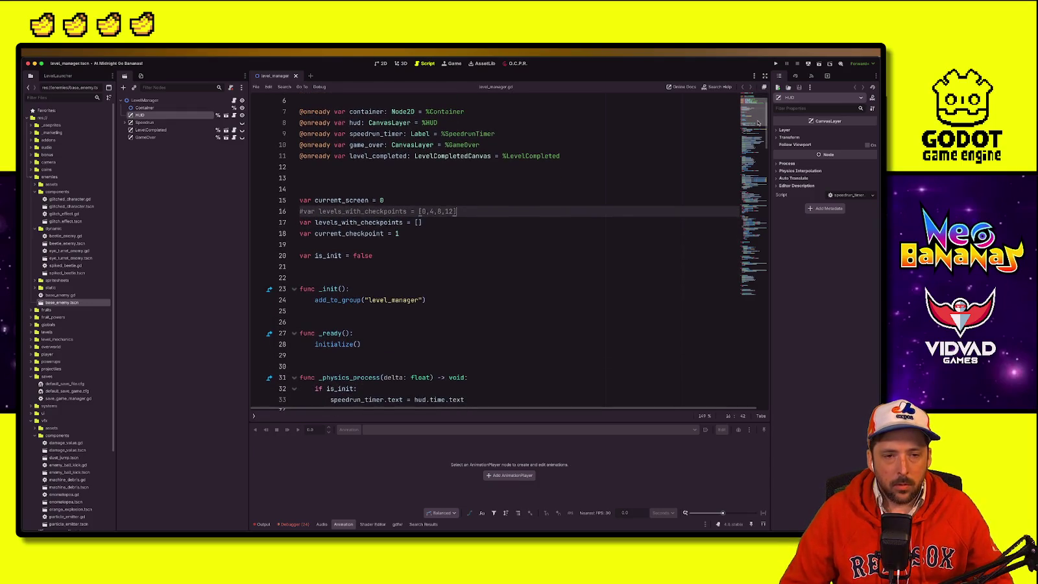
{"action": "left_click_drag", "start_coordinate": [758, 122], "coordinate": [737, 223]}
{"action": "scroll", "coordinate": [737, 223], "scroll_direction": "down", "scroll_amount": 8}
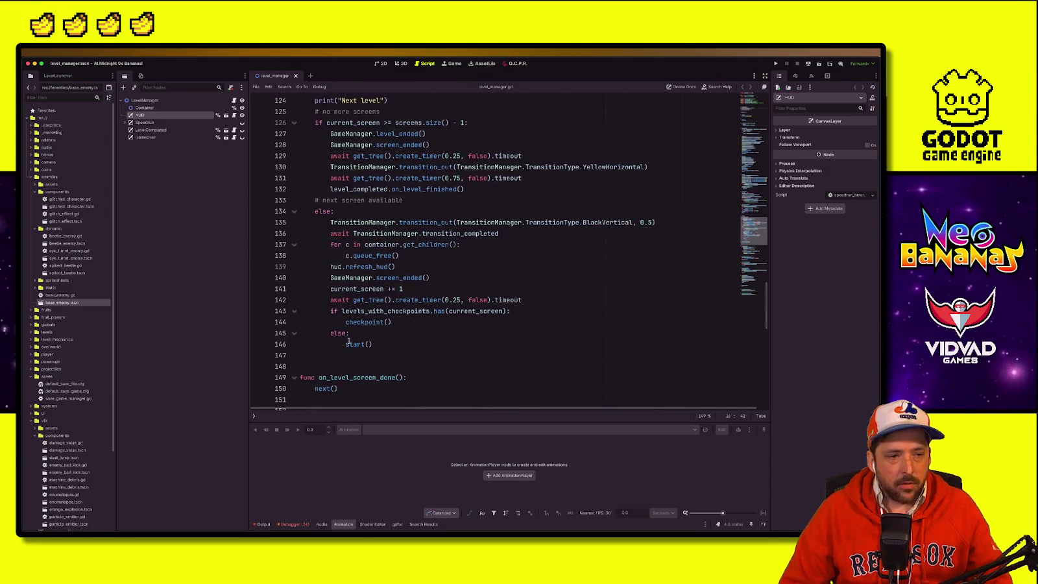
{"action": "left_click", "coordinate": [390, 299]}
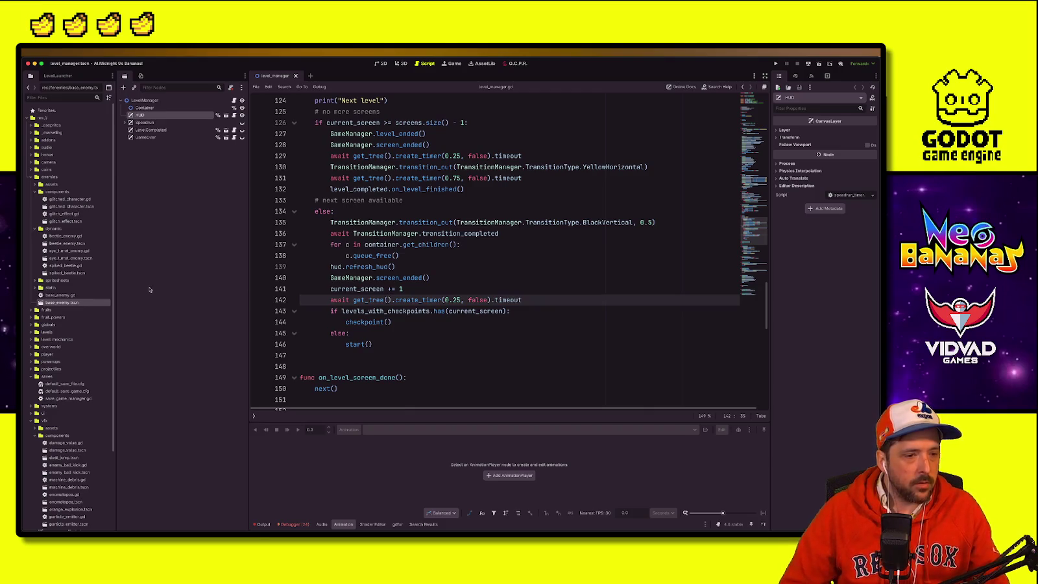
Step: Open base_level.gd from the levels folder
{"action": "left_click", "coordinate": [31, 331]}
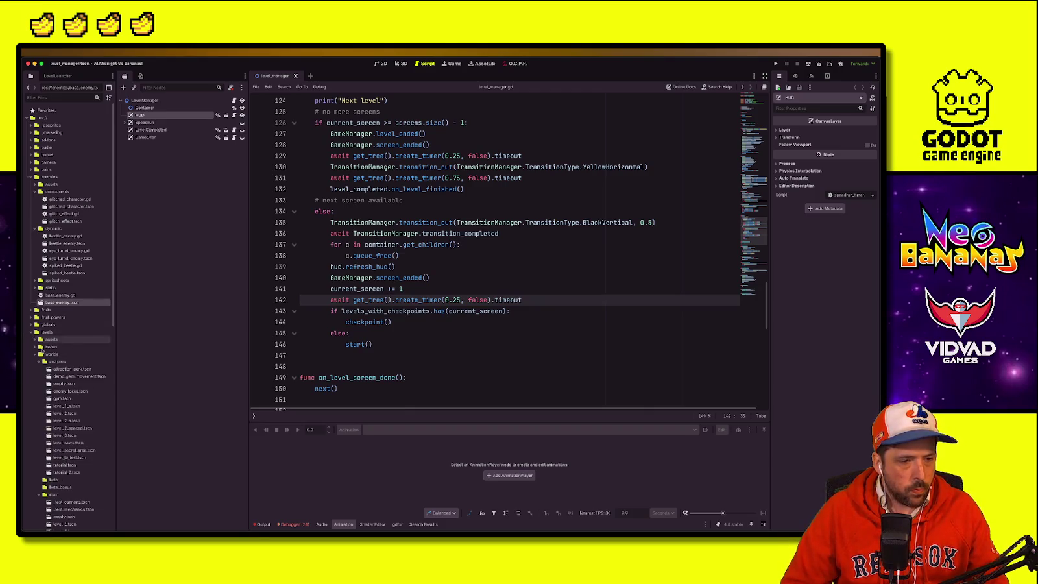
{"action": "scroll", "coordinate": [69, 475], "scroll_direction": "down", "scroll_amount": 5}
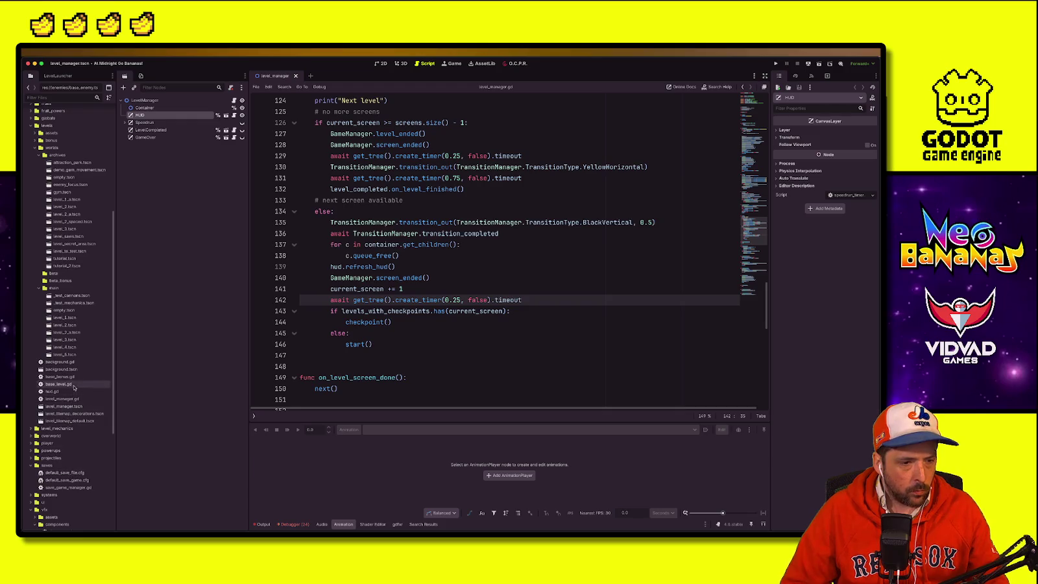
{"action": "double_click", "coordinate": [65, 384]}
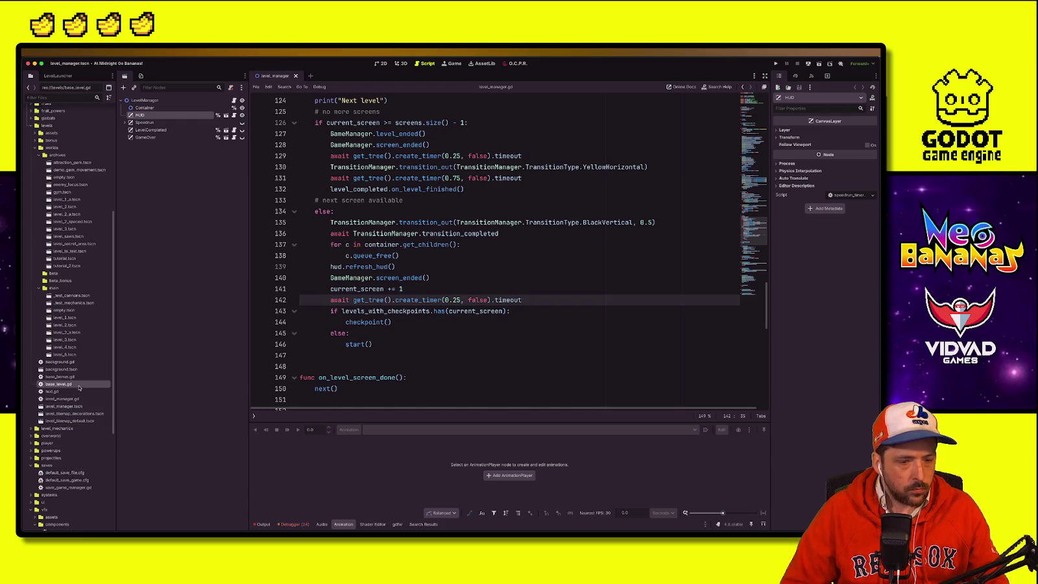
Step: Find the soccer ball spawn code and select soccer_ball_instance to see its uses
{"action": "scroll", "coordinate": [549, 219], "scroll_direction": "down", "scroll_amount": 15}
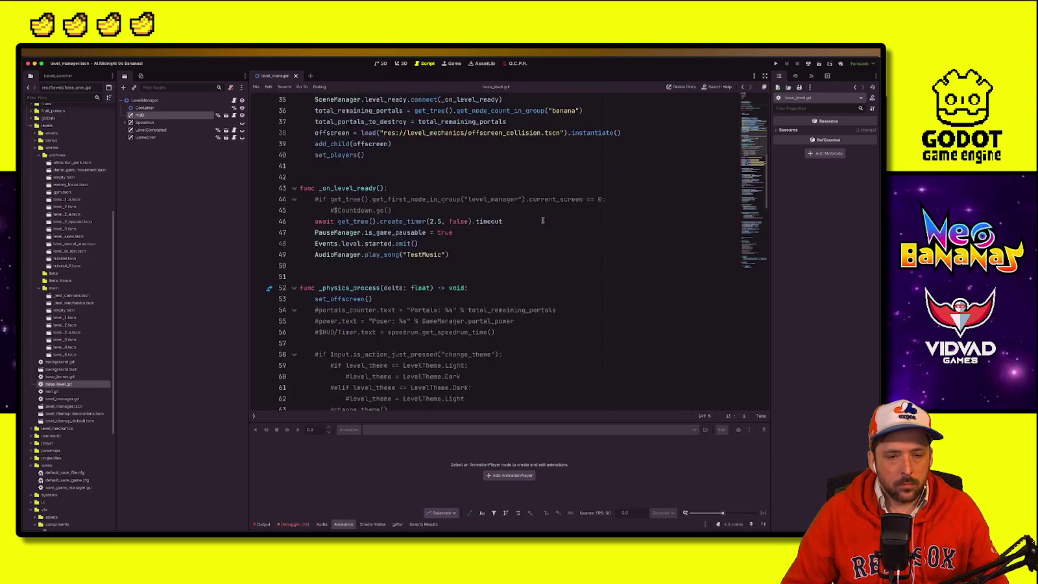
{"action": "scroll", "coordinate": [542, 220], "scroll_direction": "down", "scroll_amount": 5}
{"action": "scroll", "coordinate": [542, 221], "scroll_direction": "up", "scroll_amount": 2}
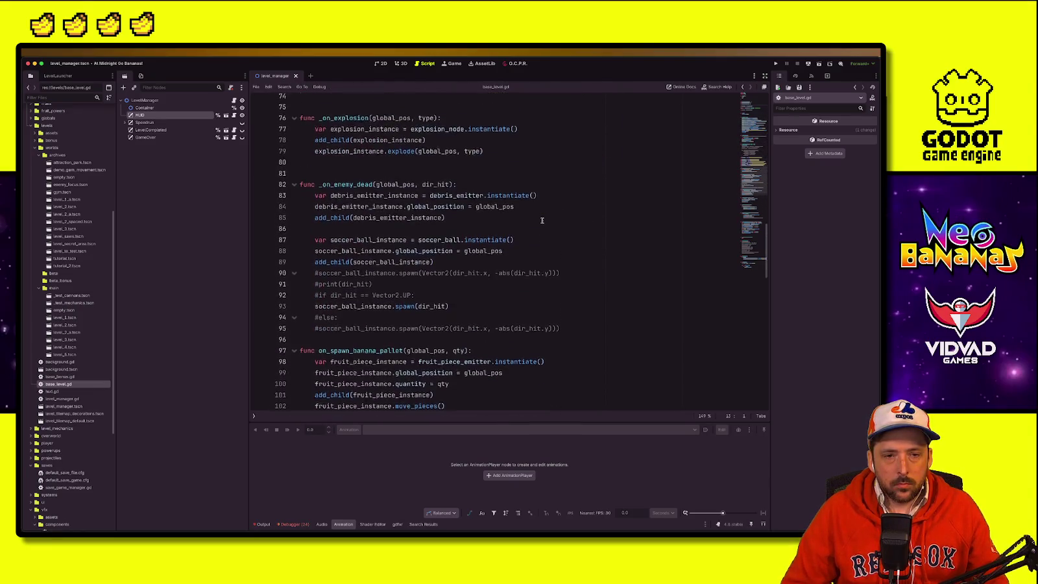
{"action": "left_click", "coordinate": [379, 318]}
{"action": "left_click", "coordinate": [483, 286]}
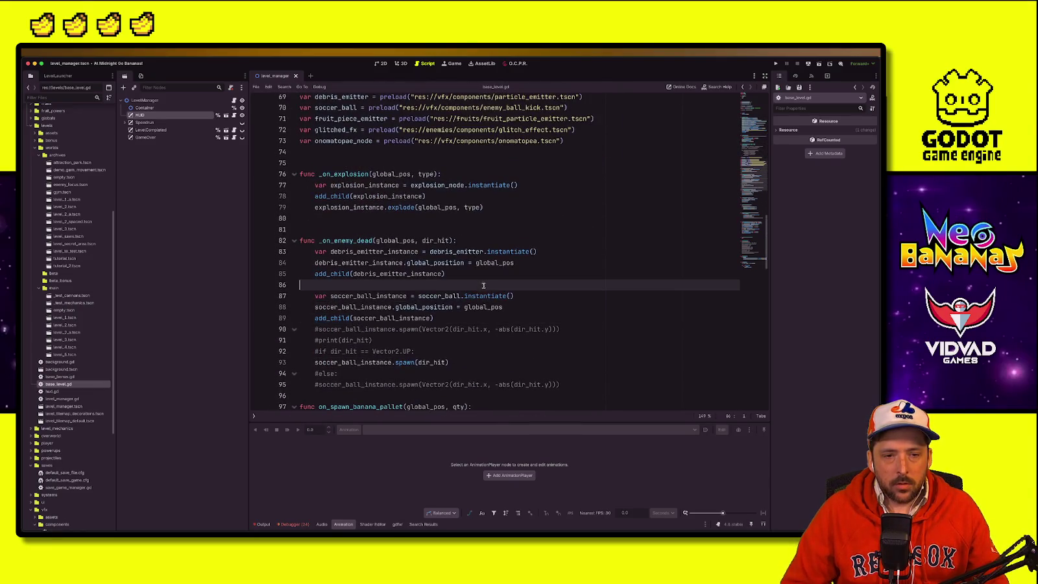
{"action": "double_click", "coordinate": [388, 318]}
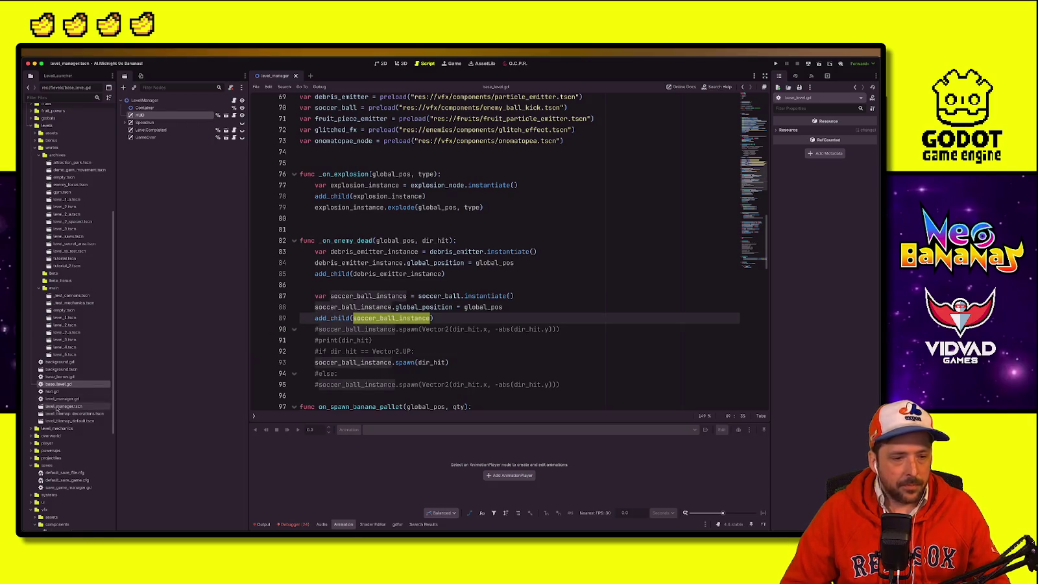
Step: Jump to the soccer_ball preload declaration and open enemy_ball_kick.tscn from vfx/components
{"action": "left_click", "coordinate": [415, 207]}
{"action": "key", "text": "alt+shift+o"}
{"action": "type", "text": "so"}
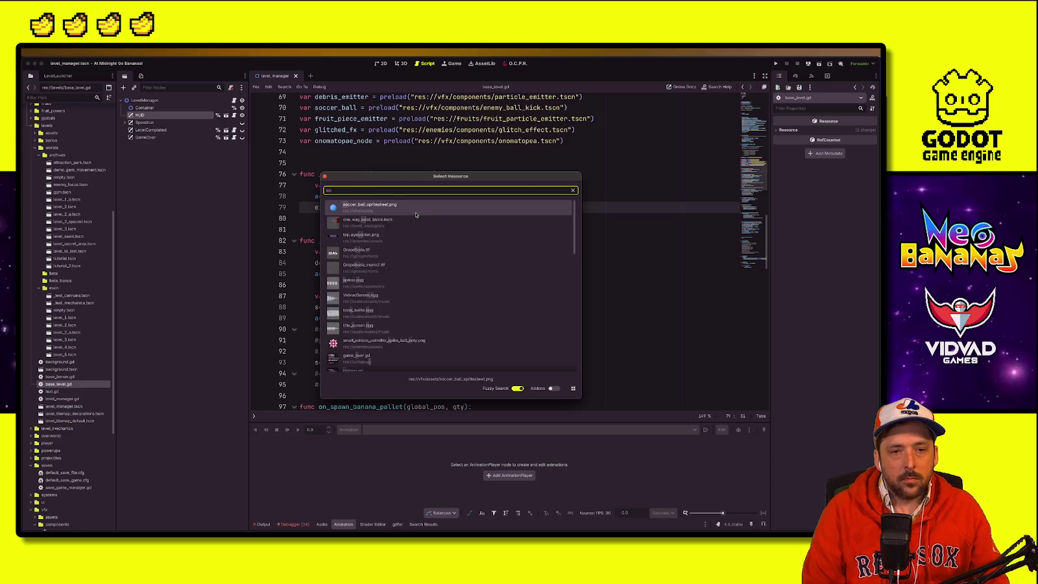
{"action": "type", "text": "ccer"}
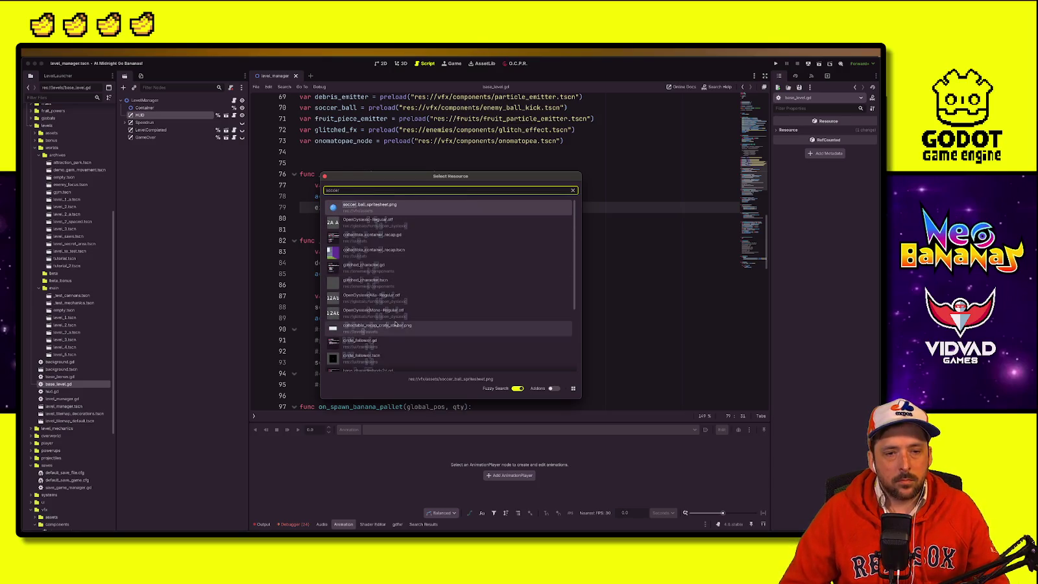
{"action": "left_click", "coordinate": [665, 309]}
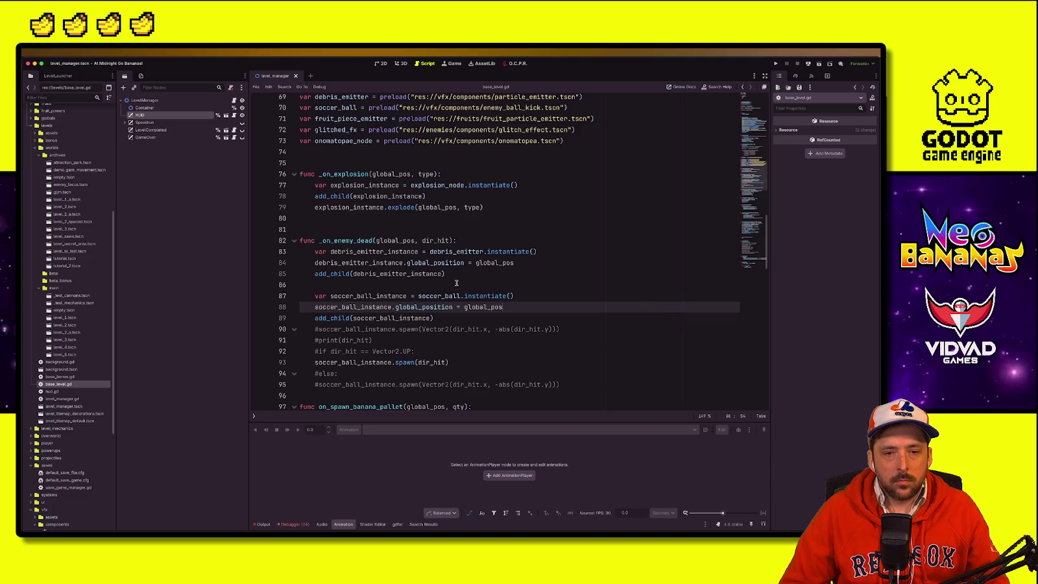
{"action": "left_click", "coordinate": [442, 296], "text": "ctrl"}
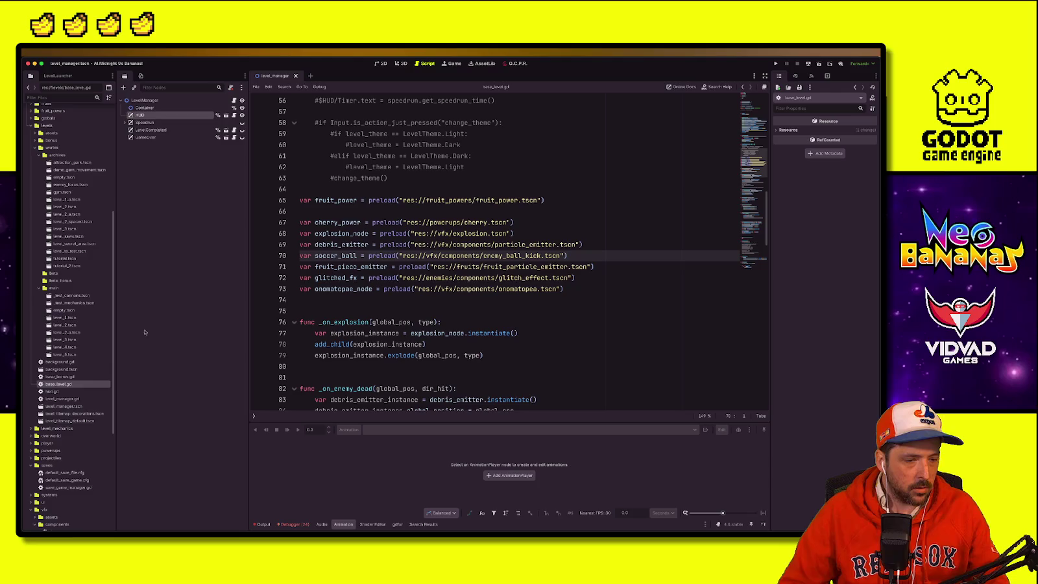
{"action": "scroll", "coordinate": [51, 405], "scroll_direction": "down", "scroll_amount": 5}
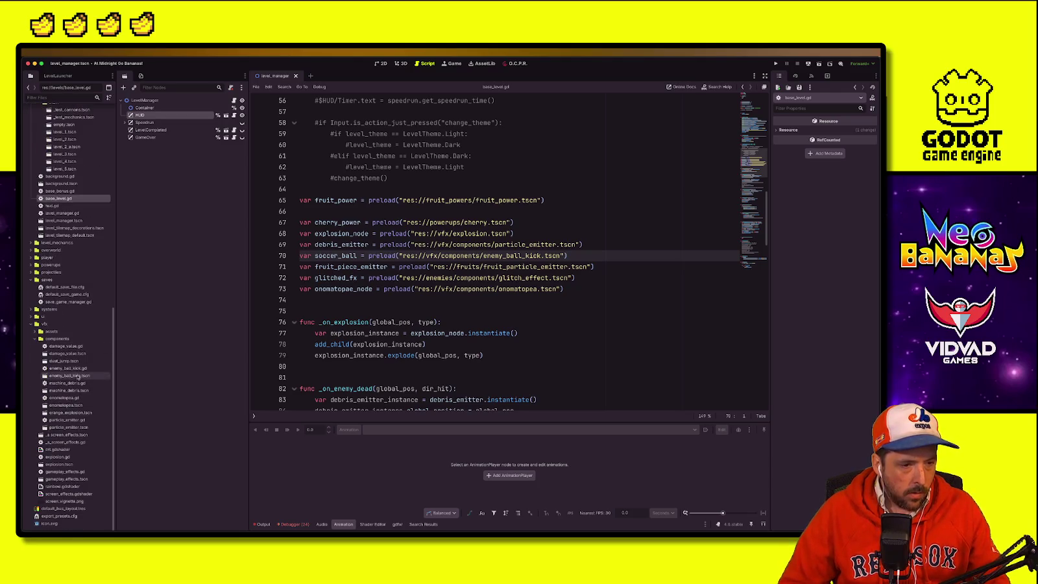
{"action": "double_click", "coordinate": [77, 376]}
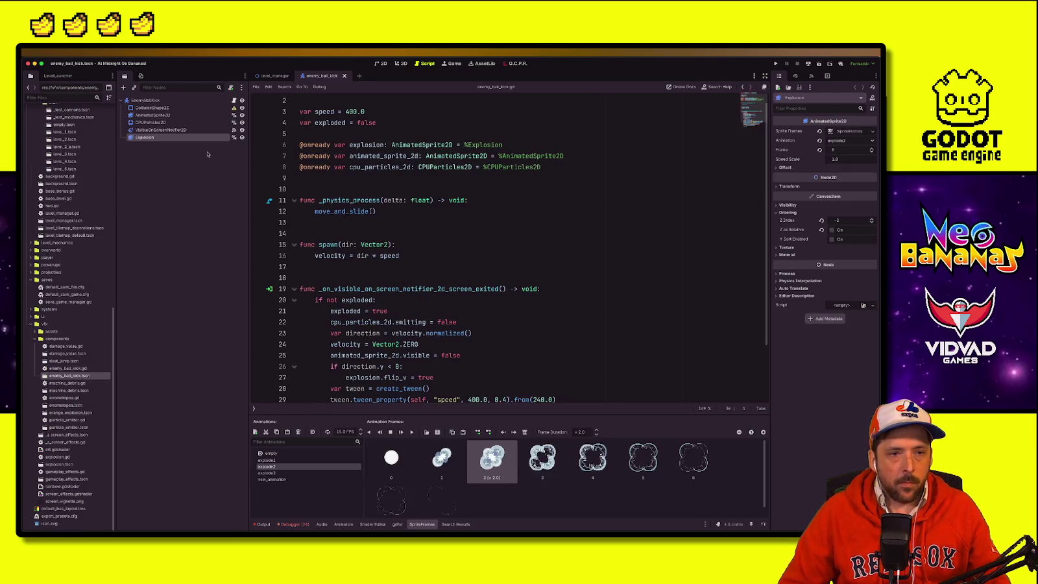
Step: Set the Explosion node's Z Index to 11, save enemy_ball_kick.tscn, and run the game
{"action": "left_click", "coordinate": [176, 137], "text": "ctrl"}
{"action": "left_click", "coordinate": [176, 137]}
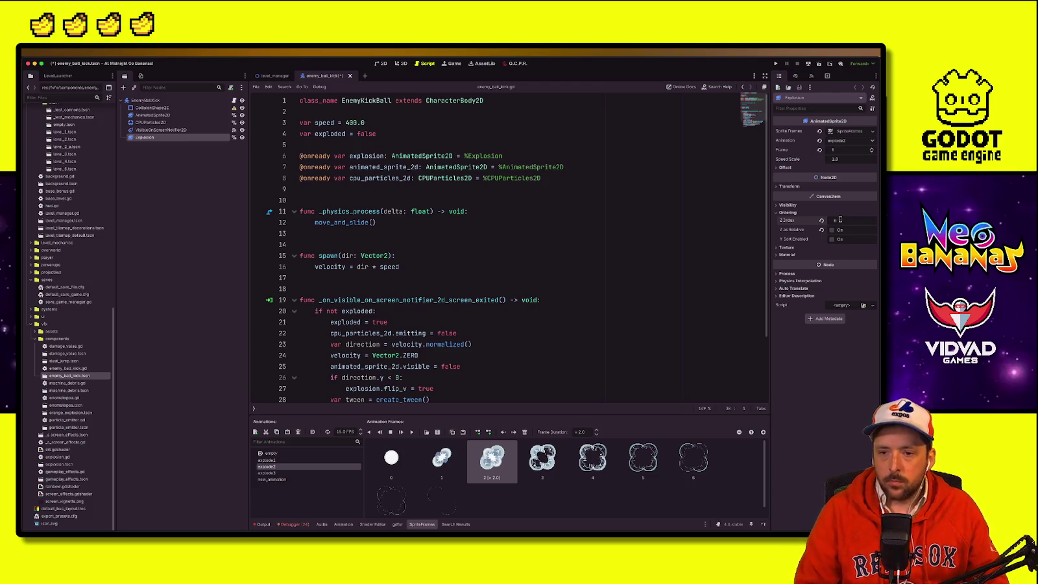
{"action": "key", "text": "Return"}
{"action": "key", "text": "ctrl+s"}
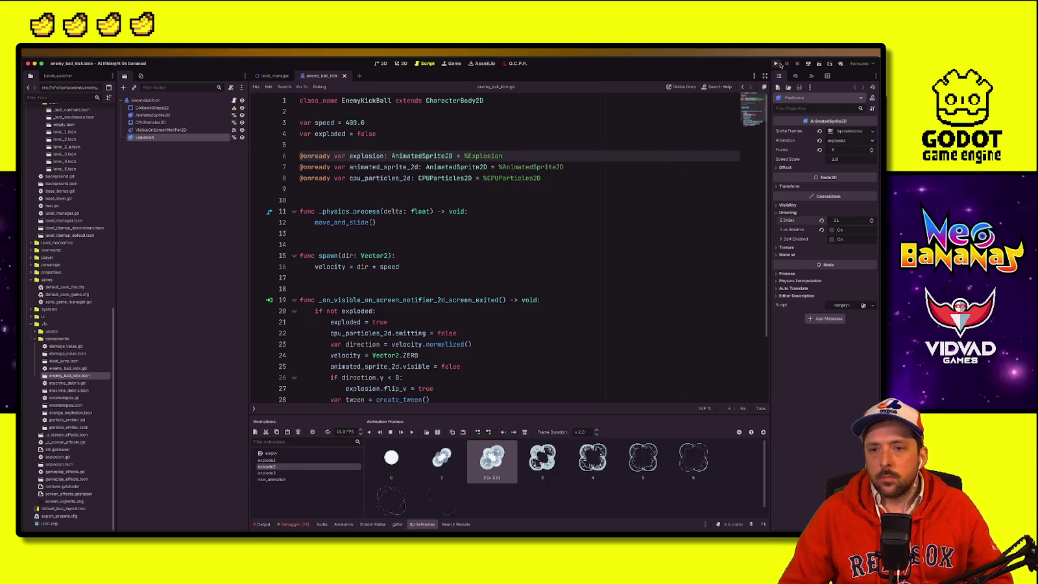
{"action": "key", "text": "F5"}
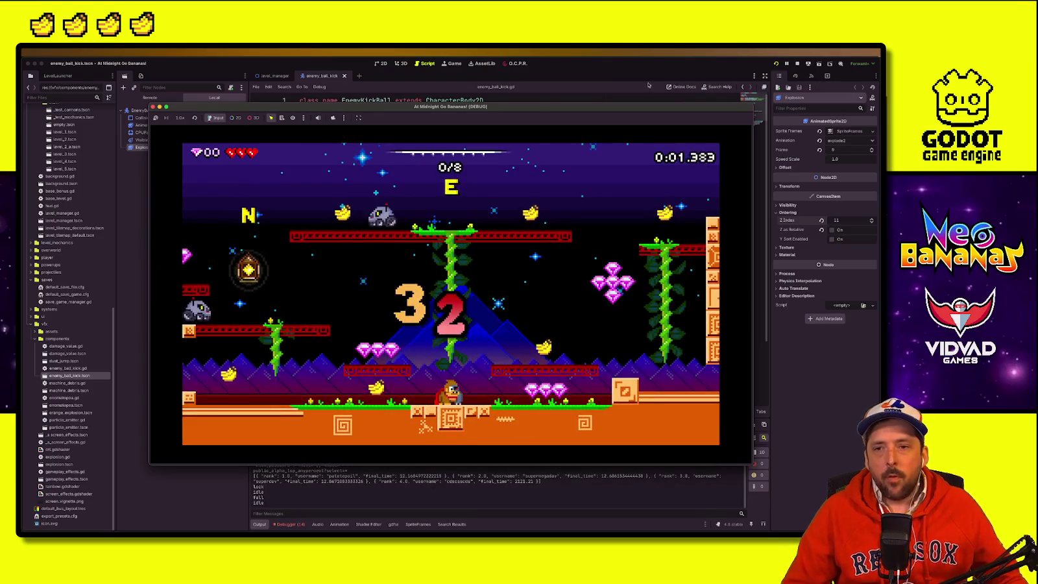
Step: Start the level, kick an enemy ball left, and collect bananas along the upper platform
{"action": "key", "text": "Right"}
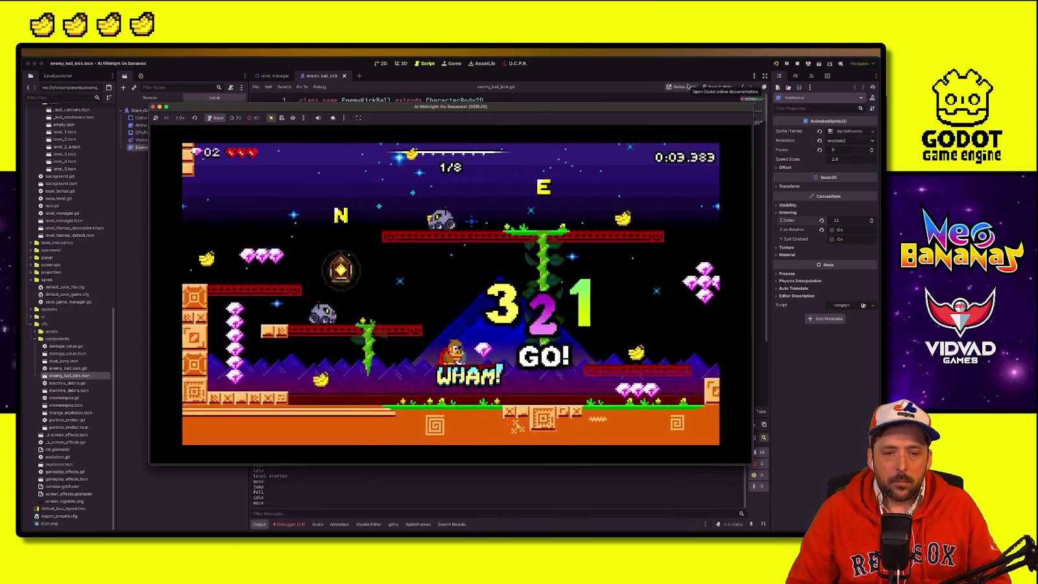
{"action": "key", "text": "Left"}
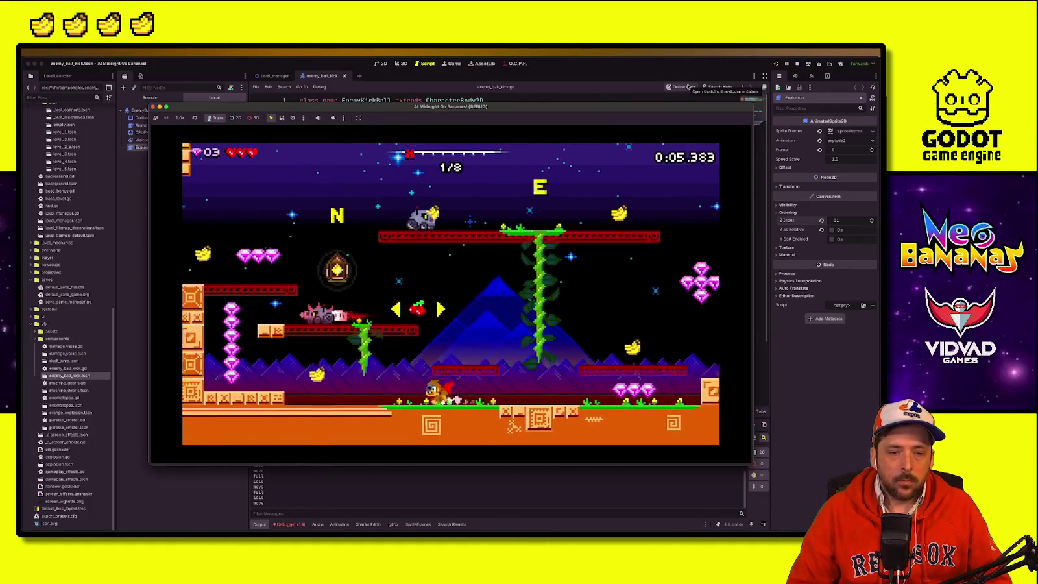
{"action": "key", "text": "Left"}
{"action": "key", "text": "space"}
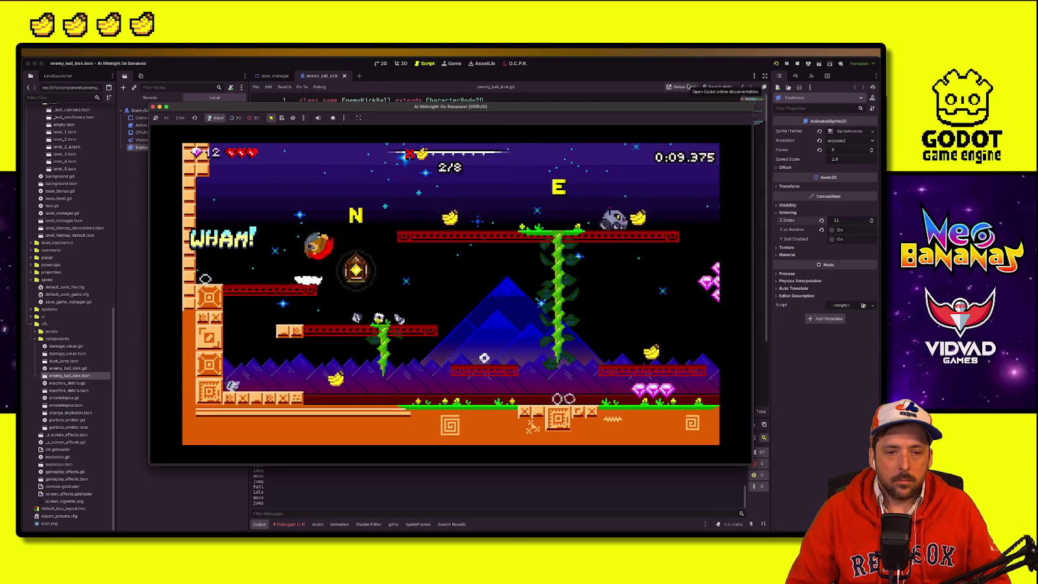
{"action": "key", "text": "Right"}
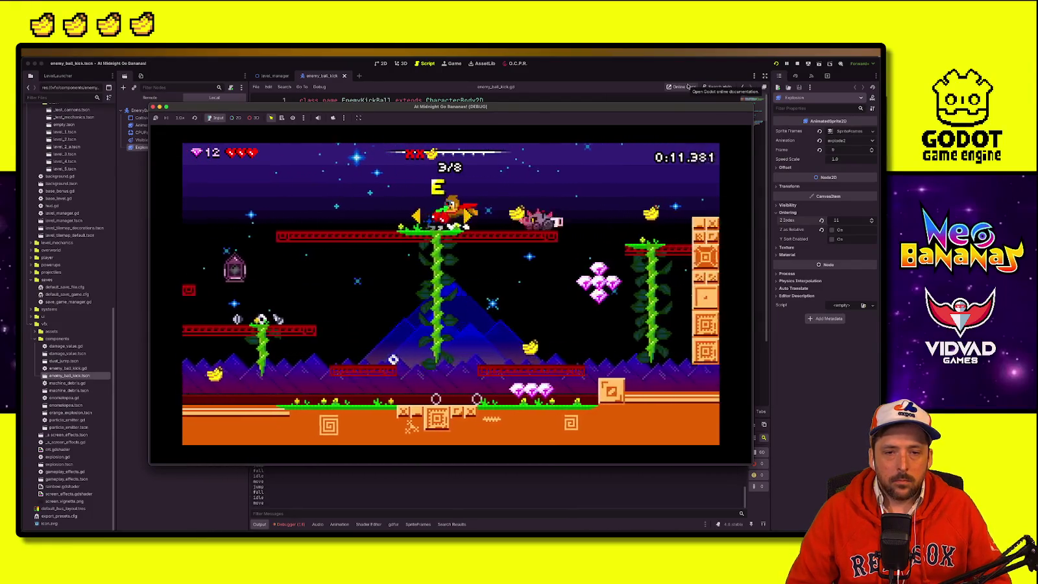
{"action": "key", "text": "Right"}
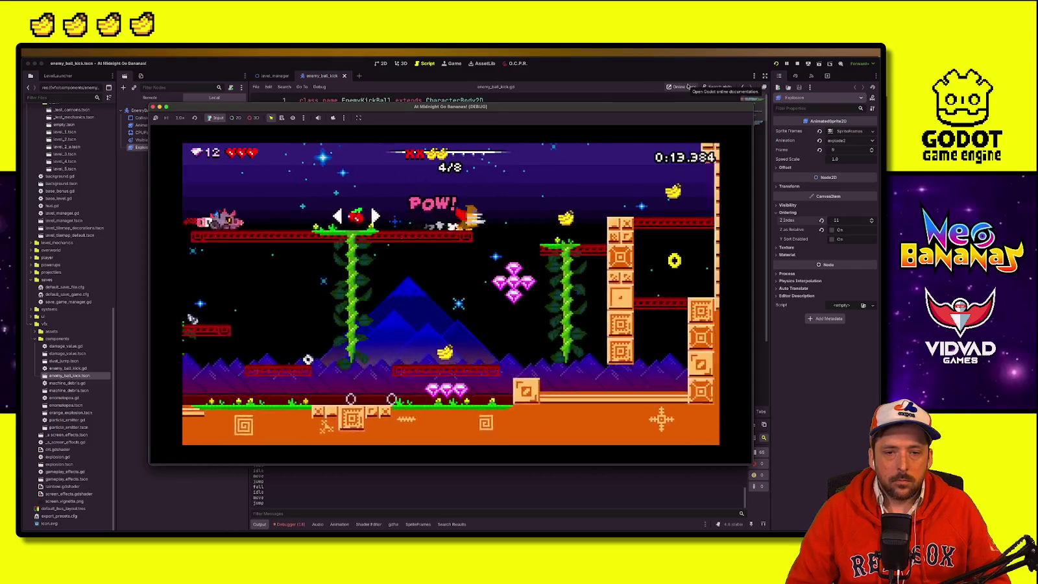
{"action": "key", "text": "Left"}
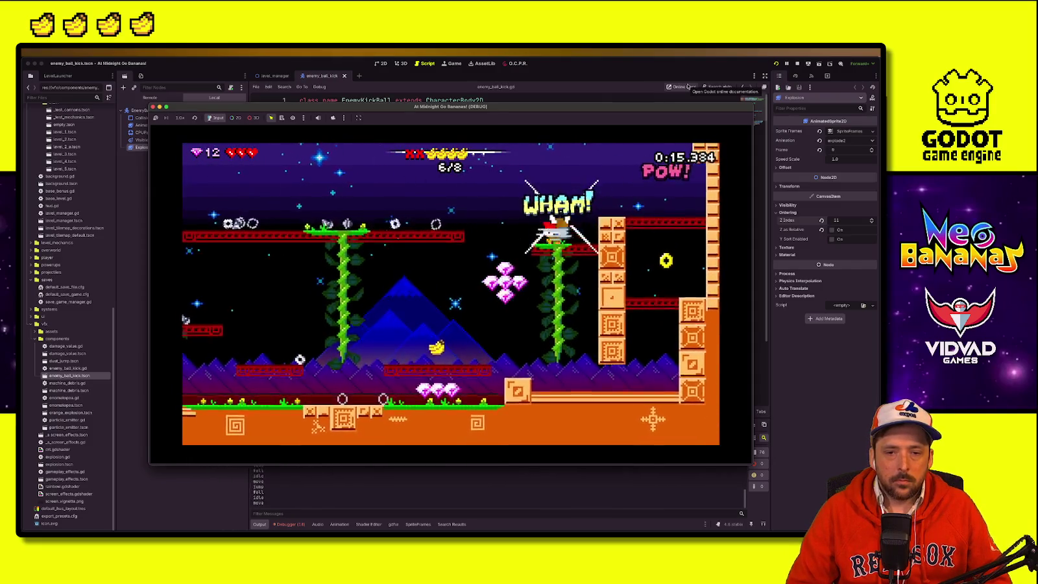
Step: Climb the vine, kick a ball to clear the last enemy, then stop the game
{"action": "key", "text": "Right"}
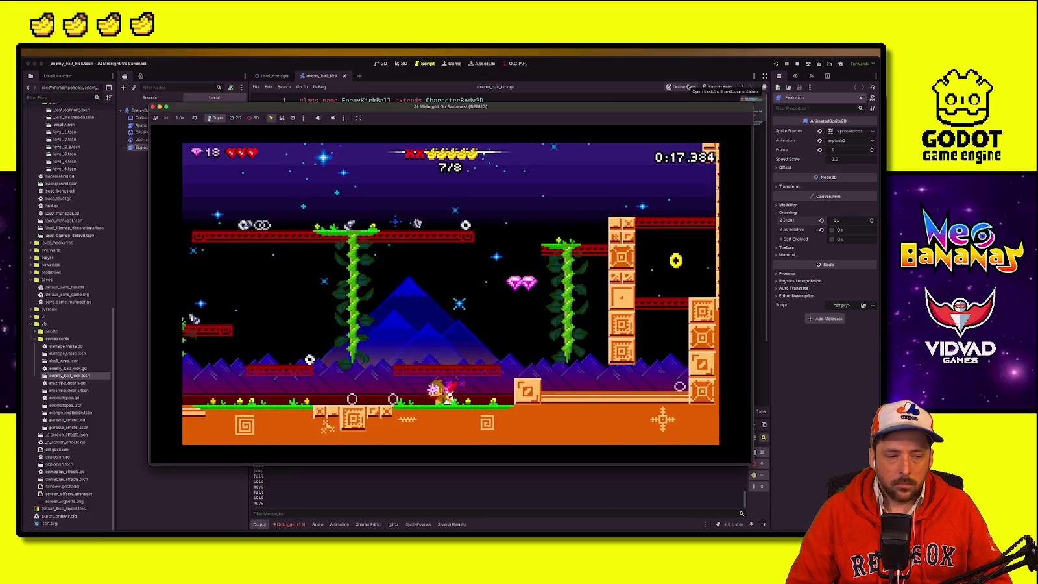
{"action": "key", "text": "Right"}
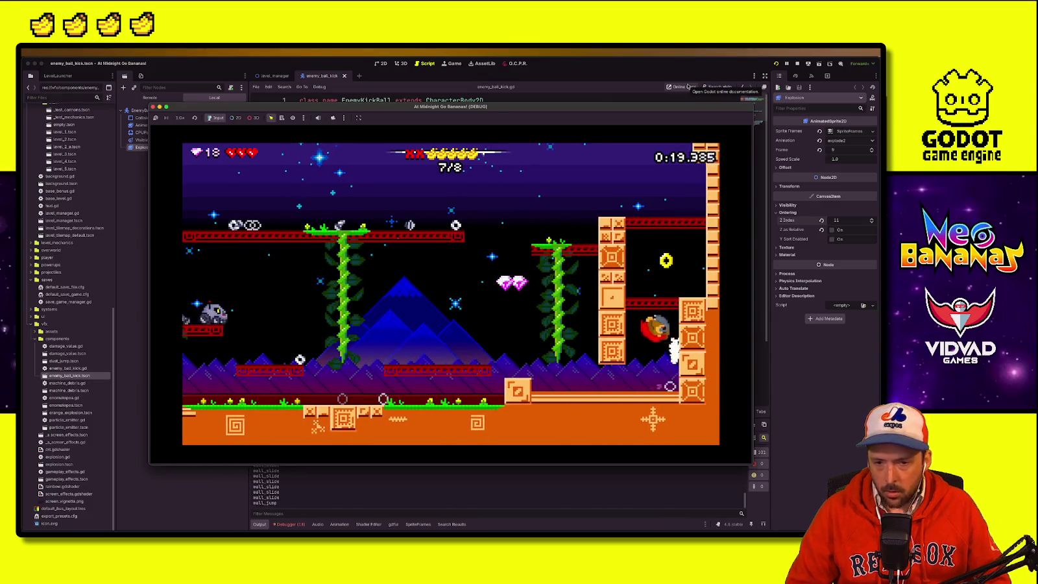
{"action": "key", "text": "Left"}
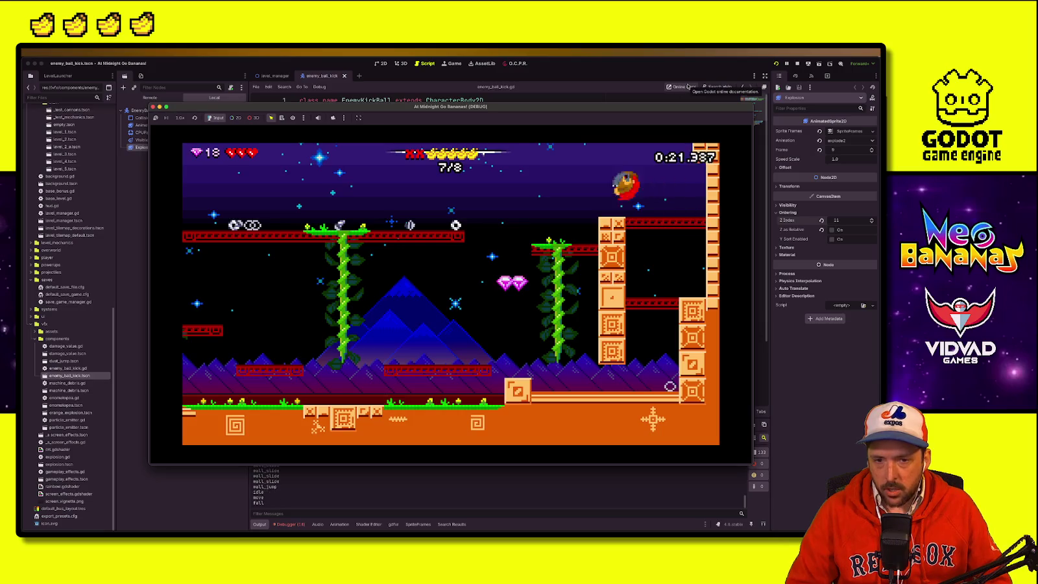
{"action": "key", "text": "Left"}
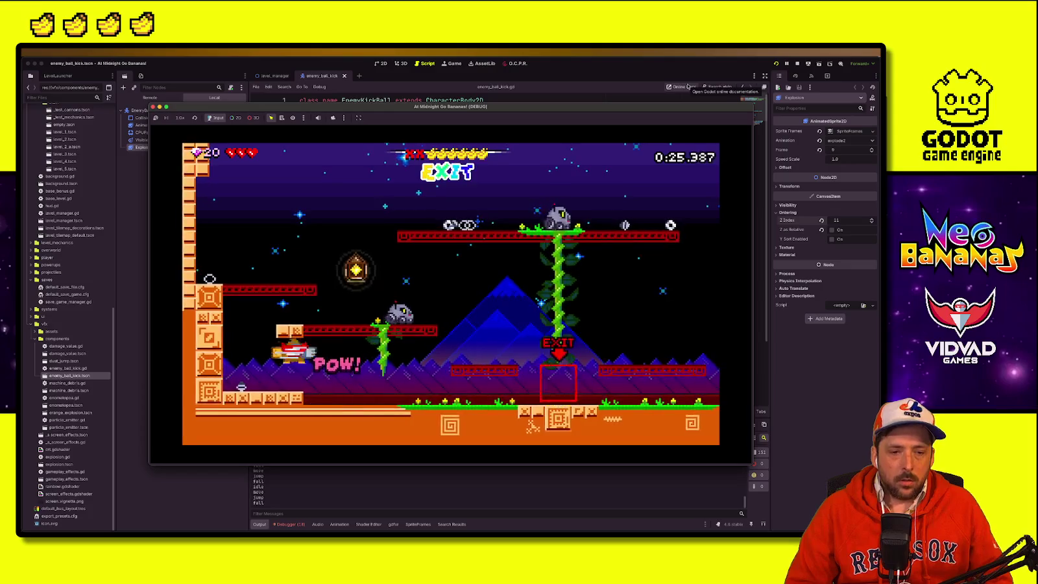
{"action": "key", "text": "space"}
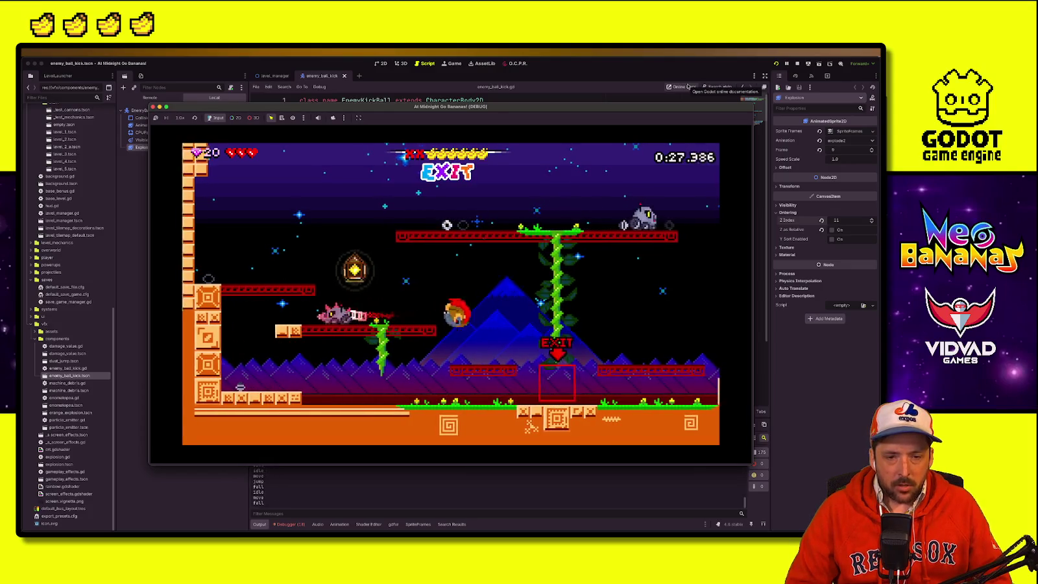
{"action": "key", "text": "Left"}
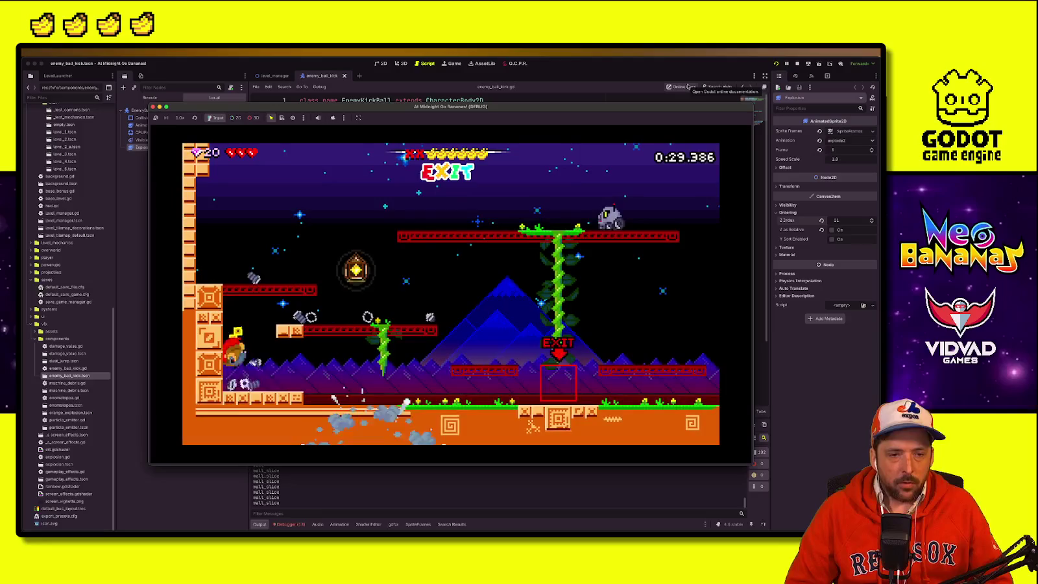
{"action": "key", "text": "space"}
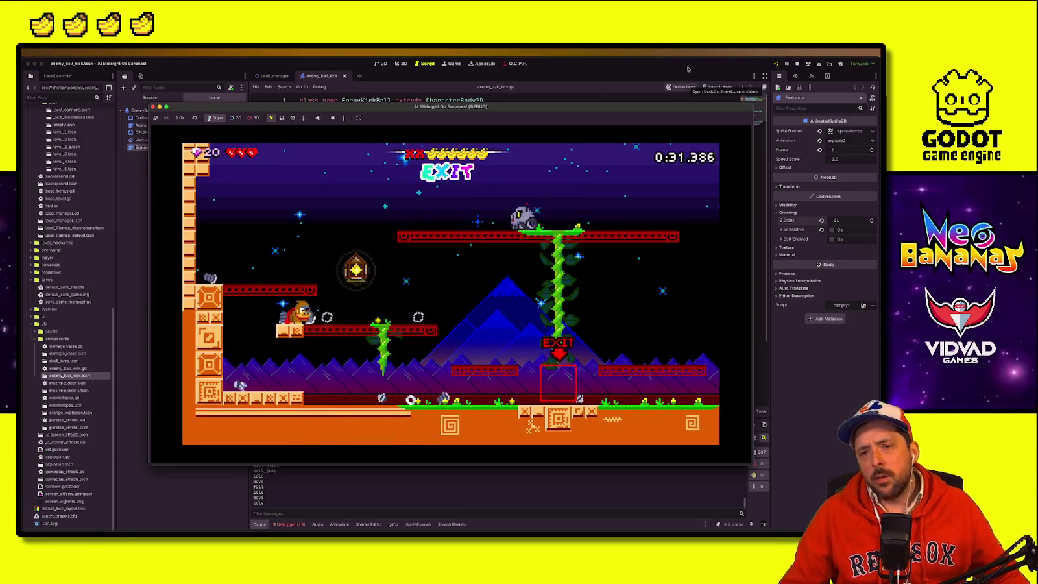
{"action": "key", "text": "super+period"}
Step: Open enemies/dynamic/beetle_enemy.tscn and select its Hurt node to show the HurtSystem settings
{"action": "scroll", "coordinate": [72, 247], "scroll_direction": "up", "scroll_amount": 5}
{"action": "scroll", "coordinate": [61, 266], "scroll_direction": "up", "scroll_amount": 5}
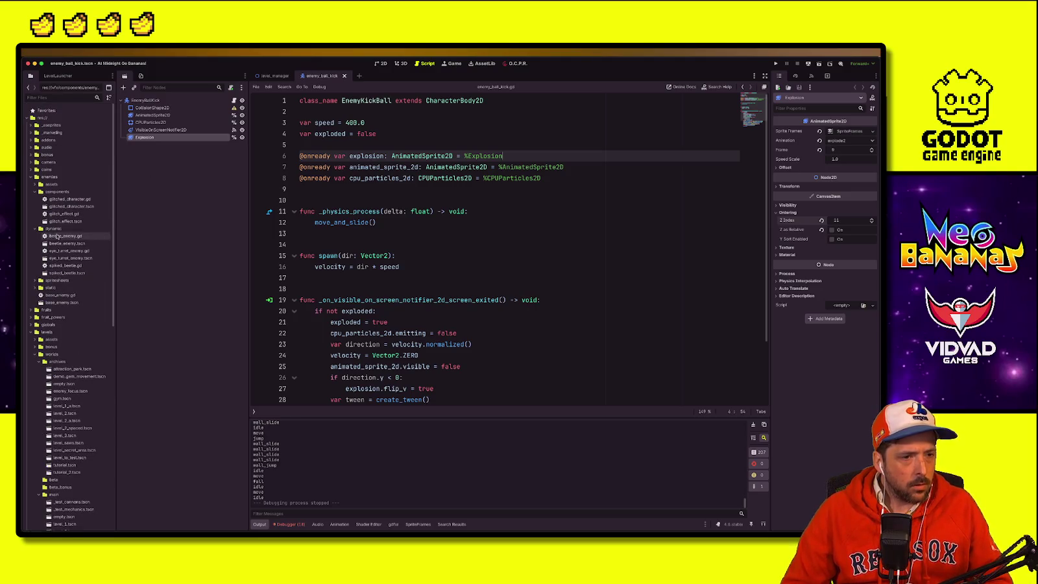
{"action": "double_click", "coordinate": [64, 244]}
{"action": "left_click", "coordinate": [144, 137]}
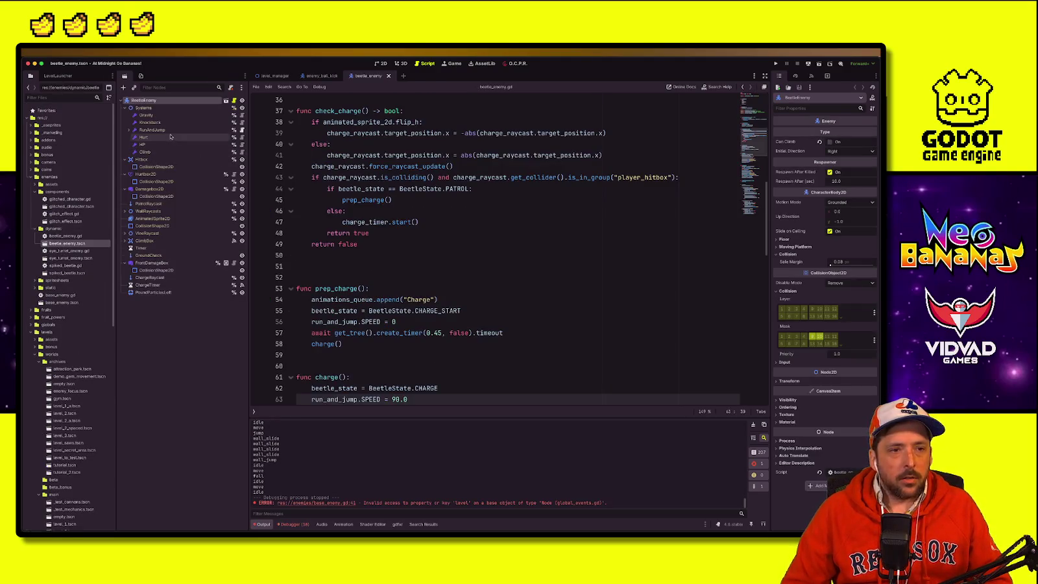
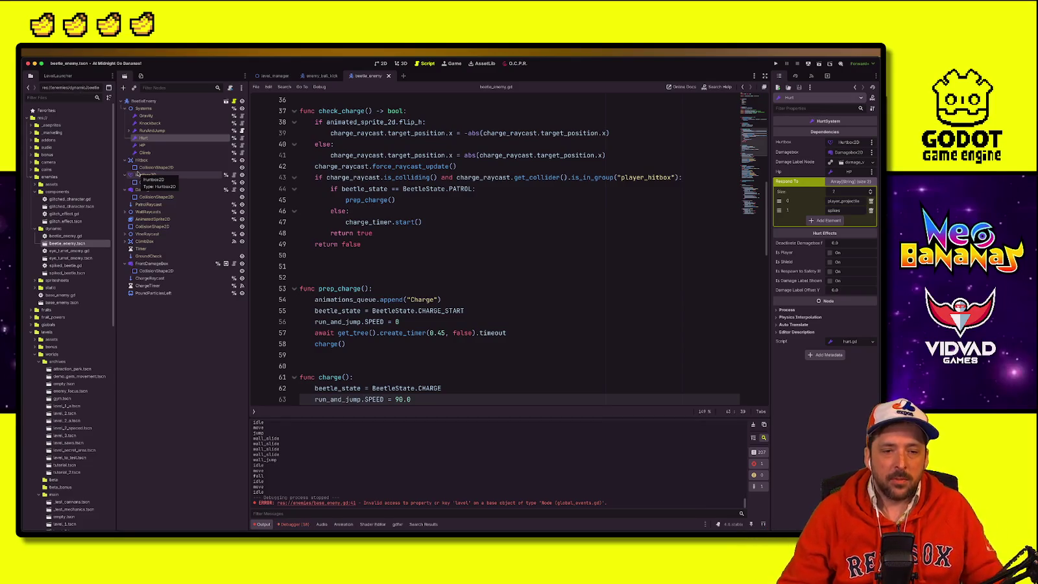
Step: Open the base_enemy scene and scroll through its script to around line 126
{"action": "left_click", "coordinate": [519, 201]}
{"action": "left_click", "coordinate": [479, 255]}
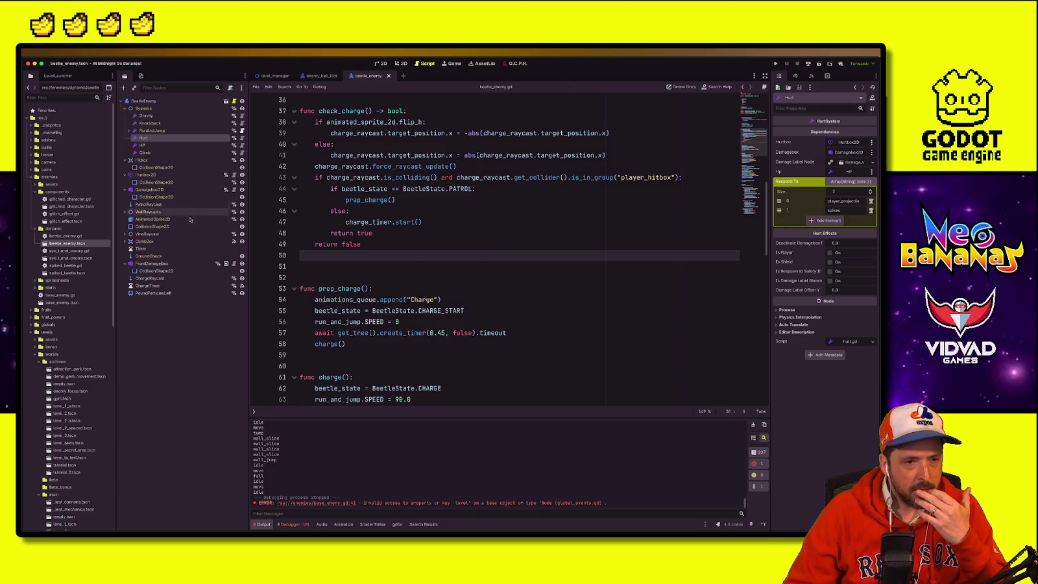
{"action": "left_click", "coordinate": [64, 302]}
{"action": "double_click", "coordinate": [64, 303]}
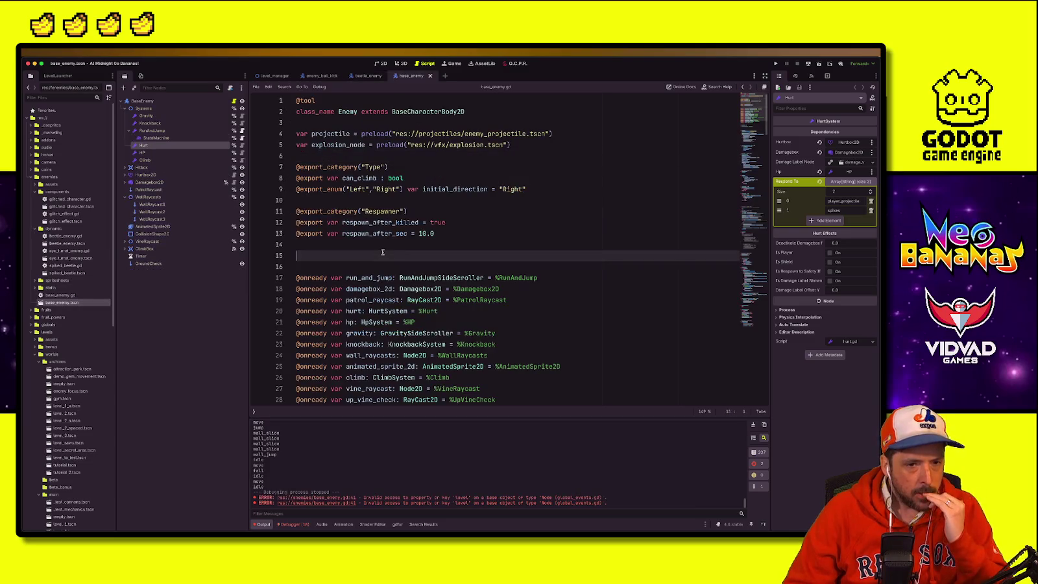
{"action": "scroll", "coordinate": [383, 251], "scroll_direction": "down", "scroll_amount": 10}
{"action": "scroll", "coordinate": [382, 250], "scroll_direction": "down", "scroll_amount": 10}
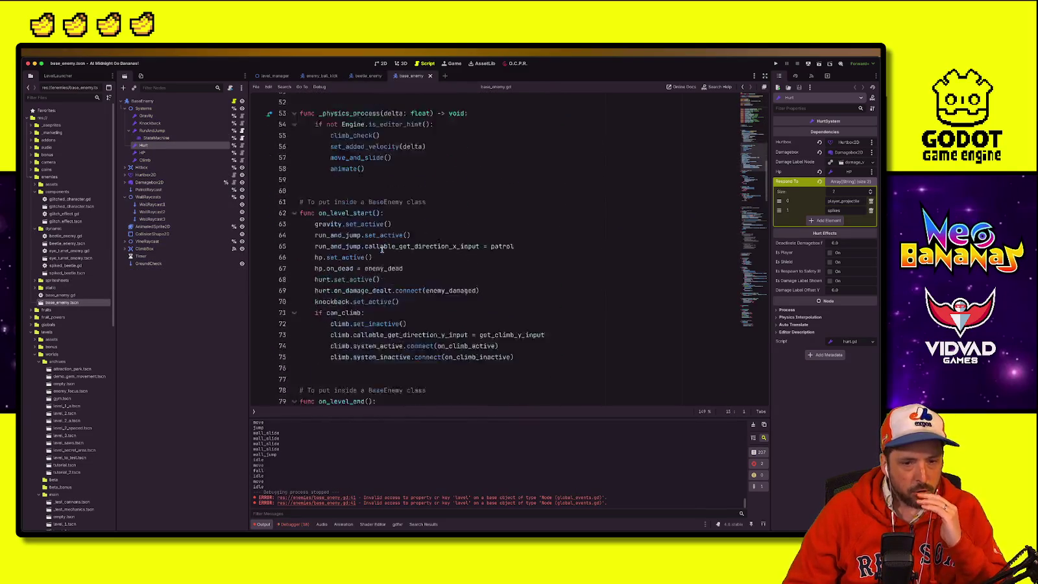
{"action": "scroll", "coordinate": [378, 249], "scroll_direction": "down", "scroll_amount": 15}
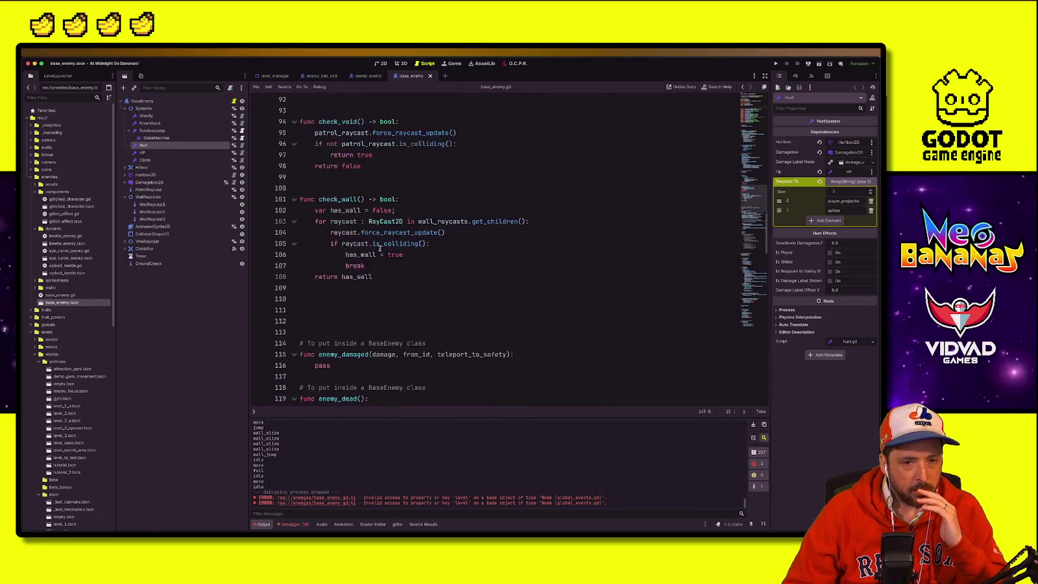
{"action": "left_click", "coordinate": [412, 273]}
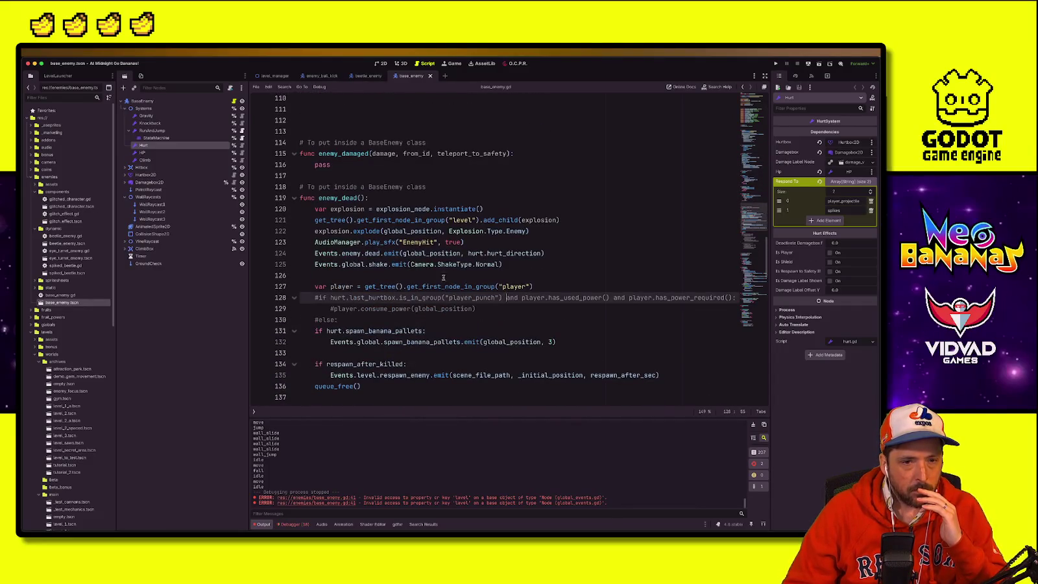
{"action": "scroll", "coordinate": [415, 273], "scroll_direction": "down", "scroll_amount": 12}
{"action": "scroll", "coordinate": [423, 274], "scroll_direction": "down", "scroll_amount": 5}
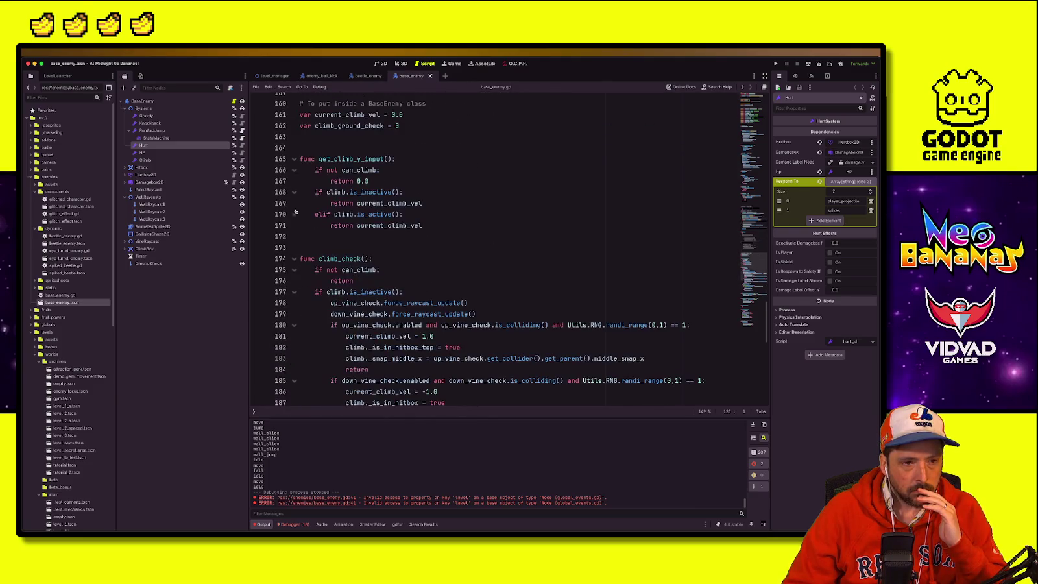
Step: Inspect the HP node and the Hurt node's Respond To list, then return to get_climb_y_input
{"action": "left_click", "coordinate": [183, 152]}
{"action": "left_click", "coordinate": [183, 146]}
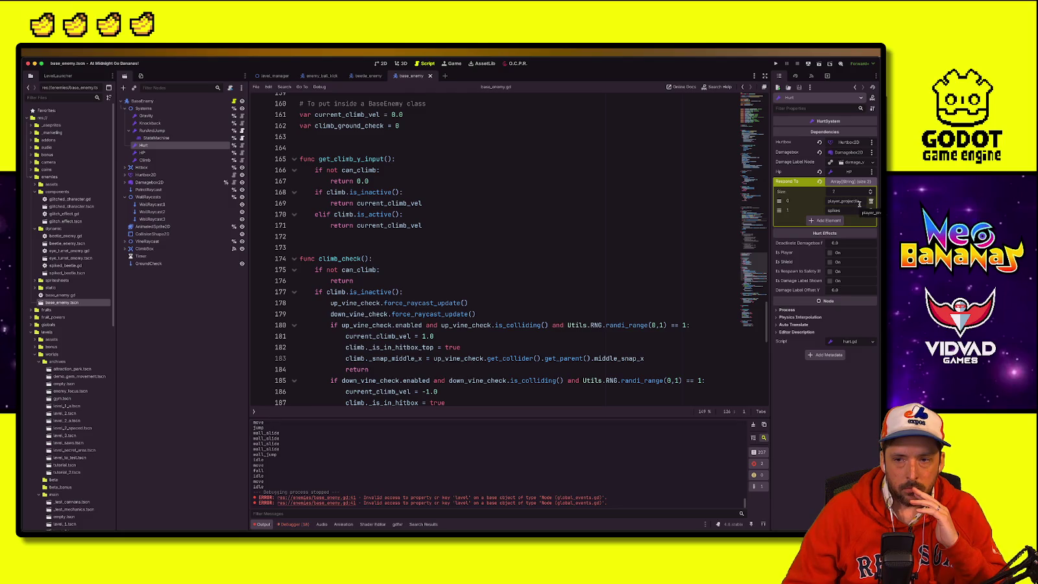
{"action": "left_click", "coordinate": [454, 192]}
{"action": "left_click", "coordinate": [429, 159]}
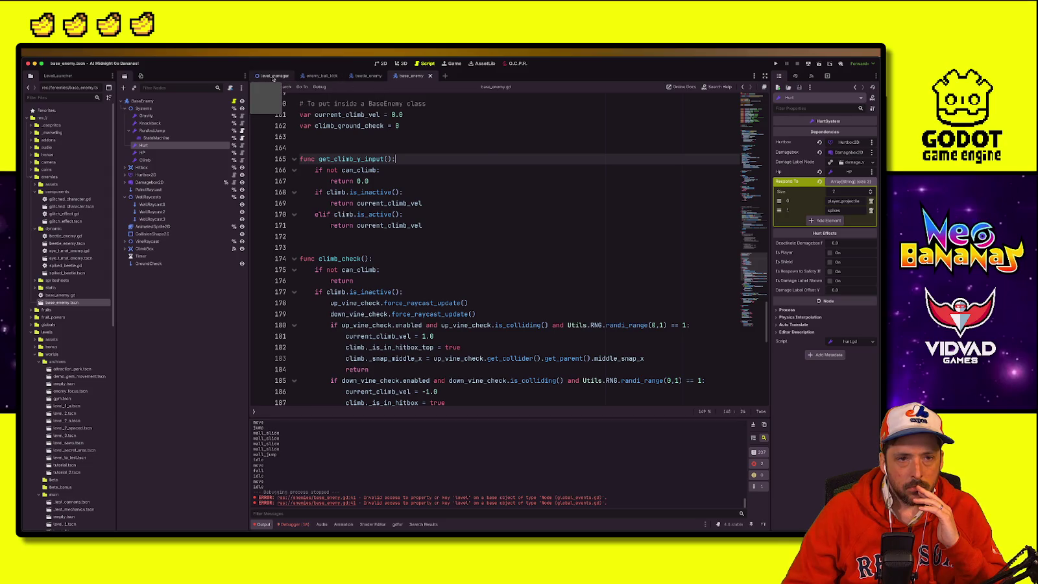
Step: Switch to the level_manager script, run the game briefly, then stop it
{"action": "left_click", "coordinate": [273, 76]}
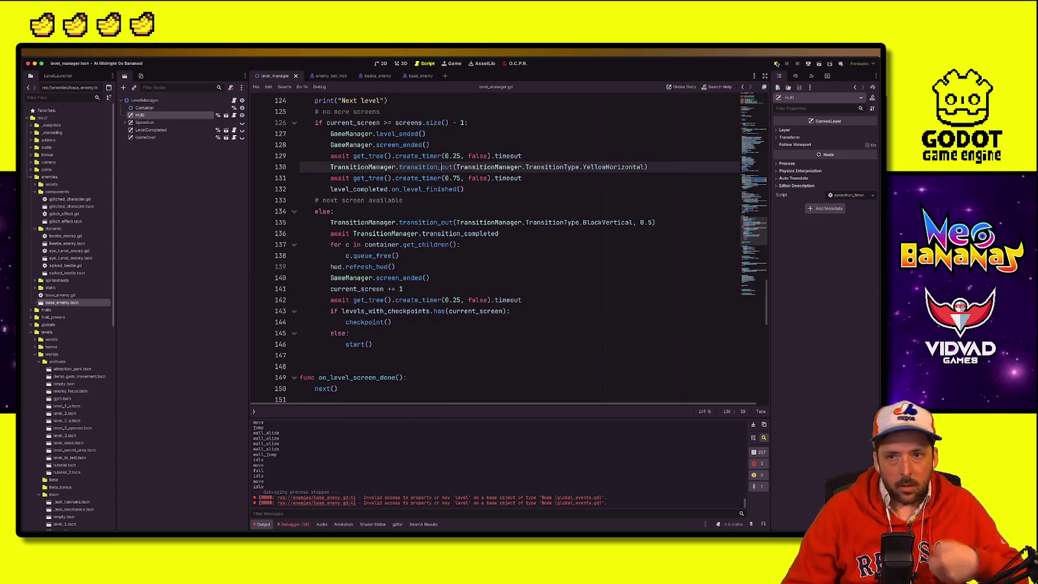
{"action": "left_click", "coordinate": [777, 63]}
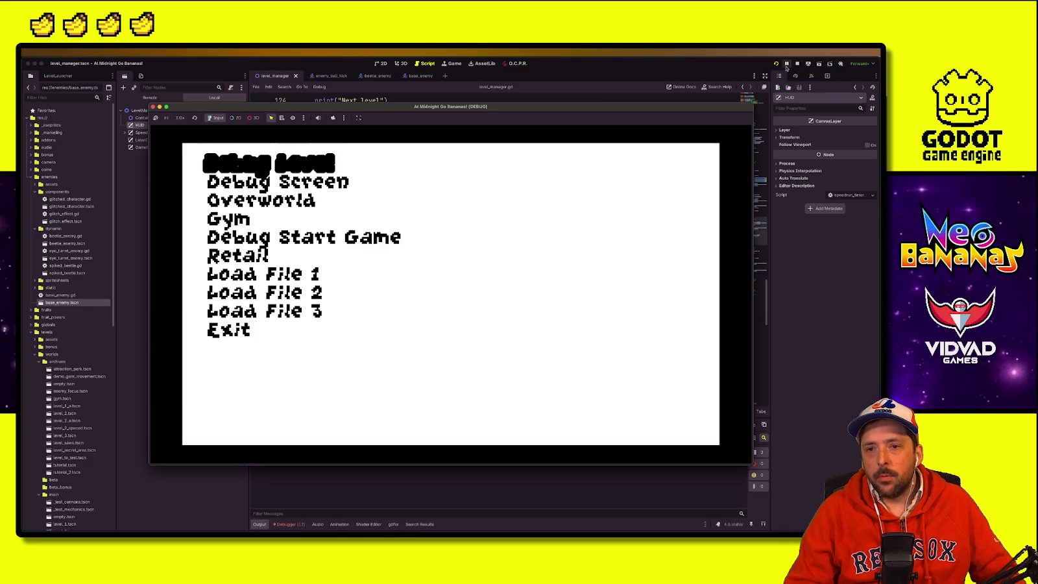
{"action": "left_click", "coordinate": [796, 65]}
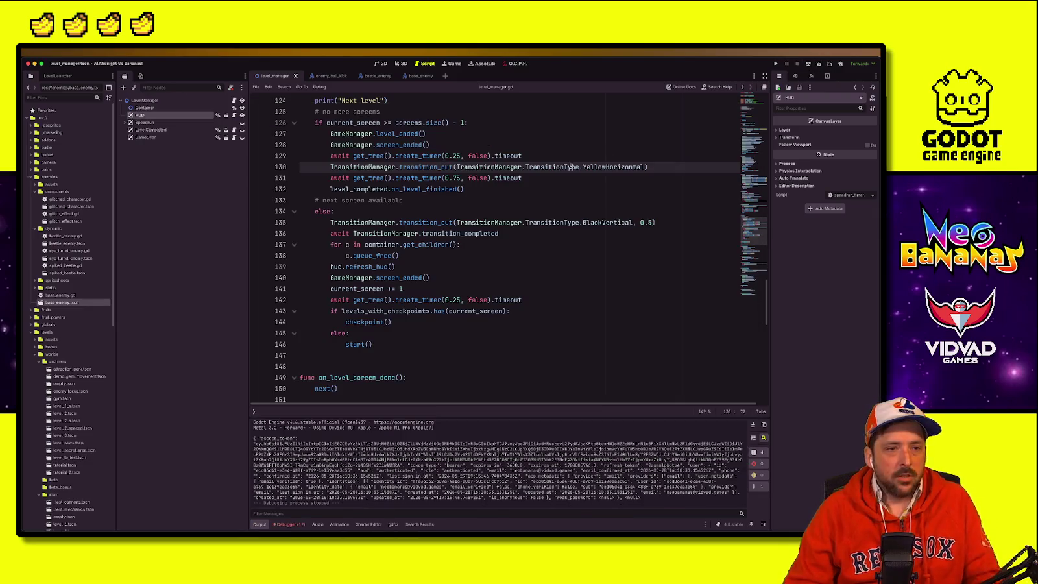
Step: Open beetle_enemy and comment out its melee_hitbox and downthrust_hitbox append lines in end_charge
{"action": "double_click", "coordinate": [52, 303]}
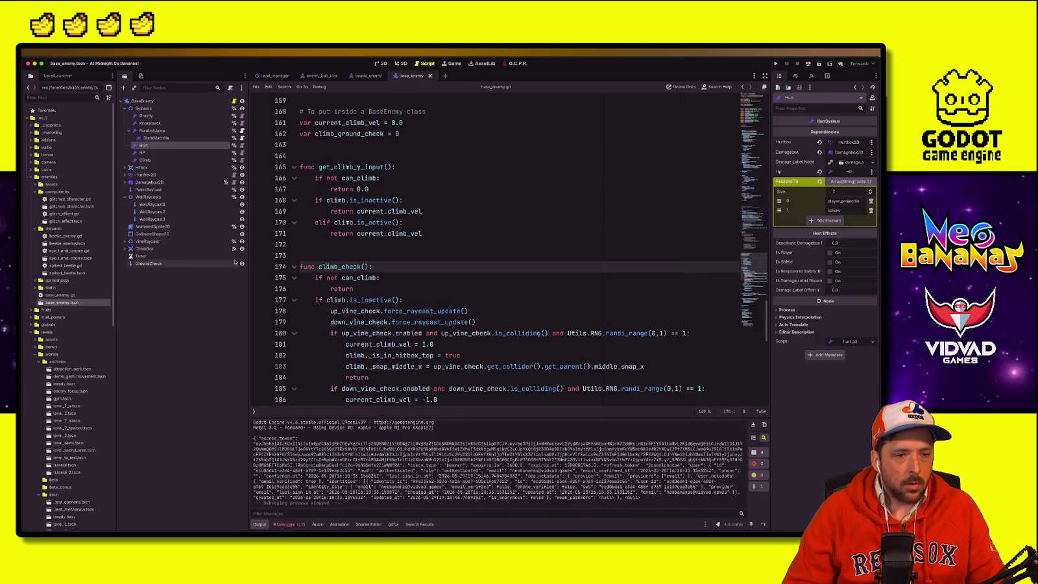
{"action": "double_click", "coordinate": [66, 243]}
{"action": "scroll", "coordinate": [493, 247], "scroll_direction": "down", "scroll_amount": 5}
{"action": "left_click", "coordinate": [494, 250]}
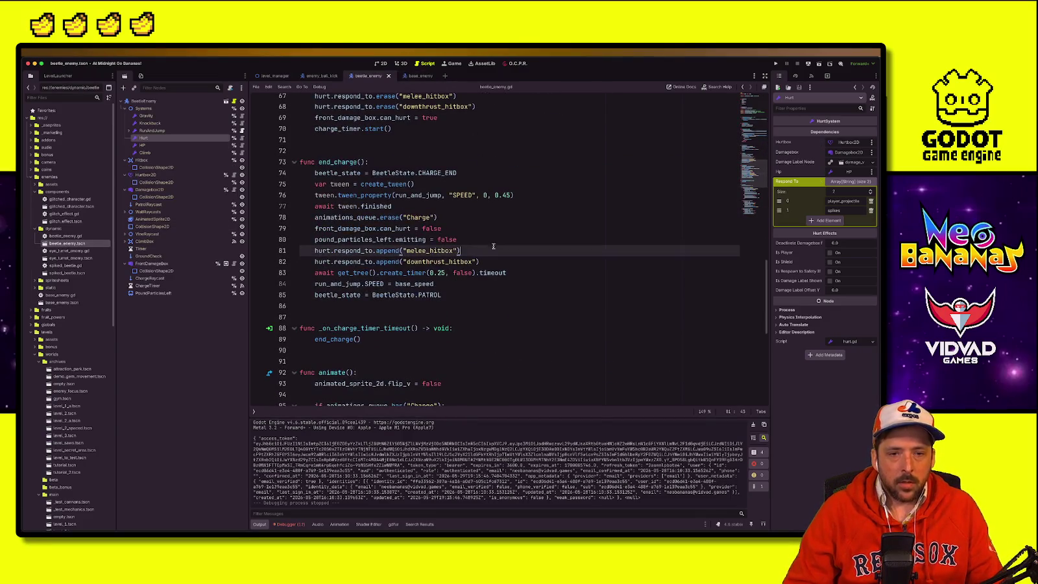
{"action": "type", "text": "#"}
{"action": "left_click", "coordinate": [313, 261]}
{"action": "key", "text": "ctrl+k"}
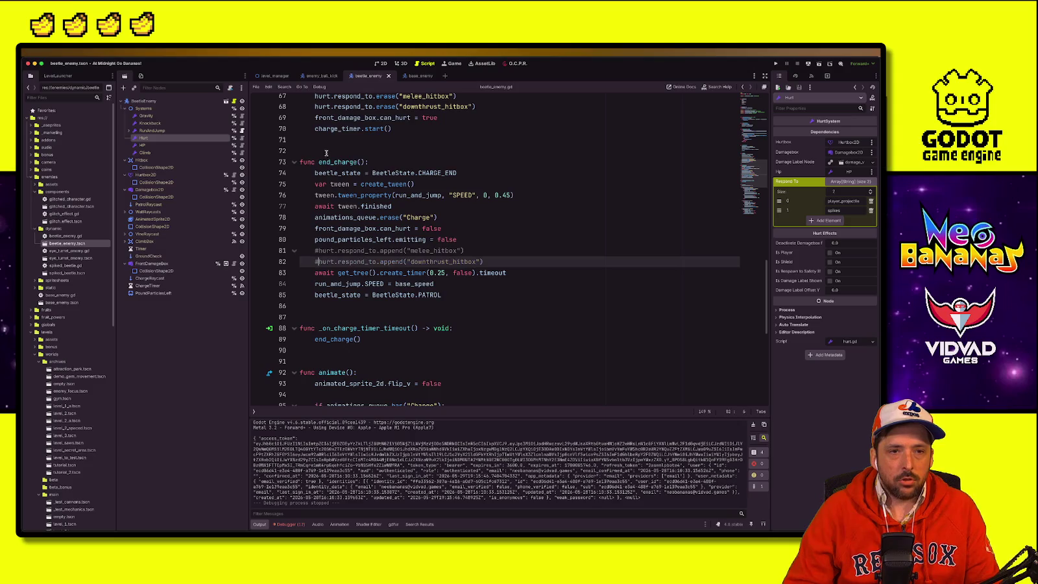
Step: Comment out the melee_hitbox and downthrust_hitbox erase lines, then launch the game
{"action": "scroll", "coordinate": [323, 155], "scroll_direction": "up", "scroll_amount": 3}
{"action": "left_click", "coordinate": [311, 129]}
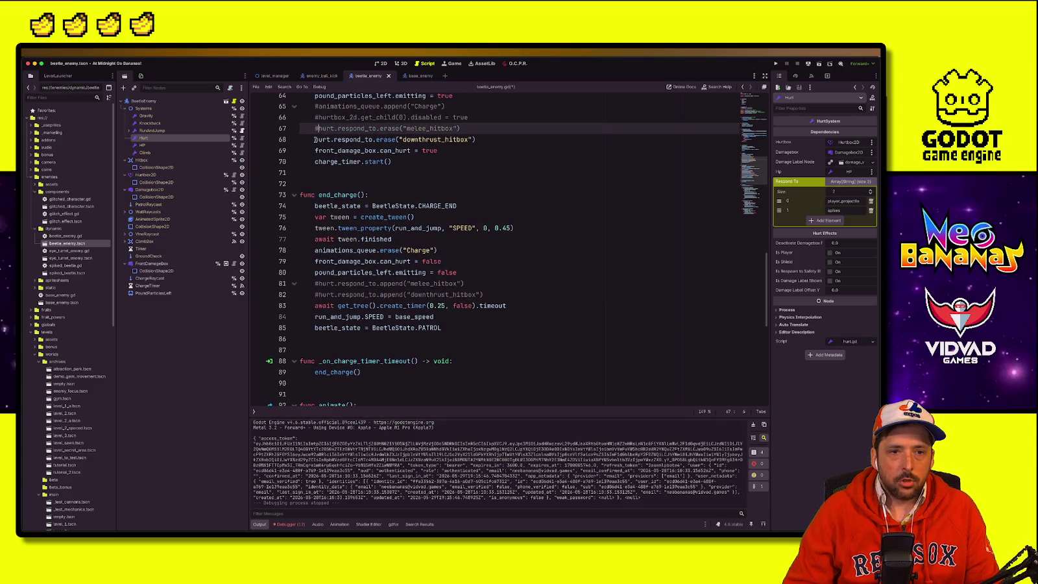
{"action": "left_click", "coordinate": [315, 139]}
{"action": "key", "text": "ctrl+k"}
{"action": "key", "text": "ctrl+b"}
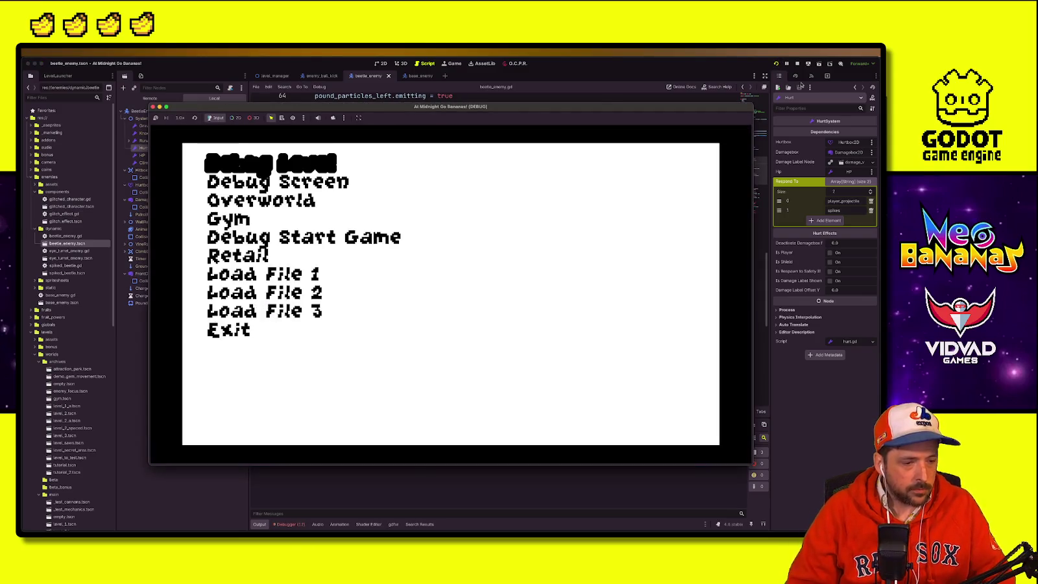
Step: Start the Debug Level and move, dash and wall-jump up to the central vine platform
{"action": "key", "text": "Return"}
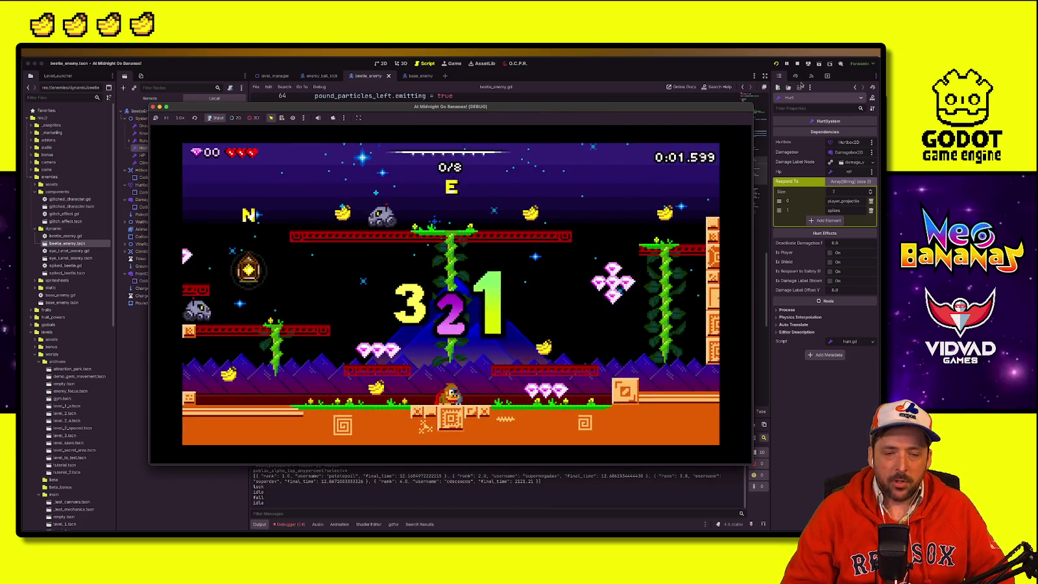
{"action": "key", "text": "Left"}
{"action": "key", "text": "space"}
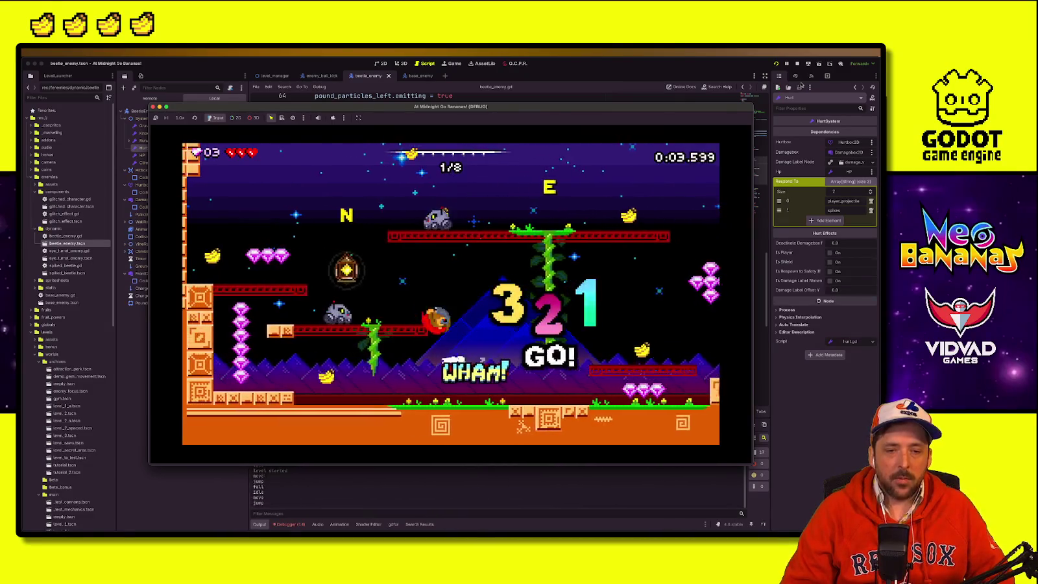
{"action": "key", "text": "Left"}
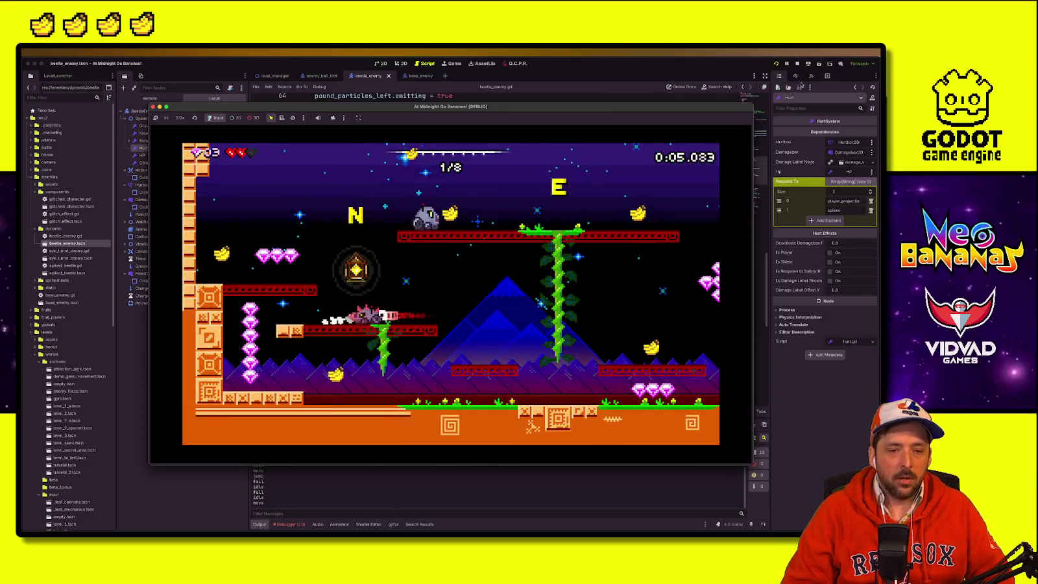
{"action": "key", "text": "Left"}
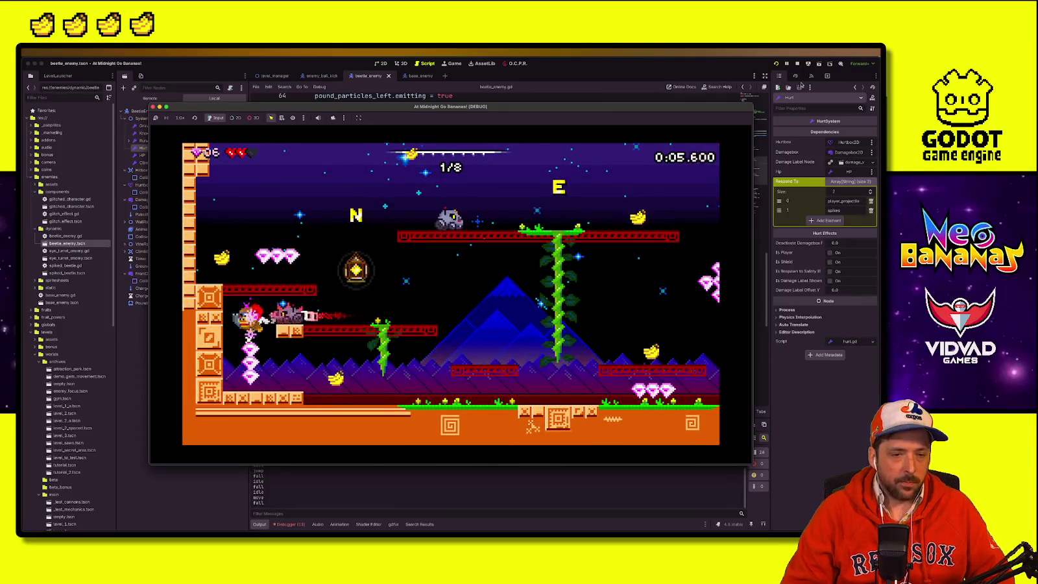
{"action": "key", "text": "Left"}
{"action": "key", "text": "space"}
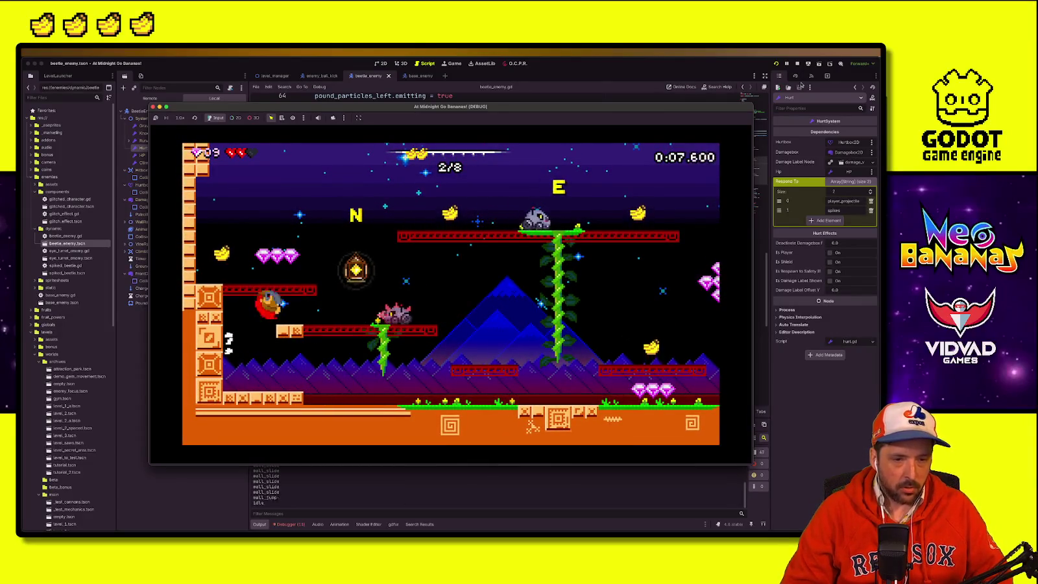
{"action": "key", "text": "Right"}
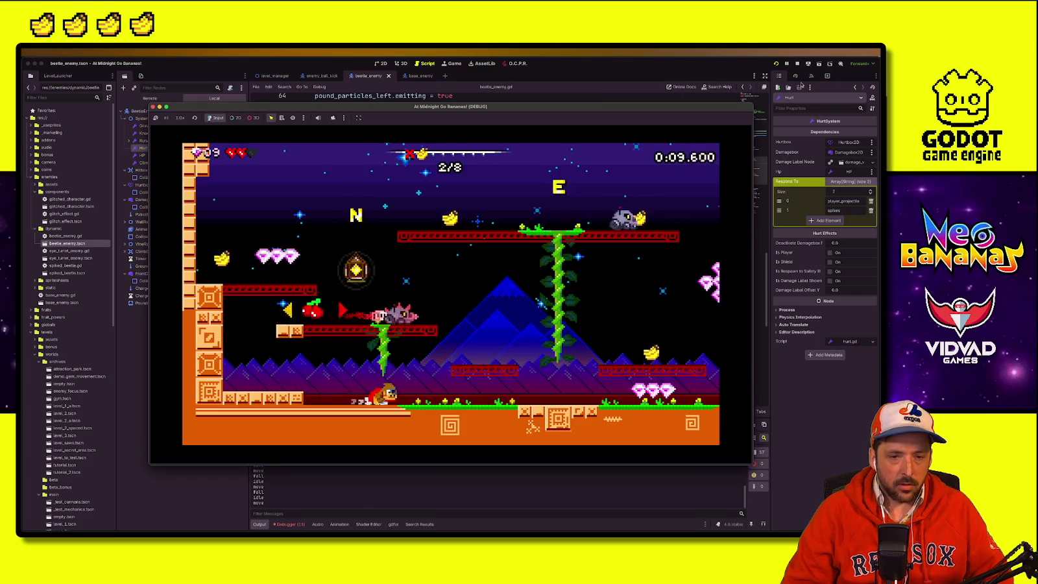
{"action": "key", "text": "Right"}
{"action": "key", "text": "space"}
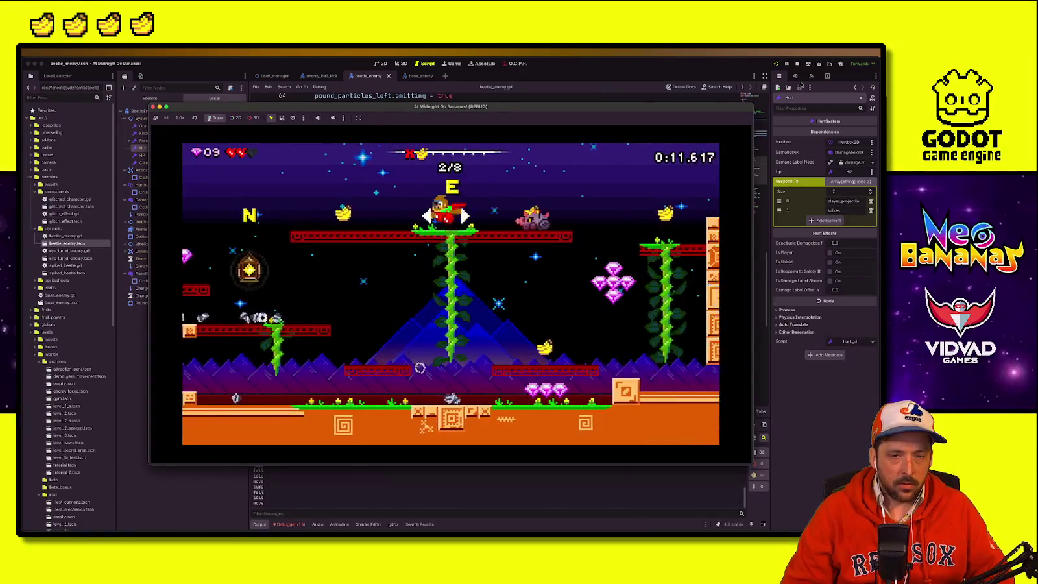
{"action": "key", "text": "Left"}
{"action": "key", "text": "space"}
Step: Reach the top platform and defeat the remaining enemies to open the exit
{"action": "key", "text": "Right"}
{"action": "key", "text": "space"}
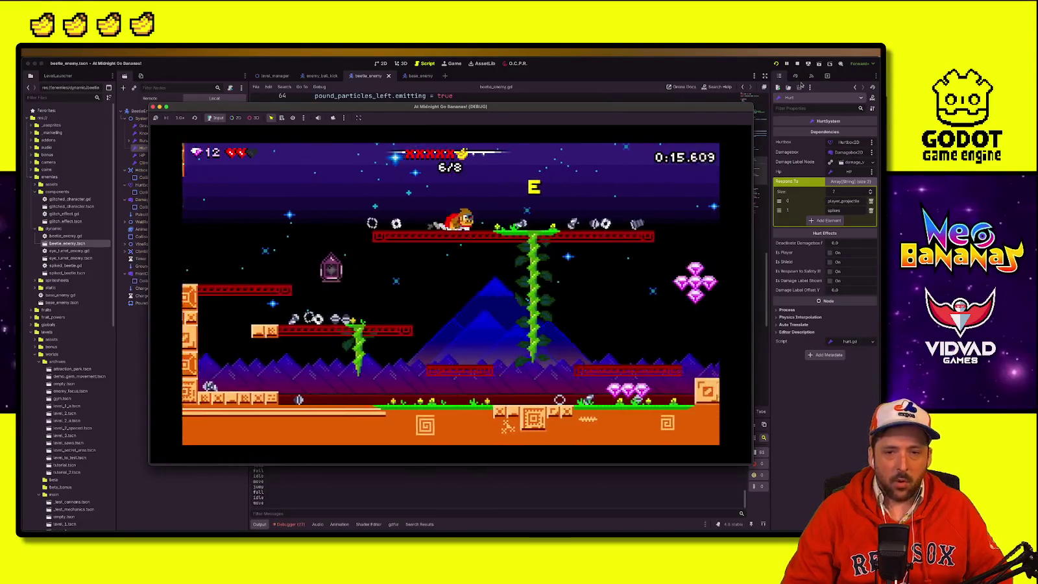
{"action": "key", "text": "Right"}
{"action": "key", "text": "space"}
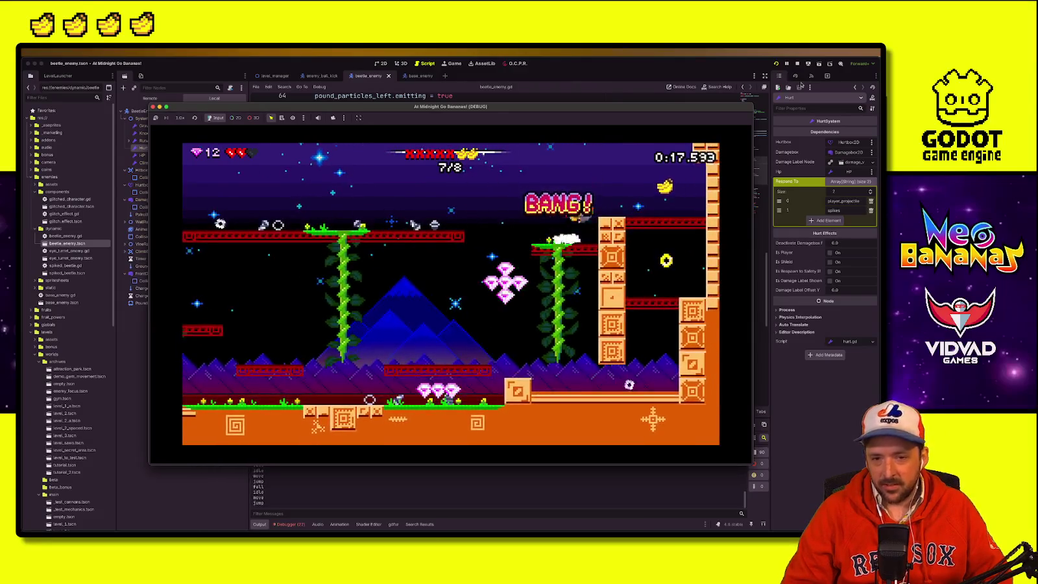
{"action": "key", "text": "Left"}
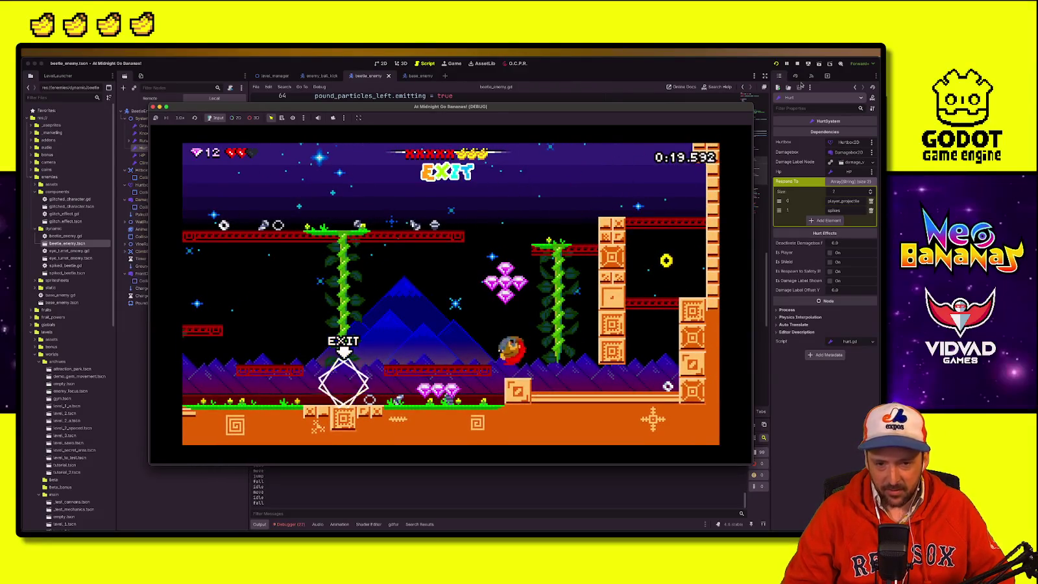
{"action": "key", "text": "Right"}
{"action": "key", "text": "space"}
Step: Collect the gems, climb the right vine, ground-pound onto the exit, then stop the game
{"action": "key", "text": "Left"}
{"action": "key", "text": "Right"}
{"action": "key", "text": "space"}
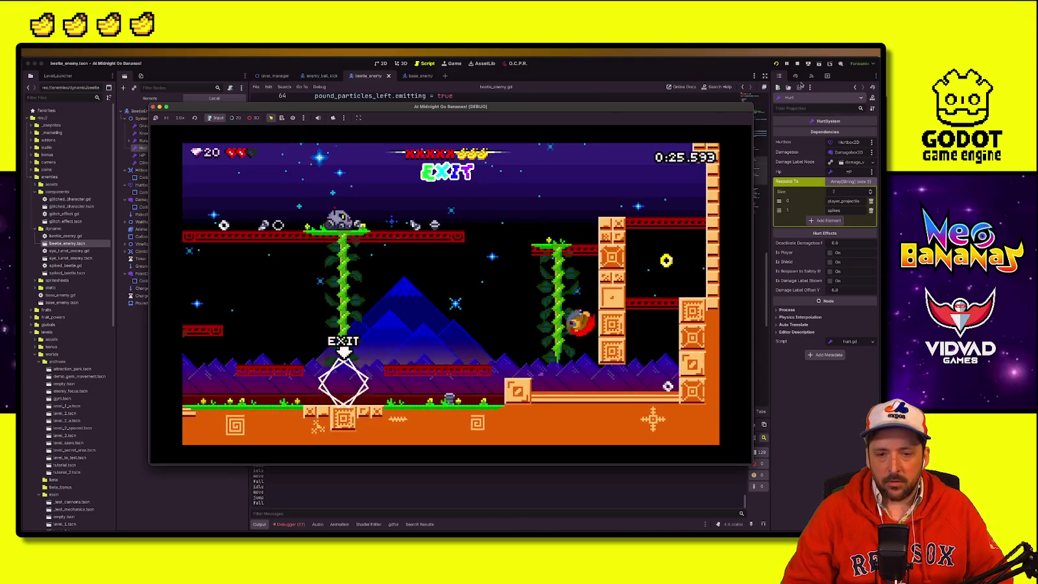
{"action": "key", "text": "Up"}
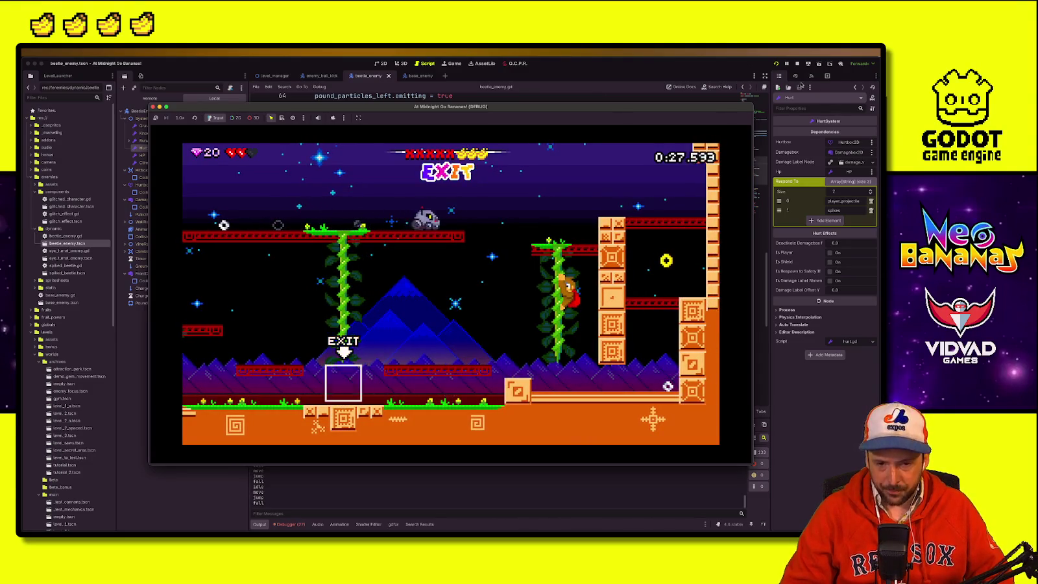
{"action": "key", "text": "Left"}
{"action": "key", "text": "Right"}
{"action": "key", "text": "Up"}
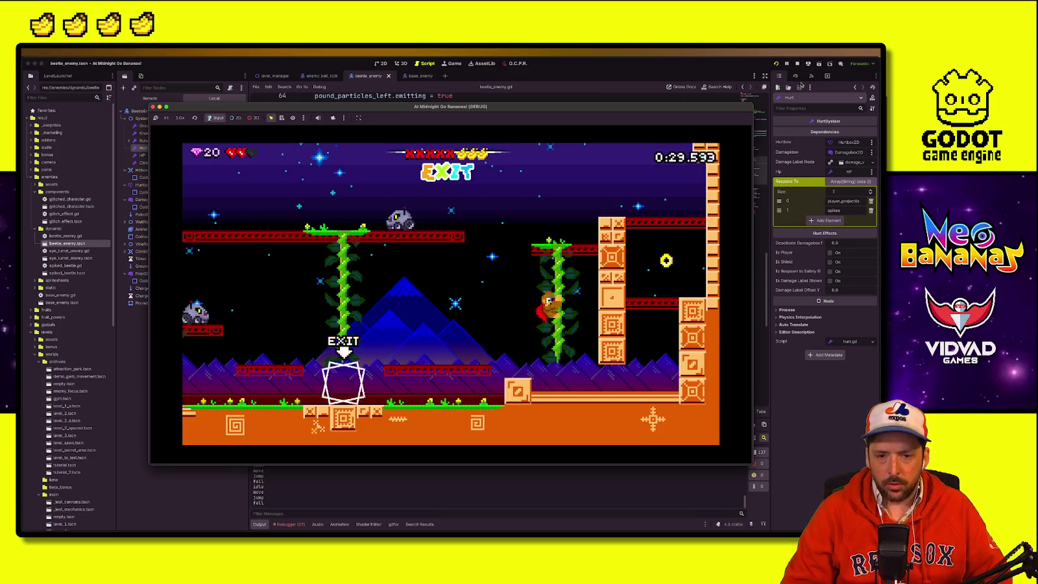
{"action": "key", "text": "Left"}
{"action": "key", "text": "Down"}
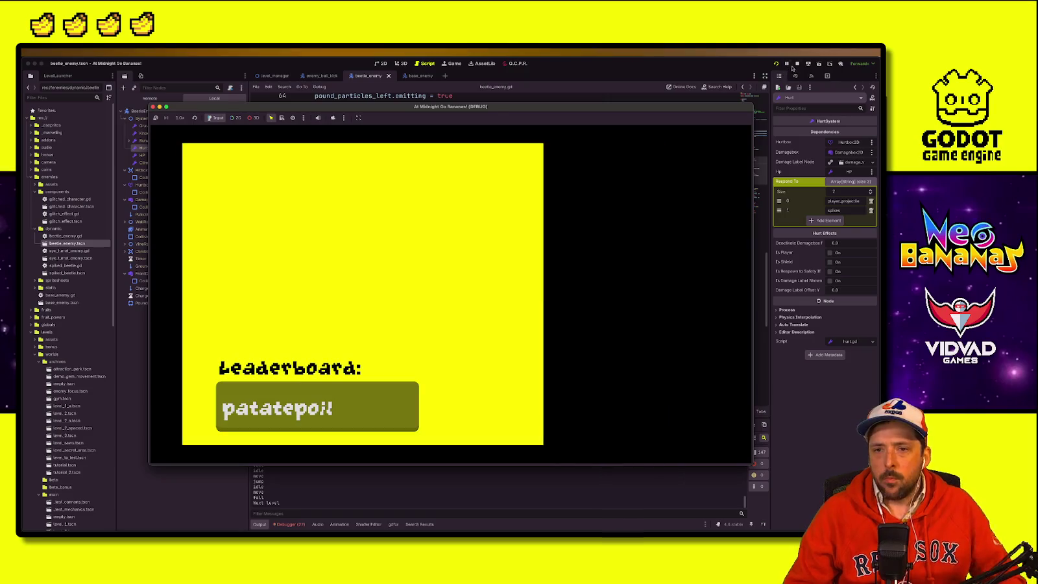
{"action": "left_click", "coordinate": [787, 64]}
{"action": "left_click", "coordinate": [523, 128]}
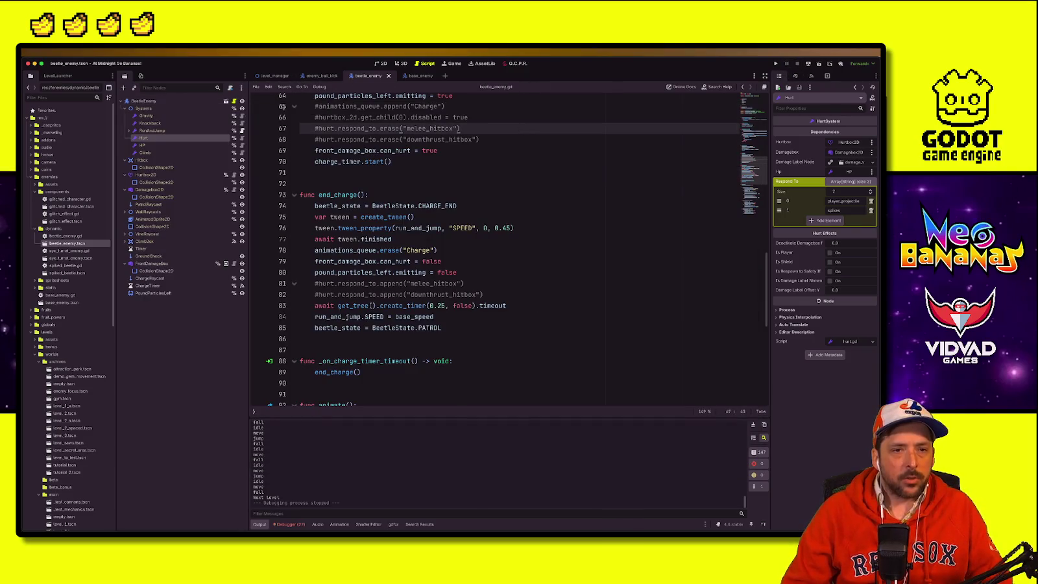
Step: Close the beetle_enemy, enemy_ball_kick and level_manager script tabs, then switch to the browser
{"action": "left_click", "coordinate": [388, 76]}
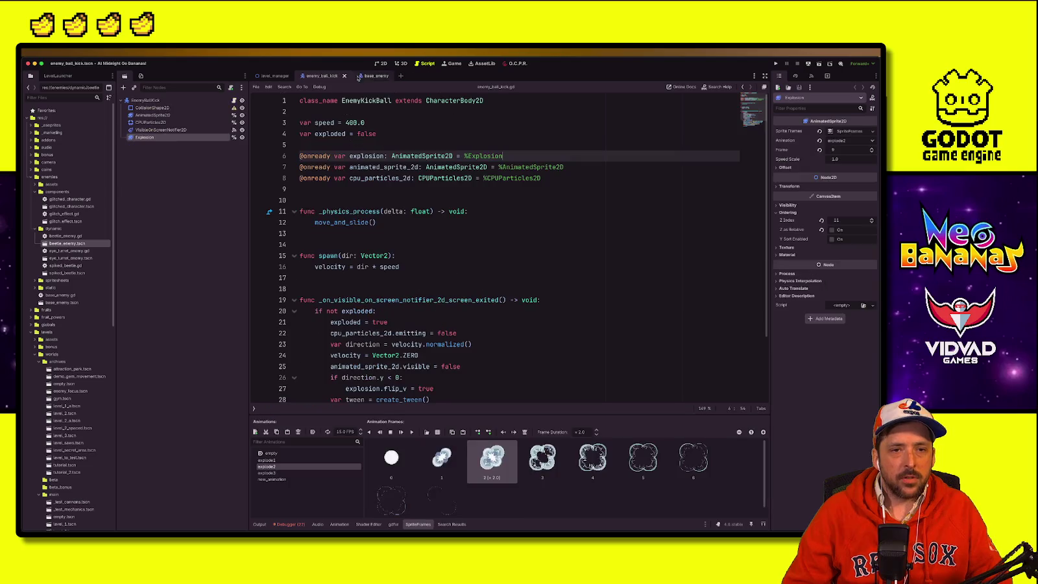
{"action": "left_click", "coordinate": [342, 76]}
{"action": "left_click", "coordinate": [295, 76]}
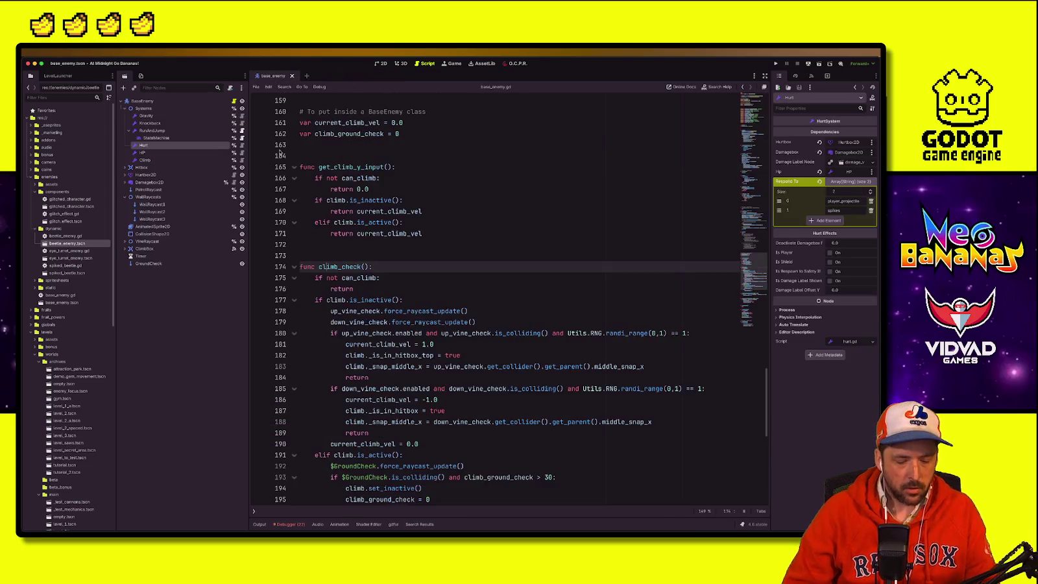
{"action": "key", "text": "ctrl+super+f"}
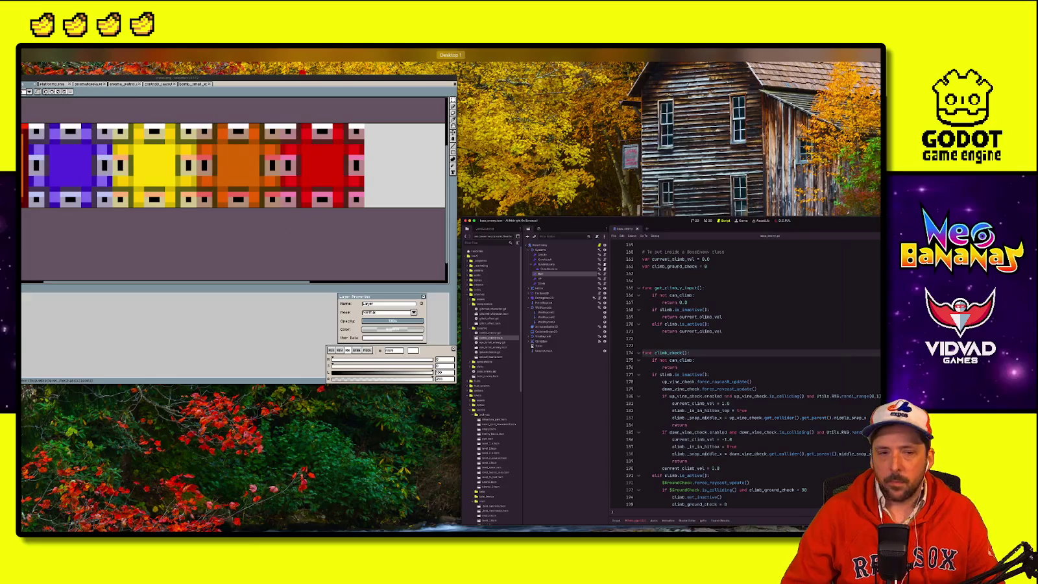
{"action": "key", "text": "ctrl+super+f"}
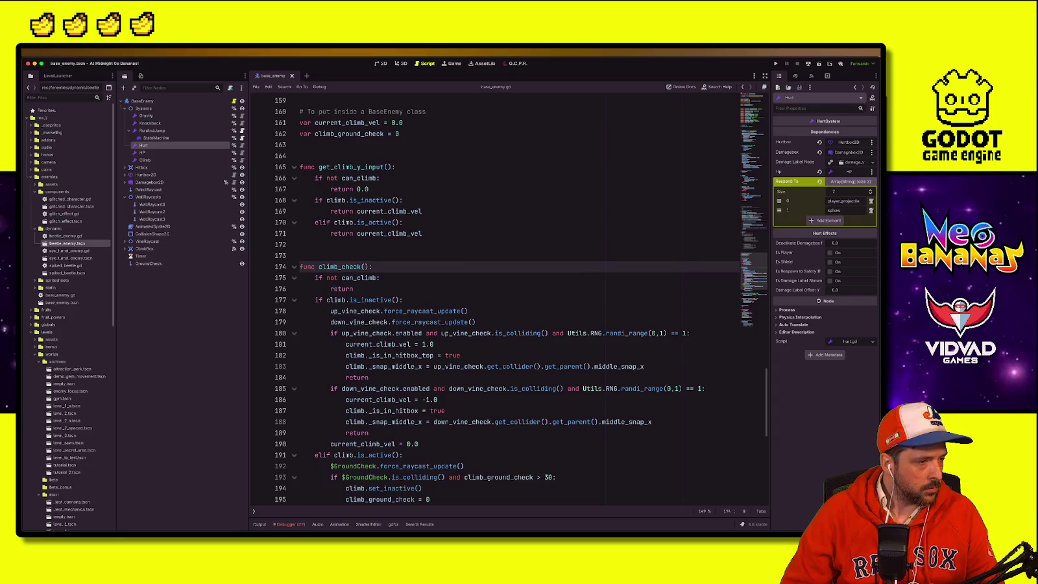
{"action": "key", "text": "ctrl+Left"}
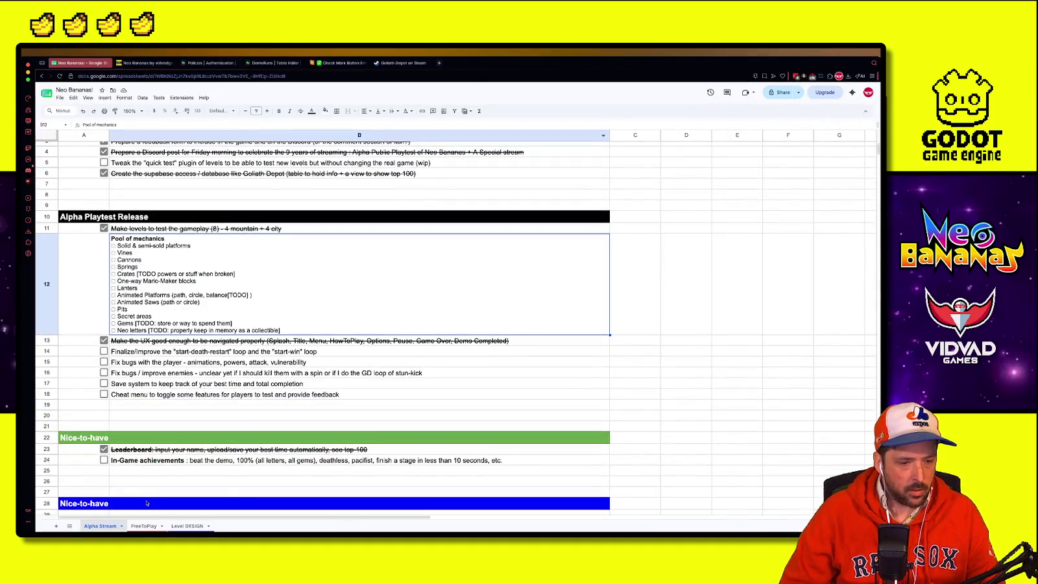
Step: Read the FreeToPlay sheet's tasks, then return to the Godot editor
{"action": "key", "text": "alt+Down"}
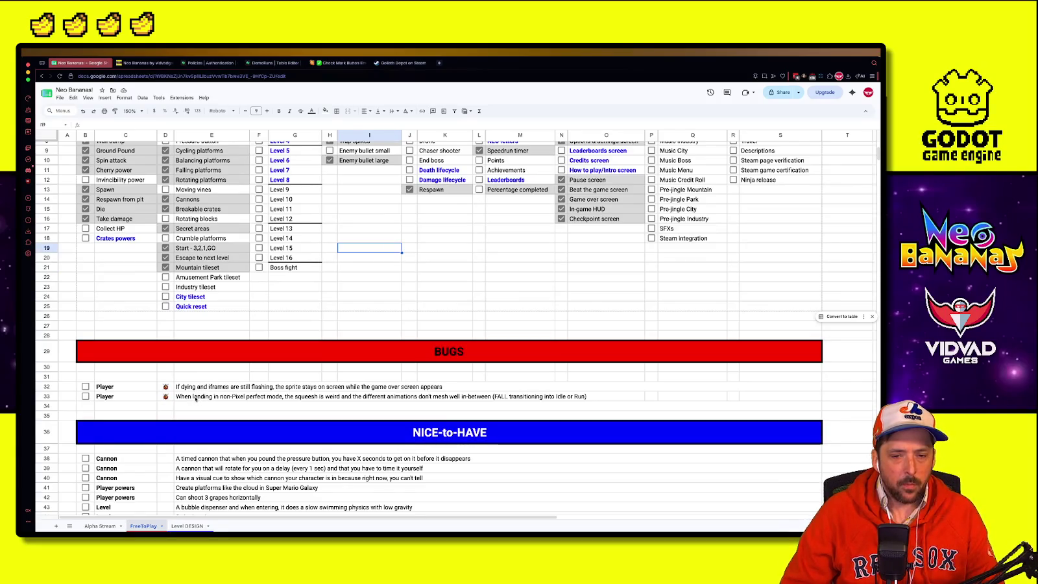
{"action": "key", "text": "super+Tab"}
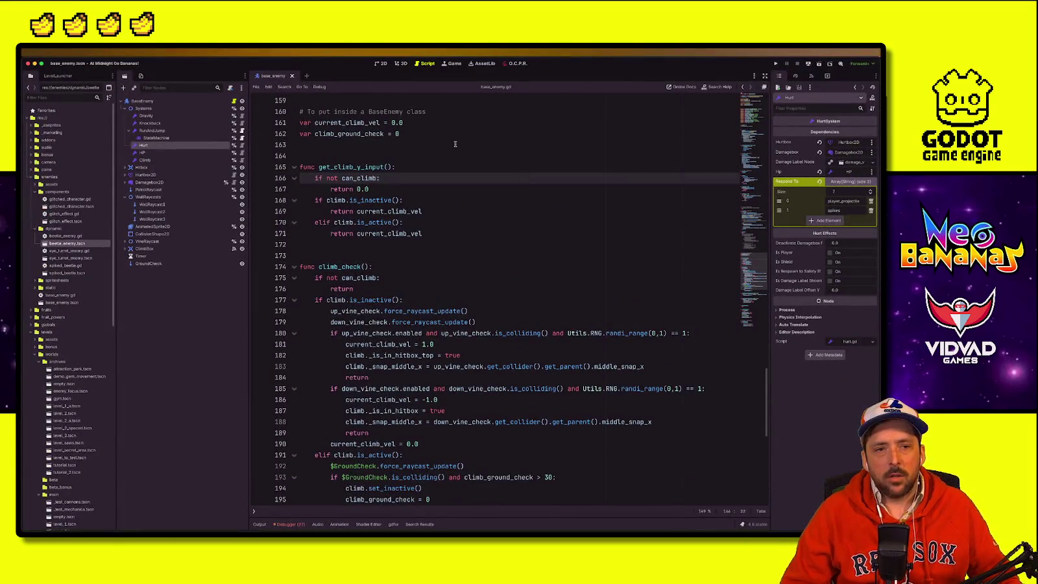
Step: Filter the FileSystem by 'player', open player_new.tscn and select its Climb node
{"action": "left_click", "coordinate": [455, 144]}
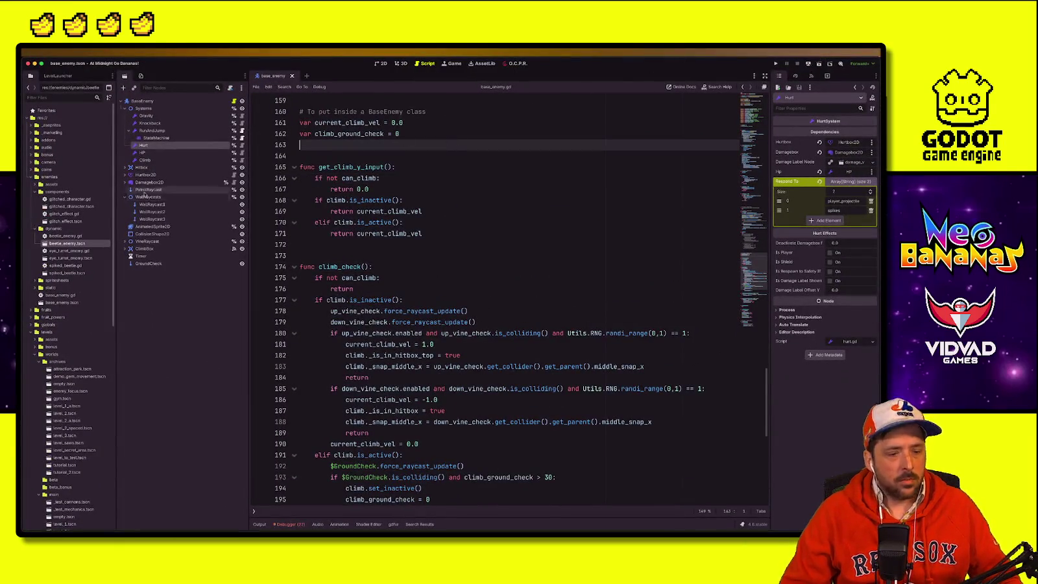
{"action": "left_click", "coordinate": [72, 99]}
{"action": "type", "text": "player_"}
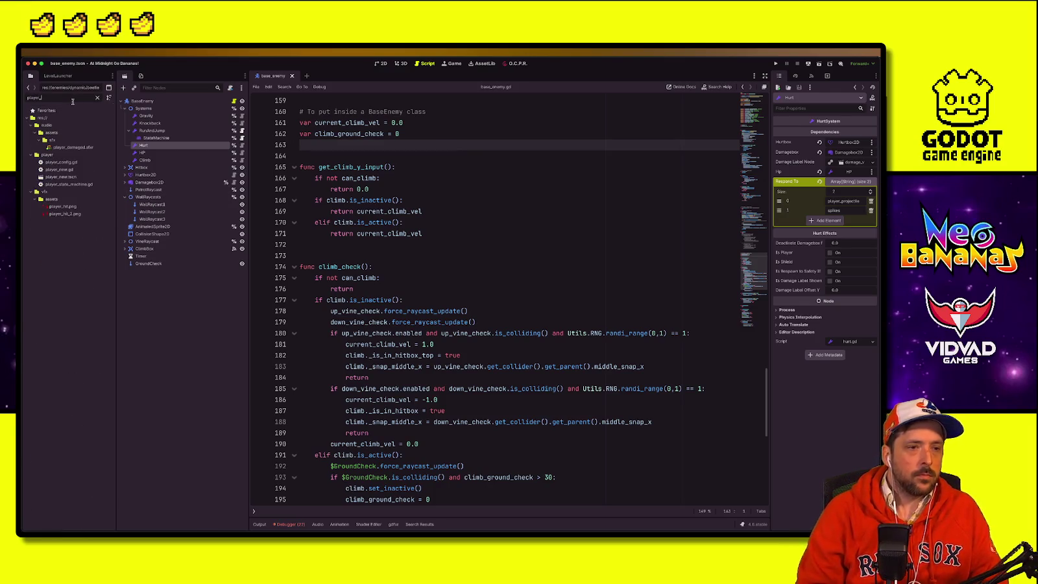
{"action": "double_click", "coordinate": [61, 177]}
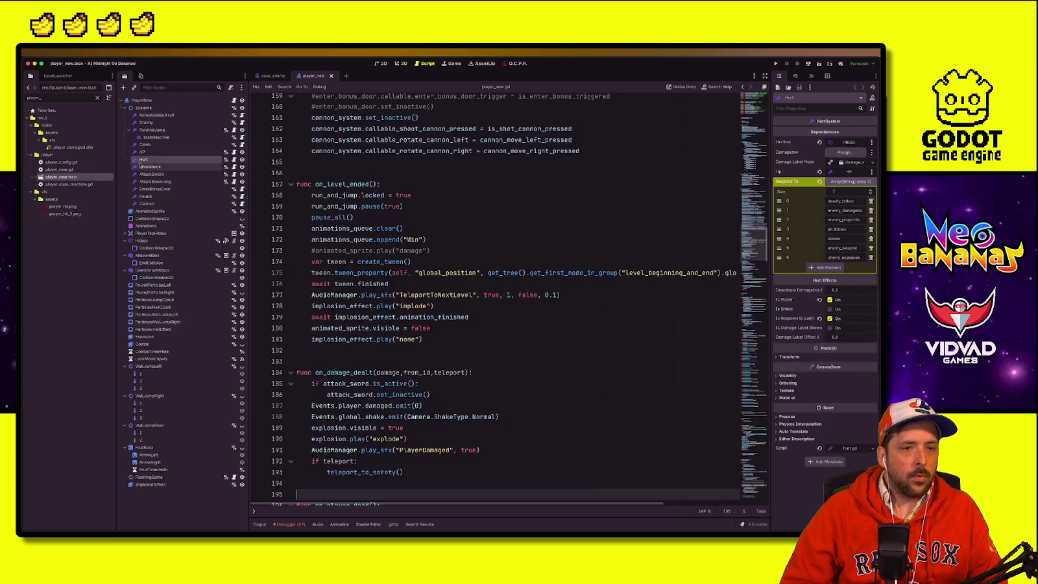
{"action": "left_click", "coordinate": [143, 145]}
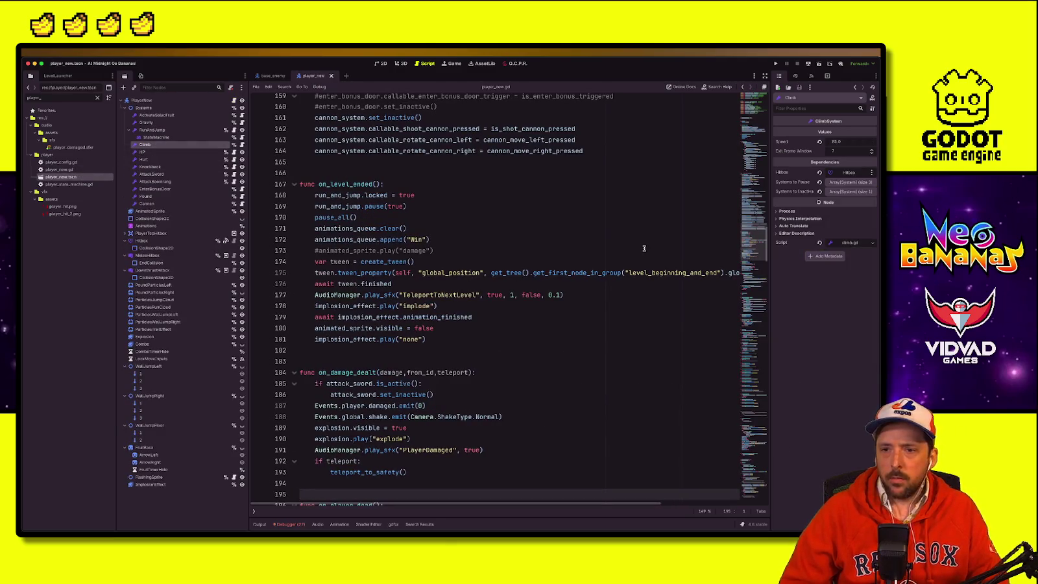
Step: Review the Climb node's Systems to Pause and Systems to Inactivate lists in a widened Inspector
{"action": "left_click", "coordinate": [843, 182]}
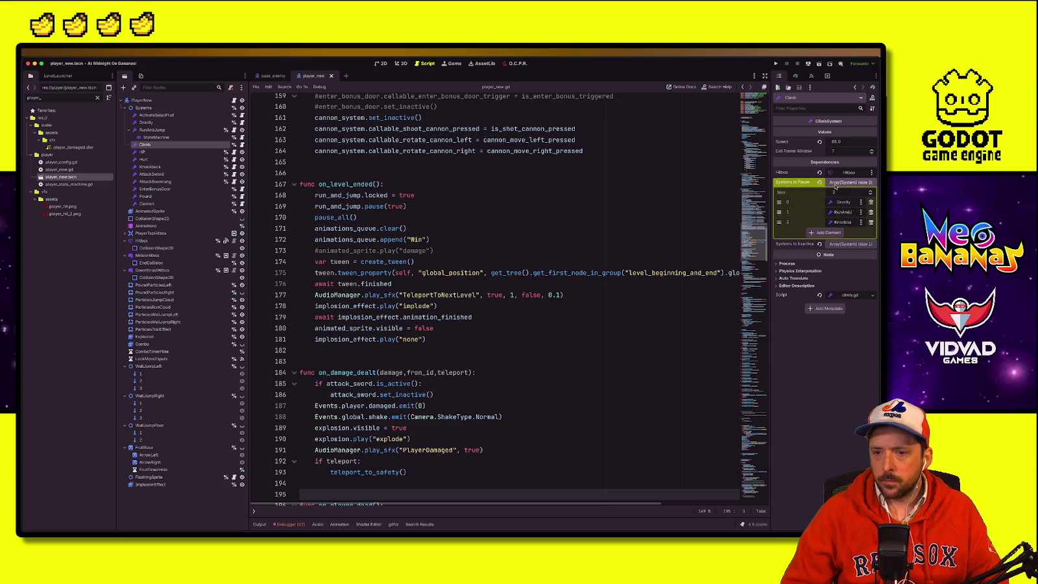
{"action": "left_click", "coordinate": [836, 184]}
{"action": "left_click", "coordinate": [841, 192]}
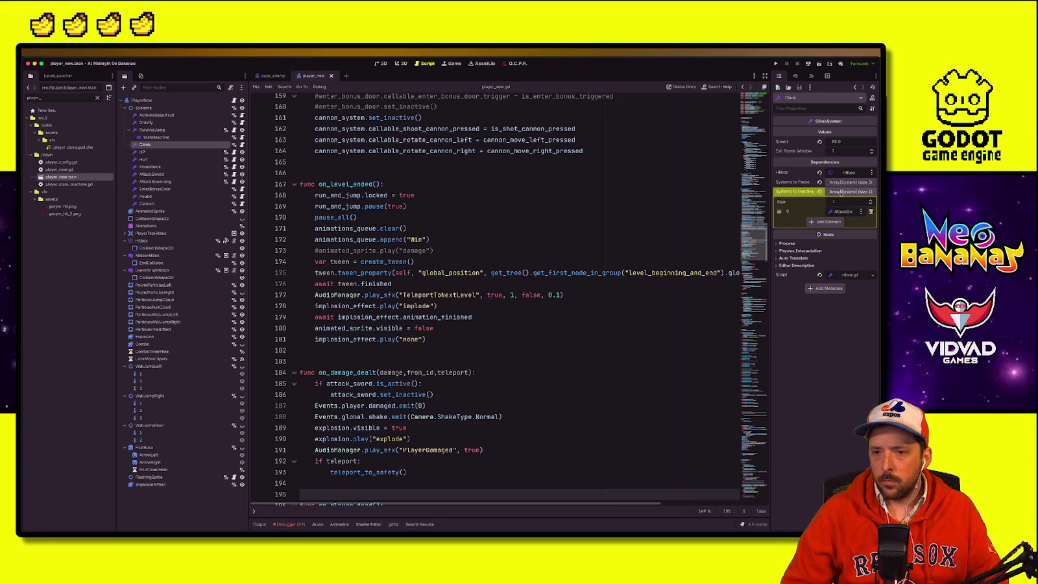
{"action": "left_click", "coordinate": [841, 192]}
{"action": "left_click_drag", "start_coordinate": [771, 189], "coordinate": [712, 189]}
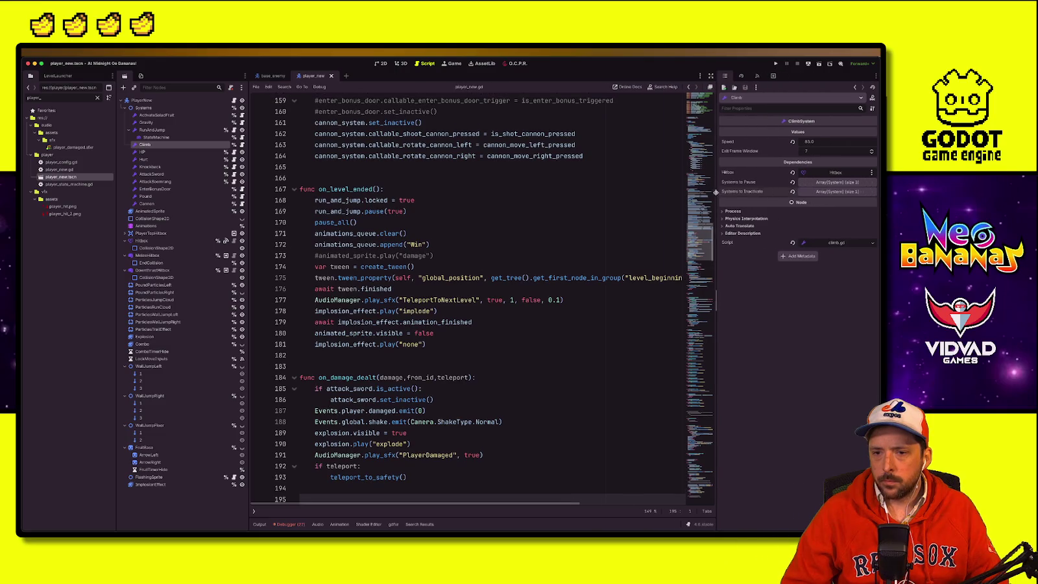
{"action": "left_click", "coordinate": [821, 183]}
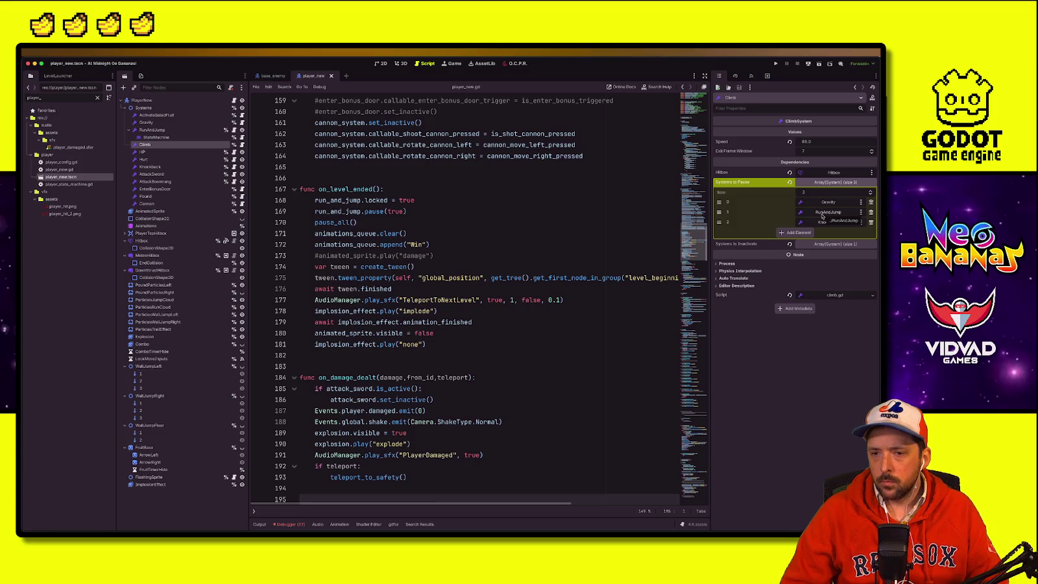
{"action": "left_click", "coordinate": [824, 182]}
{"action": "left_click_drag", "start_coordinate": [711, 198], "coordinate": [762, 198]}
{"action": "left_click", "coordinate": [562, 215]}
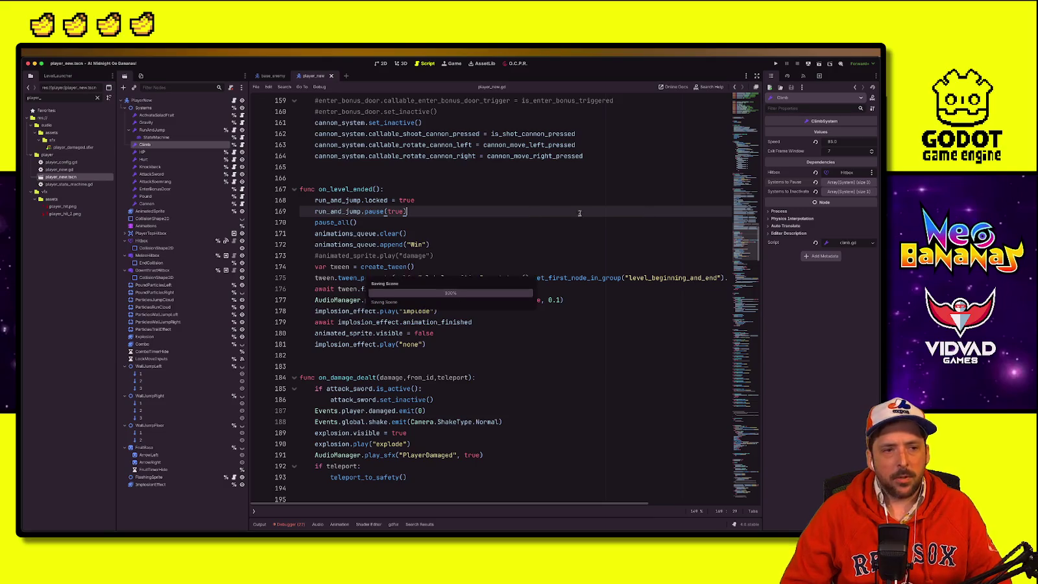
Step: Open the Climb node's climb.gd script and scroll to its top
{"action": "left_click", "coordinate": [243, 144]}
{"action": "left_click", "coordinate": [402, 255]}
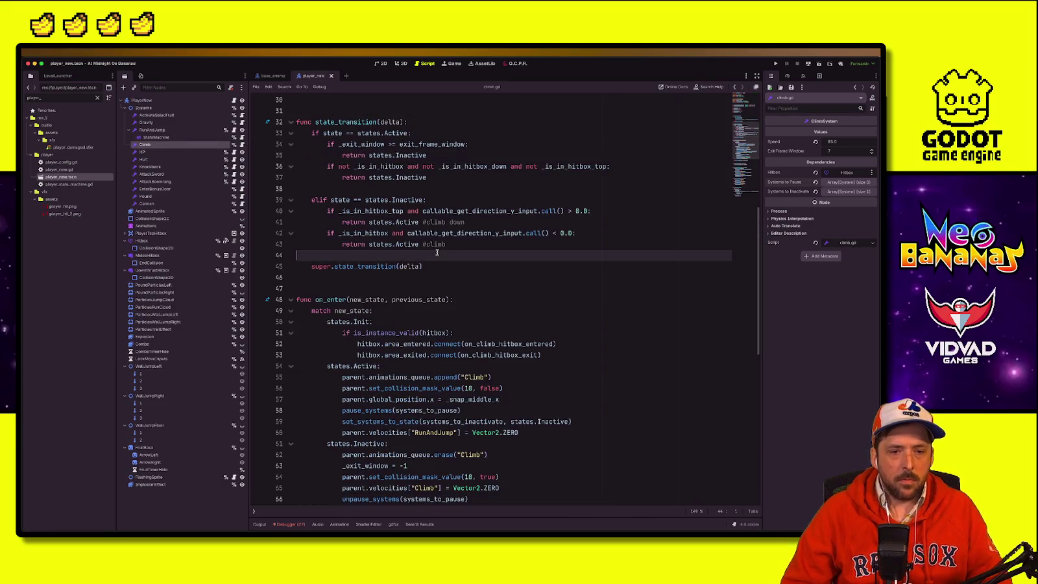
{"action": "scroll", "coordinate": [397, 300], "scroll_direction": "up", "scroll_amount": 8}
{"action": "scroll", "coordinate": [393, 293], "scroll_direction": "up", "scroll_amount": 2}
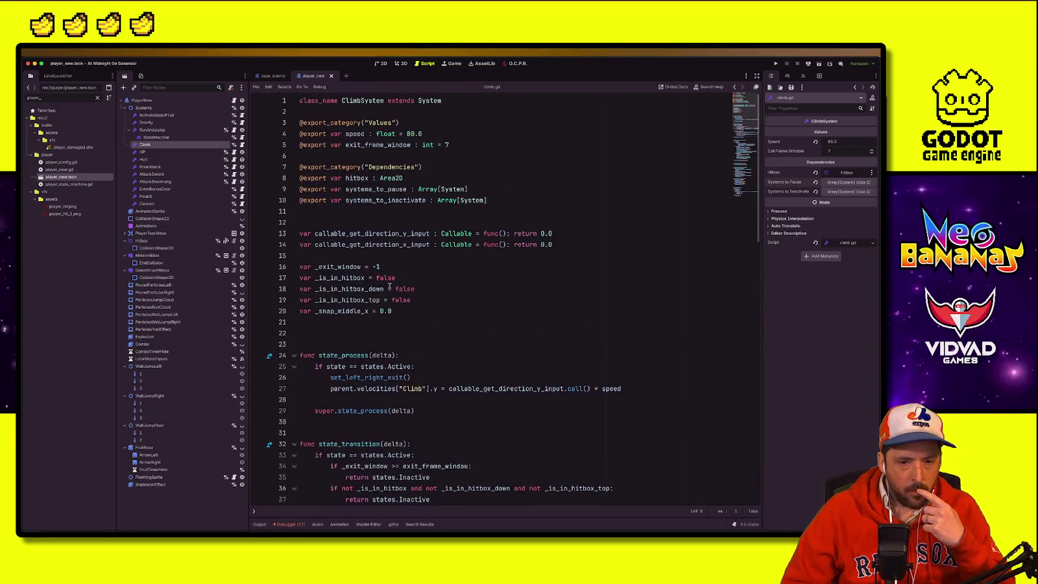
{"action": "scroll", "coordinate": [382, 293], "scroll_direction": "down", "scroll_amount": 7}
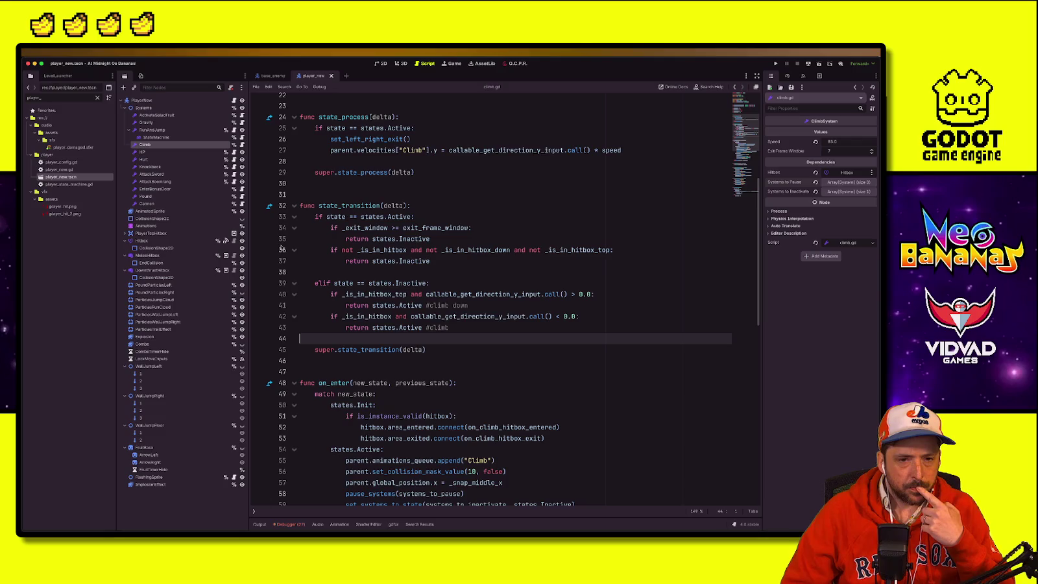
{"action": "scroll", "coordinate": [418, 309], "scroll_direction": "down", "scroll_amount": 5}
{"action": "scroll", "coordinate": [417, 312], "scroll_direction": "up", "scroll_amount": 10}
{"action": "scroll", "coordinate": [416, 314], "scroll_direction": "up", "scroll_amount": 2}
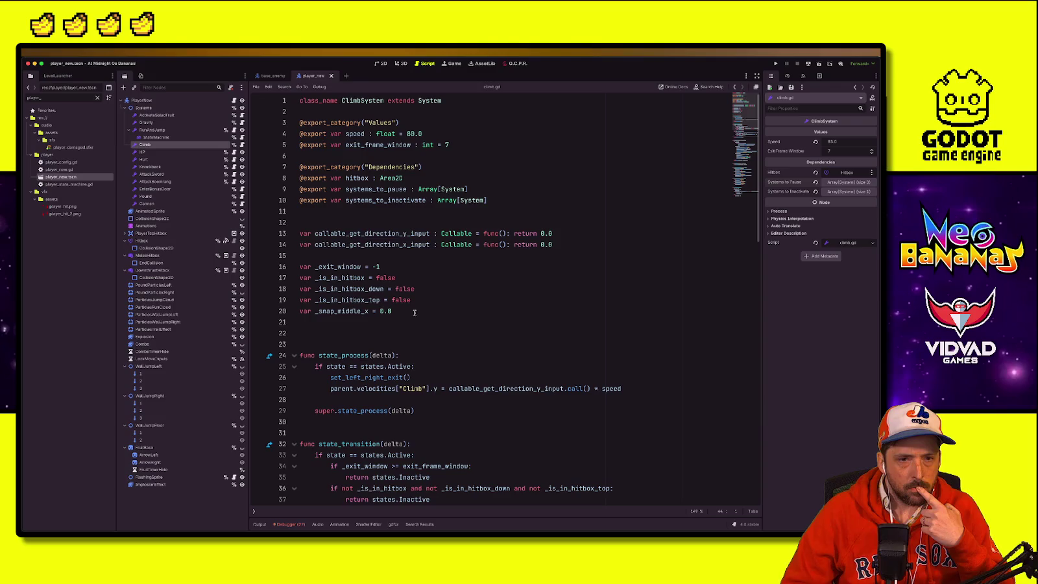
{"action": "left_click", "coordinate": [490, 143]}
{"action": "key", "text": "Return"}
{"action": "type", "text": "@export var can_jump_on_"}
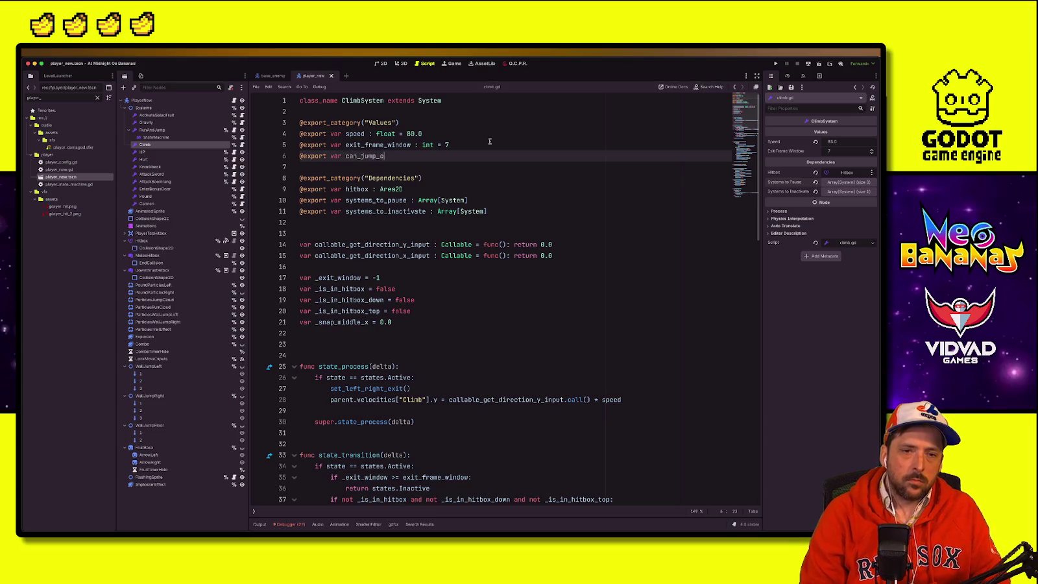
{"action": "type", "text": "vine : "}
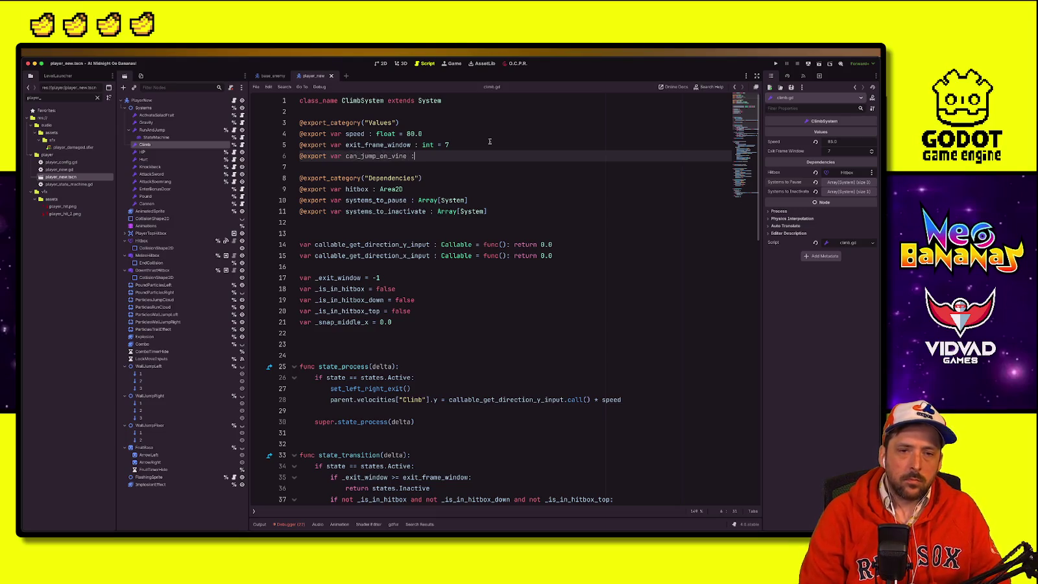
{"action": "type", "text": "bool = false"}
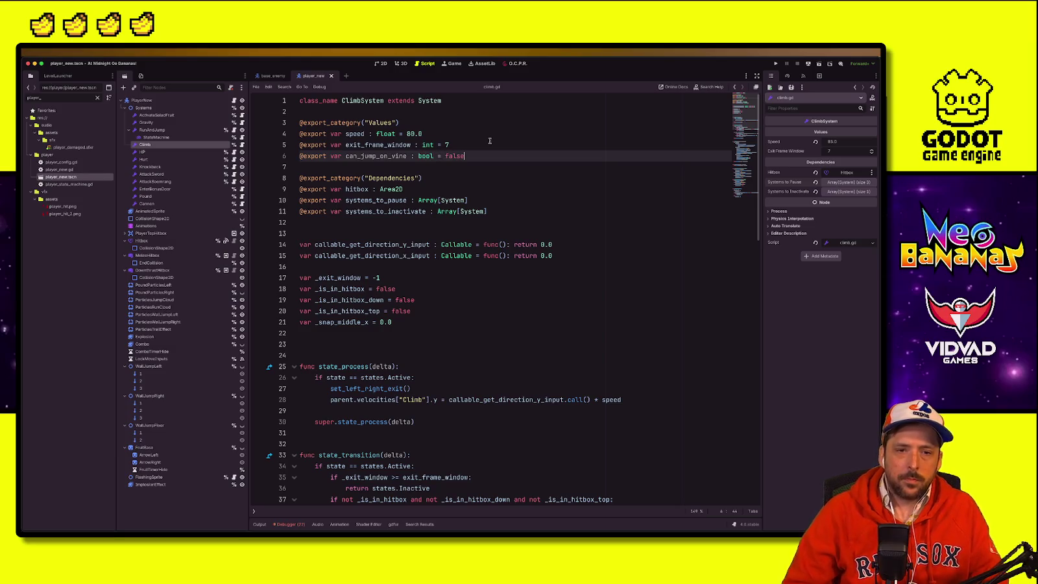
{"action": "double_click", "coordinate": [396, 153]}
{"action": "scroll", "coordinate": [493, 292], "scroll_direction": "down", "scroll_amount": 4}
{"action": "left_click", "coordinate": [499, 303]}
{"action": "left_click", "coordinate": [395, 157]}
{"action": "scroll", "coordinate": [395, 241], "scroll_direction": "up", "scroll_amount": 1}
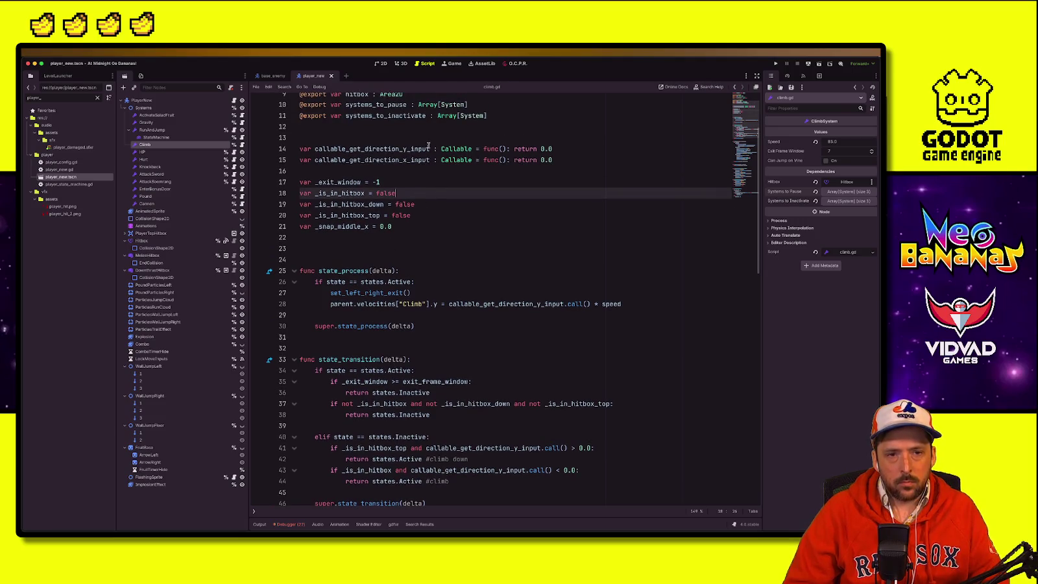
Step: Declare 'callable_jump_from_vine : Callable = func(): return false' above the callable variables and save
{"action": "left_click", "coordinate": [428, 148]}
{"action": "key", "text": "ctrl+shift+Return"}
{"action": "type", "text": "var callab"}
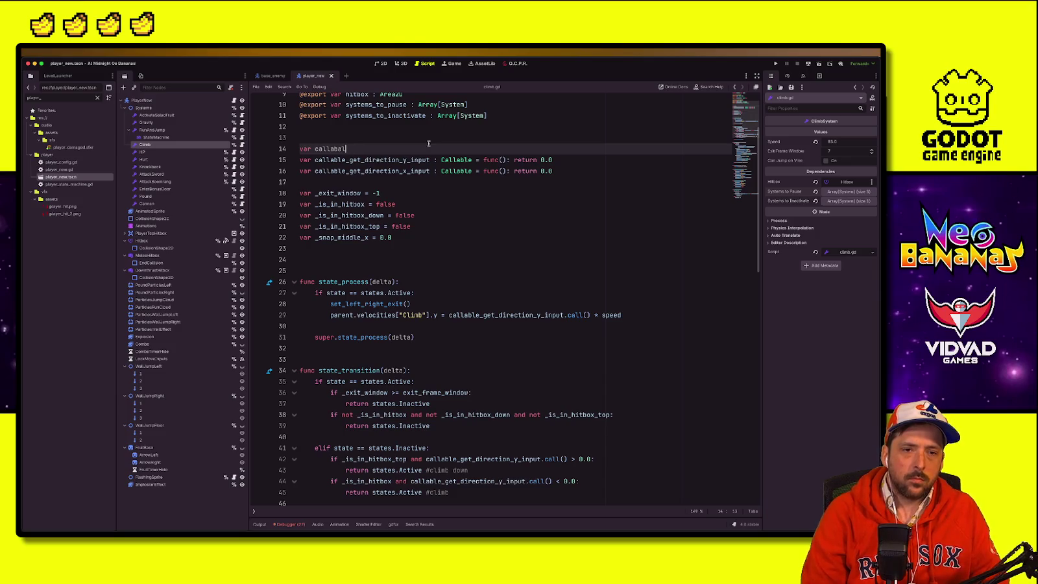
{"action": "type", "text": "le"}
{"action": "type", "text": "jum"}
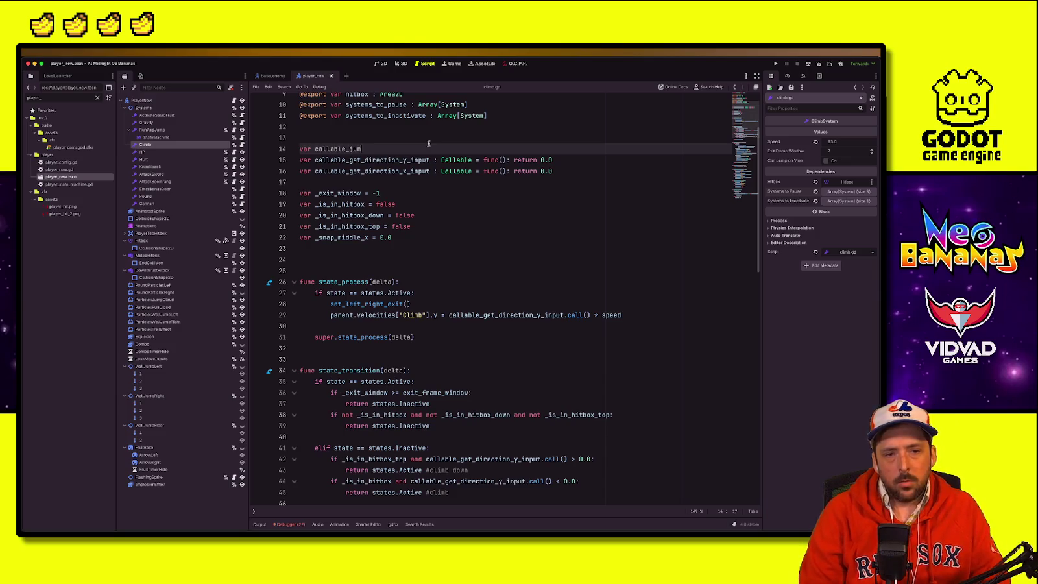
{"action": "type", "text": "p_o"}
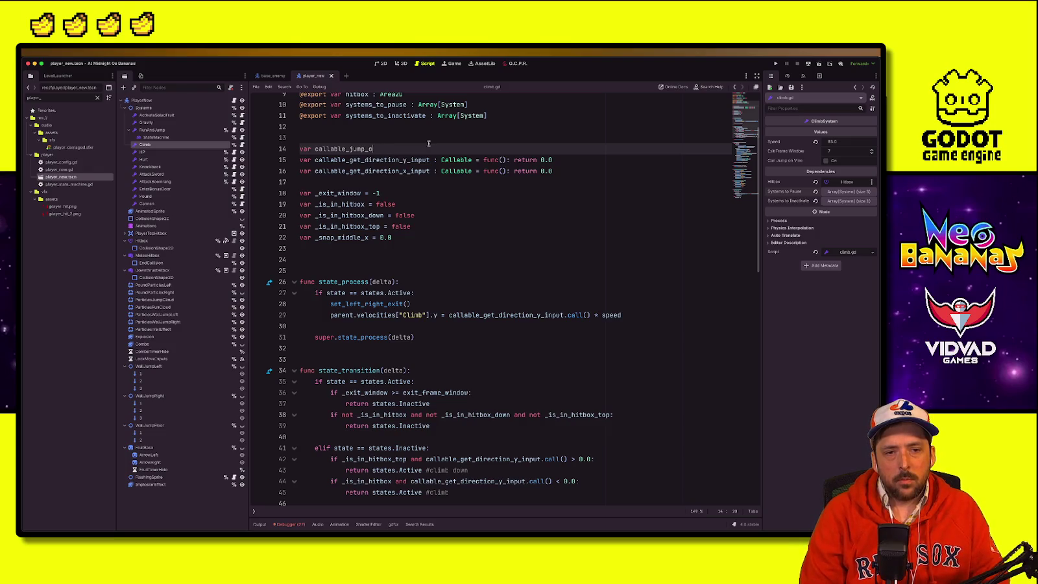
{"action": "type", "text": "n_from_"}
{"action": "type", "text": "ine"}
{"action": "key", "text": "BackSpace"}
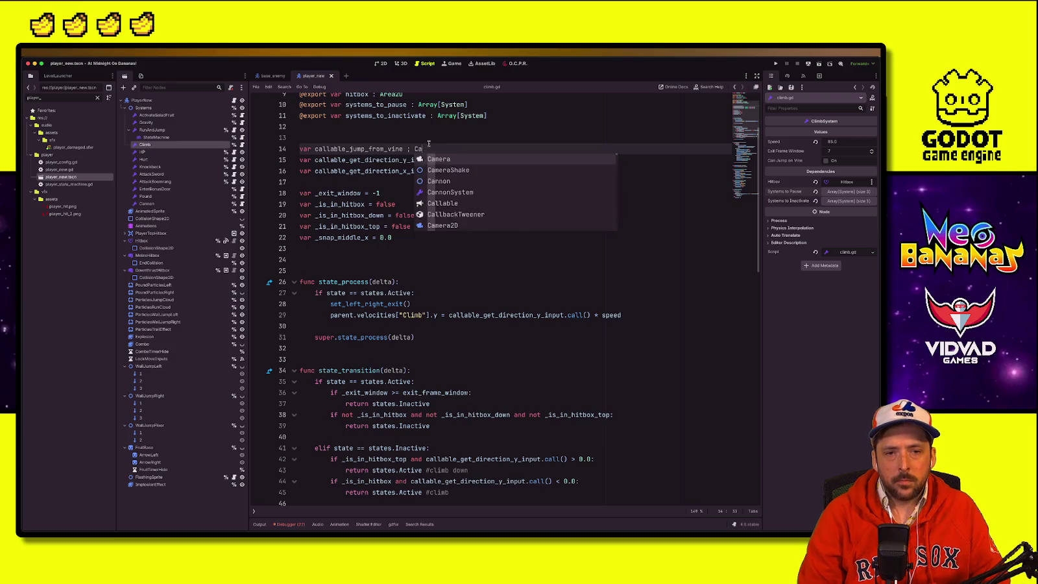
{"action": "key", "text": "Escape"}
{"action": "type", "text": "Callable = func(): "}
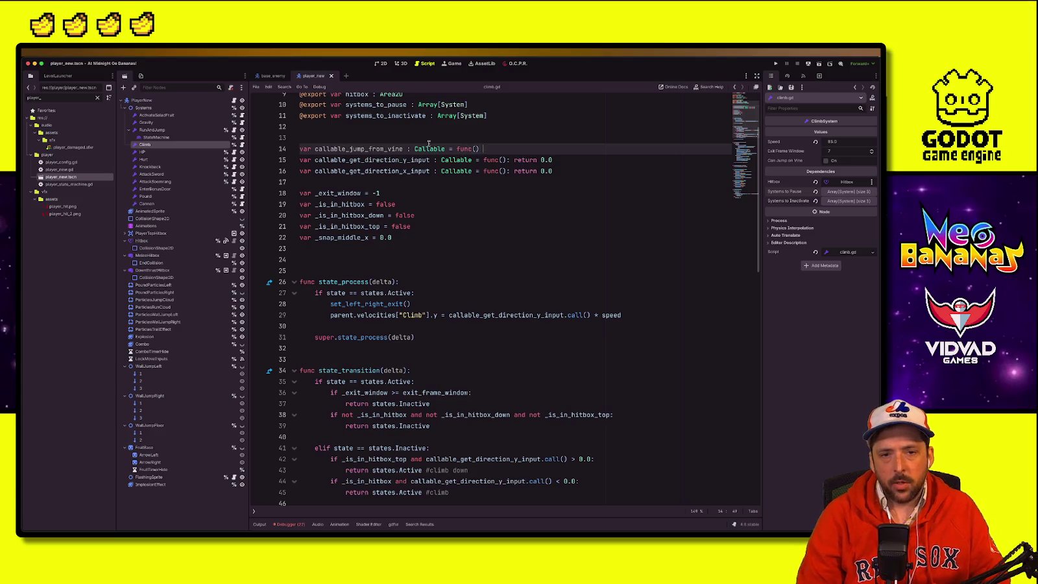
{"action": "type", "text": "return false"}
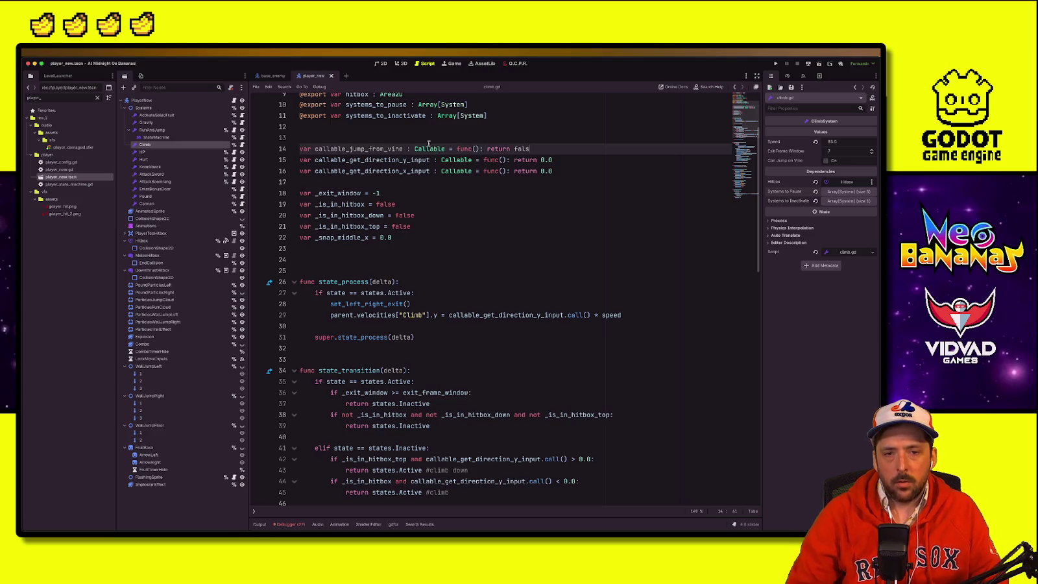
{"action": "double_click", "coordinate": [378, 150]}
{"action": "key", "text": "ctrl+c"}
{"action": "key", "text": "ctrl+s"}
Step: Add a return when callable_jump_from_vine.call() and can_jump_on_vine, after state_transition's return states.Inactive
{"action": "left_click", "coordinate": [438, 370]}
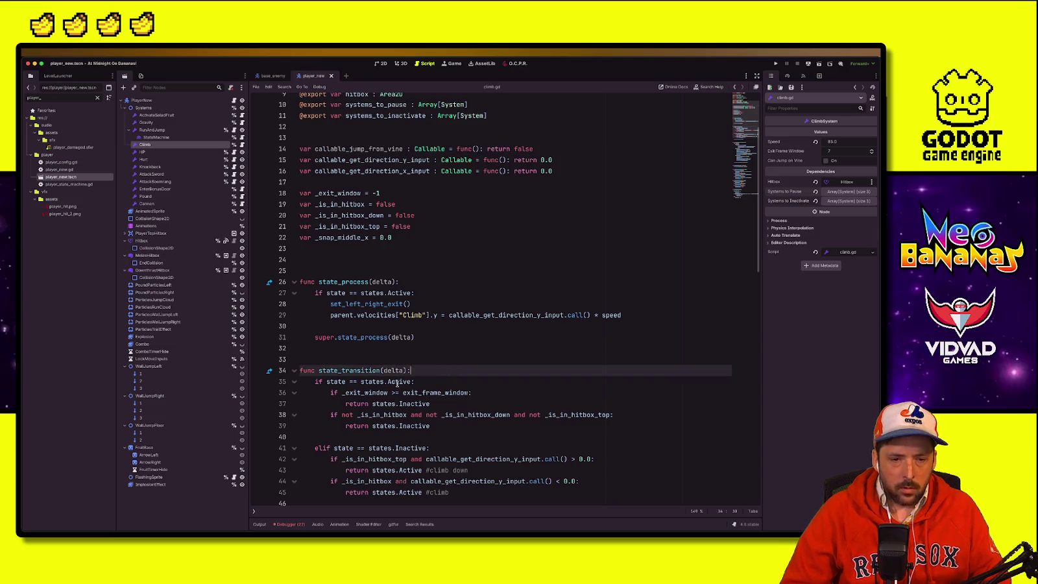
{"action": "scroll", "coordinate": [455, 324], "scroll_direction": "down", "scroll_amount": 4}
{"action": "left_click", "coordinate": [464, 297]}
{"action": "key", "text": "Return"}
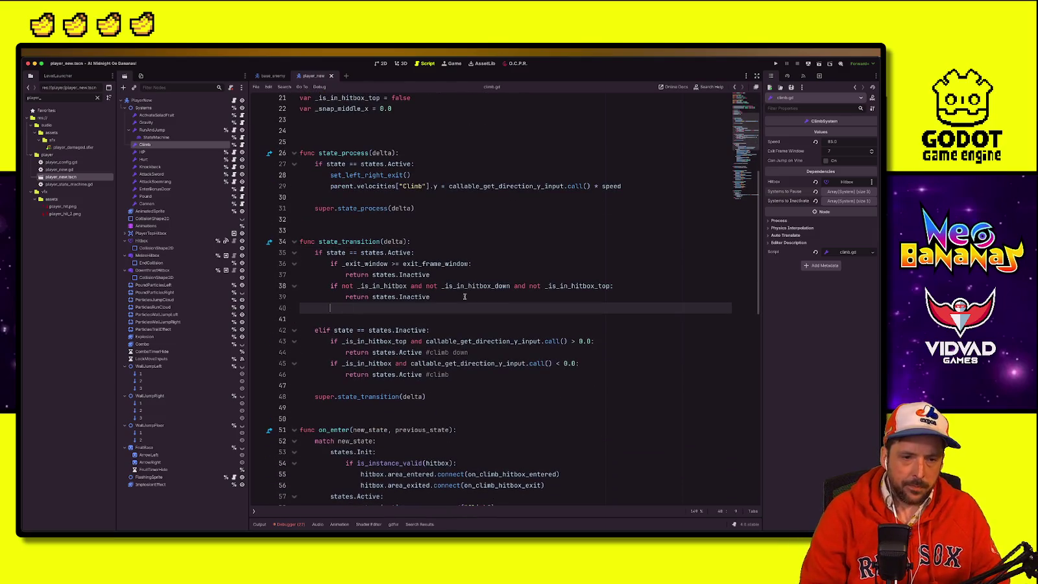
{"action": "type", "text": "if"}
{"action": "key", "text": "ctrl+v"}
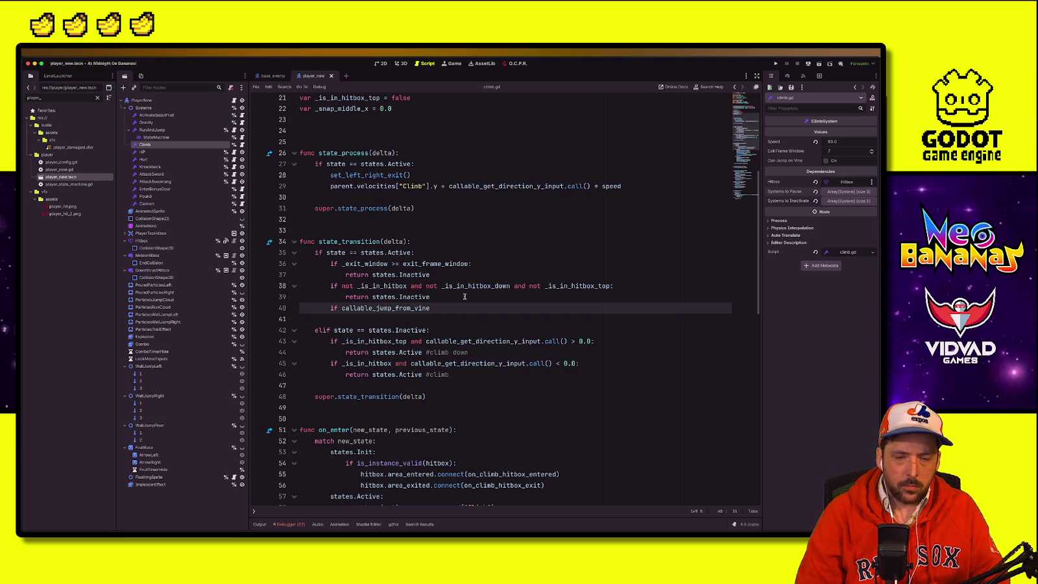
{"action": "type", "text": ".call"}
{"action": "key", "text": "Return"}
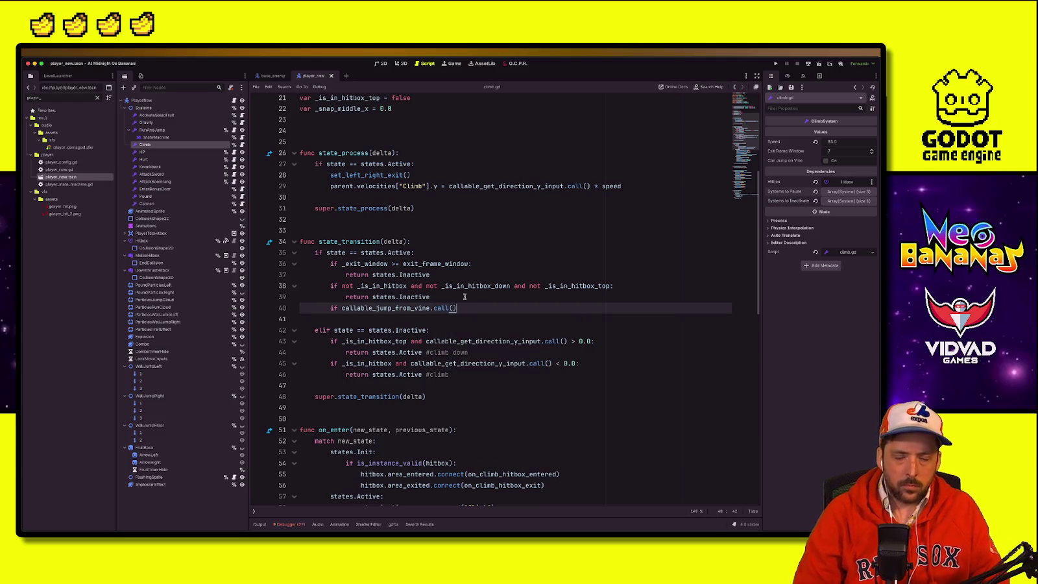
{"action": "type", "text": " and "}
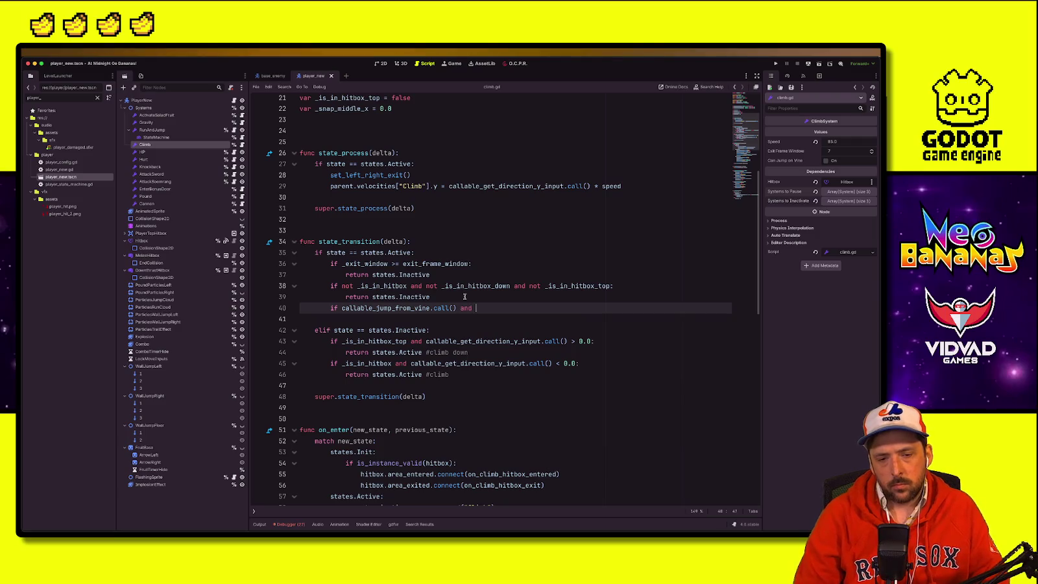
{"action": "type", "text": "can_jump"}
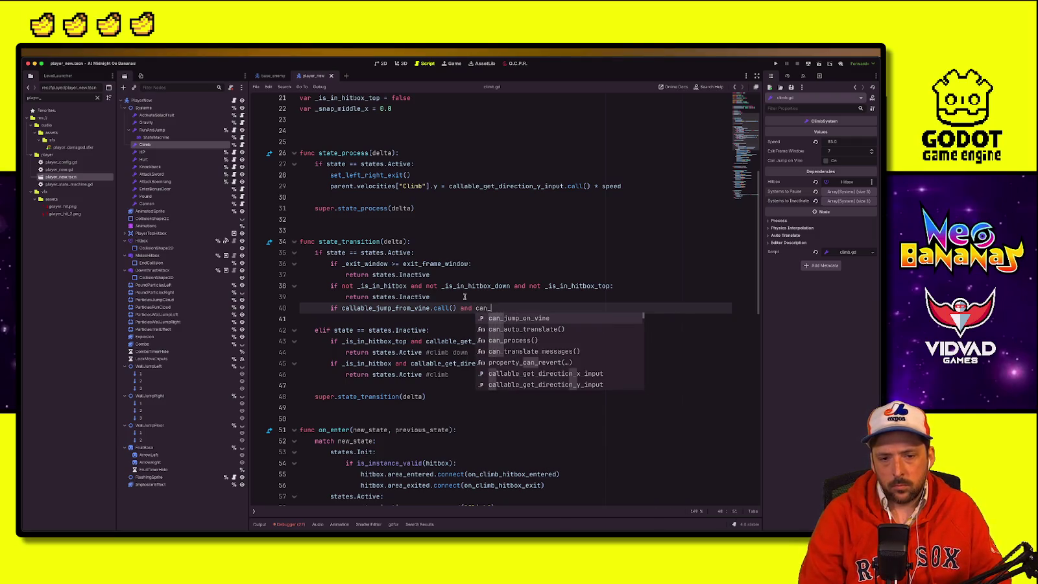
{"action": "key", "text": "Return"}
{"action": "type", "text": ":"}
{"action": "key", "text": "Return"}
{"action": "type", "text": "return"}
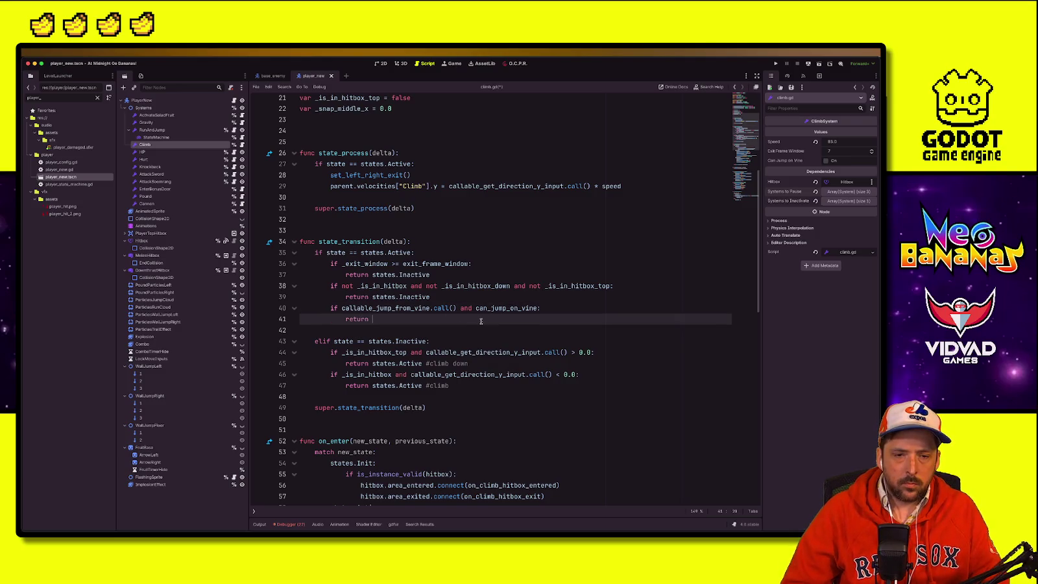
Step: Cut the vine-jump check from state_transition and paste it into state_process under the active-state check
{"action": "left_click", "coordinate": [448, 308]}
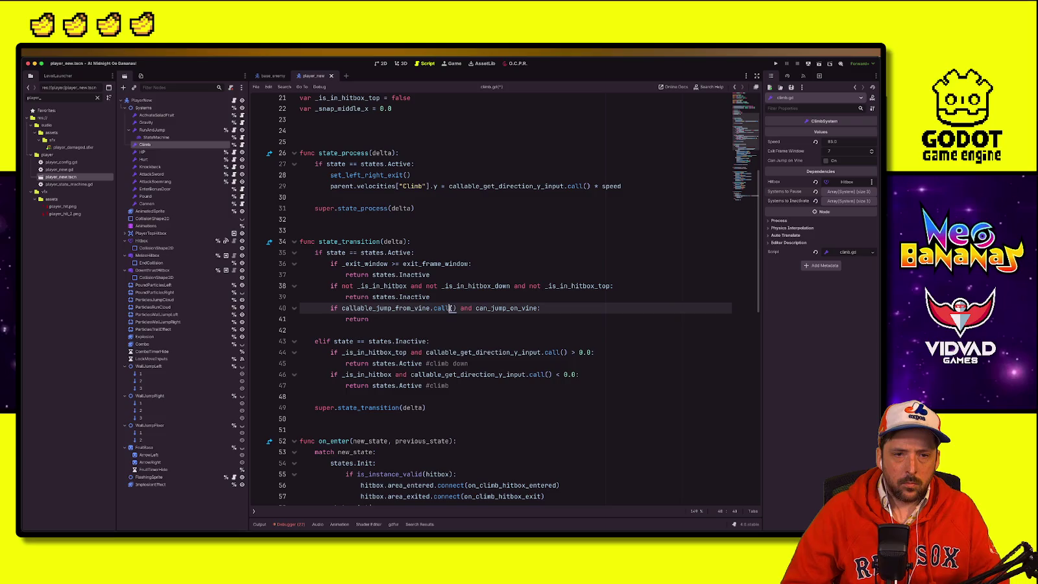
{"action": "key", "text": "Down"}
{"action": "left_click_drag", "start_coordinate": [331, 308], "coordinate": [556, 310]}
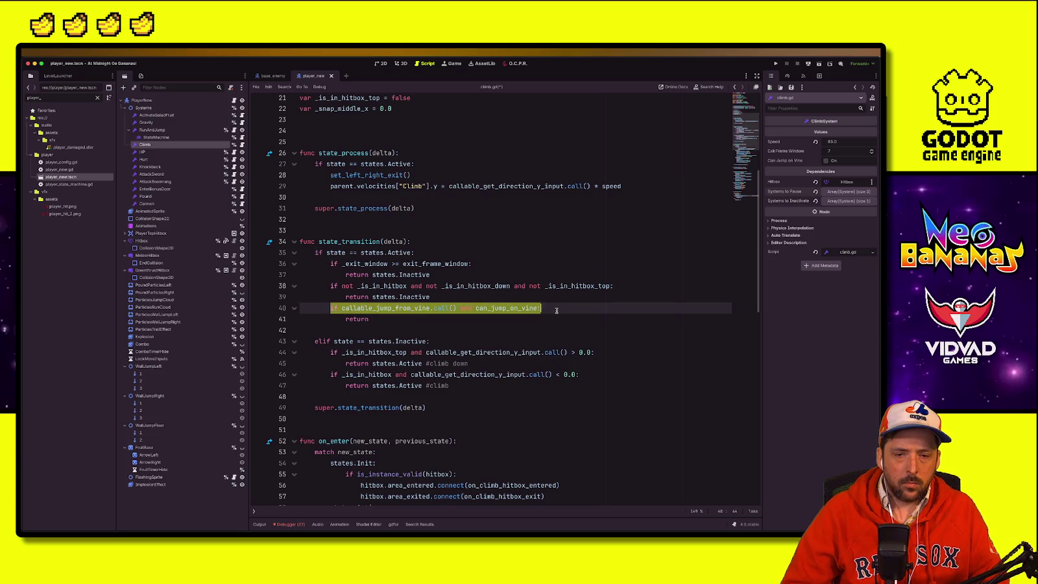
{"action": "key", "text": "shift+Down"}
{"action": "key", "text": "Delete"}
{"action": "left_click", "coordinate": [425, 207]}
{"action": "key", "text": "Up"}
{"action": "key", "text": "Tab"}
{"action": "type", "text": "if callable_jump_from_vine.call() and can_jump_on_vine: \t\t\treturn"}
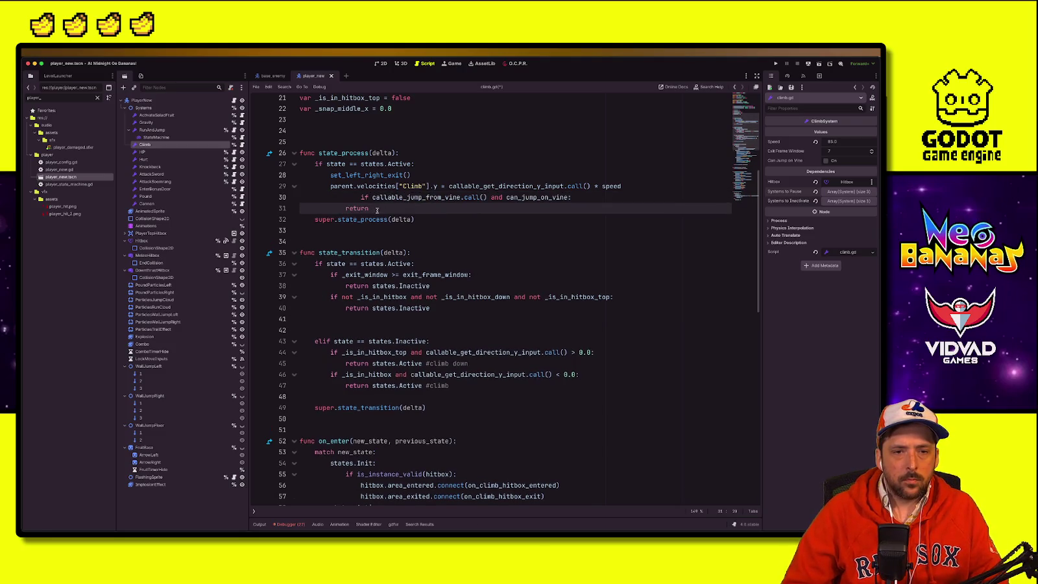
{"action": "left_click", "coordinate": [361, 197]}
{"action": "key", "text": "BackSpace"}
Step: Call check_jump() in state_process in place of the inline vine-jump check
{"action": "left_click", "coordinate": [426, 170]}
{"action": "key", "text": "Return"}
{"action": "type", "text": "check_jump"}
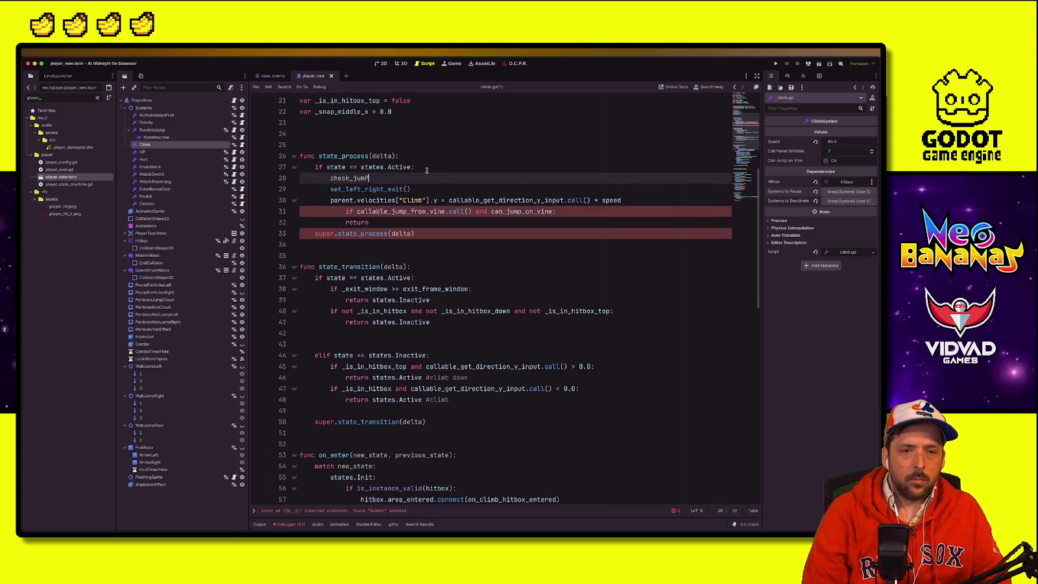
{"action": "type", "text": "()"}
{"action": "left_click_drag", "start_coordinate": [382, 221], "coordinate": [300, 211]}
{"action": "key", "text": "ctrl+c"}
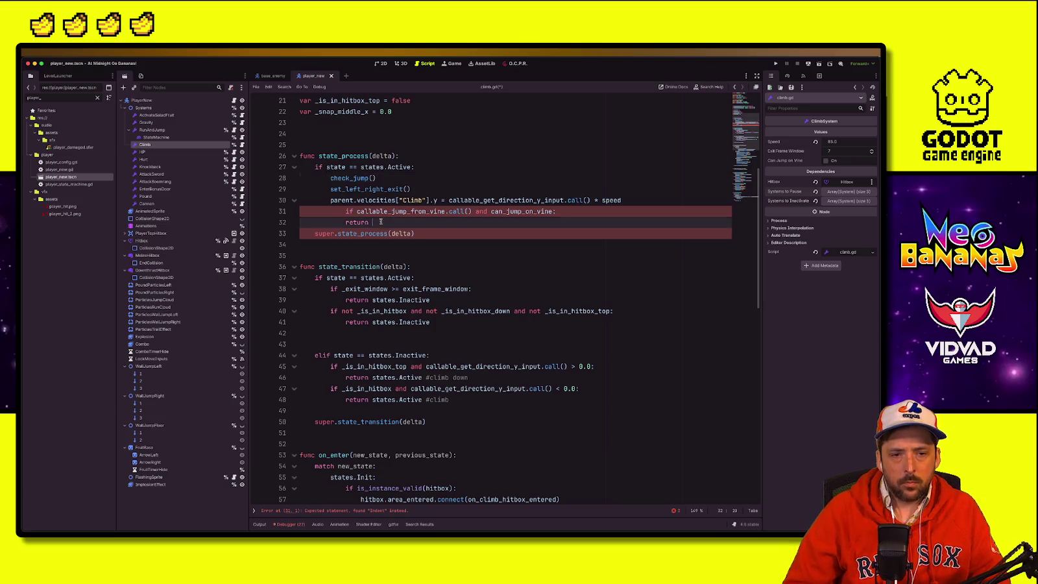
{"action": "key", "text": "BackSpace"}
{"action": "left_click", "coordinate": [357, 178]}
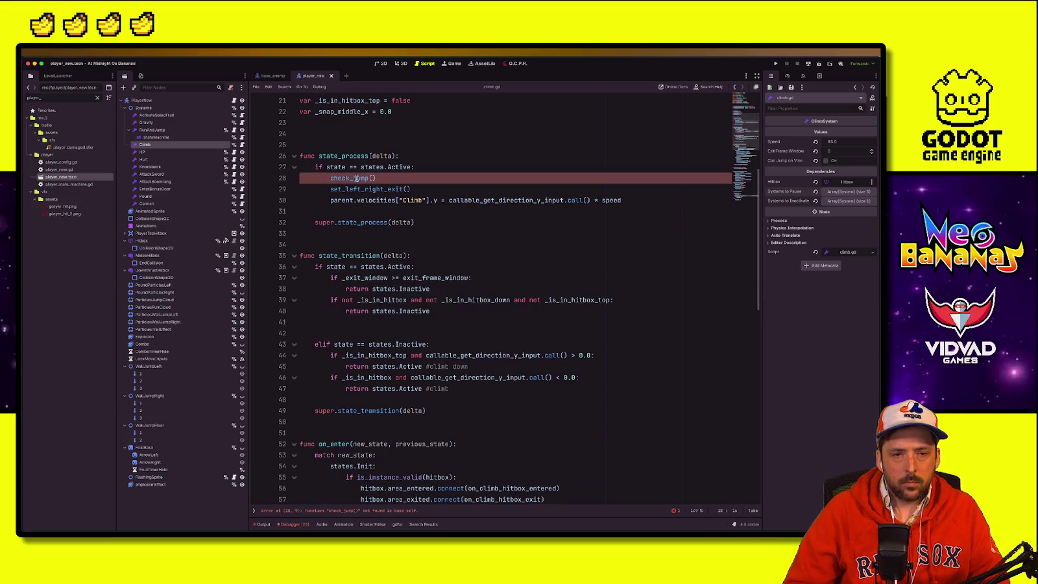
{"action": "scroll", "coordinate": [370, 269], "scroll_direction": "down", "scroll_amount": 15}
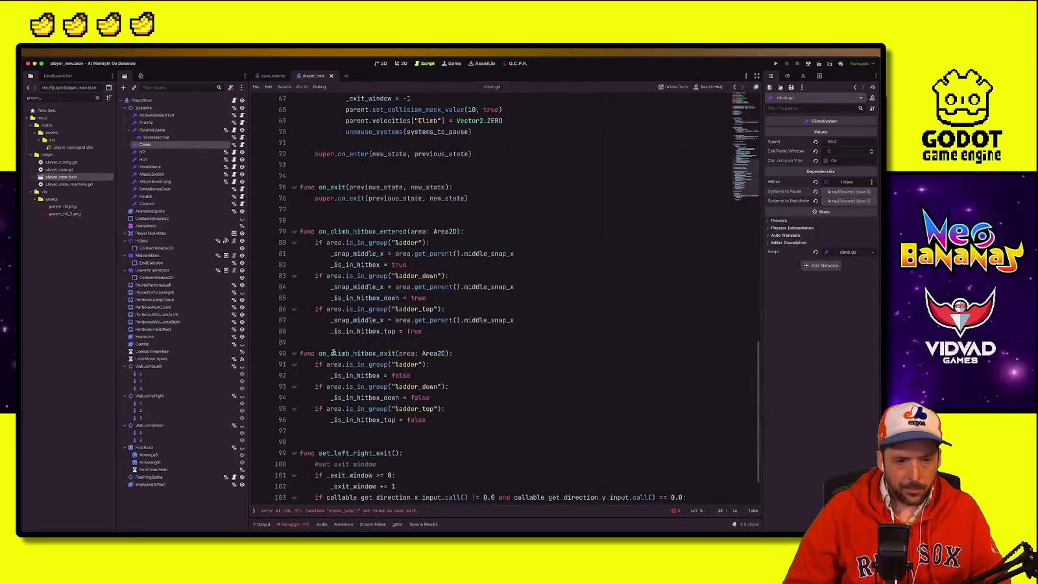
{"action": "scroll", "coordinate": [341, 252], "scroll_direction": "down", "scroll_amount": 2}
Step: Add a func check_jump(): below the hitbox exit function containing the pasted vine-jump check
{"action": "left_click", "coordinate": [341, 378]}
{"action": "key", "text": "Return"}
{"action": "key", "text": "Return"}
{"action": "type", "text": "func"}
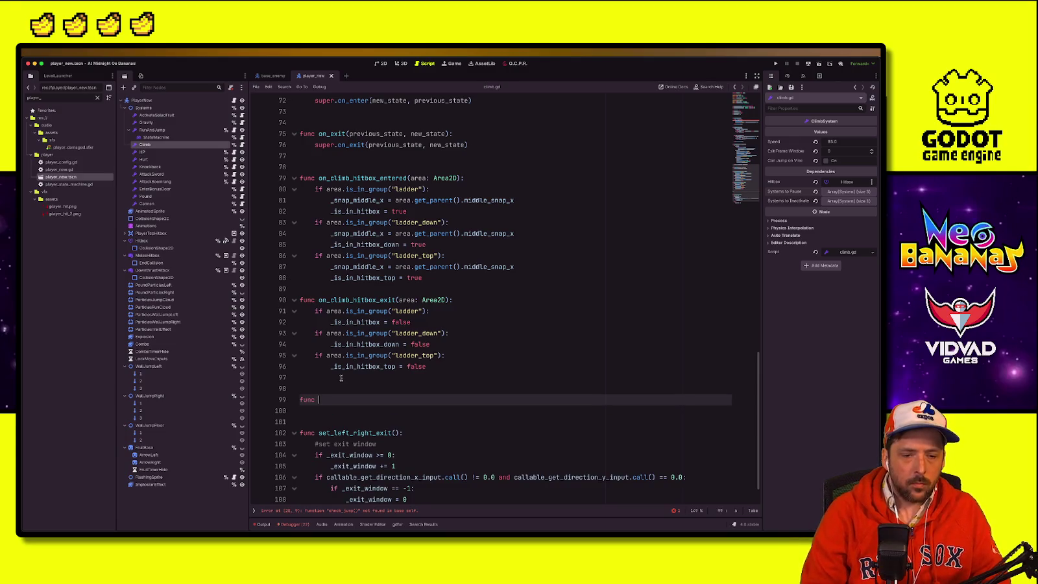
{"action": "type", "text": "check_jumop"}
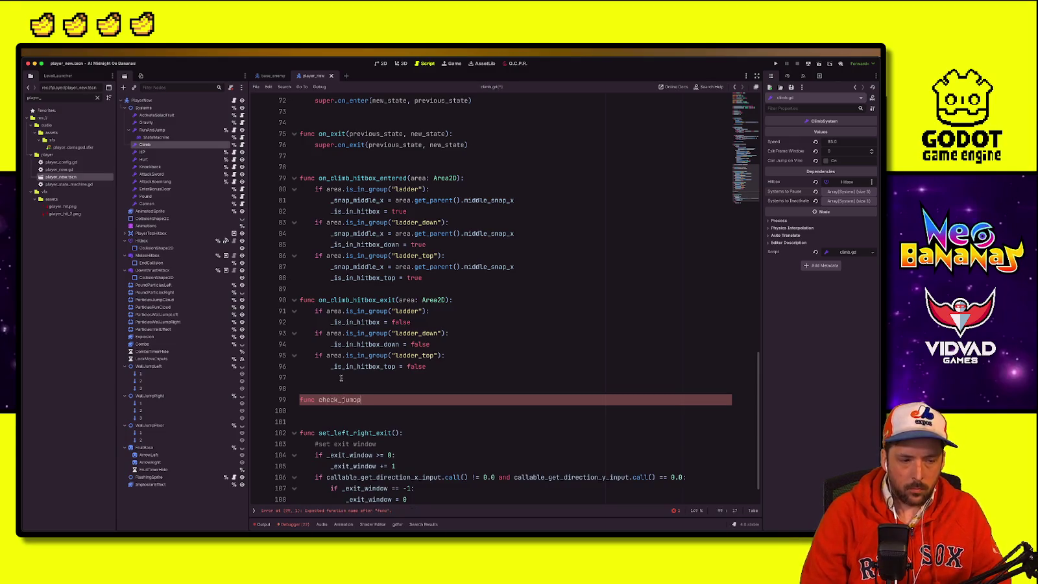
{"action": "type", "text": "():"}
{"action": "key", "text": "Return"}
{"action": "key", "text": "ctrl+v"}
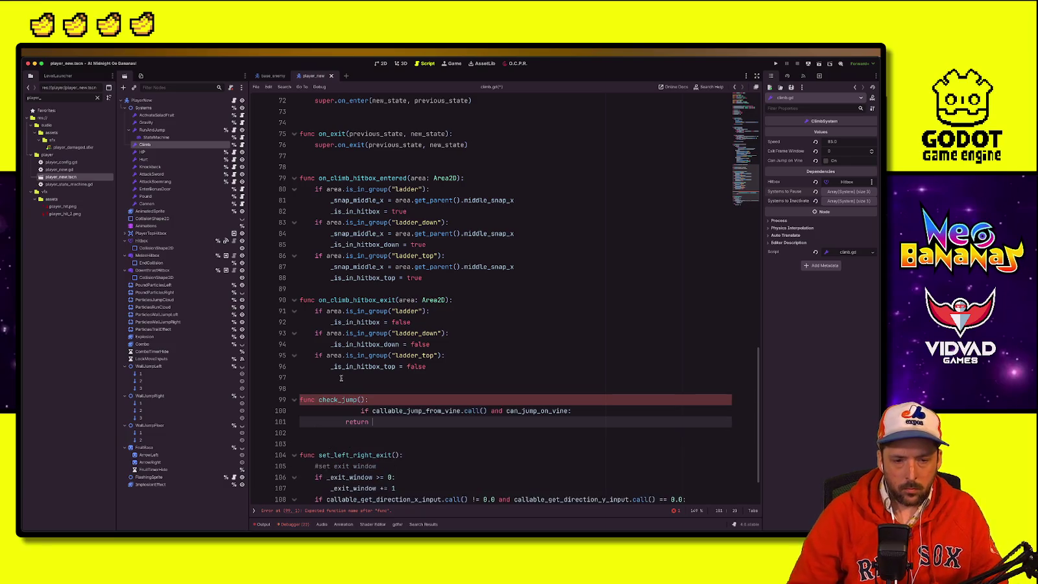
{"action": "left_click", "coordinate": [359, 410]}
{"action": "key", "text": "BackSpace"}
{"action": "key", "text": "BackSpace"}
{"action": "key", "text": "BackSpace"}
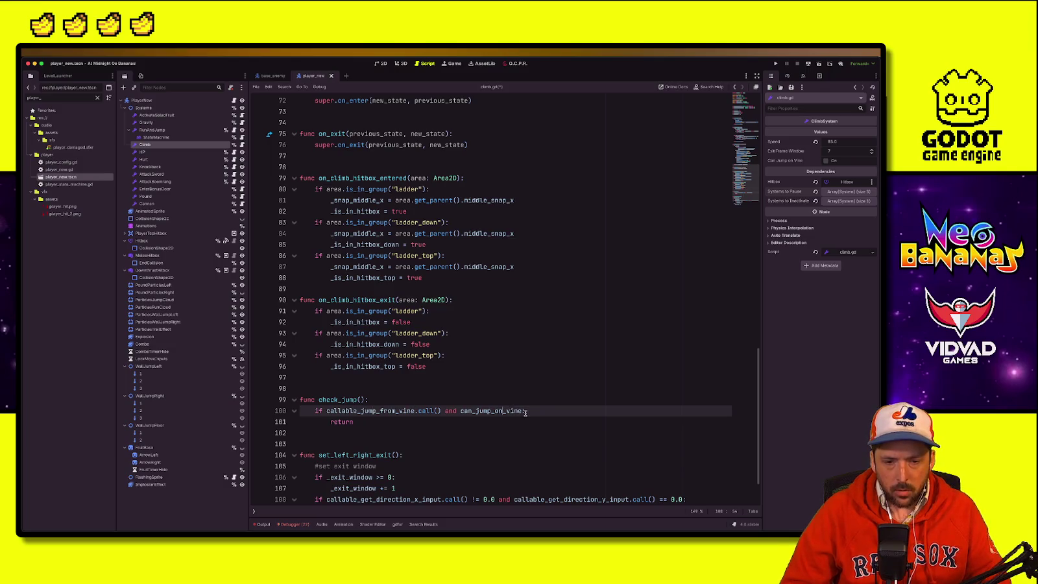
Step: Replace the return in check_jump with set_state(states.Inactive), leaving a blank line under the condition
{"action": "left_click", "coordinate": [480, 423]}
{"action": "key", "text": "Left"}
{"action": "key", "text": "Left"}
{"action": "key", "text": "Left"}
{"action": "double_click", "coordinate": [340, 422]}
{"action": "type", "text": "set_state"}
{"action": "key", "text": "Return"}
{"action": "type", "text": "states.Inacti"}
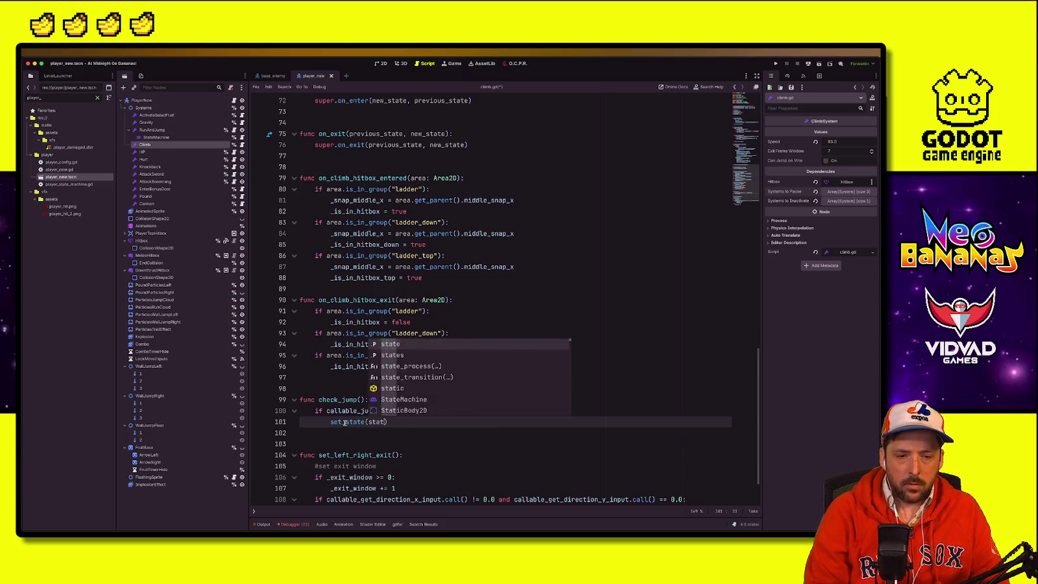
{"action": "type", "text": "ve"}
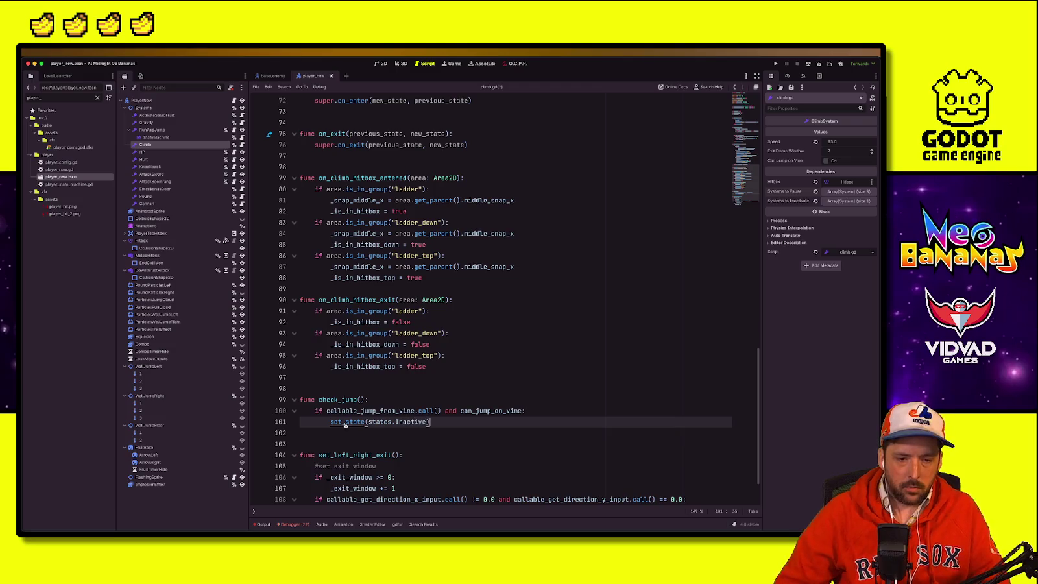
{"action": "left_click", "coordinate": [547, 411]}
{"action": "key", "text": "Return"}
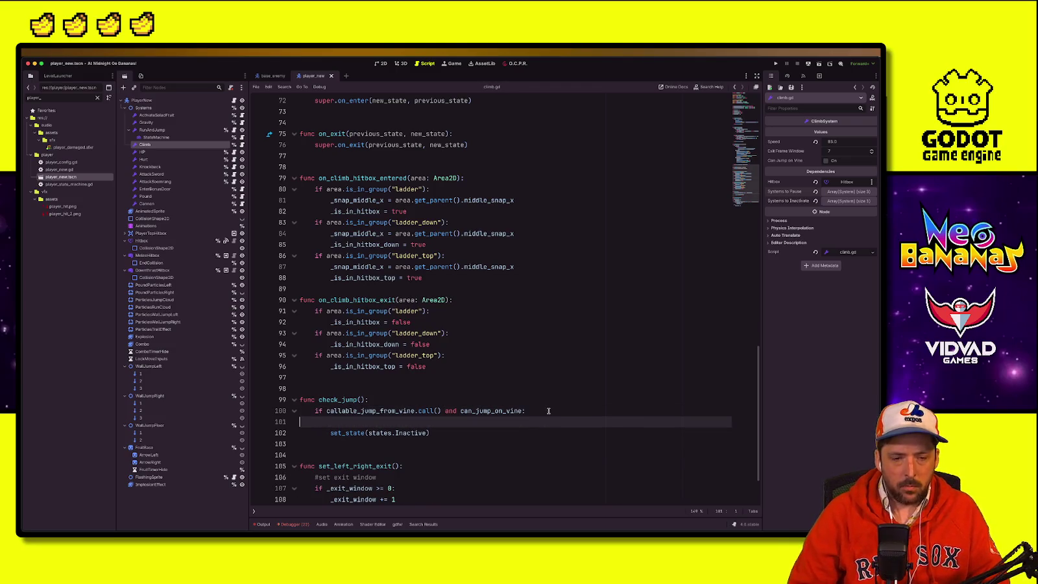
Step: Review where callable_jump_from_vine and parent are used in climb.gd
{"action": "double_click", "coordinate": [409, 411]}
{"action": "left_click", "coordinate": [407, 422]}
{"action": "double_click", "coordinate": [396, 412]}
{"action": "left_click", "coordinate": [377, 420]}
{"action": "scroll", "coordinate": [375, 421], "scroll_direction": "up", "scroll_amount": 1}
{"action": "scroll", "coordinate": [375, 420], "scroll_direction": "up", "scroll_amount": 10}
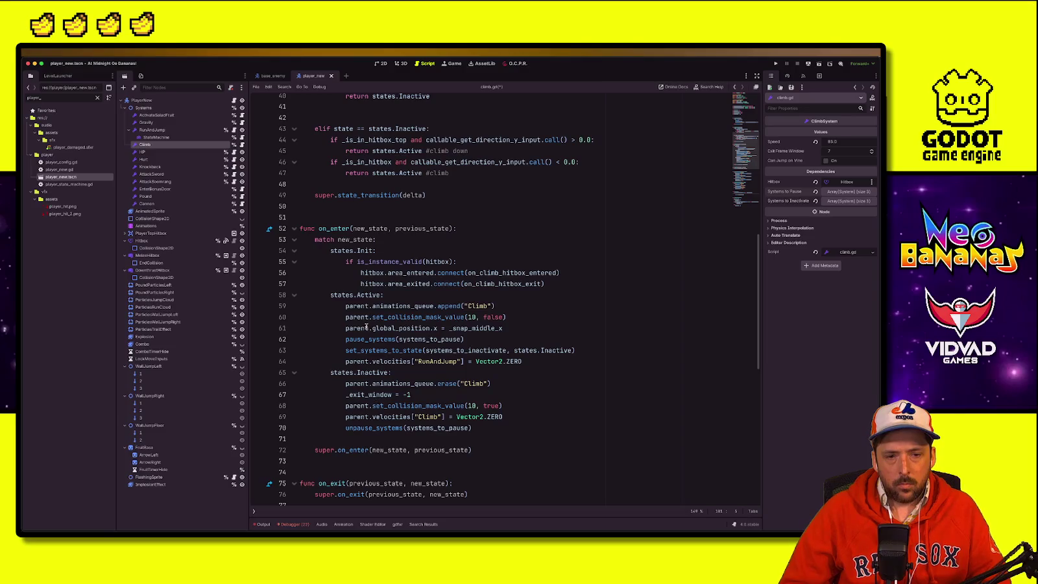
{"action": "double_click", "coordinate": [368, 327]}
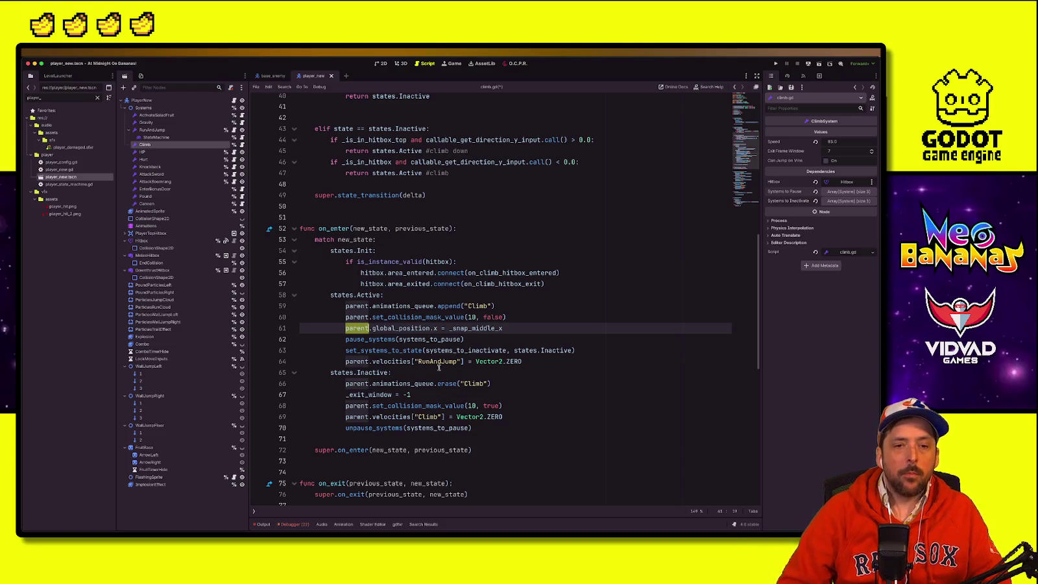
{"action": "scroll", "coordinate": [448, 338], "scroll_direction": "up", "scroll_amount": 12}
Step: Declare var callable_jump : Callable = func(): {} below callable_jump_from_vine and save climb.gd
{"action": "left_click", "coordinate": [487, 228]}
{"action": "left_click", "coordinate": [552, 219]}
{"action": "key", "text": "Return"}
{"action": "type", "text": "var callable_jump("}
{"action": "key", "text": "BackSpace"}
{"action": "type", "text": "Callable "}
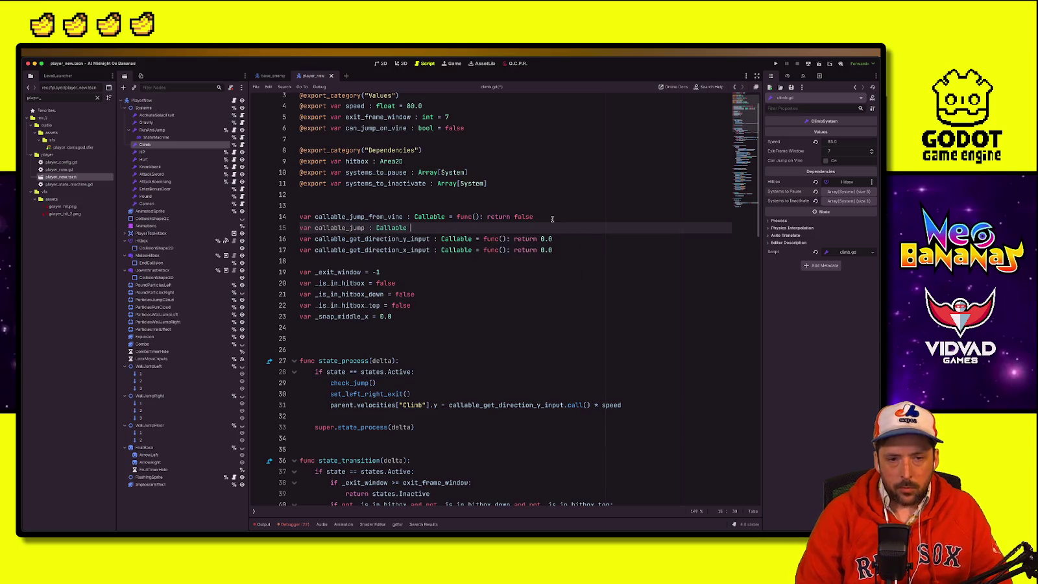
{"action": "type", "text": "= func(): re"}
{"action": "key", "text": "BackSpace"}
{"action": "key", "text": "BackSpace"}
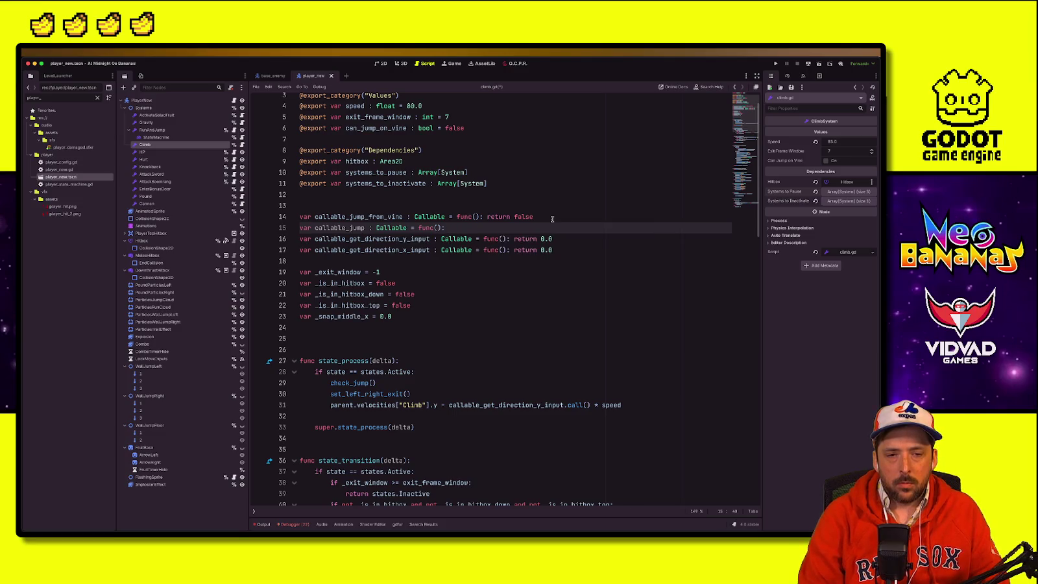
{"action": "type", "text": "{"}
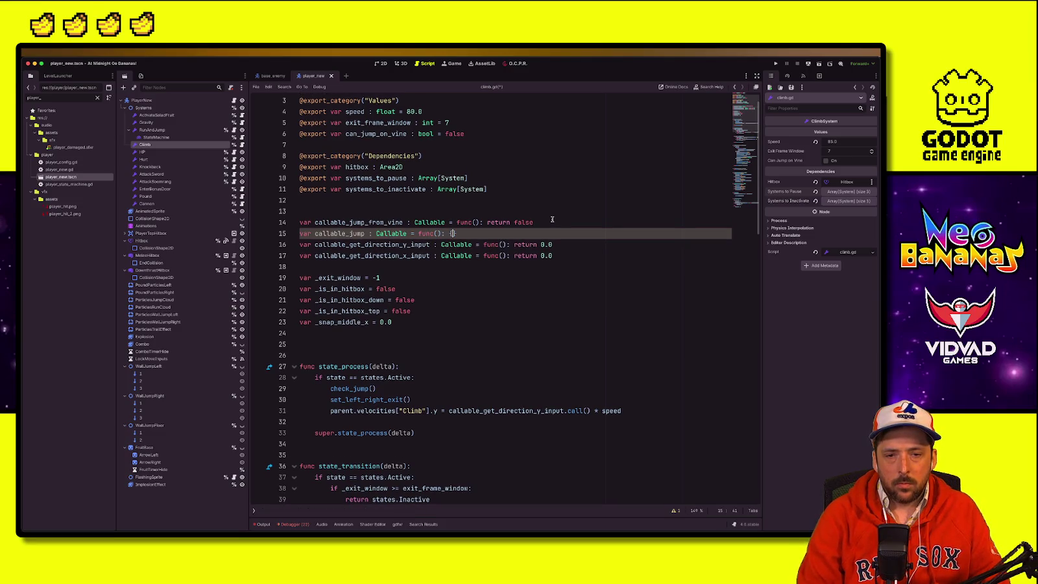
{"action": "key", "text": "ctrl+s"}
Step: Call callable_jump.call() on the blank line inside check_jump
{"action": "double_click", "coordinate": [339, 234]}
{"action": "scroll", "coordinate": [453, 347], "scroll_direction": "down", "scroll_amount": 5}
{"action": "scroll", "coordinate": [453, 347], "scroll_direction": "down", "scroll_amount": 20}
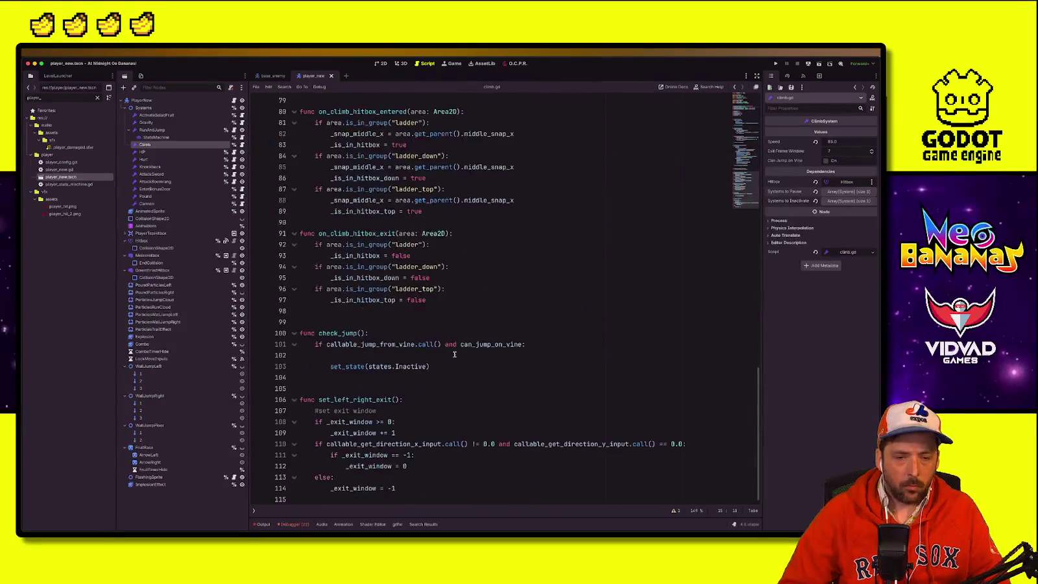
{"action": "left_click", "coordinate": [392, 358]}
{"action": "type", "text": "callable_jump()"}
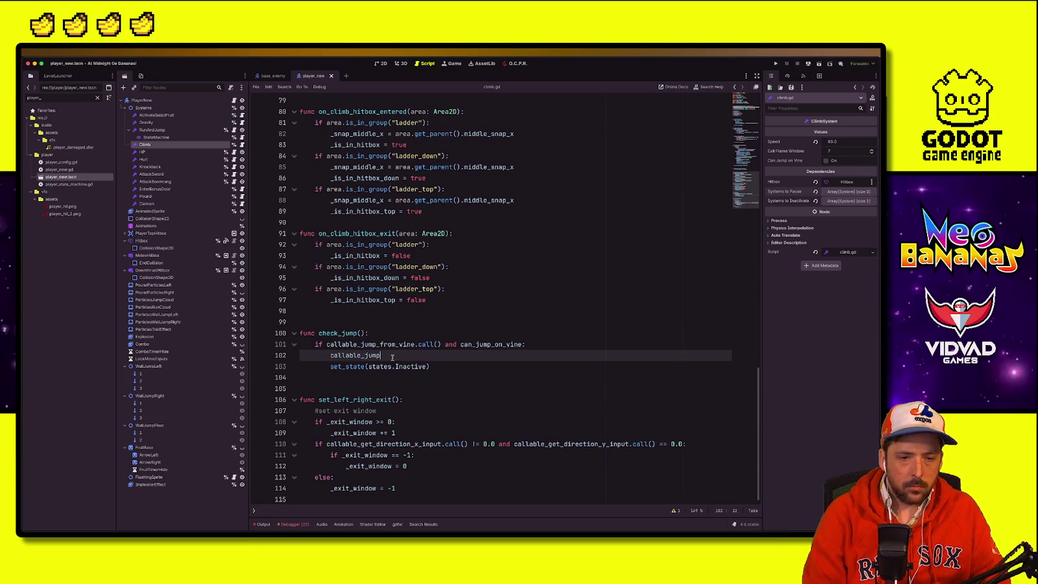
{"action": "key", "text": "BackSpace"}
{"action": "type", "text": ".call()"}
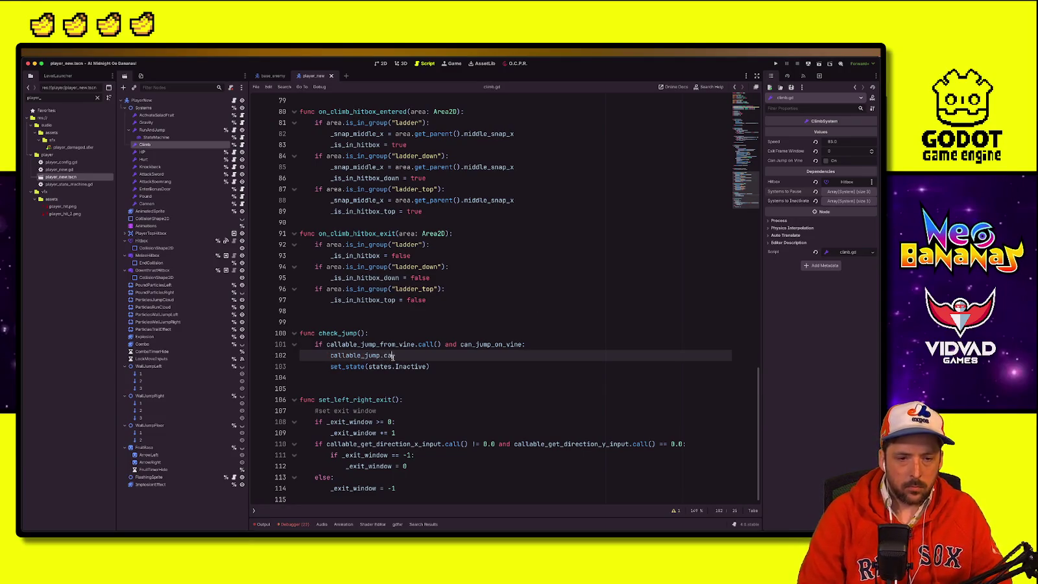
{"action": "key", "text": "alt+Left"}
Step: In on_level_started, assign climb.callable_jump_from_vine = is_jump_pressed
{"action": "left_click", "coordinate": [572, 206]}
{"action": "key", "text": "Return"}
{"action": "type", "text": "climb.call"}
{"action": "key", "text": "Down"}
{"action": "key", "text": "Down"}
{"action": "key", "text": "Down"}
{"action": "key", "text": "Return"}
{"action": "type", "text": "= get_ju"}
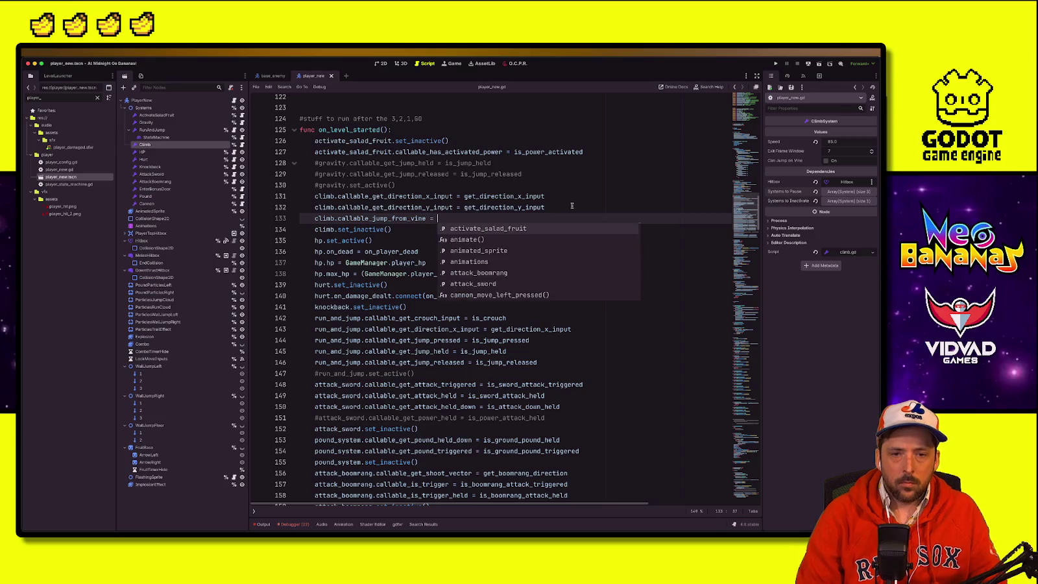
{"action": "key", "text": "BackSpace"}
{"action": "key", "text": "BackSpace"}
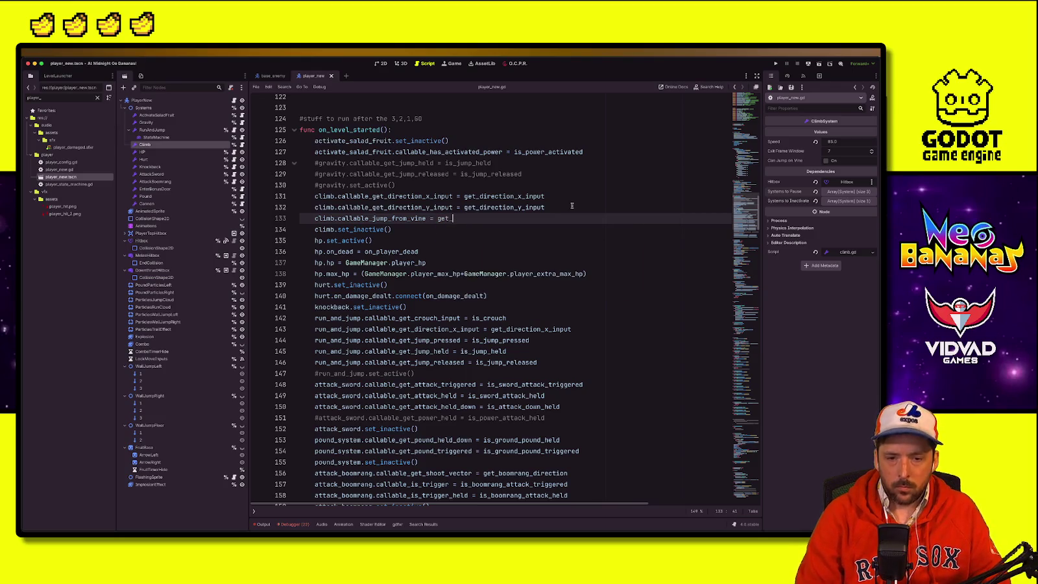
{"action": "double_click", "coordinate": [509, 344]}
{"action": "key", "text": "ctrl+c"}
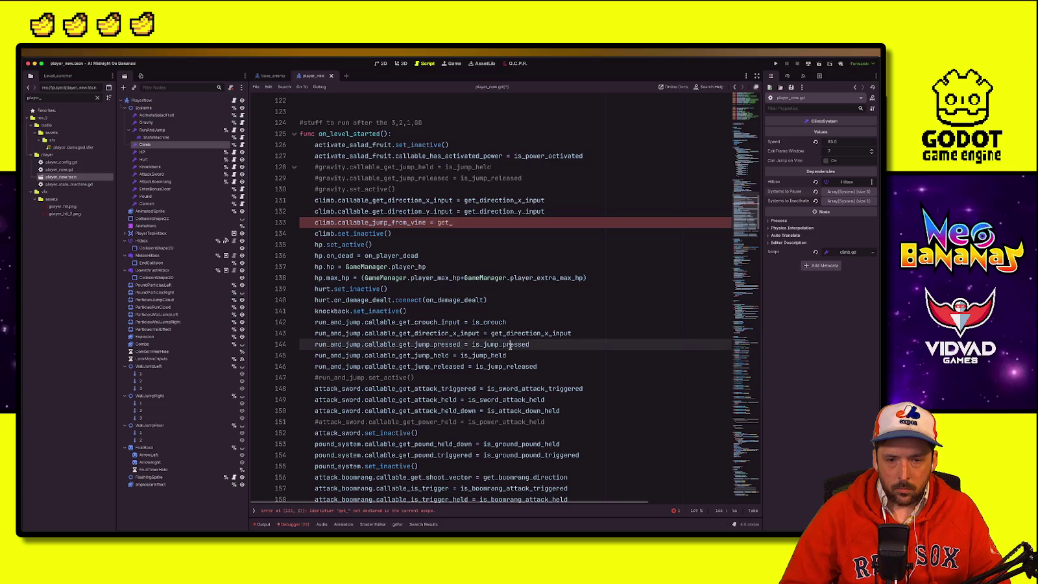
{"action": "double_click", "coordinate": [446, 222]}
{"action": "key", "text": "ctrl+v"}
Step: Add climb.callable_jump = jump on line 134, without call parentheses, and save
{"action": "key", "text": "Return"}
{"action": "type", "text": "climb"}
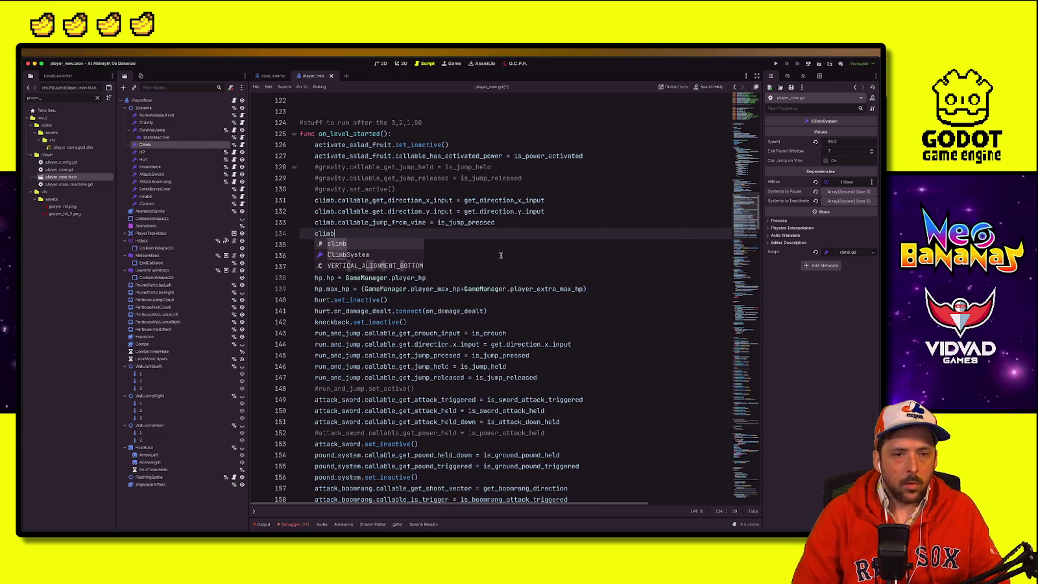
{"action": "type", "text": ".call"}
{"action": "key", "text": "Down"}
{"action": "key", "text": "Down"}
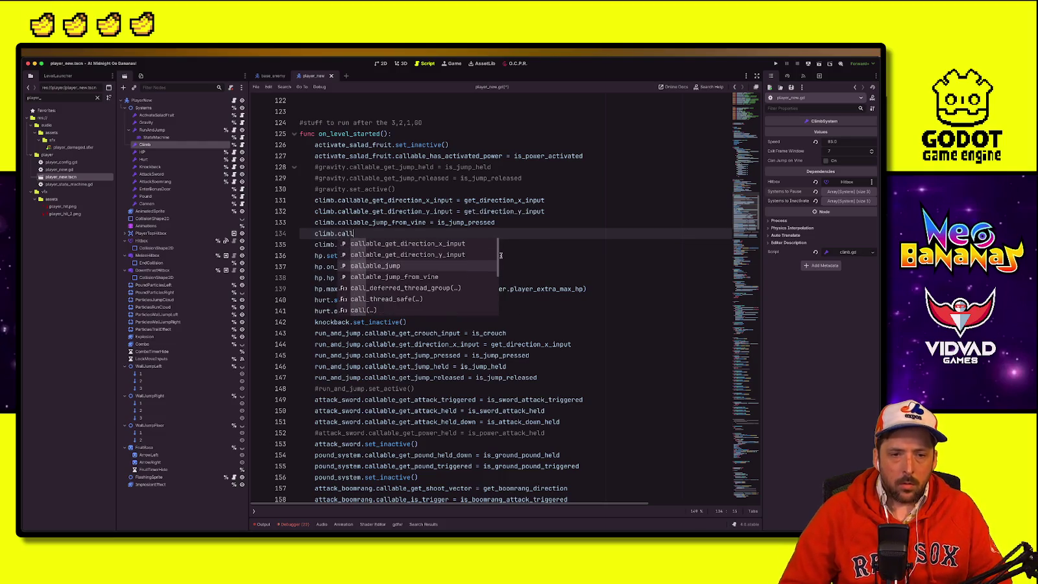
{"action": "key", "text": "Return"}
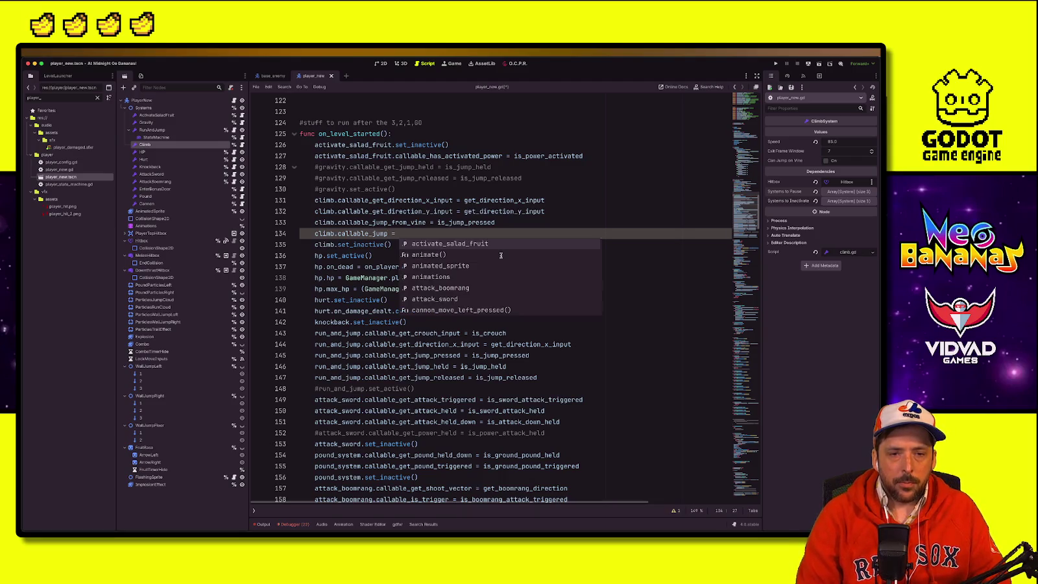
{"action": "type", "text": "jump("}
{"action": "key", "text": "Return"}
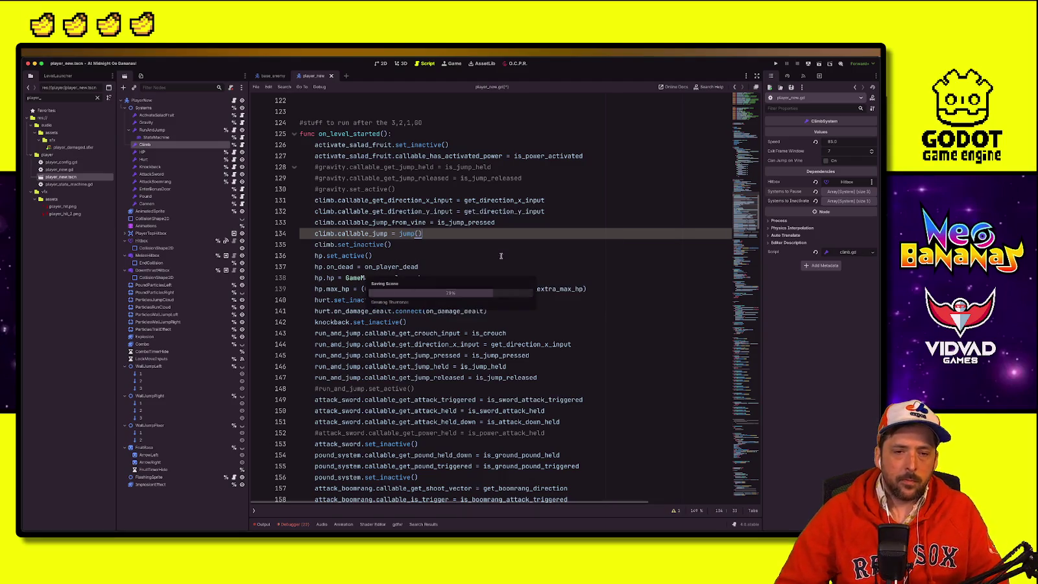
{"action": "key", "text": "super+b"}
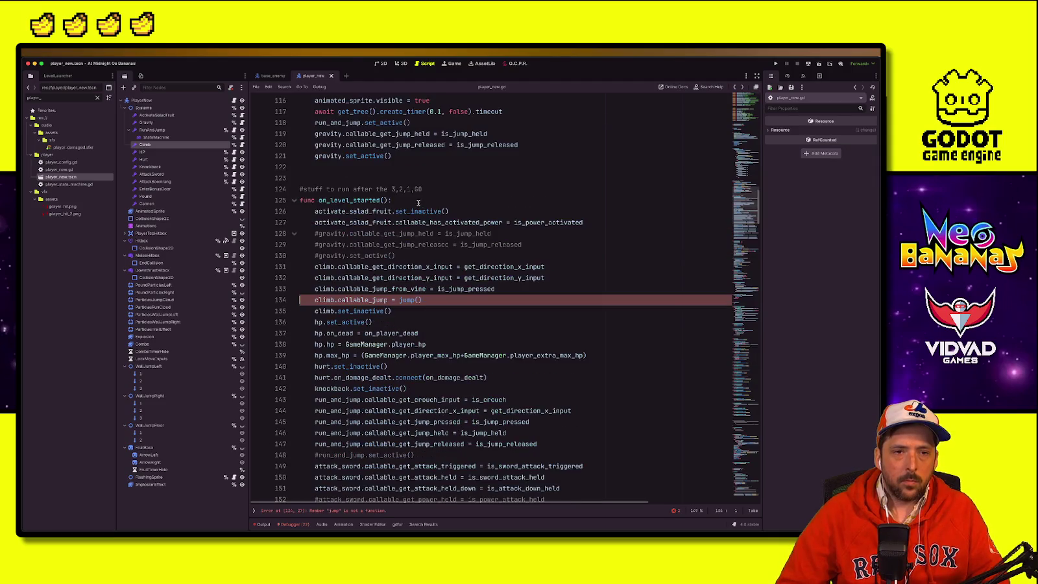
{"action": "left_click", "coordinate": [422, 300]}
{"action": "key", "text": "BackSpace"}
{"action": "key", "text": "BackSpace"}
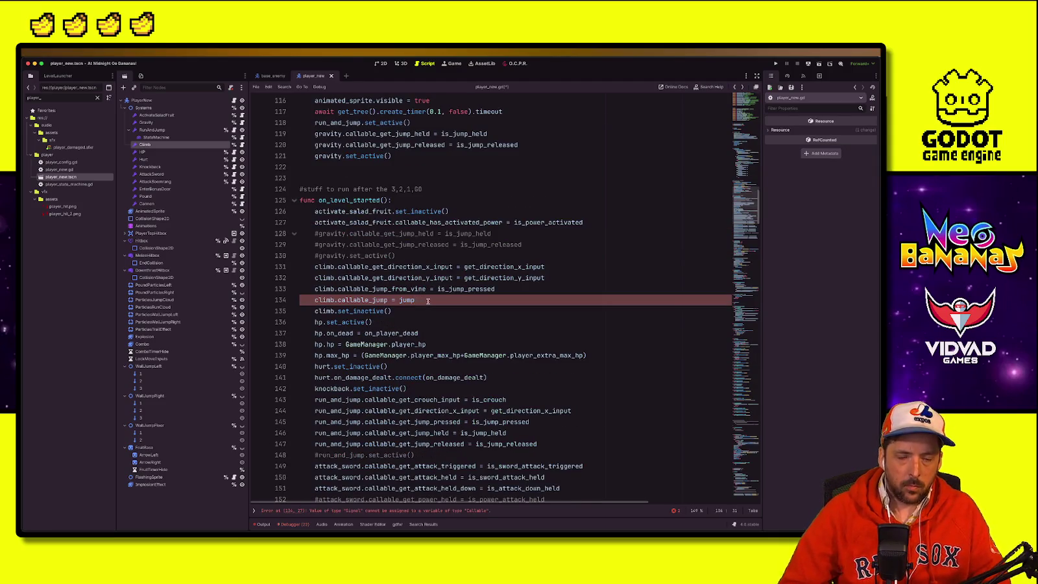
Step: Search the script for 'jump(' and open blank lines at line 221 above enter_spring
{"action": "scroll", "coordinate": [441, 303], "scroll_direction": "down", "scroll_amount": 4}
{"action": "key", "text": "ctrl+f"}
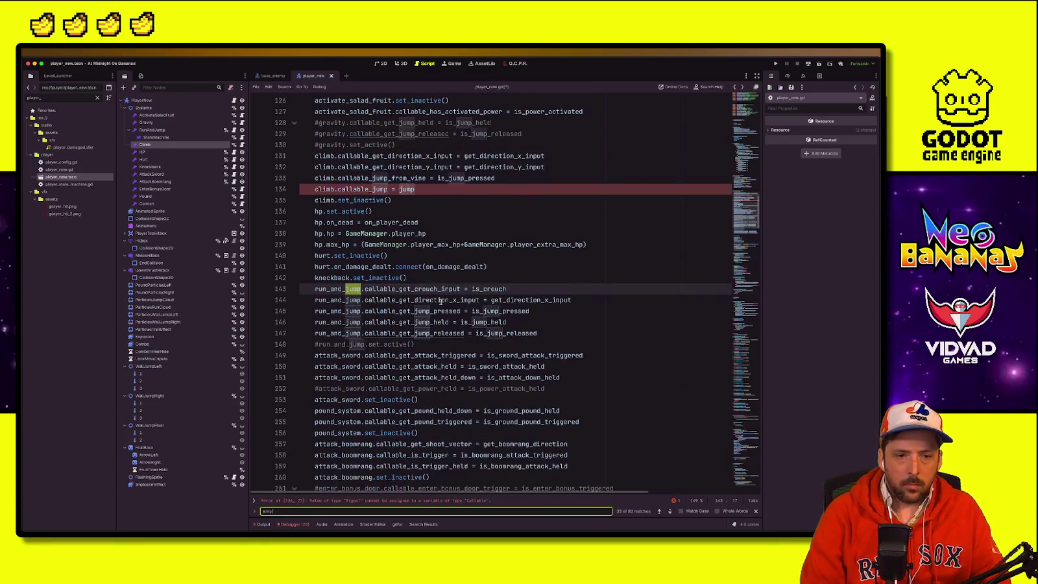
{"action": "type", "text": "("}
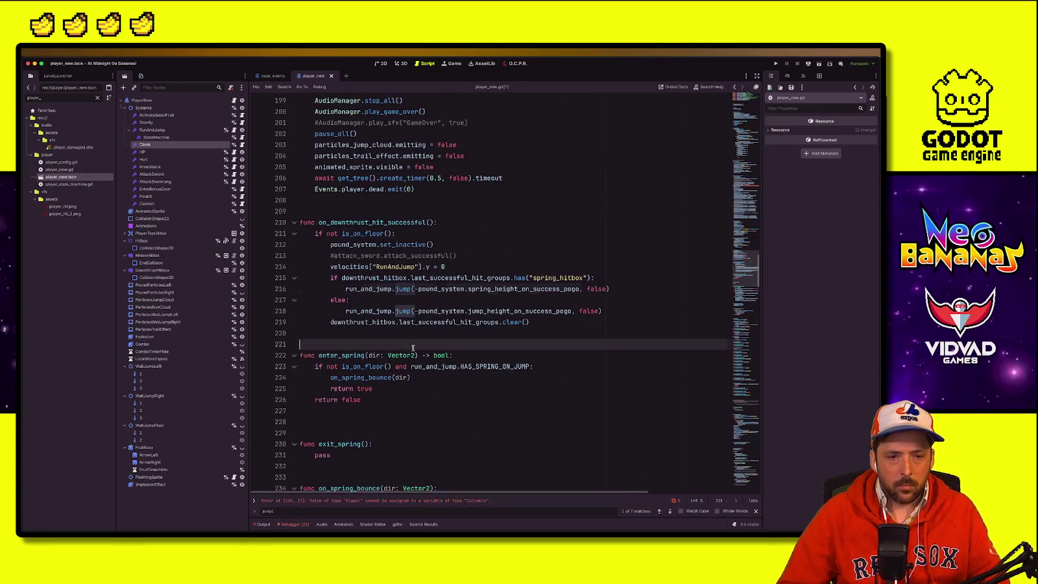
{"action": "left_click", "coordinate": [413, 348]}
{"action": "key", "text": "Return"}
{"action": "key", "text": "Return"}
{"action": "key", "text": "Return"}
{"action": "key", "text": "Up"}
{"action": "key", "text": "Up"}
{"action": "key", "text": "Up"}
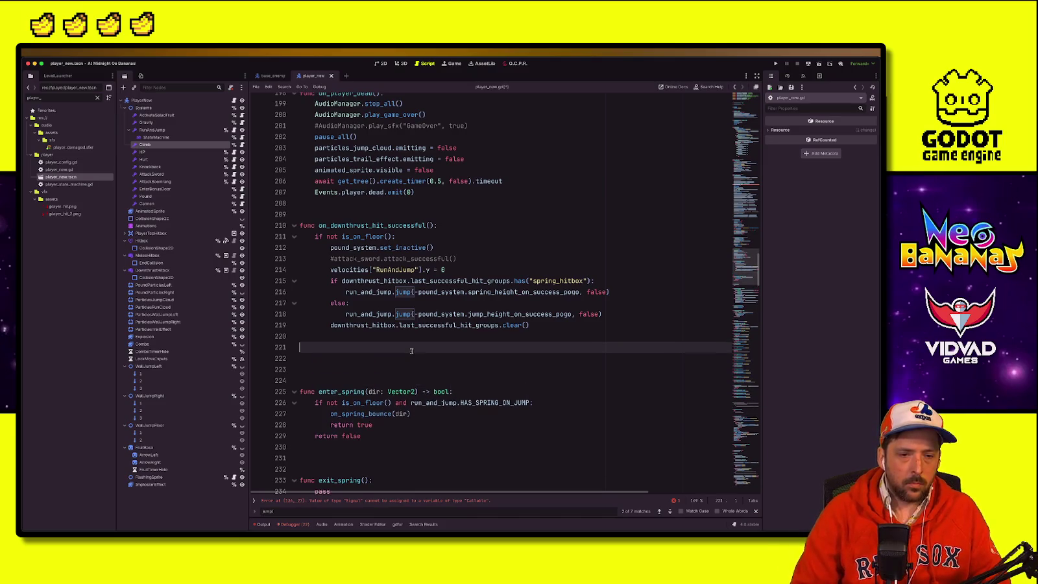
Step: Declare func vine_jump(): above enter_spring in player_new.gd
{"action": "key", "text": "Return"}
{"action": "type", "text": "func"}
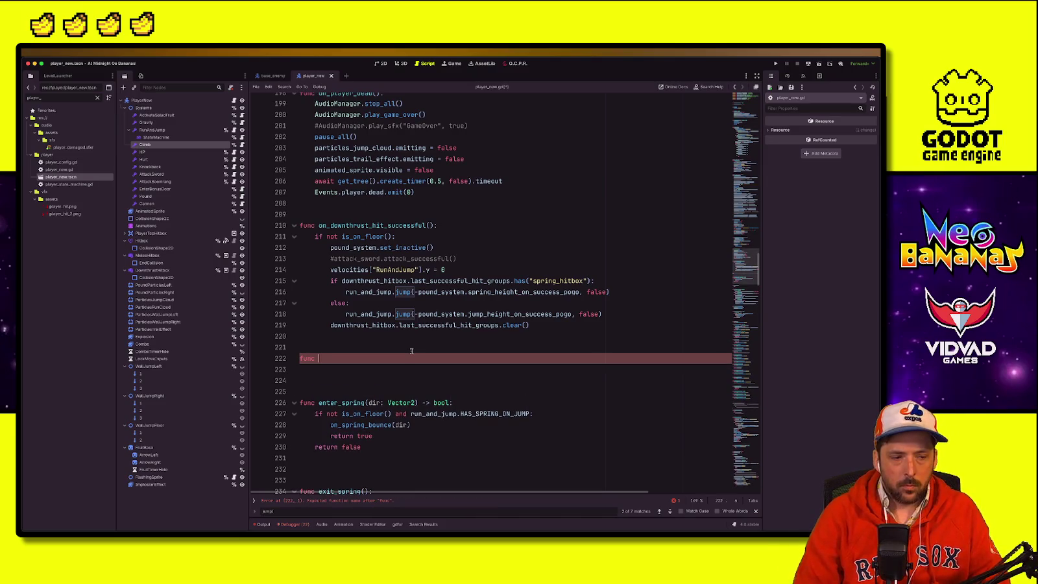
{"action": "type", "text": "vi"}
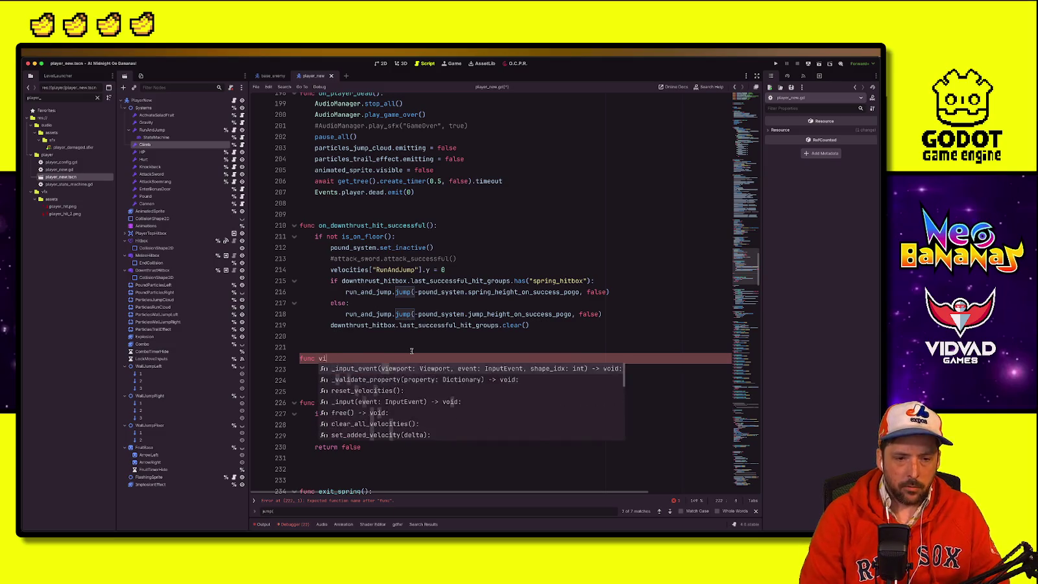
{"action": "type", "text": "ne_jump():"}
{"action": "key", "text": "Return"}
{"action": "type", "text": "pass"}
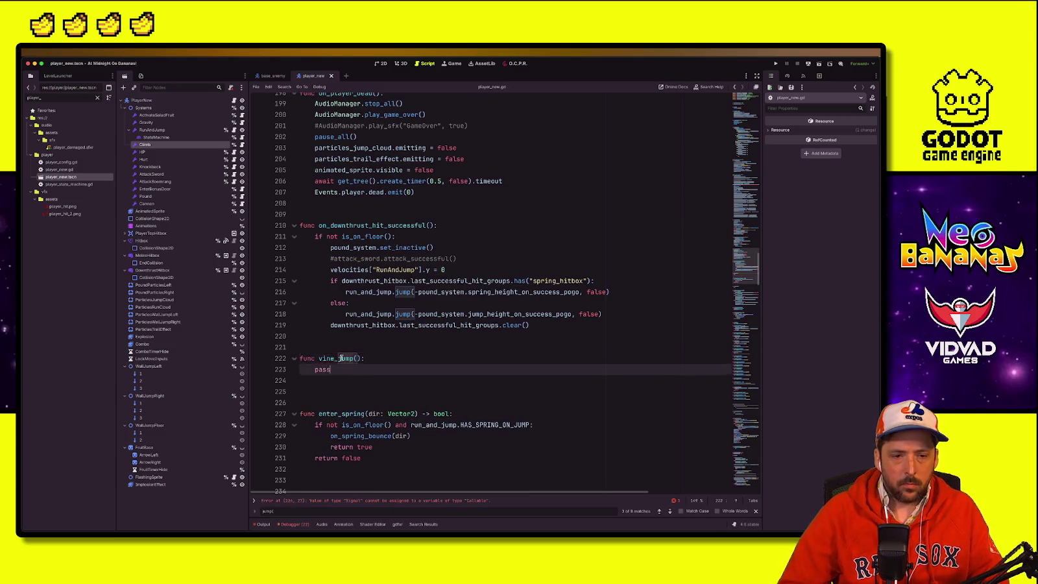
Step: Compare line 134's jump assignment with the vine_jump stub, then show base_enemy.gd
{"action": "double_click", "coordinate": [343, 358]}
{"action": "scroll", "coordinate": [456, 364], "scroll_direction": "up", "scroll_amount": 8}
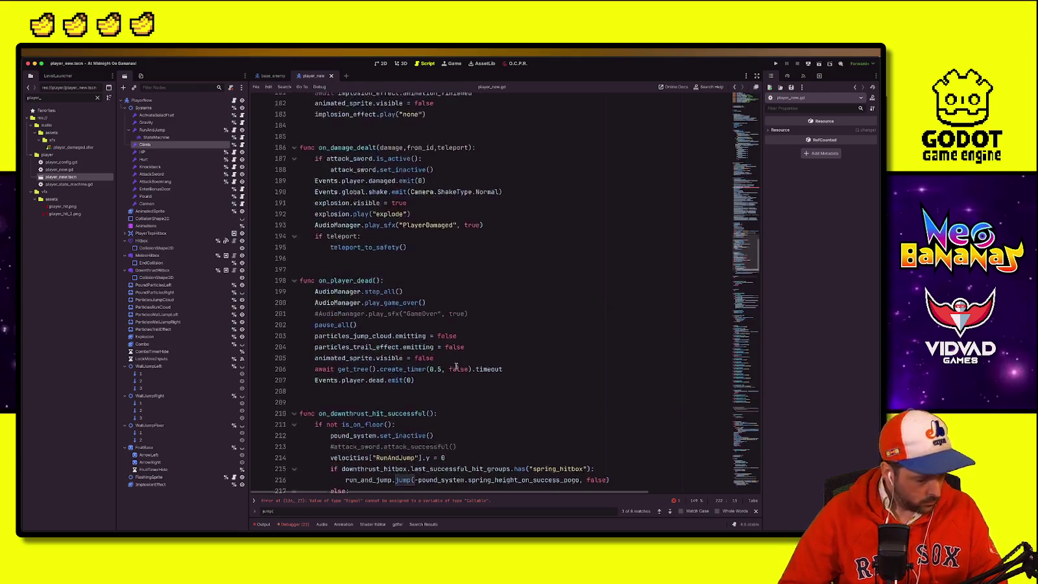
{"action": "scroll", "coordinate": [457, 365], "scroll_direction": "up", "scroll_amount": 10}
{"action": "left_click", "coordinate": [411, 151]}
{"action": "scroll", "coordinate": [427, 276], "scroll_direction": "down", "scroll_amount": 5}
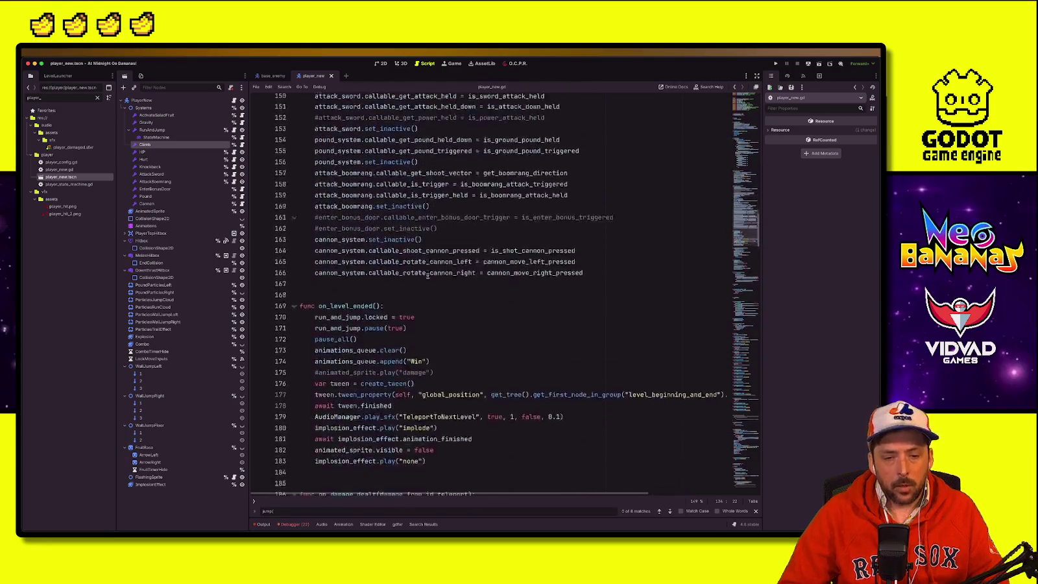
{"action": "scroll", "coordinate": [428, 275], "scroll_direction": "down", "scroll_amount": 15}
{"action": "left_click", "coordinate": [398, 289]}
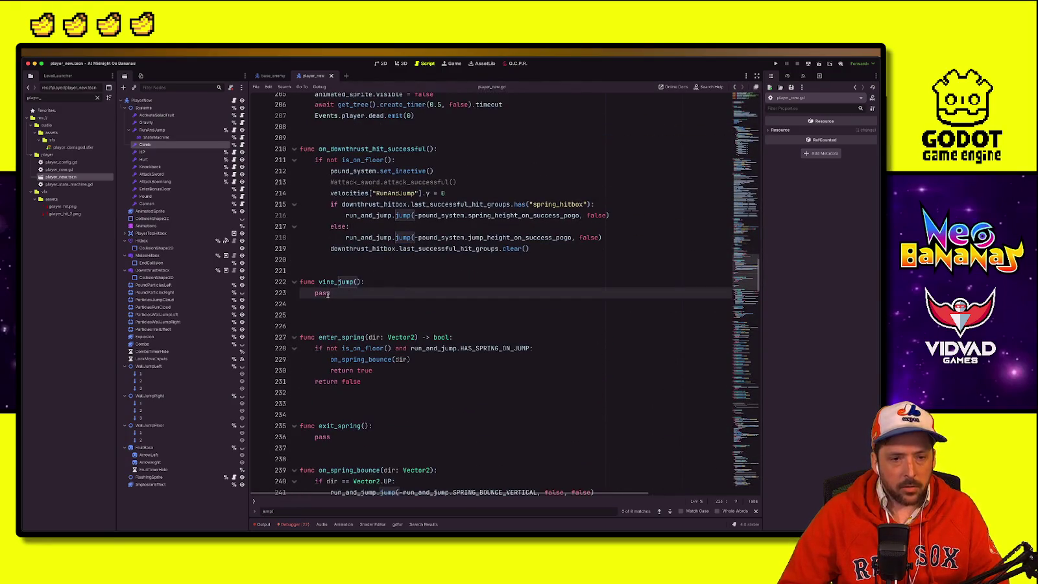
{"action": "left_click", "coordinate": [424, 307]}
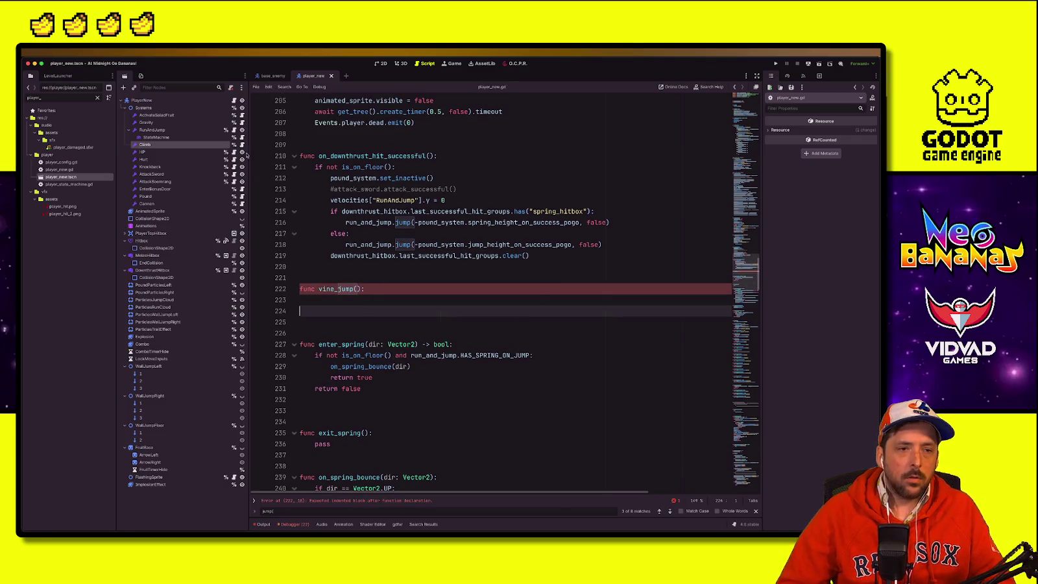
{"action": "left_click", "coordinate": [272, 76]}
{"action": "left_click", "coordinate": [417, 232]}
{"action": "scroll", "coordinate": [398, 331], "scroll_direction": "down", "scroll_amount": 3}
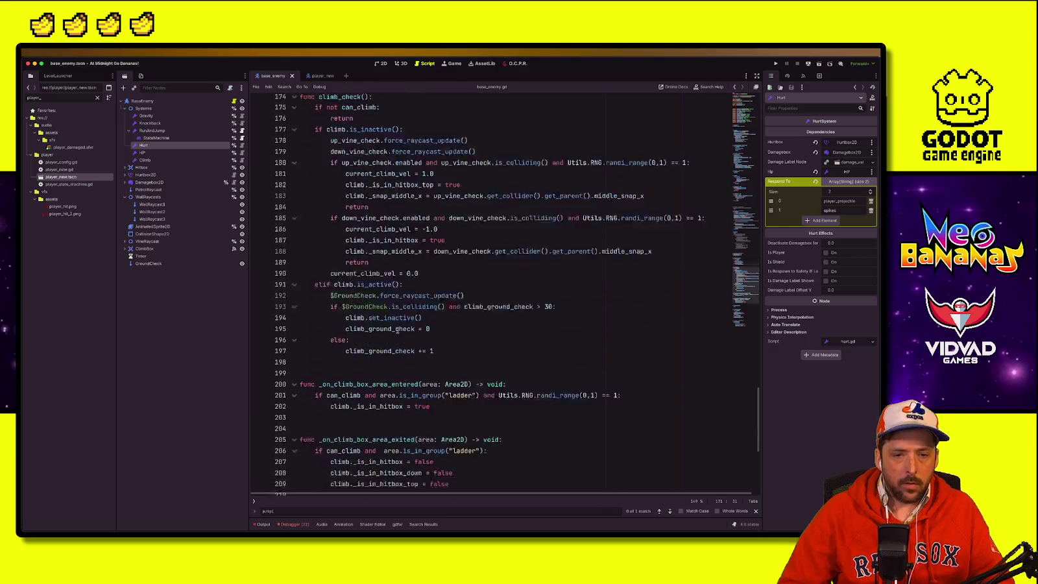
Step: Inspect base_enemy.gd's climb_check code around the timer await
{"action": "scroll", "coordinate": [397, 331], "scroll_direction": "down", "scroll_amount": 6}
{"action": "scroll", "coordinate": [408, 335], "scroll_direction": "down", "scroll_amount": 2}
{"action": "left_click", "coordinate": [422, 341]}
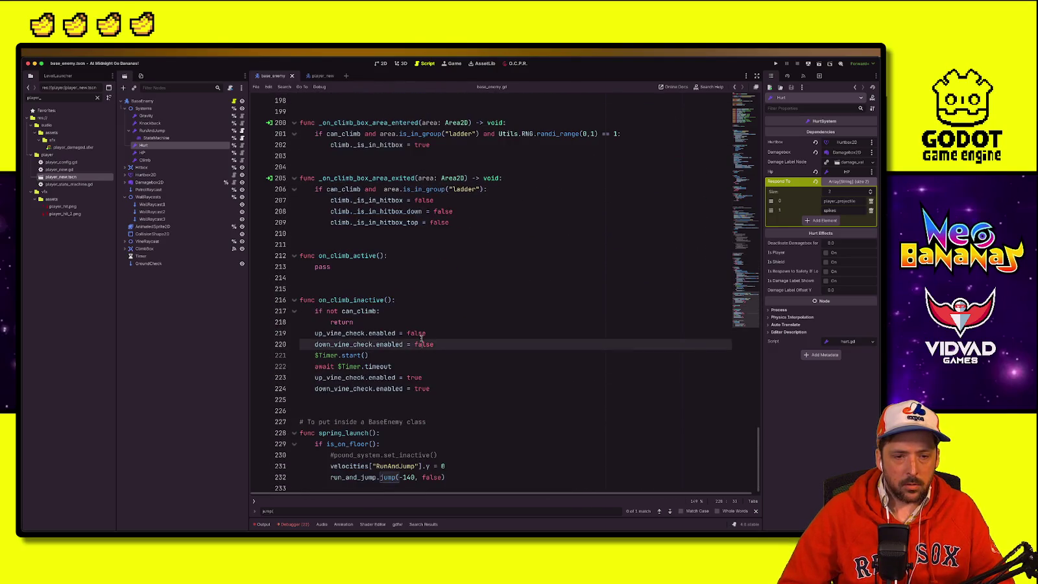
{"action": "left_click", "coordinate": [394, 367]}
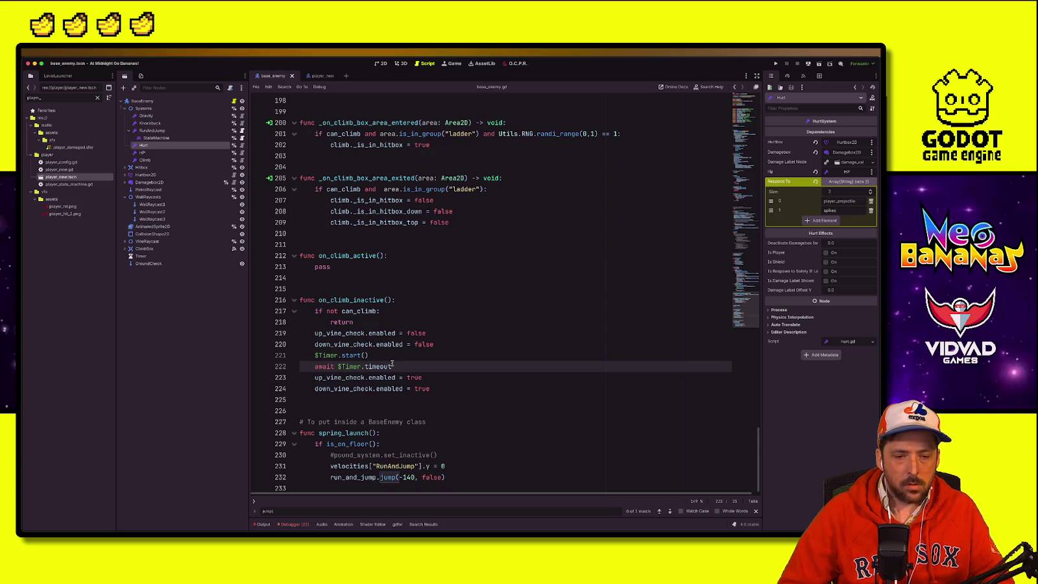
{"action": "left_click", "coordinate": [322, 76]}
Step: In climb.gd's check_jump, move set_state(states.Inactive) above callable_jump.call()
{"action": "left_click", "coordinate": [242, 144]}
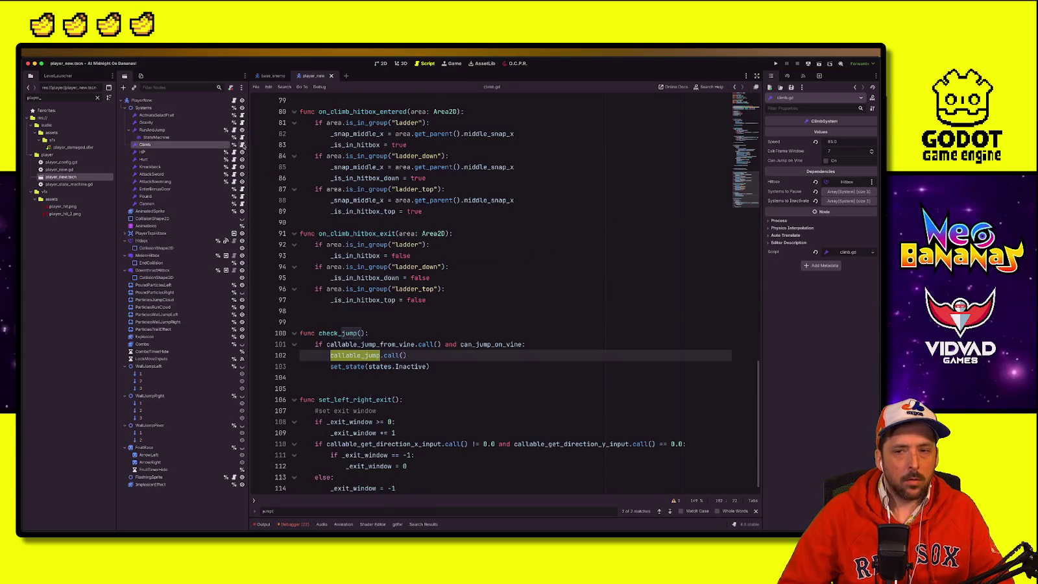
{"action": "left_click", "coordinate": [609, 365]}
{"action": "left_click", "coordinate": [411, 366]}
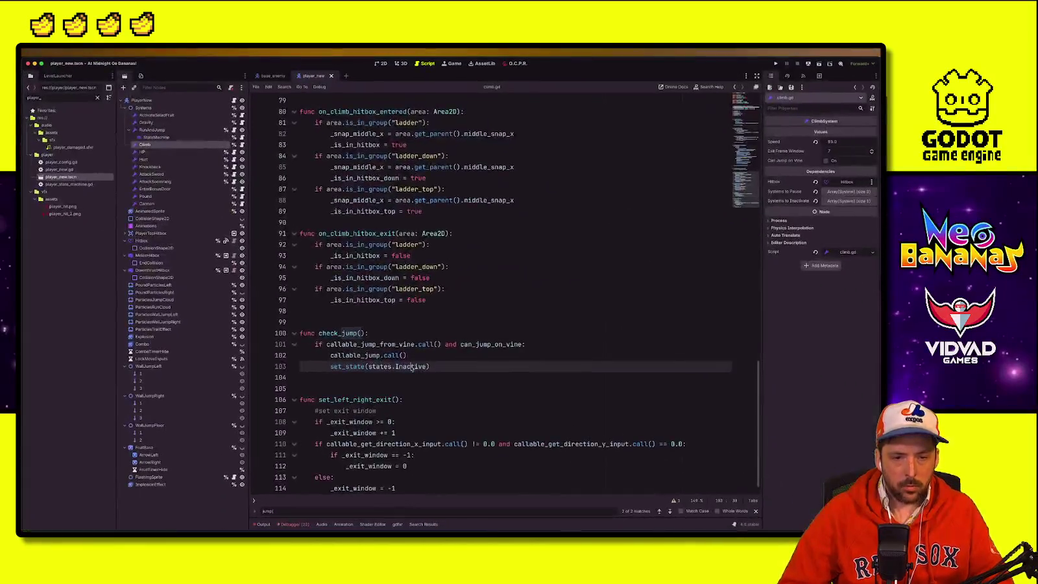
{"action": "key", "text": "alt+Up"}
{"action": "key", "text": "Down"}
{"action": "key", "text": "alt+Up"}
{"action": "key", "text": "alt+Up"}
{"action": "key", "text": "alt+Down"}
{"action": "key", "text": "alt+Down"}
{"action": "left_click", "coordinate": [364, 344], "text": "ctrl"}
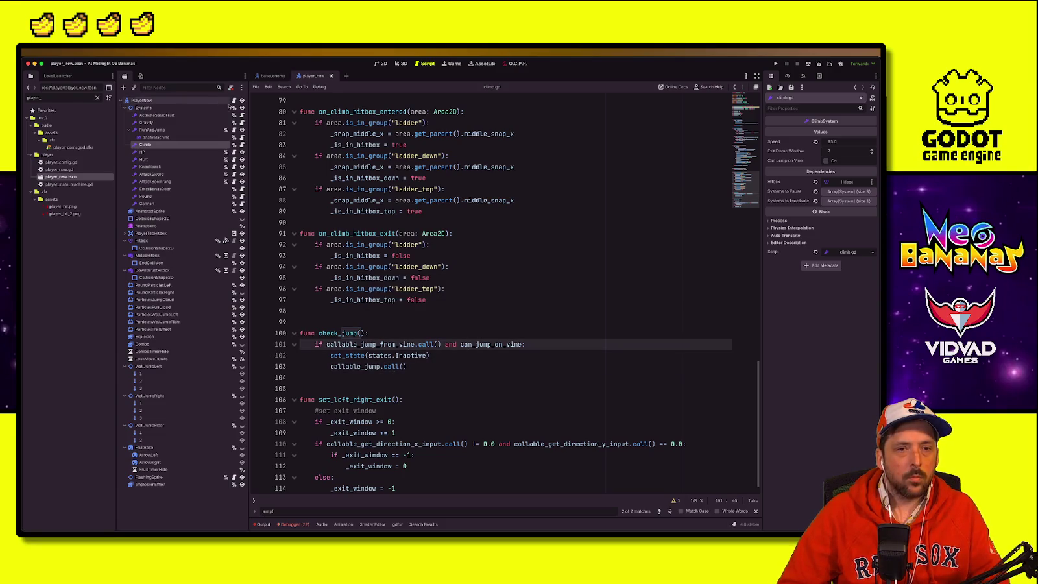
{"action": "left_click", "coordinate": [382, 299]}
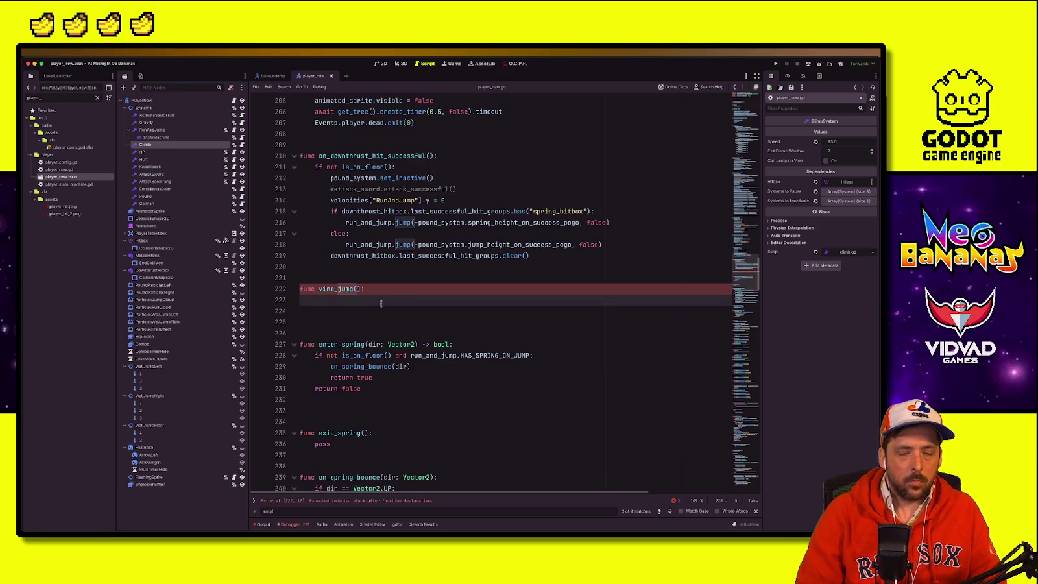
Step: Fill vine_jump with await get_tree().process_frame followed by run_and_jump.jump()
{"action": "type", "text": "await get_tree"}
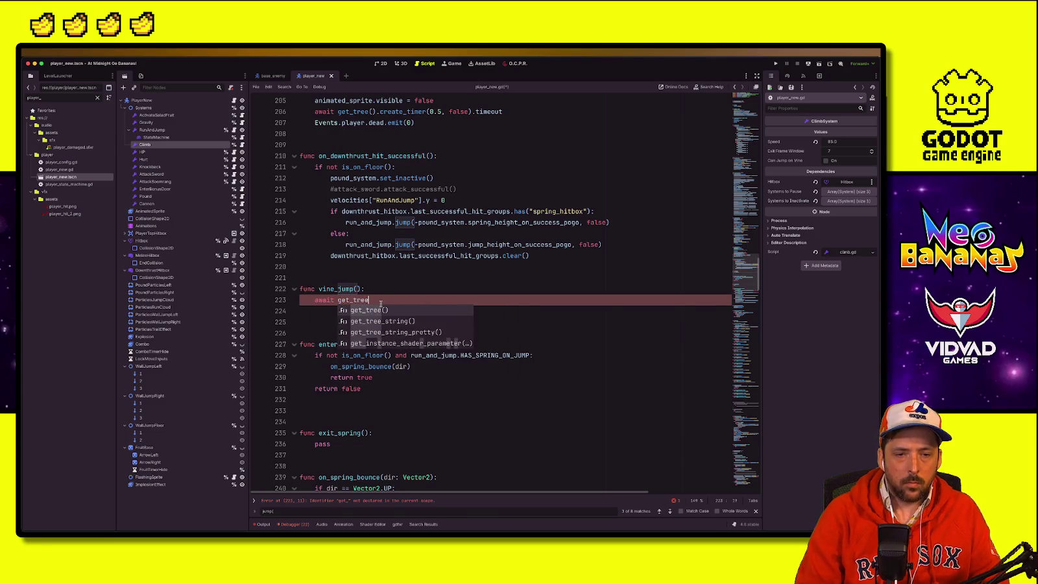
{"action": "key", "text": "Return"}
{"action": "type", "text": "proc"}
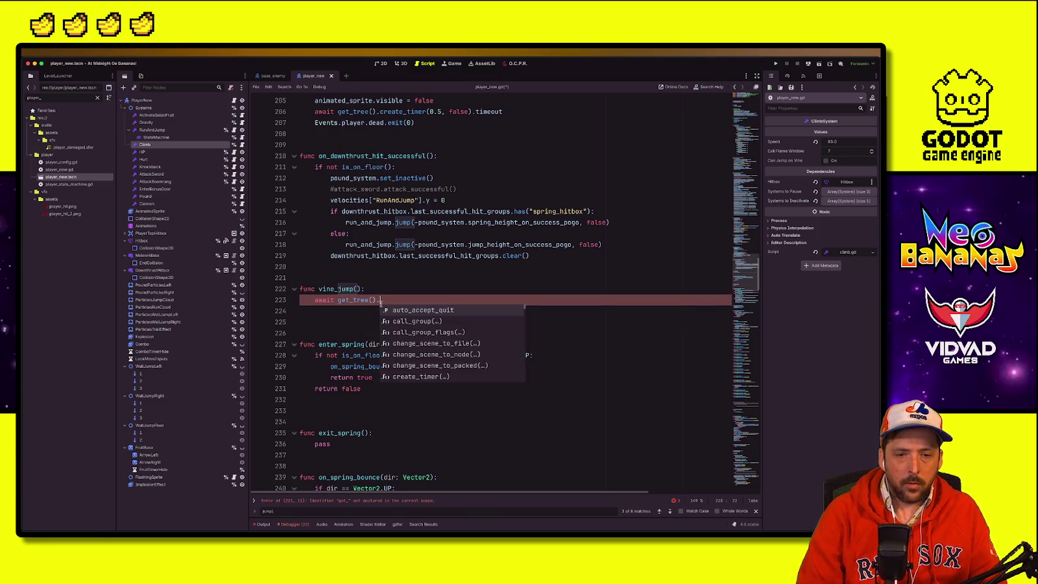
{"action": "key", "text": "Return"}
{"action": "key", "text": "Return"}
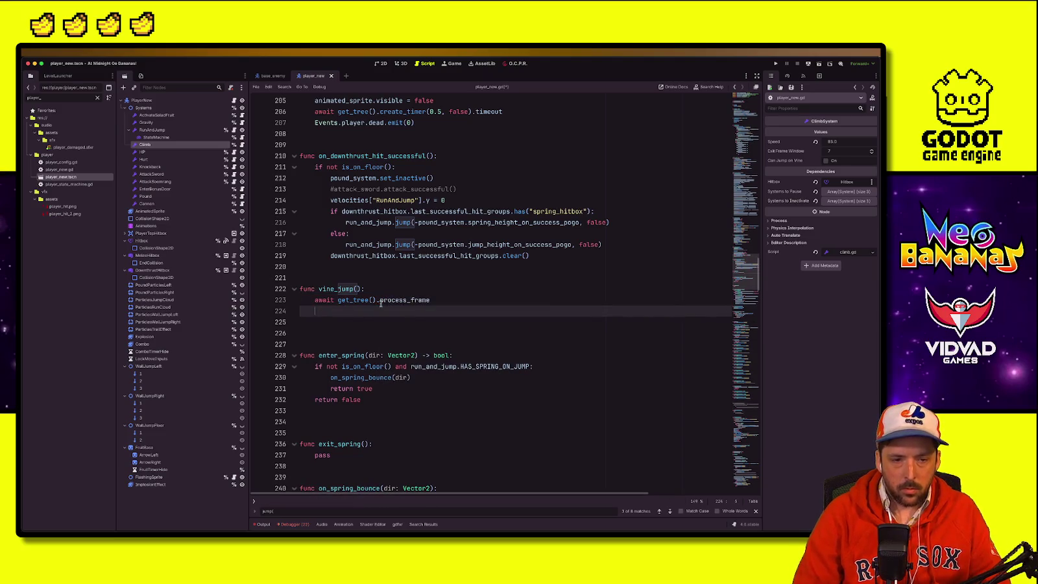
{"action": "type", "text": "run_and_"}
{"action": "left_click", "coordinate": [613, 201]}
{"action": "left_click", "coordinate": [361, 313]}
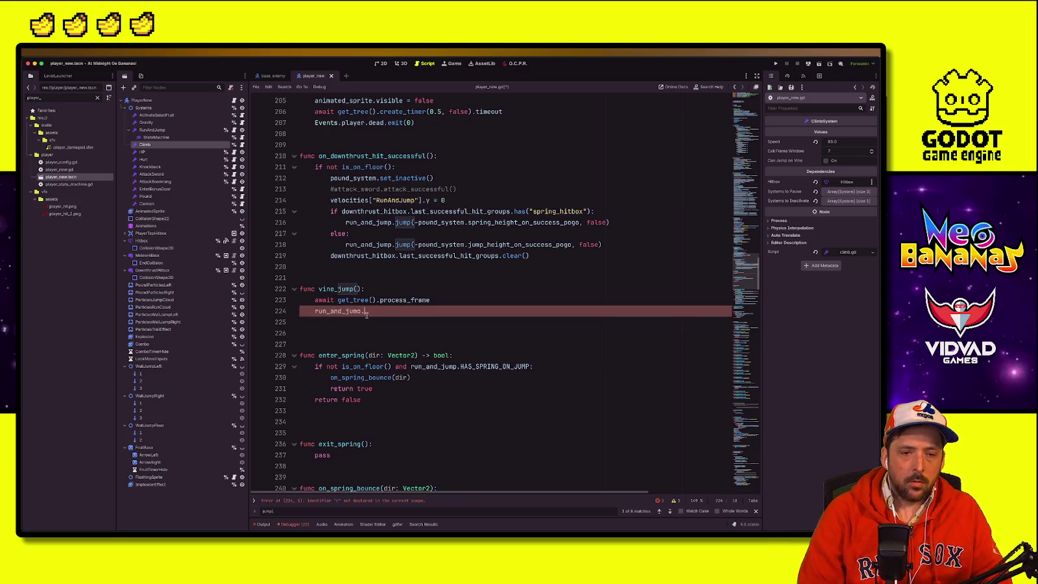
{"action": "type", "text": "jump("}
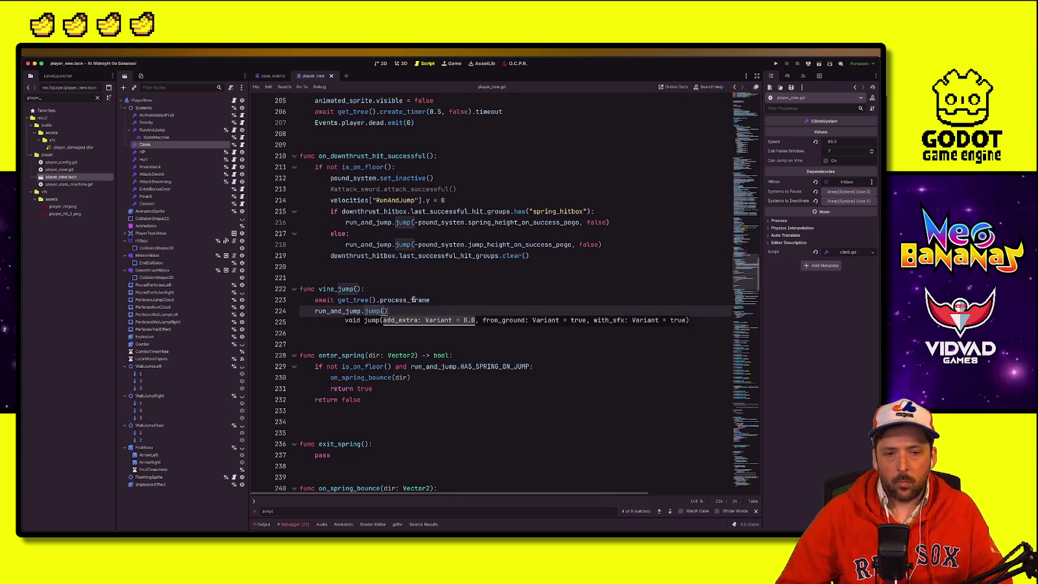
{"action": "left_click", "coordinate": [589, 277]}
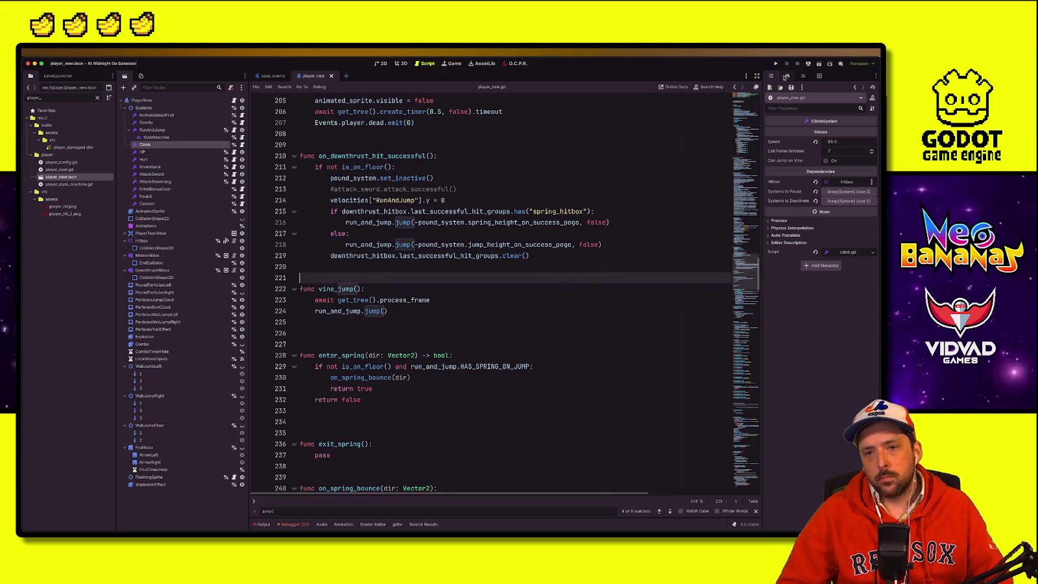
Step: Enable Can Jump on Vine in the Inspector and run the game to playtest
{"action": "left_click", "coordinate": [411, 210]}
{"action": "left_click", "coordinate": [826, 161]}
{"action": "key", "text": "super+b"}
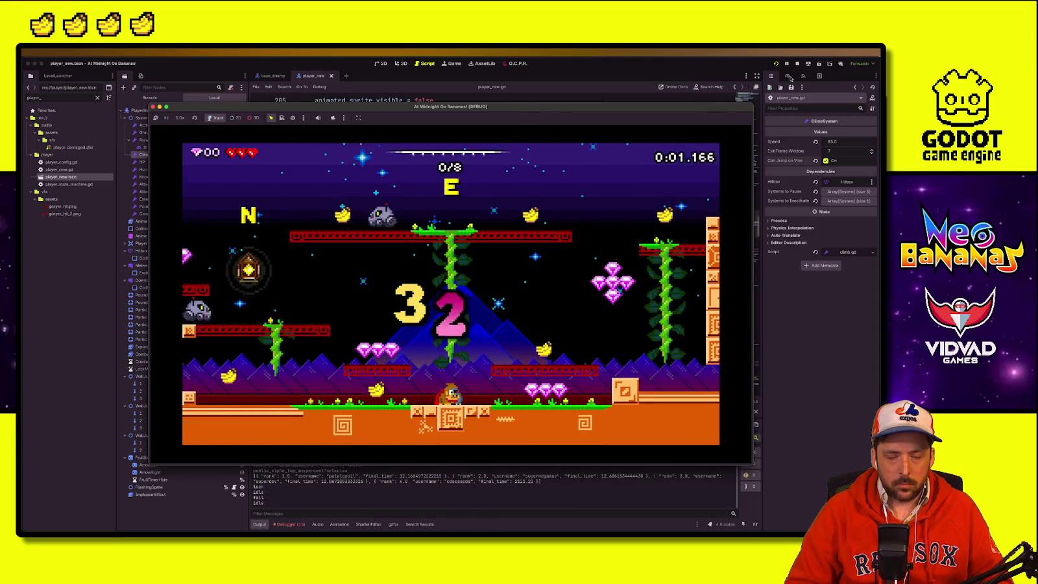
Step: Jump onto the vine, drop off and regrab it, then reach the top vine platform
{"action": "key", "text": "space"}
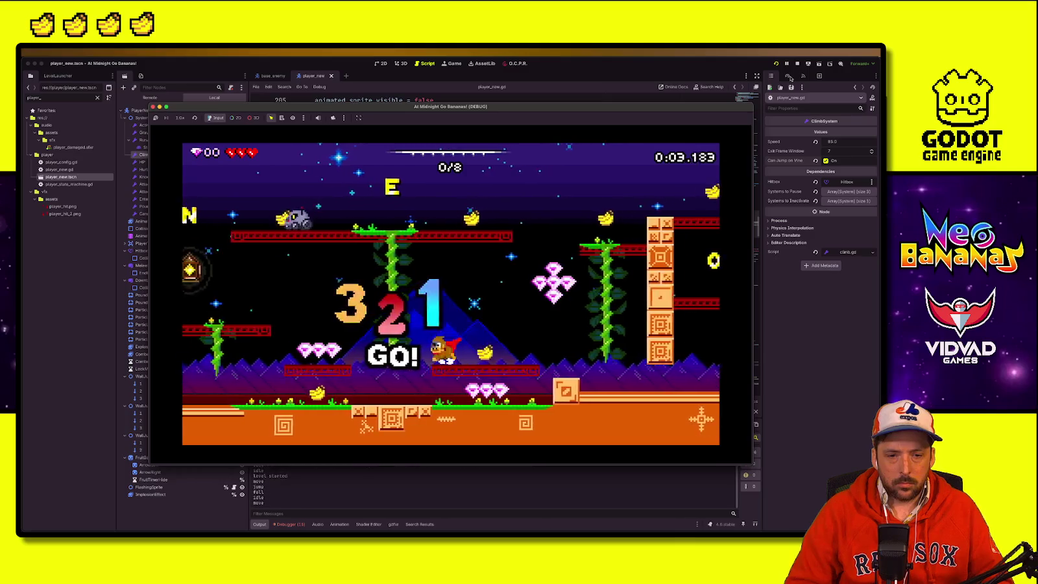
{"action": "key", "text": "Right"}
{"action": "key", "text": "space"}
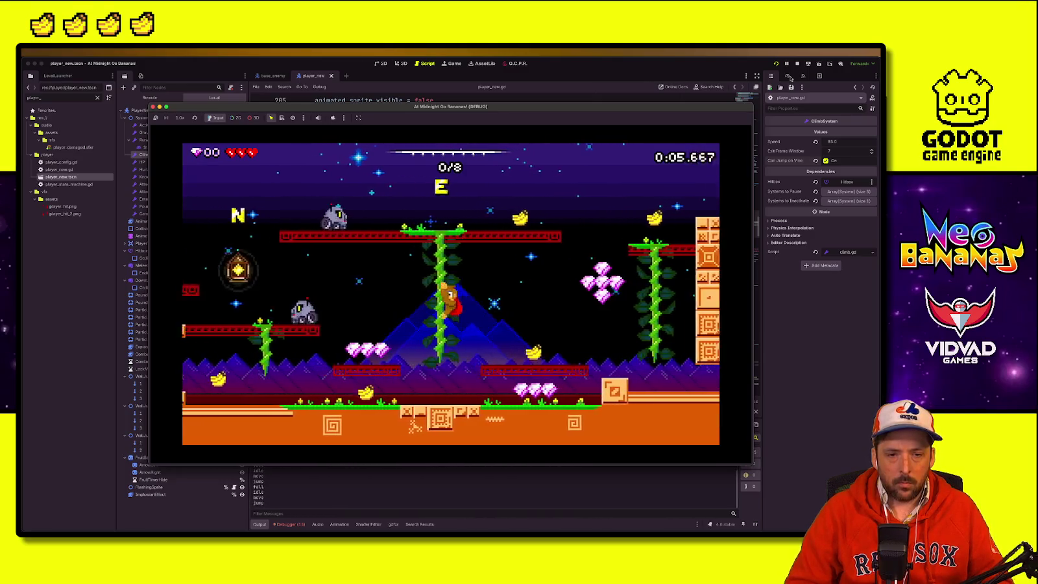
{"action": "key", "text": "Right"}
{"action": "key", "text": "space"}
{"action": "key", "text": "space"}
{"action": "key", "text": "Right"}
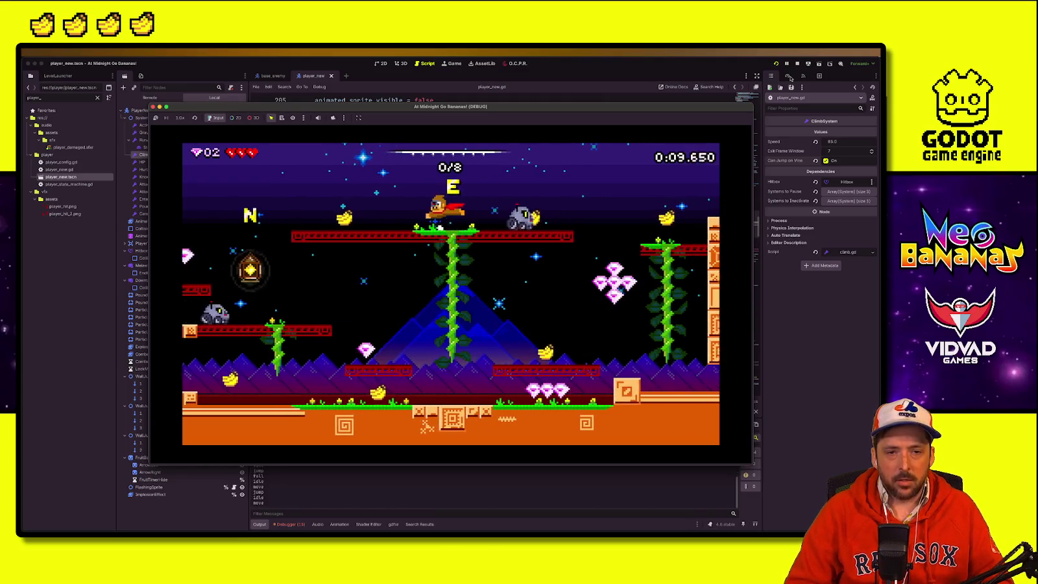
{"action": "key", "text": "Left"}
{"action": "key", "text": "space"}
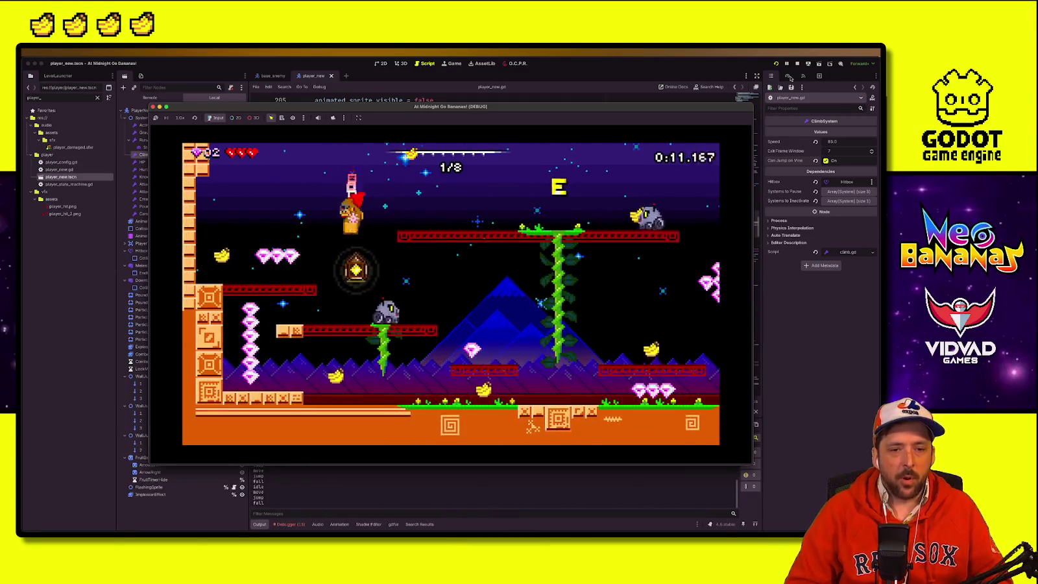
Step: Attack the enemy, climb up and down the right-hand vine, then jump off to the ground
{"action": "key", "text": "Right"}
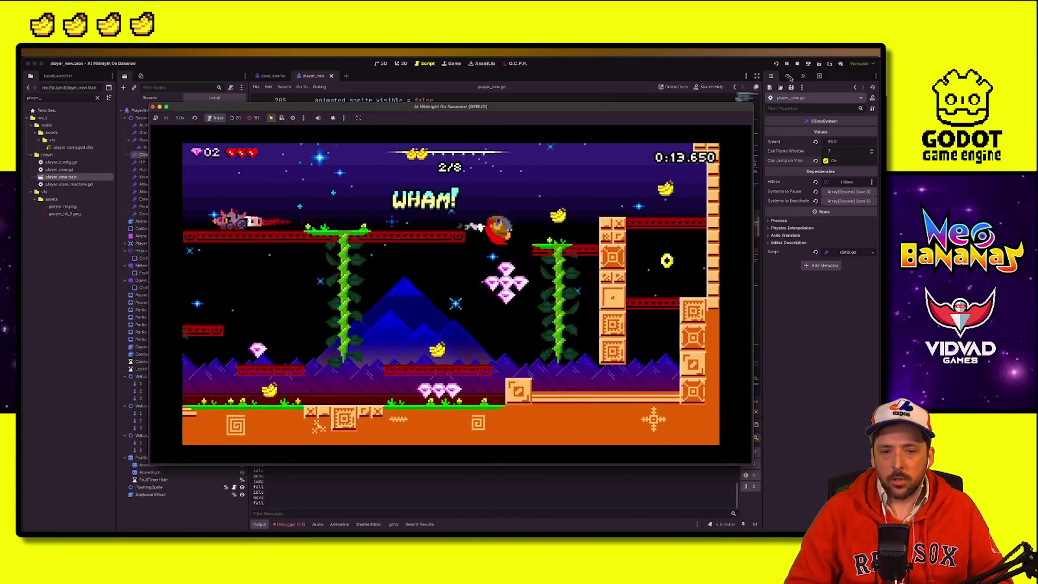
{"action": "key", "text": "Right"}
{"action": "key", "text": "Up"}
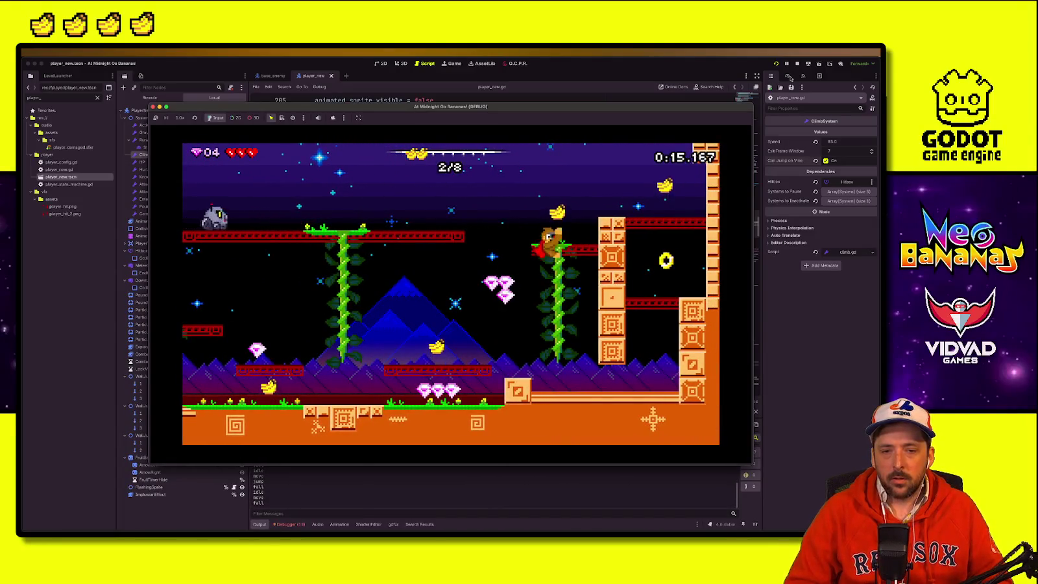
{"action": "key", "text": "Down"}
{"action": "key", "text": "Up"}
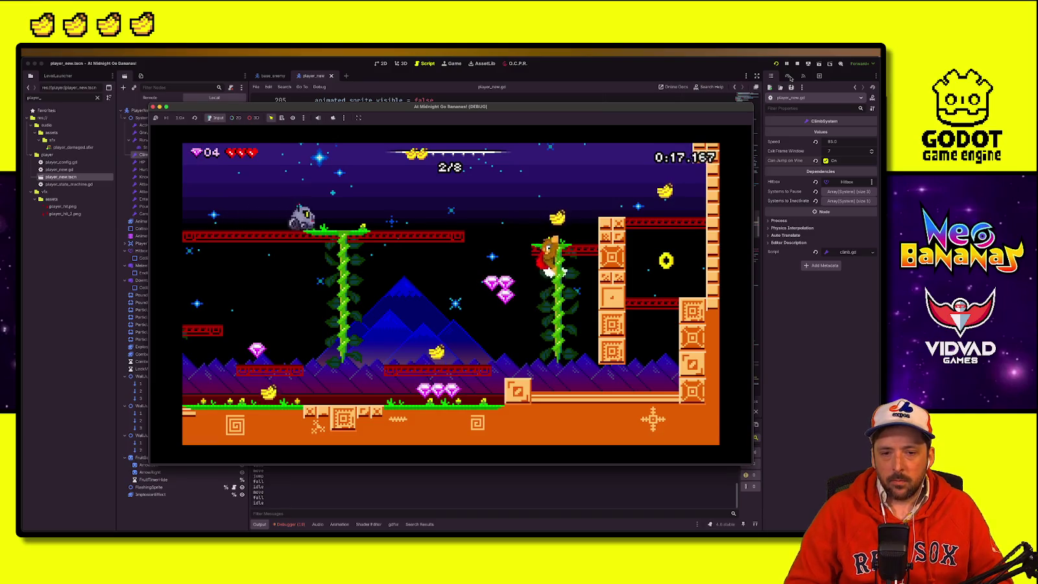
{"action": "key", "text": "Right"}
{"action": "key", "text": "Up"}
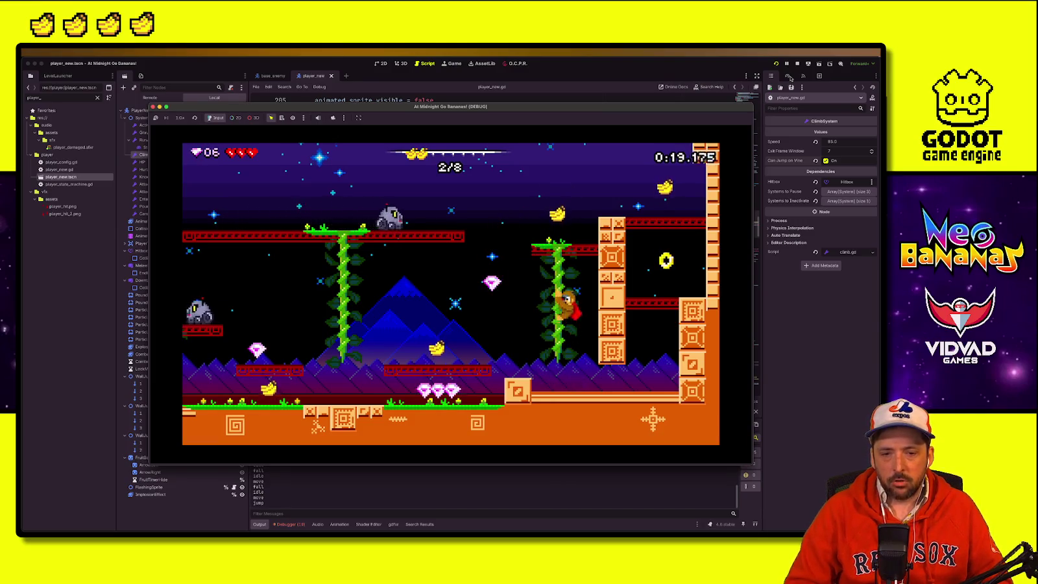
{"action": "key", "text": "space"}
{"action": "key", "text": "Left"}
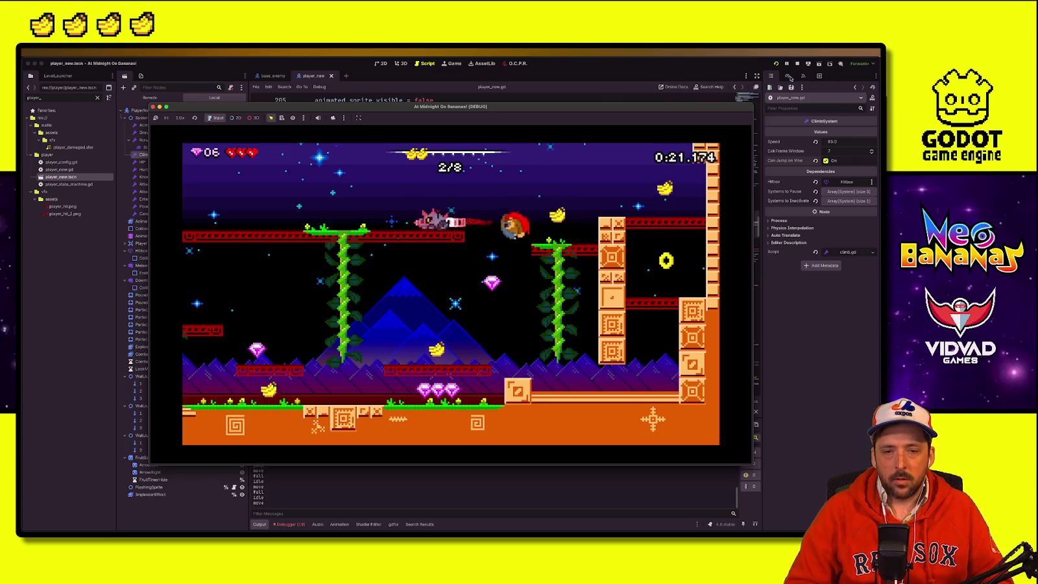
Step: Move around the pillar and jump up-left to collect a gem
{"action": "key", "text": "Right"}
{"action": "key", "text": "Left"}
{"action": "key", "text": "Right"}
{"action": "key", "text": "space"}
{"action": "key", "text": "Left"}
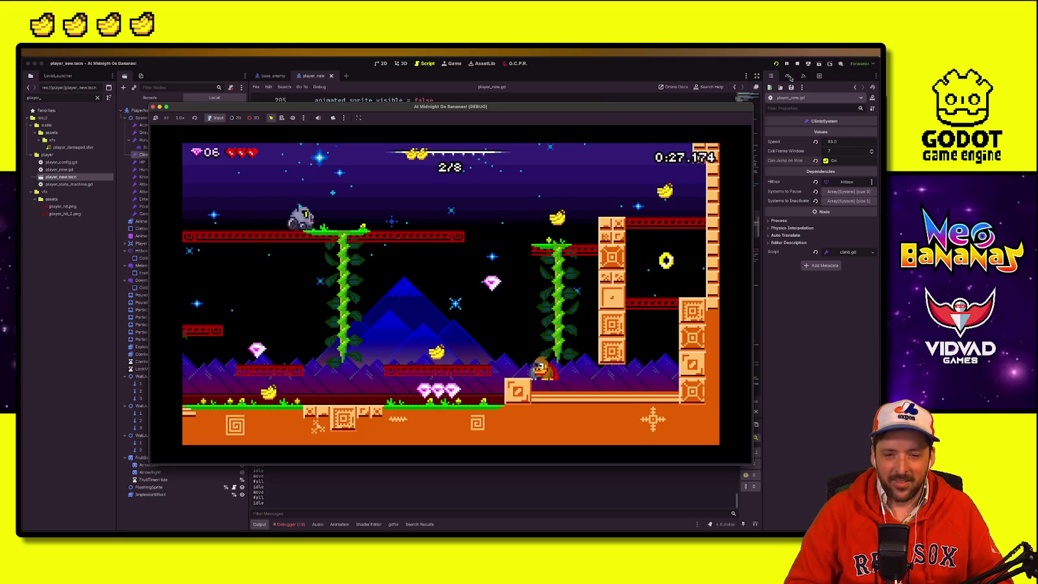
{"action": "key", "text": "space"}
{"action": "key", "text": "Left"}
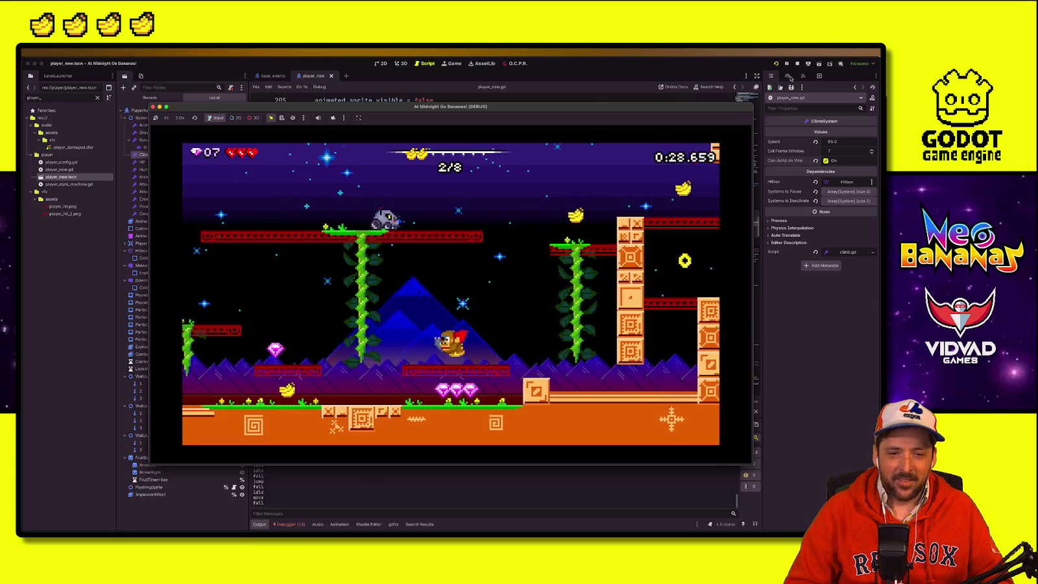
{"action": "key", "text": "Left"}
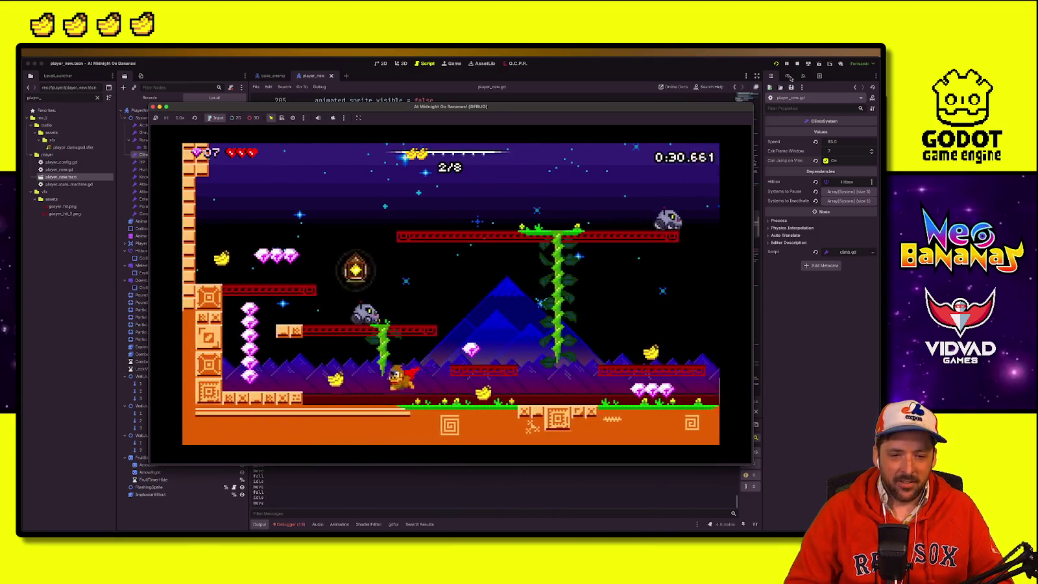
{"action": "key", "text": "Right"}
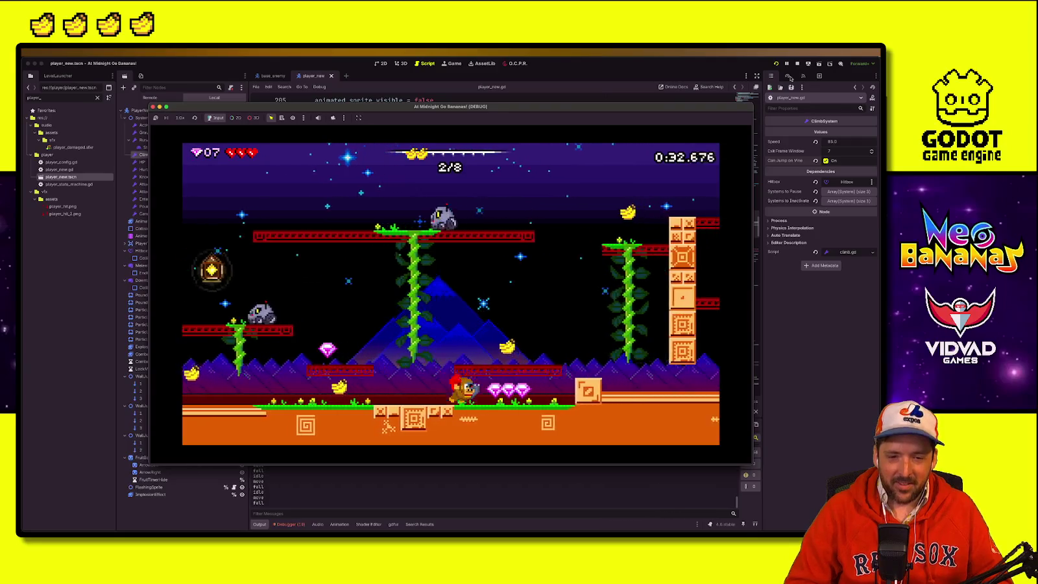
Step: Grab the vine, climb to its top platform, drop and regrab, then land back on the ground
{"action": "key", "text": "Right"}
{"action": "key", "text": "space"}
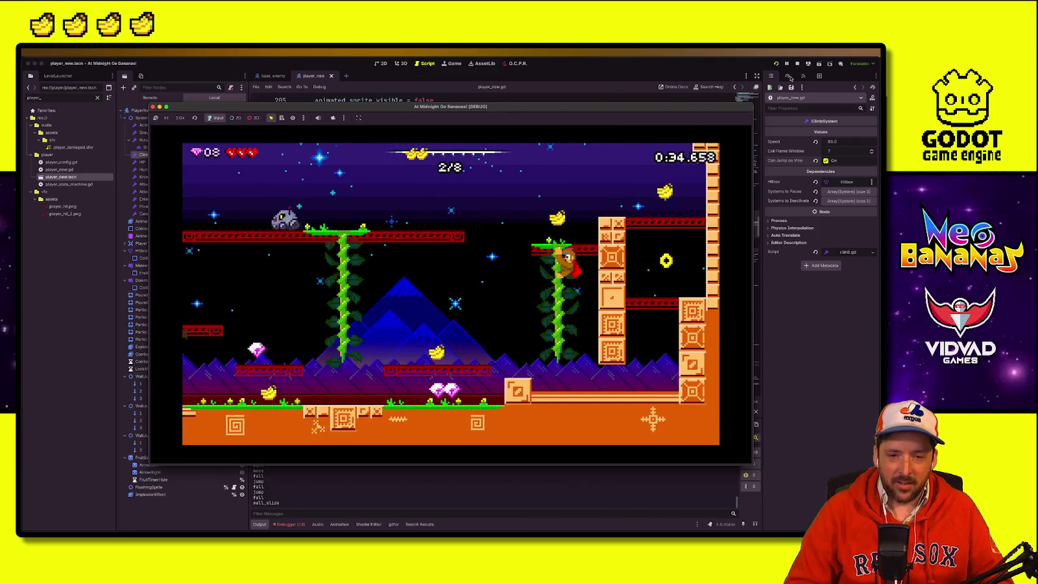
{"action": "key", "text": "space"}
{"action": "key", "text": "Left"}
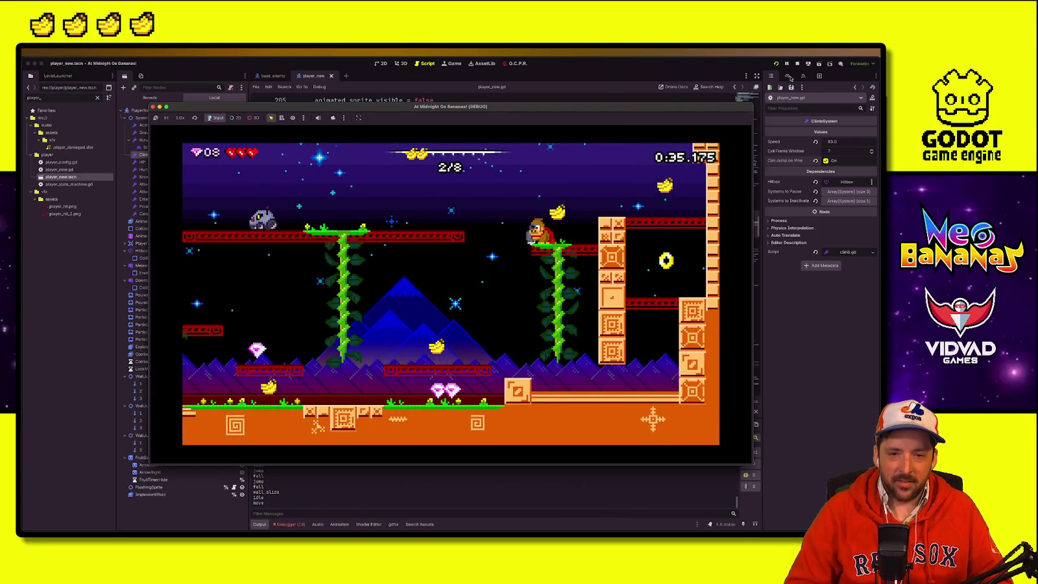
{"action": "key", "text": "Right"}
{"action": "key", "text": "Up"}
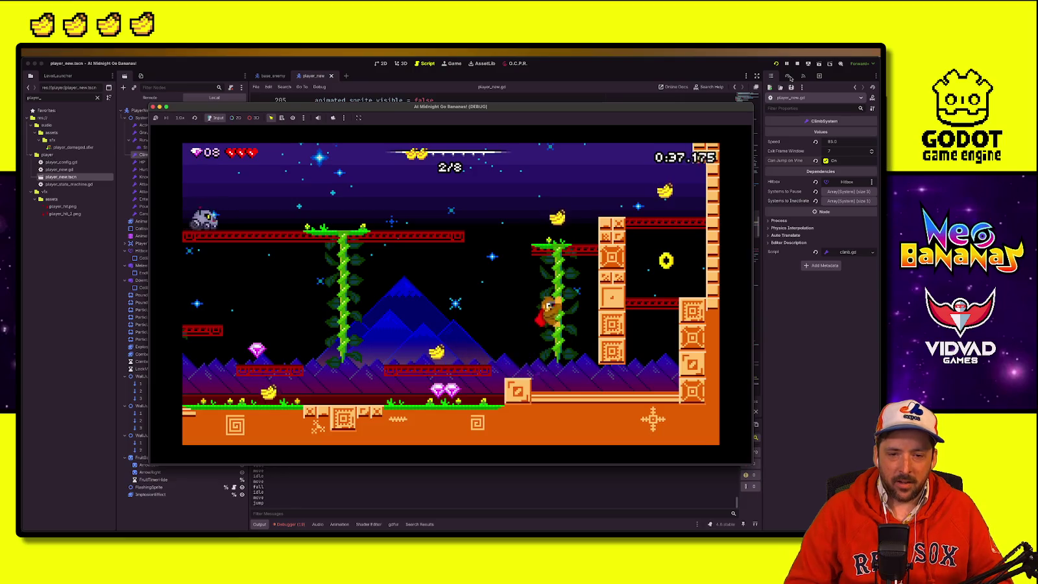
{"action": "key", "text": "space"}
{"action": "key", "text": "Left"}
{"action": "key", "text": "Up"}
{"action": "key", "text": "space"}
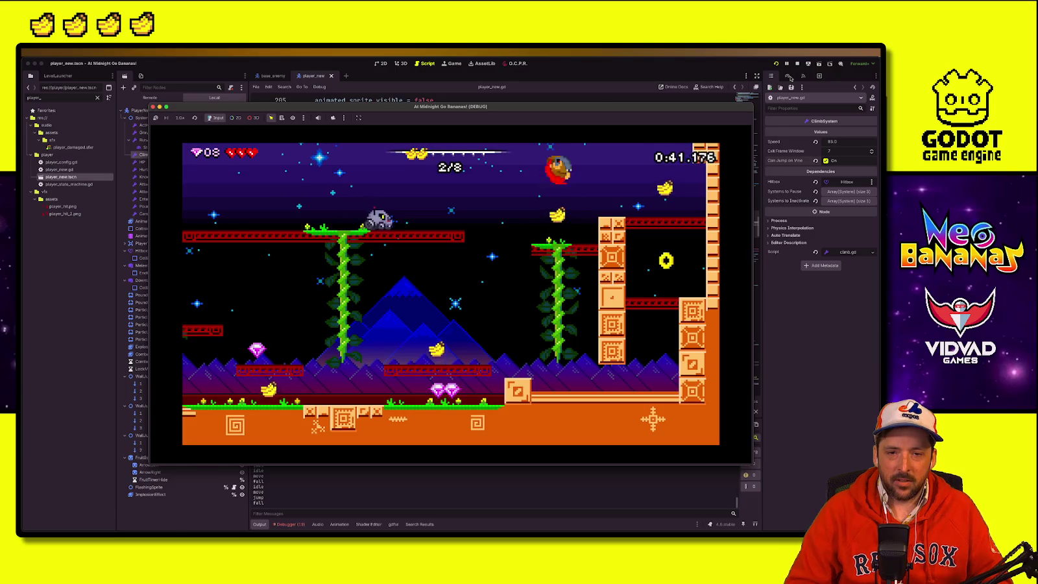
{"action": "key", "text": "Left"}
{"action": "key", "text": "Right"}
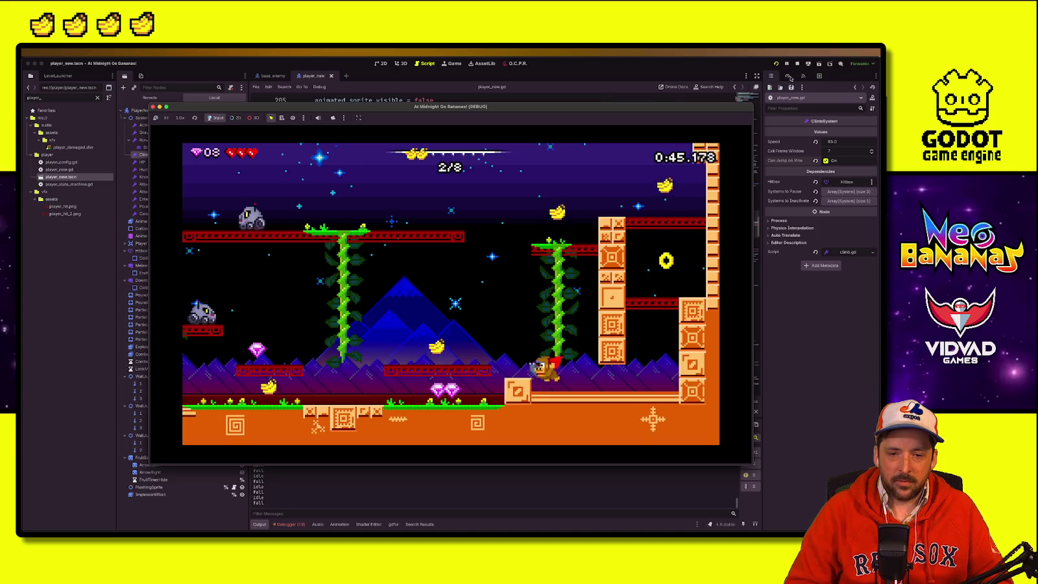
Step: Spin-jump left from the right pillar onto a platform and collect gems on the lower platform
{"action": "key", "text": "Right"}
{"action": "key", "text": "Left"}
{"action": "key", "text": "space"}
{"action": "key", "text": "Left"}
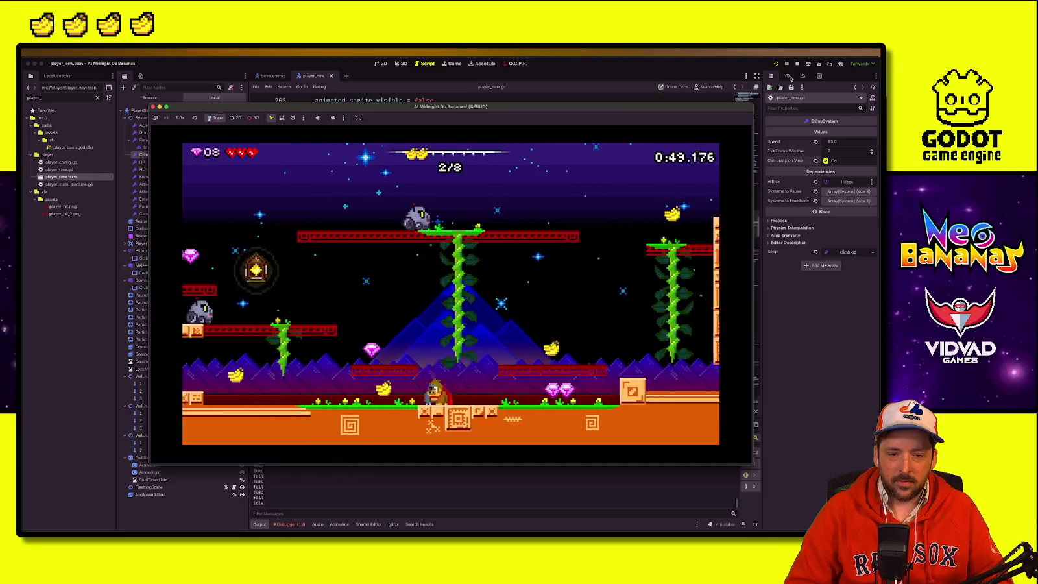
{"action": "key", "text": "Right"}
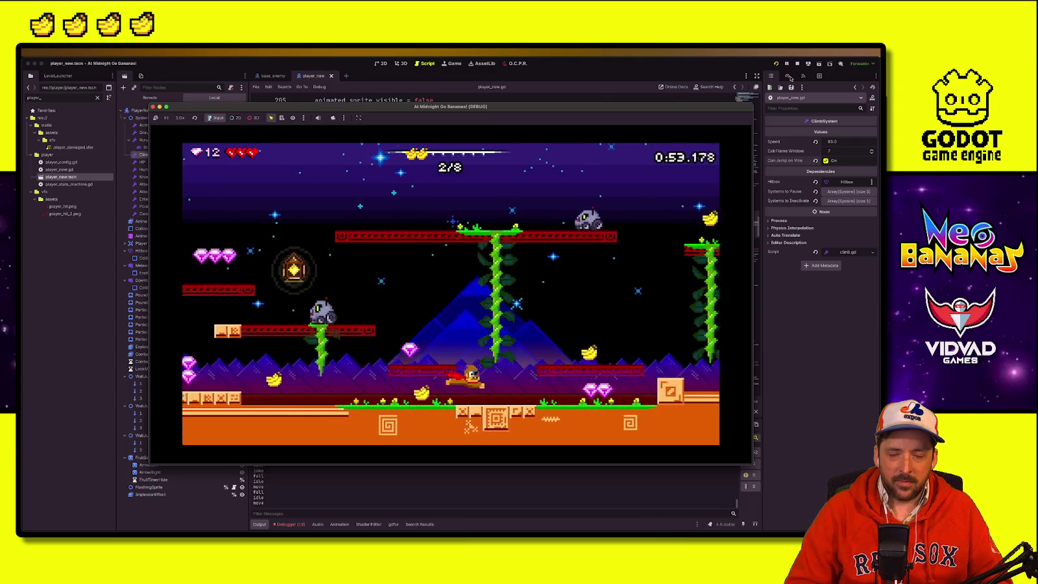
Step: Stop the game and inspect the jump call and vine_jump code around lines 218–224
{"action": "left_click", "coordinate": [797, 64]}
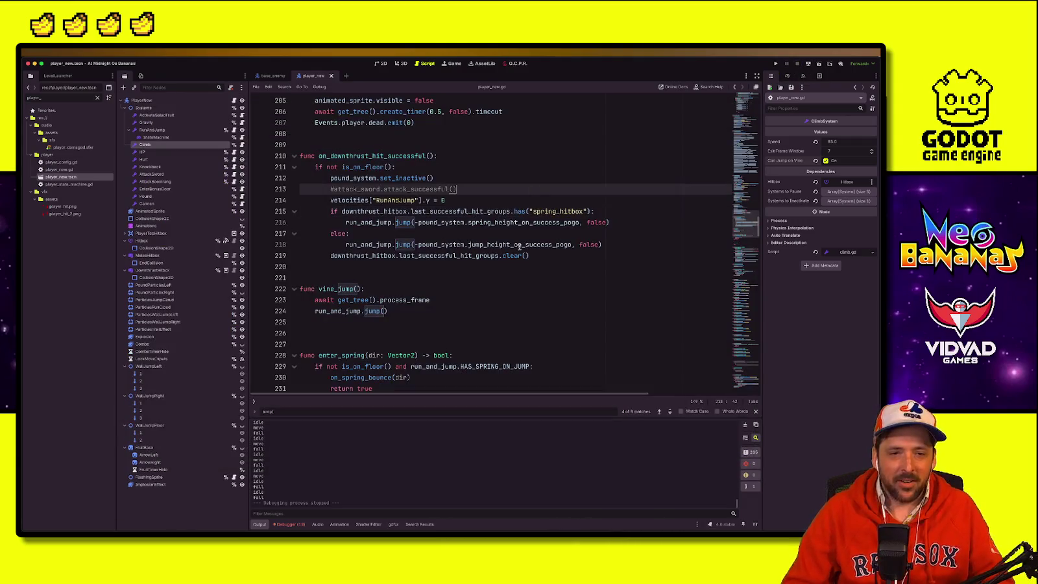
{"action": "left_click", "coordinate": [426, 244]}
{"action": "left_click", "coordinate": [407, 224]}
{"action": "left_click", "coordinate": [407, 300]}
{"action": "left_click", "coordinate": [408, 322]}
{"action": "left_click", "coordinate": [408, 314]}
{"action": "left_click", "coordinate": [390, 278]}
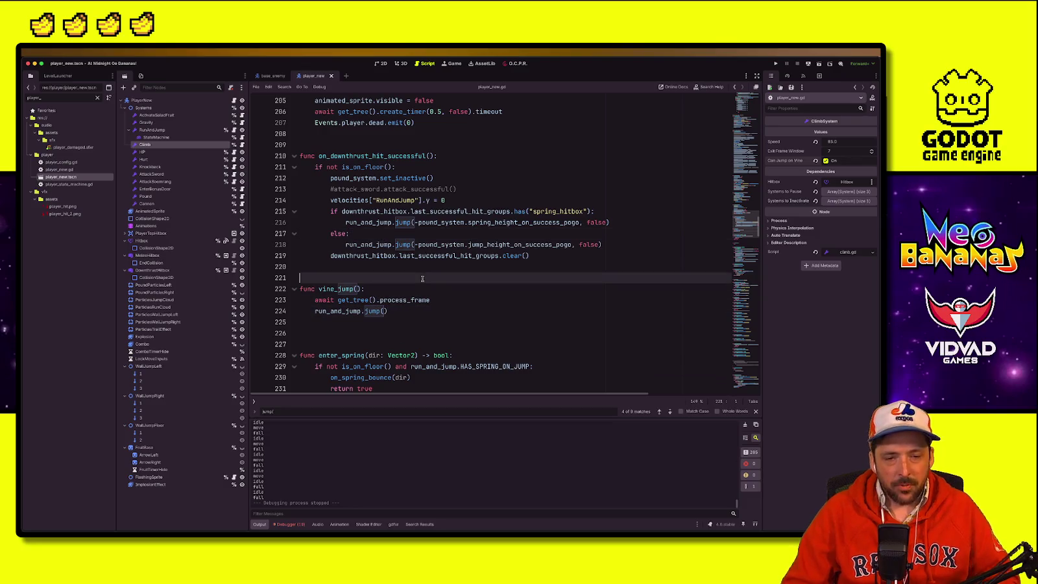
{"action": "left_click", "coordinate": [384, 293]}
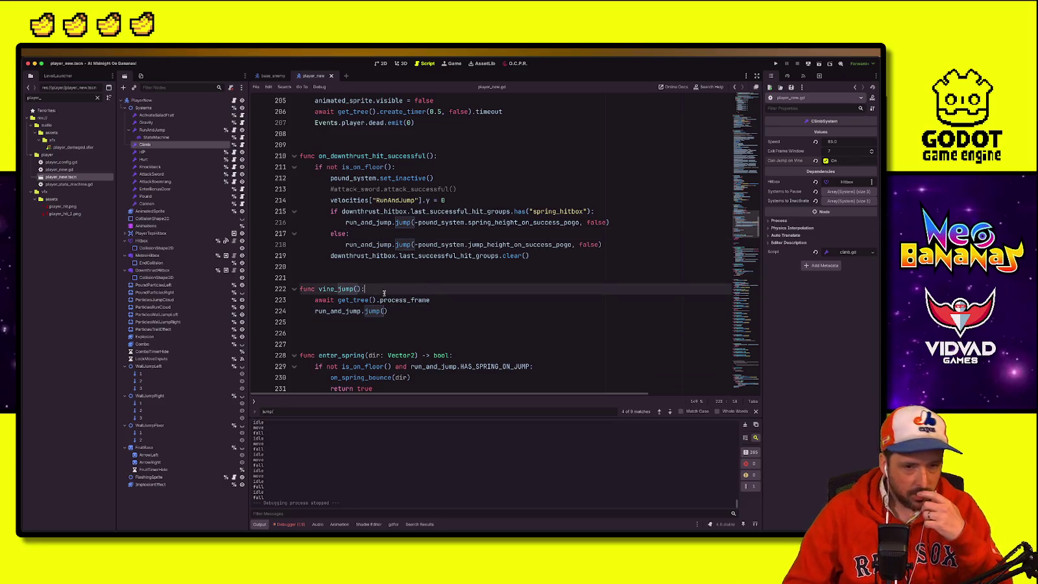
Step: Review climb.gd's check_jump function, switch Can Jump on Vine off, and relaunch the game
{"action": "left_click", "coordinate": [242, 144]}
{"action": "left_click", "coordinate": [489, 310]}
{"action": "left_click", "coordinate": [372, 378]}
{"action": "left_click", "coordinate": [383, 366]}
{"action": "double_click", "coordinate": [409, 355]}
{"action": "double_click", "coordinate": [351, 367]}
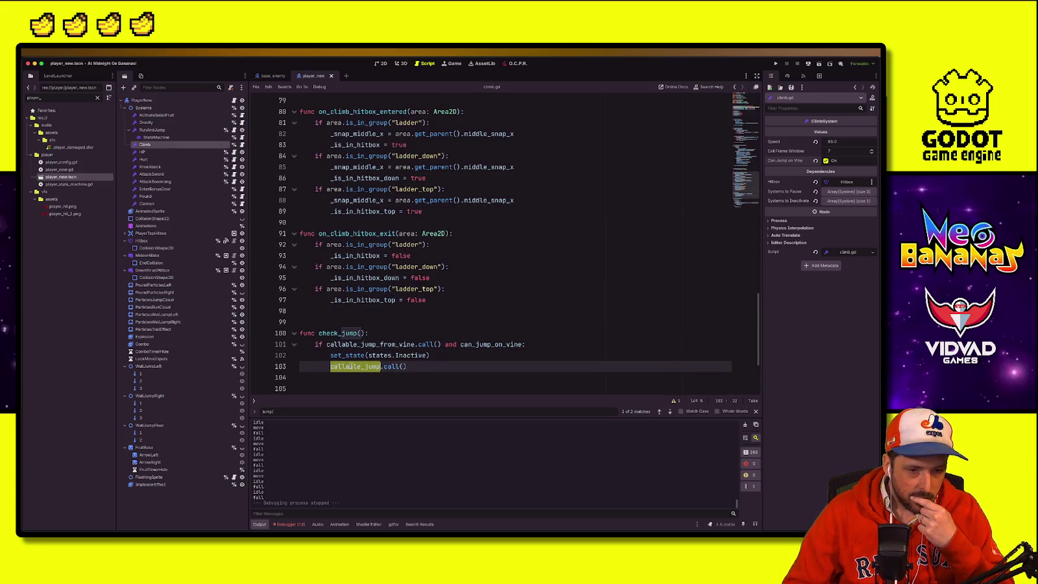
{"action": "left_click", "coordinate": [427, 355]}
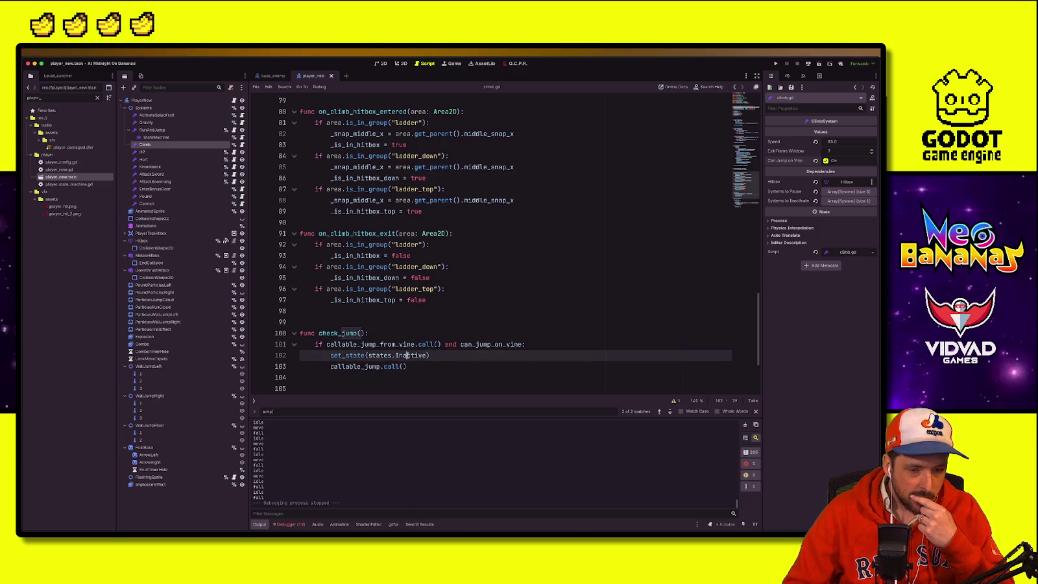
{"action": "left_click", "coordinate": [330, 366]}
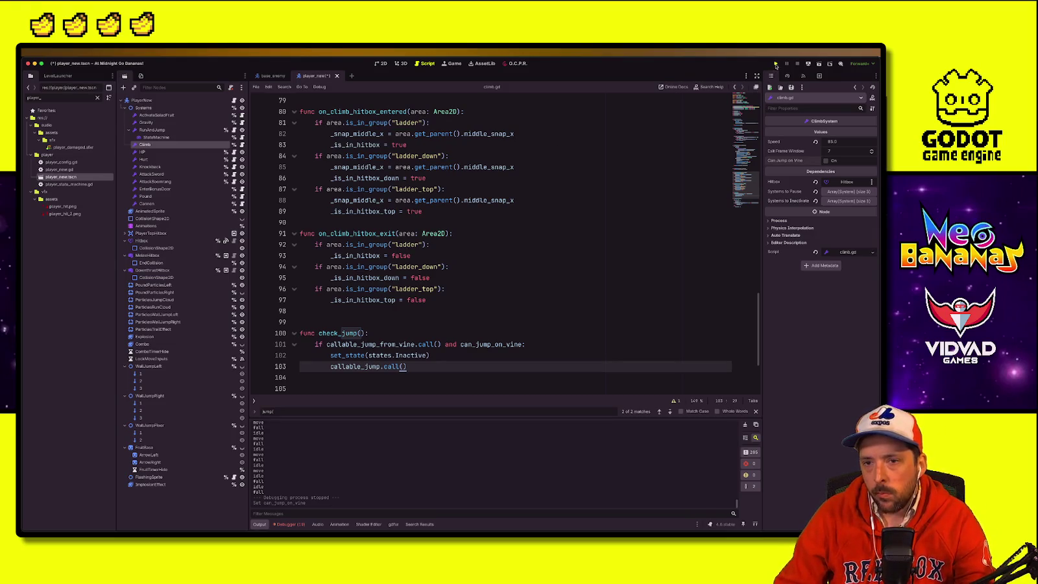
{"action": "left_click", "coordinate": [776, 65]}
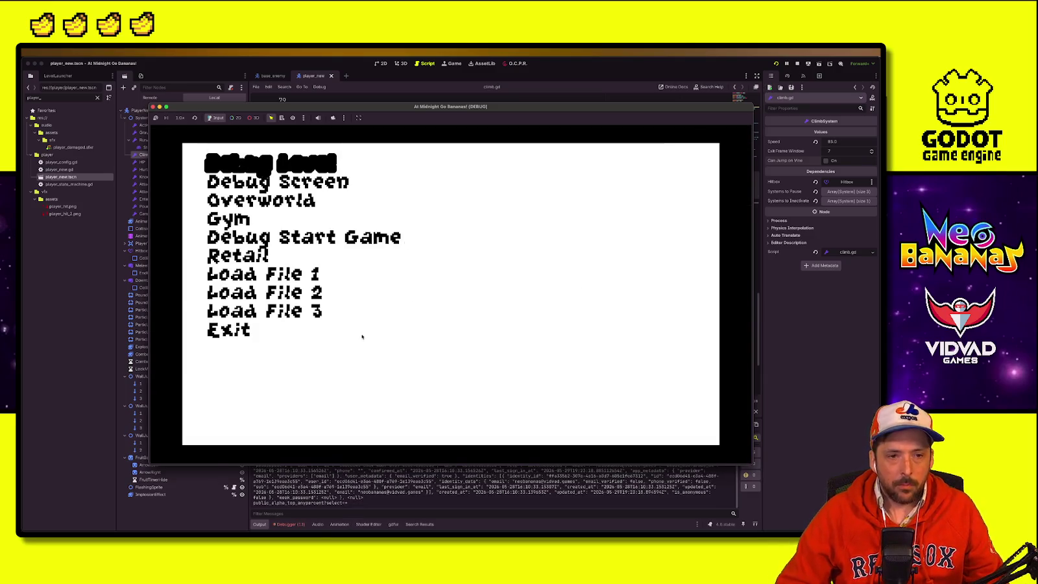
Step: Start the Debug Level and climb the vines without vine jumping, collecting gems
{"action": "key", "text": "Return"}
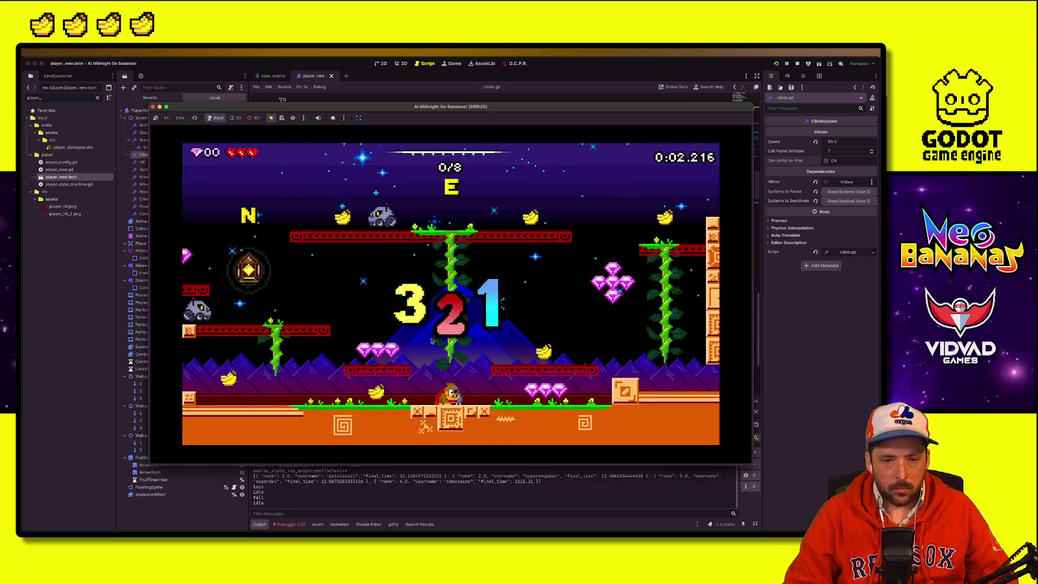
{"action": "key", "text": "Right"}
{"action": "key", "text": "Right"}
{"action": "key", "text": "Up"}
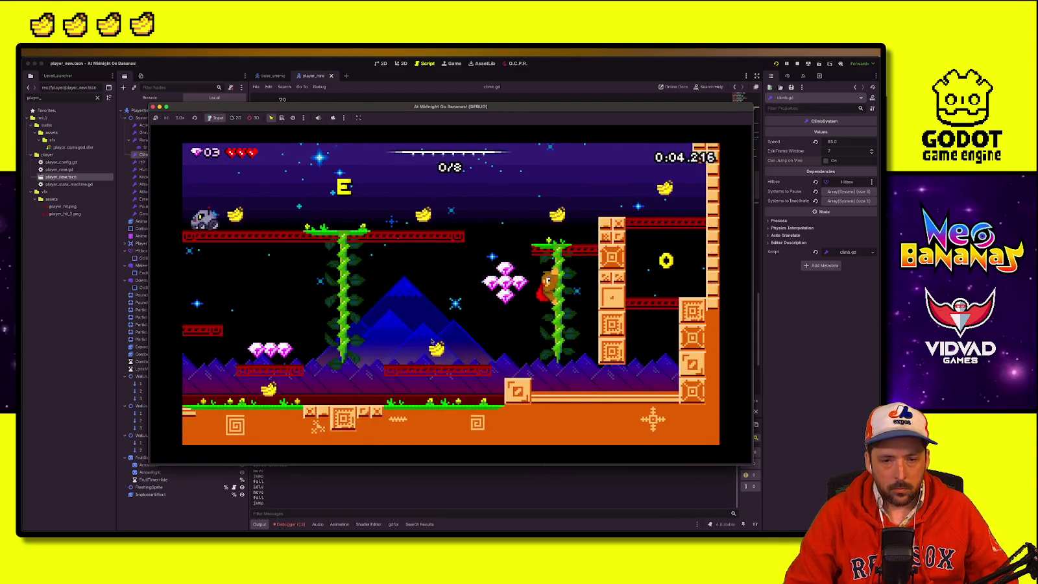
{"action": "key", "text": "Right"}
{"action": "key", "text": "Left"}
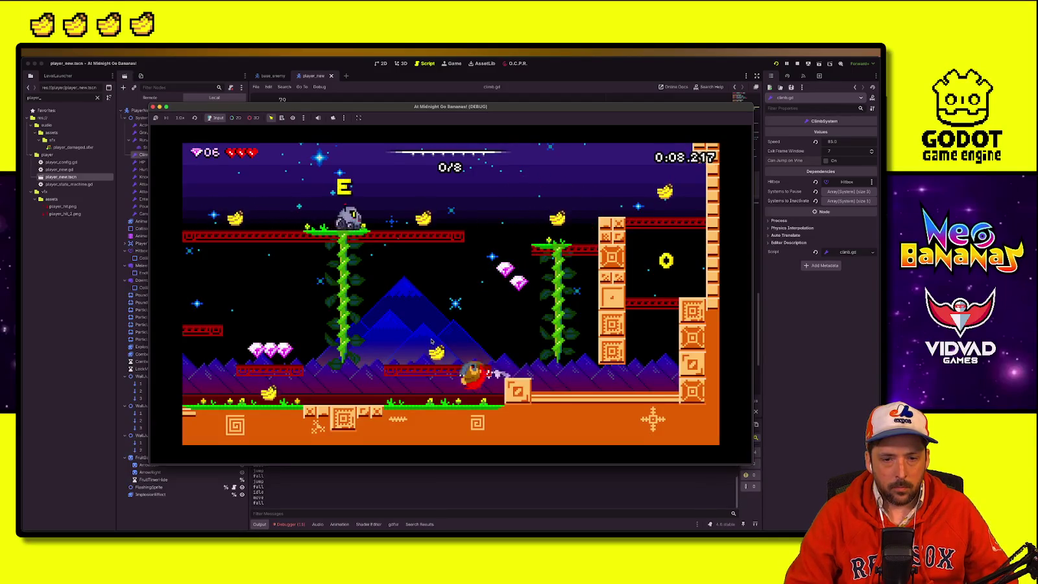
{"action": "key", "text": "Right"}
{"action": "key", "text": "Up"}
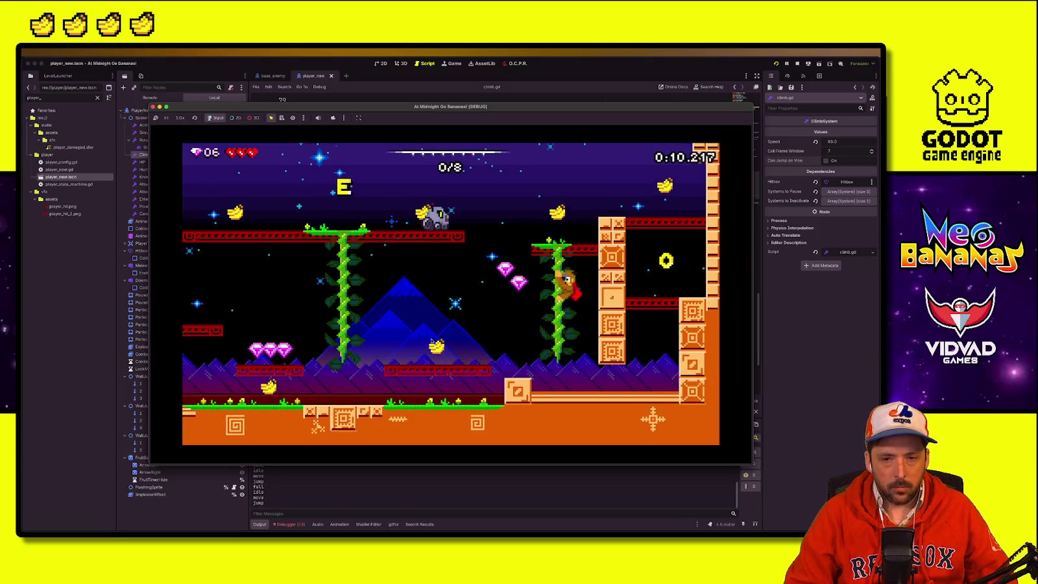
{"action": "key", "text": "Up"}
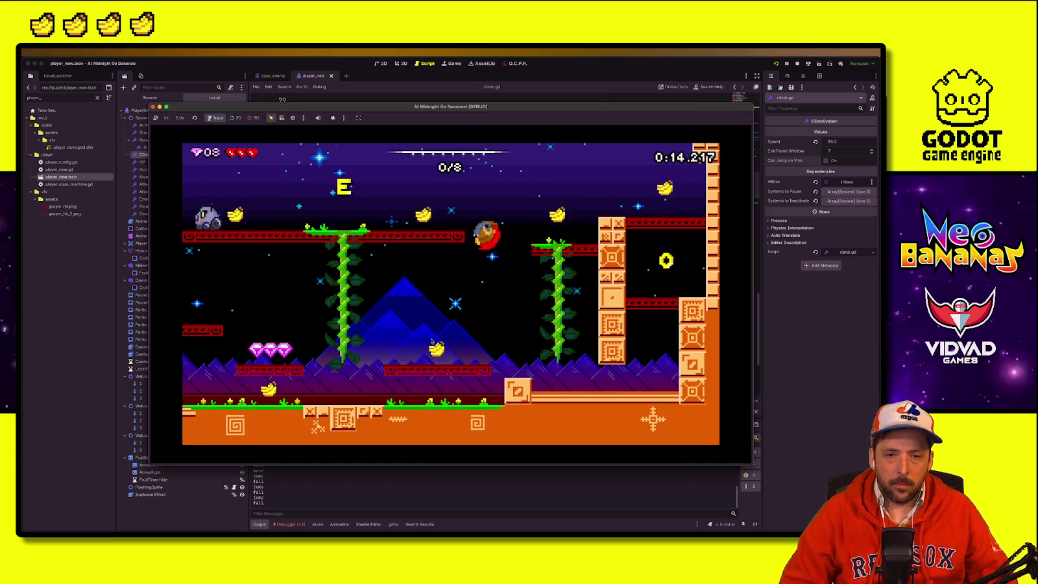
{"action": "key", "text": "Left"}
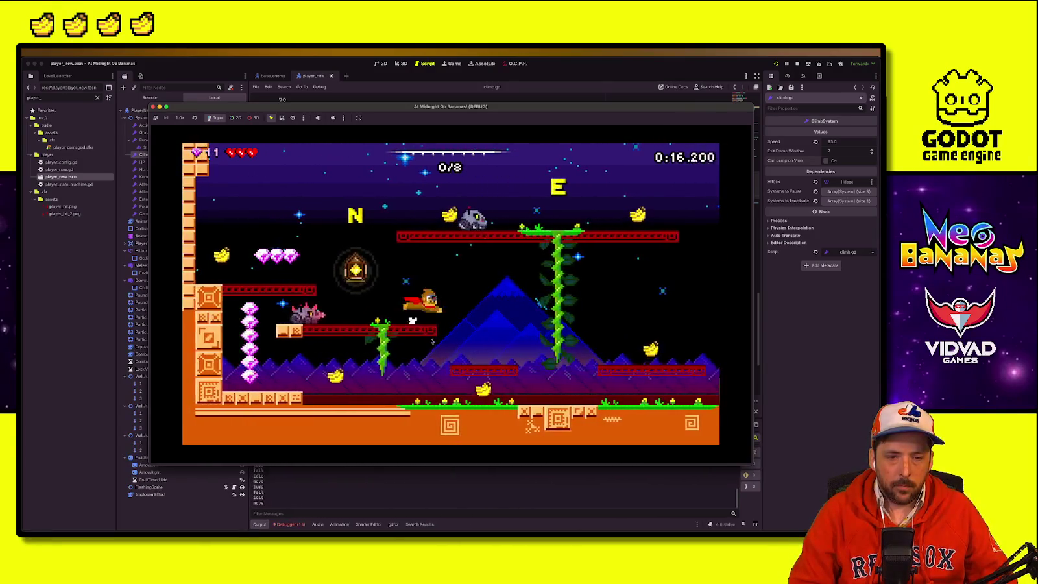
{"action": "key", "text": "Right"}
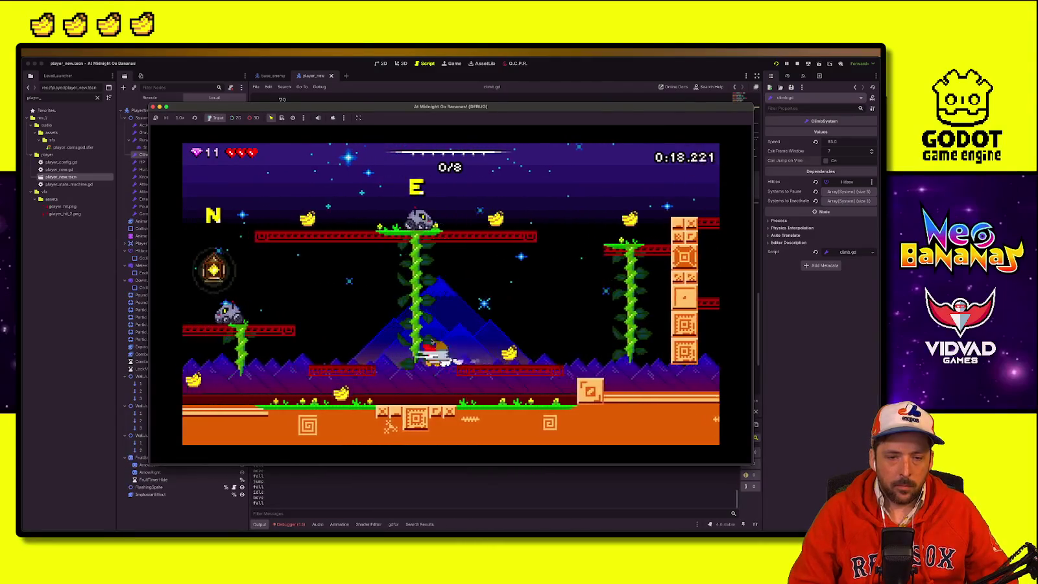
{"action": "key", "text": "Left"}
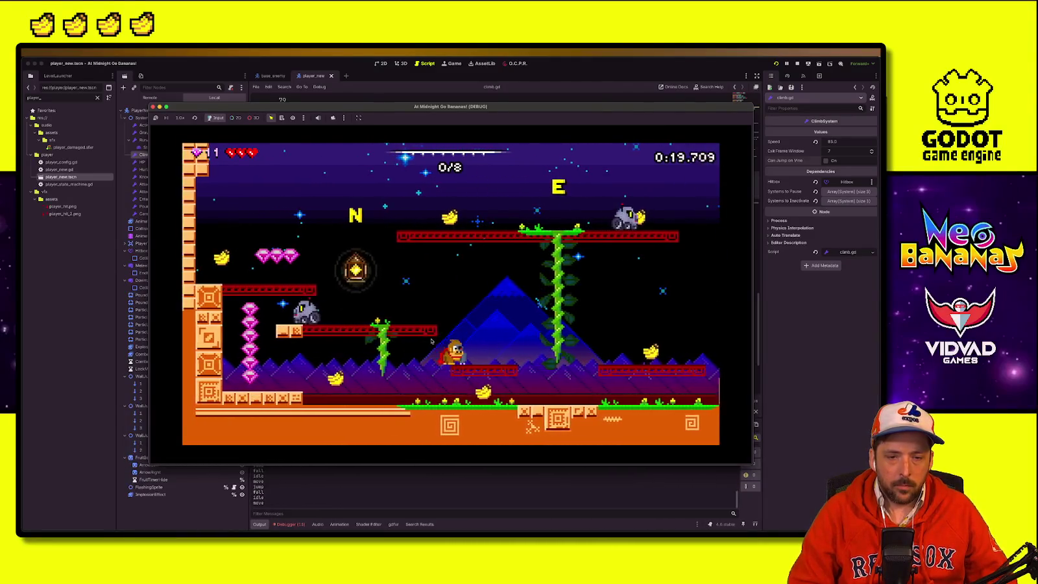
{"action": "key", "text": "Left"}
{"action": "key", "text": "space"}
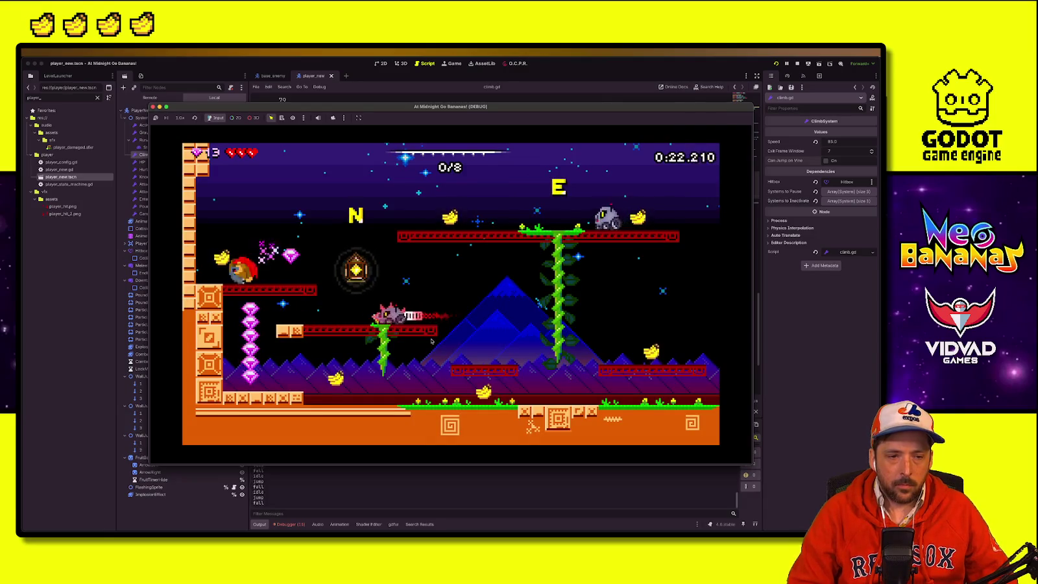
Step: Cross the upper platforms collecting bananas until the run ends
{"action": "key", "text": "Right"}
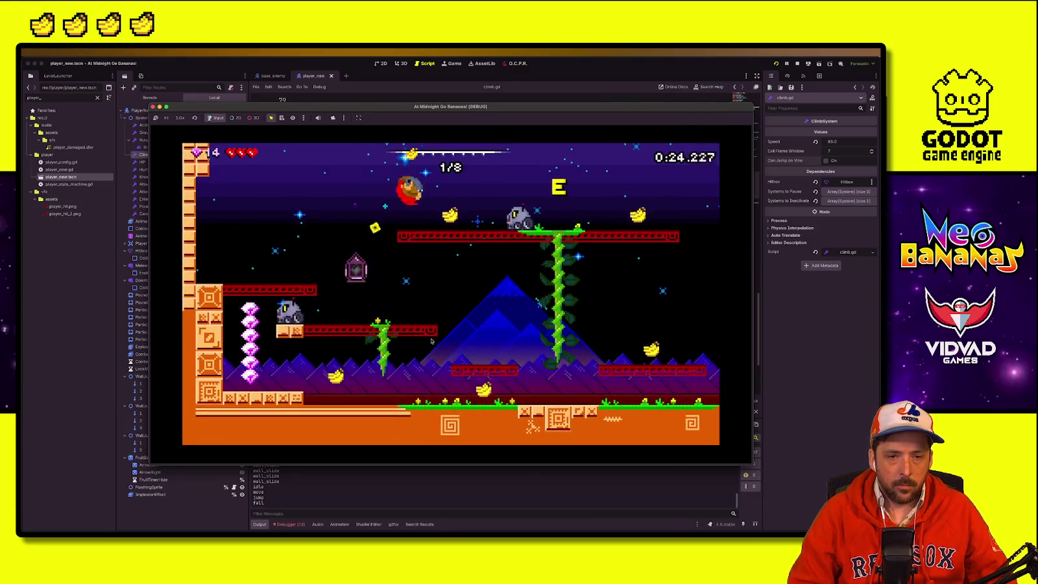
{"action": "key", "text": "Right"}
{"action": "key", "text": "Right"}
{"action": "key", "text": "Left"}
{"action": "key", "text": "Left"}
{"action": "key", "text": "Left"}
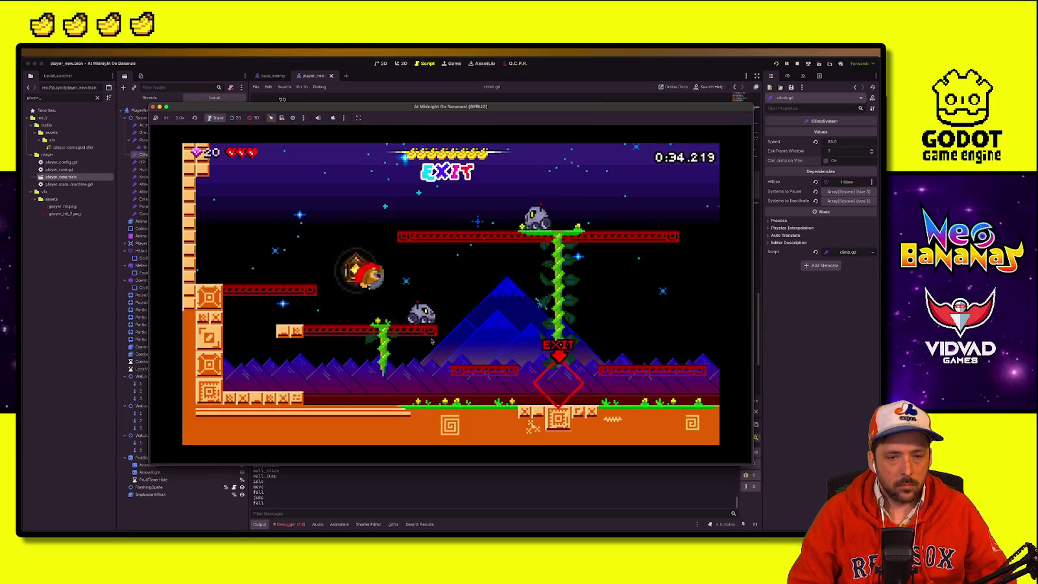
{"action": "key", "text": "Right"}
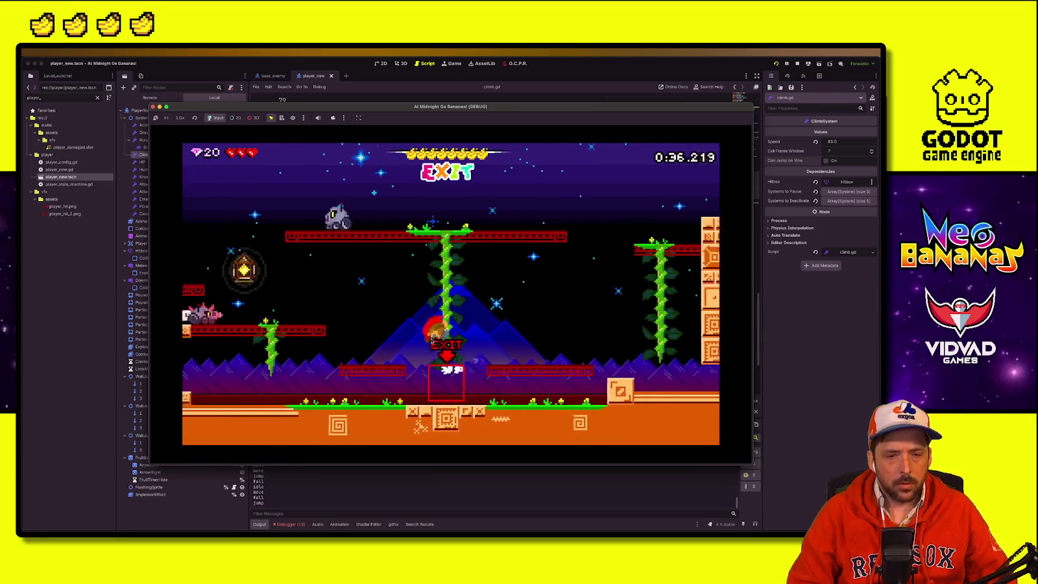
{"action": "key", "text": "Left"}
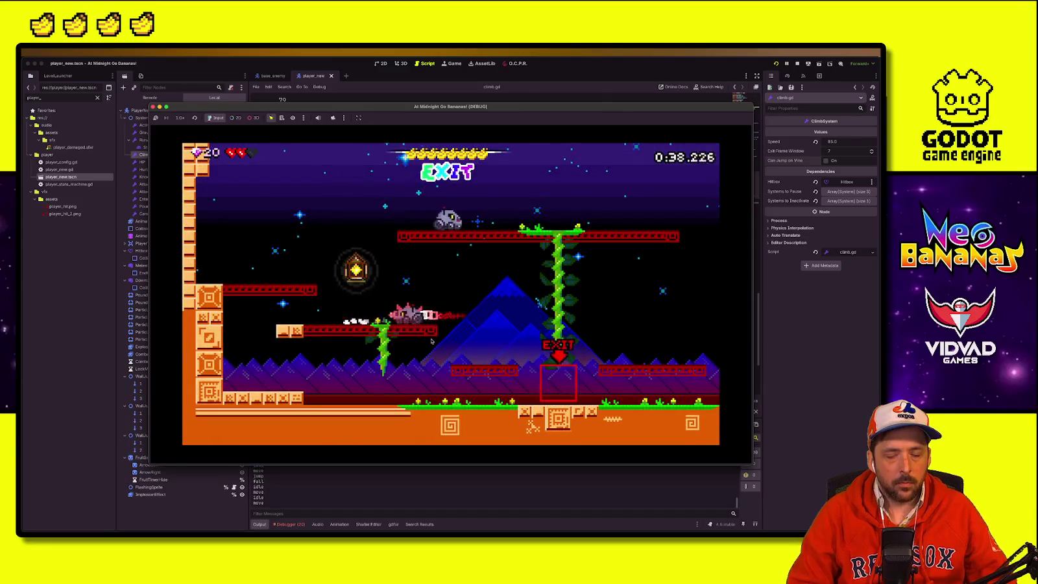
{"action": "key", "text": "Right"}
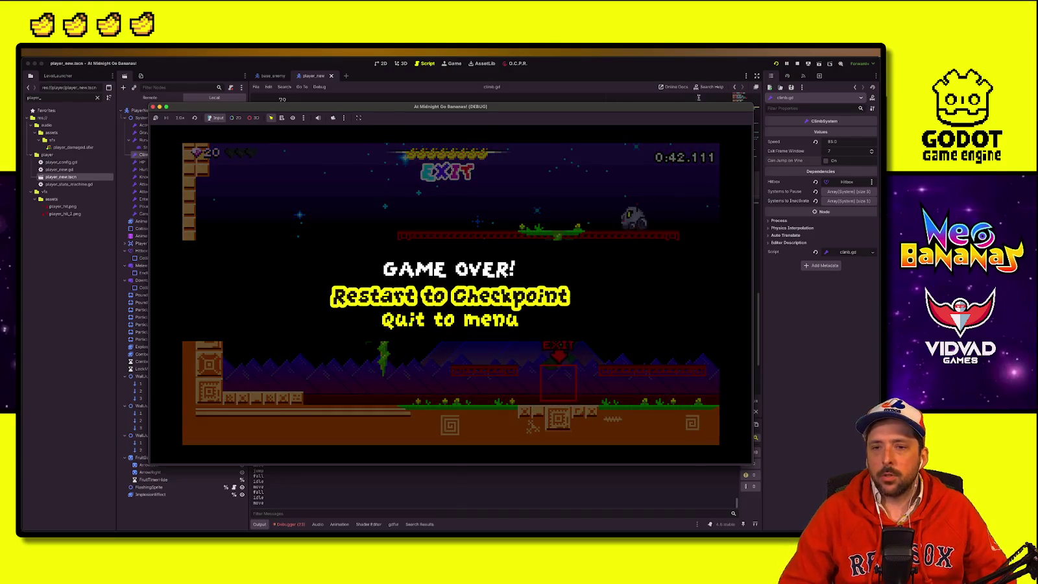
Step: Stop the game and return to the climb hitbox code at line 85
{"action": "left_click", "coordinate": [798, 64]}
{"action": "left_click", "coordinate": [536, 238]}
{"action": "left_click", "coordinate": [374, 167]}
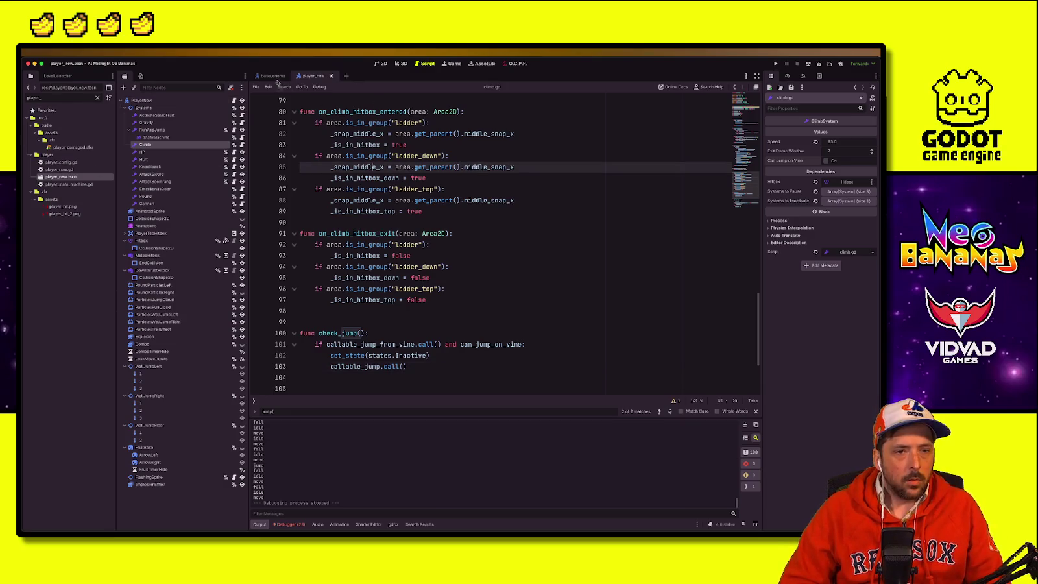
Step: Clear the file filter and open the beetle_enemy scene
{"action": "left_click", "coordinate": [274, 77]}
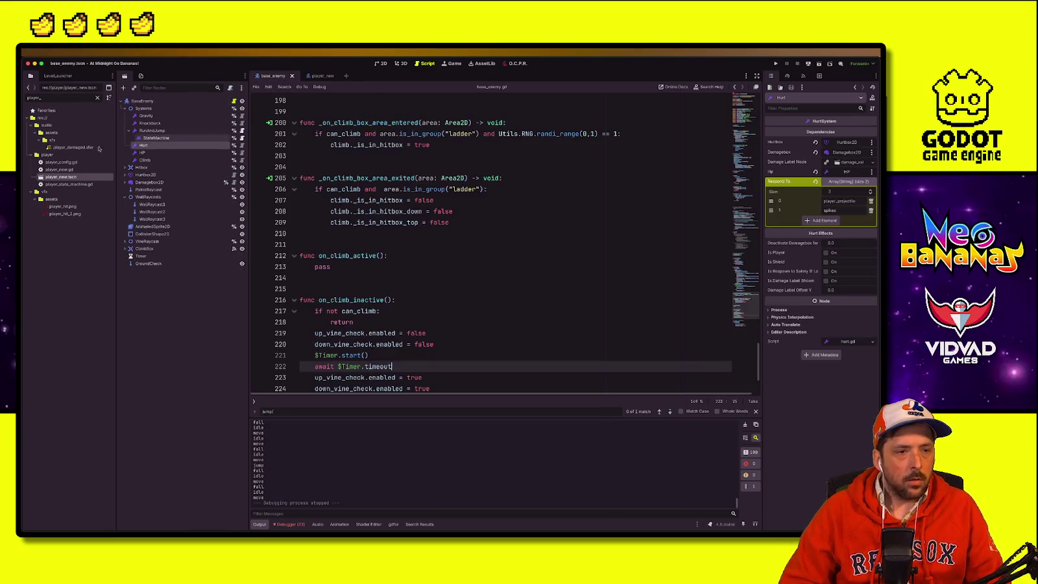
{"action": "left_click", "coordinate": [98, 96]}
{"action": "left_click", "coordinate": [403, 211]}
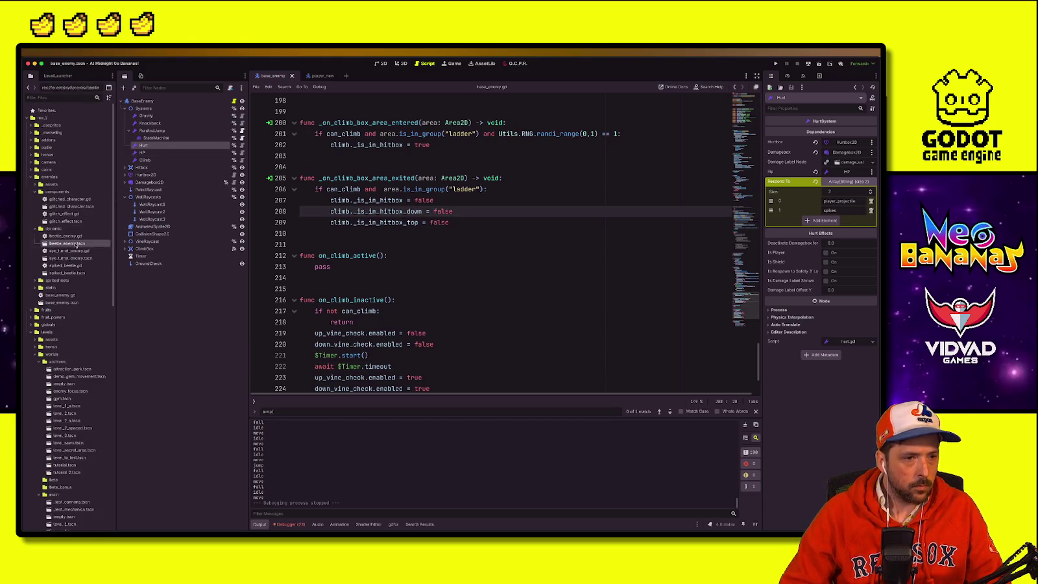
{"action": "double_click", "coordinate": [67, 243]}
{"action": "key", "text": "Right"}
{"action": "key", "text": "Right"}
{"action": "key", "text": "Right"}
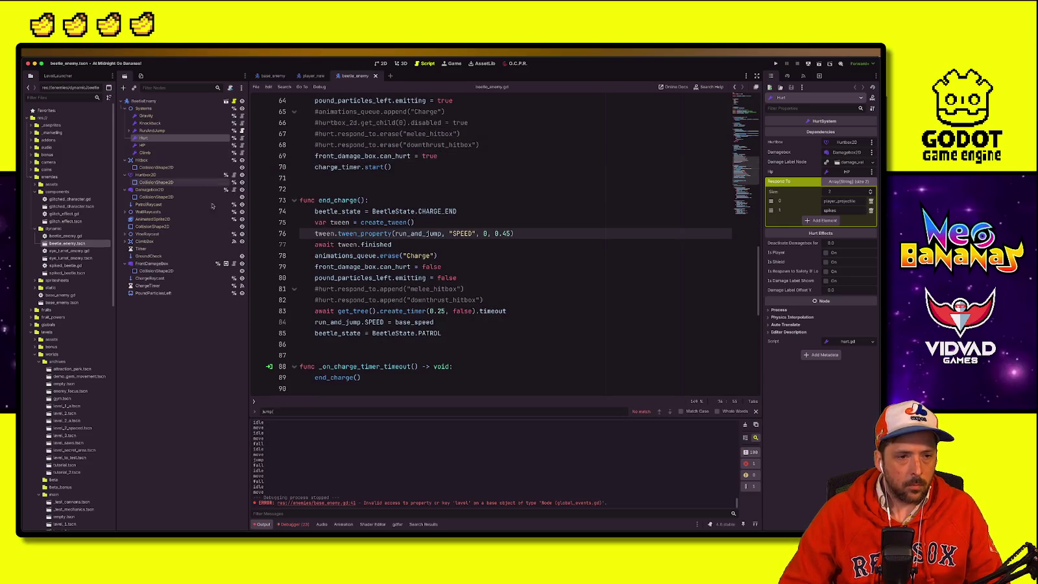
Step: Turn on Can Hurt for the FrontDamageBox node
{"action": "left_click", "coordinate": [156, 264]}
{"action": "left_click", "coordinate": [439, 255]}
{"action": "scroll", "coordinate": [431, 303], "scroll_direction": "up", "scroll_amount": 6}
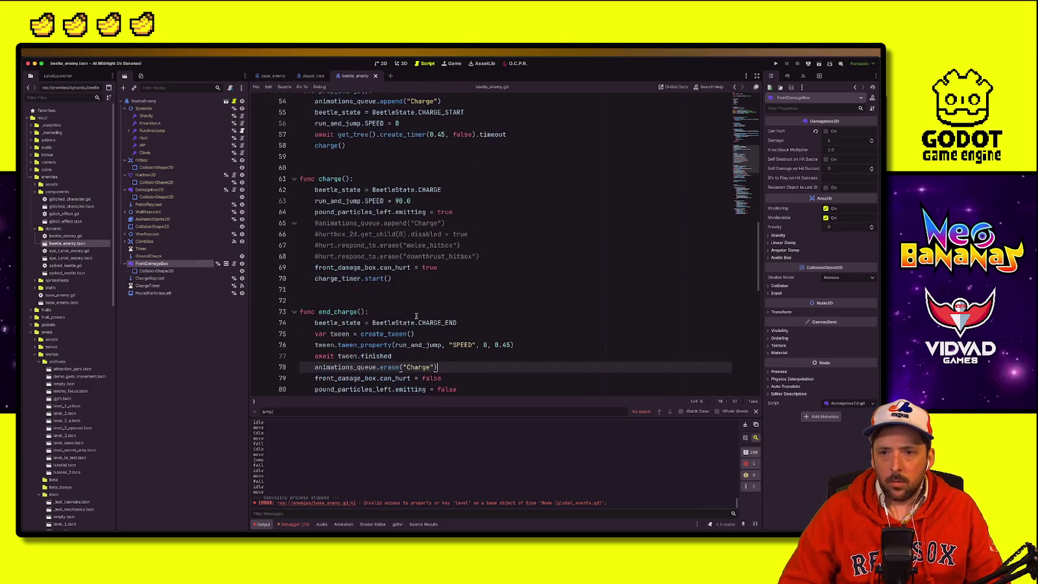
{"action": "left_click", "coordinate": [825, 131]}
{"action": "left_click", "coordinate": [374, 251]}
Step: Comment out both front_damage_box.can_hurt lines in beetle_enemy.gd and save
{"action": "scroll", "coordinate": [374, 280], "scroll_direction": "up", "scroll_amount": 2}
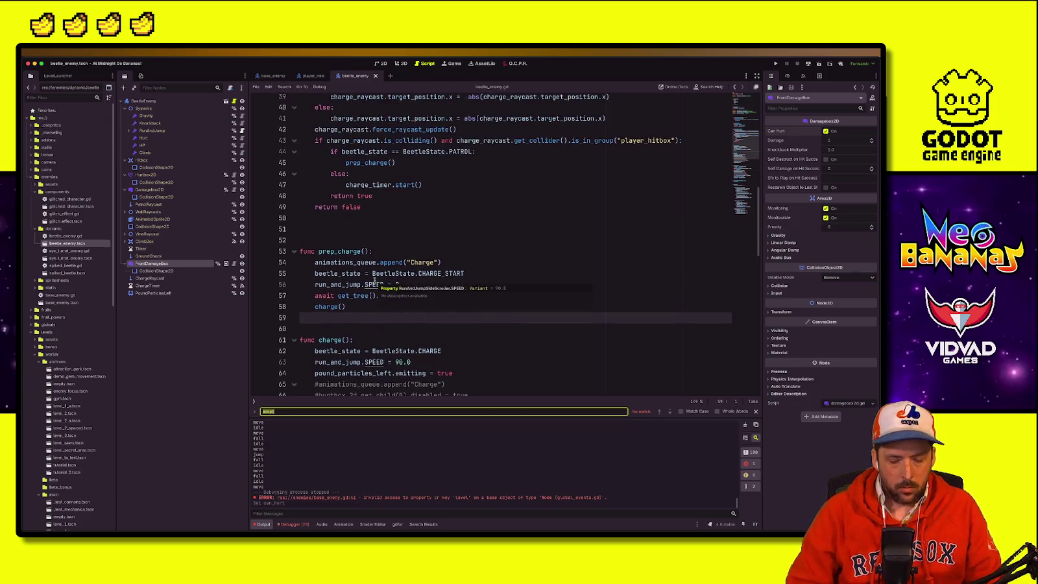
{"action": "type", "text": "can_hurt"}
{"action": "scroll", "coordinate": [362, 258], "scroll_direction": "down", "scroll_amount": 1}
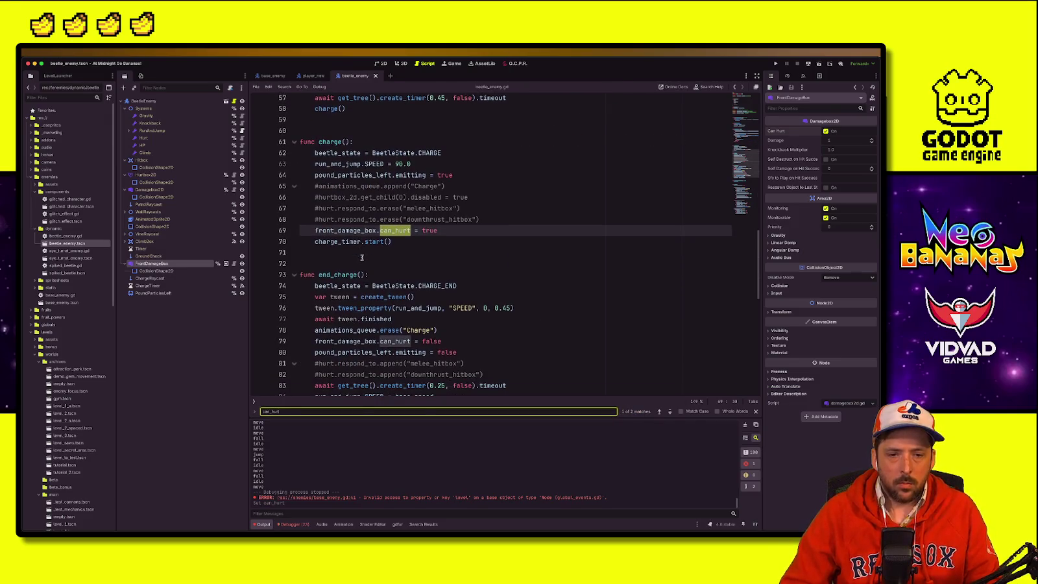
{"action": "left_click", "coordinate": [315, 340]}
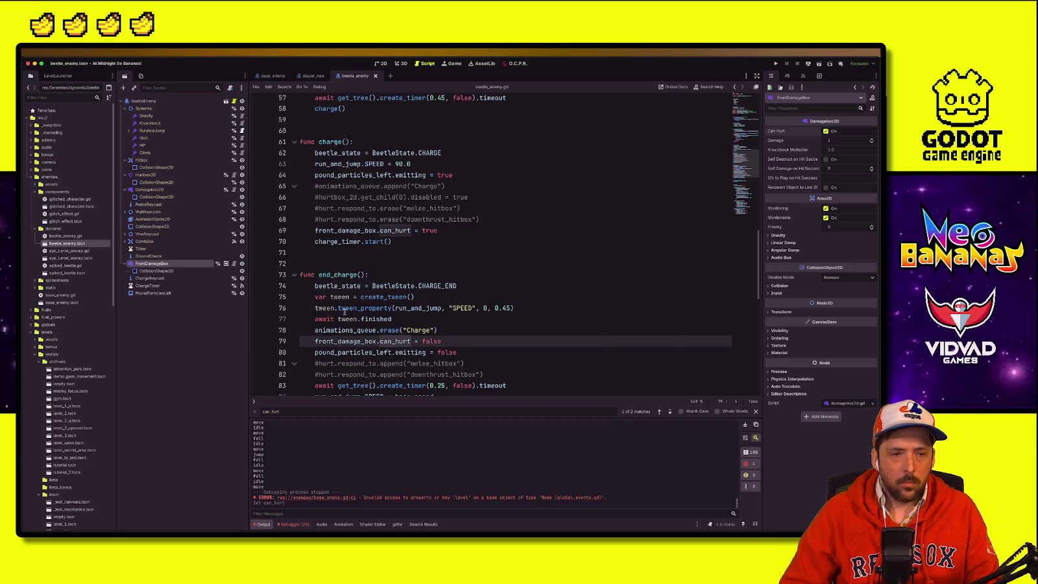
{"action": "type", "text": "#"}
{"action": "left_click", "coordinate": [315, 230]}
{"action": "key", "text": "ctrl+k"}
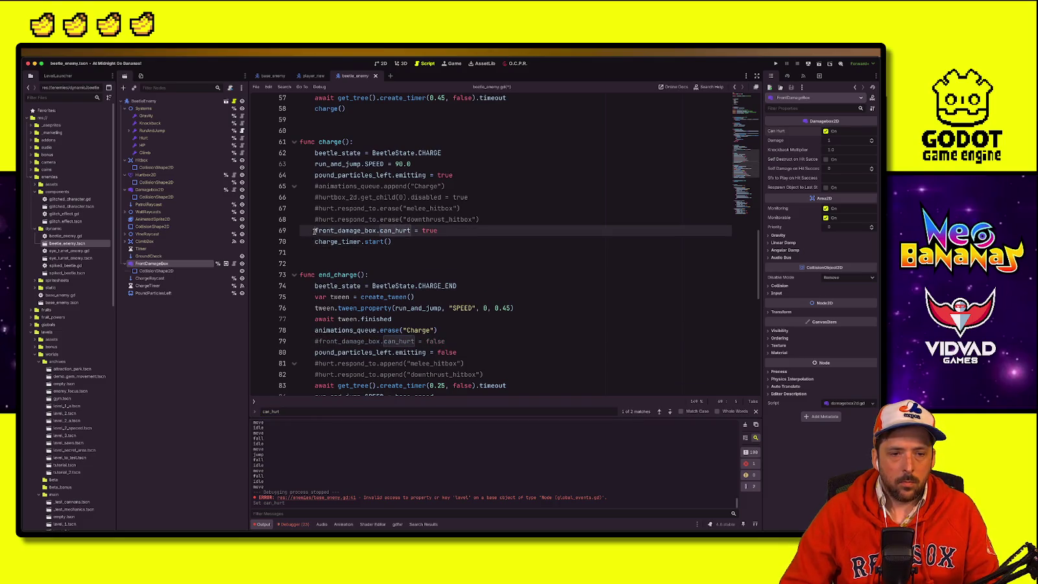
{"action": "left_click", "coordinate": [402, 274]}
{"action": "key", "text": "ctrl+s"}
{"action": "left_click", "coordinate": [512, 308]}
{"action": "scroll", "coordinate": [456, 105], "scroll_direction": "up", "scroll_amount": 3}
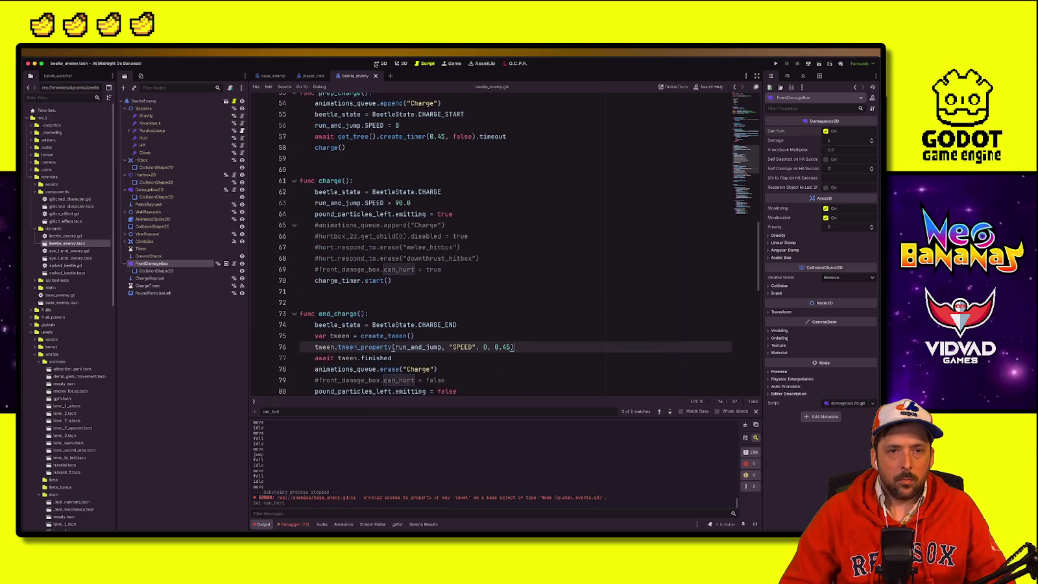
Step: Adjust the front damage box's collision shape in 2D view and run the game
{"action": "left_click", "coordinate": [376, 64]}
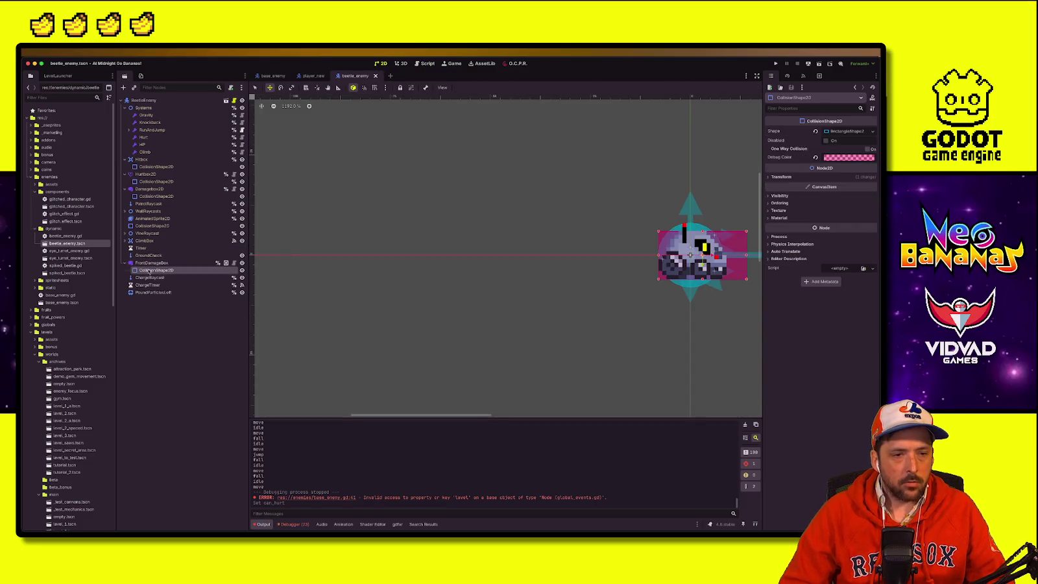
{"action": "scroll", "coordinate": [599, 236], "scroll_direction": "up", "scroll_amount": 1}
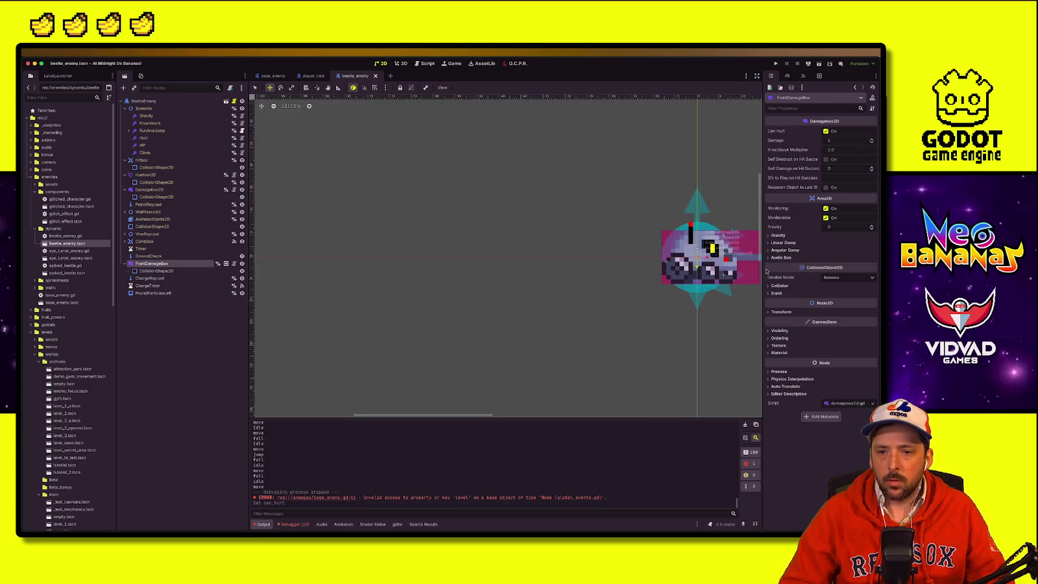
{"action": "scroll", "coordinate": [649, 266], "scroll_direction": "right", "scroll_amount": 5}
{"action": "left_click", "coordinate": [162, 270]}
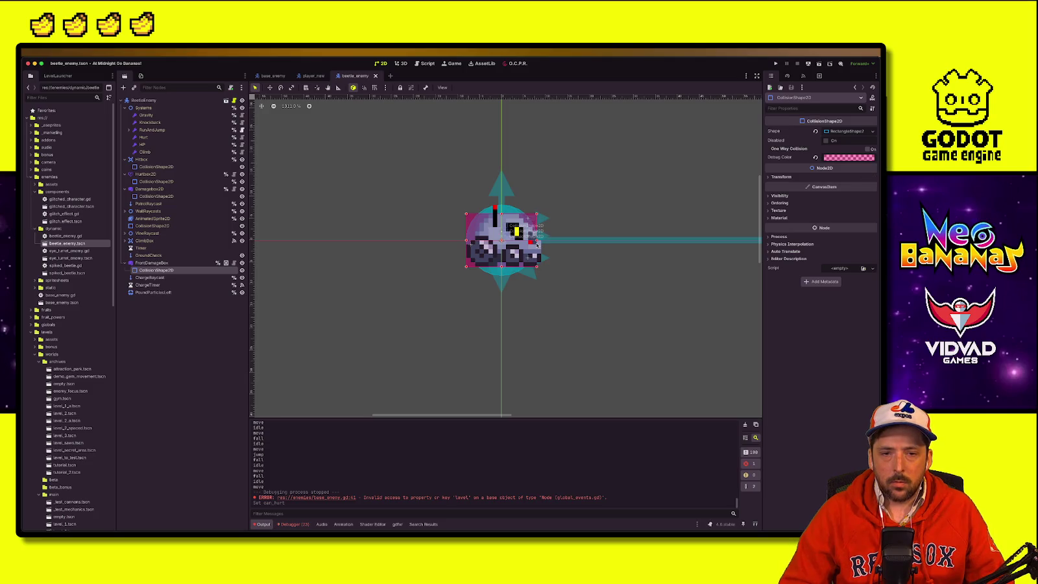
{"action": "left_click", "coordinate": [538, 244]}
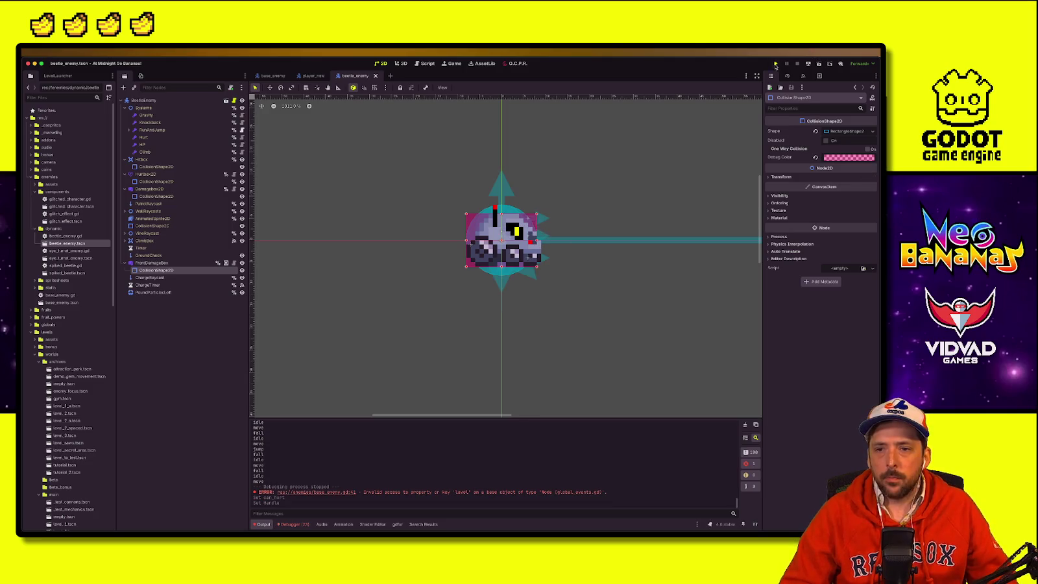
{"action": "left_click", "coordinate": [775, 63]}
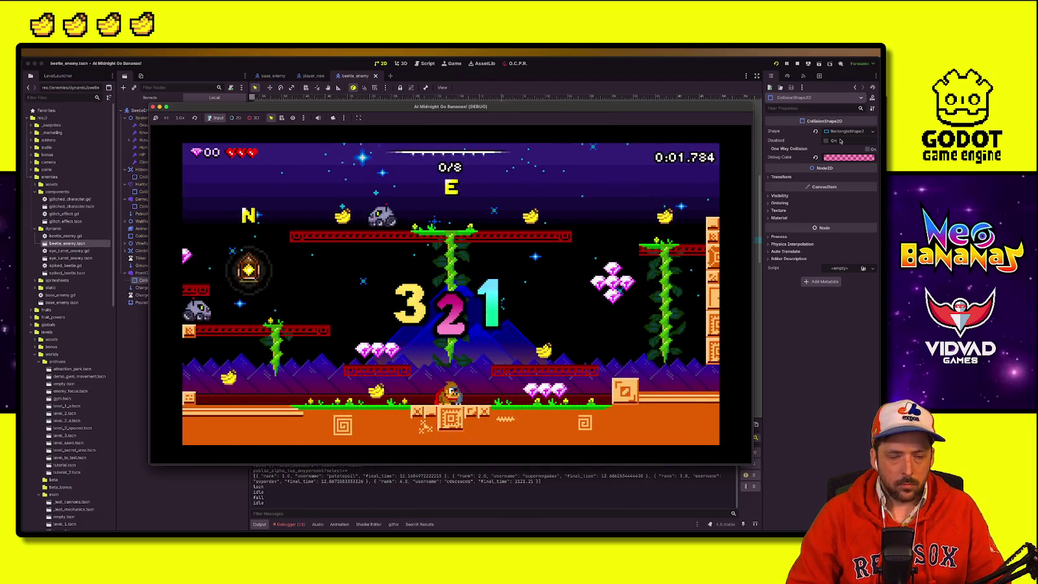
{"action": "key", "text": "Left"}
{"action": "key", "text": "space"}
{"action": "key", "text": "Left"}
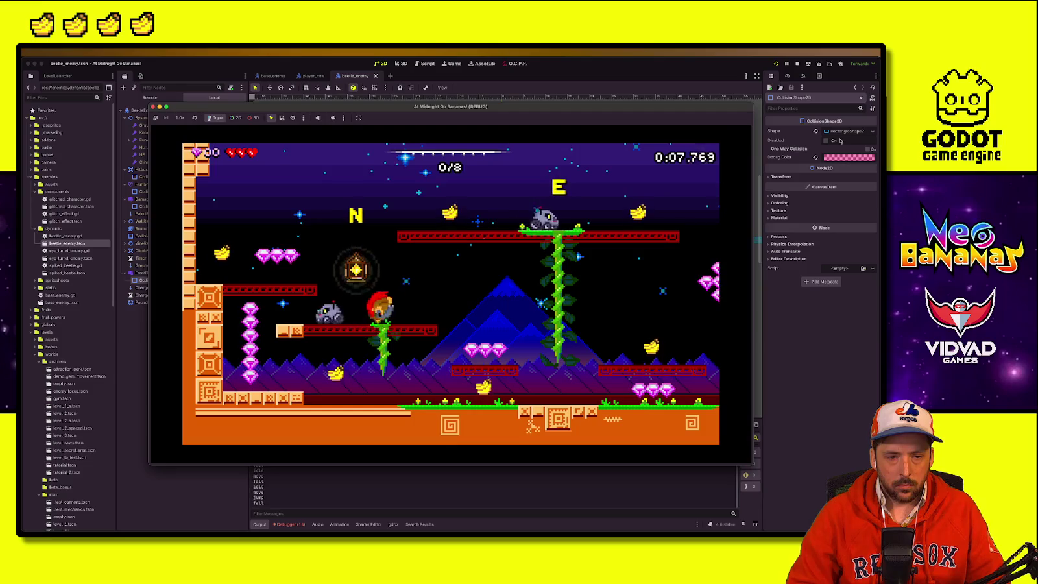
{"action": "key", "text": "space"}
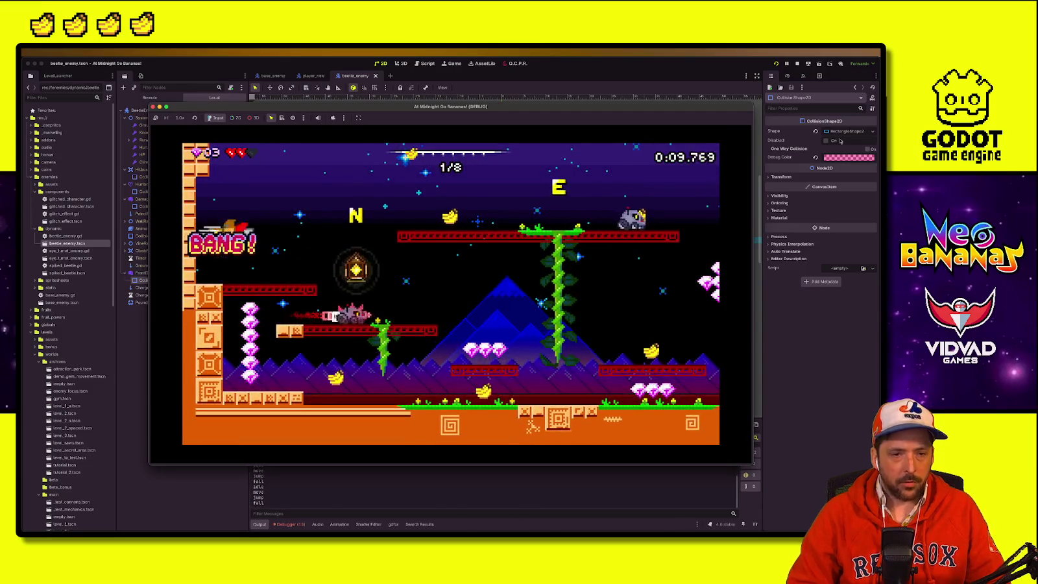
{"action": "key", "text": "Right"}
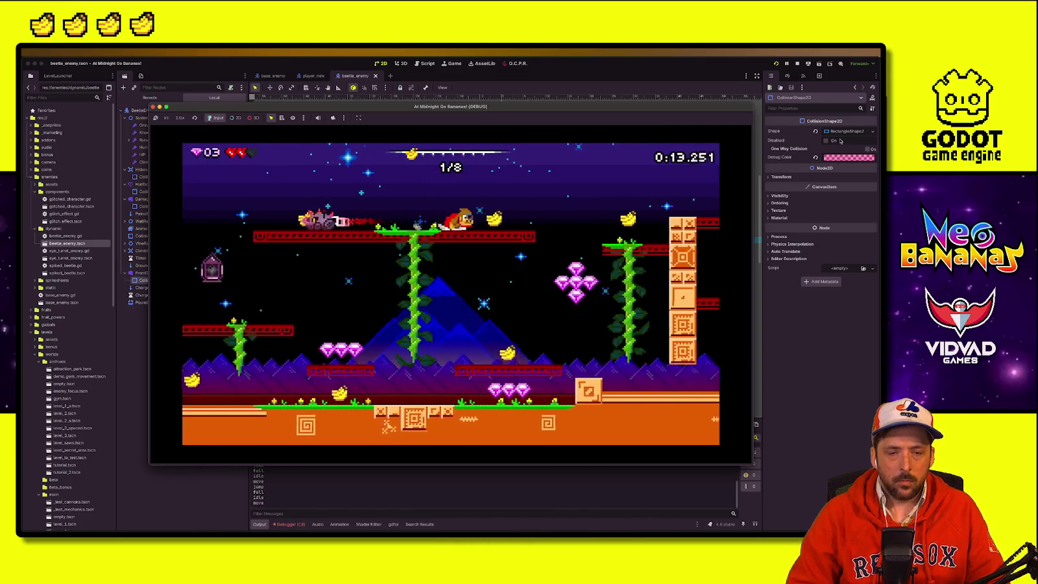
{"action": "key", "text": "Right"}
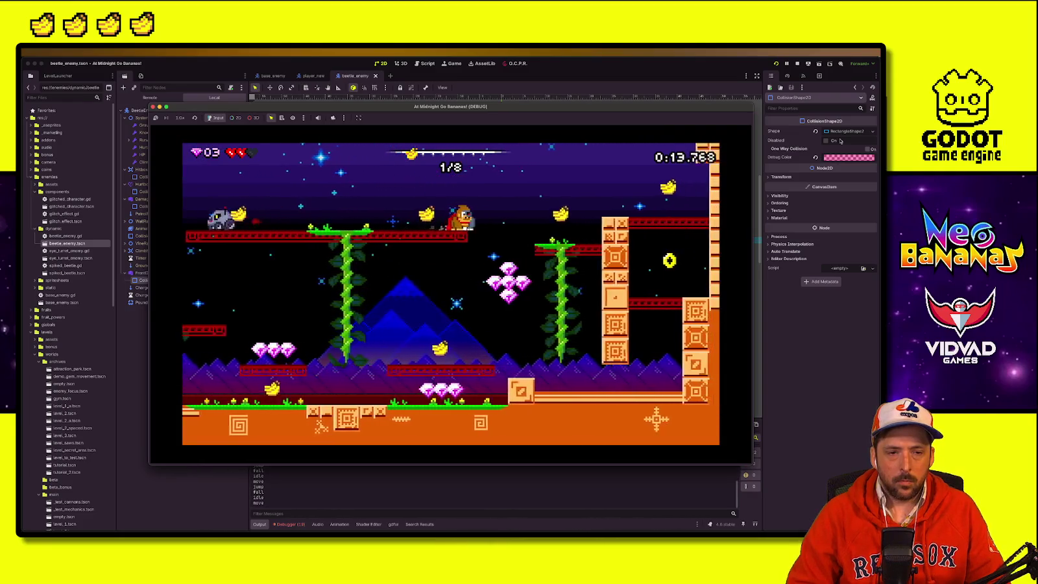
{"action": "key", "text": "Down"}
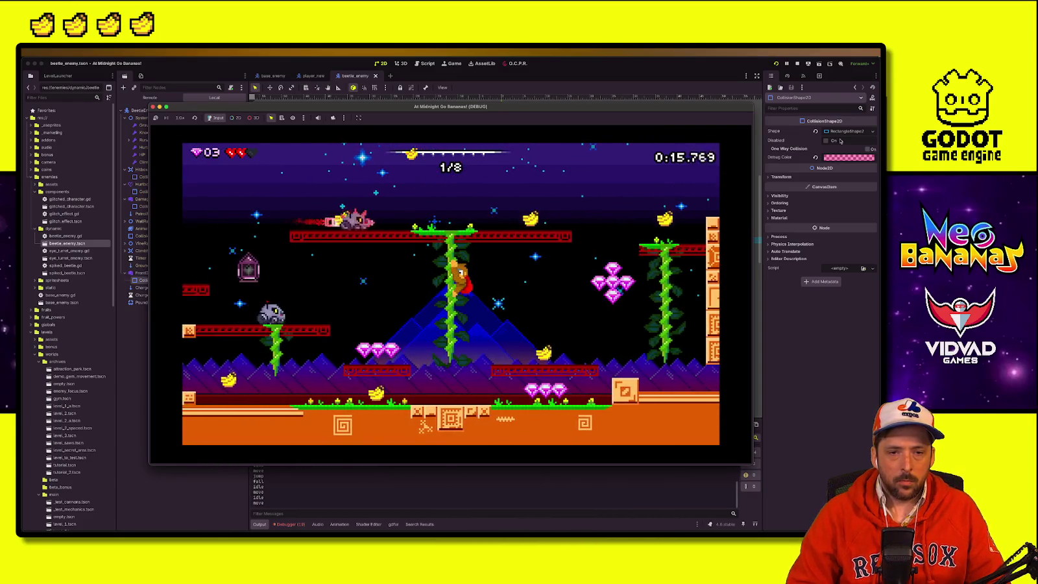
{"action": "key", "text": "Up"}
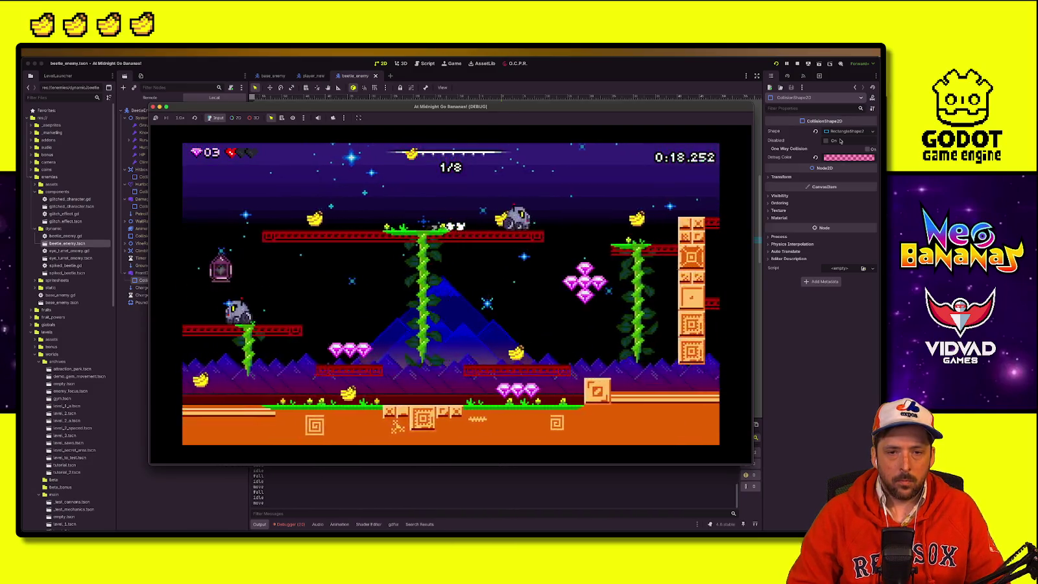
{"action": "key", "text": "Right"}
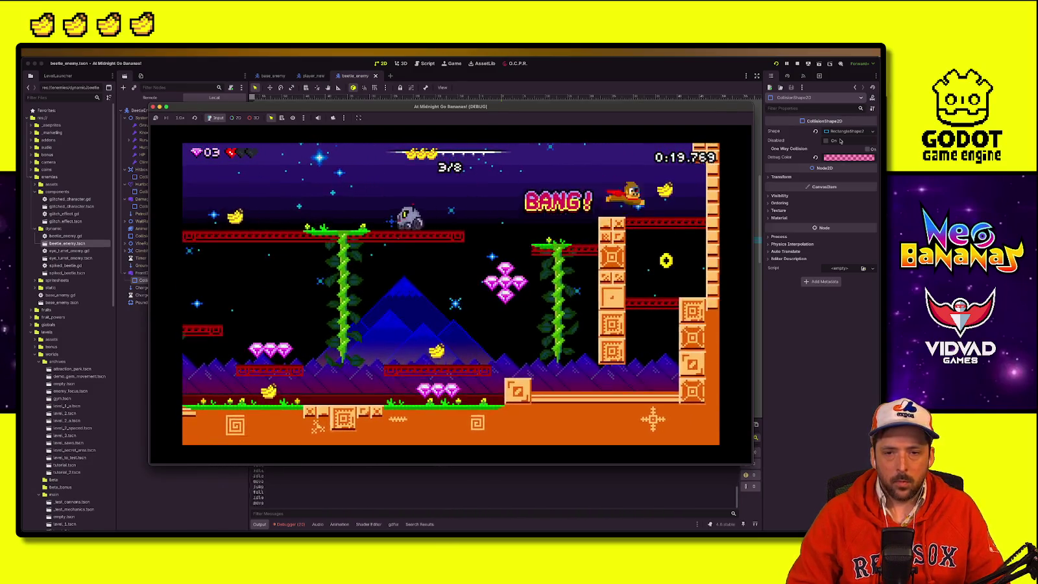
{"action": "key", "text": "Right"}
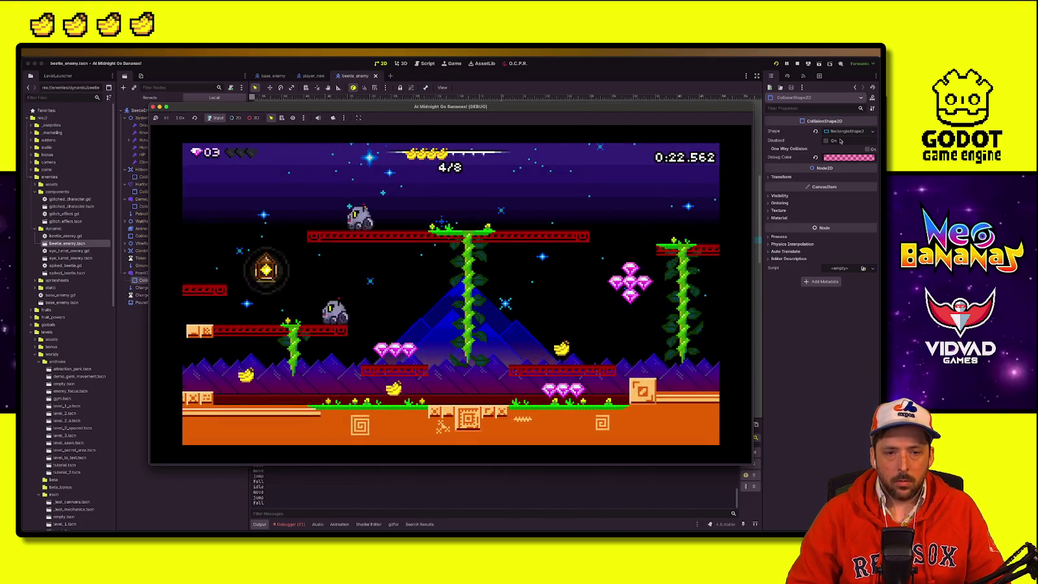
{"action": "key", "text": "Return"}
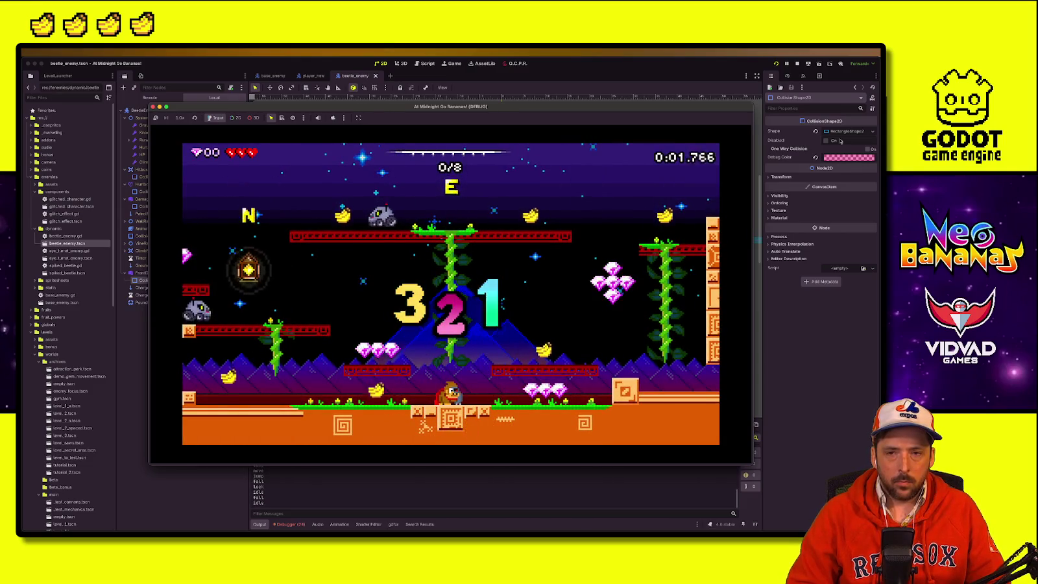
{"action": "key", "text": "Left"}
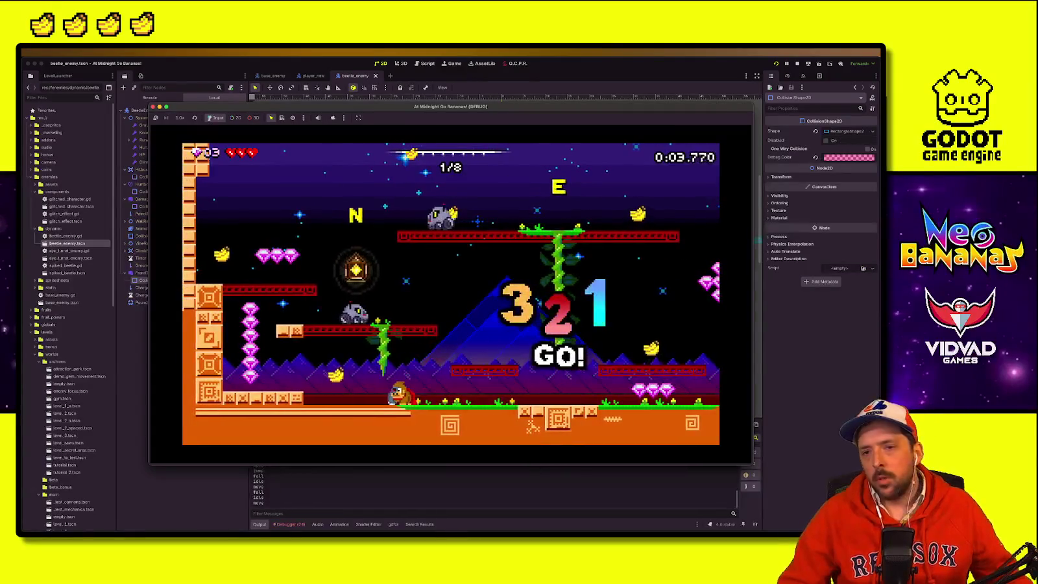
{"action": "left_click", "coordinate": [796, 64]}
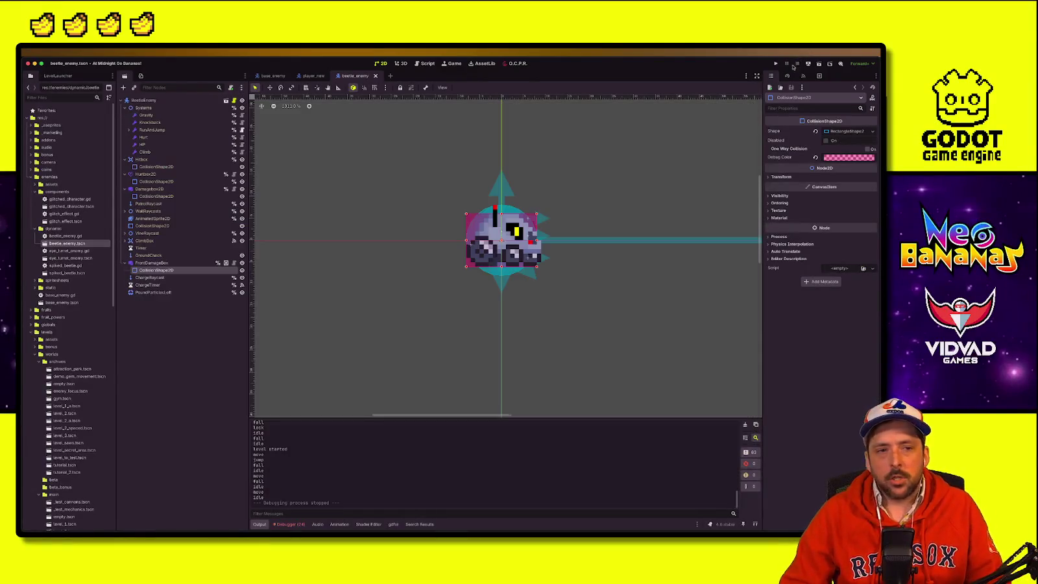
Step: Open level_manager.gd through the quick resource search
{"action": "left_click", "coordinate": [167, 359]}
{"action": "key", "text": "shift+alt+o"}
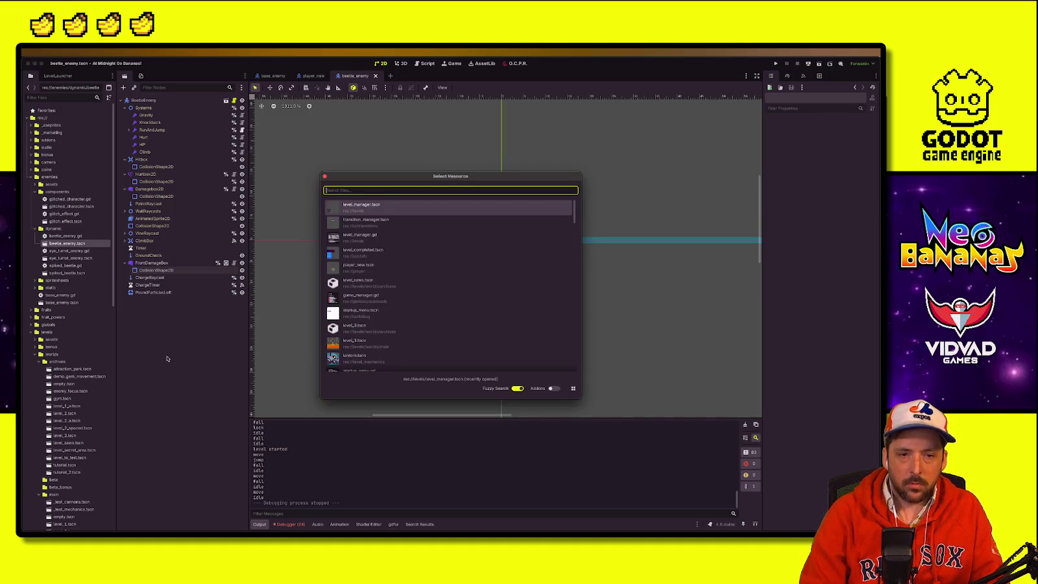
{"action": "type", "text": "level_m"}
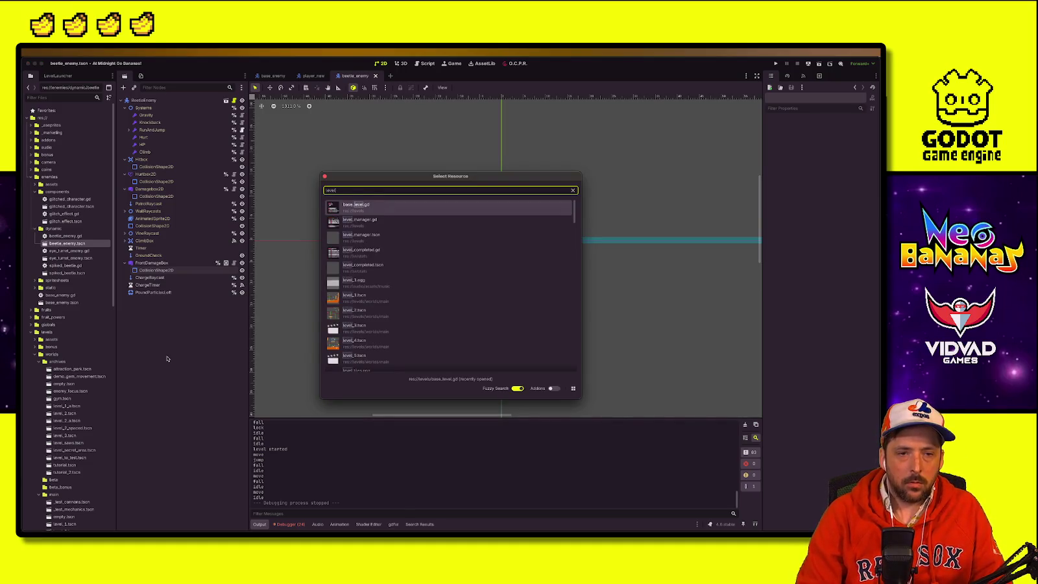
{"action": "key", "text": "Return"}
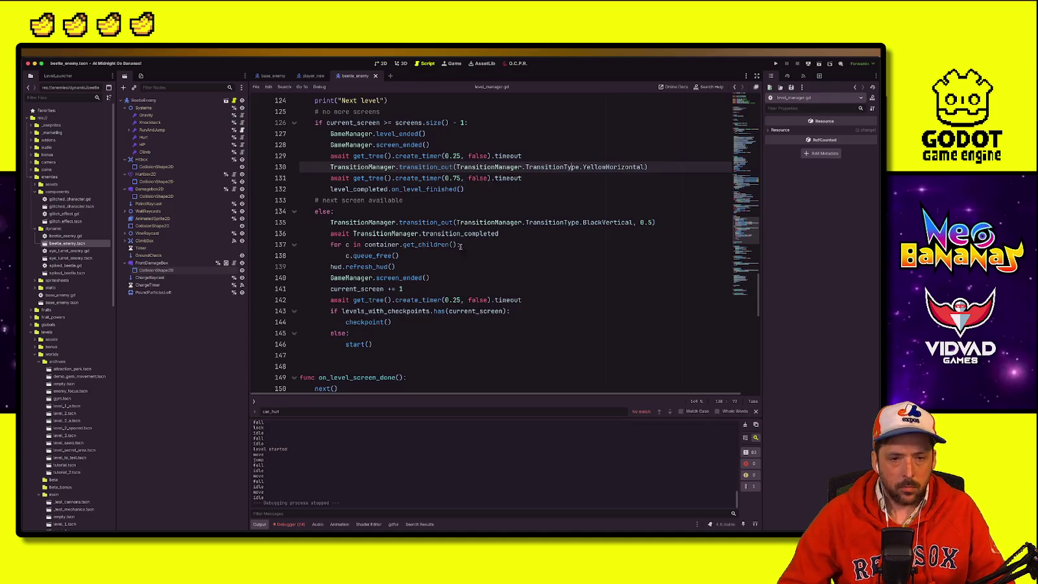
Step: Find the screen_started call near hud.start() and jump to its definition in game_manager.gd
{"action": "key", "text": "Down"}
{"action": "key", "text": "Down"}
{"action": "key", "text": "Down"}
{"action": "left_click", "coordinate": [414, 146]}
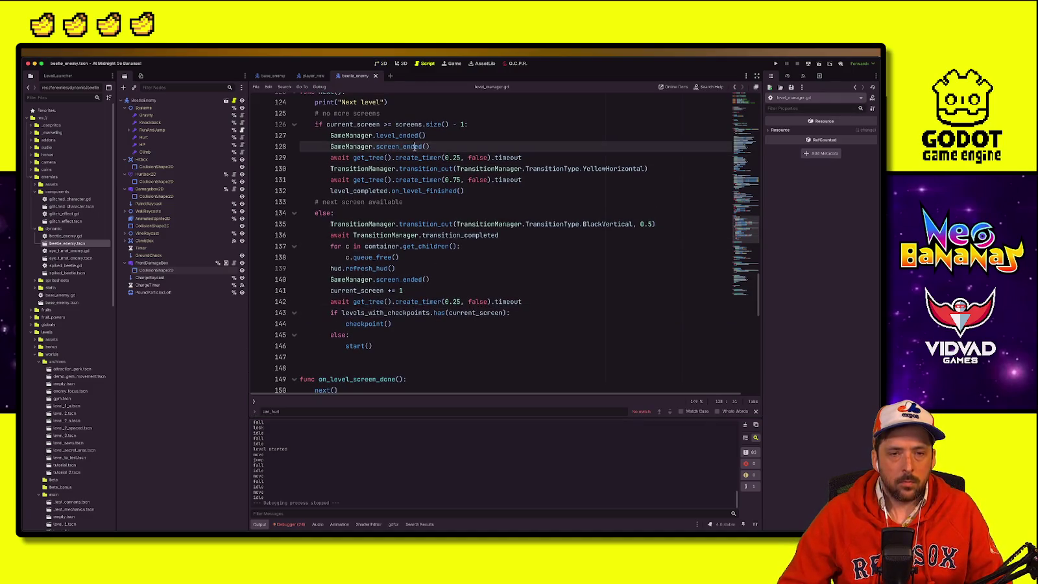
{"action": "scroll", "coordinate": [378, 309], "scroll_direction": "down", "scroll_amount": 3}
{"action": "scroll", "coordinate": [377, 310], "scroll_direction": "up", "scroll_amount": 8}
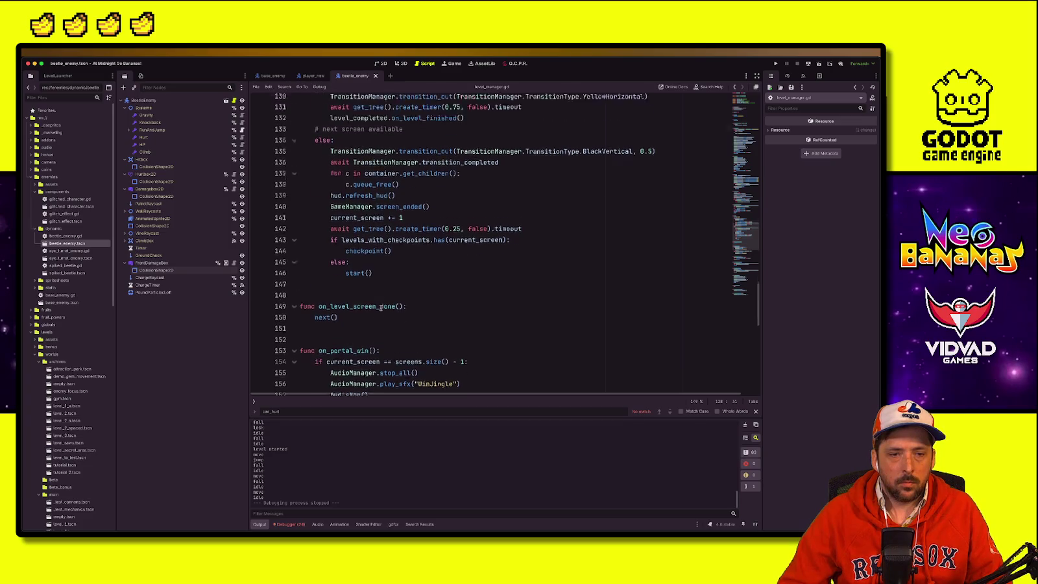
{"action": "scroll", "coordinate": [382, 311], "scroll_direction": "up", "scroll_amount": 7}
{"action": "left_click", "coordinate": [432, 204]}
{"action": "scroll", "coordinate": [433, 203], "scroll_direction": "up", "scroll_amount": 5}
{"action": "left_click", "coordinate": [416, 256]}
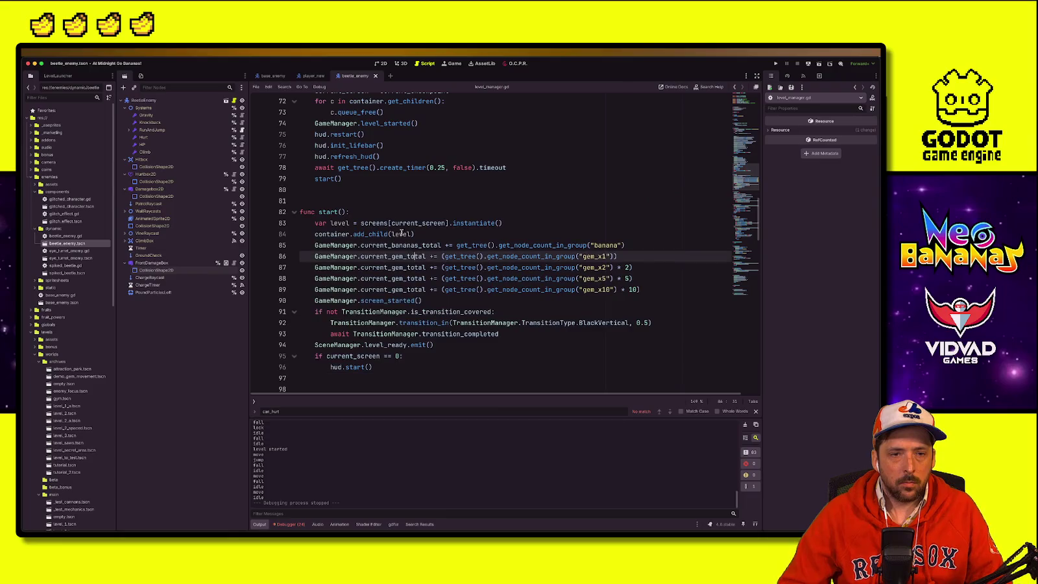
{"action": "left_click", "coordinate": [407, 345]}
{"action": "left_click", "coordinate": [464, 362]}
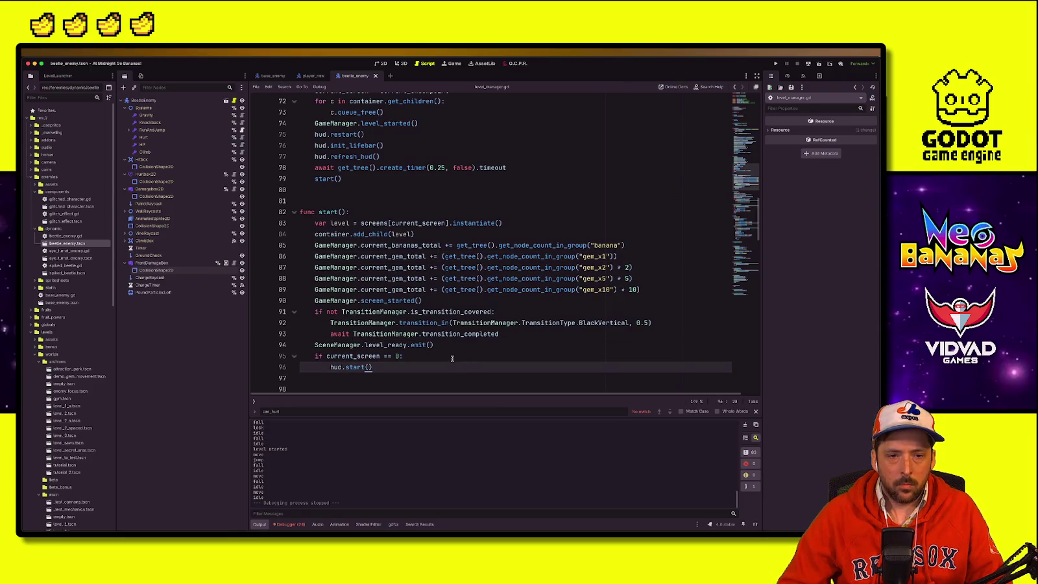
{"action": "left_click", "coordinate": [405, 299]}
{"action": "left_click", "coordinate": [405, 299], "text": "ctrl"}
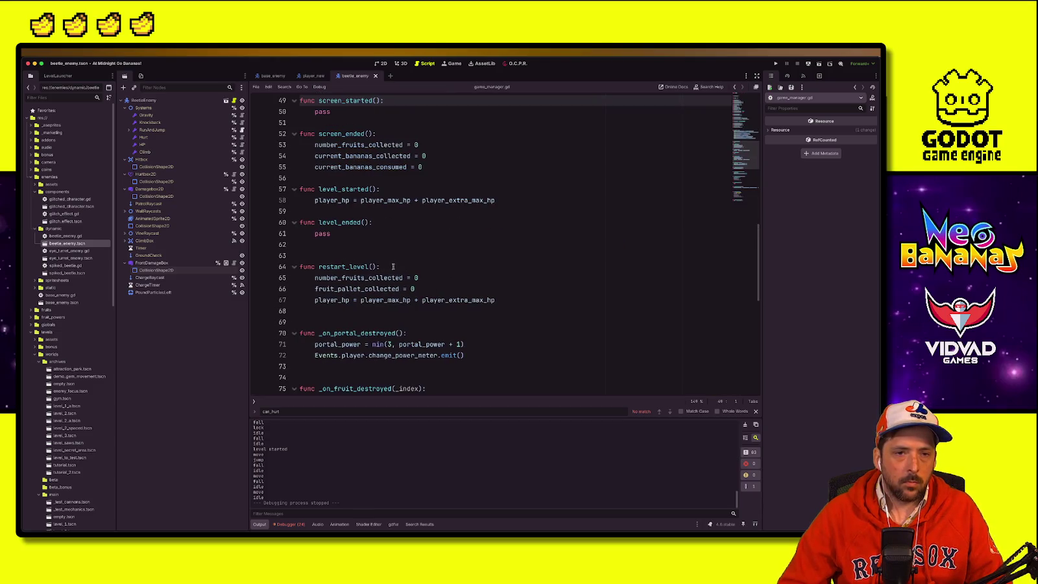
Step: Search the project for 'speedrun' and highlight speedrun_timer.tscn
{"action": "scroll", "coordinate": [503, 307], "scroll_direction": "down", "scroll_amount": 7}
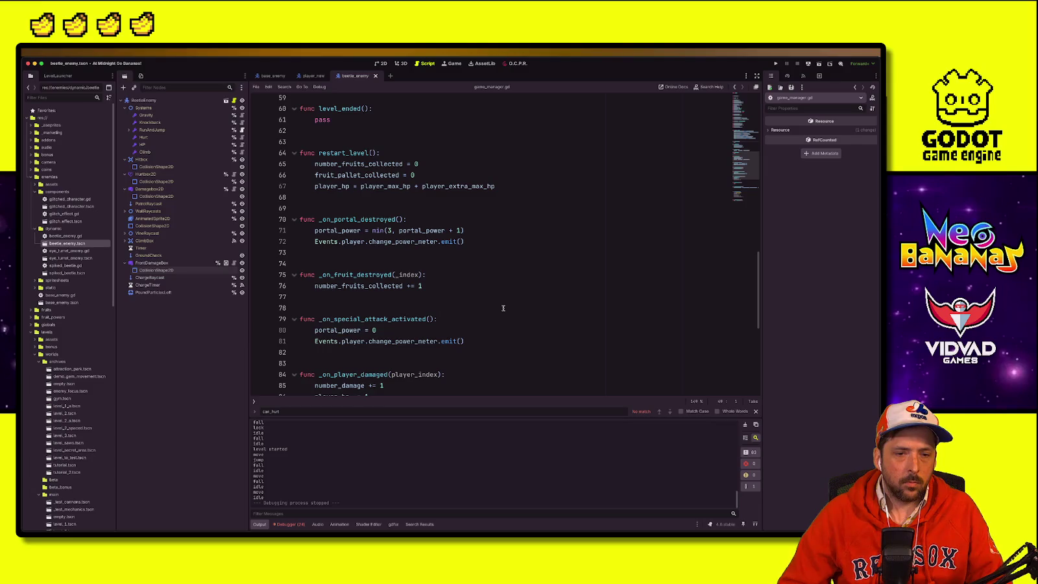
{"action": "scroll", "coordinate": [502, 308], "scroll_direction": "up", "scroll_amount": 7}
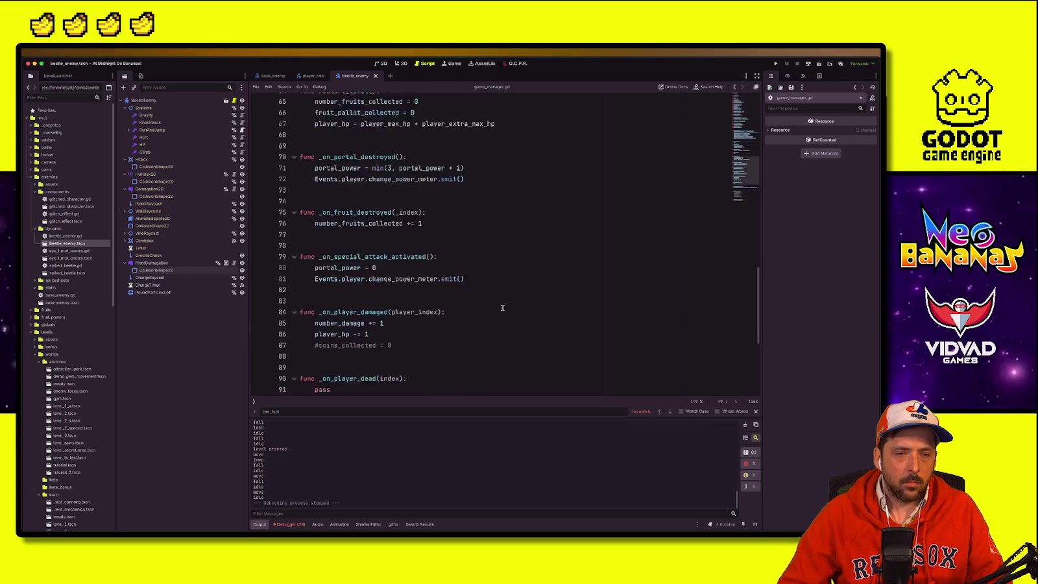
{"action": "left_click", "coordinate": [482, 305]}
{"action": "key", "text": "shift+alt+o"}
{"action": "type", "text": "speedrun"}
{"action": "key", "text": "Down"}
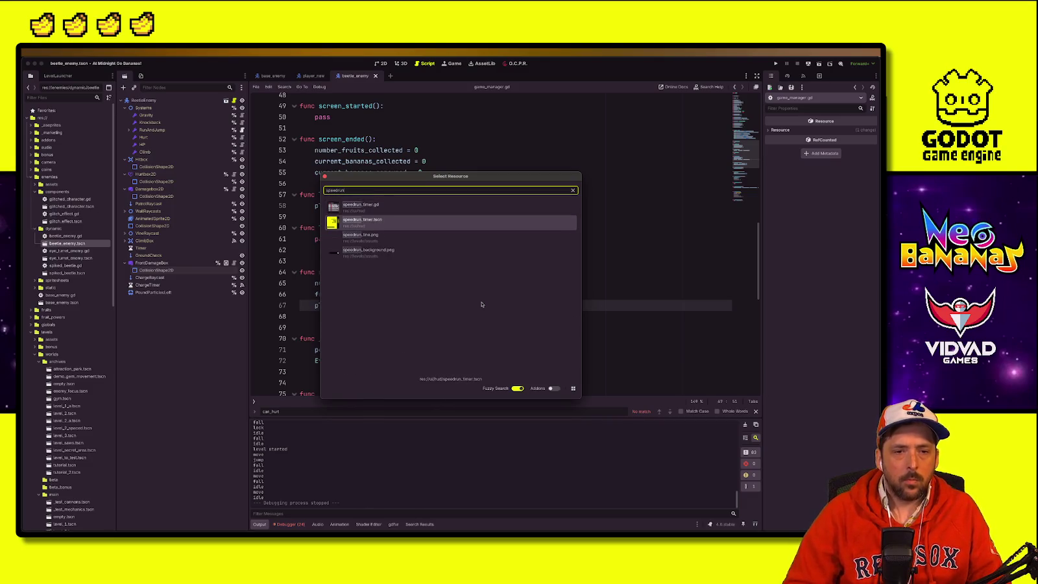
Step: Open speedrun_timer.tscn, select SpeedrunMinuteTimer, and search its script for 'speedrun_'
{"action": "key", "text": "Return"}
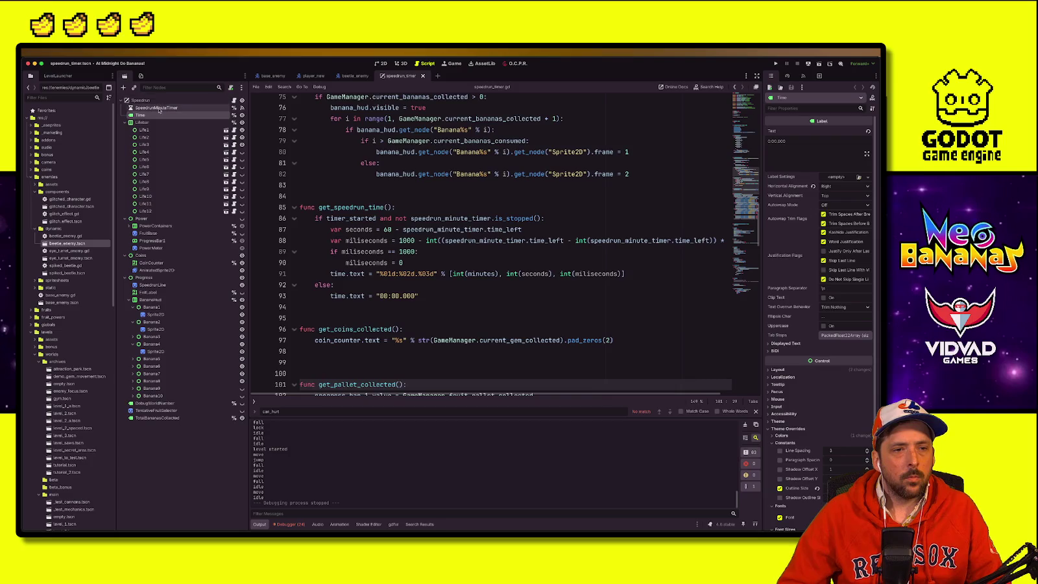
{"action": "left_click", "coordinate": [208, 108]}
{"action": "left_click", "coordinate": [503, 229]}
{"action": "scroll", "coordinate": [464, 304], "scroll_direction": "up", "scroll_amount": 5}
{"action": "left_click", "coordinate": [441, 259]}
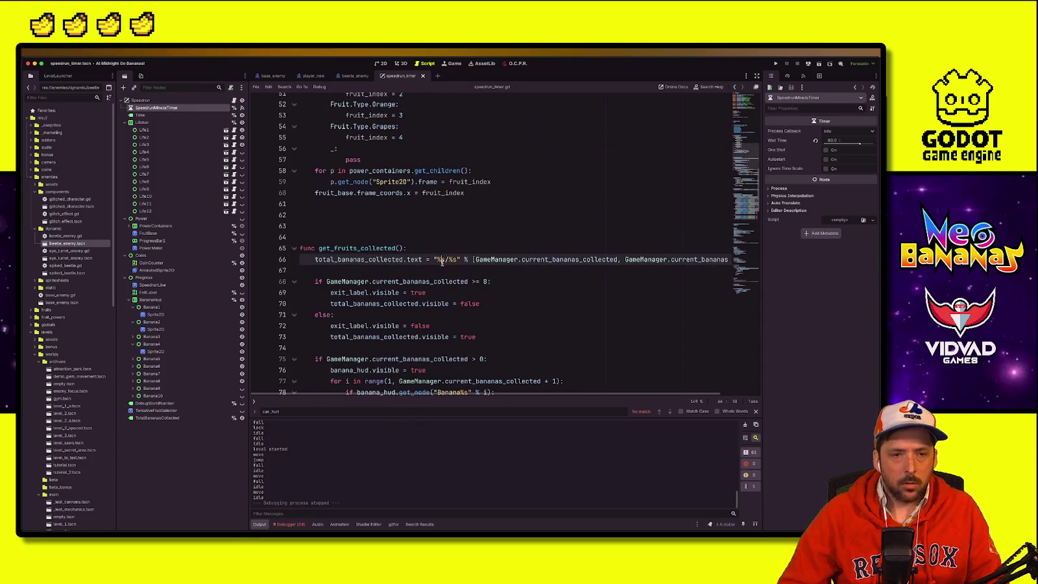
{"action": "key", "text": "ctrl+f"}
{"action": "type", "text": "speedru"}
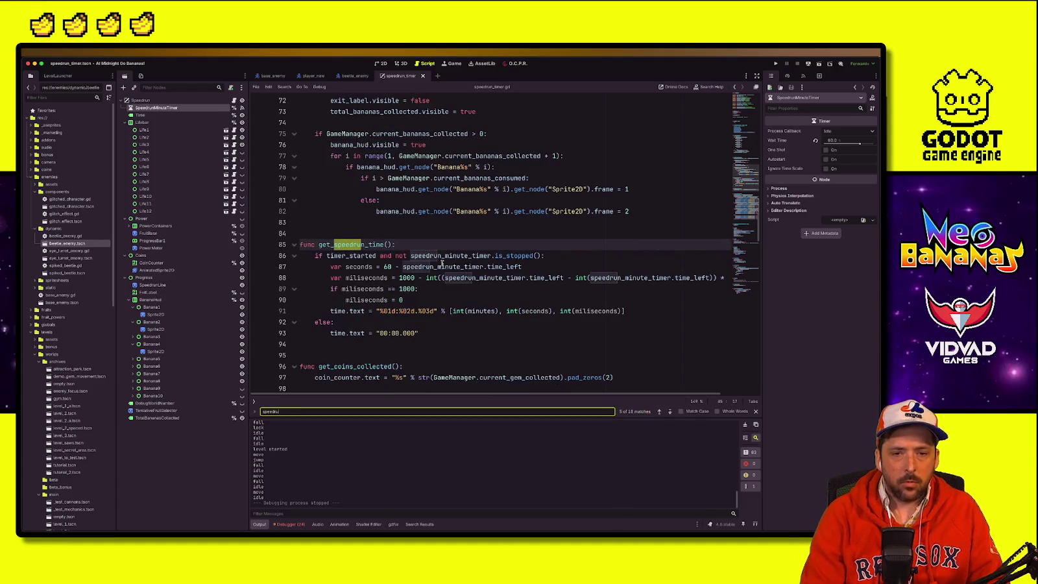
{"action": "type", "text": "n_"}
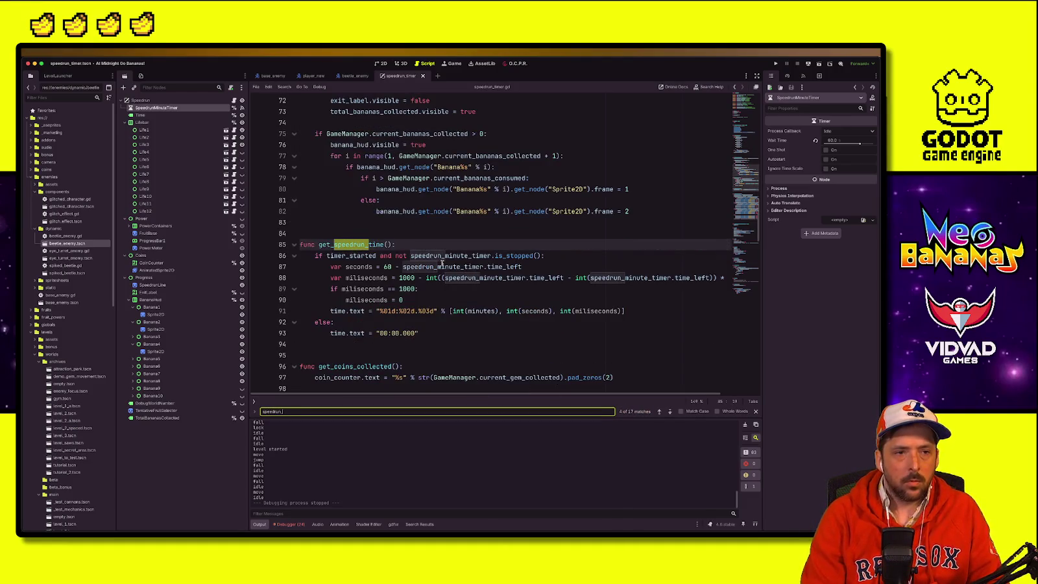
{"action": "key", "text": "Escape"}
Step: Search the script for 'speimer.star' to find the timer's start call
{"action": "left_click", "coordinate": [515, 256]}
{"action": "scroll", "coordinate": [514, 257], "scroll_direction": "up", "scroll_amount": 4}
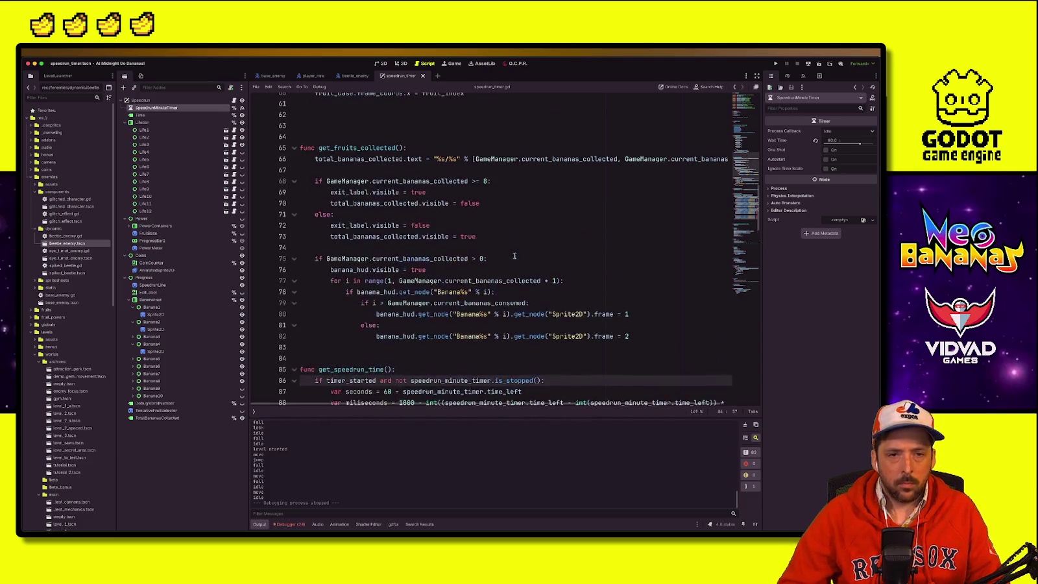
{"action": "scroll", "coordinate": [693, 207], "scroll_direction": "up", "scroll_amount": 4}
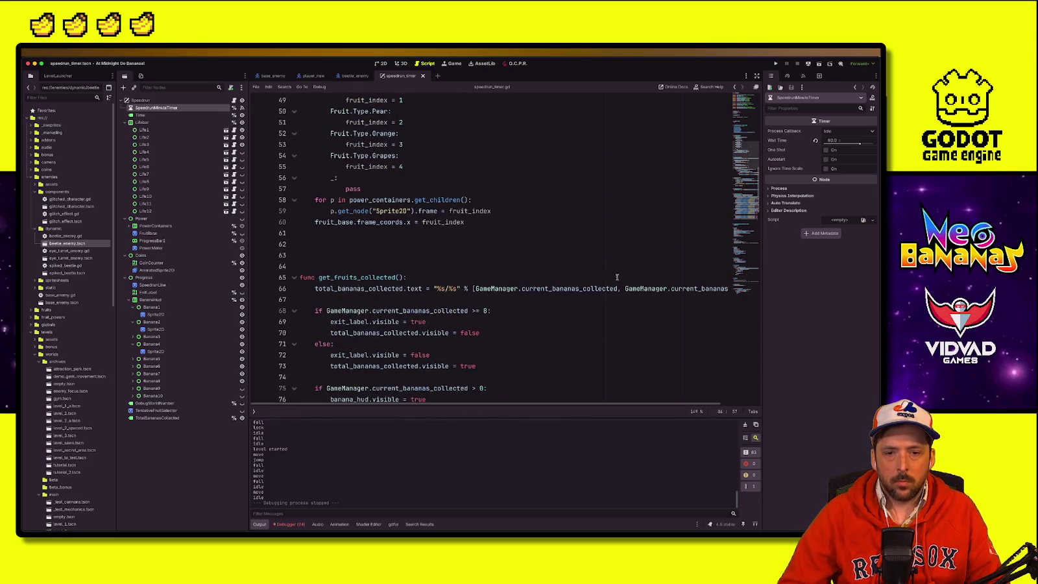
{"action": "key", "text": "ctrl+f"}
{"action": "type", "text": "speedrun_minute-t"}
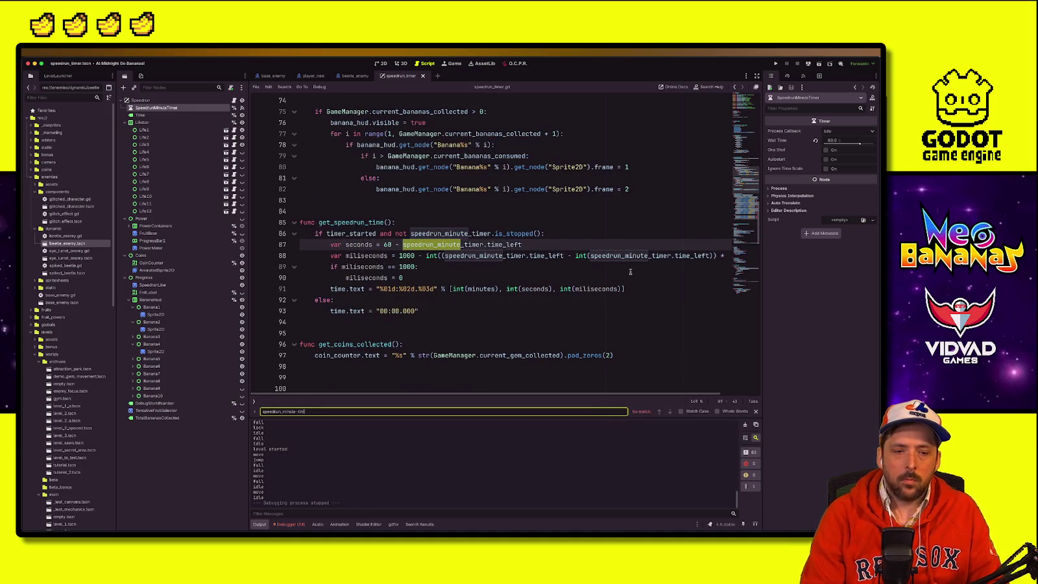
{"action": "type", "text": "imer.star"}
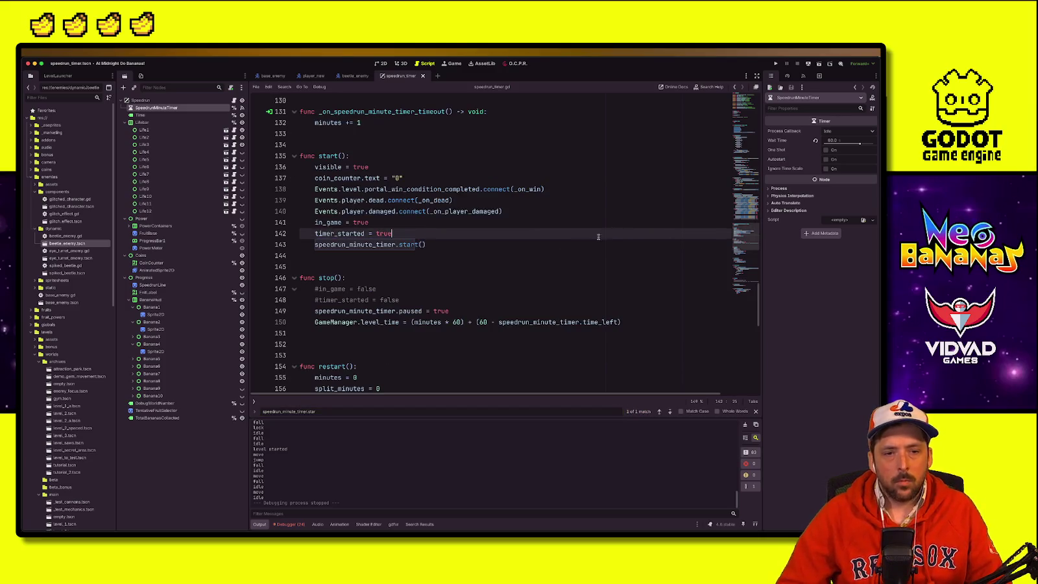
Step: Review the start() function's lines, then search project files for 'level_man'
{"action": "left_click", "coordinate": [352, 167]}
{"action": "double_click", "coordinate": [328, 156]}
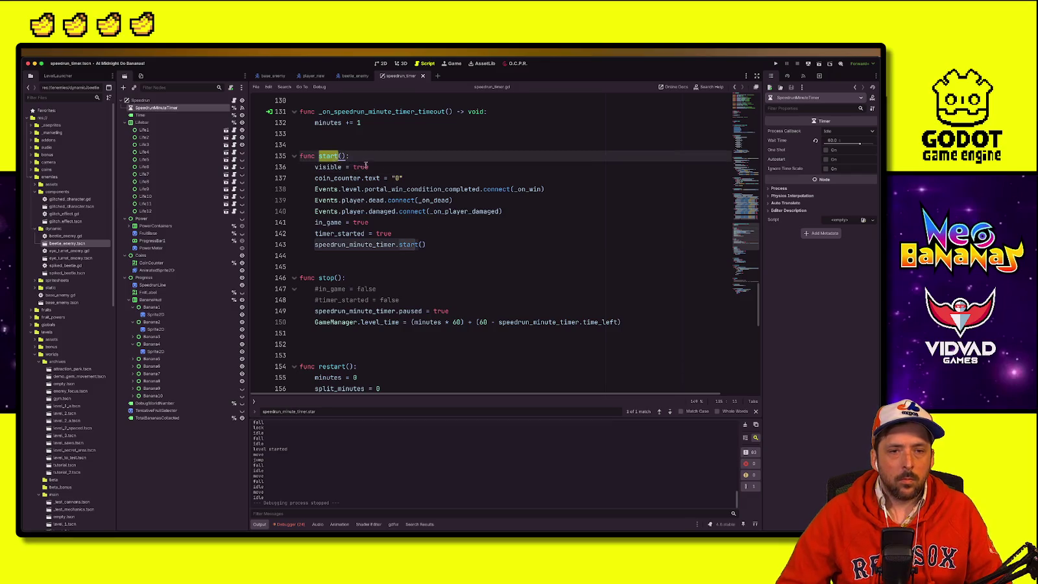
{"action": "left_click", "coordinate": [326, 156]}
{"action": "left_click", "coordinate": [400, 210]}
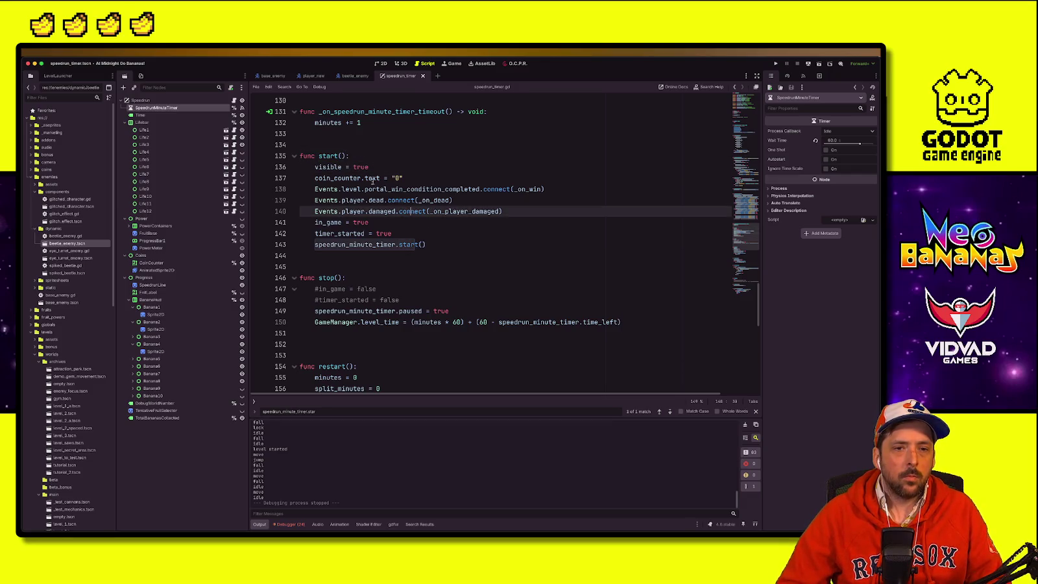
{"action": "left_click", "coordinate": [416, 219]}
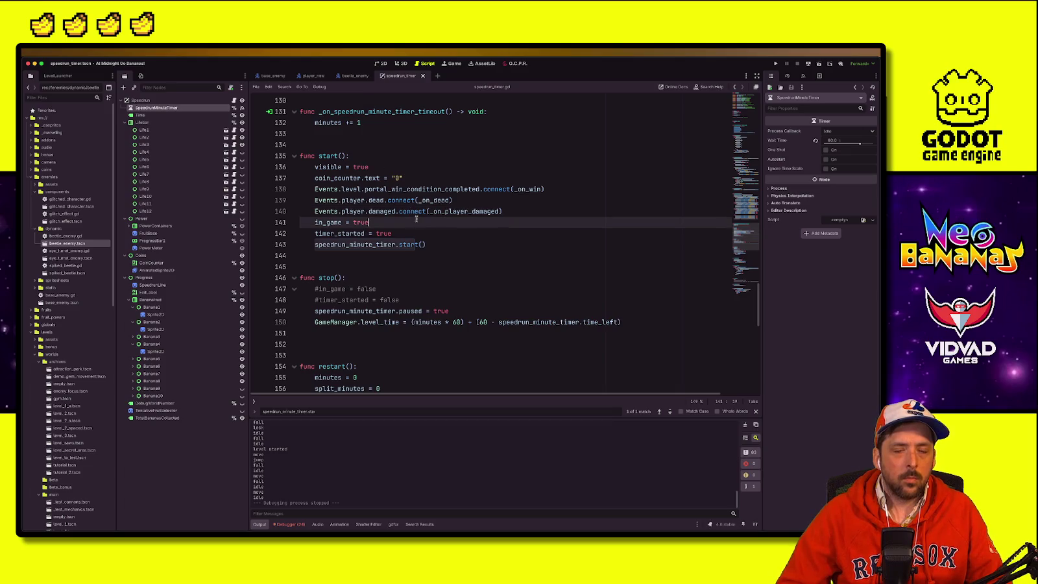
{"action": "double_click", "coordinate": [329, 157]}
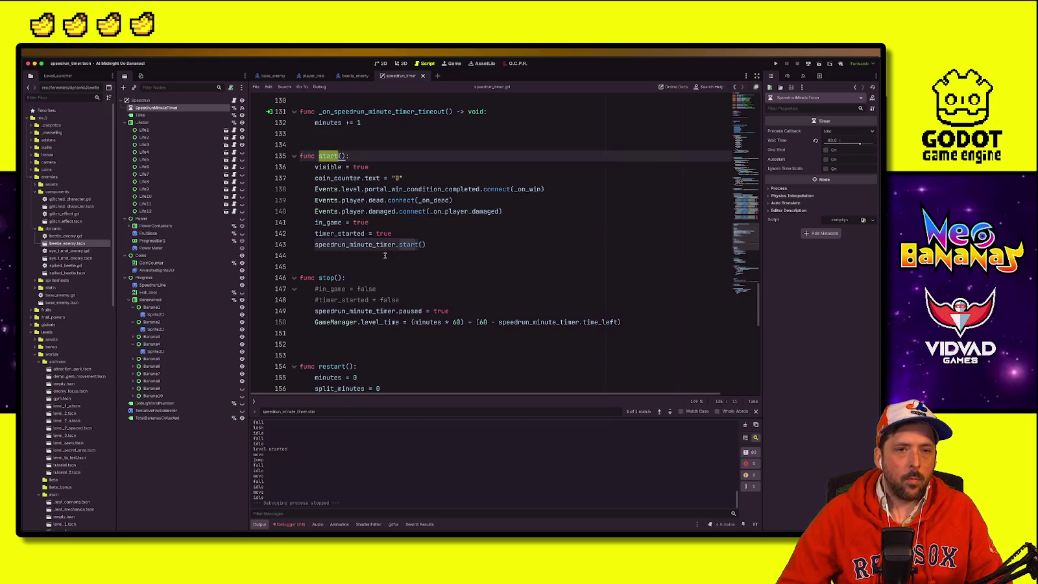
{"action": "scroll", "coordinate": [386, 255], "scroll_direction": "up", "scroll_amount": 10}
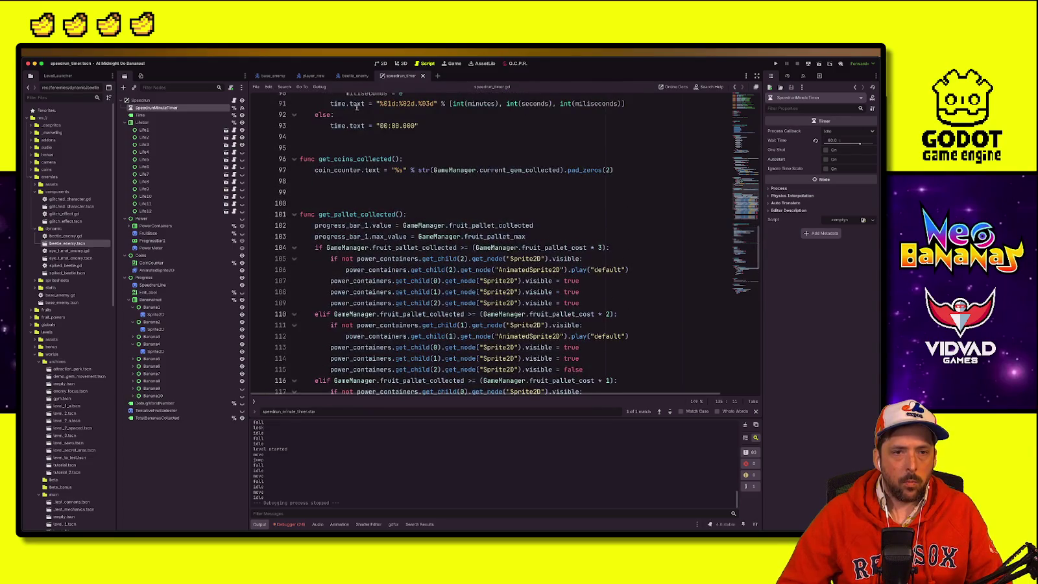
{"action": "left_click", "coordinate": [426, 157]}
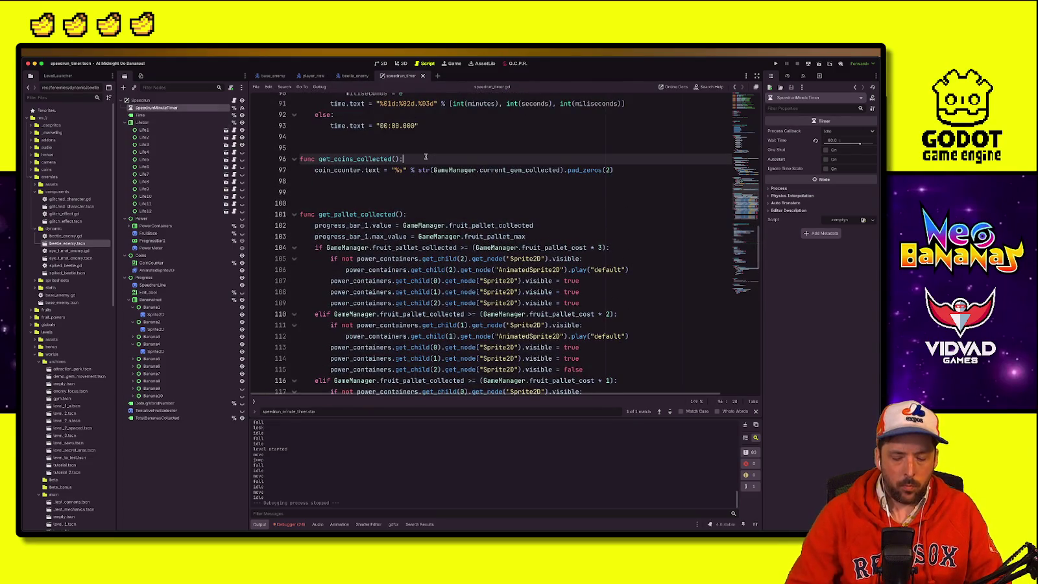
{"action": "key", "text": "alt+shift+o"}
{"action": "type", "text": "level_man"}
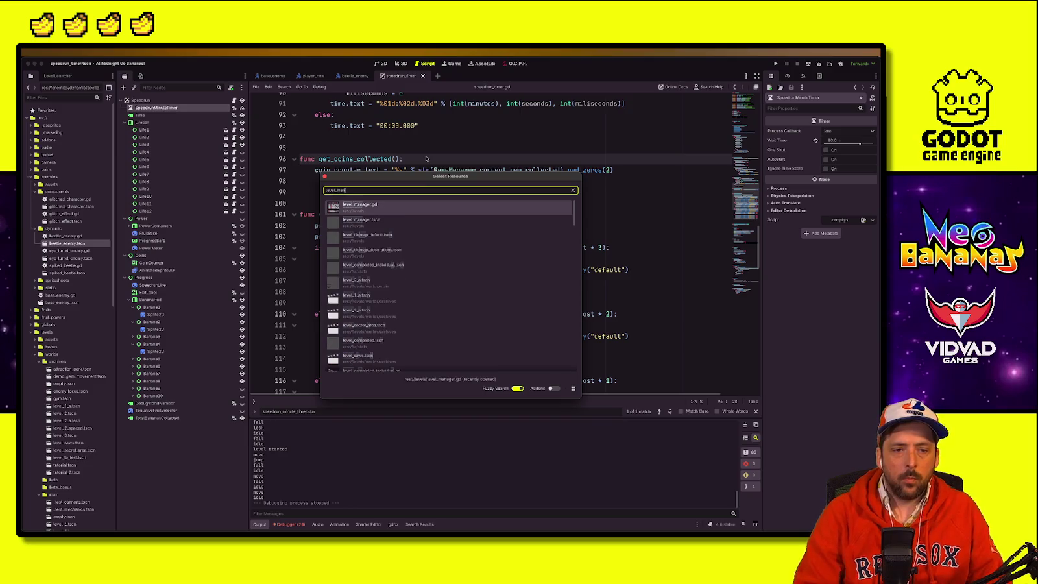
{"action": "left_click", "coordinate": [403, 223]}
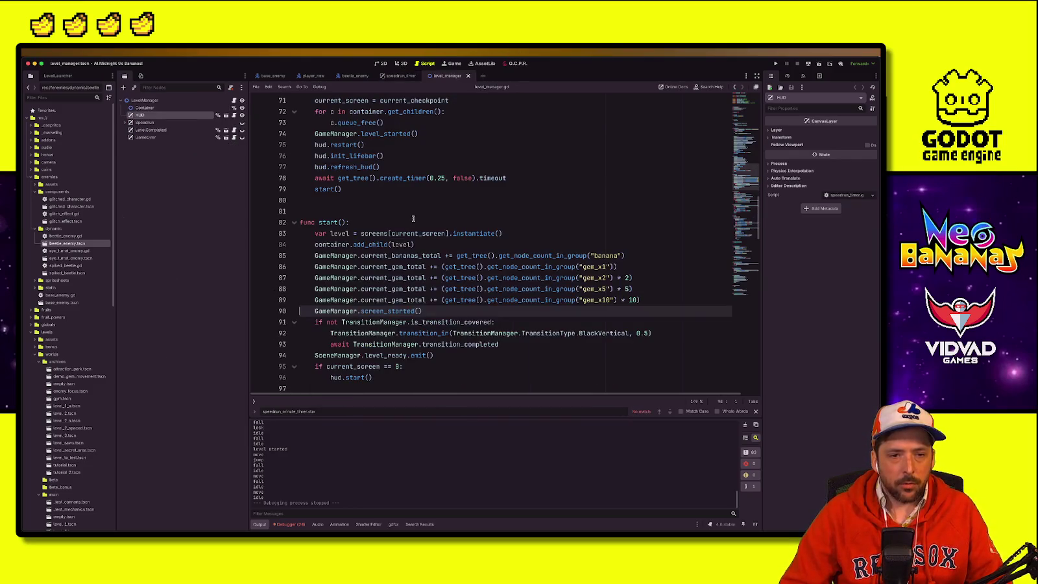
{"action": "left_click", "coordinate": [416, 236]}
{"action": "left_click", "coordinate": [392, 322]}
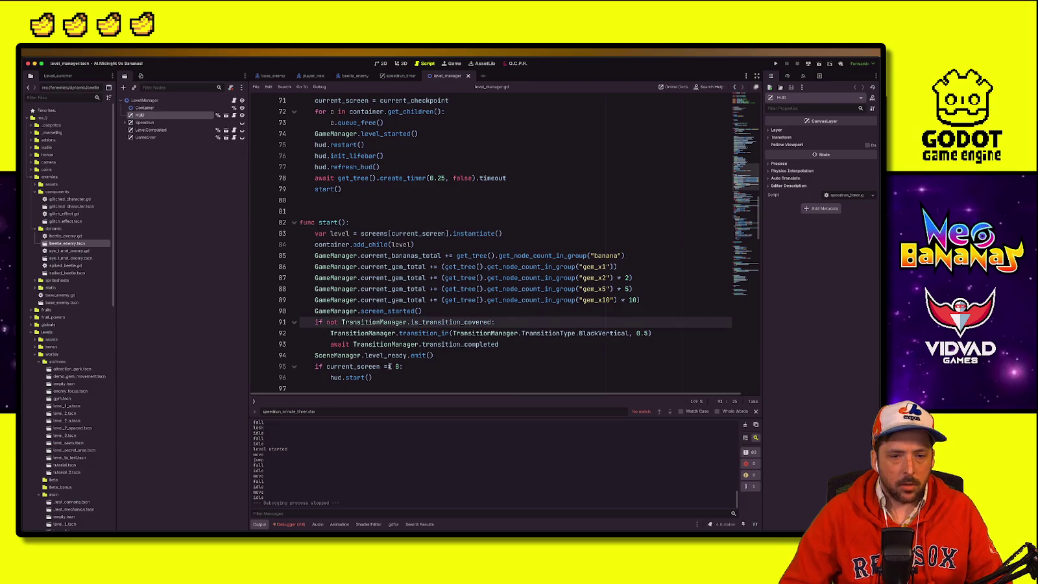
{"action": "left_click_drag", "start_coordinate": [307, 355], "coordinate": [472, 356]}
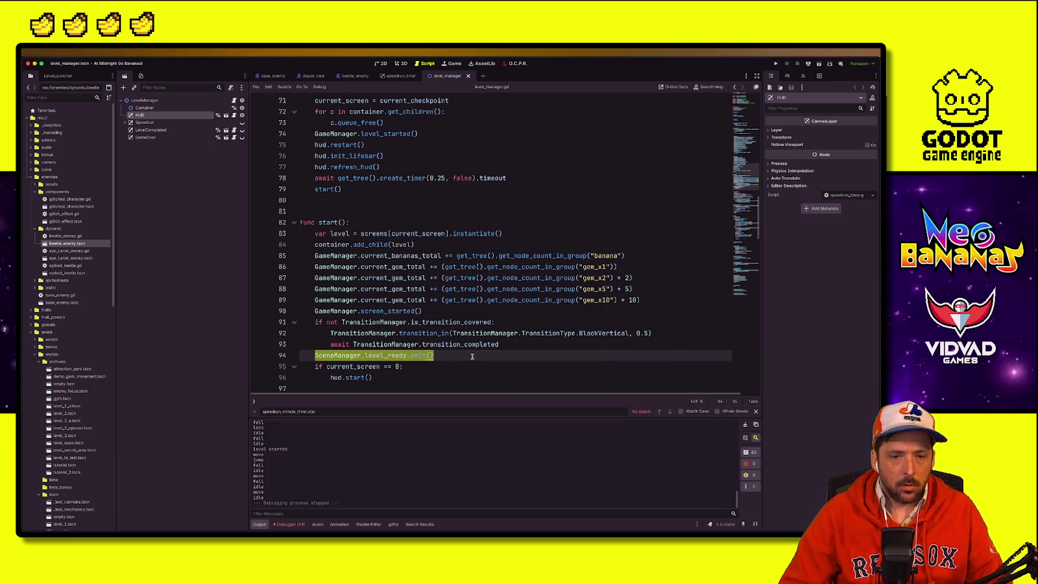
{"action": "scroll", "coordinate": [442, 312], "scroll_direction": "down", "scroll_amount": 1}
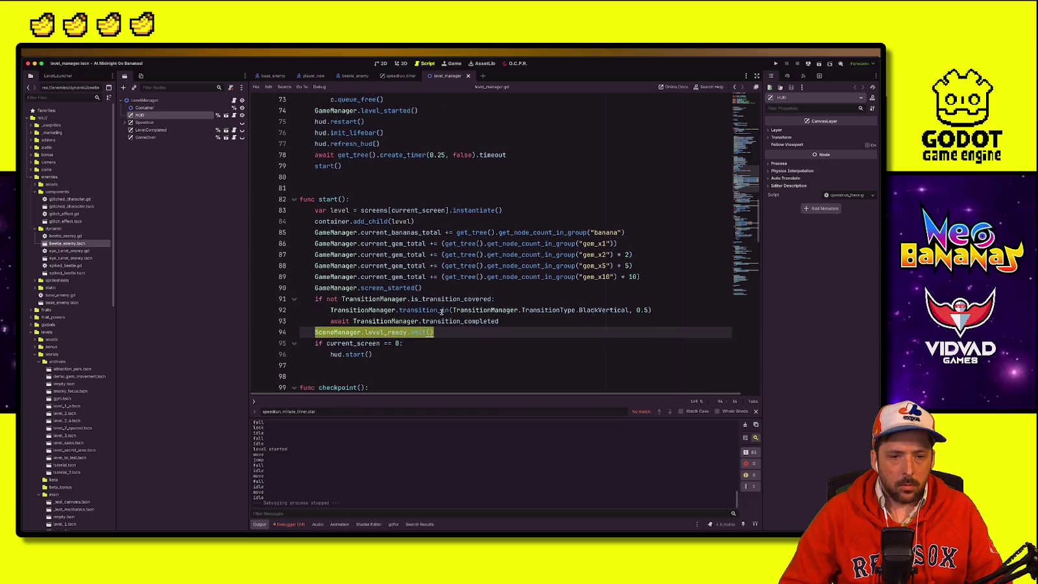
{"action": "left_click", "coordinate": [370, 354]}
{"action": "key", "text": "Home"}
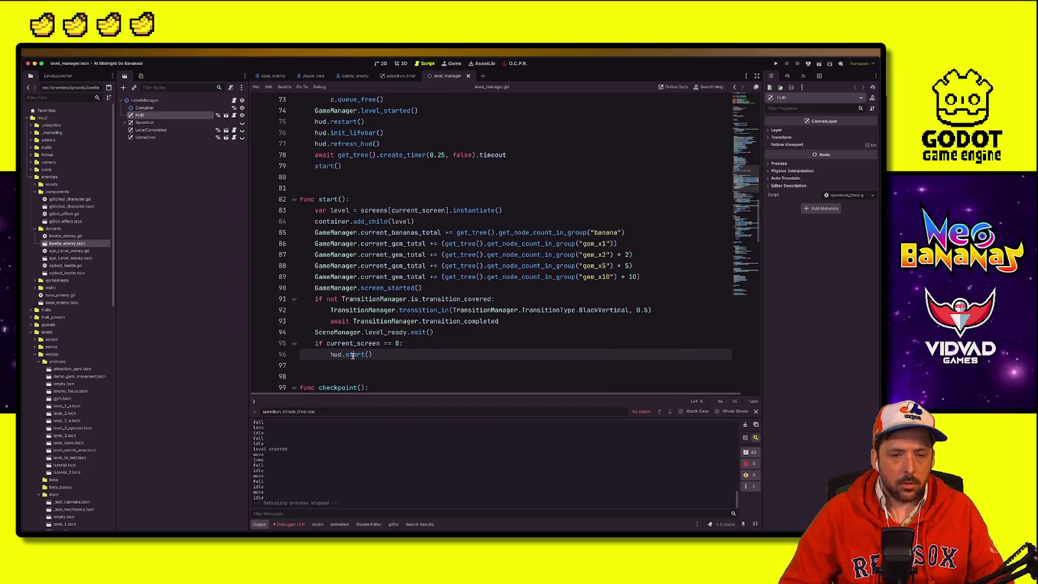
{"action": "scroll", "coordinate": [423, 351], "scroll_direction": "down", "scroll_amount": 2}
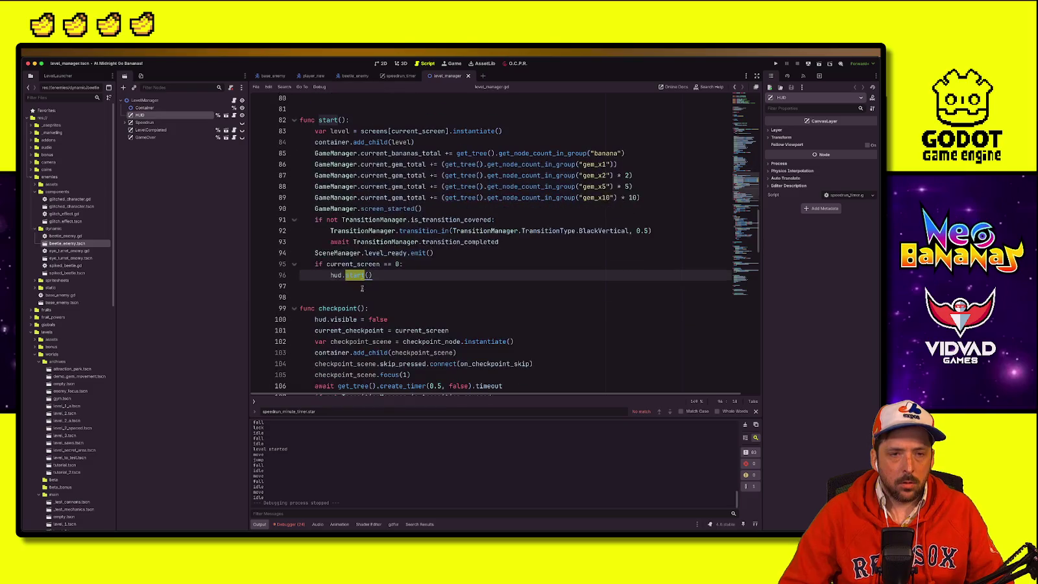
{"action": "double_click", "coordinate": [382, 253]}
{"action": "left_click", "coordinate": [349, 275]}
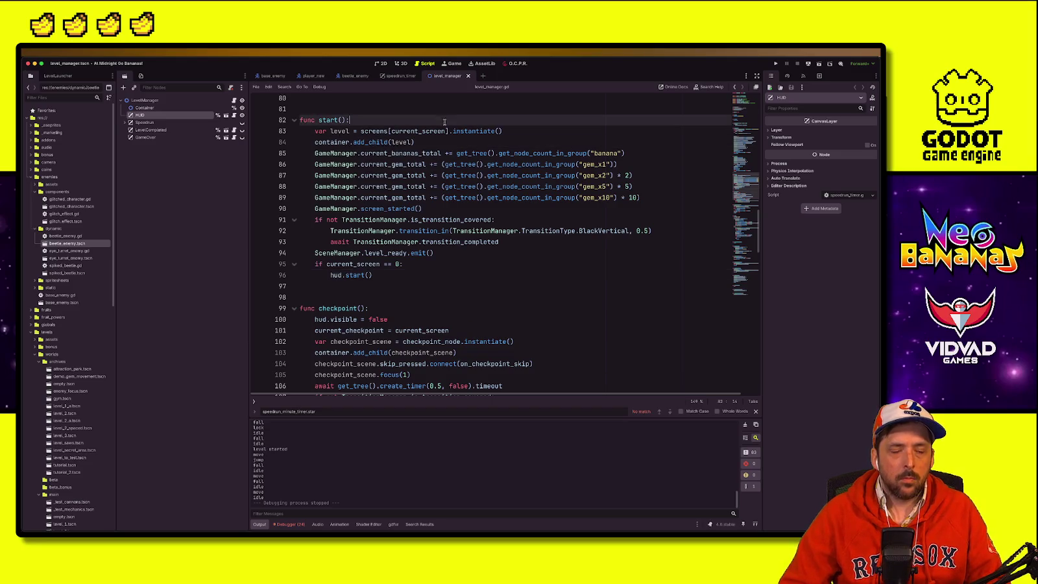
{"action": "left_click", "coordinate": [454, 142]}
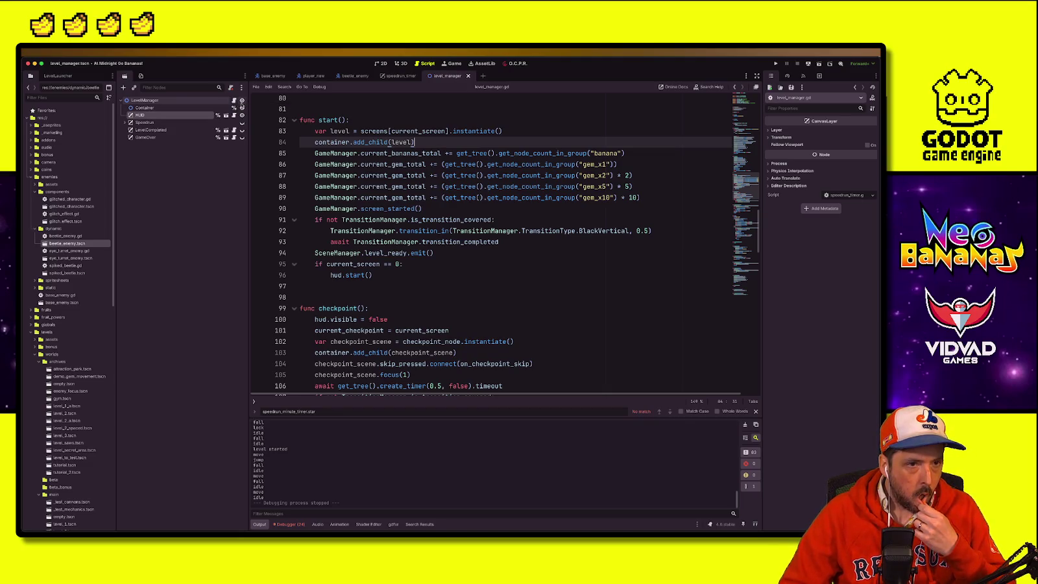
{"action": "left_click", "coordinate": [235, 115]}
{"action": "left_click", "coordinate": [384, 196]}
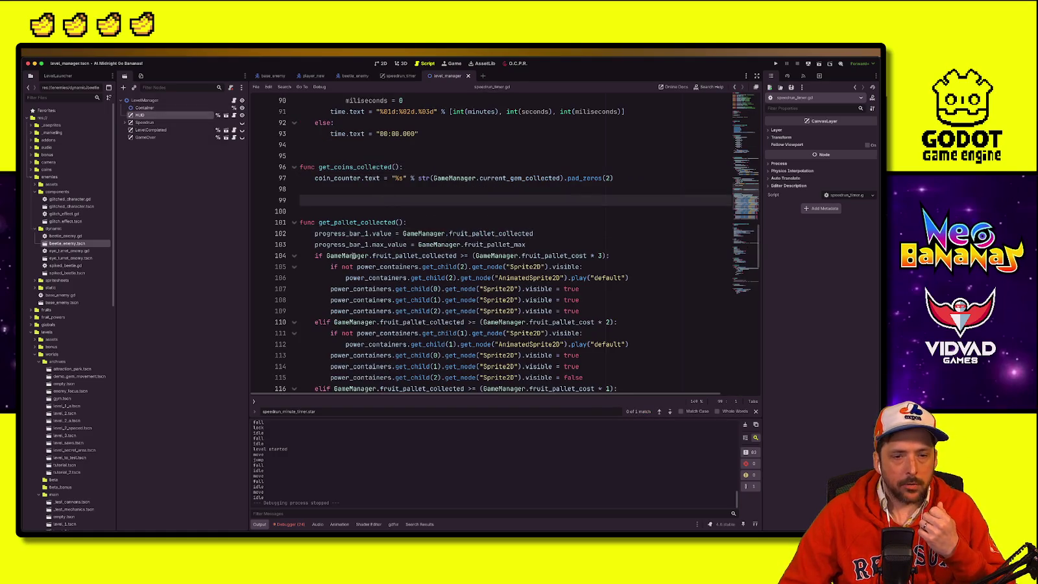
{"action": "scroll", "coordinate": [353, 256], "scroll_direction": "up", "scroll_amount": 15}
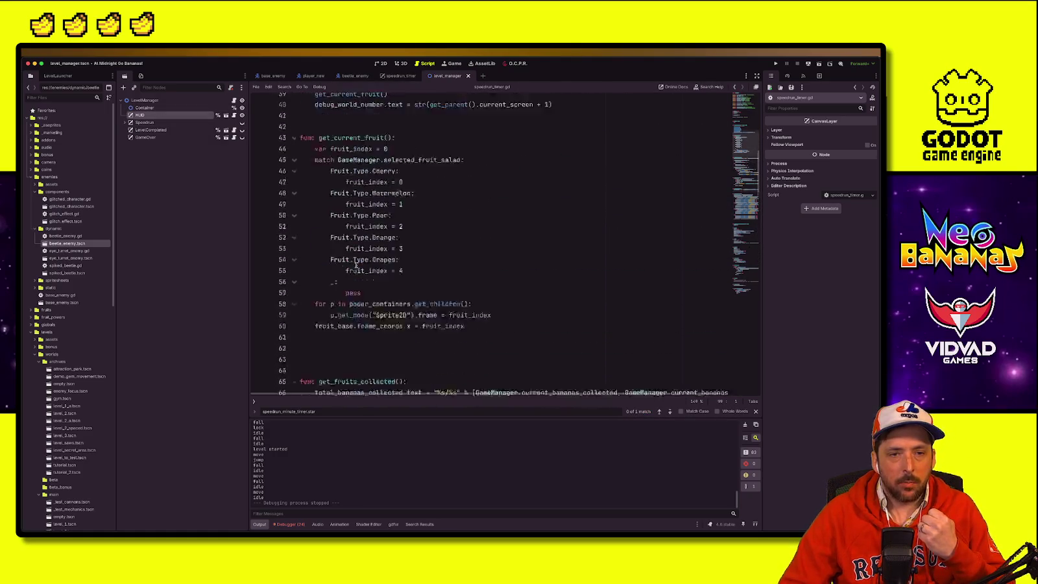
{"action": "scroll", "coordinate": [356, 265], "scroll_direction": "up", "scroll_amount": 10}
{"action": "scroll", "coordinate": [363, 260], "scroll_direction": "down", "scroll_amount": 4}
{"action": "left_click", "coordinate": [395, 251]}
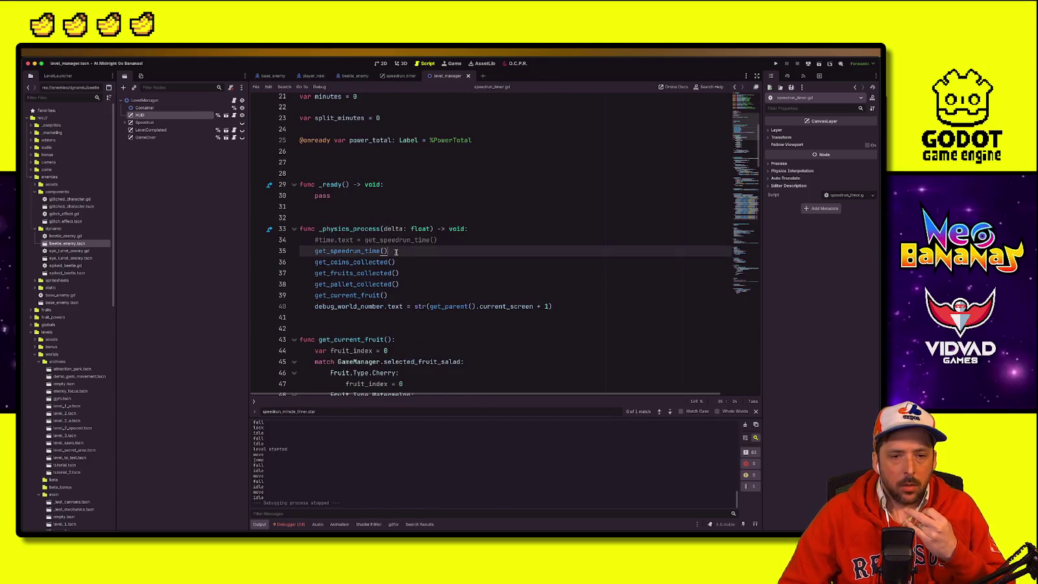
{"action": "scroll", "coordinate": [427, 300], "scroll_direction": "down", "scroll_amount": 15}
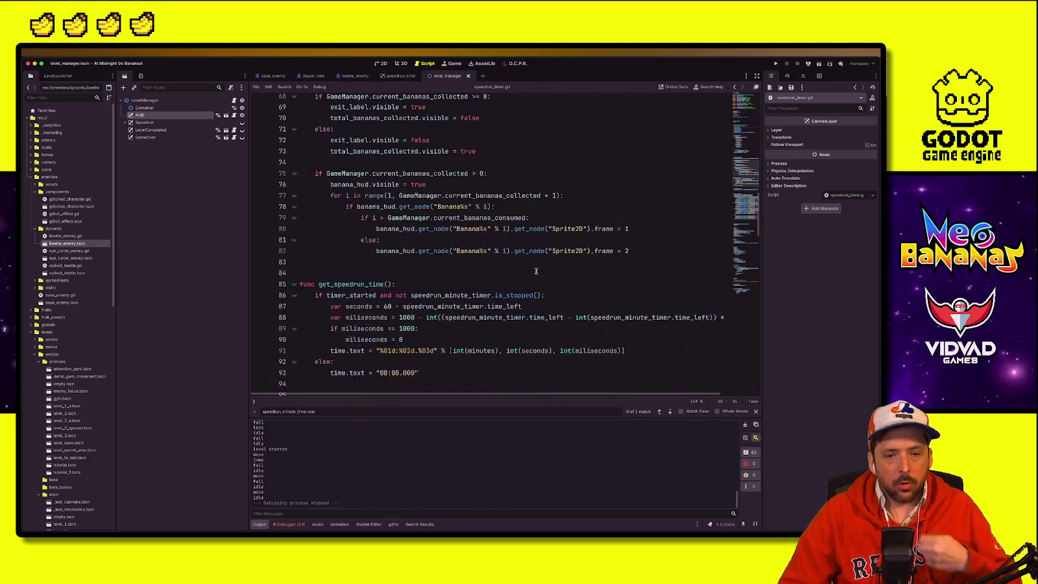
{"action": "left_click", "coordinate": [603, 262]}
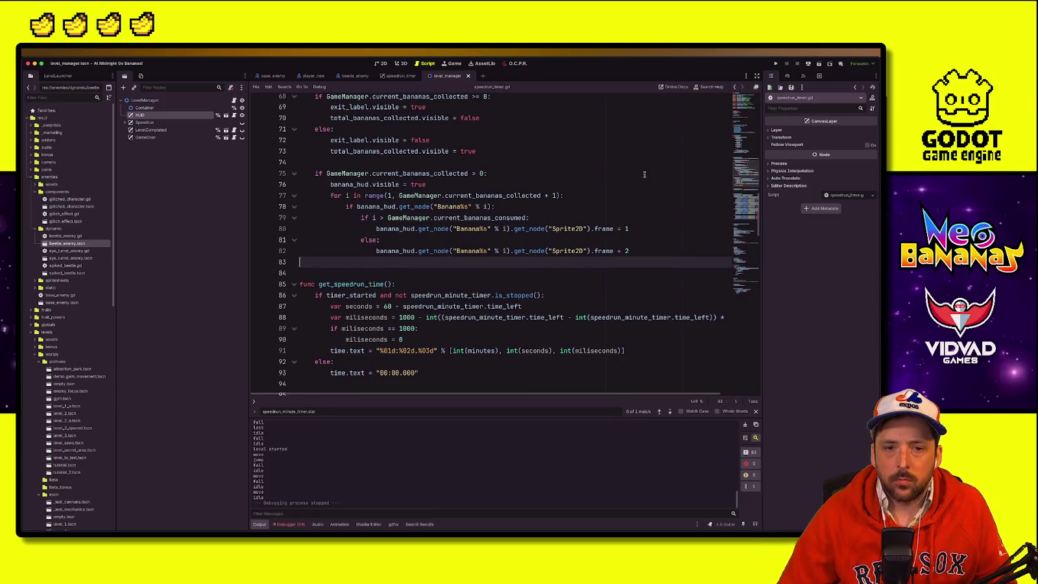
{"action": "left_click", "coordinate": [698, 173]}
{"action": "key", "text": "super+b"}
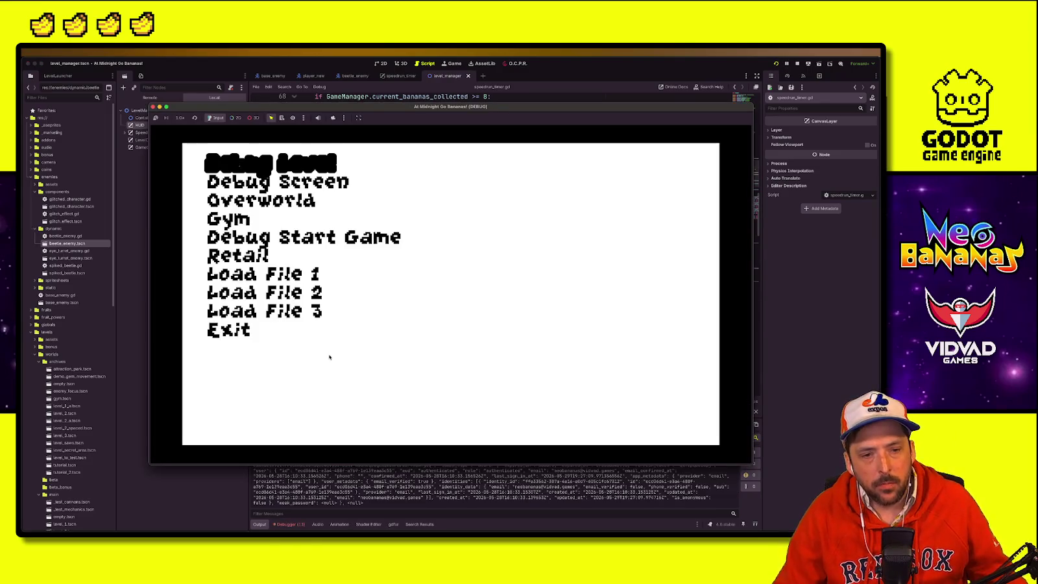
{"action": "key", "text": "Return"}
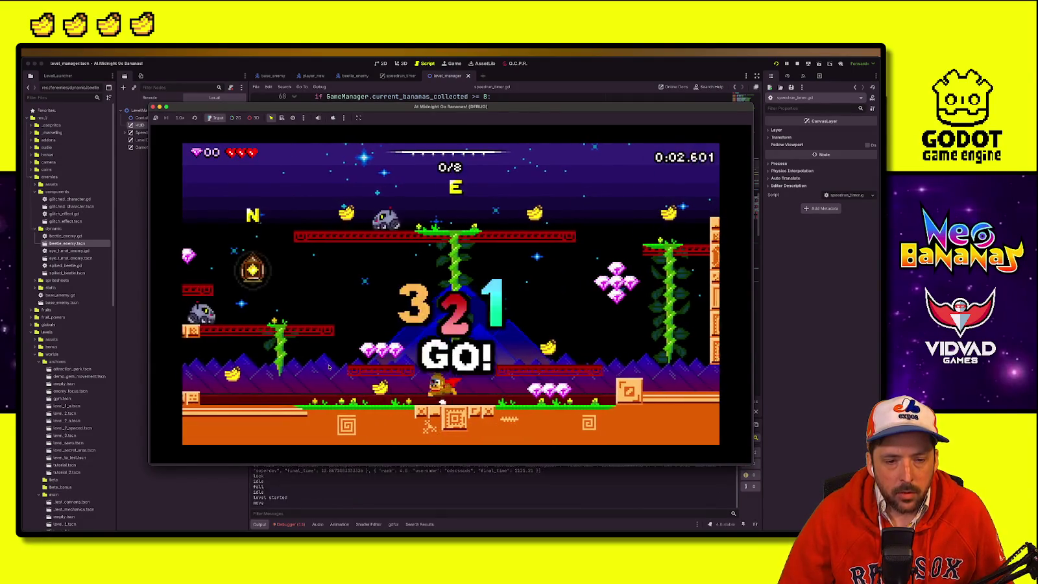
{"action": "key", "text": "Right"}
{"action": "key", "text": "Left"}
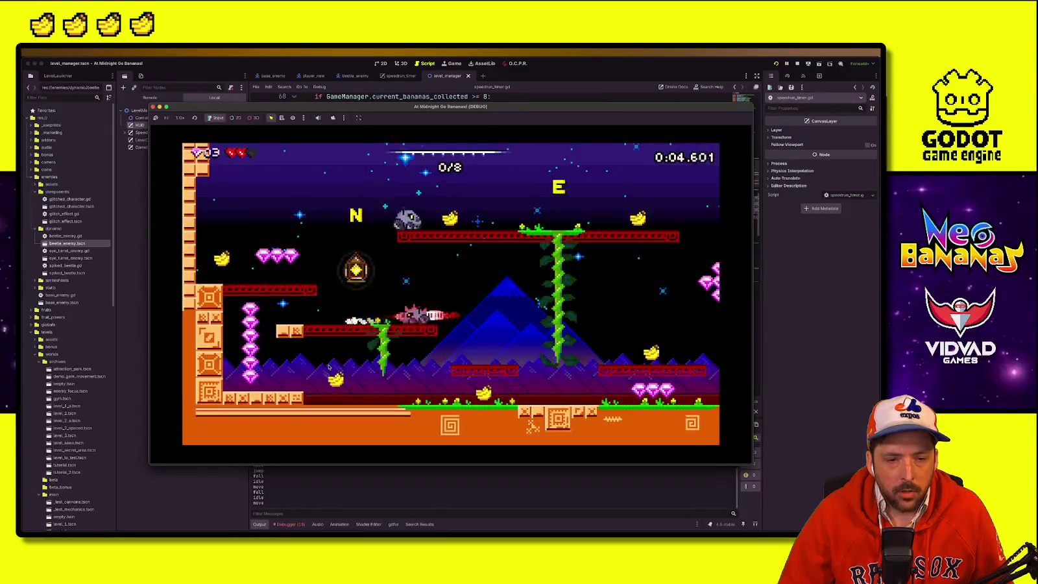
{"action": "key", "text": "Right"}
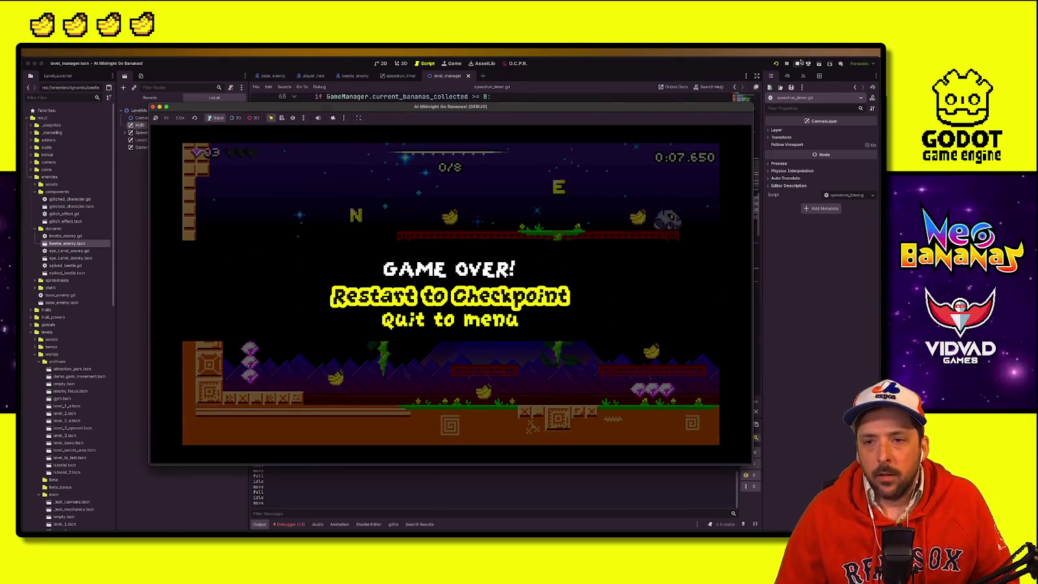
{"action": "key", "text": "super+period"}
{"action": "left_click", "coordinate": [396, 195]}
{"action": "left_click", "coordinate": [402, 140]}
{"action": "left_click", "coordinate": [408, 107]}
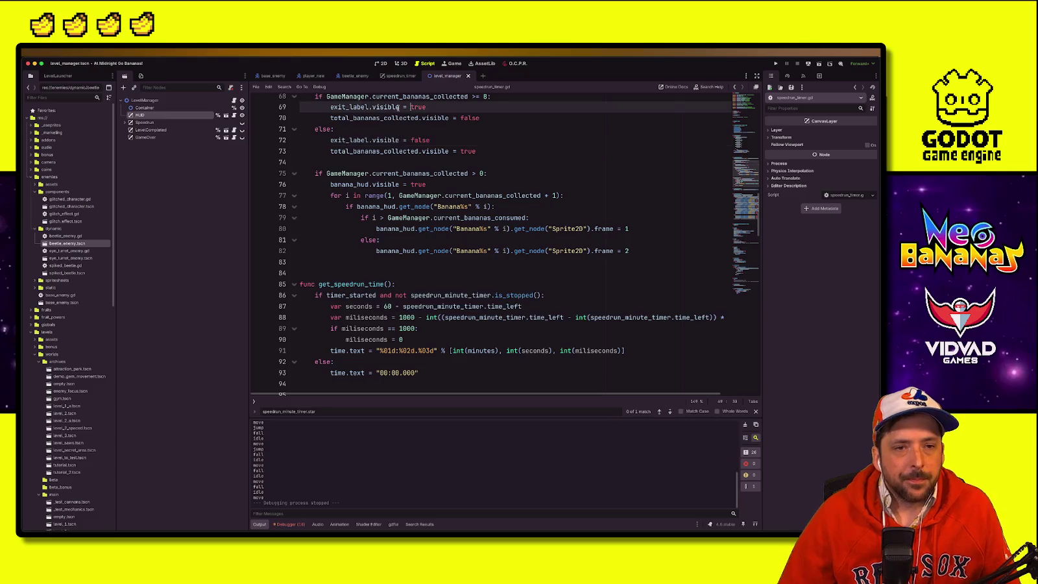
Step: Show player_new.gd at on_downthrust_hit_successful on line 210, scrolling down past it
{"action": "left_click", "coordinate": [312, 76]}
{"action": "left_click", "coordinate": [377, 237]}
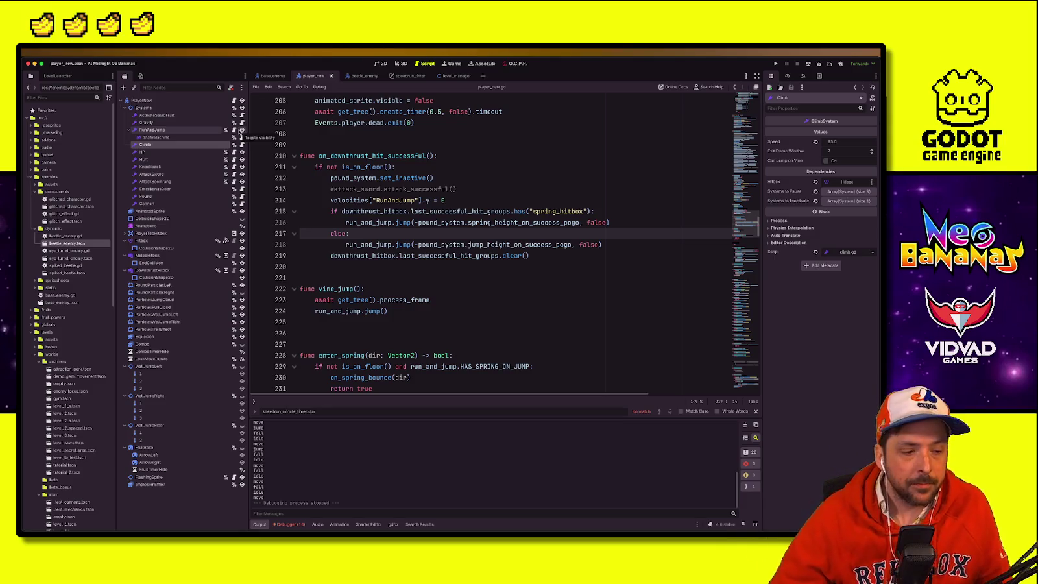
{"action": "left_click", "coordinate": [586, 156]}
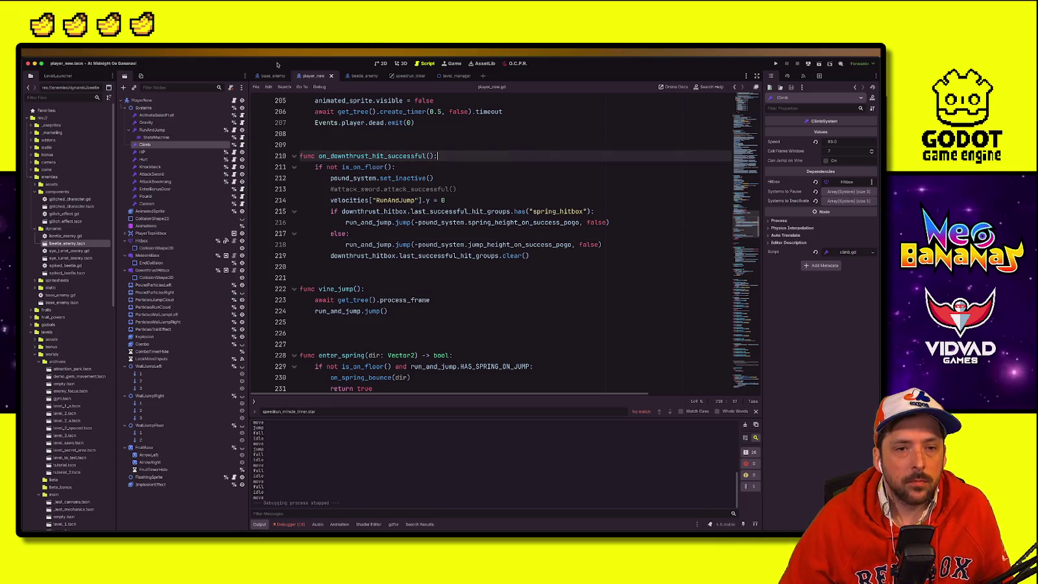
{"action": "scroll", "coordinate": [104, 344], "scroll_direction": "down", "scroll_amount": 15}
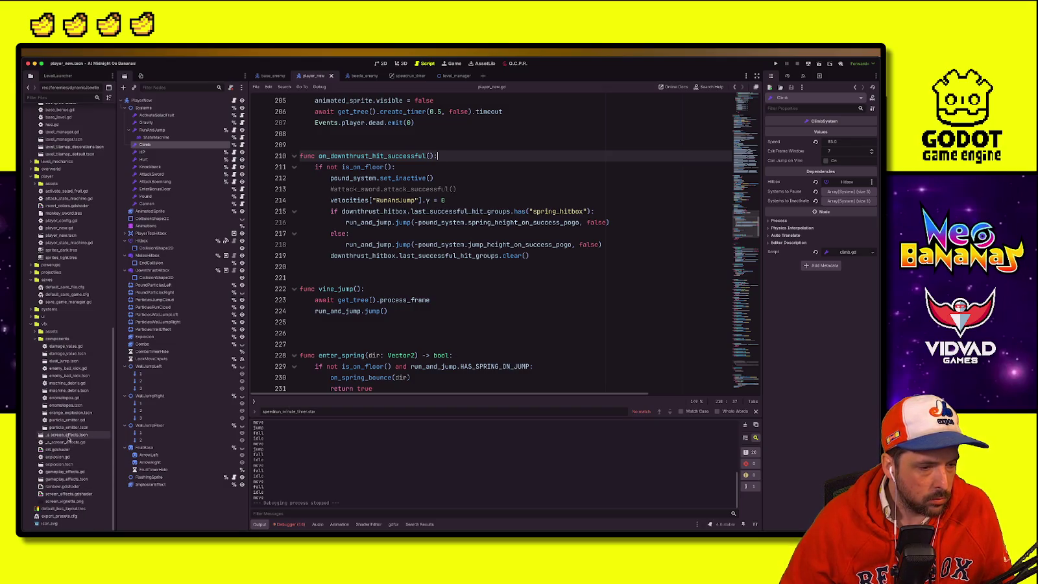
Step: Open gameplay_effects.tscn in the 2D view, centred and zoomed on the origin
{"action": "double_click", "coordinate": [81, 482]}
{"action": "left_click", "coordinate": [385, 63]}
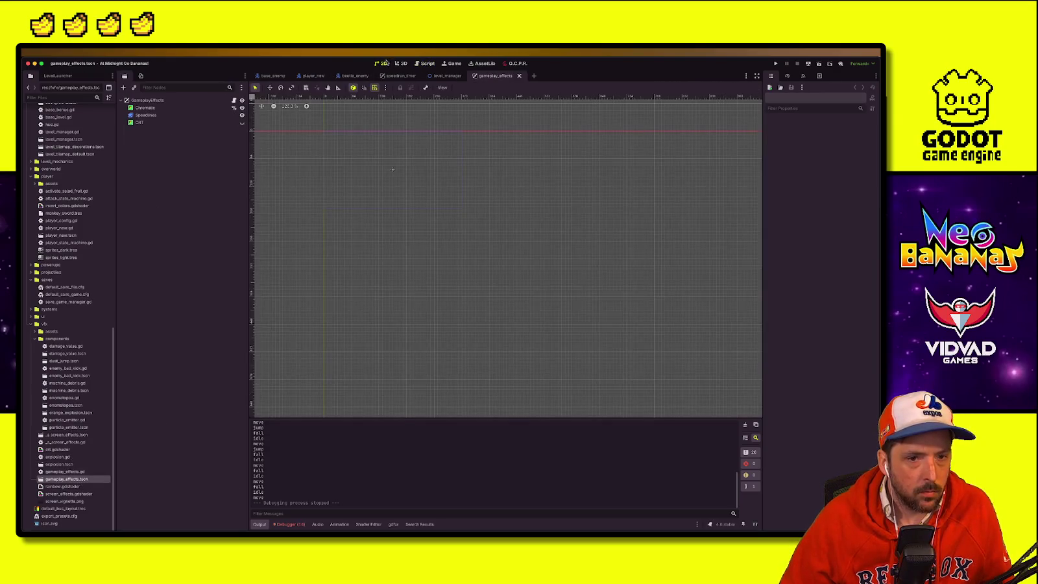
{"action": "left_click", "coordinate": [262, 106]}
{"action": "left_click", "coordinate": [307, 106]}
{"action": "scroll", "coordinate": [460, 246], "scroll_direction": "right", "scroll_amount": 5}
{"action": "scroll", "coordinate": [460, 245], "scroll_direction": "down", "scroll_amount": 3}
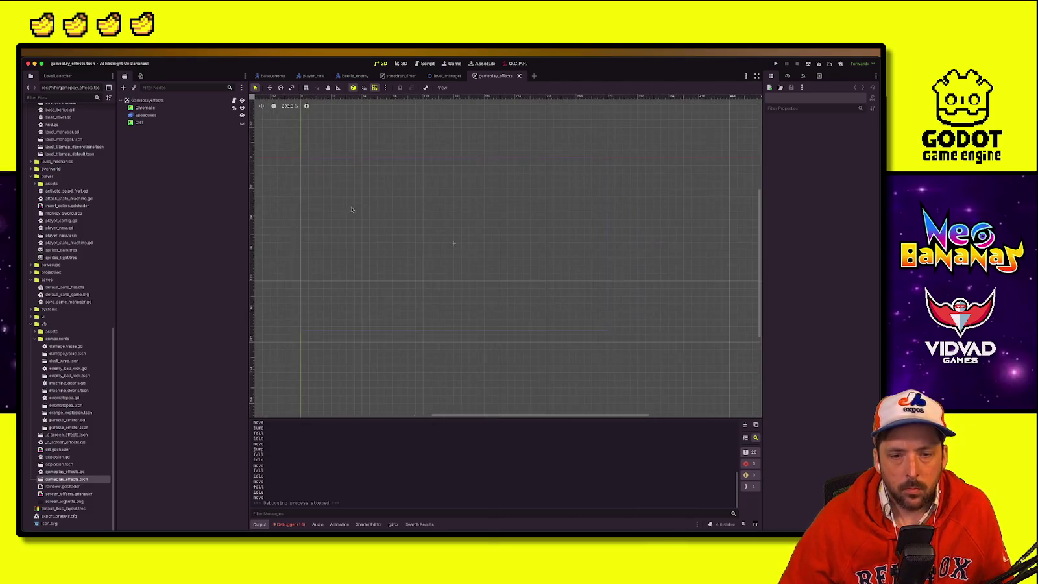
Step: Add a WorldEnvironment child node under GameplayEffects
{"action": "right_click", "coordinate": [148, 102]}
{"action": "left_click", "coordinate": [166, 119]}
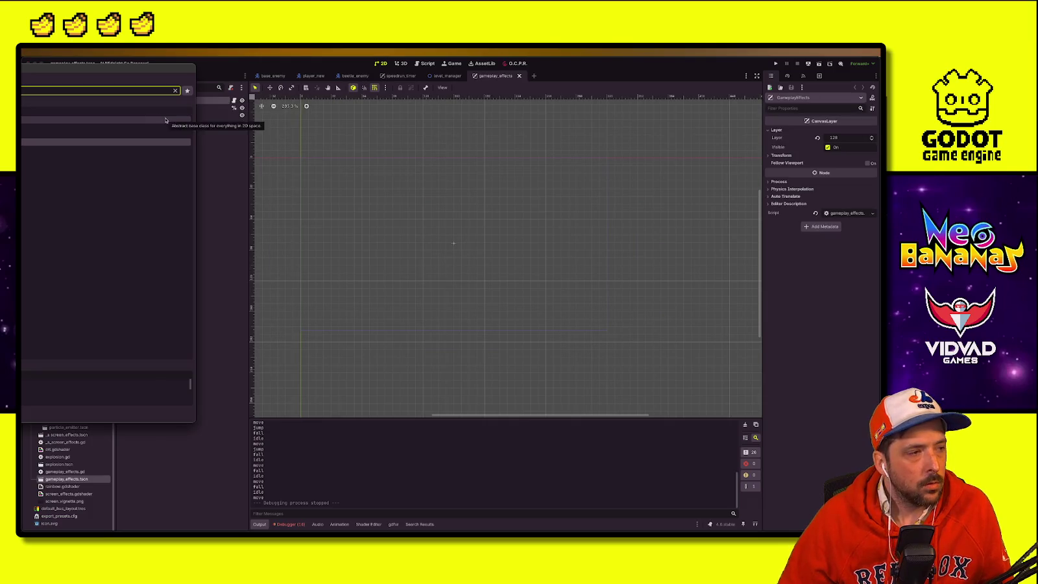
{"action": "key", "text": "Escape"}
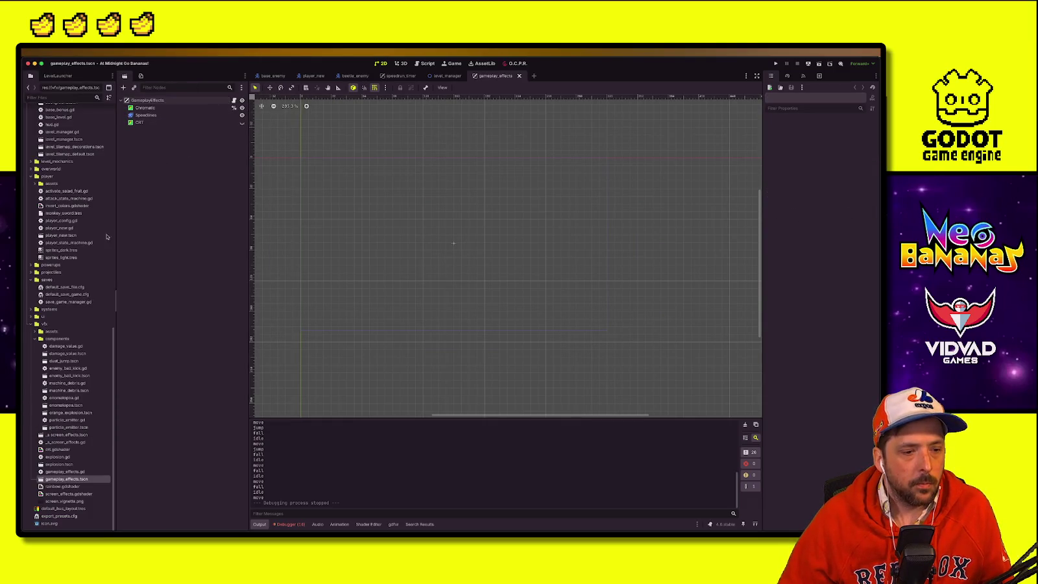
{"action": "key", "text": "alt+shift+o"}
{"action": "type", "text": "world_ans"}
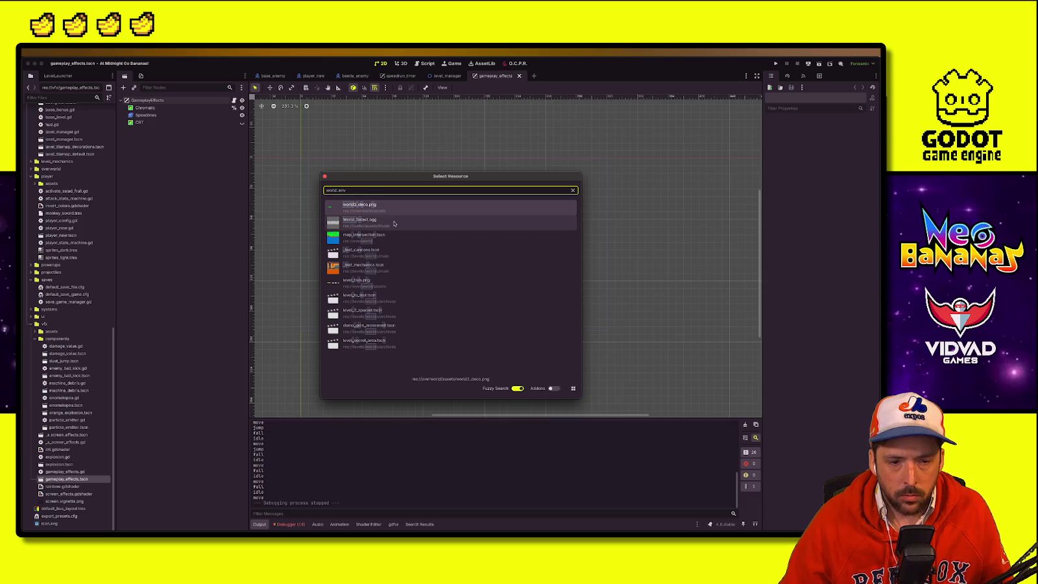
{"action": "key", "text": "Escape"}
{"action": "scroll", "coordinate": [106, 355], "scroll_direction": "up", "scroll_amount": 1}
{"action": "scroll", "coordinate": [107, 359], "scroll_direction": "down", "scroll_amount": 1}
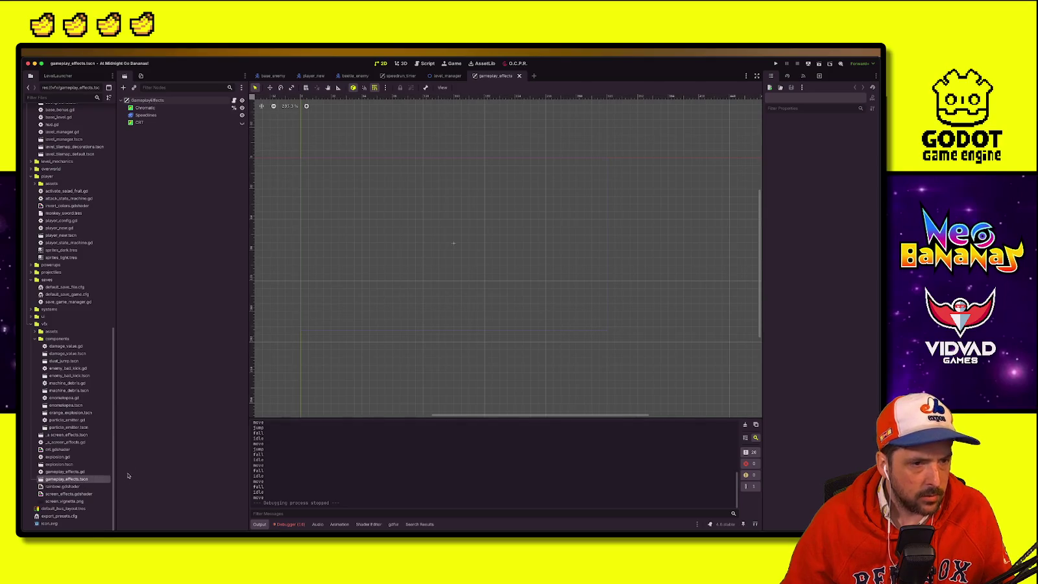
{"action": "right_click", "coordinate": [208, 106]}
{"action": "left_click", "coordinate": [218, 121]}
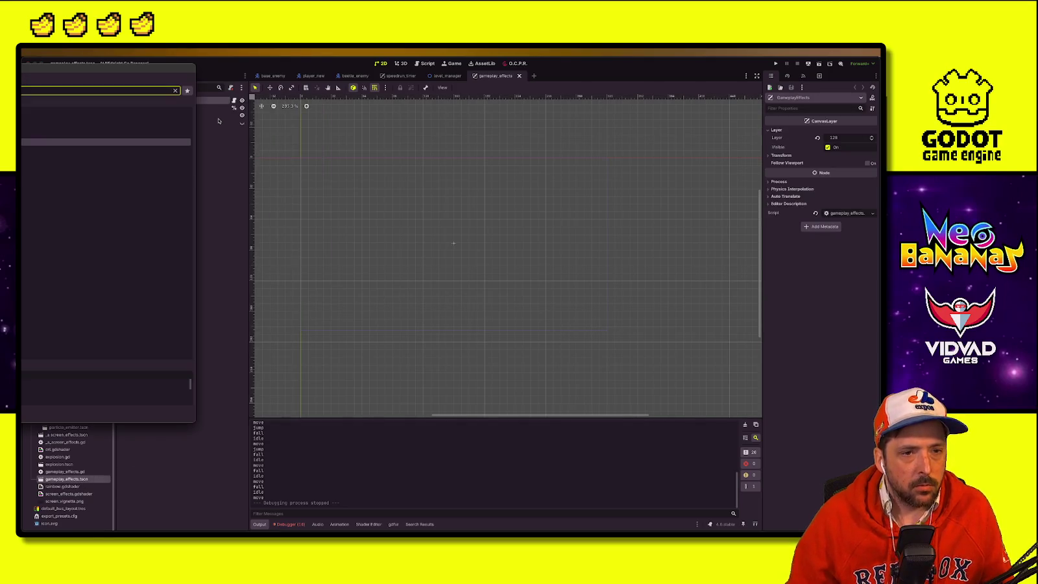
{"action": "key", "text": "Return"}
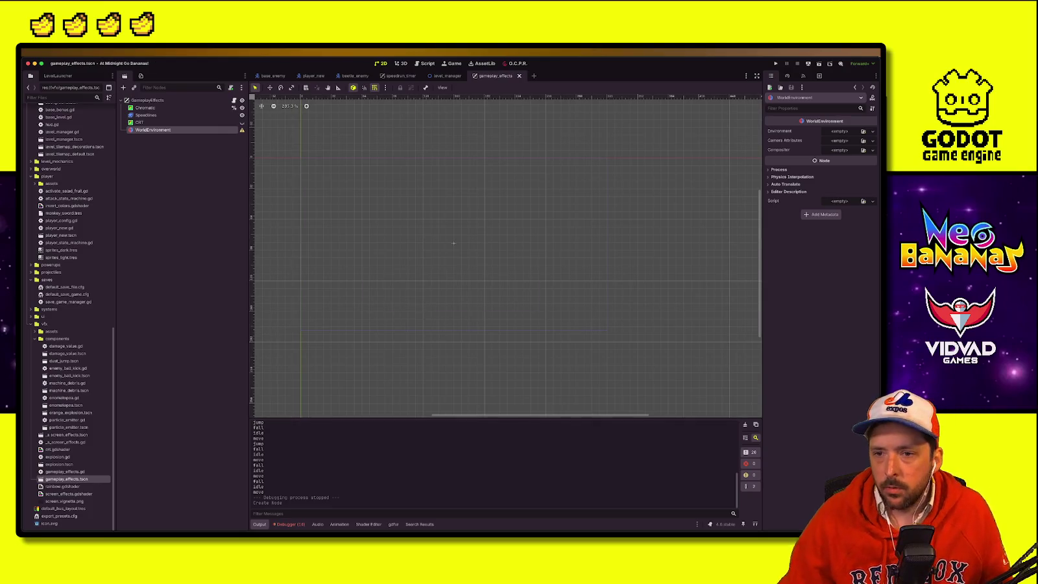
Step: Assign a New Environment resource to the WorldEnvironment and expand its settings
{"action": "left_click", "coordinate": [872, 131]}
{"action": "left_click", "coordinate": [852, 151]}
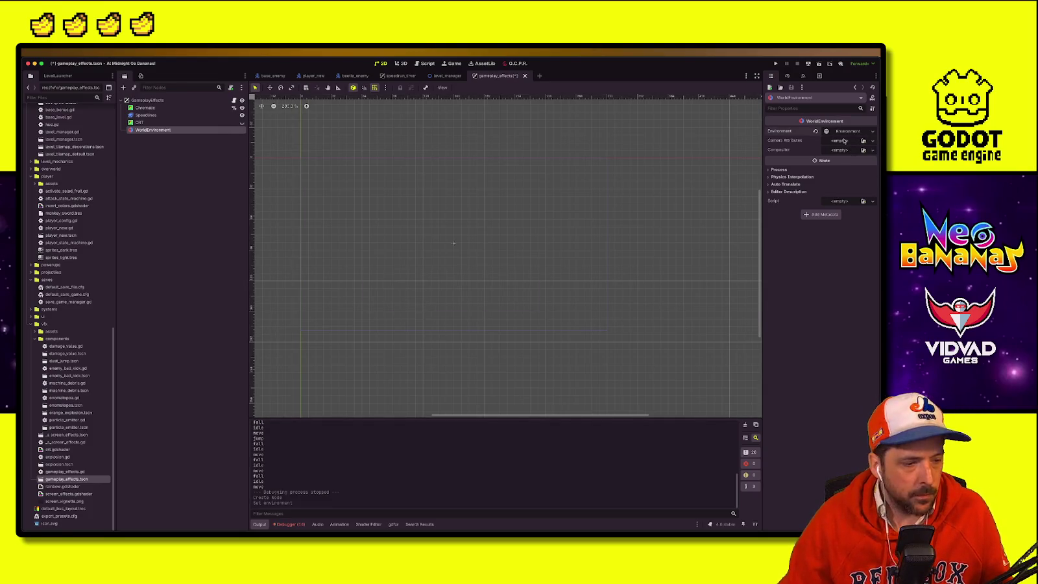
{"action": "left_click", "coordinate": [847, 132]}
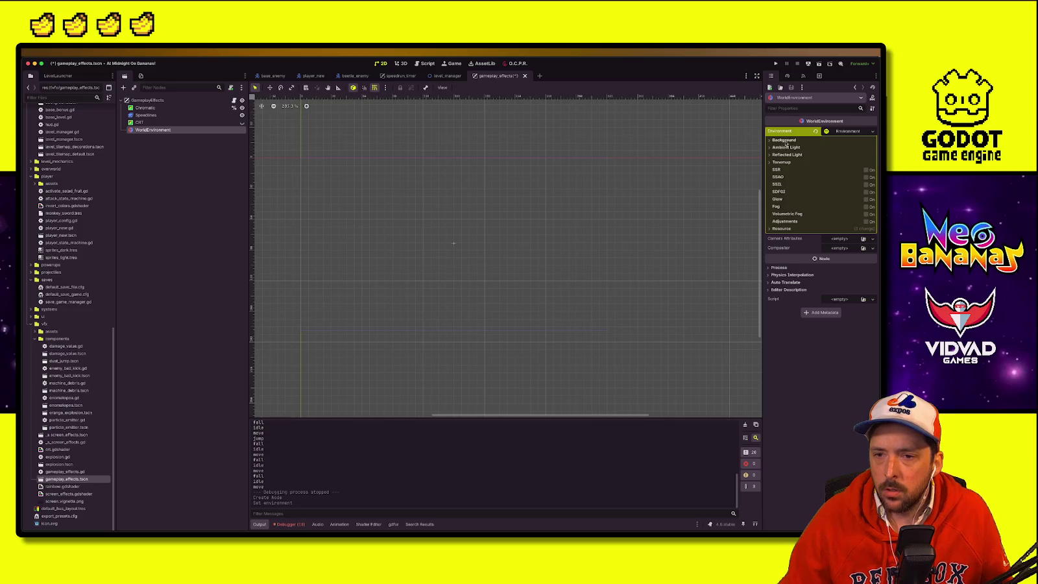
Step: Run the game into the Debug Level and enable the Environment's Adjustments section
{"action": "left_click", "coordinate": [776, 64]}
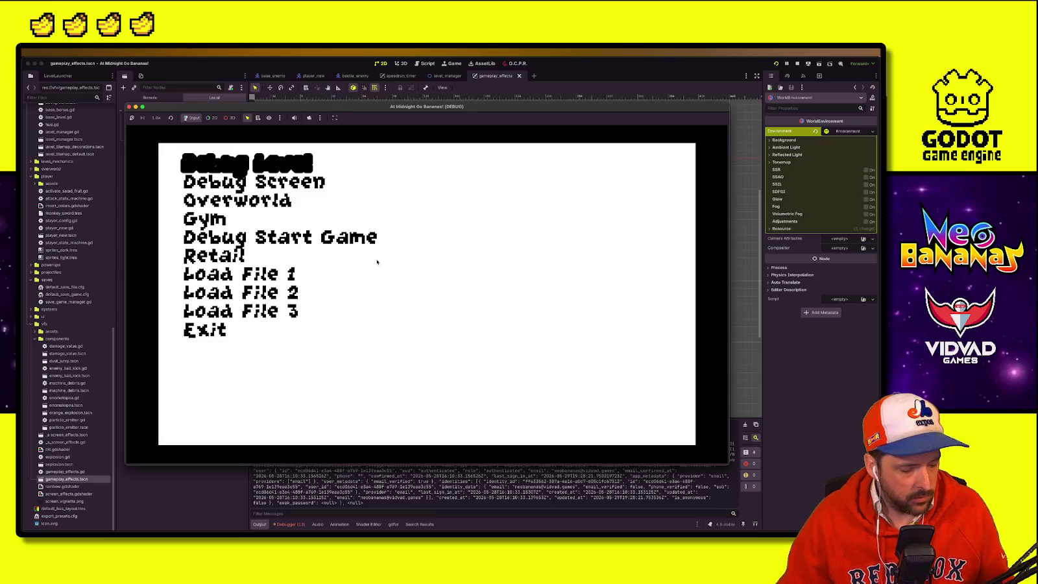
{"action": "key", "text": "Return"}
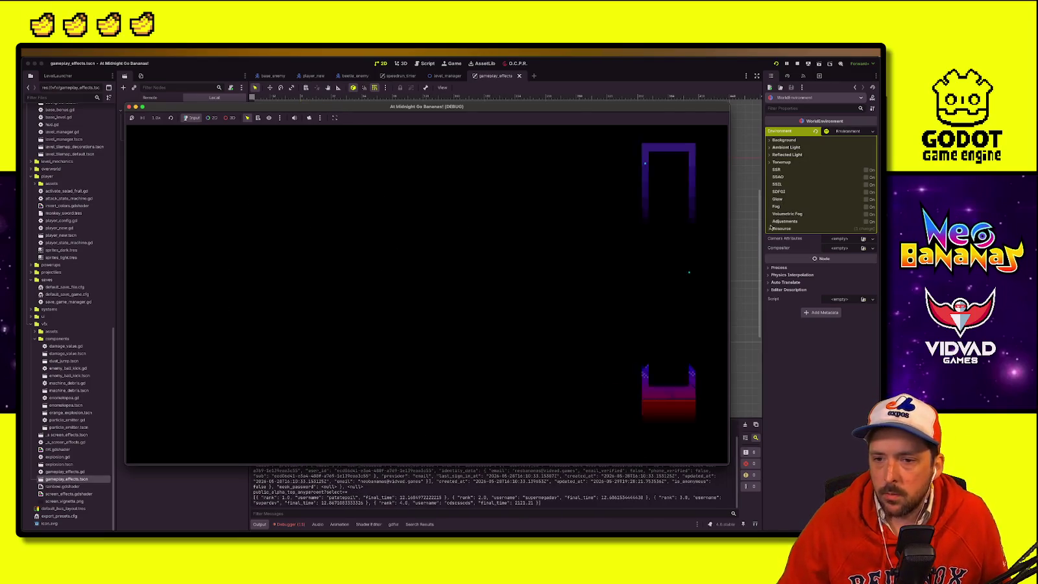
{"action": "left_click", "coordinate": [771, 141]}
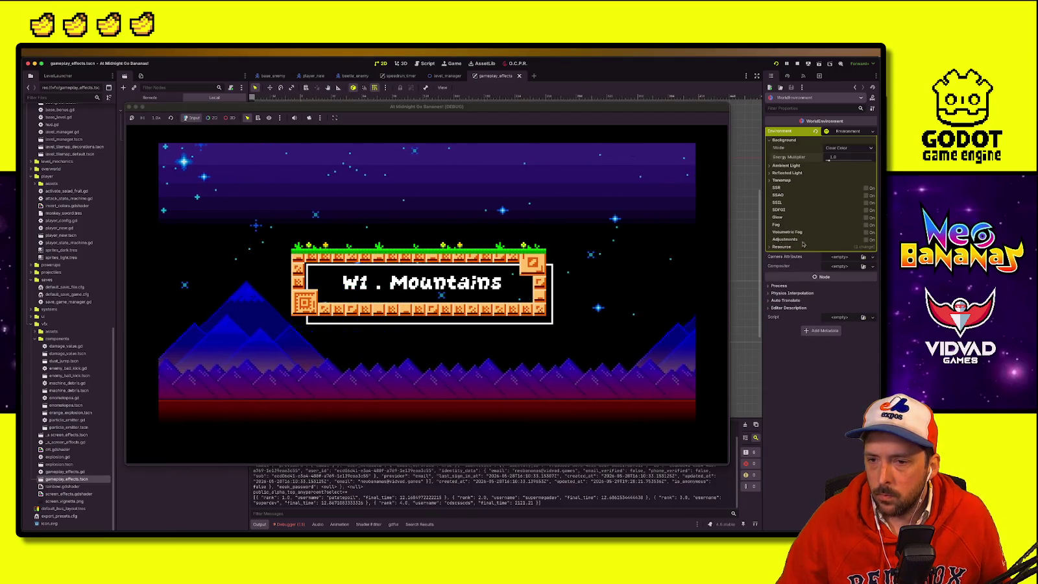
{"action": "left_click", "coordinate": [866, 240]}
{"action": "left_click", "coordinate": [786, 63]}
Step: In a Debug Level run, lower saturation, save, set contrast to 0.75, then stop
{"action": "left_click", "coordinate": [776, 64]}
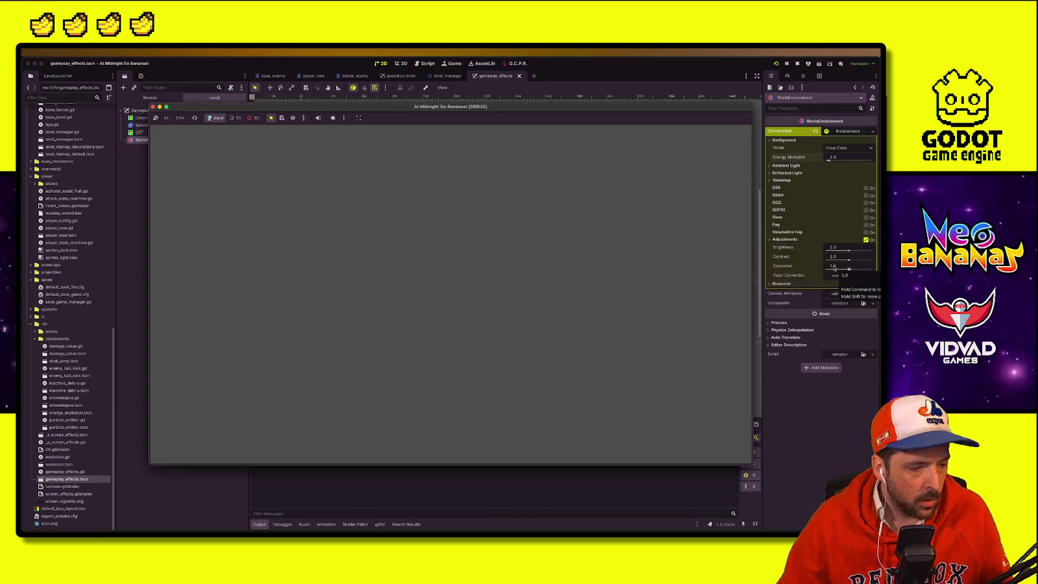
{"action": "key", "text": "Return"}
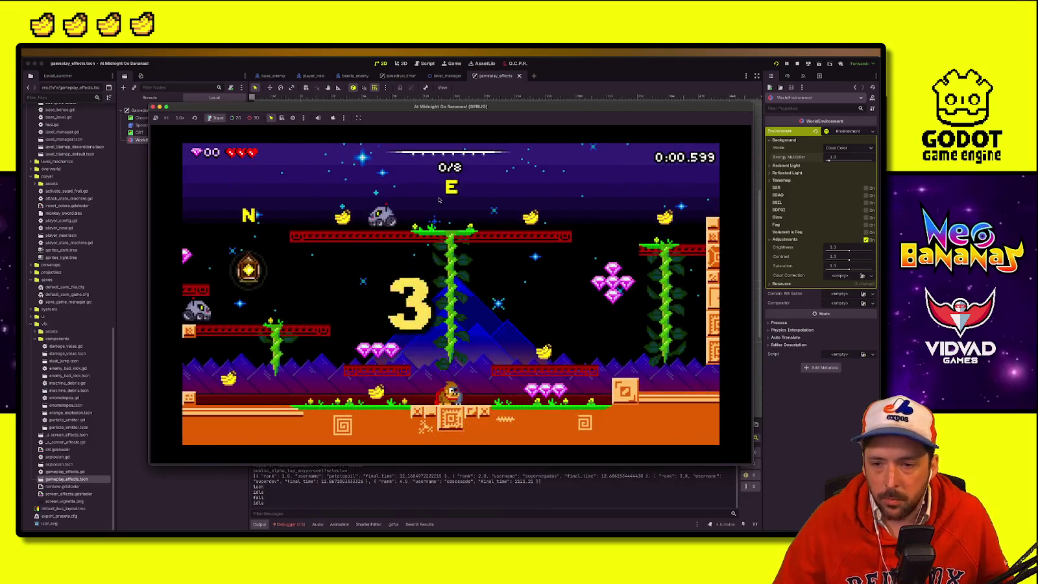
{"action": "left_click_drag", "start_coordinate": [850, 269], "coordinate": [828, 270]}
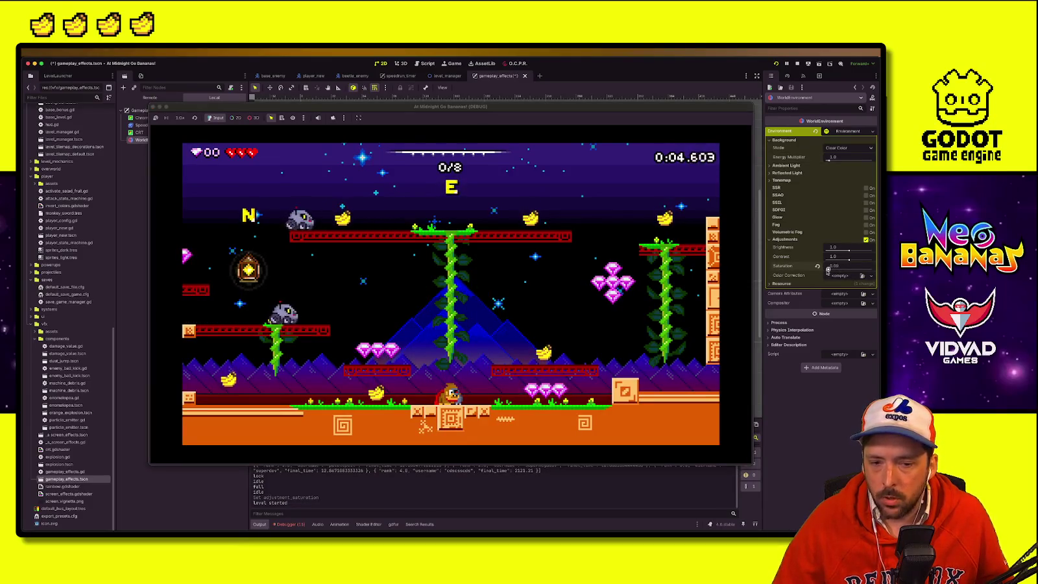
{"action": "key", "text": "ctrl+s"}
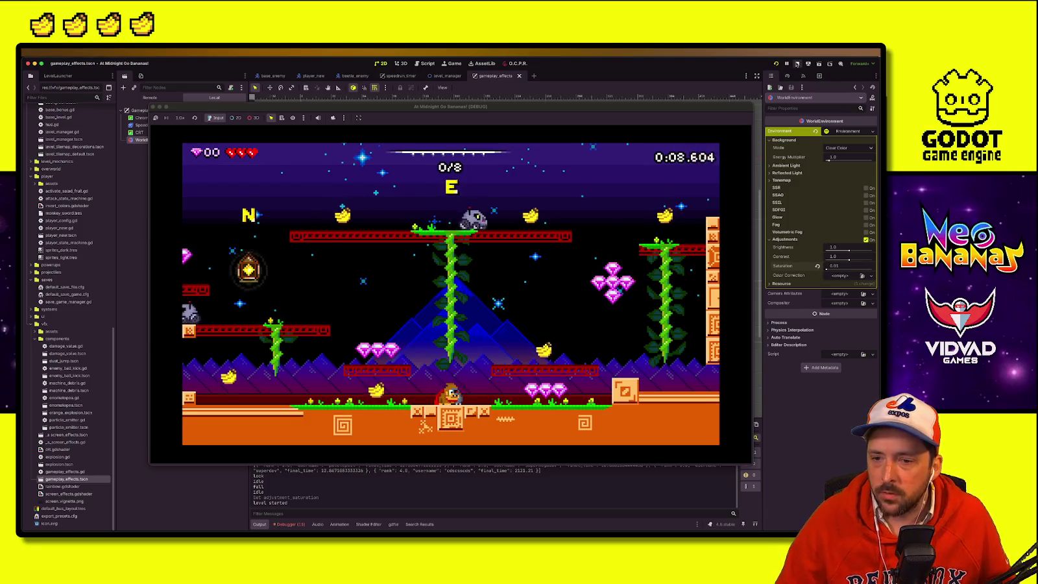
{"action": "left_click_drag", "start_coordinate": [846, 259], "coordinate": [837, 260]}
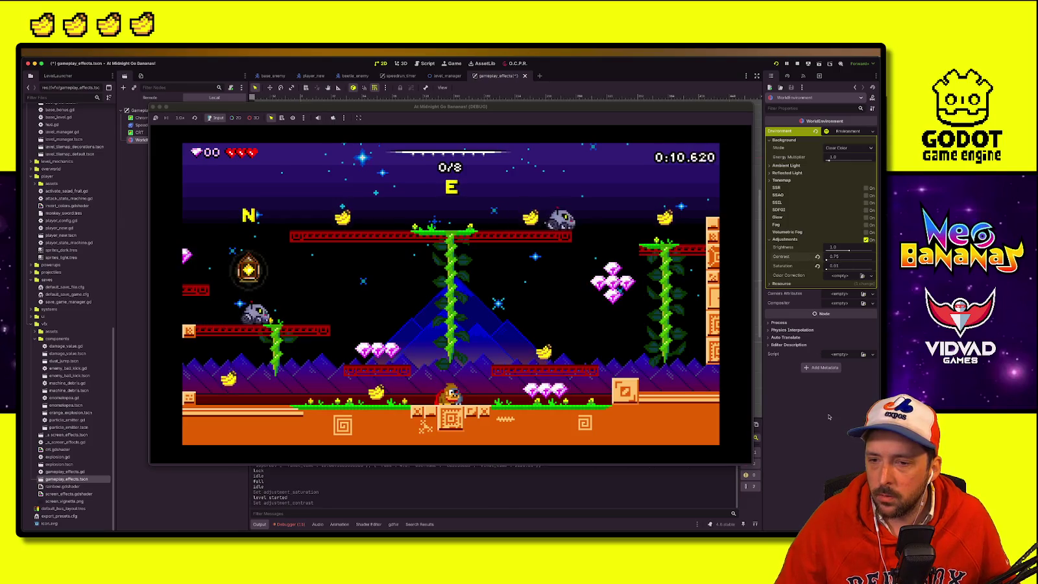
{"action": "left_click", "coordinate": [797, 64]}
{"action": "left_click", "coordinate": [509, 208]}
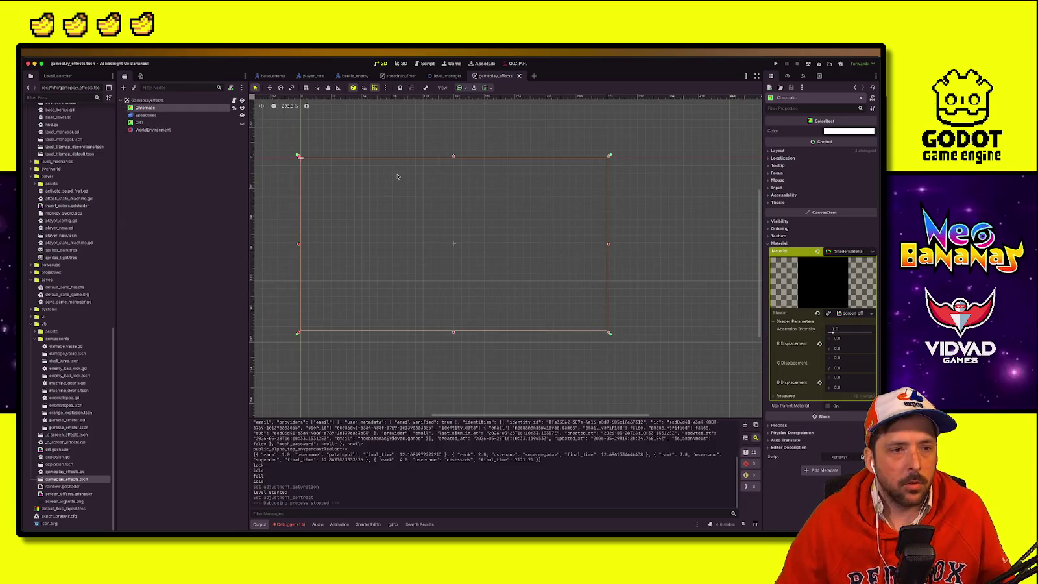
Step: Delete the WorldEnvironment node from the gameplay_effects scene
{"action": "left_click", "coordinate": [212, 131]}
{"action": "right_click", "coordinate": [190, 133]}
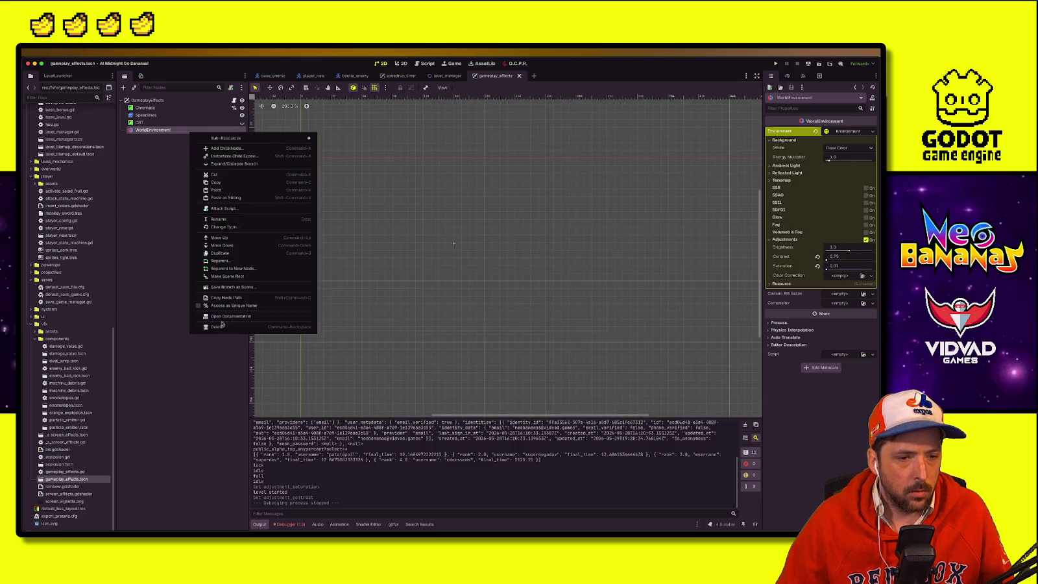
{"action": "left_click", "coordinate": [219, 327]}
{"action": "left_click", "coordinate": [469, 295]}
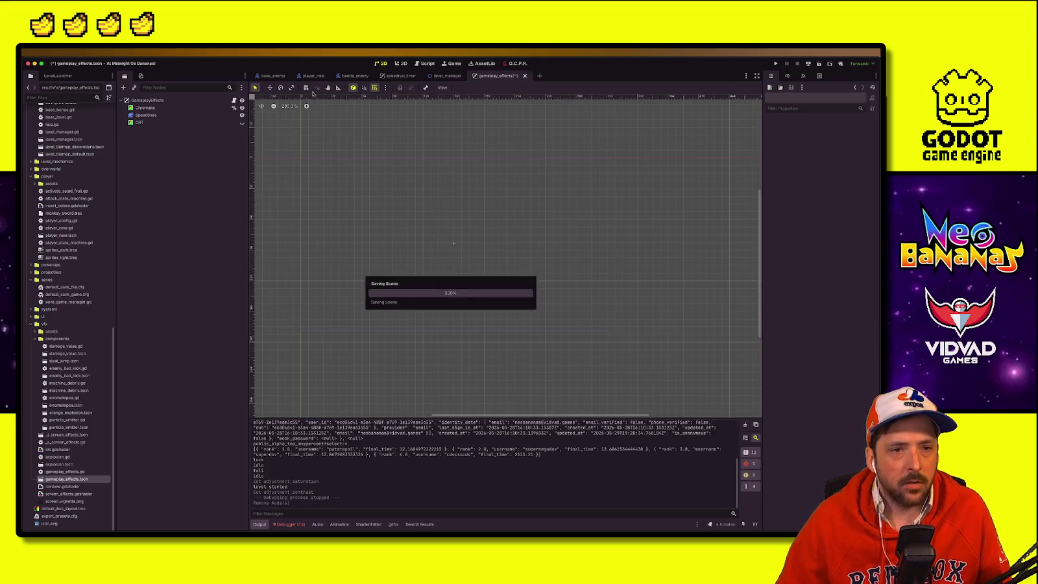
Step: Add a WorldEnvironment child node under LevelManager in the level_manager scene
{"action": "left_click", "coordinate": [446, 75]}
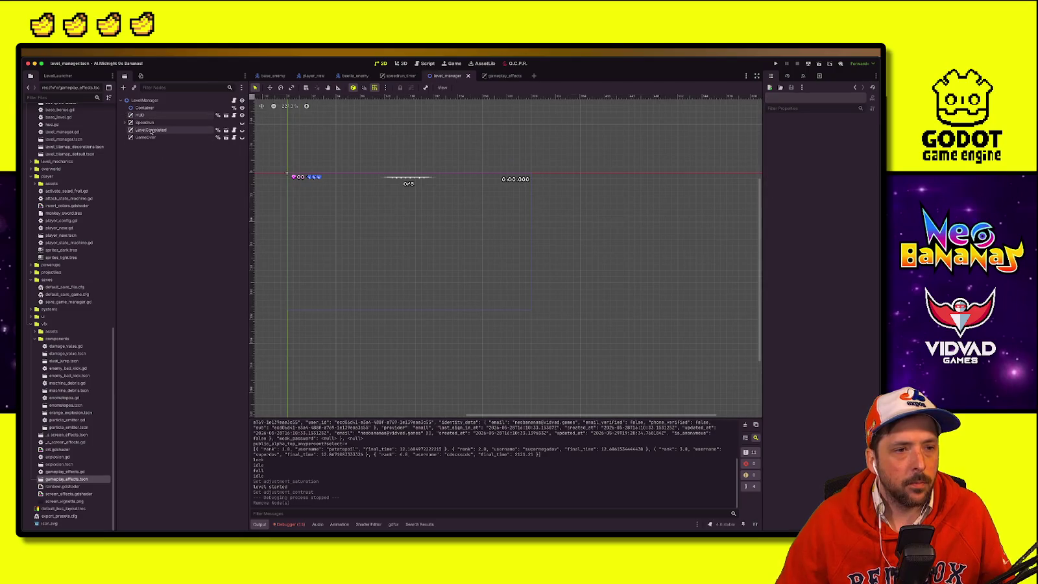
{"action": "right_click", "coordinate": [169, 101]}
{"action": "left_click", "coordinate": [181, 115]}
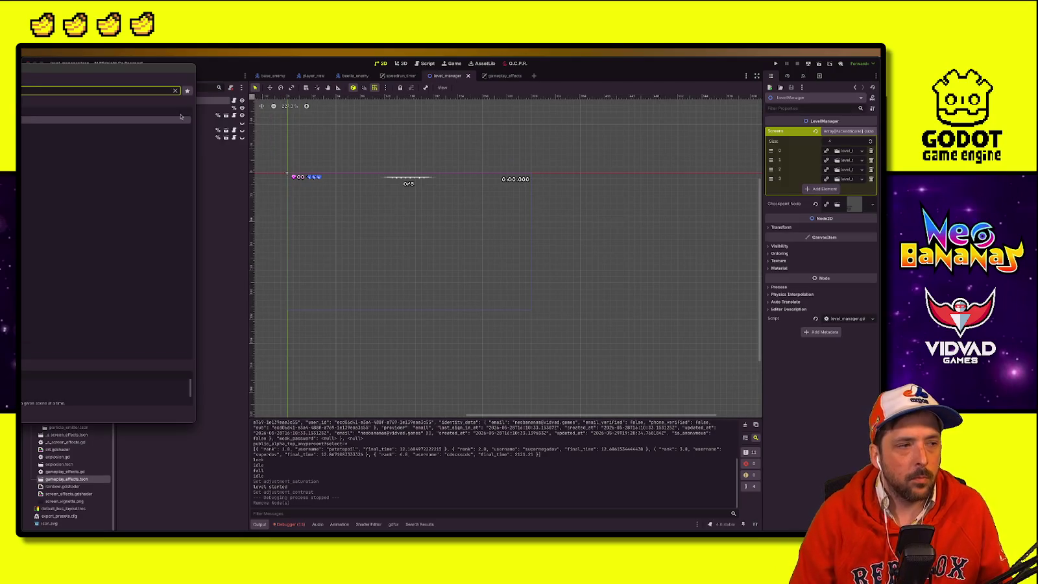
{"action": "key", "text": "Return"}
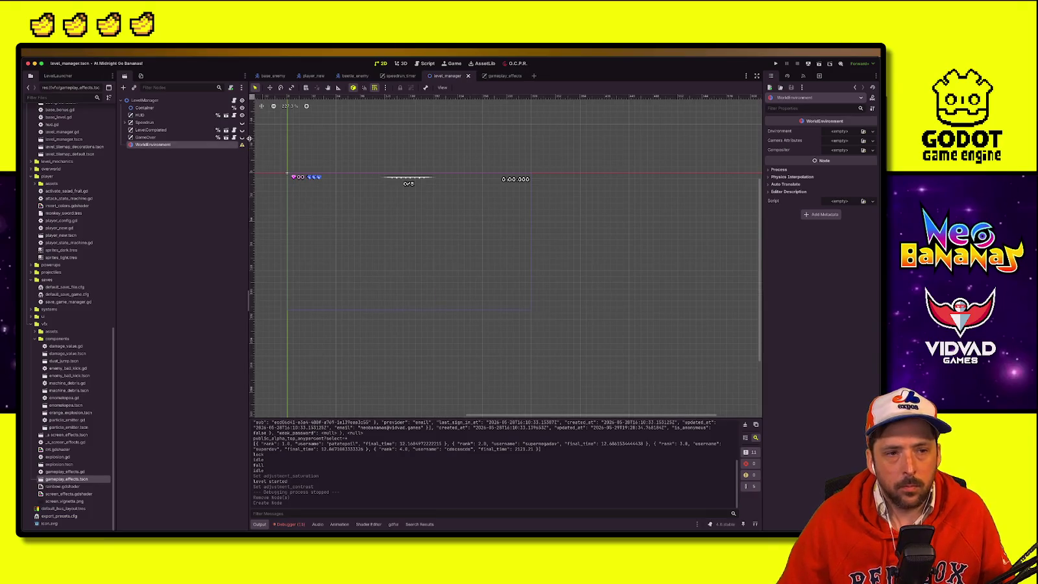
Step: Give it a New Environment with Adjustments on, save, and run the game
{"action": "left_click", "coordinate": [872, 132]}
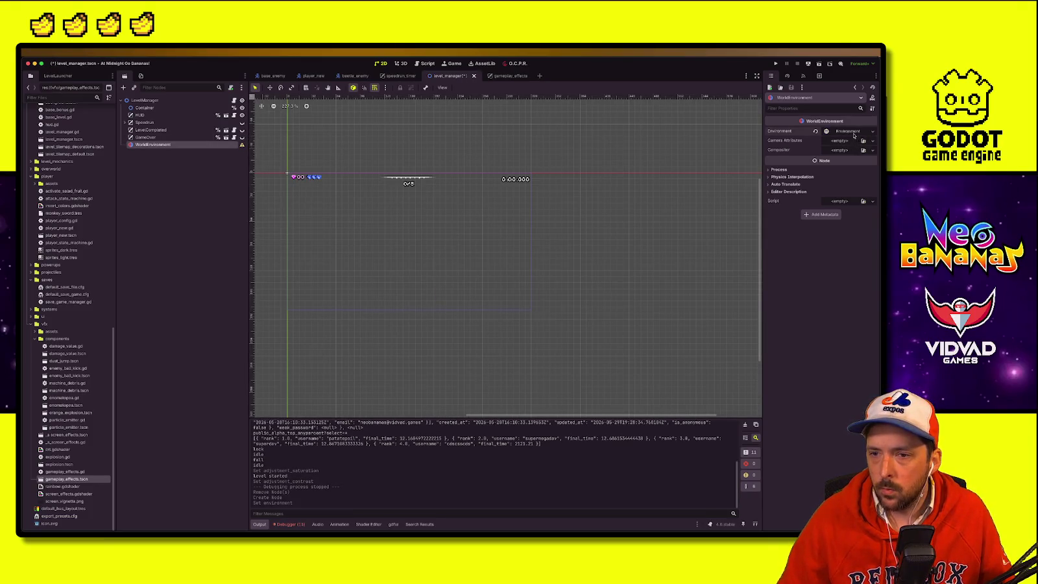
{"action": "left_click", "coordinate": [847, 142]}
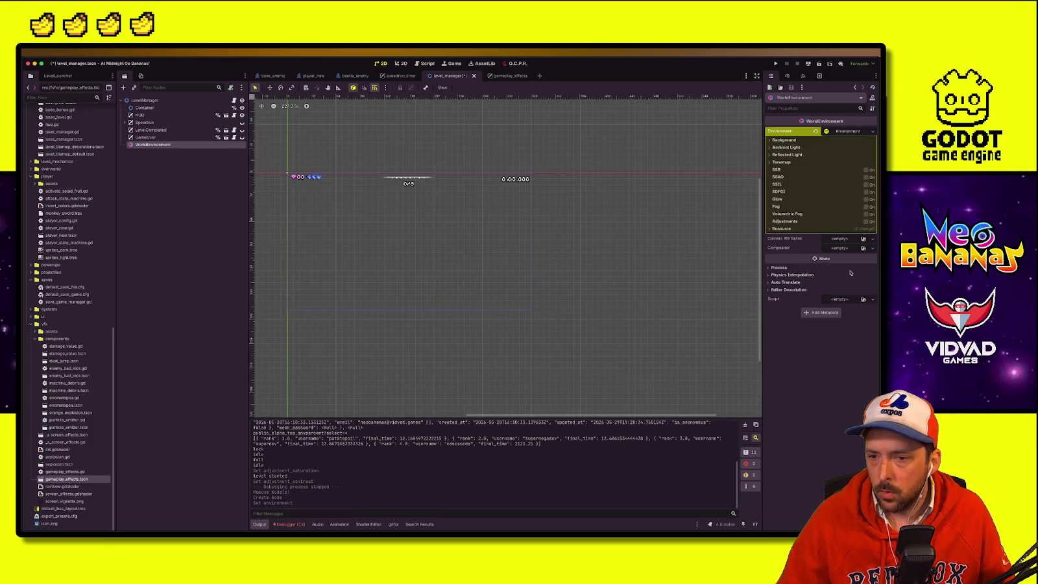
{"action": "left_click", "coordinate": [874, 223]}
{"action": "key", "text": "super+s"}
{"action": "left_click", "coordinate": [776, 64]}
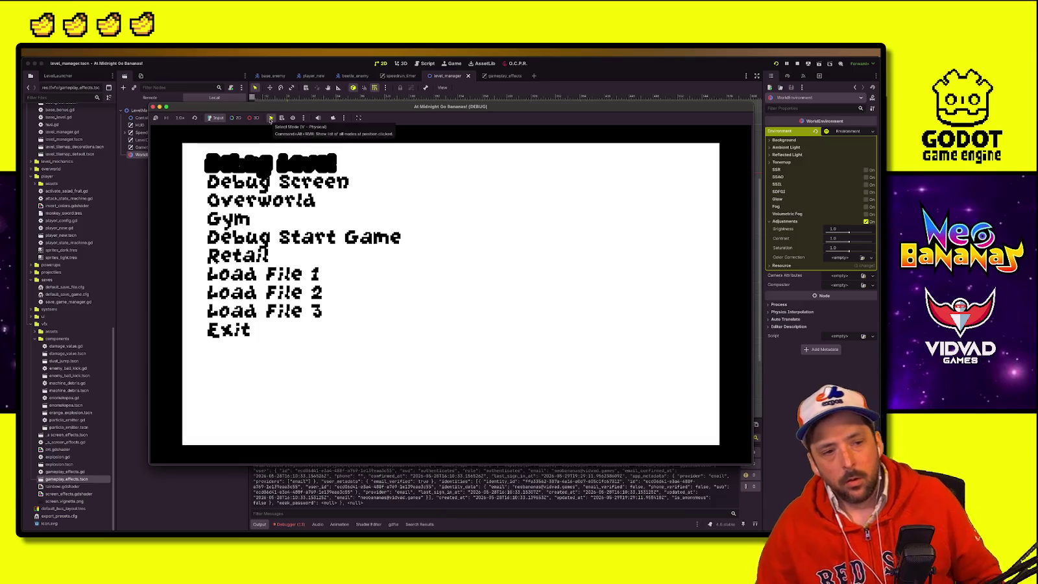
Step: Start the Debug Level and set saturation to 0.0 and contrast to 0.75
{"action": "key", "text": "Return"}
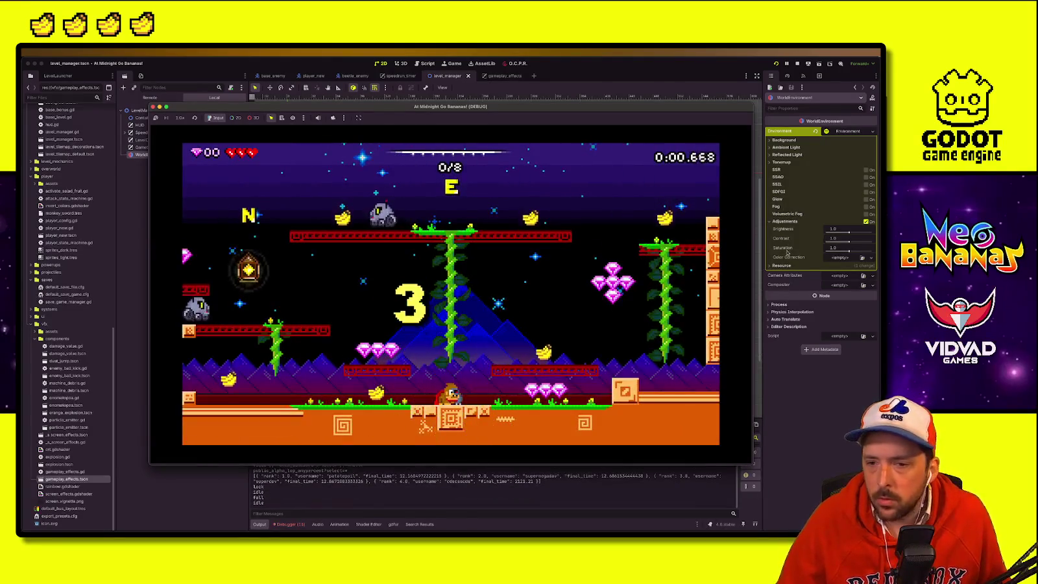
{"action": "mouse_move", "coordinate": [848, 252]}
{"action": "left_mouse_down"}
{"action": "mouse_move", "coordinate": [826, 252]}
{"action": "mouse_move", "coordinate": [842, 240]}
{"action": "left_mouse_up"}
{"action": "key", "text": "ctrl+s"}
Step: Inspect the live WorldEnvironment under LevelManager > Container > IntroLevel1, then stop the game
{"action": "left_click_drag", "start_coordinate": [304, 106], "coordinate": [505, 108]}
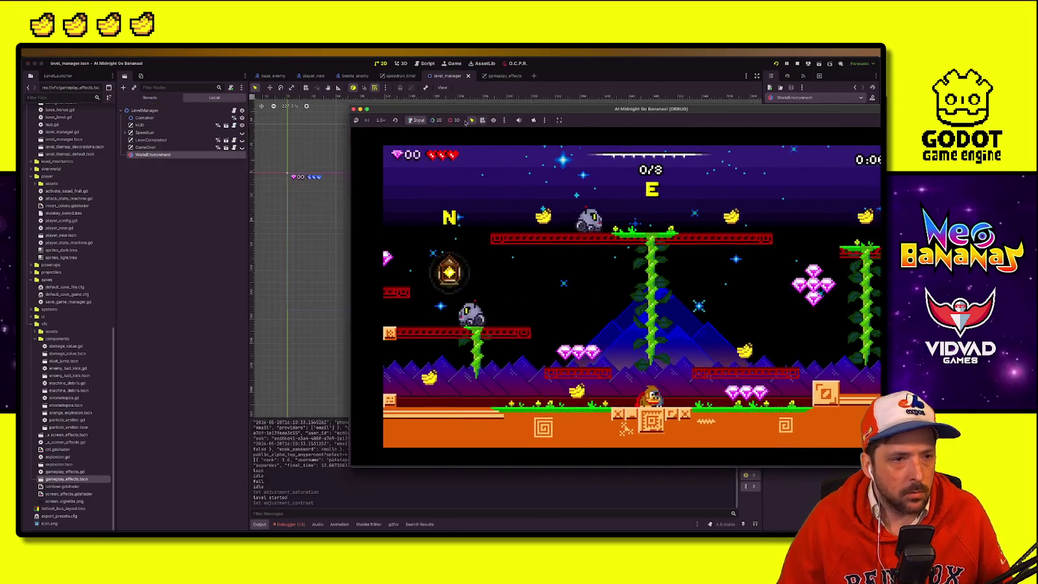
{"action": "left_click", "coordinate": [148, 97]}
{"action": "left_click", "coordinate": [125, 243]}
{"action": "left_click", "coordinate": [129, 250]}
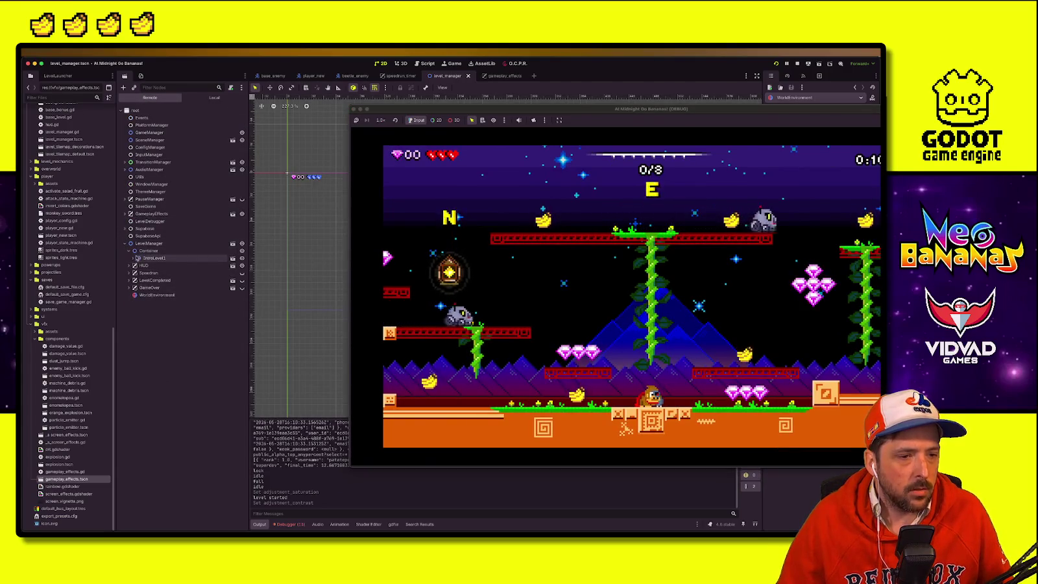
{"action": "left_click", "coordinate": [133, 257]}
{"action": "left_click", "coordinate": [151, 495]}
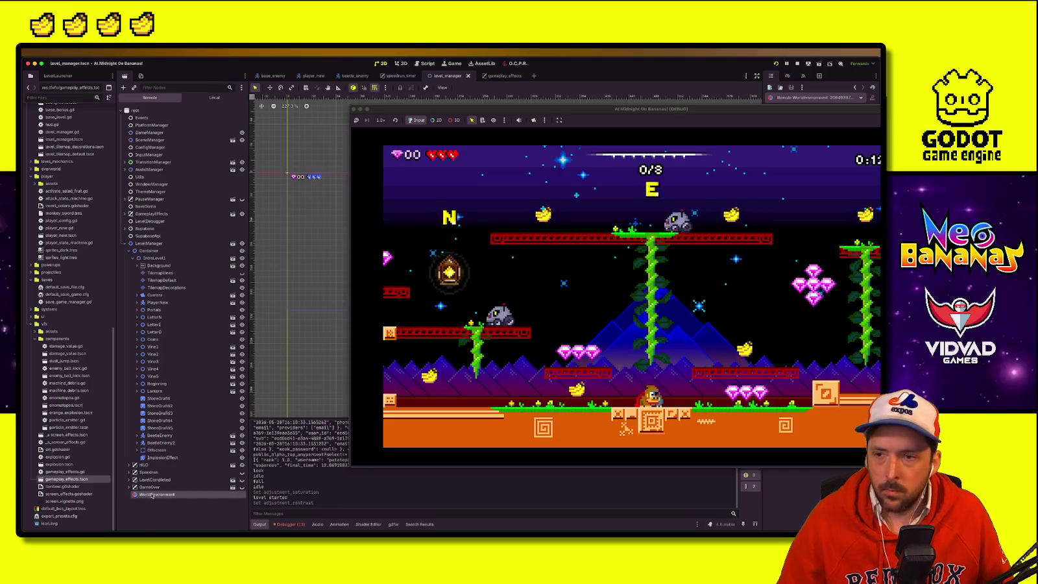
{"action": "left_click_drag", "start_coordinate": [151, 495], "coordinate": [184, 347]}
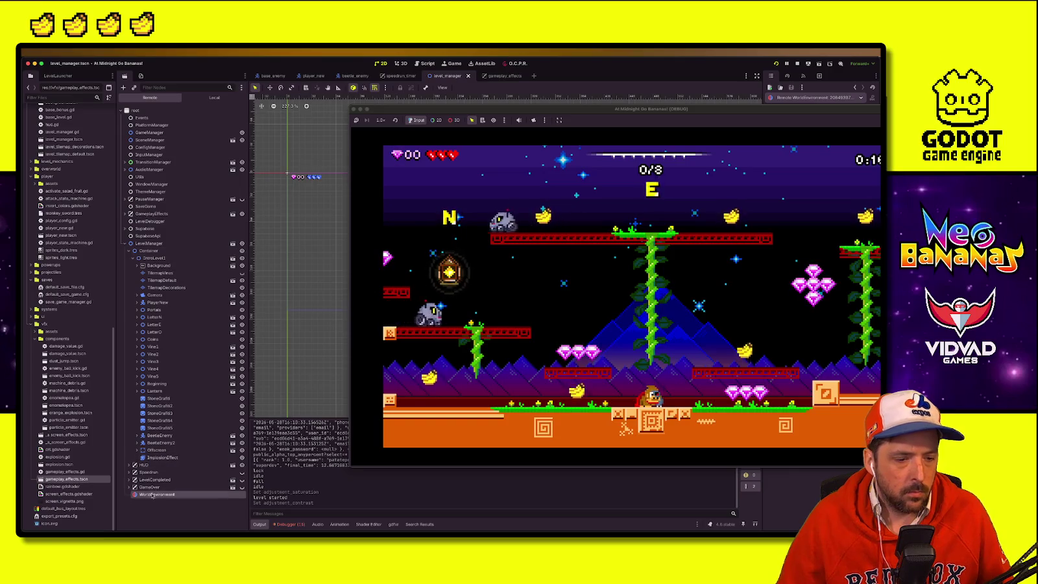
{"action": "left_click", "coordinate": [808, 65]}
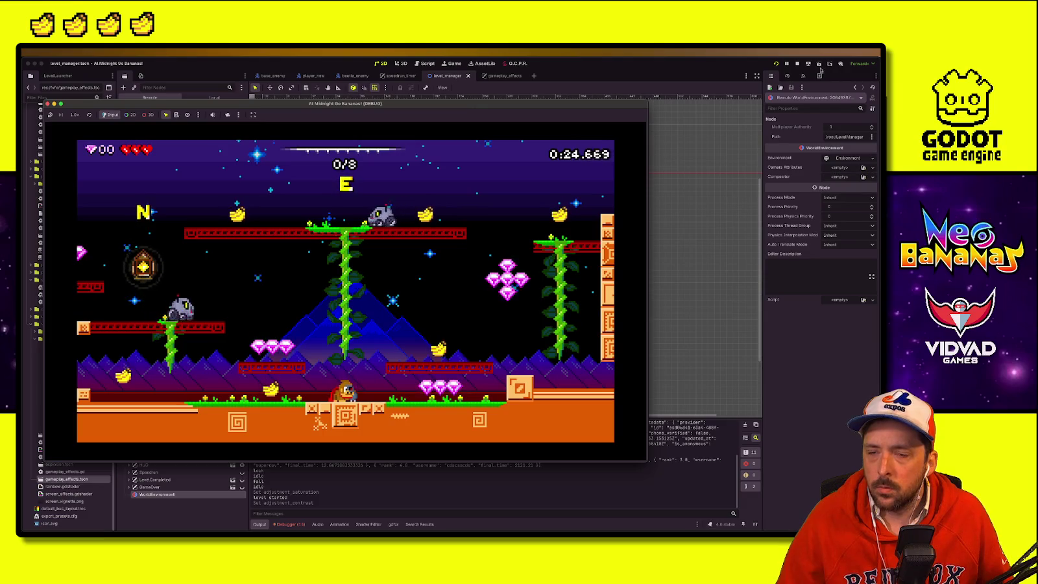
{"action": "key", "text": "super+period"}
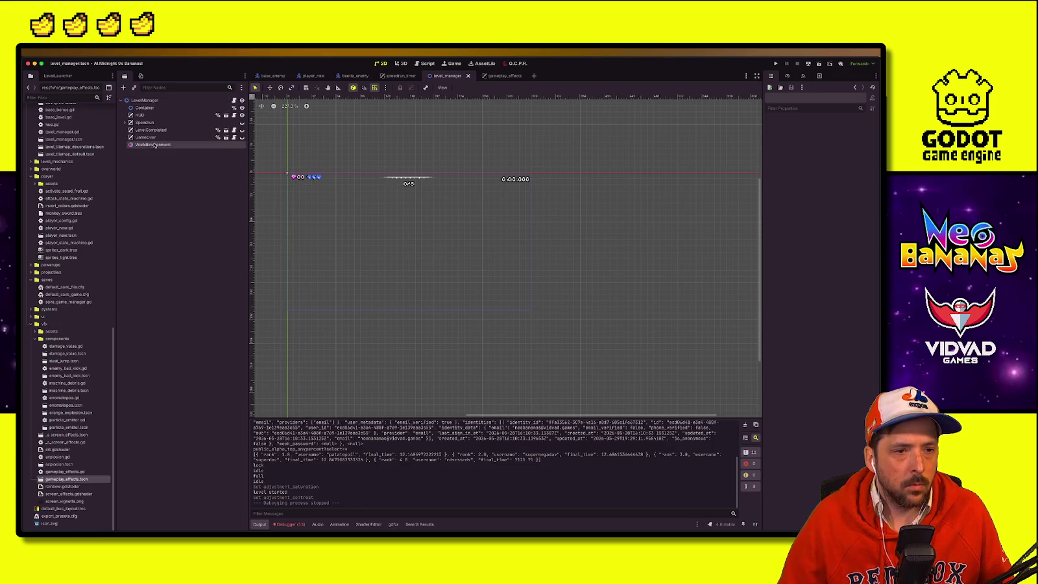
Step: Delete the WorldEnvironment node from the level_manager scene
{"action": "left_click", "coordinate": [154, 146]}
{"action": "right_click", "coordinate": [173, 147]}
{"action": "left_click", "coordinate": [243, 344]}
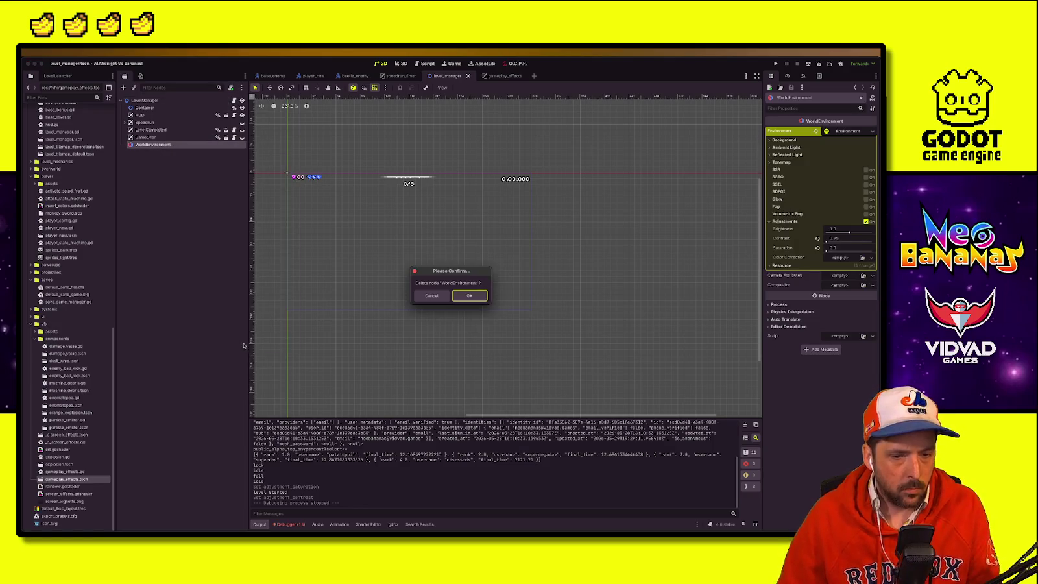
{"action": "key", "text": "Return"}
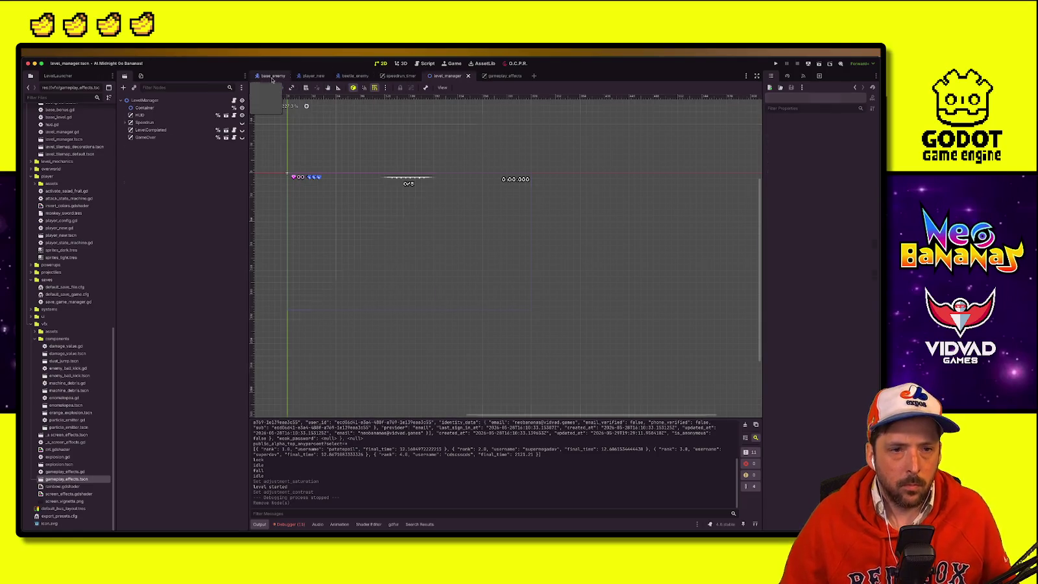
Step: Glance at base_enemy, return to level_manager, then bring the Neo Bananas task spreadsheet forward
{"action": "left_click", "coordinate": [273, 76]}
{"action": "left_click", "coordinate": [454, 76]}
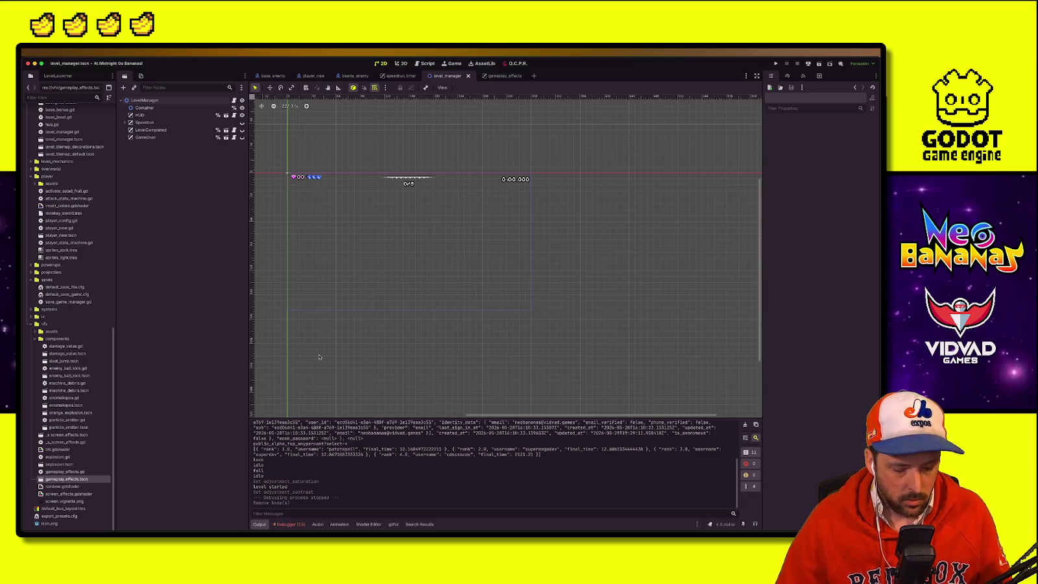
{"action": "key", "text": "ctrl+Up"}
{"action": "left_click", "coordinate": [408, 258]}
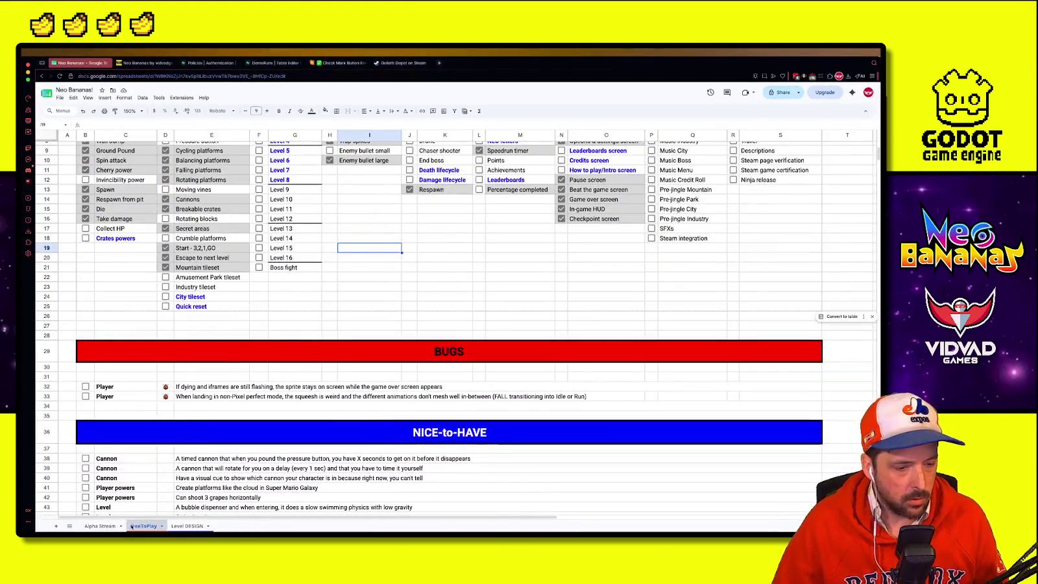
Step: Review tasks B17, B15 and B14 on the Alpha Stream sheet, then return to Godot
{"action": "left_click", "coordinate": [104, 526]}
{"action": "left_click", "coordinate": [194, 384]}
{"action": "left_click", "coordinate": [173, 362]}
{"action": "key", "text": "Up"}
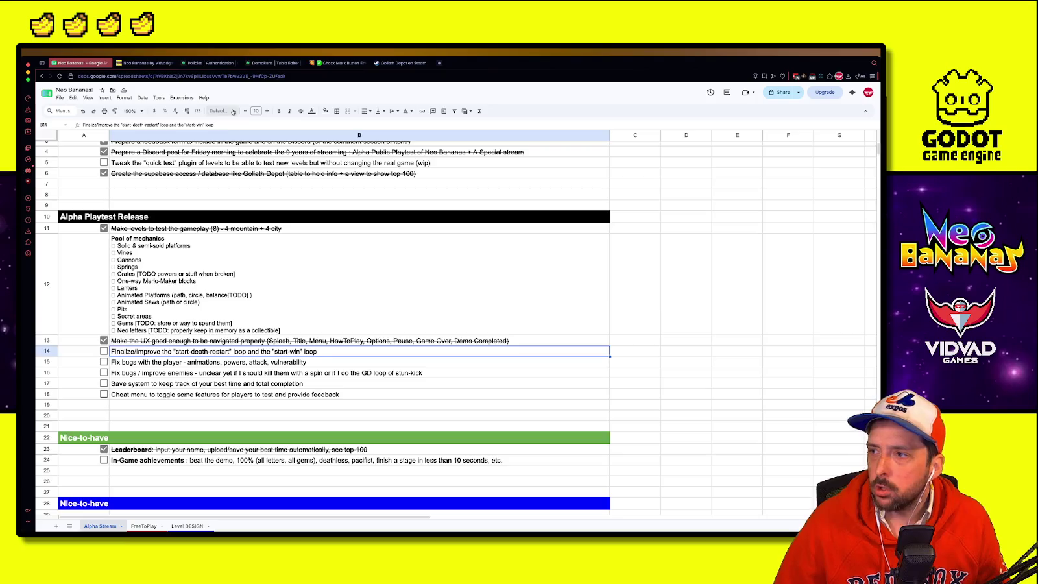
{"action": "key", "text": "ctrl+Up"}
{"action": "left_click", "coordinate": [649, 162]}
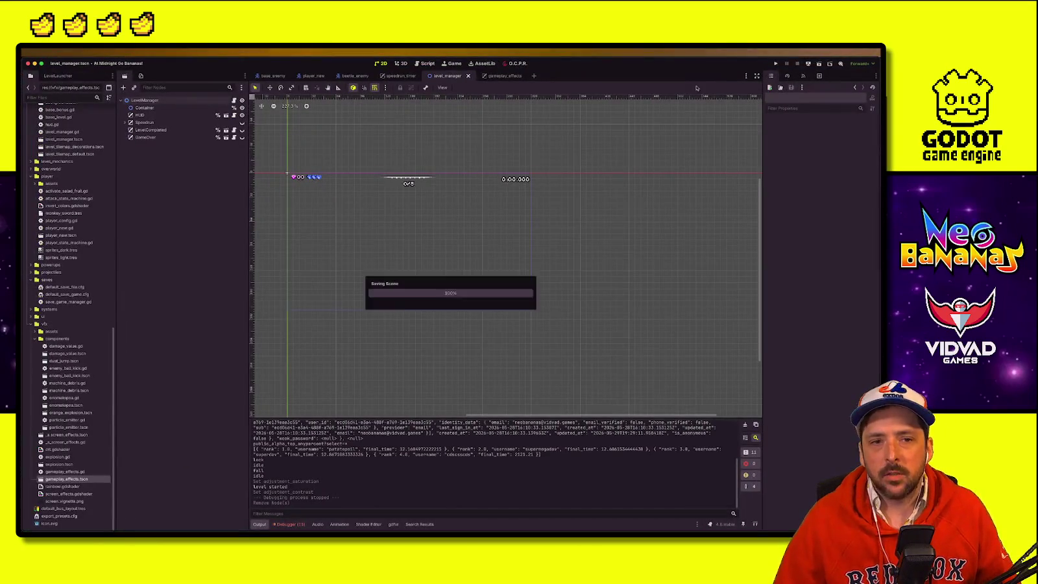
Step: Open level_2_a.tscn, select level_2_a in the Level Launcher list, and launch it
{"action": "left_click", "coordinate": [65, 78]}
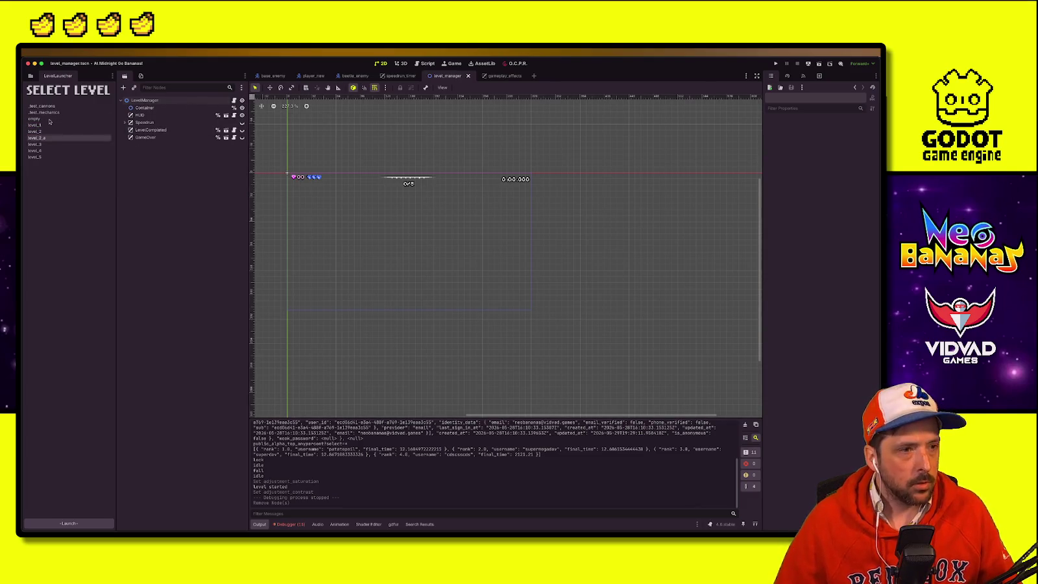
{"action": "key", "text": "shift+alt+o"}
{"action": "type", "text": "level_2_a"}
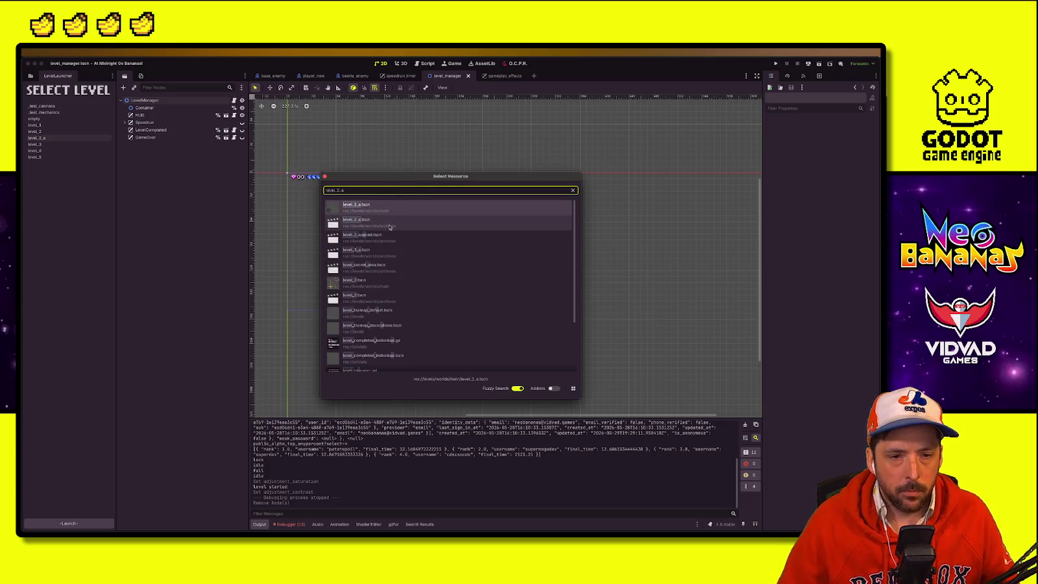
{"action": "double_click", "coordinate": [410, 213]}
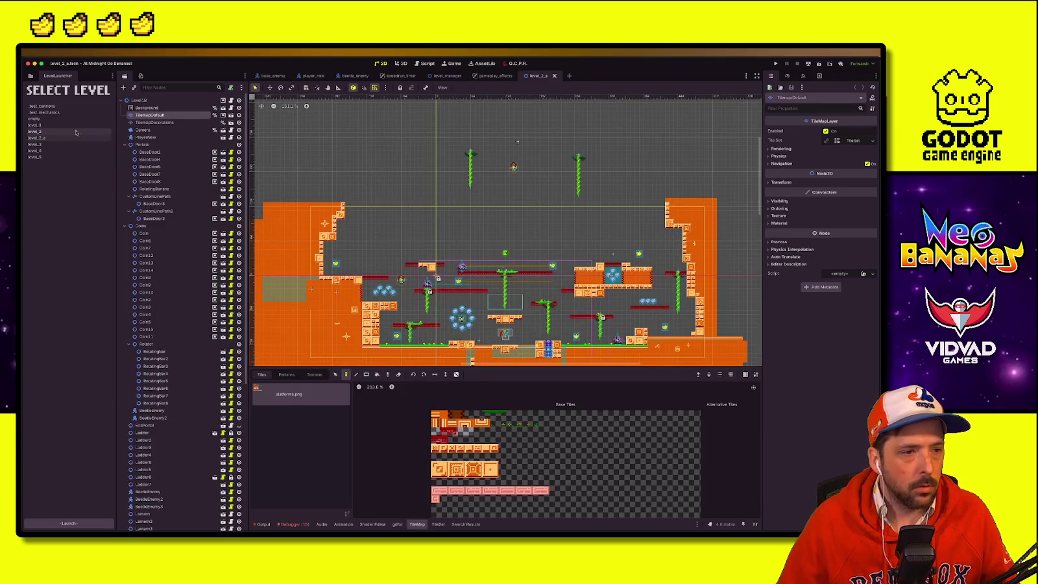
{"action": "left_click", "coordinate": [43, 138]}
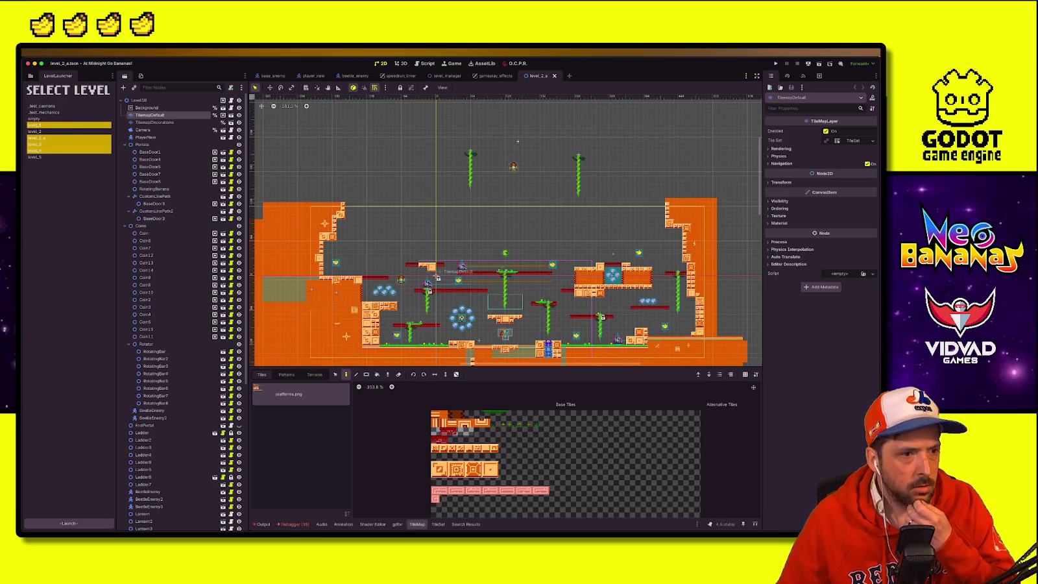
{"action": "left_click", "coordinate": [60, 523]}
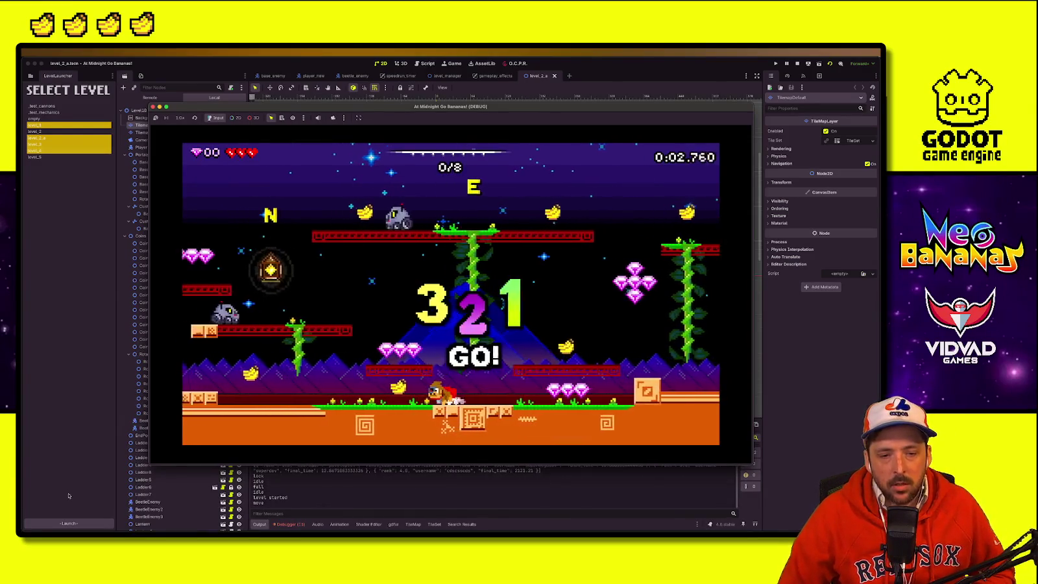
Step: Climb the upper platforms in level_2_a, attack the enemies, and drop toward the pink gems
{"action": "key", "text": "Left"}
{"action": "key", "text": "space"}
{"action": "key", "text": "space"}
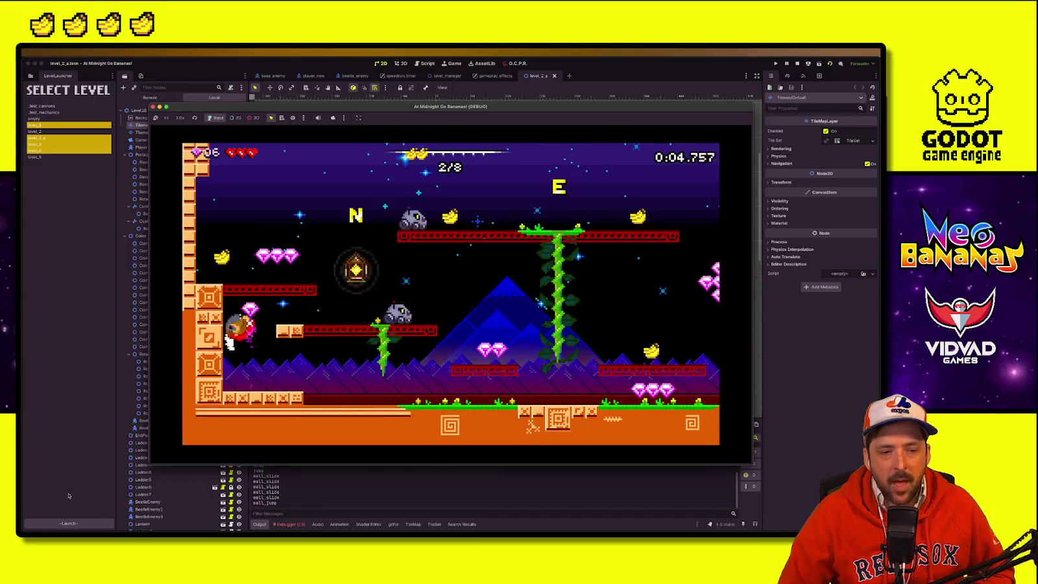
{"action": "key", "text": "space"}
{"action": "key", "text": "space"}
{"action": "key", "text": "Right"}
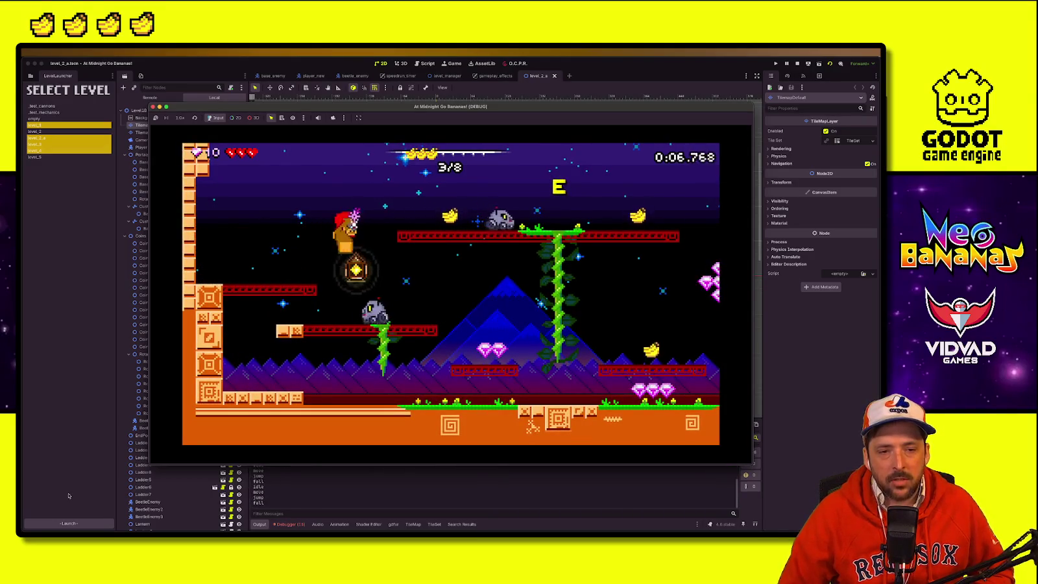
{"action": "key", "text": "Right"}
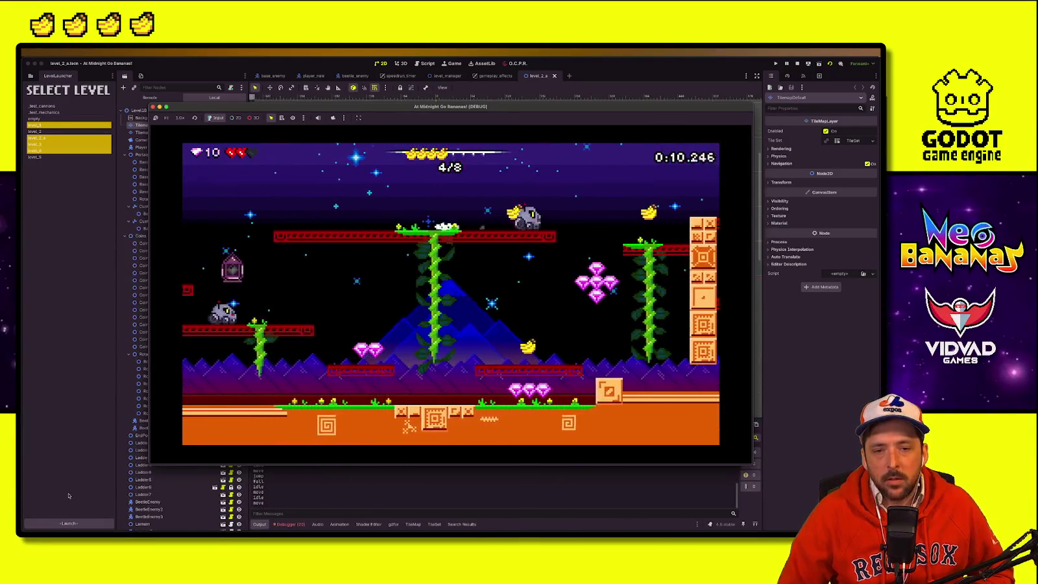
{"action": "key", "text": "space"}
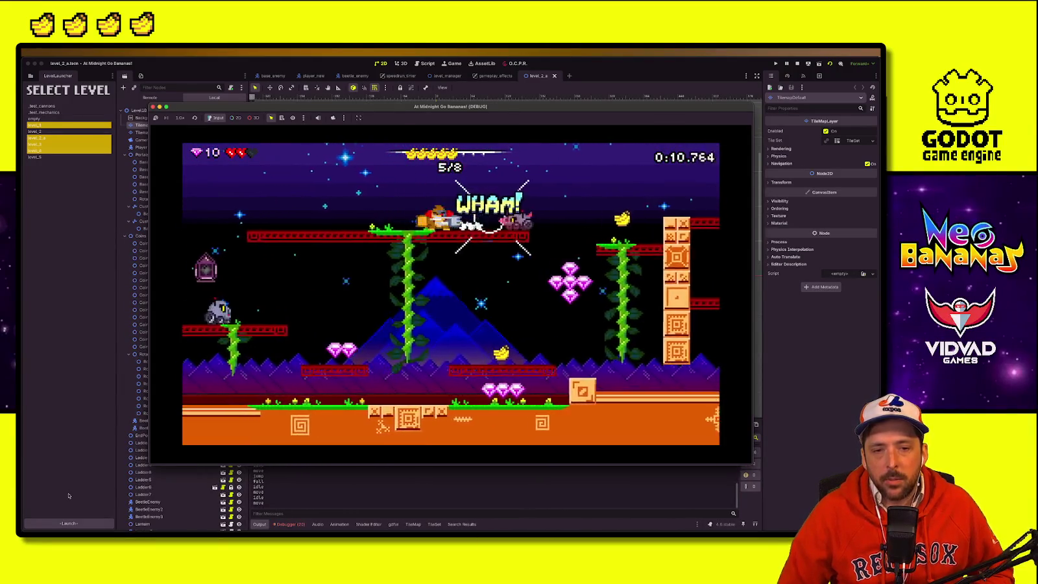
{"action": "key", "text": "Right"}
{"action": "key", "text": "space"}
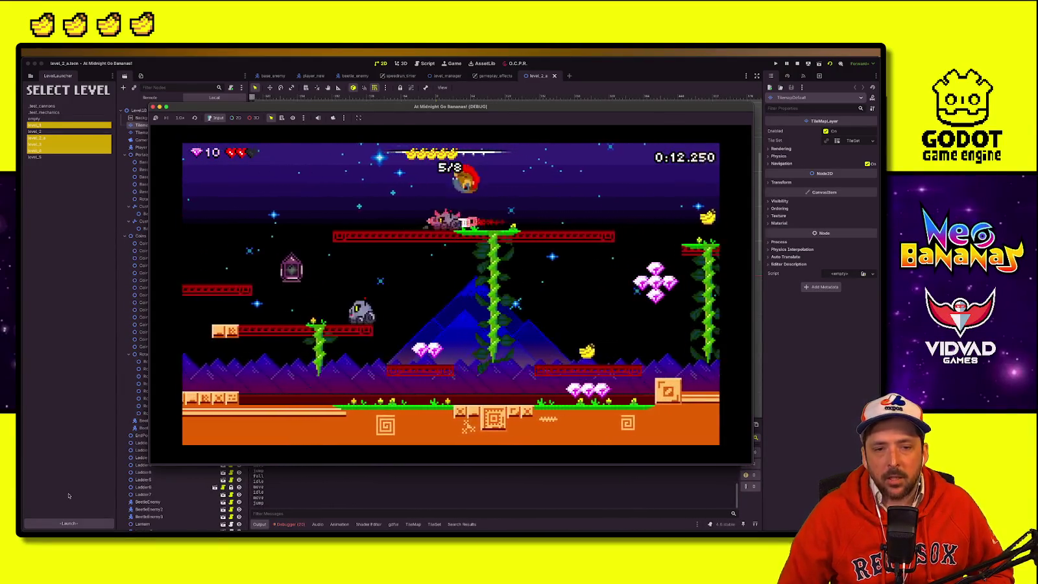
{"action": "key", "text": "Right"}
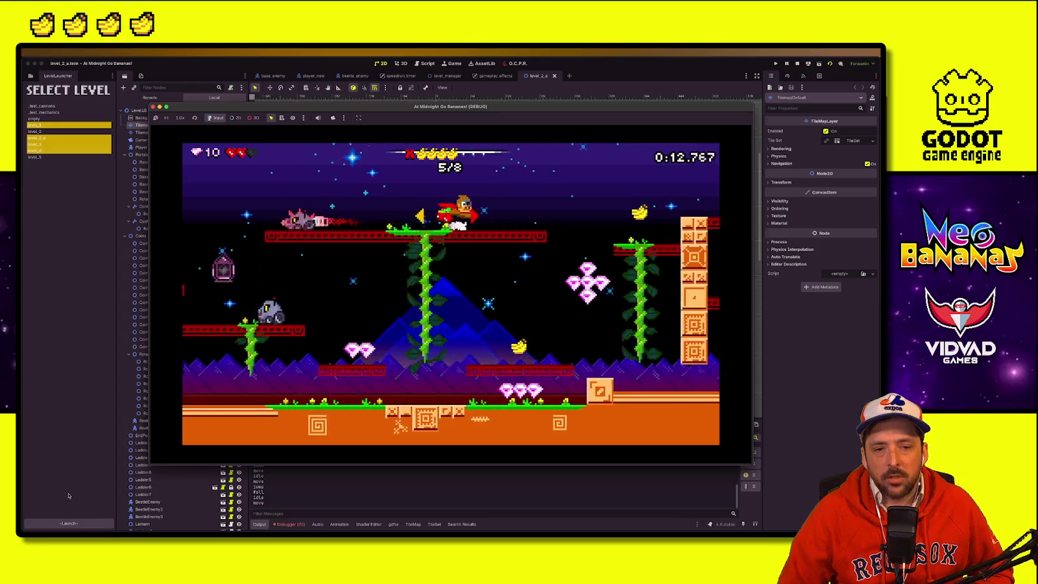
{"action": "key", "text": "space"}
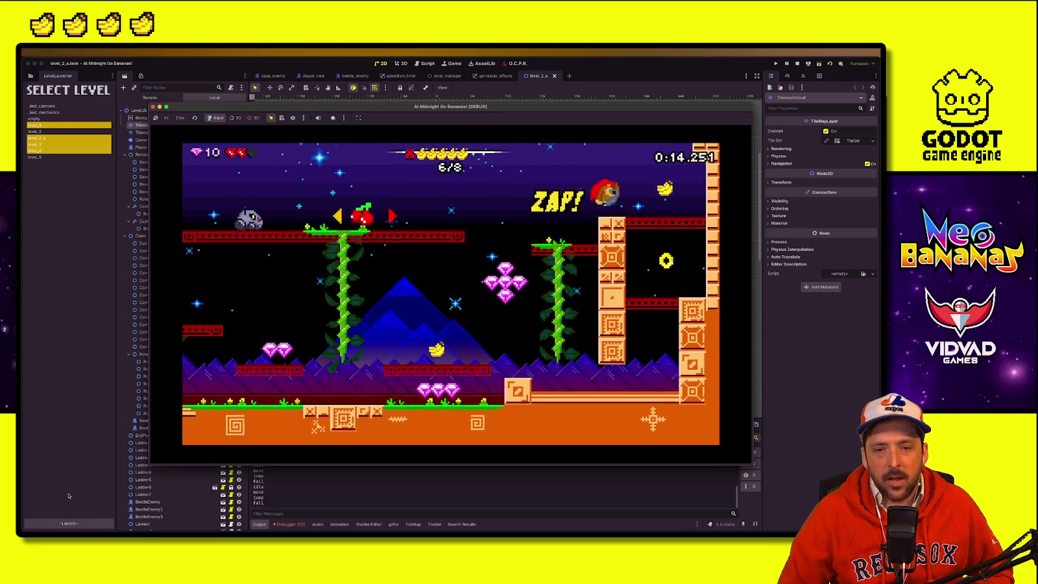
{"action": "key", "text": "space"}
{"action": "key", "text": "Left"}
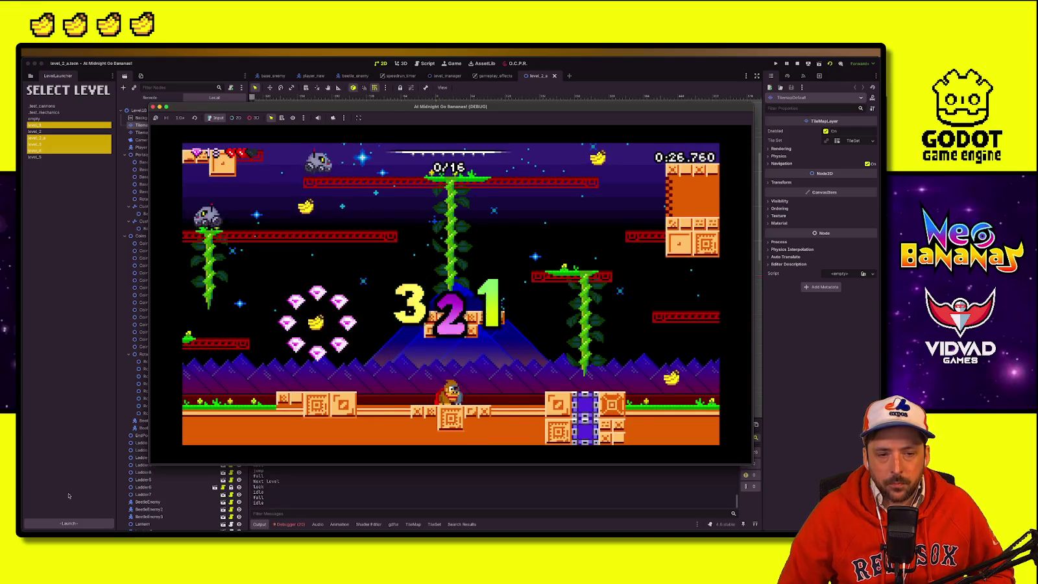
Step: After the countdown in the next level, jump to the vine and dash up-right
{"action": "key", "text": "Left"}
{"action": "key", "text": "space"}
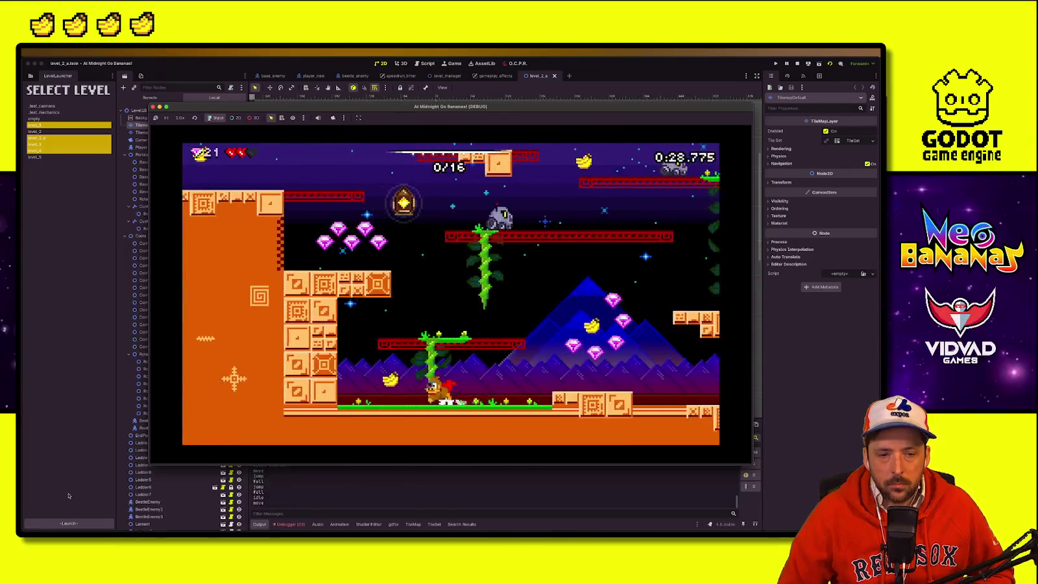
{"action": "key", "text": "Right"}
{"action": "key", "text": "space"}
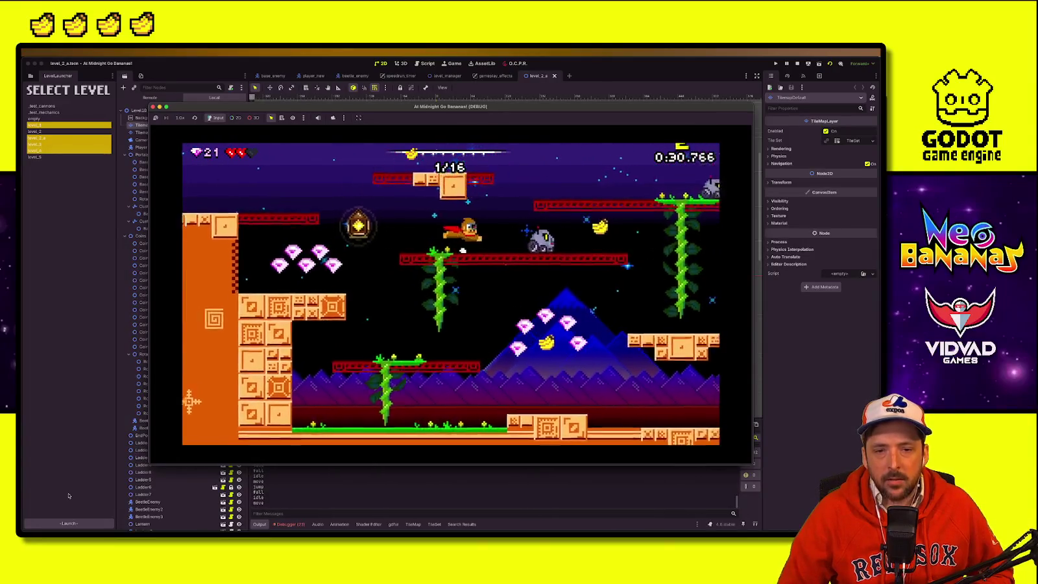
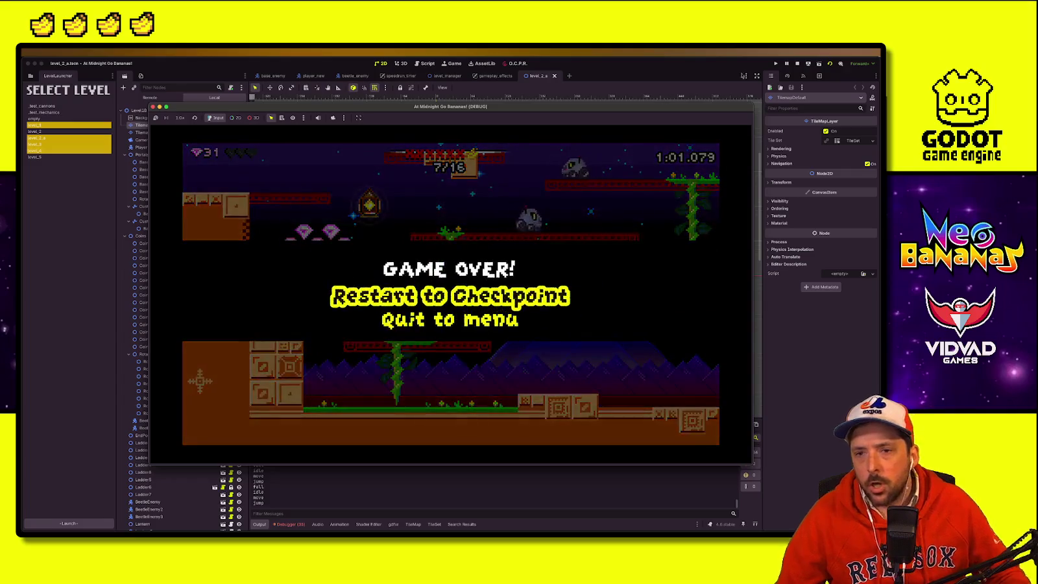
Step: Stop the game-over test run and zoom out on the level_2_a canvas
{"action": "left_click", "coordinate": [798, 62]}
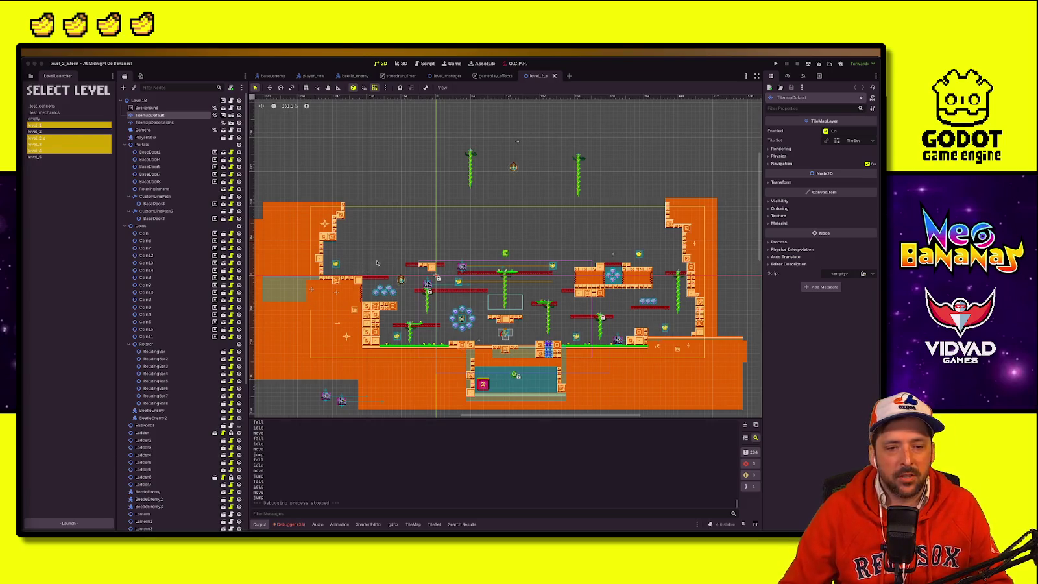
{"action": "scroll", "coordinate": [383, 258], "scroll_direction": "down", "scroll_amount": 1}
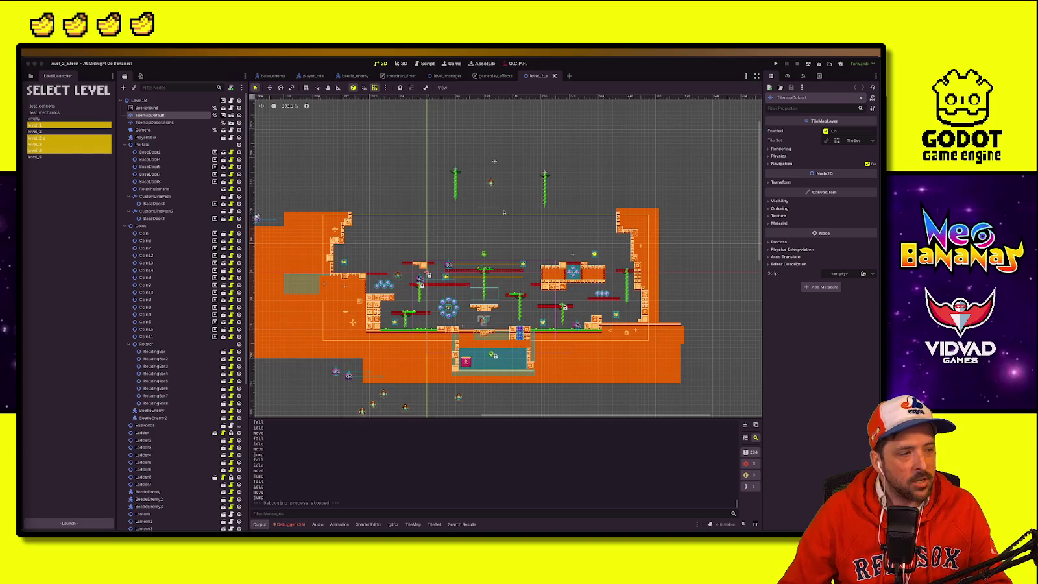
Step: In the player_new scene, raise the HP node's Hp from 3 to 5
{"action": "left_click", "coordinate": [301, 74]}
{"action": "left_click", "coordinate": [305, 75]}
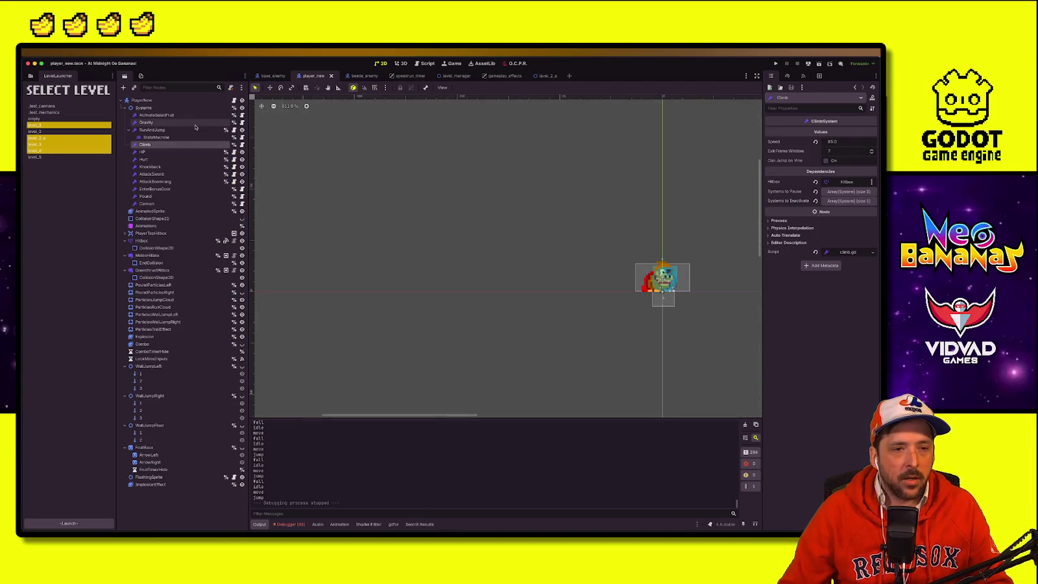
{"action": "left_click", "coordinate": [142, 152]}
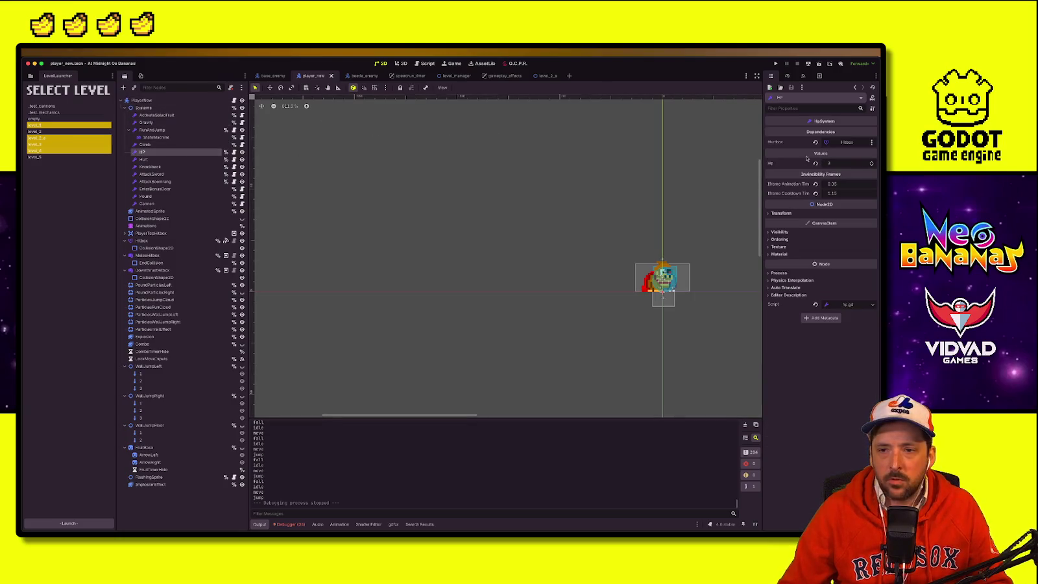
{"action": "left_click", "coordinate": [872, 162]}
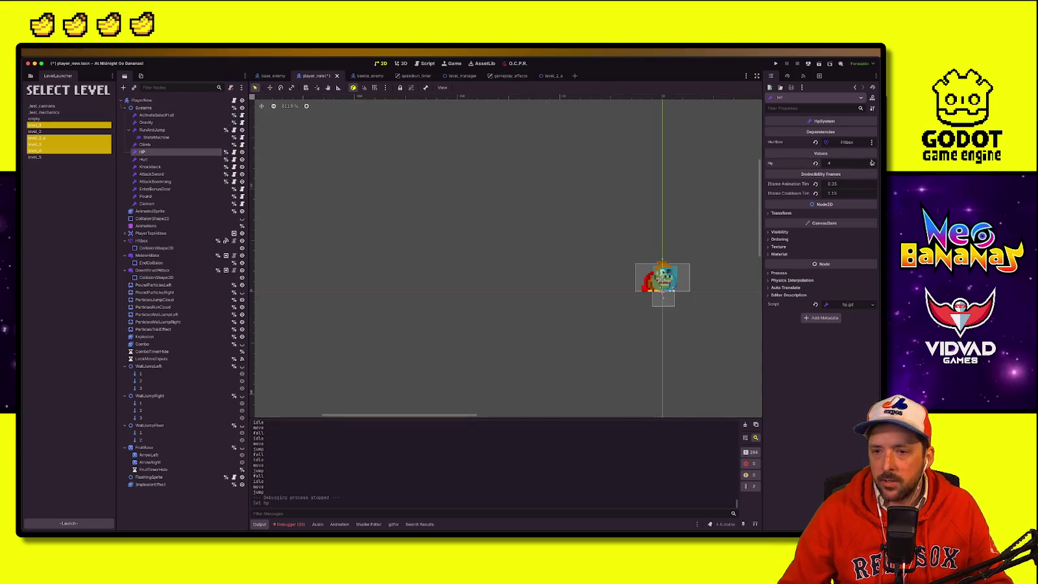
Step: Test-run the game briefly, dashing right and back left, then stop it
{"action": "left_click", "coordinate": [776, 64]}
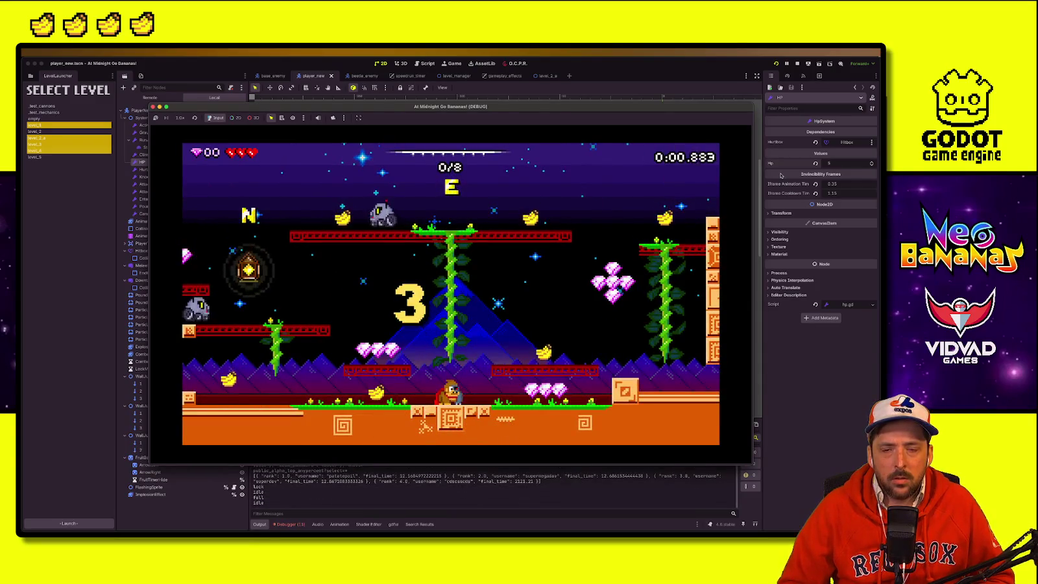
{"action": "key", "text": "Right"}
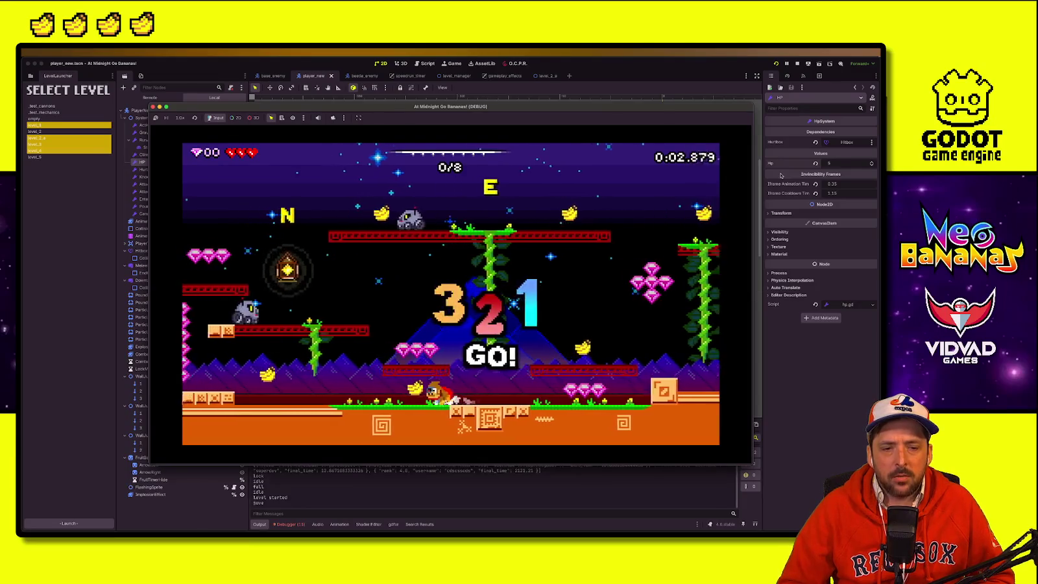
{"action": "key", "text": "space"}
{"action": "key", "text": "Left"}
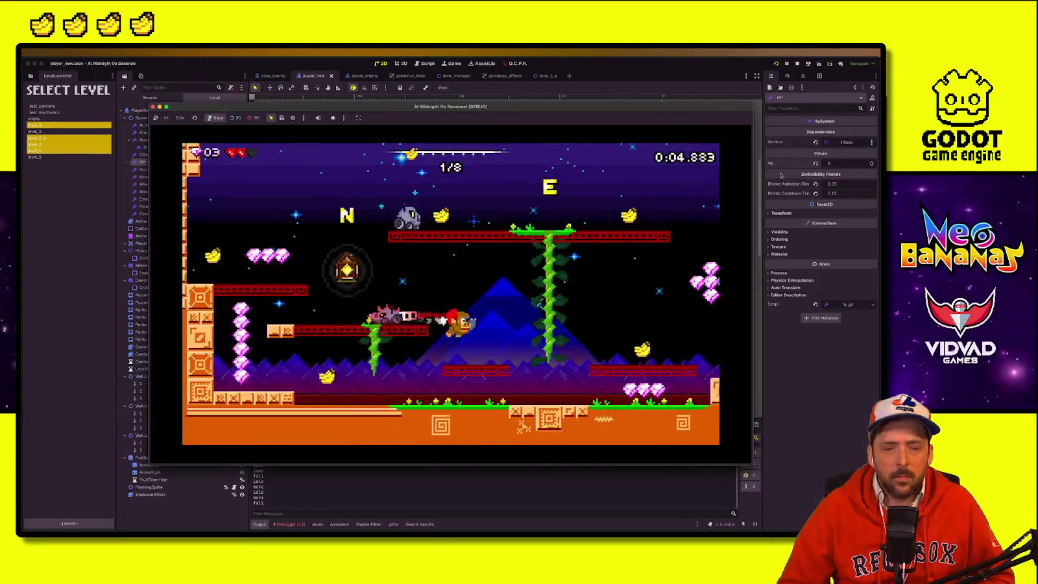
{"action": "left_click", "coordinate": [786, 63]}
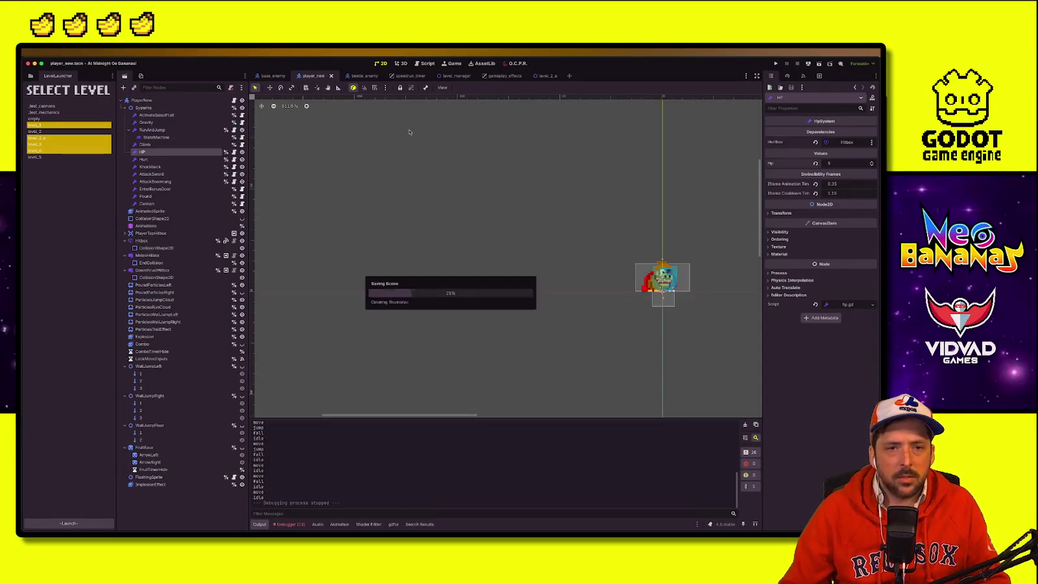
Step: Open game_manager.gd in the script editor through the quick resource search
{"action": "left_click", "coordinate": [30, 75]}
{"action": "scroll", "coordinate": [71, 224], "scroll_direction": "up", "scroll_amount": 1}
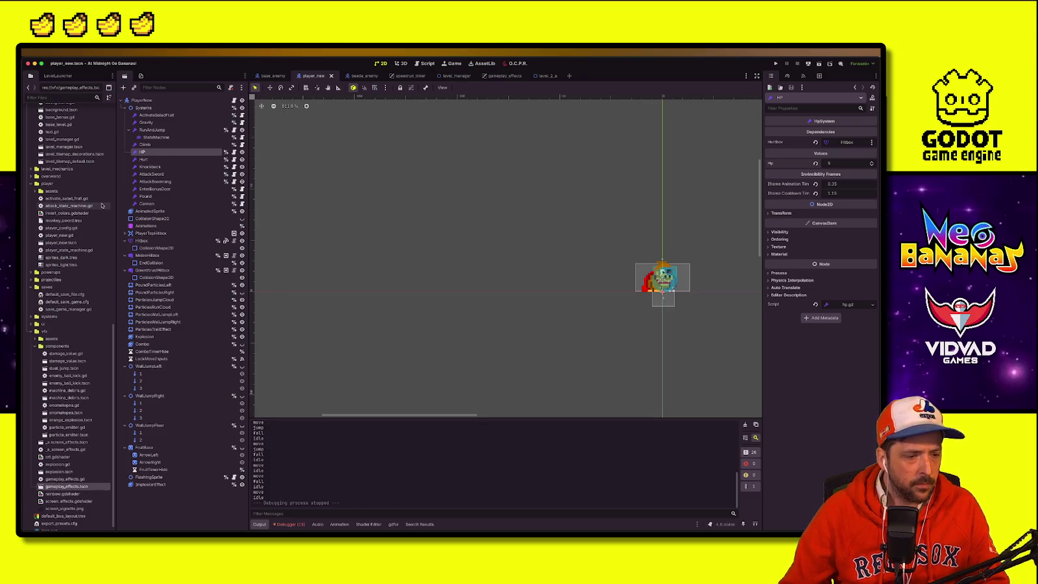
{"action": "key", "text": "alt+shift+o"}
{"action": "type", "text": "gamema"}
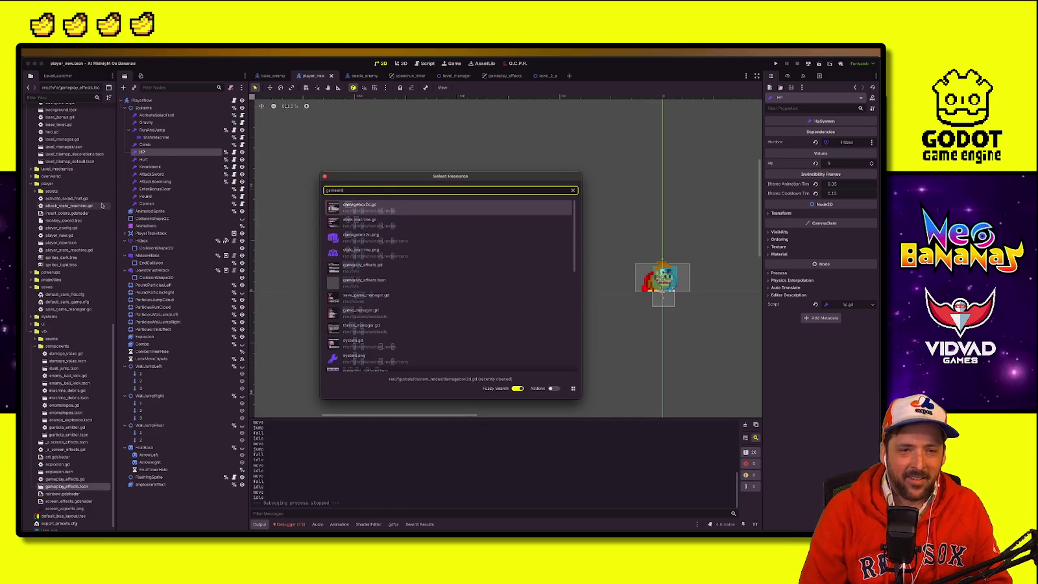
{"action": "type", "text": "nager"}
{"action": "left_click", "coordinate": [386, 220]}
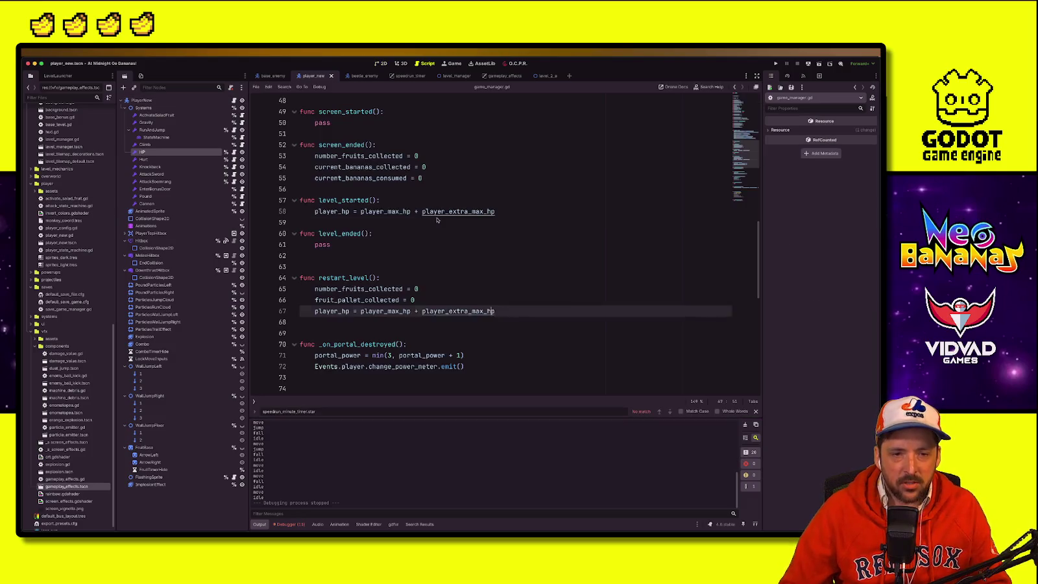
{"action": "scroll", "coordinate": [386, 203], "scroll_direction": "up", "scroll_amount": 14}
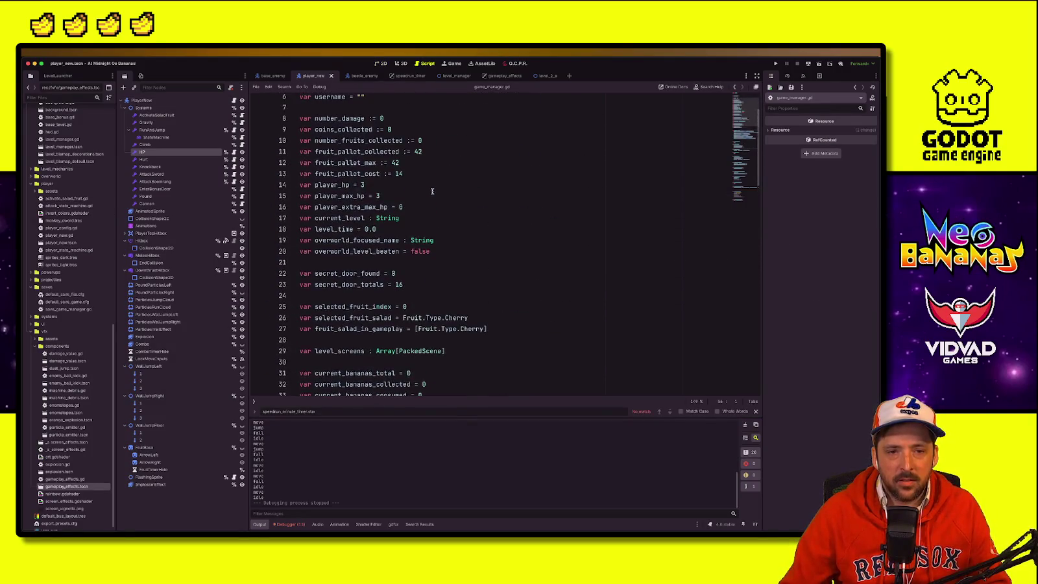
Step: Change player_hp and player_max_hp to 5 and launch the game
{"action": "left_click", "coordinate": [404, 185]}
{"action": "key", "text": "BackSpace"}
{"action": "type", "text": "5"}
{"action": "key", "text": "Down"}
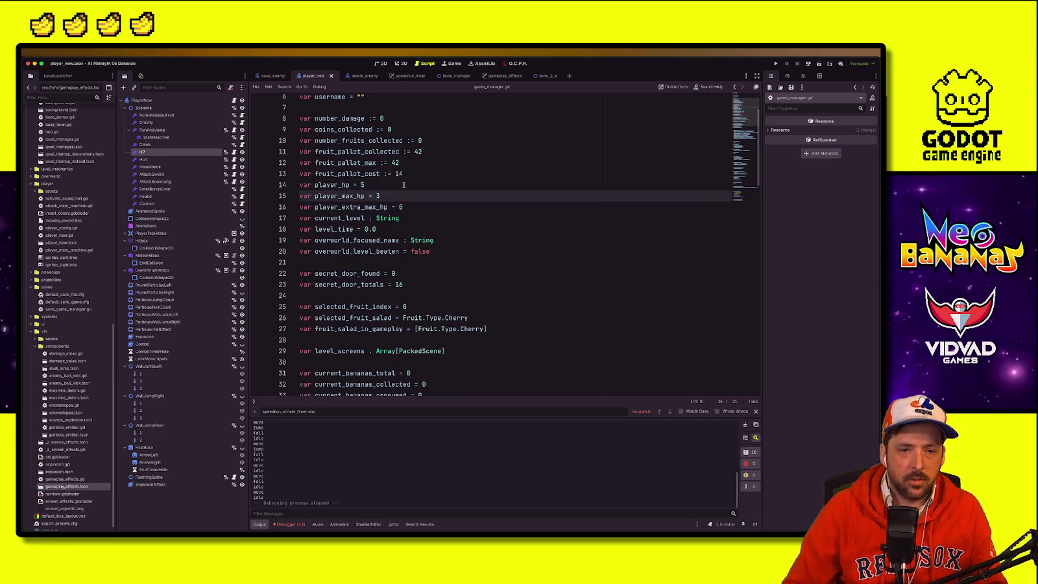
{"action": "type", "text": "5"}
{"action": "left_click", "coordinate": [540, 151]}
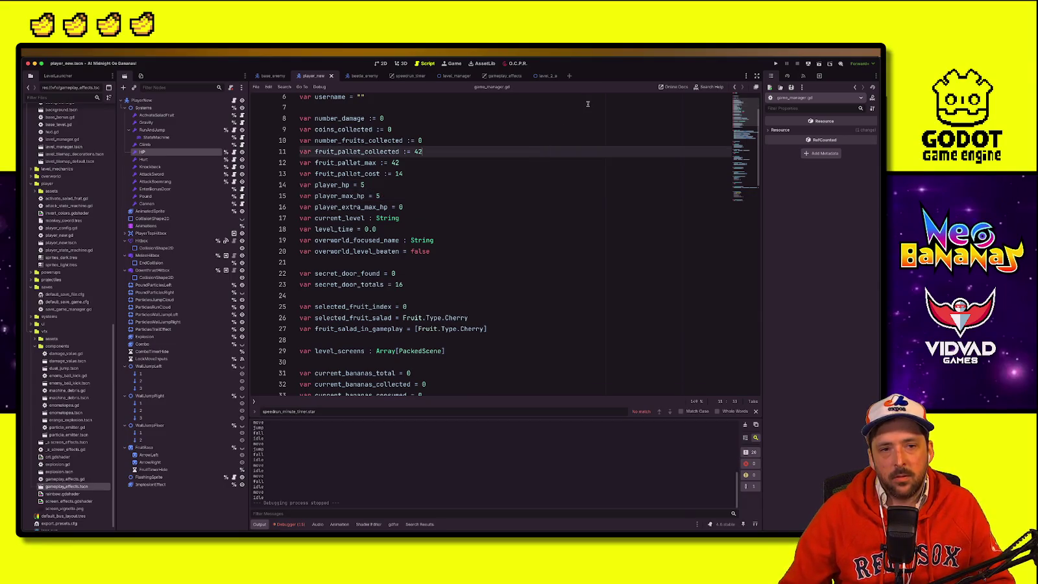
{"action": "key", "text": "super+b"}
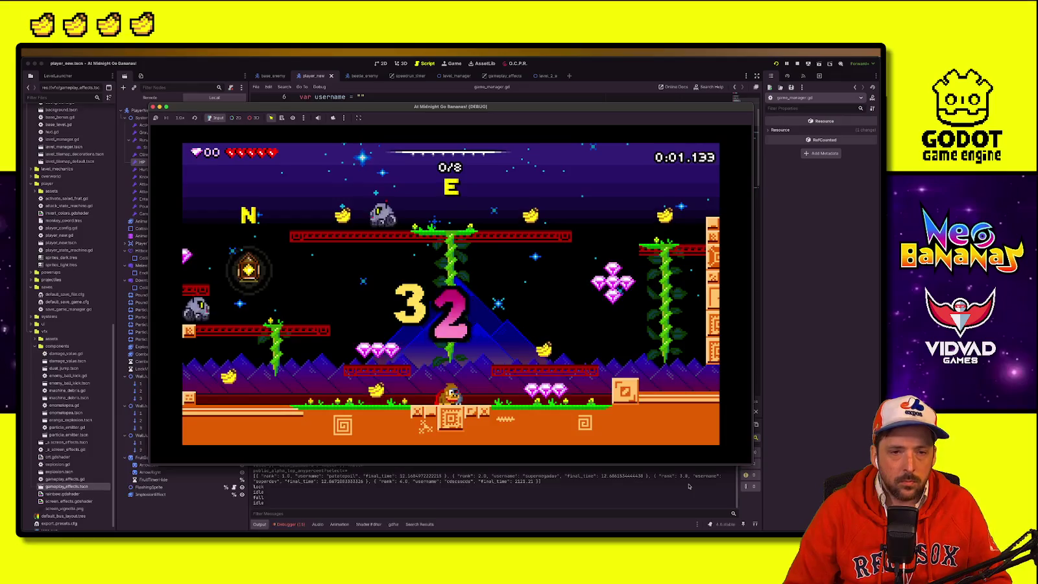
Step: Play with five hearts to 7/8 bananas, then restart from the checkpoint after dying
{"action": "key", "text": "Right"}
{"action": "key", "text": "space"}
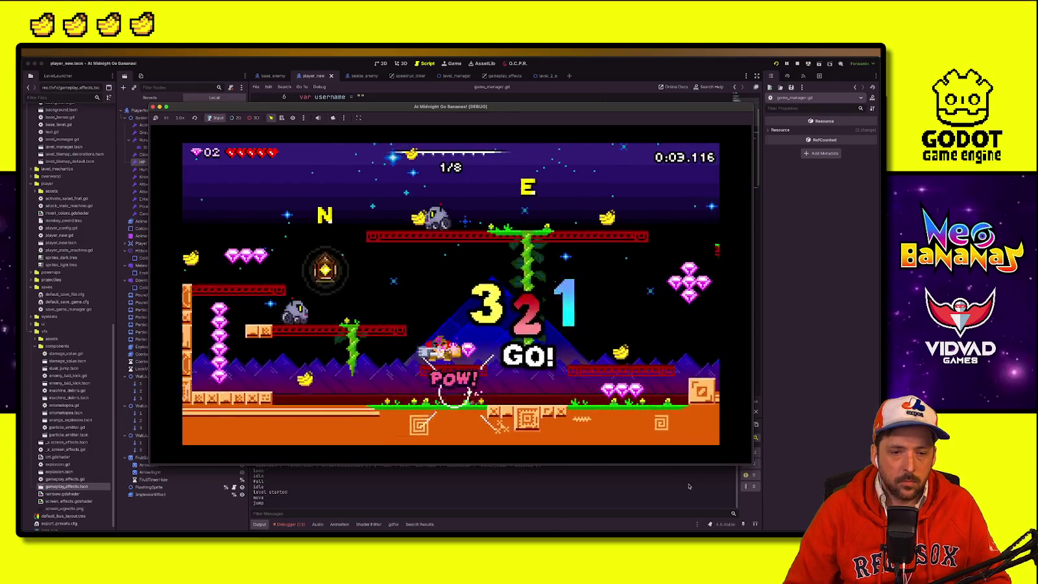
{"action": "key", "text": "Left"}
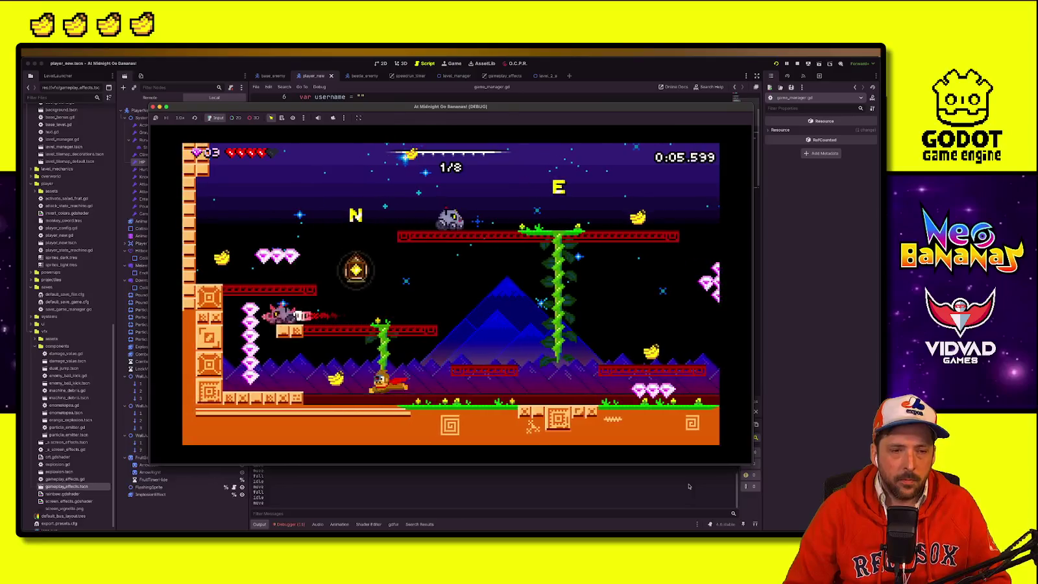
{"action": "key", "text": "Left"}
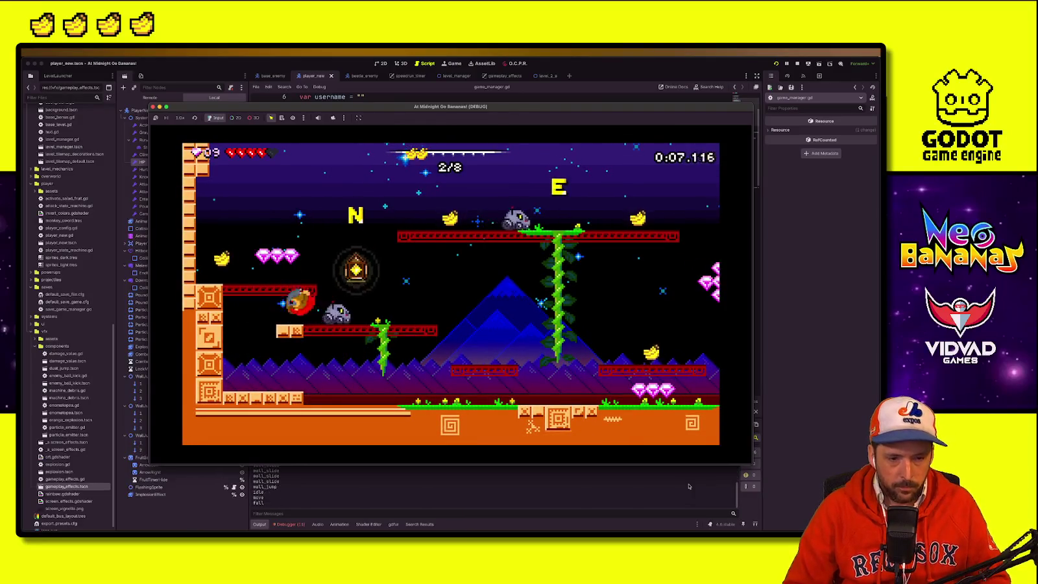
{"action": "key", "text": "Left"}
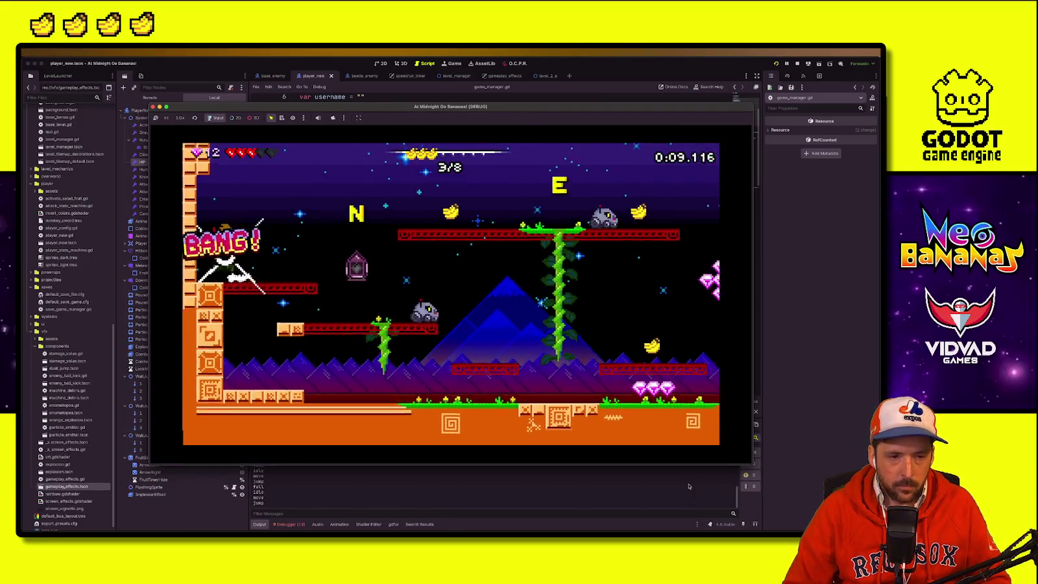
{"action": "key", "text": "Right"}
{"action": "key", "text": "Right"}
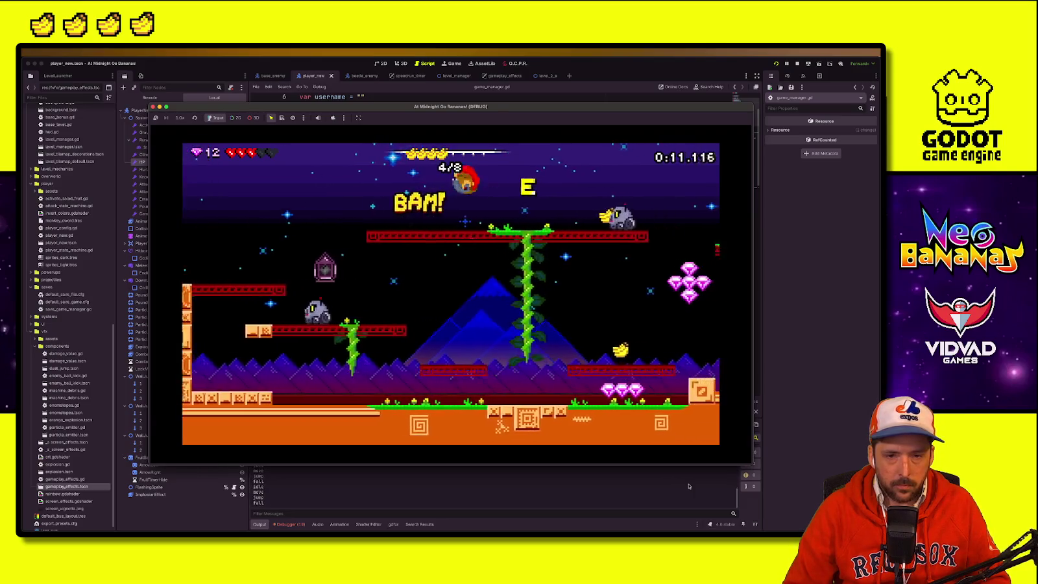
{"action": "key", "text": "Right"}
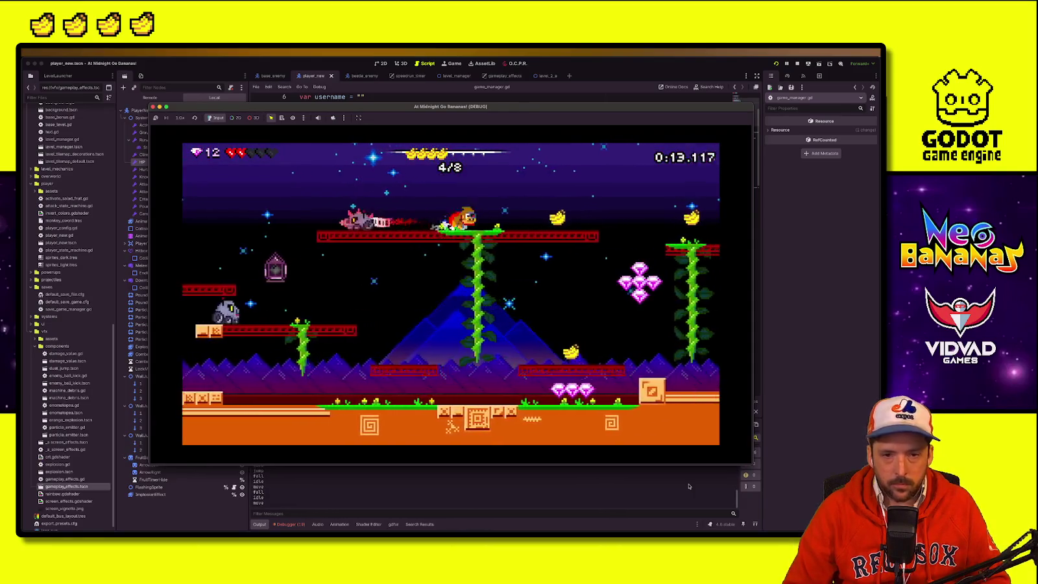
{"action": "key", "text": "Left"}
{"action": "key", "text": "Left"}
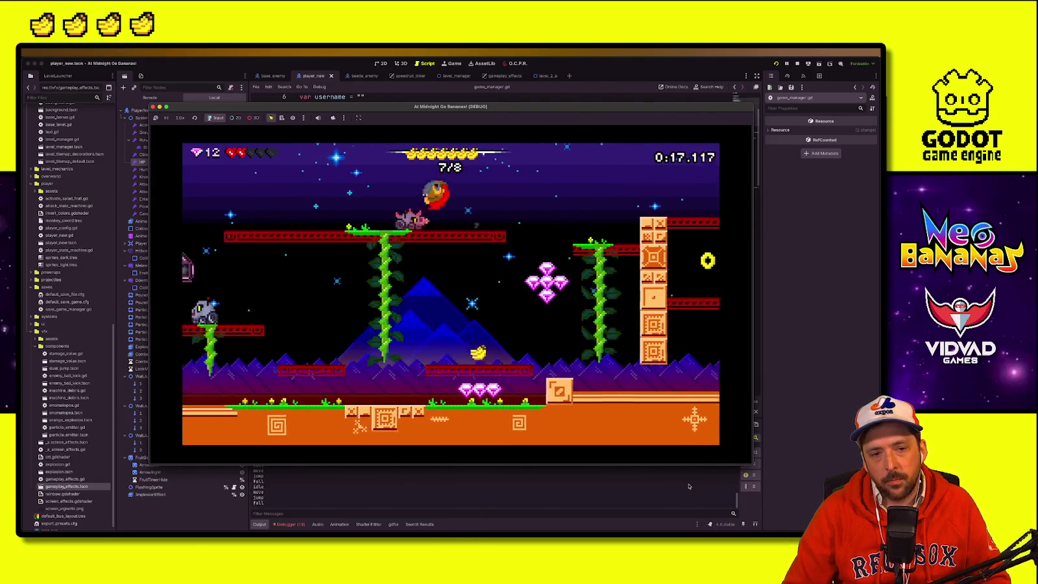
{"action": "key", "text": "Left"}
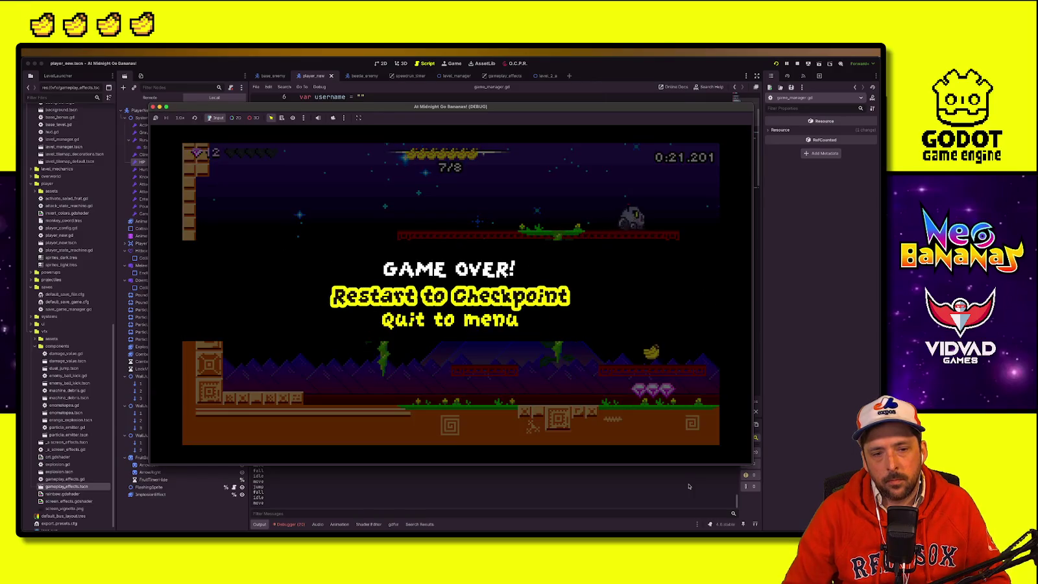
{"action": "key", "text": "Return"}
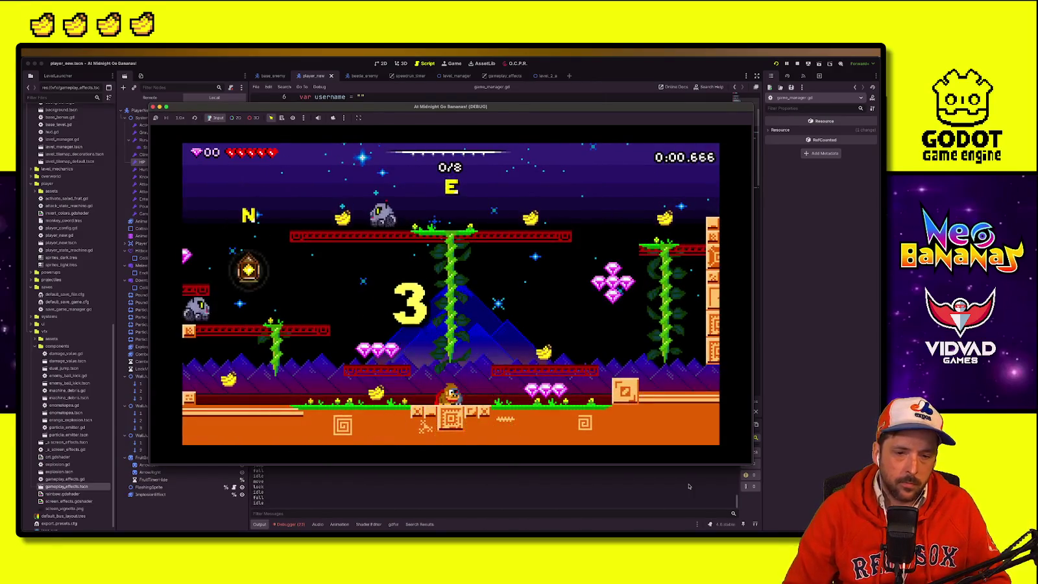
Step: Make a first attempt onto the upper-left platform, then restart the level with R
{"action": "key", "text": "Left"}
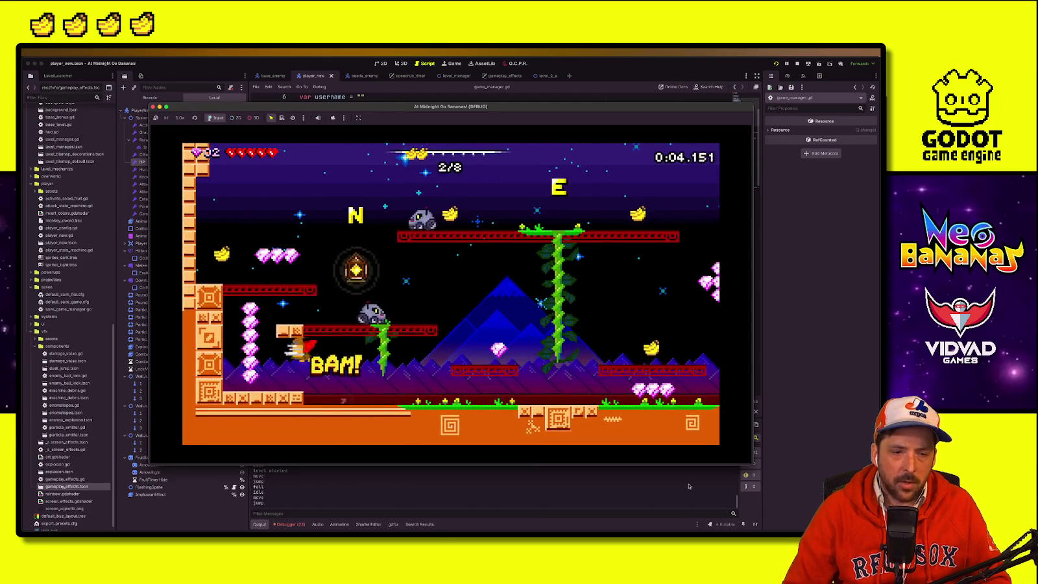
{"action": "key", "text": "space"}
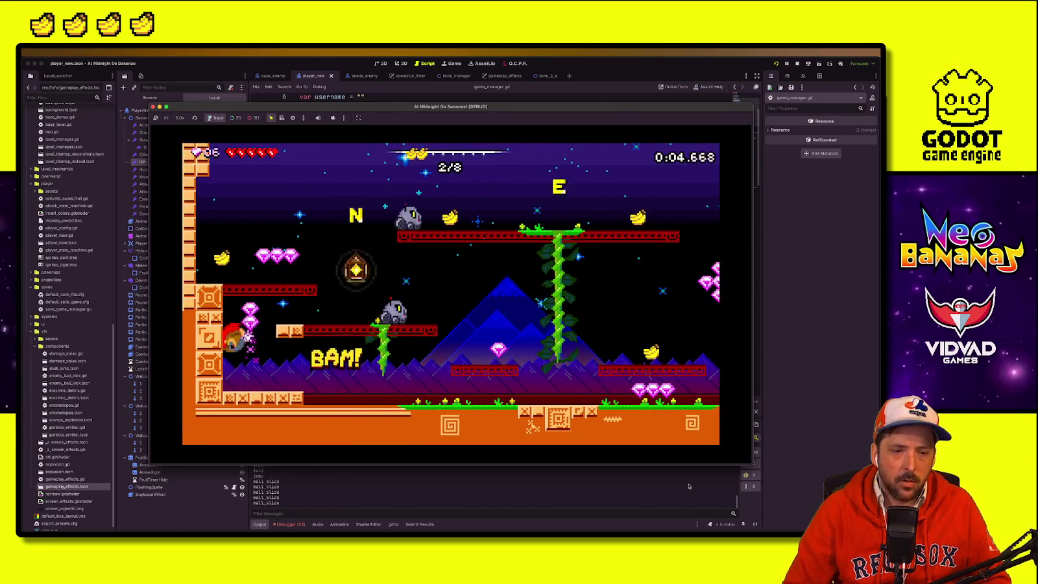
{"action": "key", "text": "Right"}
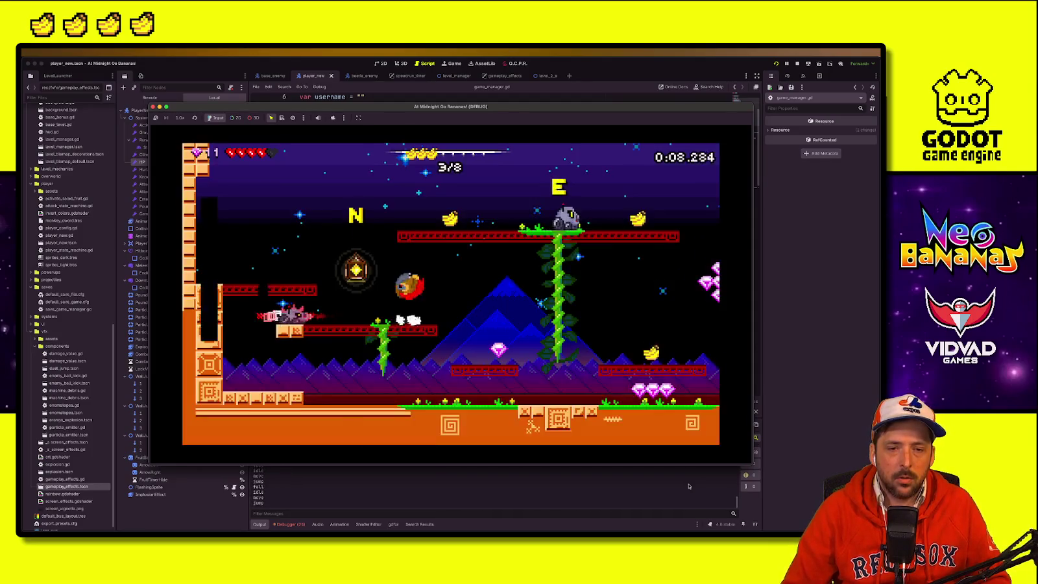
{"action": "key", "text": "r"}
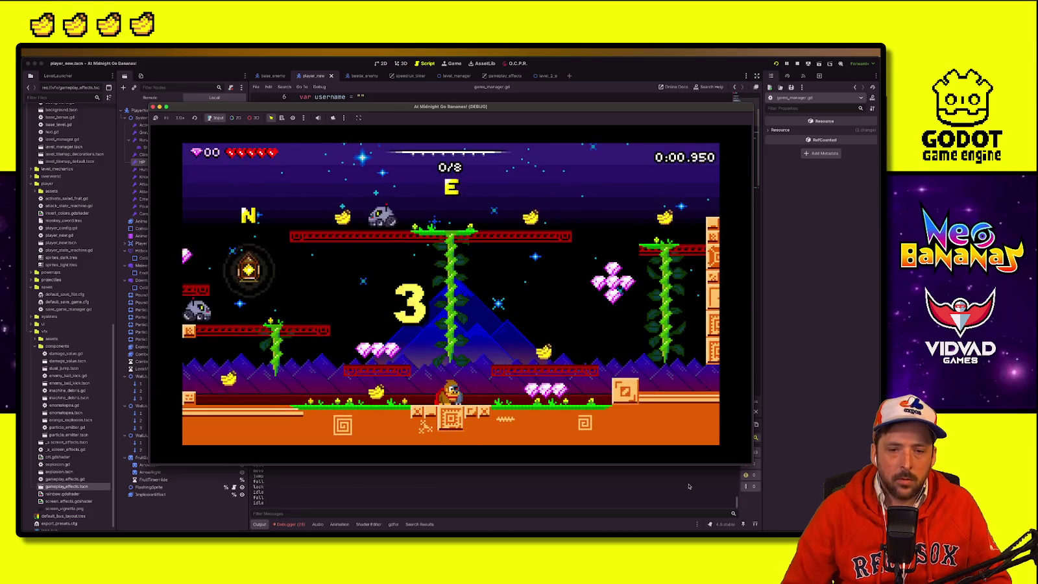
Step: Replay the level collecting all eight bananas until the 0/16 stage starts
{"action": "key", "text": "Left"}
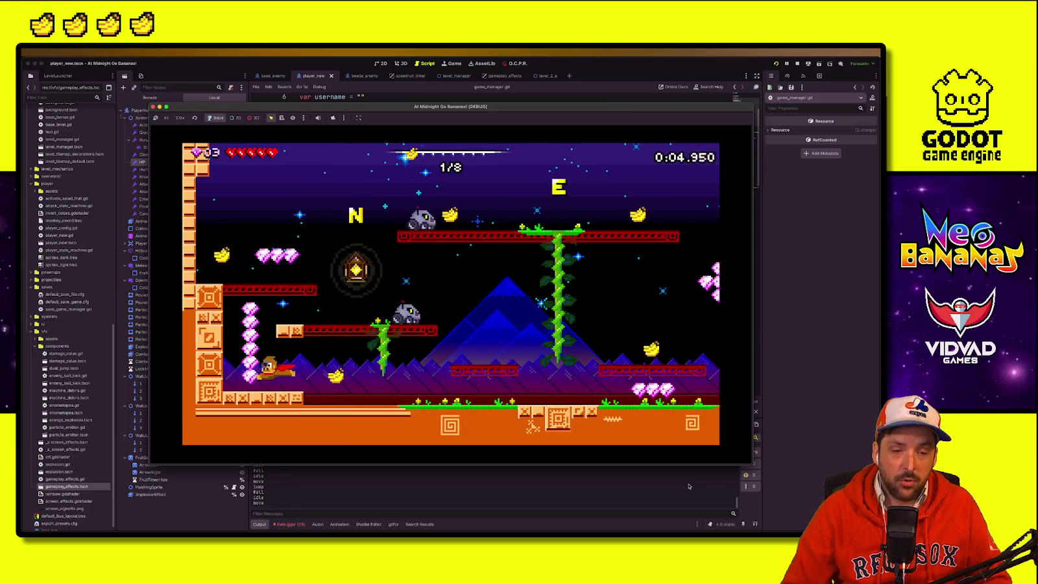
{"action": "key", "text": "Right"}
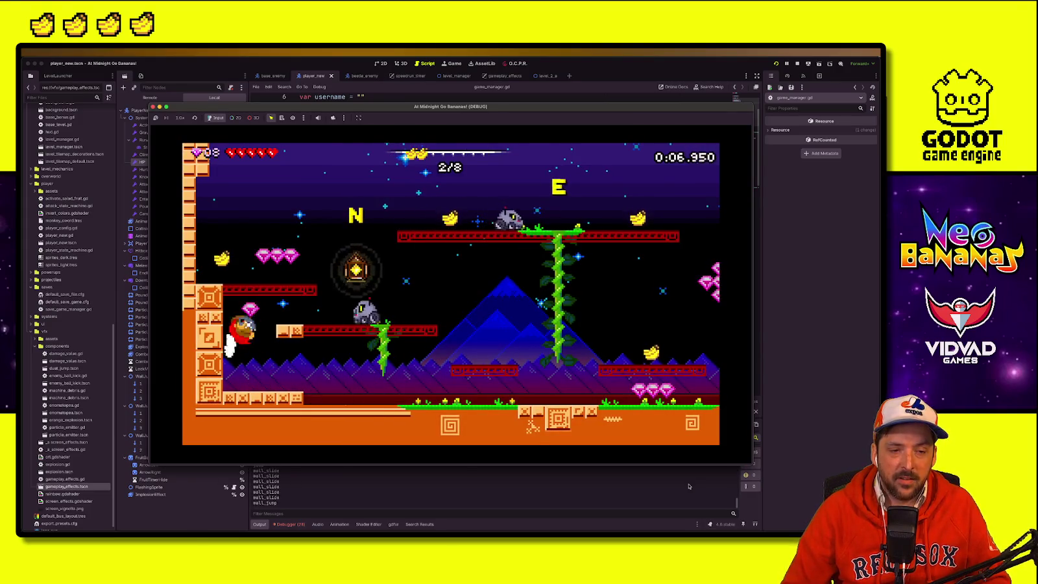
{"action": "key", "text": "space"}
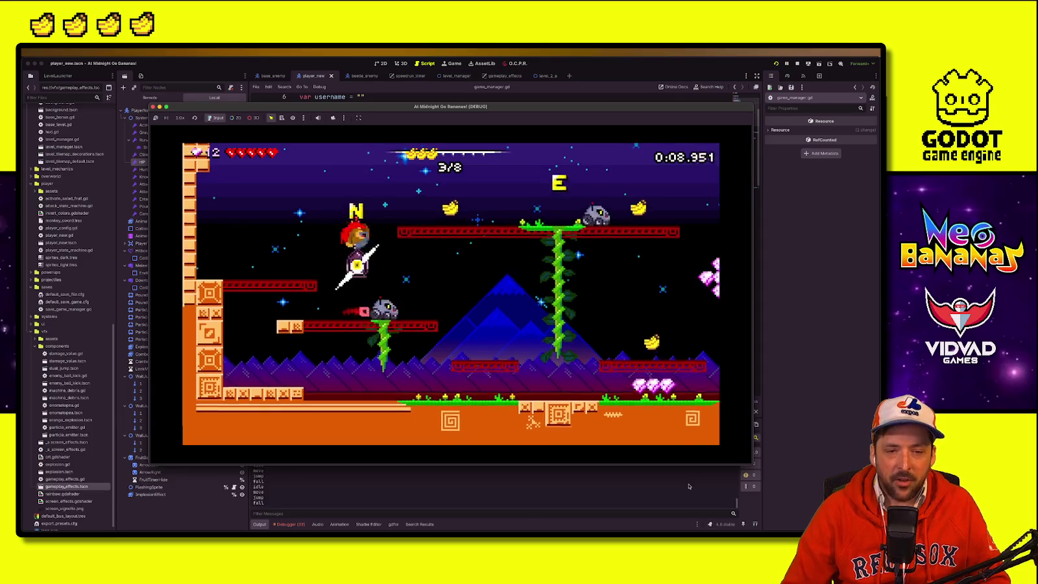
{"action": "key", "text": "Right"}
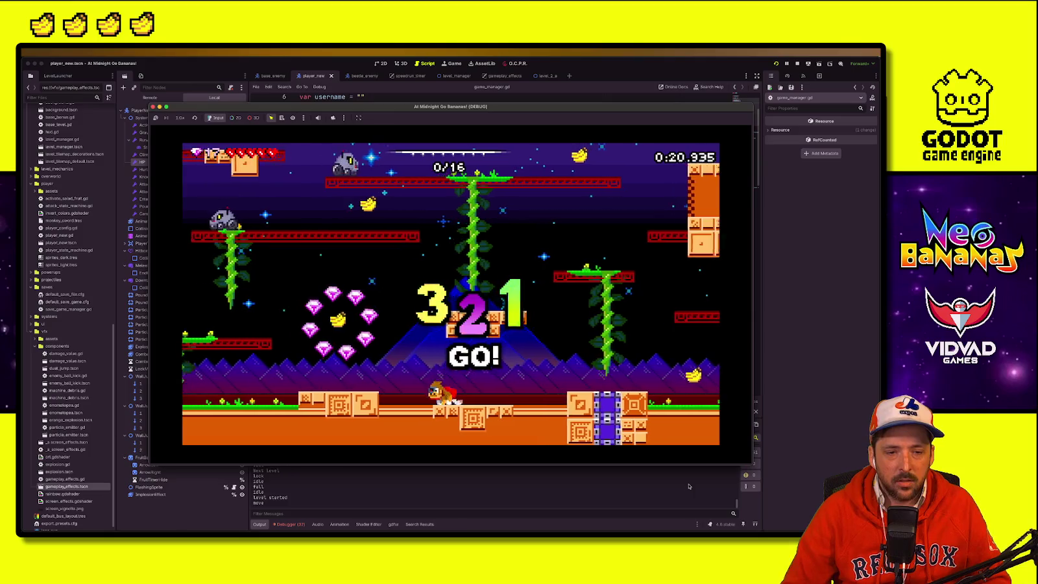
Step: Clear the 16-banana level, climbing vines and zapping an enemy along the way
{"action": "key", "text": "Right"}
{"action": "key", "text": "Left"}
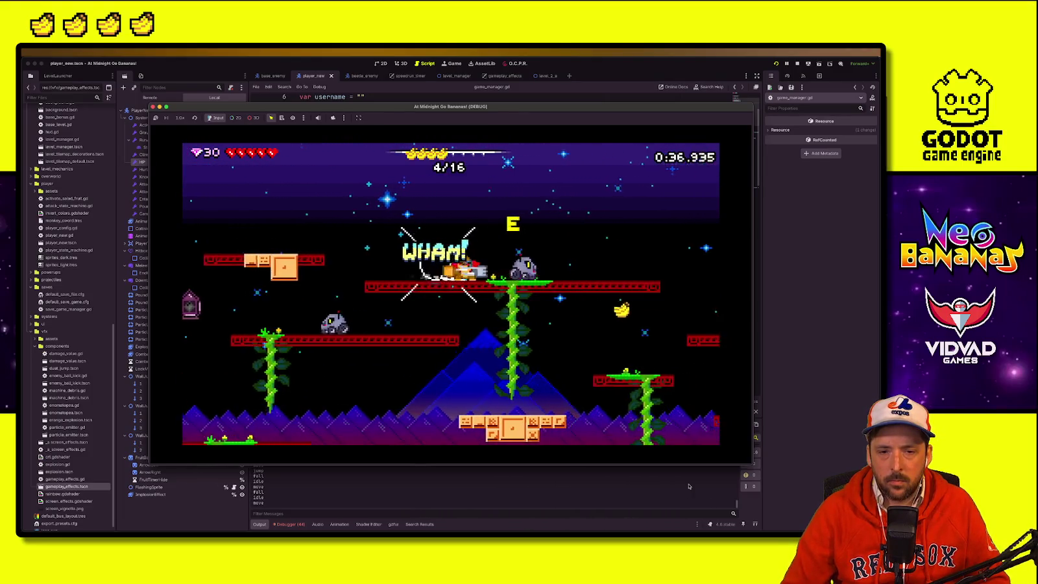
{"action": "key", "text": "Down"}
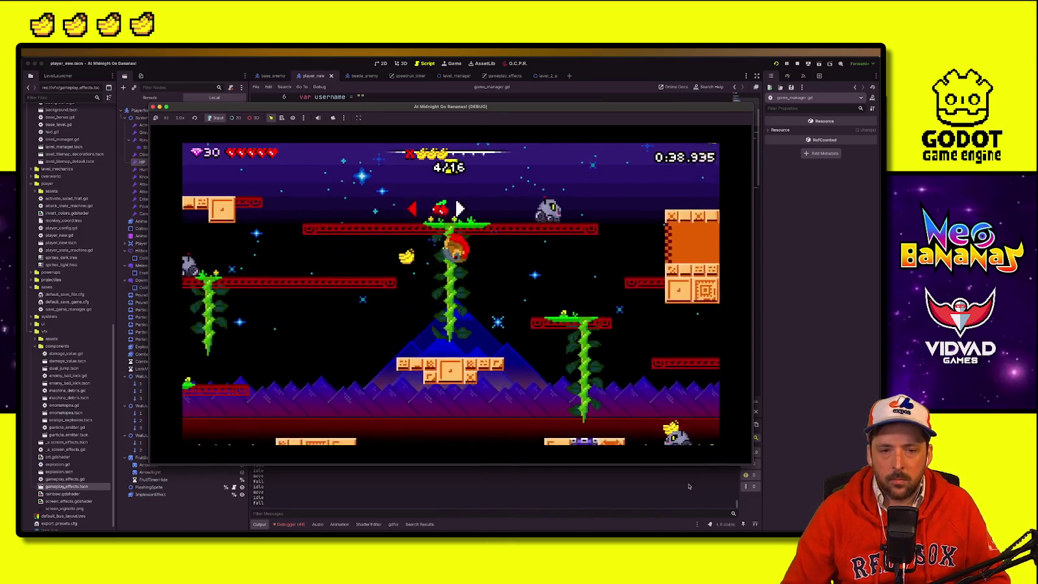
{"action": "key", "text": "Right"}
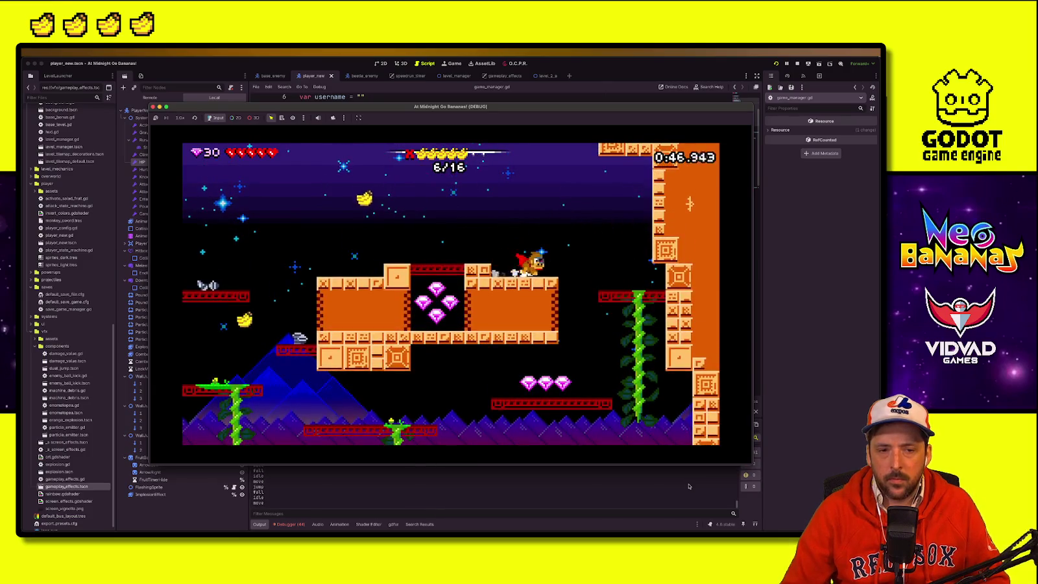
{"action": "key", "text": "Left"}
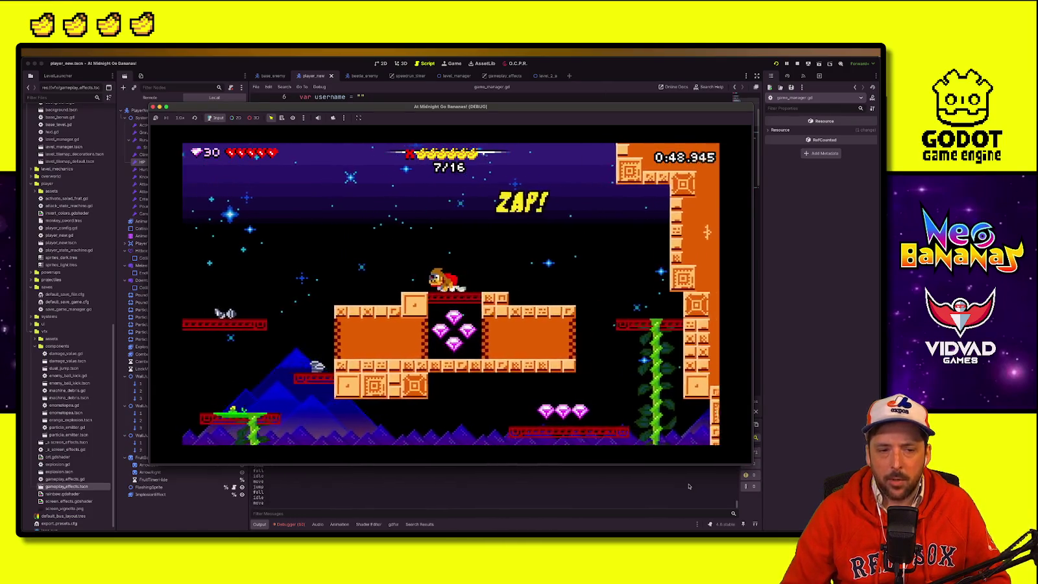
{"action": "key", "text": "space"}
{"action": "key", "text": "Up"}
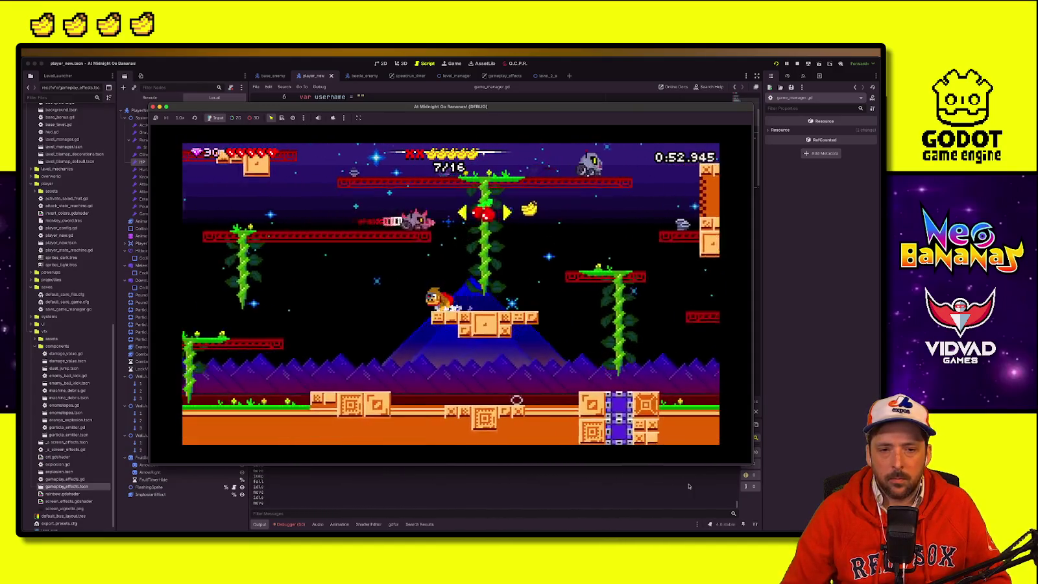
{"action": "key", "text": "Down"}
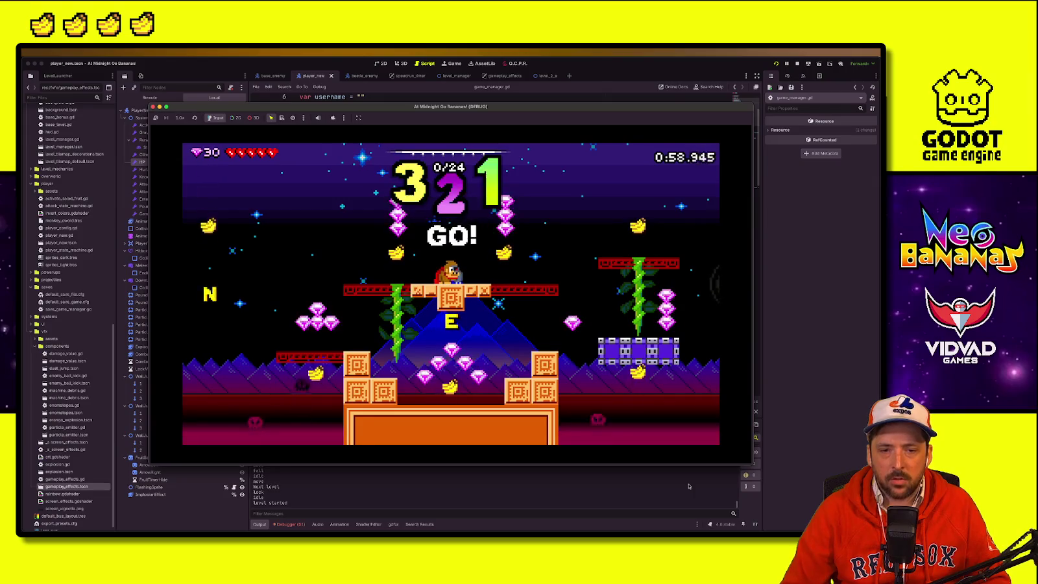
Step: In the 24-banana level, ride the chain and cannons to the purple platform collecting gems and bananas
{"action": "key", "text": "space"}
{"action": "key", "text": "Right"}
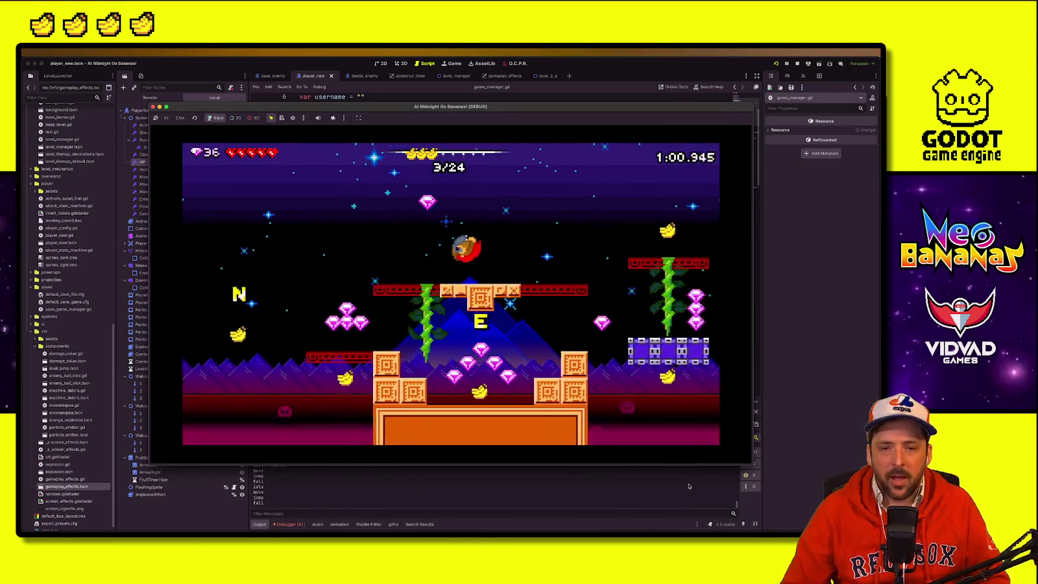
{"action": "key", "text": "space"}
{"action": "key", "text": "Right"}
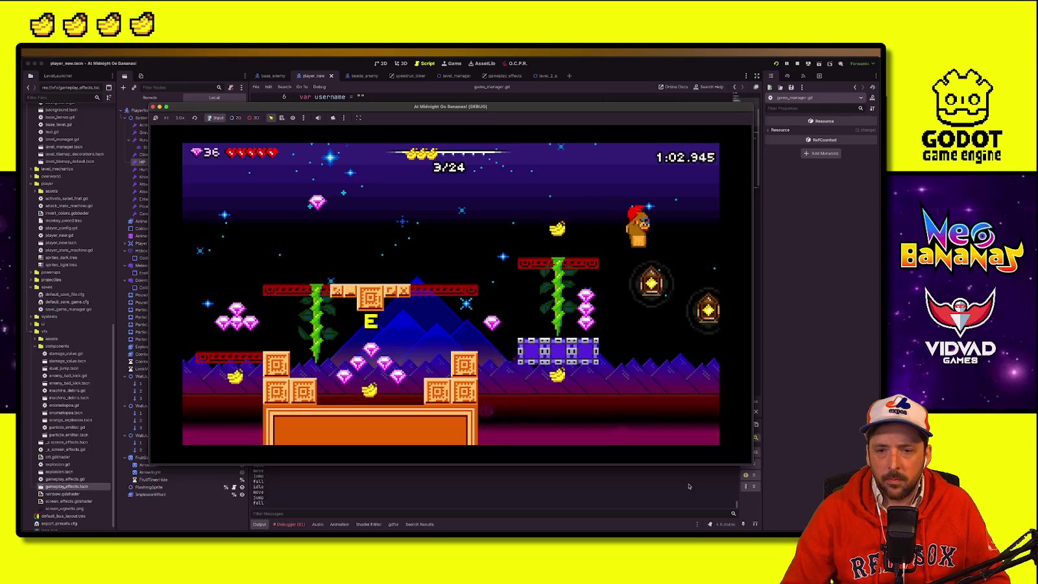
{"action": "key", "text": "Right"}
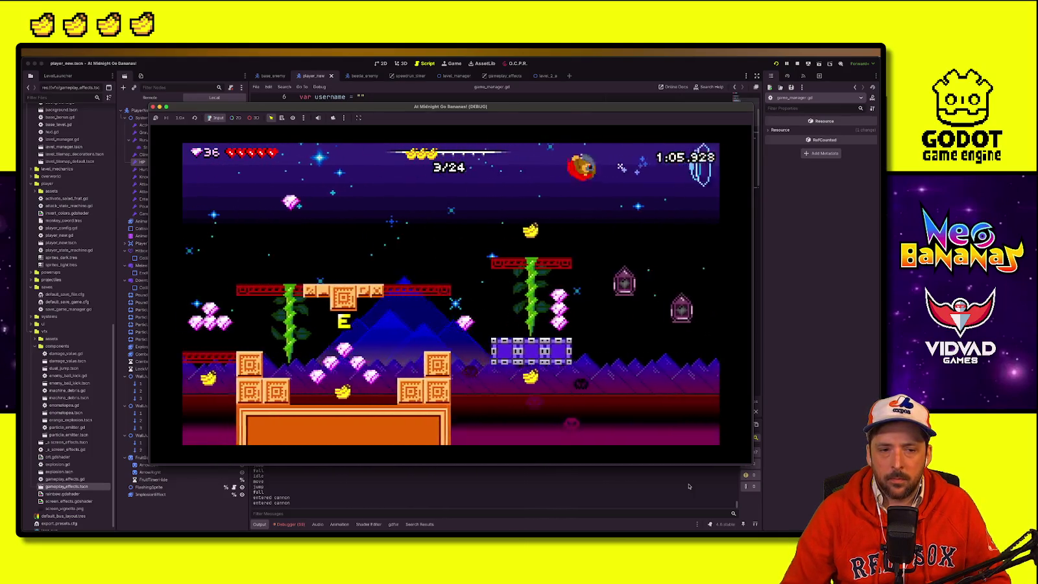
{"action": "key", "text": "space"}
{"action": "key", "text": "Right"}
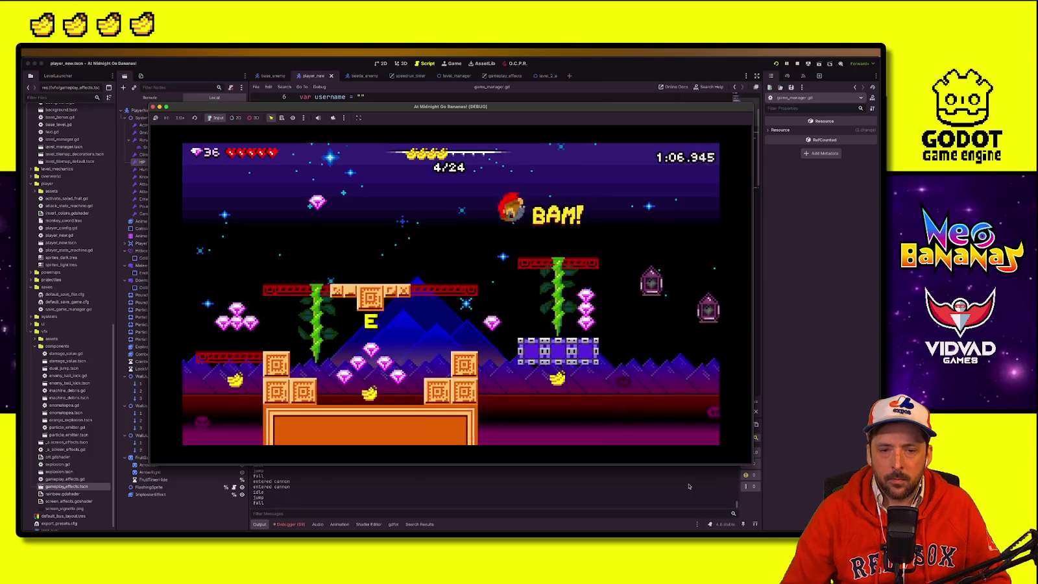
{"action": "key", "text": "Left"}
{"action": "key", "text": "space"}
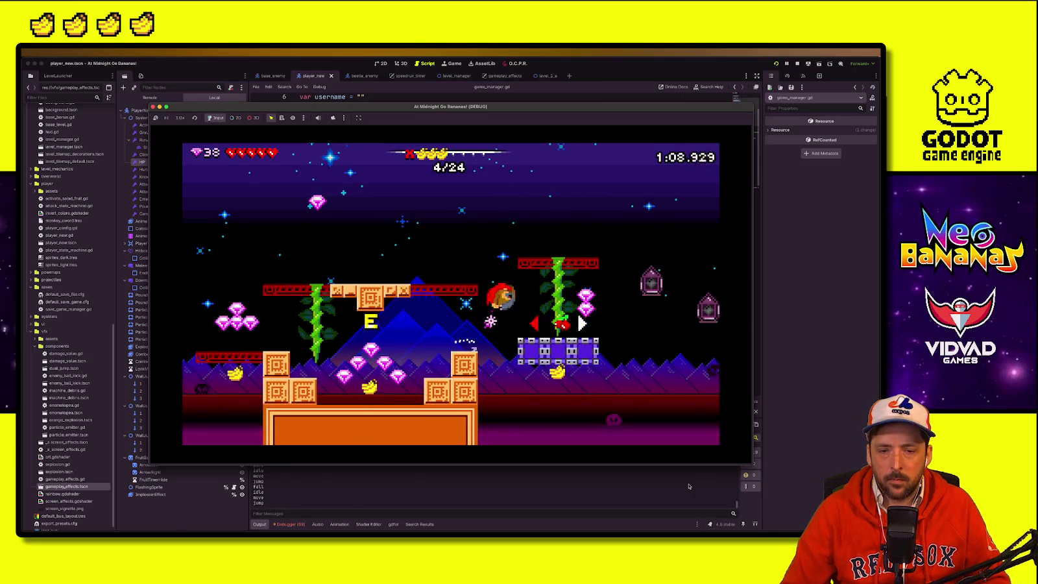
Step: Sweep left through the gems, zap enemies for bananas, and enter the EXIT
{"action": "key", "text": "Left"}
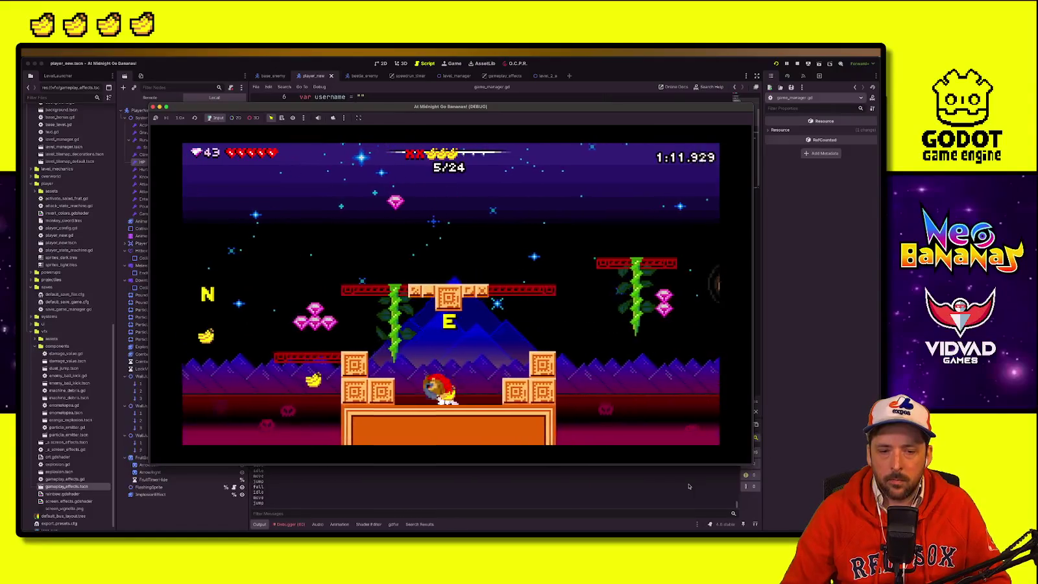
{"action": "key", "text": "Left"}
{"action": "key", "text": "space"}
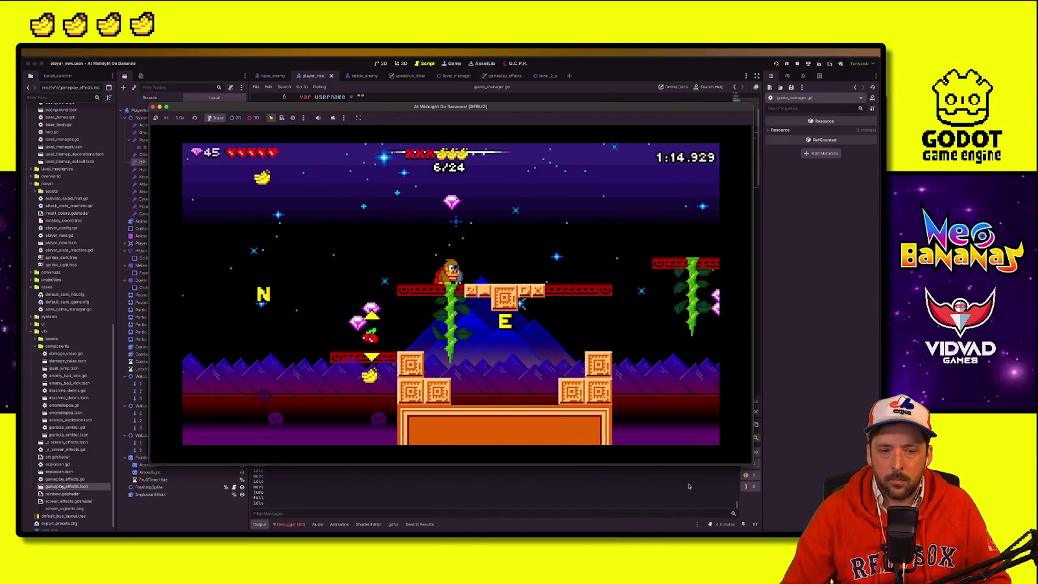
{"action": "key", "text": "Left"}
{"action": "key", "text": "space"}
{"action": "key", "text": "Left"}
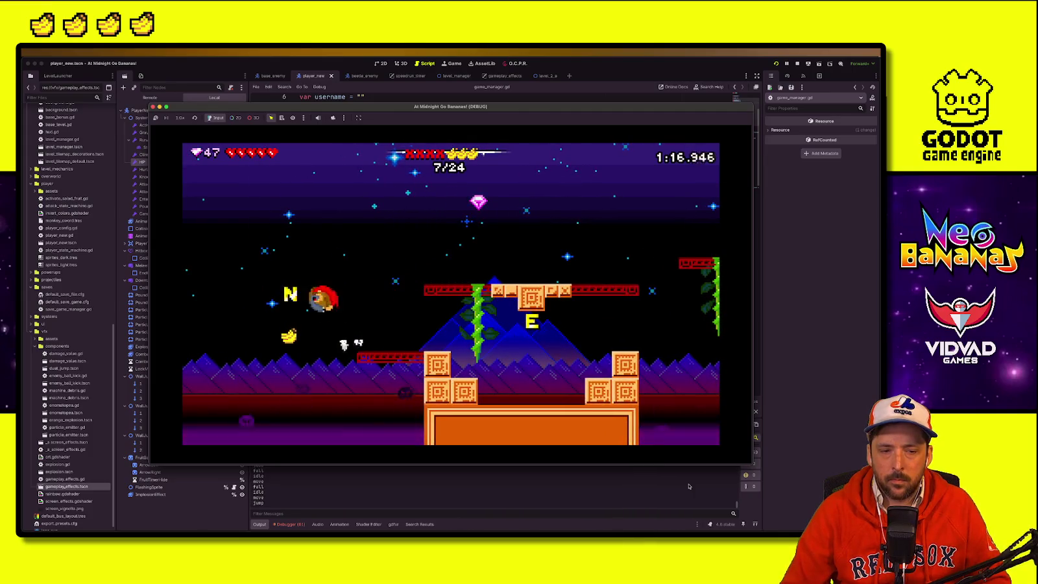
{"action": "key", "text": "Right"}
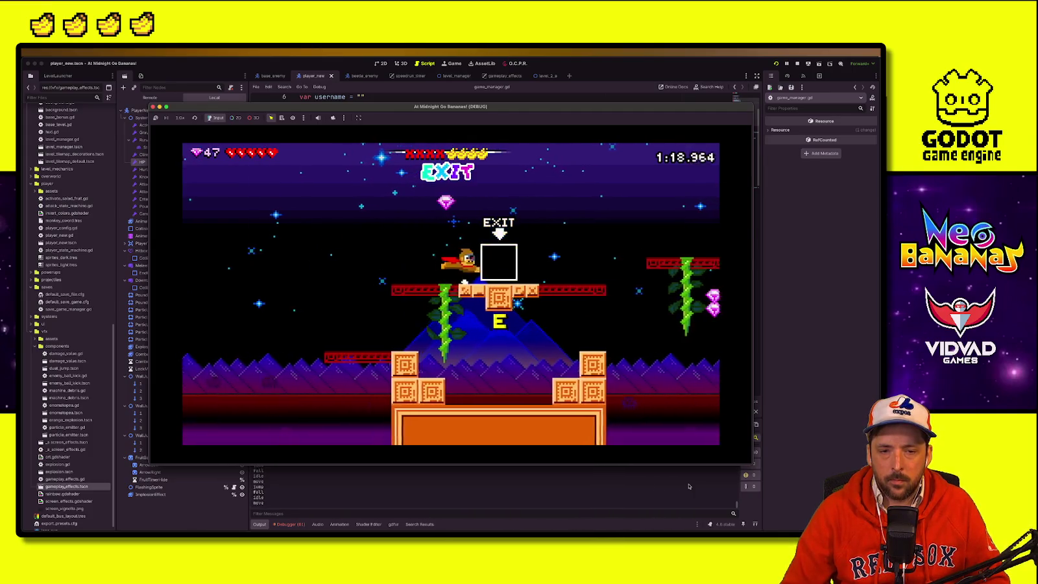
{"action": "key", "text": "space"}
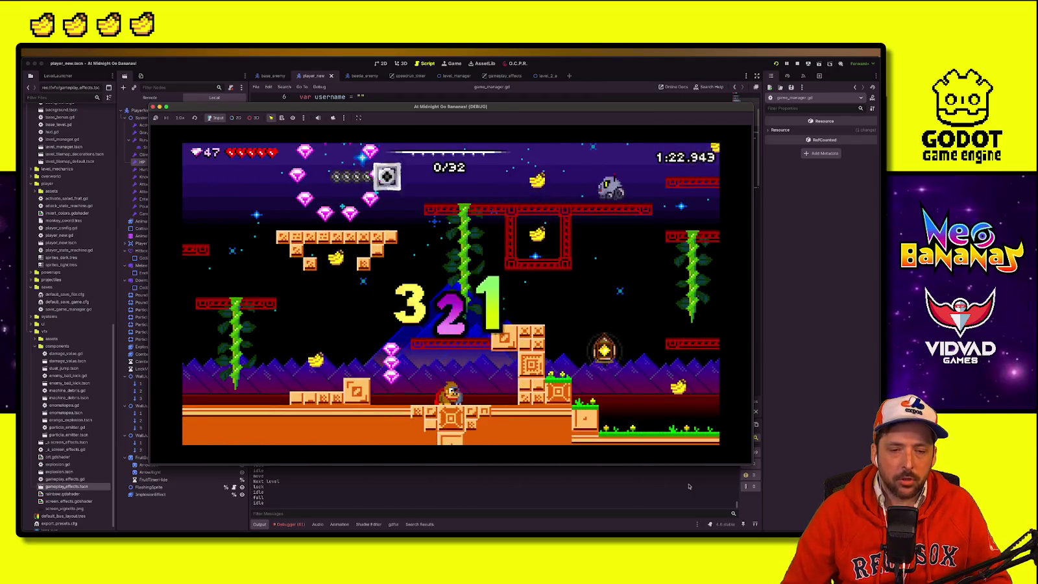
Step: Start the 32-banana level, grabbing a banana and gems, climbing to the red platform and lantern
{"action": "key", "text": "Right"}
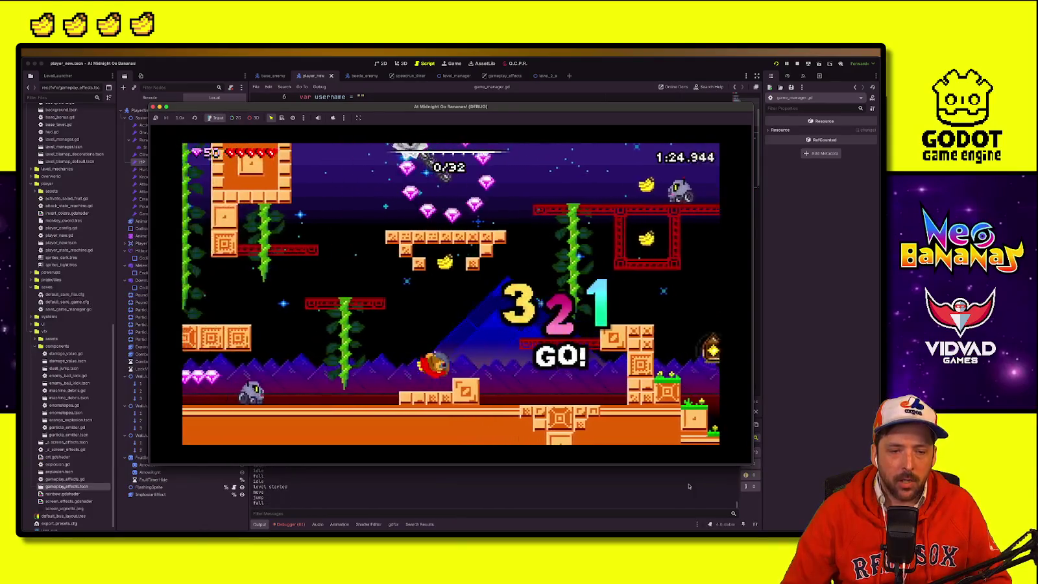
{"action": "key", "text": "space"}
{"action": "key", "text": "Left"}
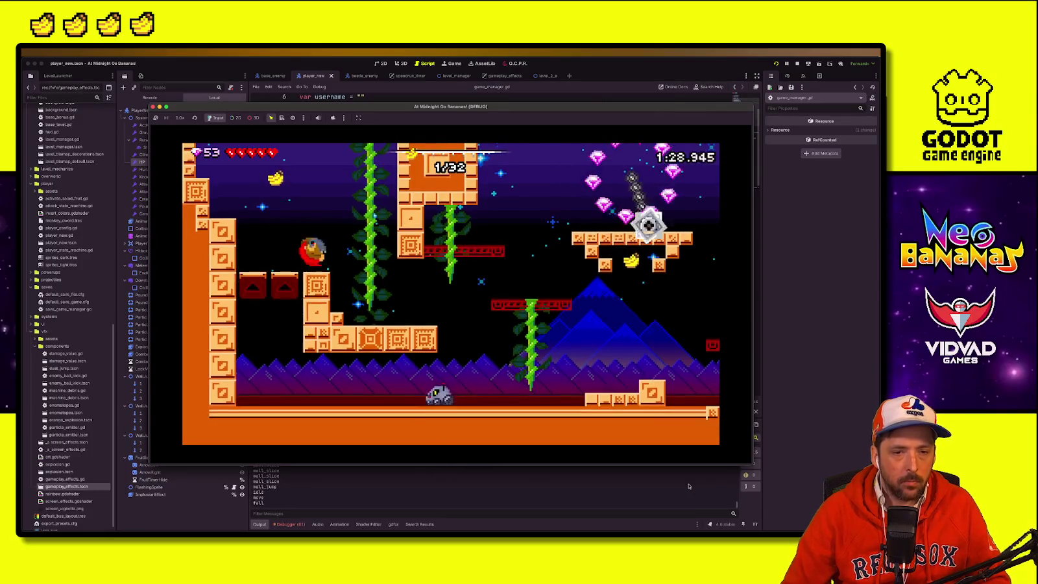
{"action": "key", "text": "space"}
{"action": "key", "text": "Left"}
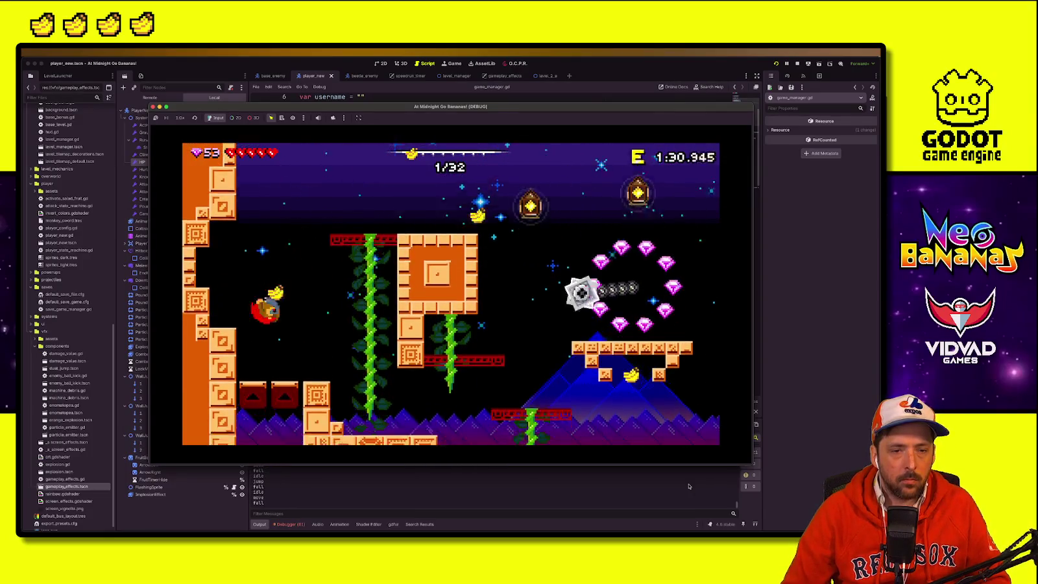
{"action": "key", "text": "Right"}
{"action": "key", "text": "space"}
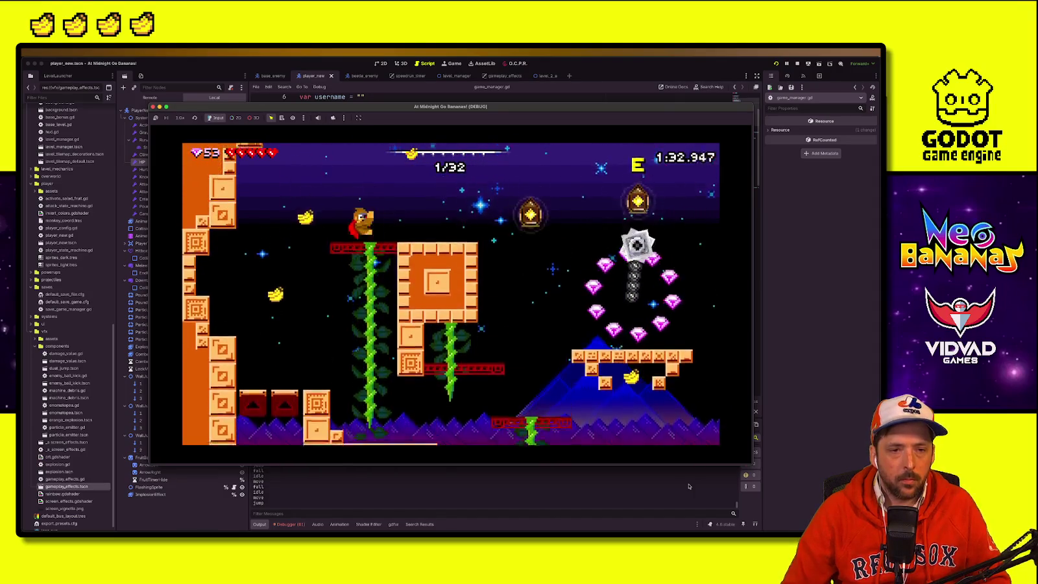
{"action": "key", "text": "space"}
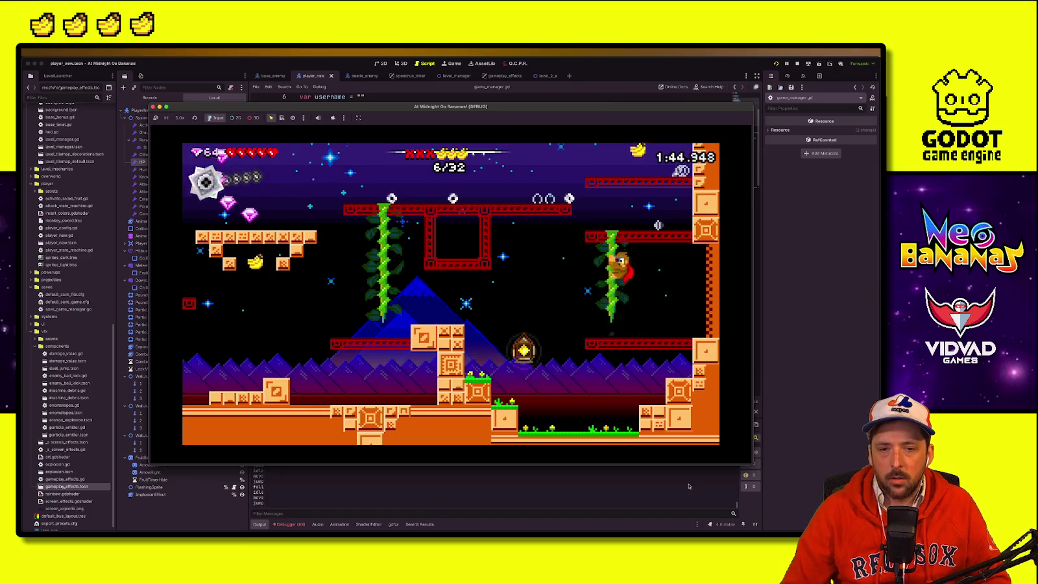
Step: Work left to the ground, then run right into the EXIT door
{"action": "key", "text": "space"}
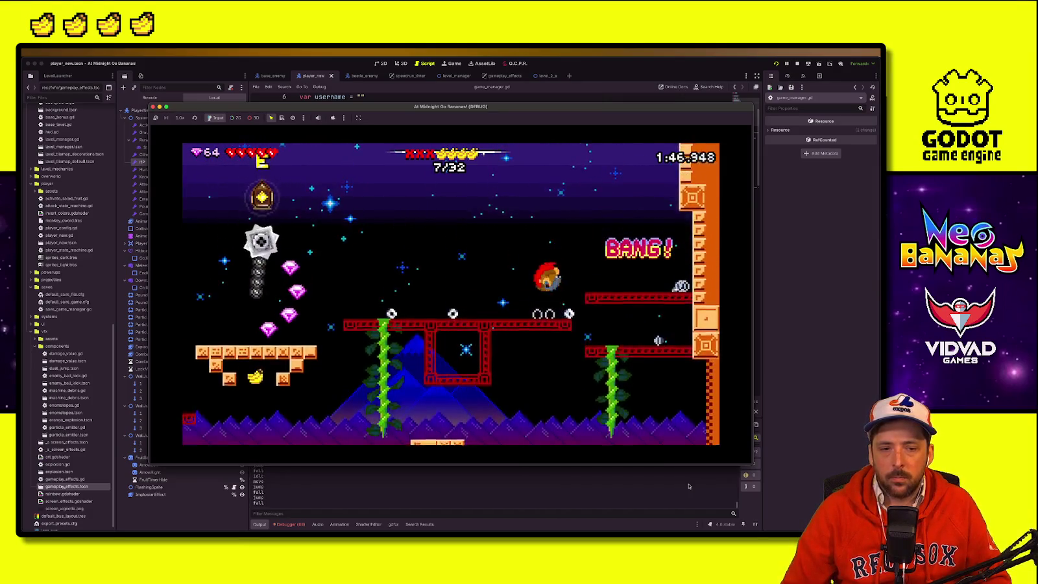
{"action": "key", "text": "Left"}
{"action": "key", "text": "space"}
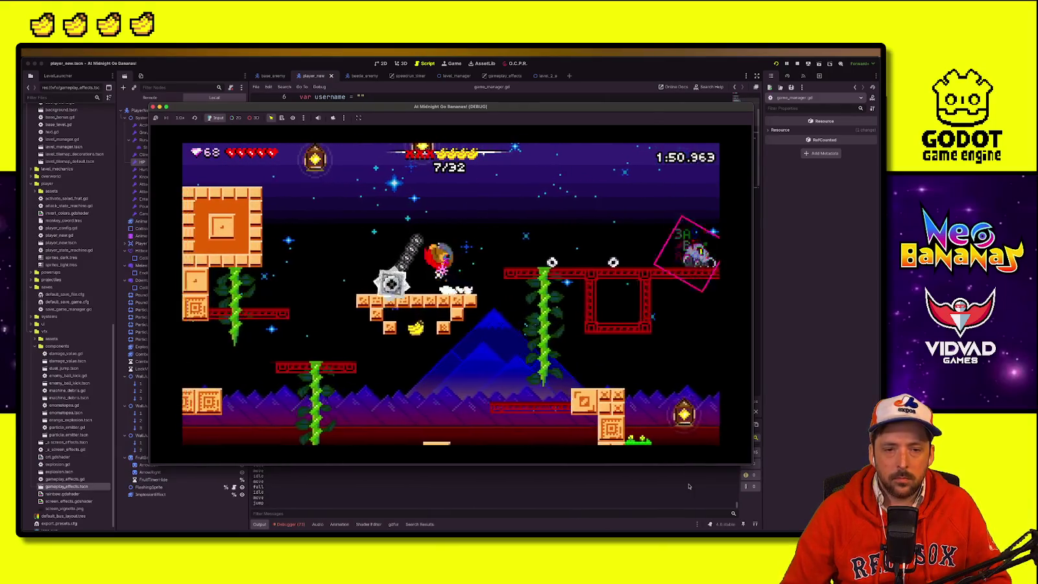
{"action": "key", "text": "Left"}
{"action": "key", "text": "Right"}
{"action": "key", "text": "space"}
{"action": "key", "text": "Right"}
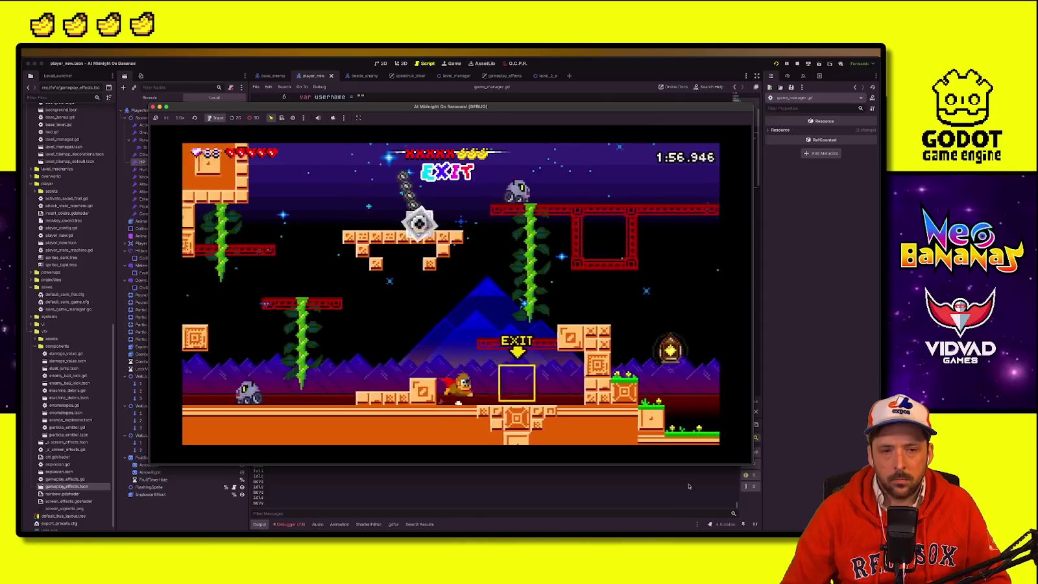
{"action": "key", "text": "Right"}
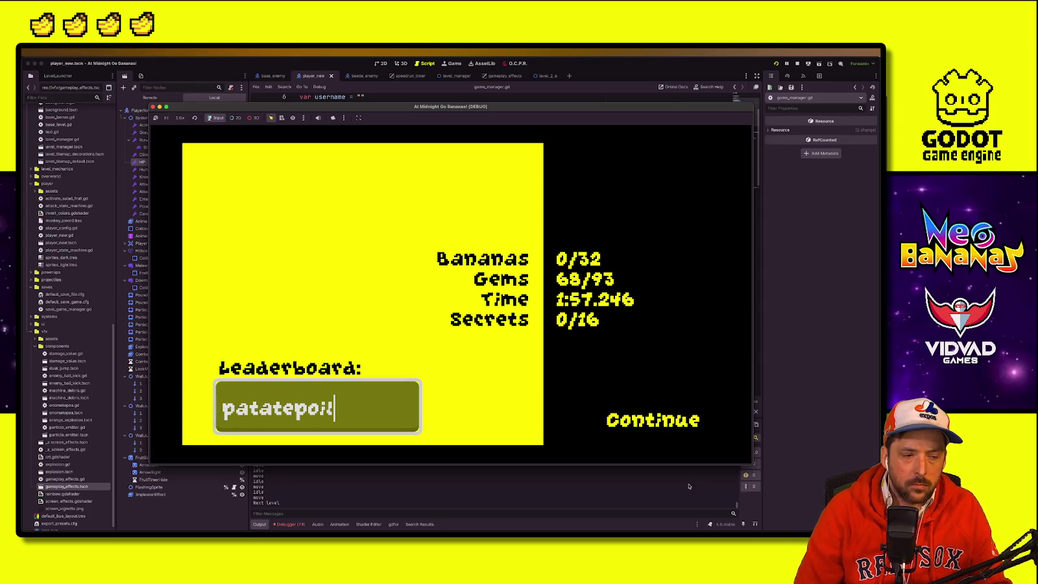
Step: Enter a player name in the Leaderboard field, submit it, and continue to the title menu
{"action": "key", "text": "BackSpace"}
{"action": "key", "text": "BackSpace"}
{"action": "key", "text": "BackSpace"}
{"action": "type", "text": "megaaa"}
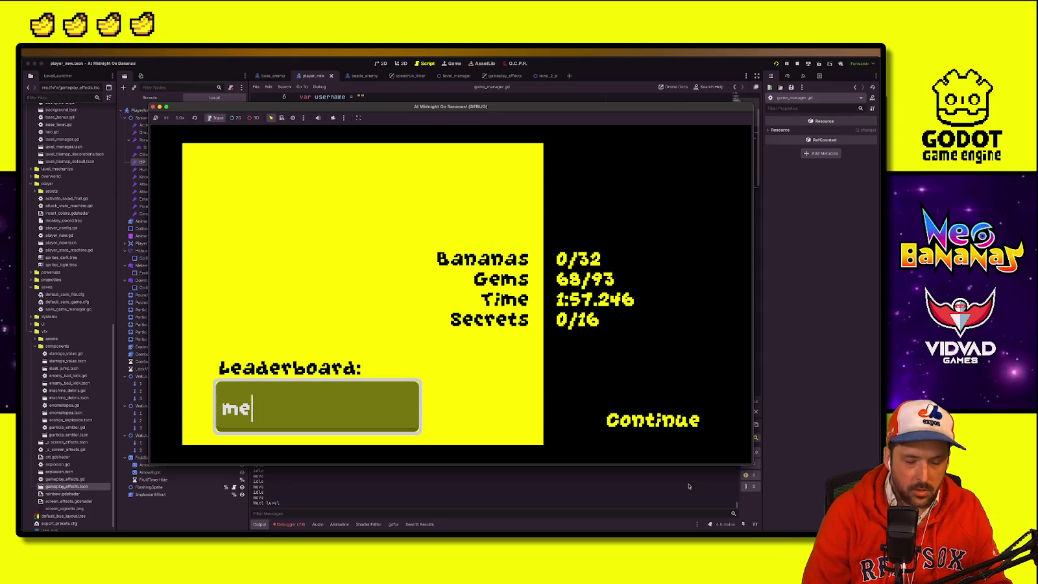
{"action": "key", "text": "Return"}
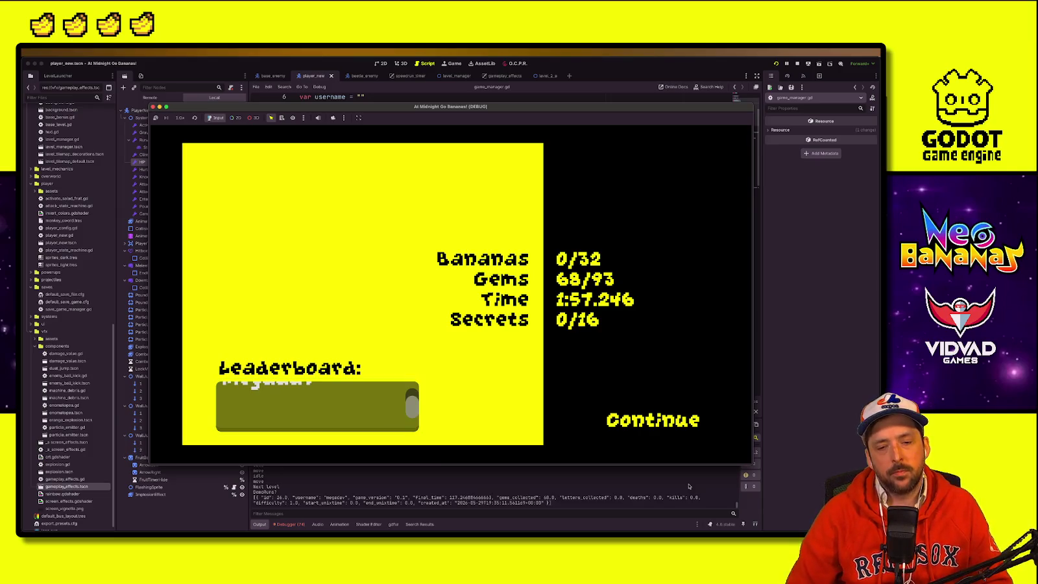
{"action": "key", "text": "Return"}
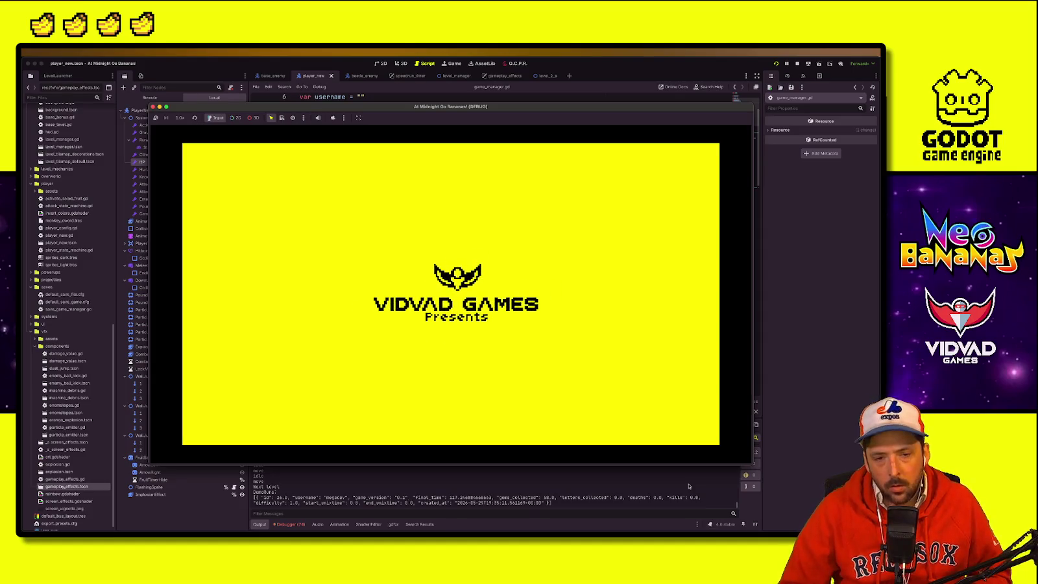
{"action": "key", "text": "Return"}
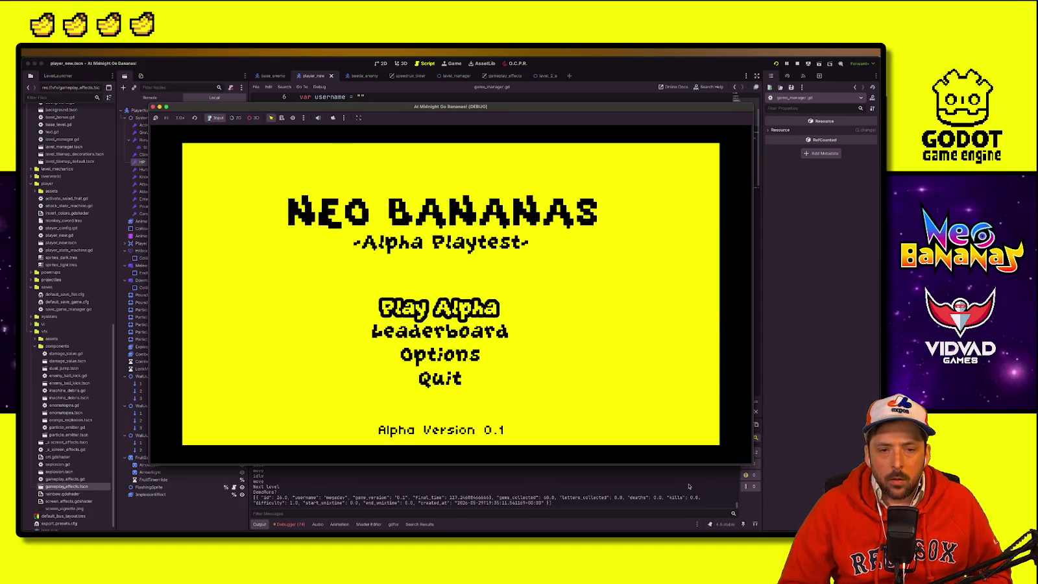
Step: Check the in-game leaderboard for the 1:57.246 run, then stop the game and leave the editor
{"action": "key", "text": "Down"}
{"action": "key", "text": "Return"}
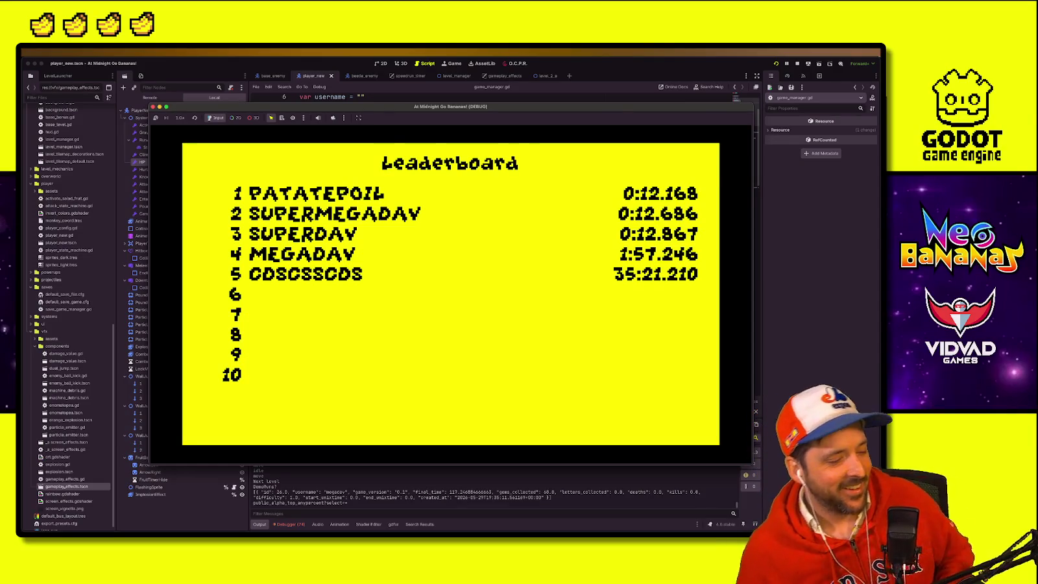
{"action": "left_click", "coordinate": [798, 63]}
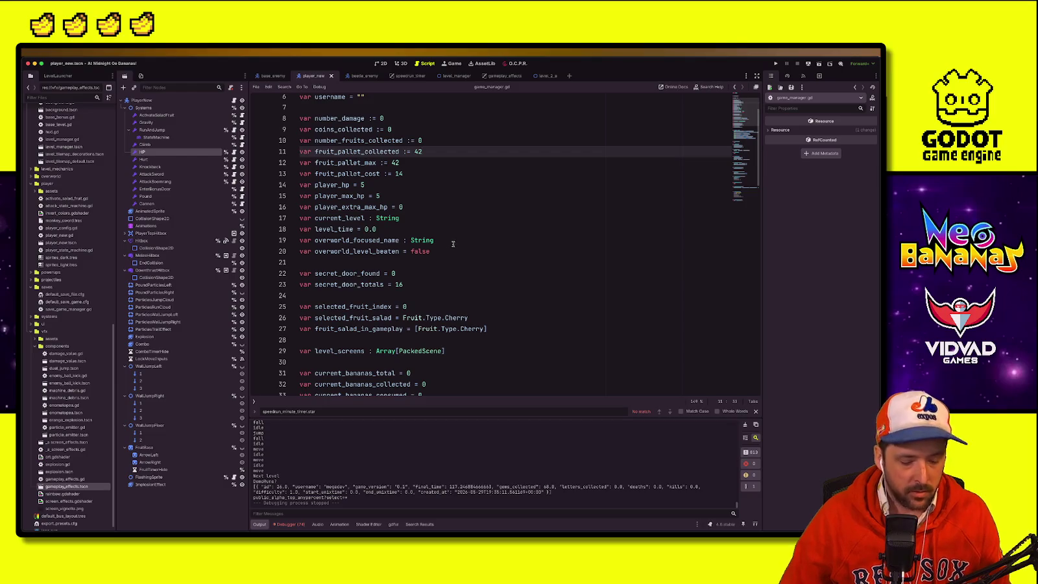
{"action": "key", "text": "ctrl+Left"}
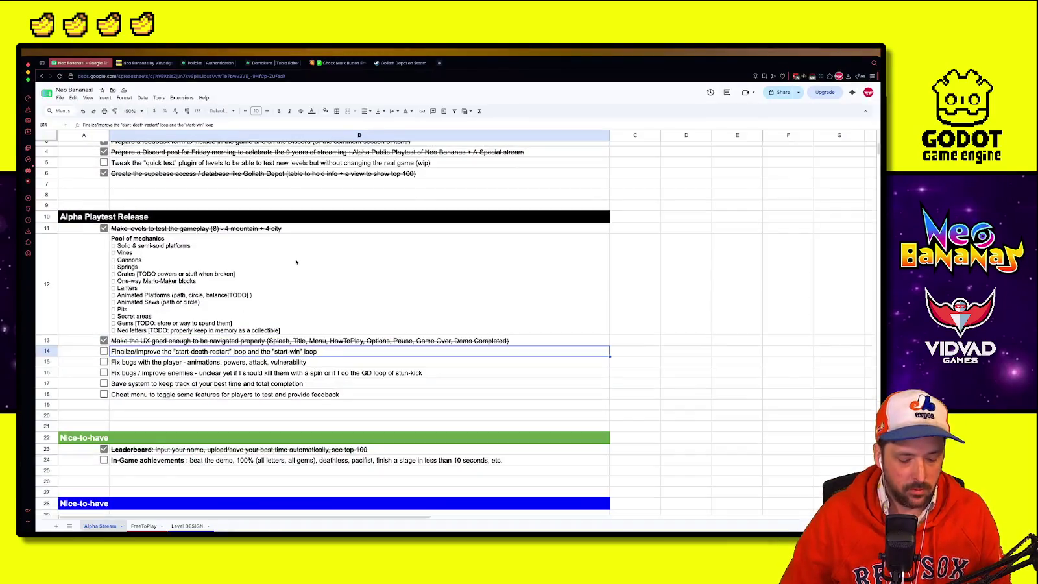
{"action": "key", "text": "ctrl+Up"}
{"action": "left_click", "coordinate": [155, 230]}
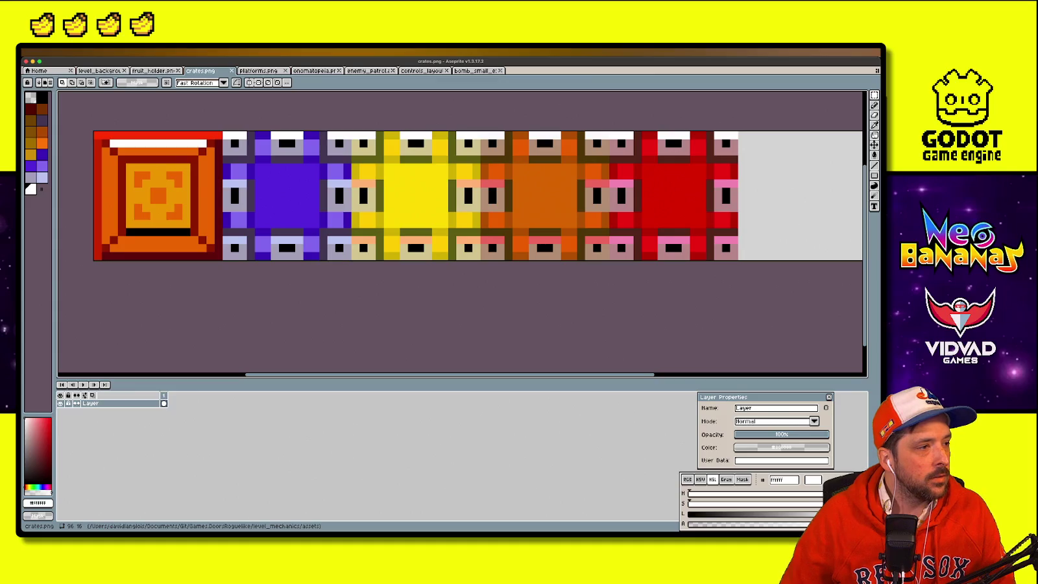
{"action": "key", "text": "ctrl+Up"}
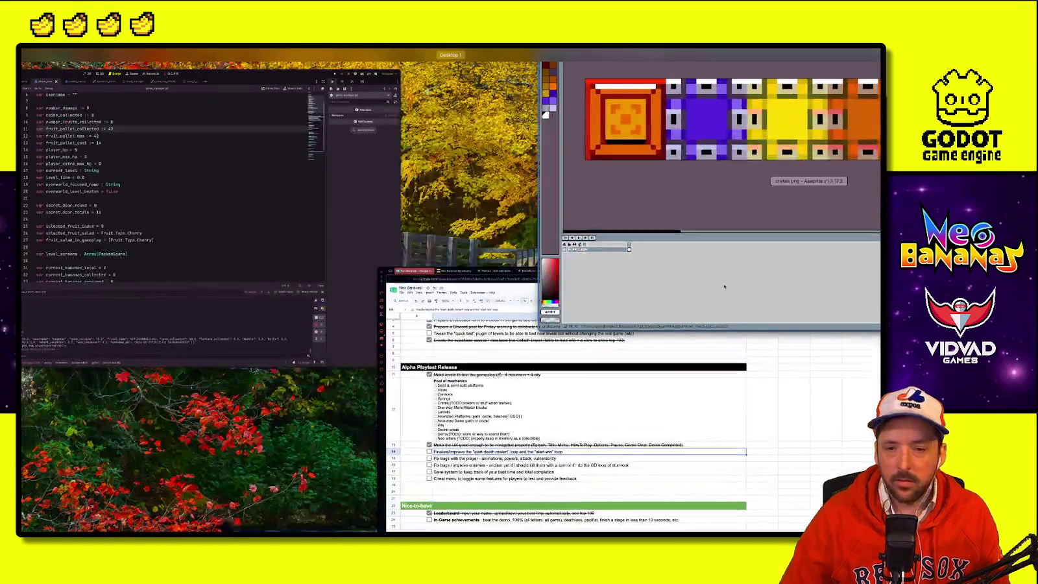
{"action": "left_click", "coordinate": [383, 90]}
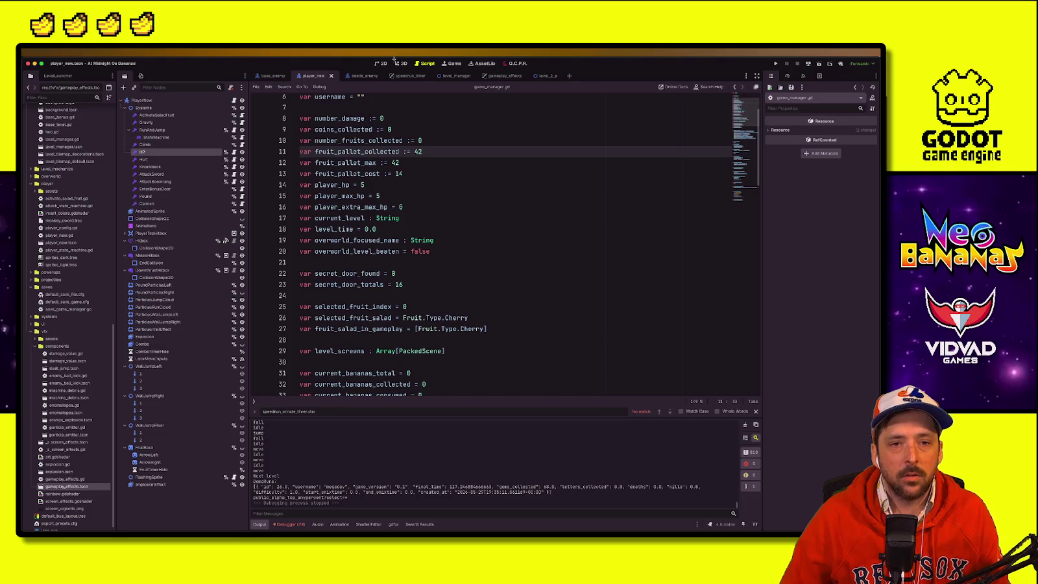
{"action": "left_click", "coordinate": [382, 63]}
Step: Zoom in on the player, hide its Hitbox node, and save the player scene
{"action": "scroll", "coordinate": [704, 282], "scroll_direction": "up", "scroll_amount": 6}
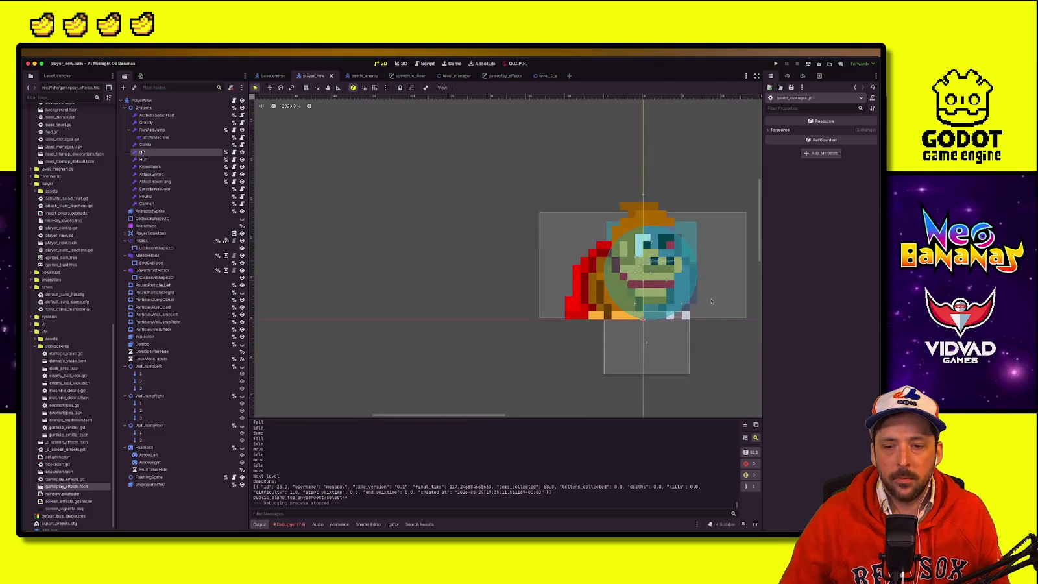
{"action": "scroll", "coordinate": [538, 305], "scroll_direction": "up", "scroll_amount": 1}
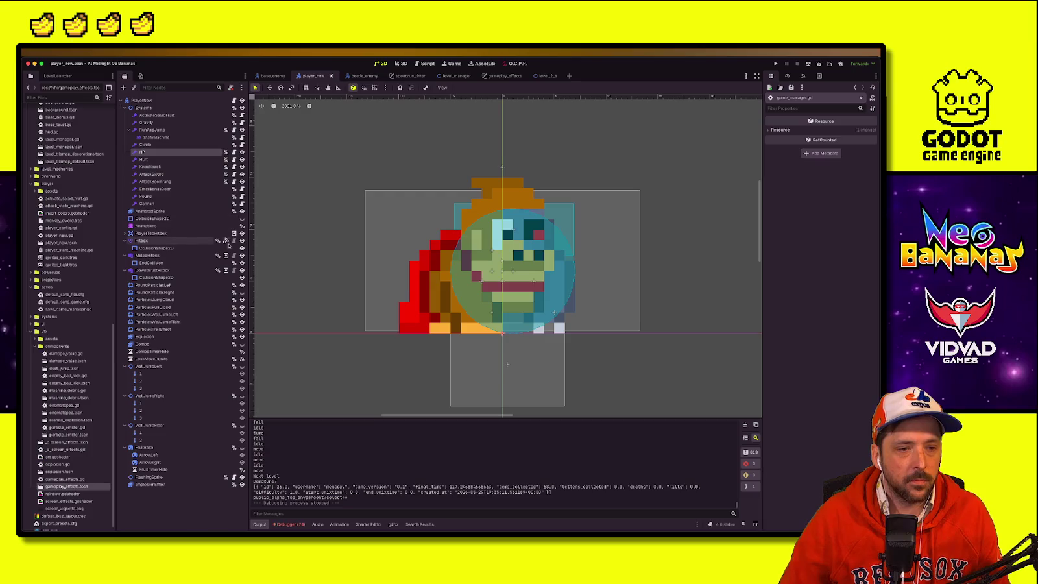
{"action": "left_click", "coordinate": [242, 241]}
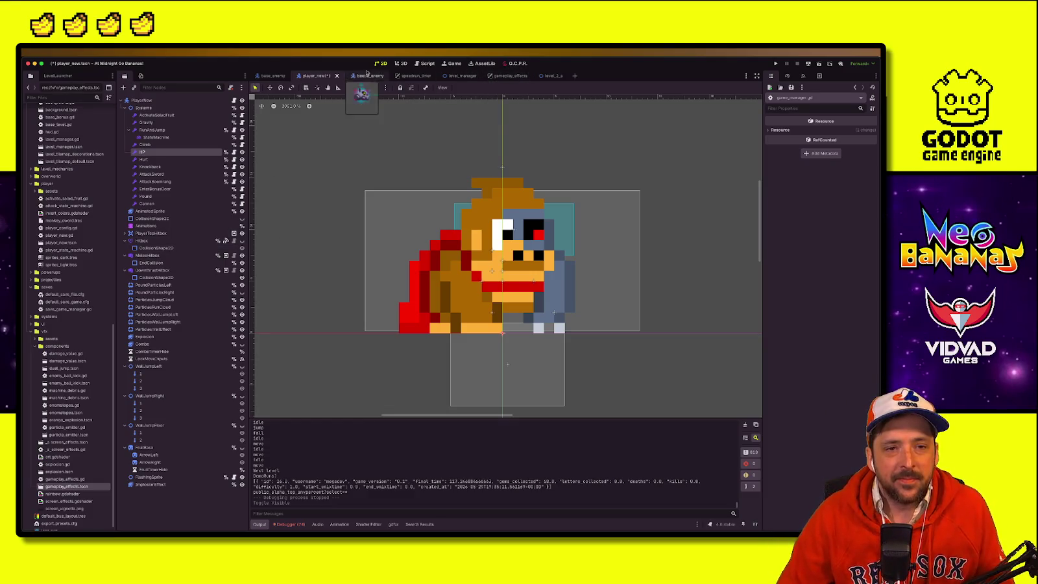
{"action": "key", "text": "ctrl+s"}
Step: Switch to the level_2_a scene and browse the FileSystem dock's archives folder
{"action": "left_click", "coordinate": [549, 77]}
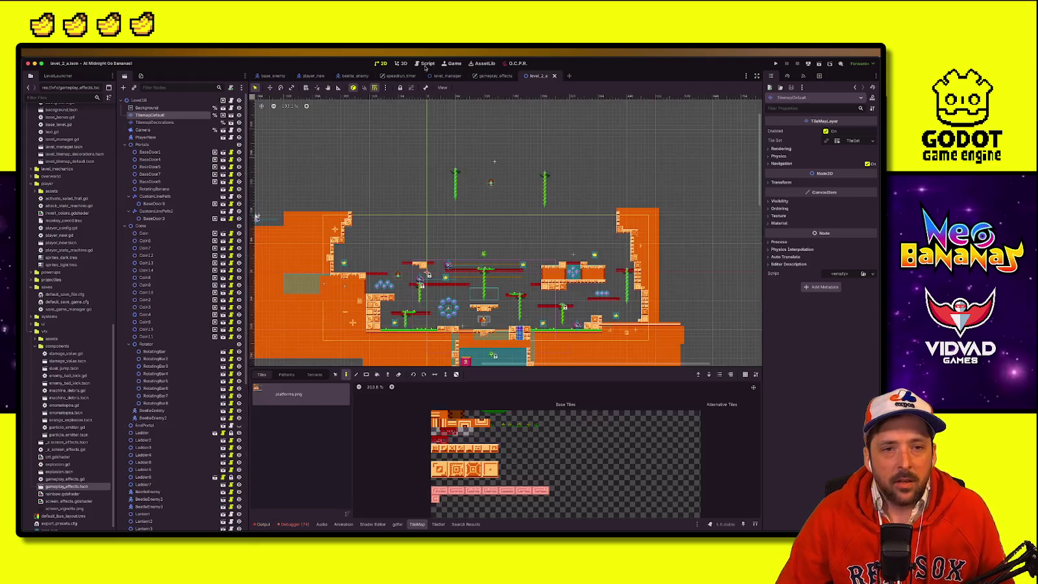
{"action": "scroll", "coordinate": [514, 360], "scroll_direction": "down", "scroll_amount": 1}
{"action": "scroll", "coordinate": [515, 360], "scroll_direction": "up", "scroll_amount": 4}
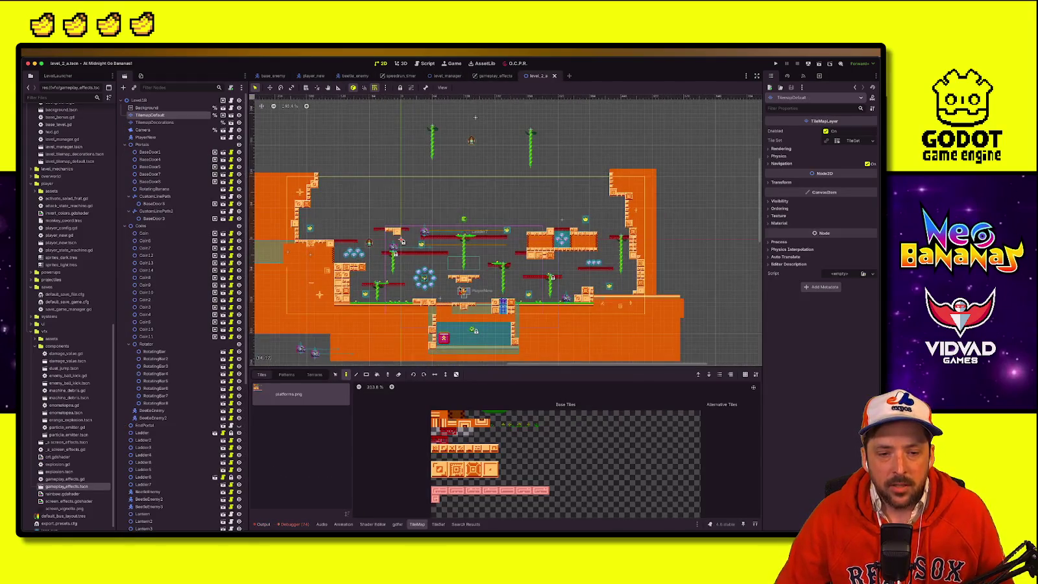
{"action": "scroll", "coordinate": [505, 230], "scroll_direction": "down", "scroll_amount": 2}
{"action": "scroll", "coordinate": [505, 230], "scroll_direction": "left", "scroll_amount": 2}
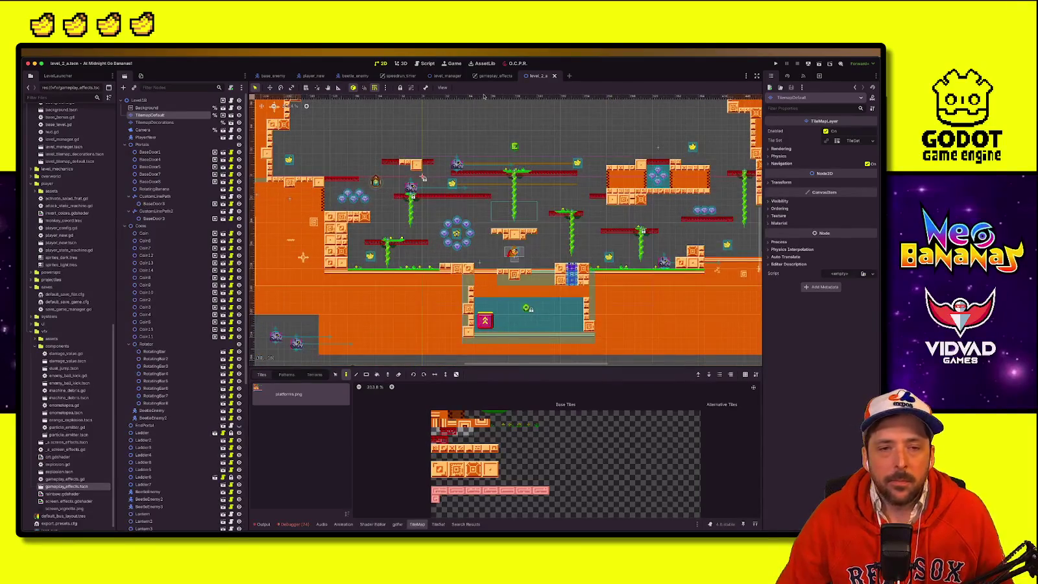
{"action": "scroll", "coordinate": [66, 299], "scroll_direction": "up", "scroll_amount": 10}
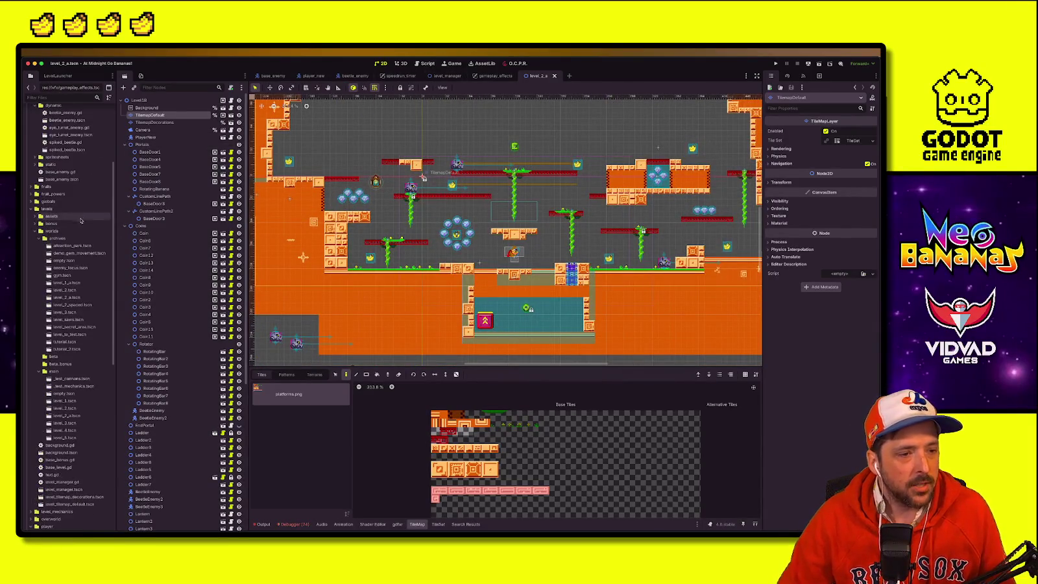
Step: Open level_3.tscn and level_saws.tscn, then drag level_saws.tscn onto the main folder
{"action": "double_click", "coordinate": [65, 312]}
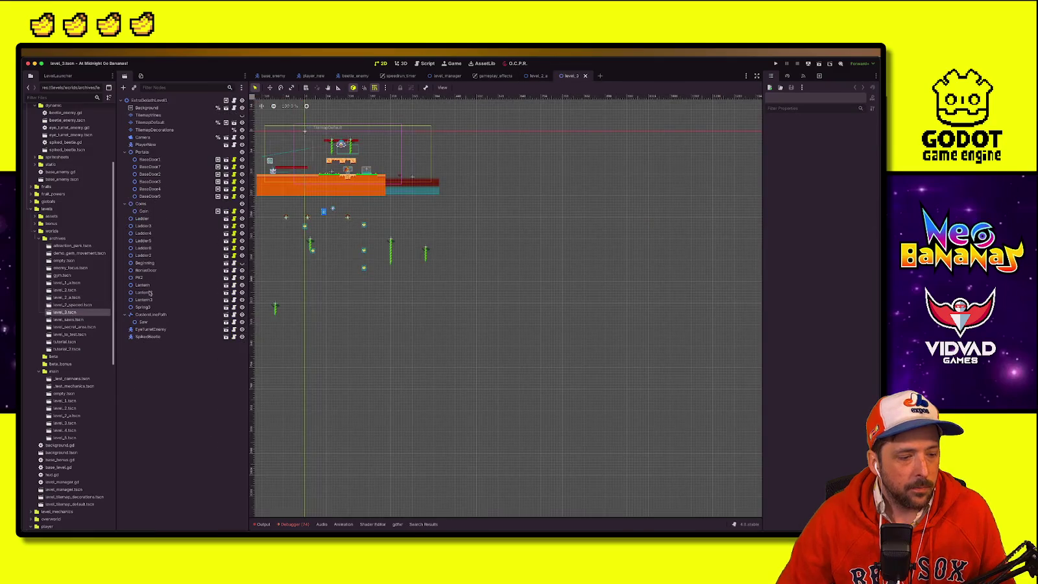
{"action": "scroll", "coordinate": [360, 222], "scroll_direction": "up", "scroll_amount": 4}
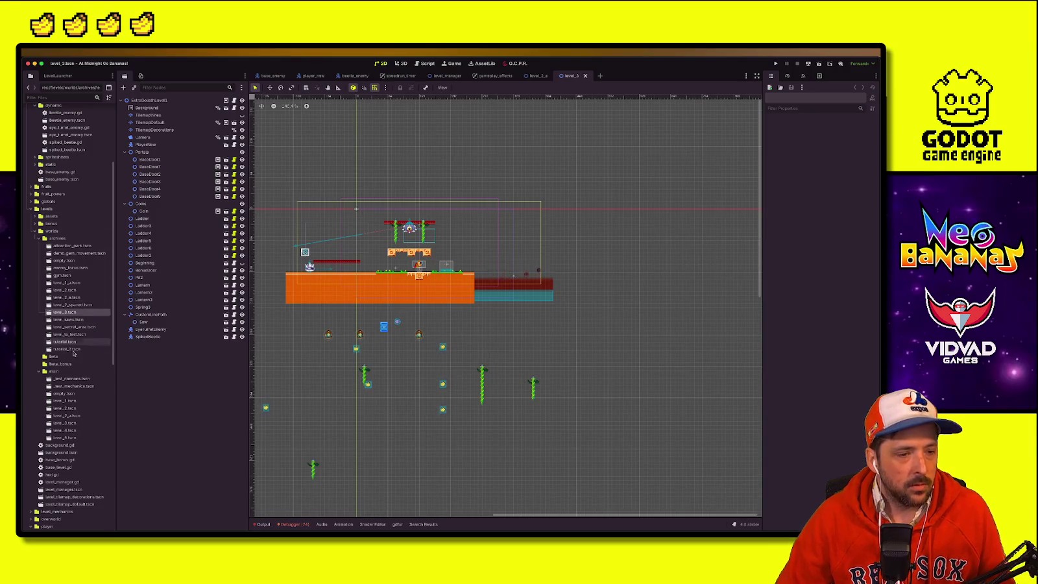
{"action": "double_click", "coordinate": [72, 320]}
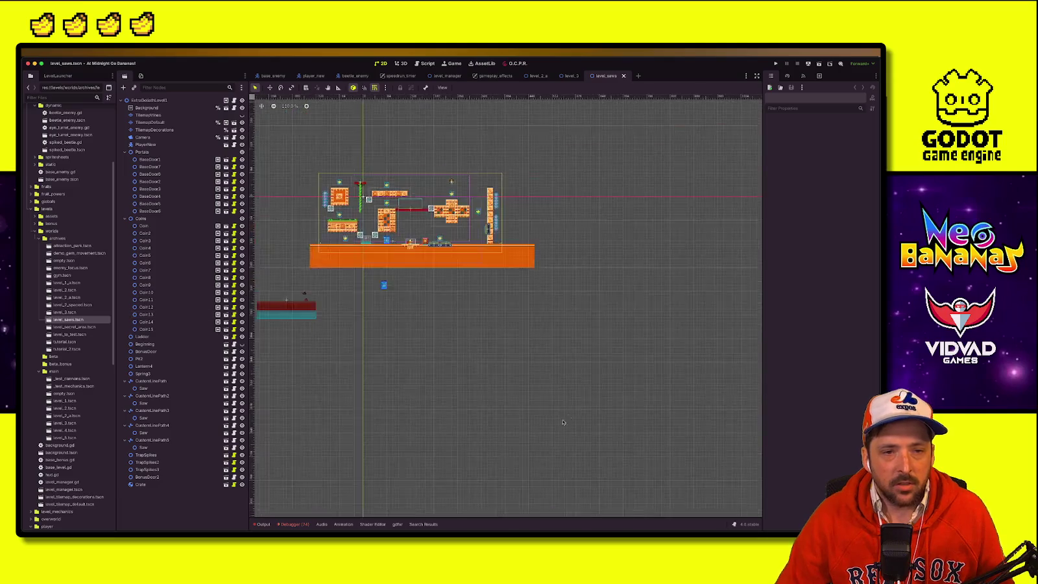
{"action": "scroll", "coordinate": [383, 251], "scroll_direction": "up", "scroll_amount": 5}
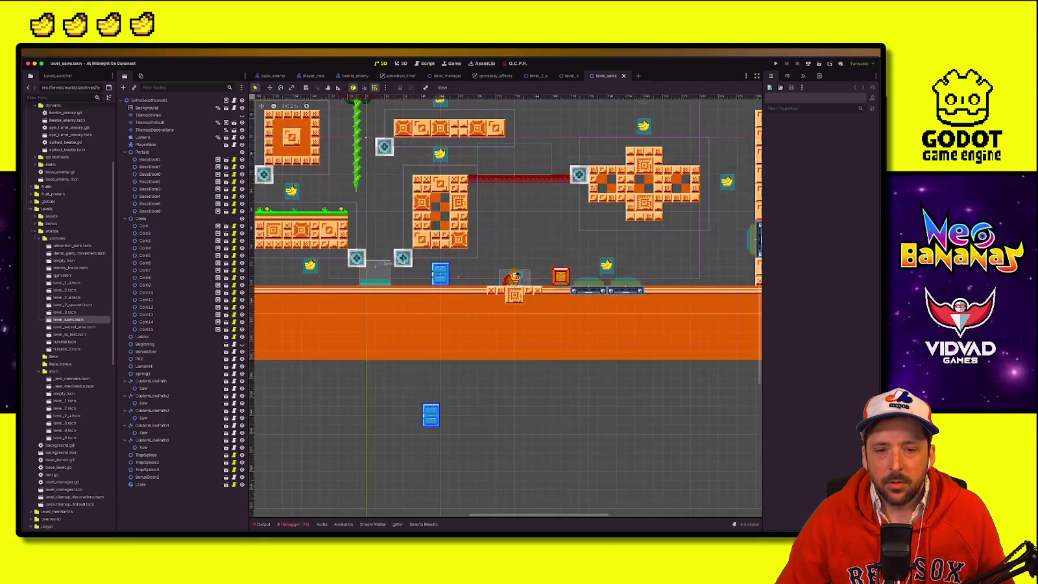
{"action": "scroll", "coordinate": [566, 264], "scroll_direction": "up", "scroll_amount": 3}
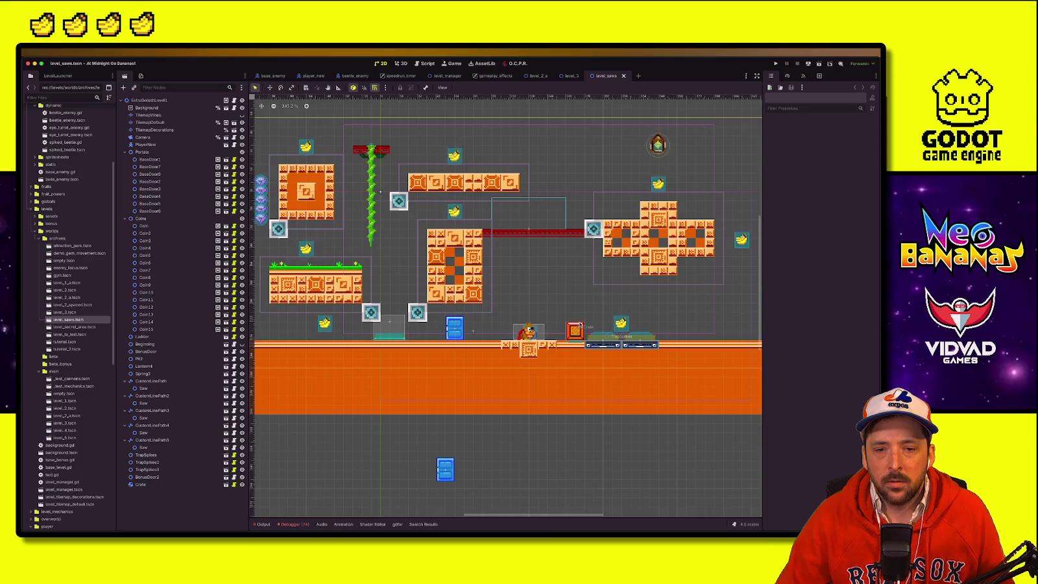
{"action": "left_click_drag", "start_coordinate": [68, 320], "coordinate": [65, 373]}
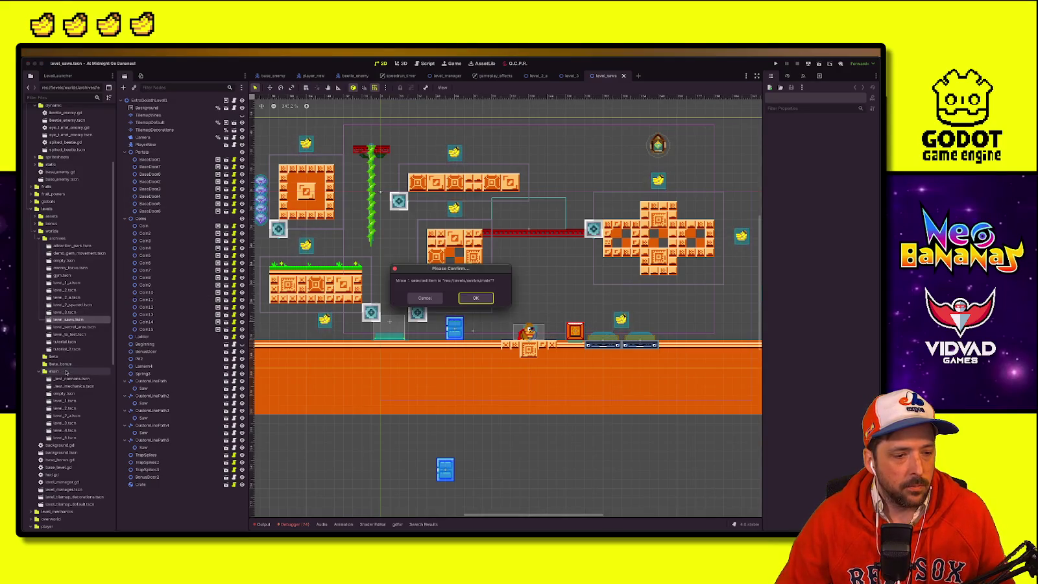
Step: Confirm moving level_saws.tscn to the main folder and open the tutorial_2 scene
{"action": "left_click", "coordinate": [478, 300]}
{"action": "left_click", "coordinate": [76, 342]}
{"action": "double_click", "coordinate": [77, 344]}
Step: Open tutorial, level_to_test, level_secret_area, level_3, level_2_spaced, level_2 and level_1_a scenes
{"action": "double_click", "coordinate": [76, 335]}
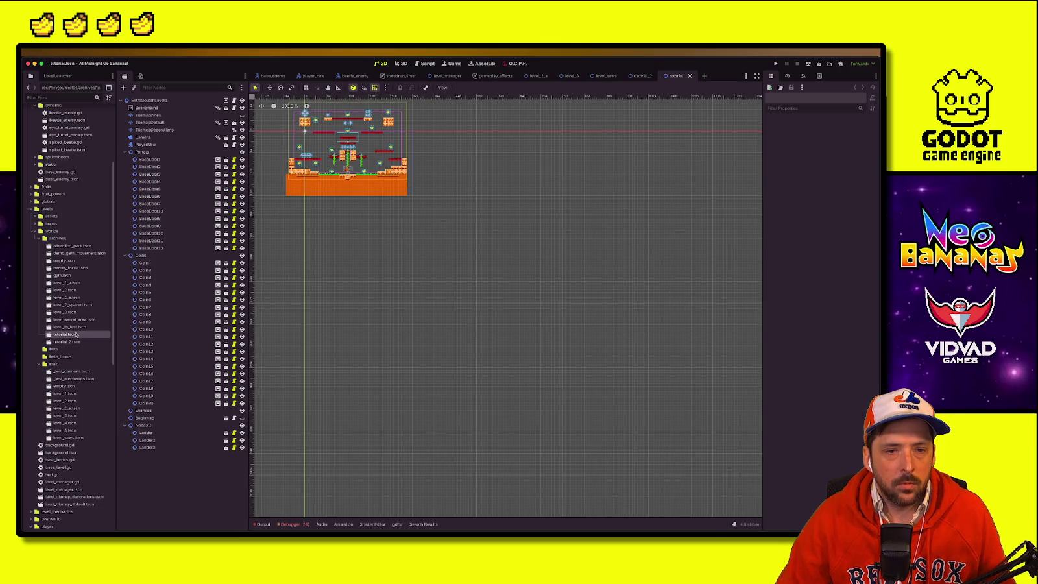
{"action": "double_click", "coordinate": [78, 328]}
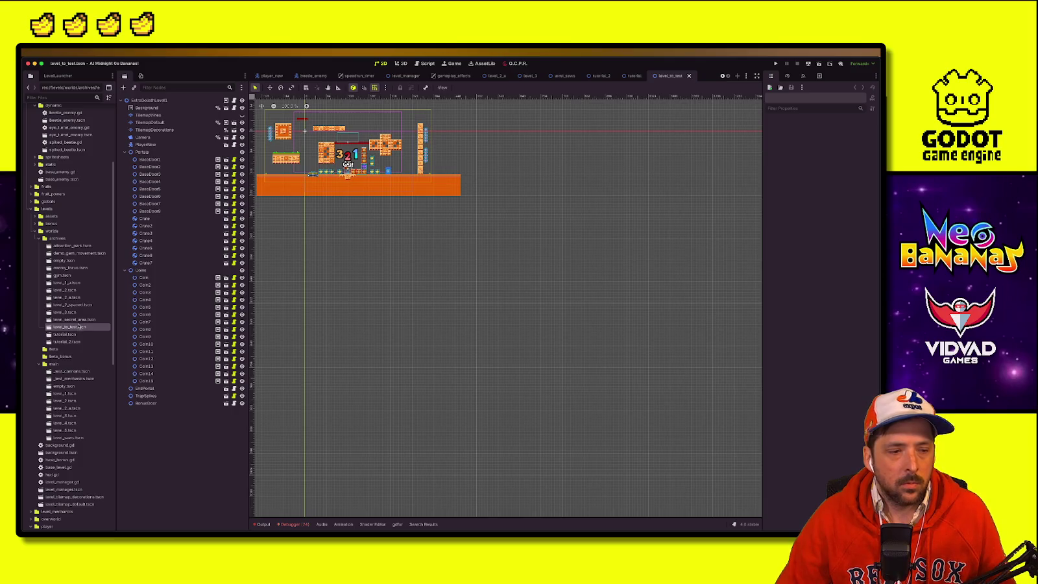
{"action": "double_click", "coordinate": [83, 319]}
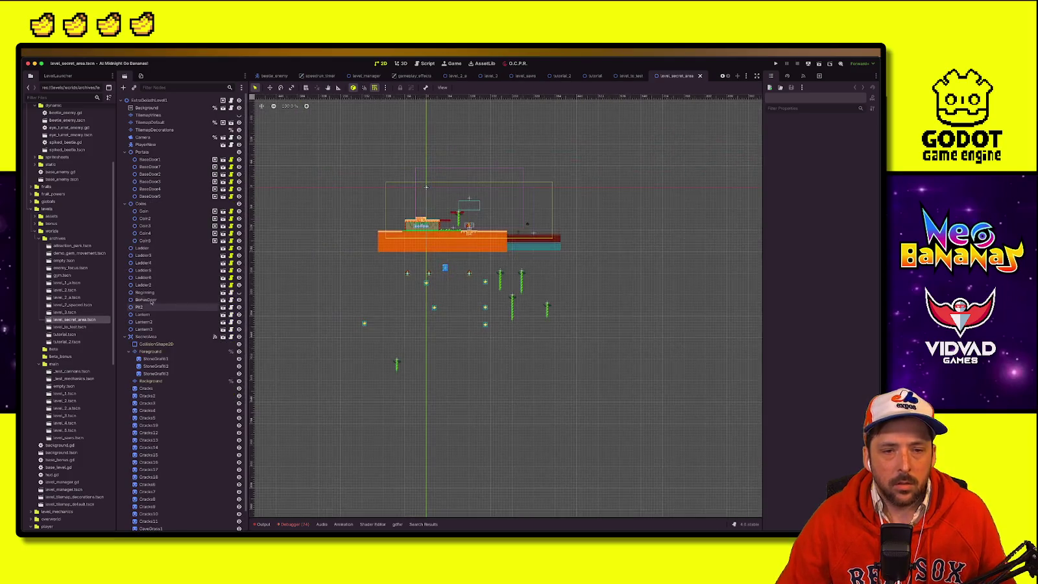
{"action": "double_click", "coordinate": [87, 312]}
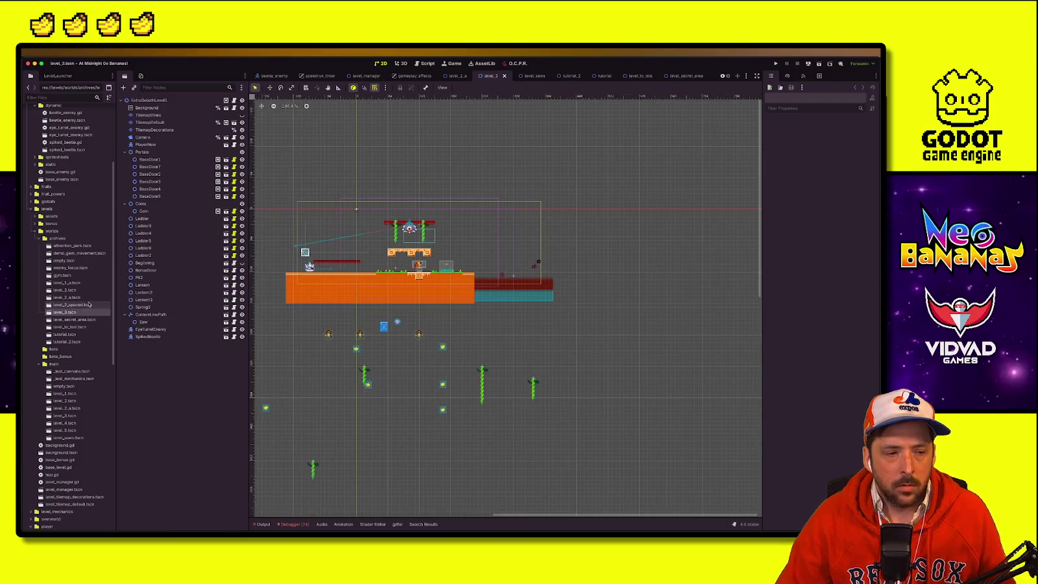
{"action": "double_click", "coordinate": [81, 305]}
{"action": "double_click", "coordinate": [85, 289]}
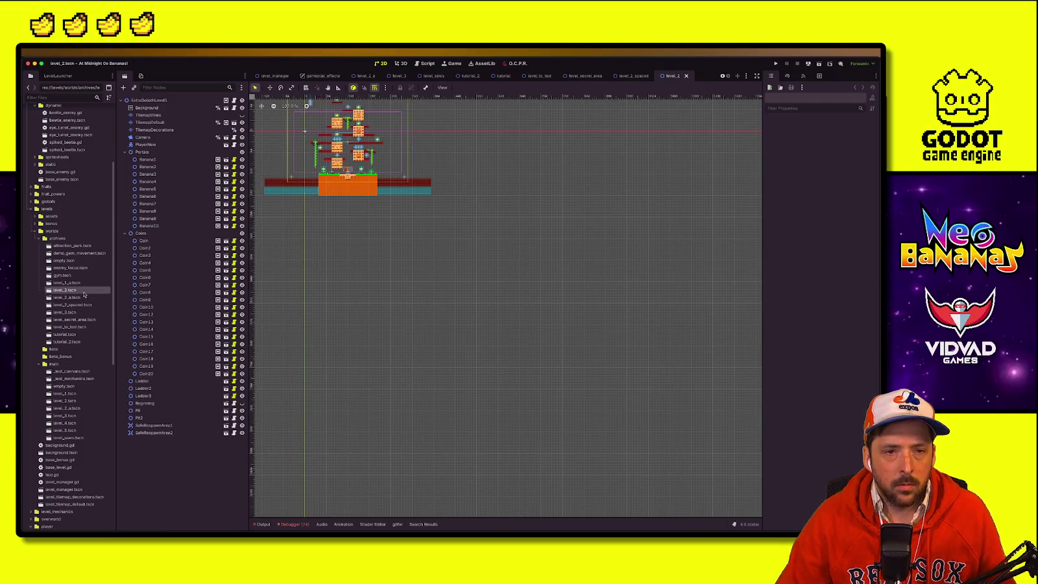
{"action": "double_click", "coordinate": [83, 283]}
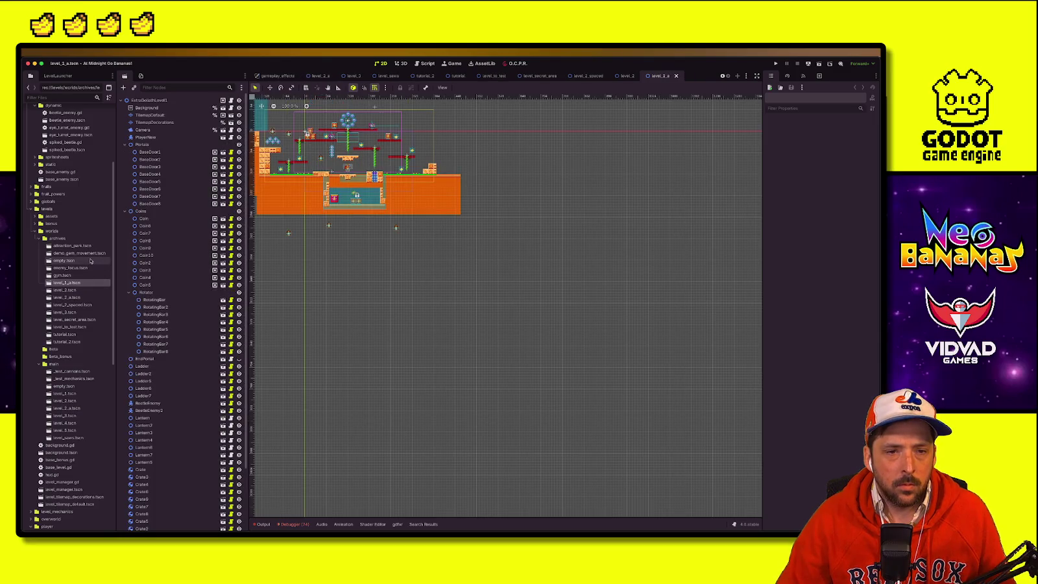